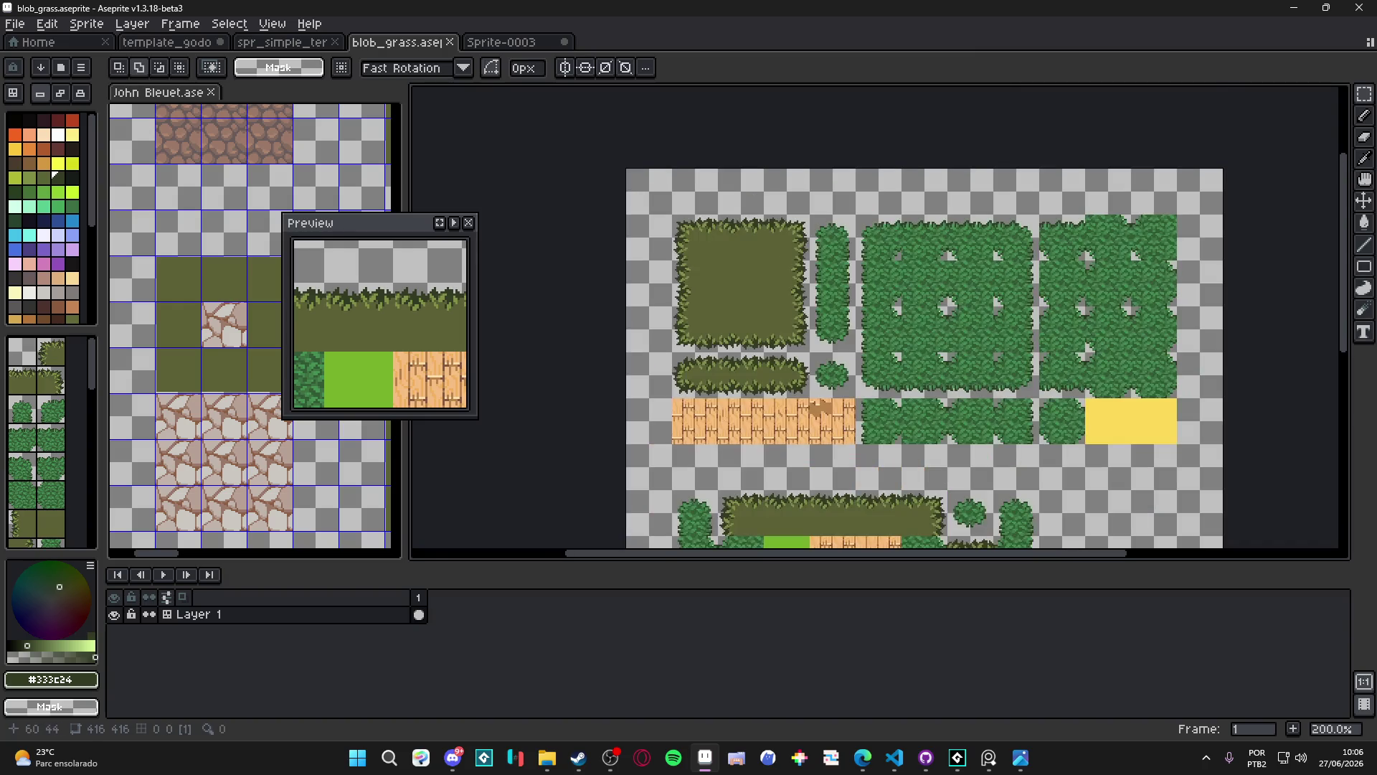
Dock the Sprite-0003 forest map in the left pane and move the Preview window up and right
mouse_move(520, 43)
left_mouse_down()
mouse_move(159, 144)
mouse_move(215, 100)
left_mouse_up()
scroll(342, 242, "down", 1)
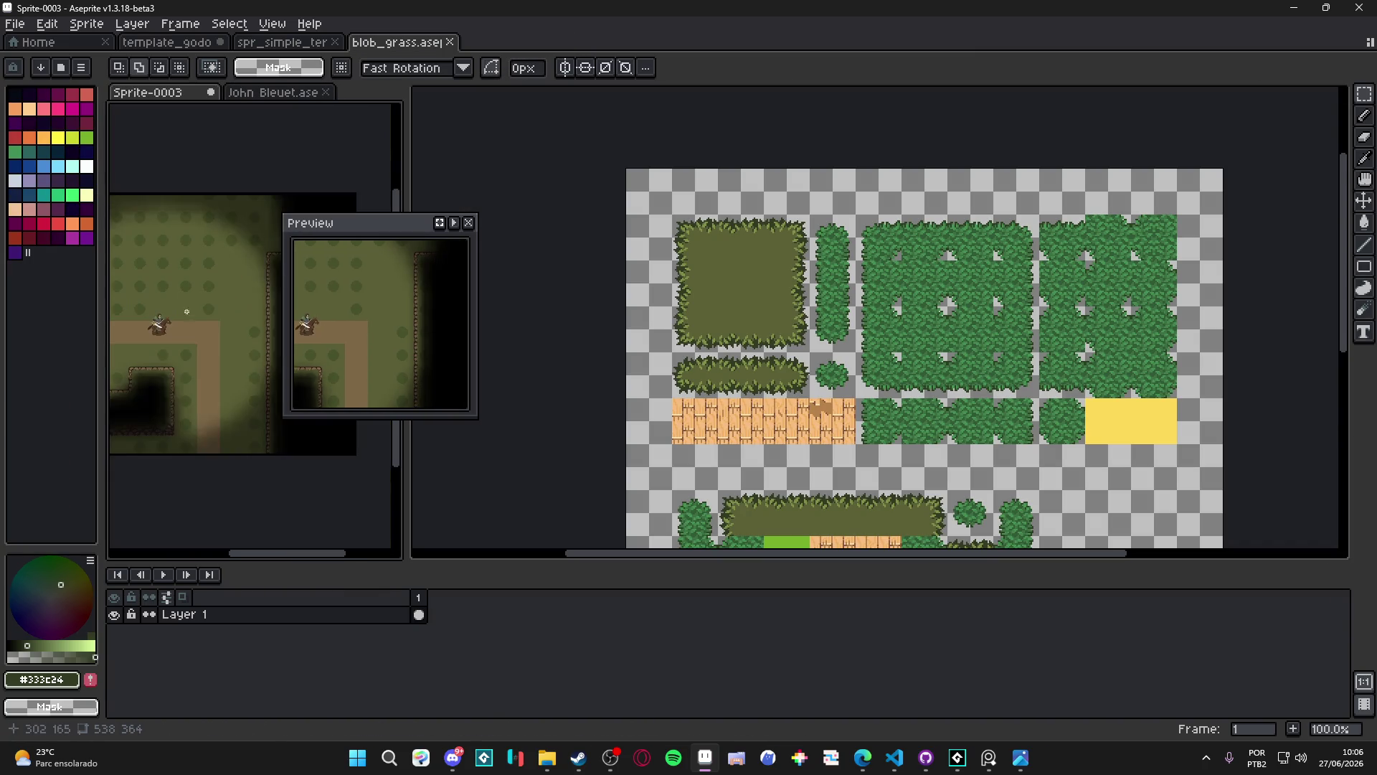
left_click_drag(478, 215, 480, 197)
mouse_move(348, 193)
left_mouse_down()
mouse_move(485, 156)
mouse_move(499, 134)
left_mouse_up()
Flip through the template_godot and spr_simple_terrain_tiles tabs, ending on blob_grass
left_click(283, 43)
left_click(194, 43)
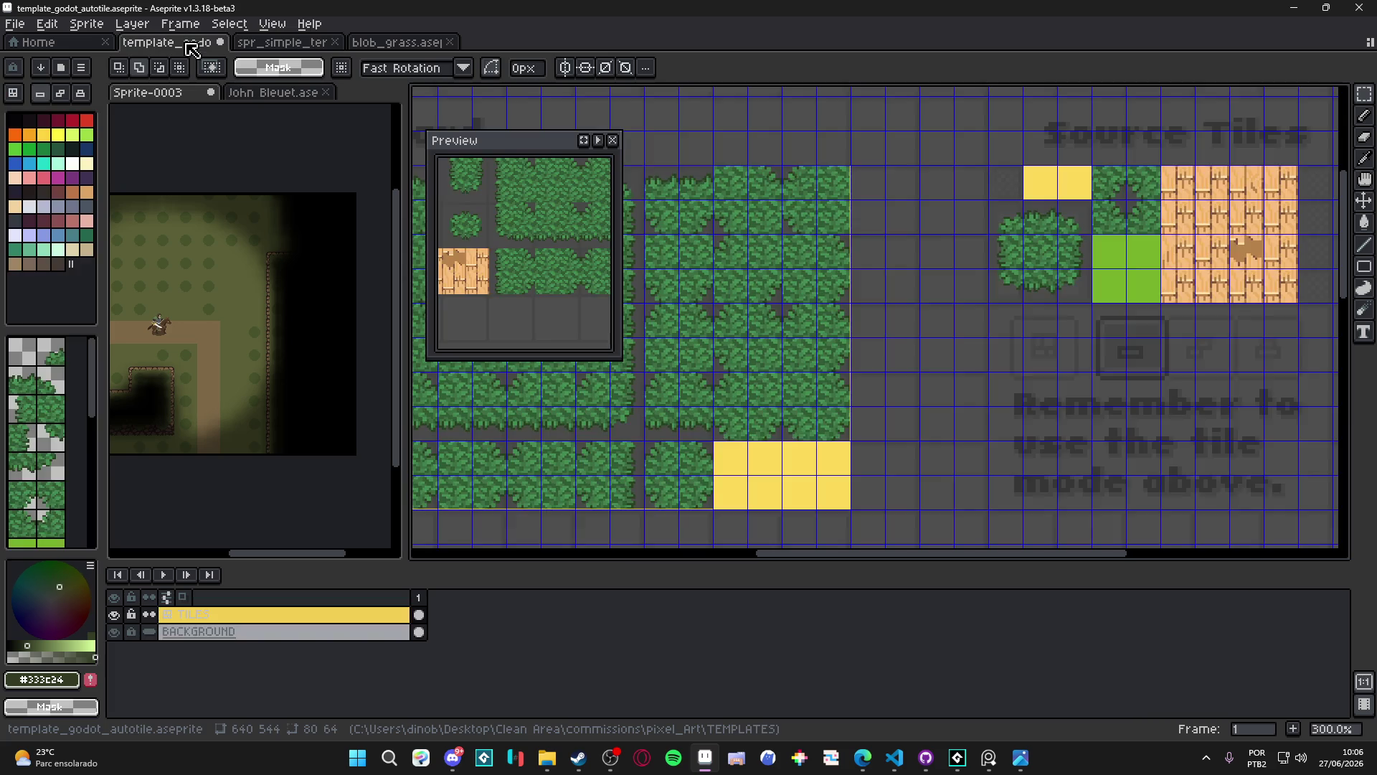
left_click(305, 45)
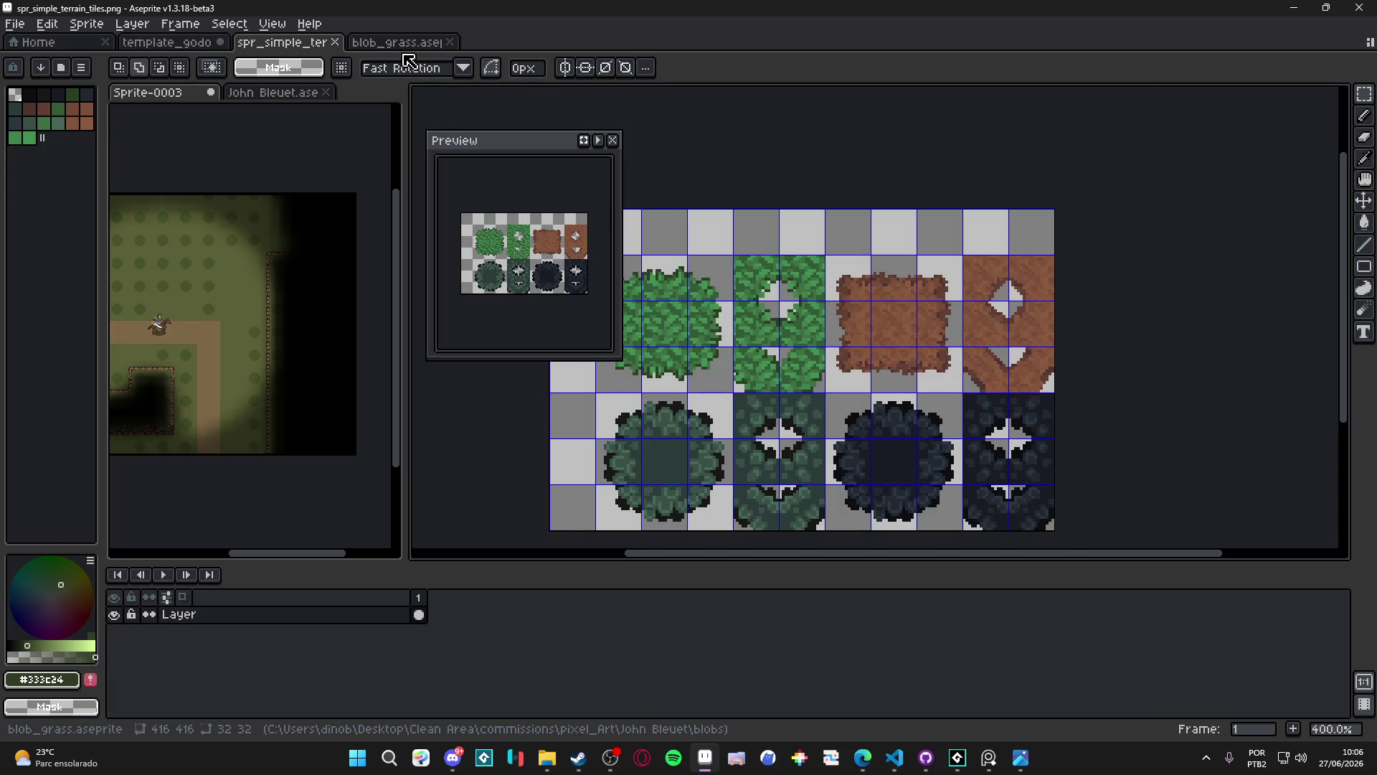
left_click(410, 44)
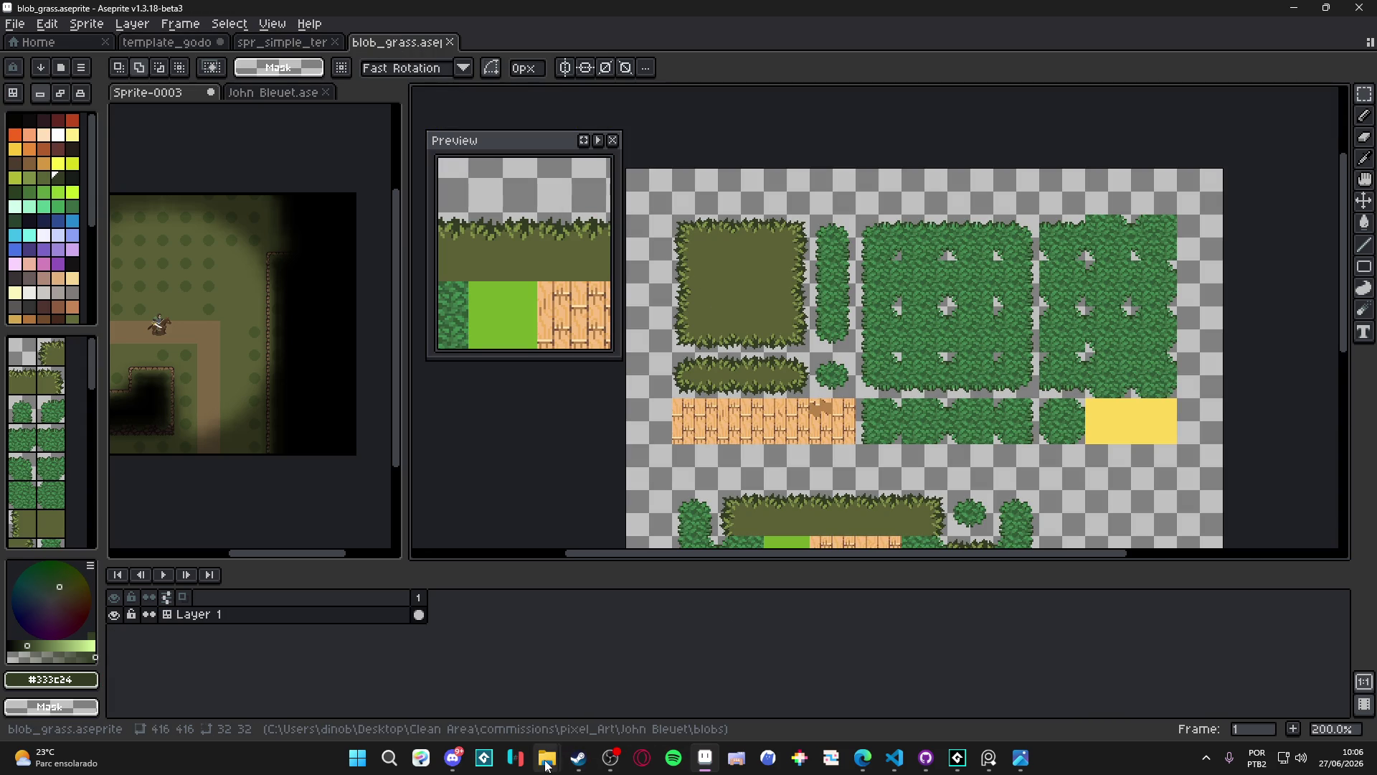
Open master_equalist_tileset from the master_equalist folder in the photo viewer and zoom in
mouse_move(546, 759)
mouse_move(532, 691)
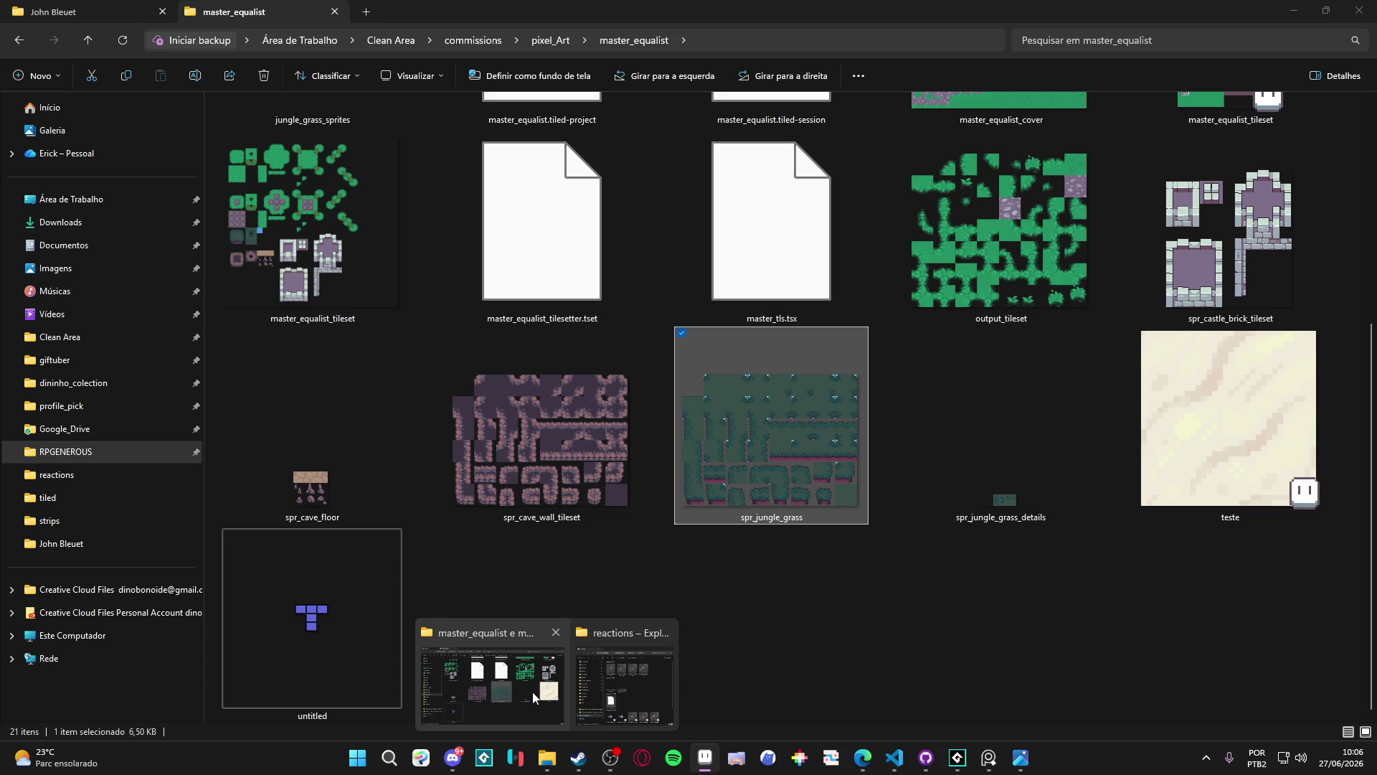
left_click(532, 691)
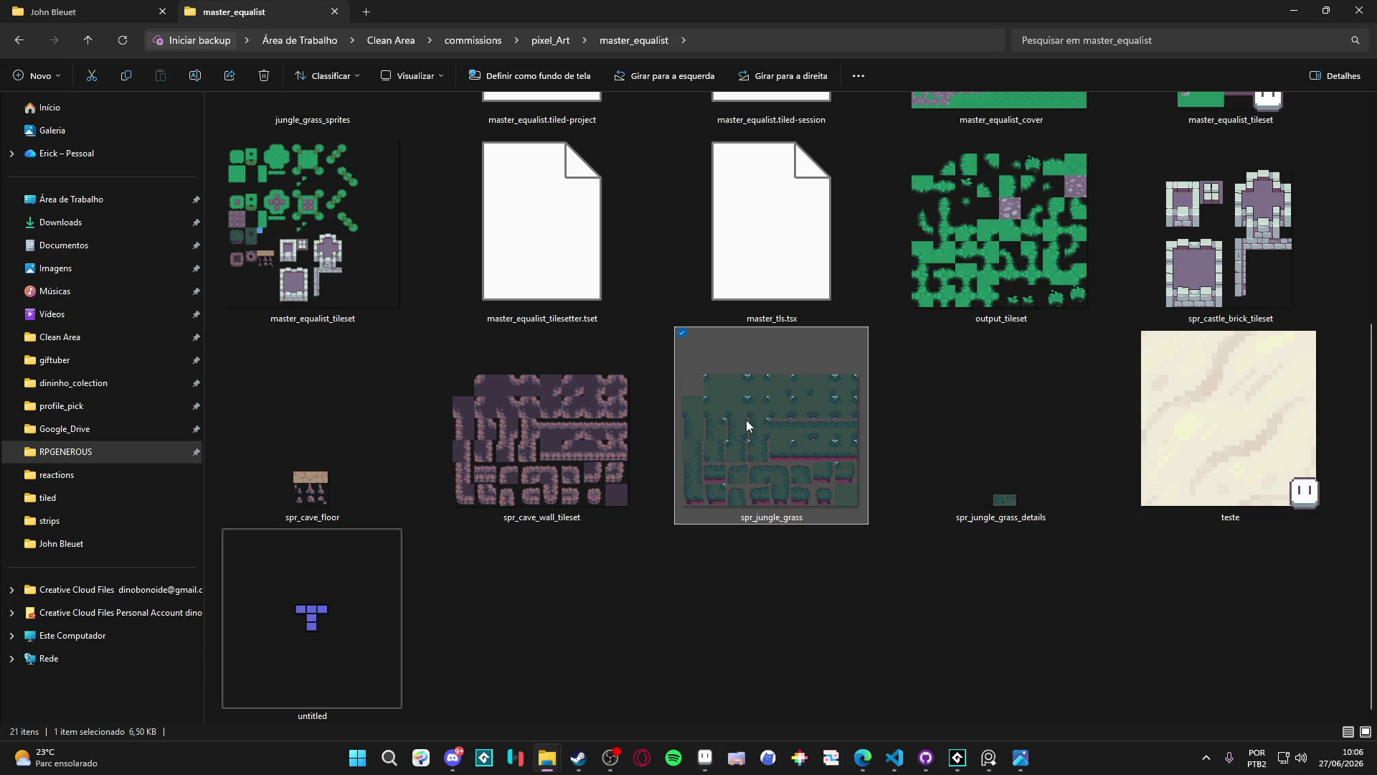
double_click(279, 244)
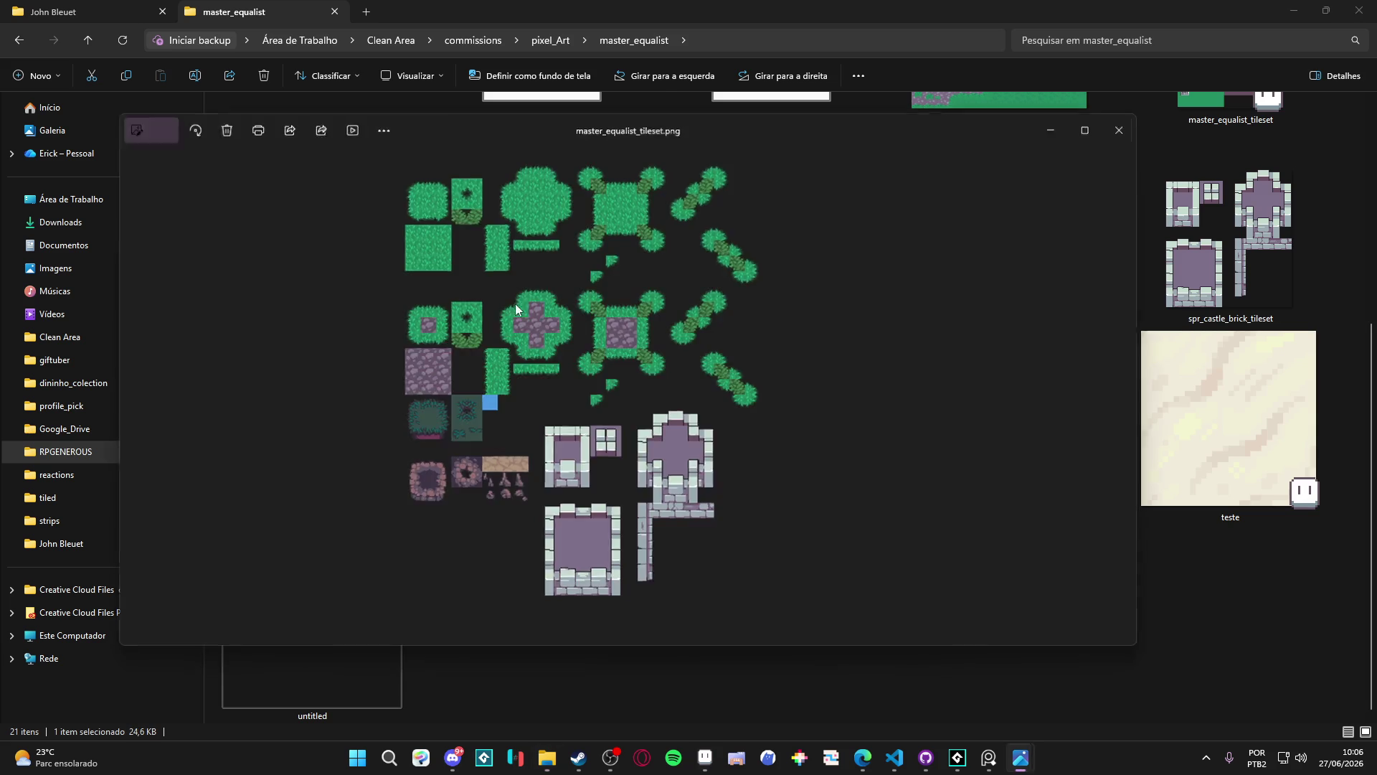
scroll(792, 247, "up", 5)
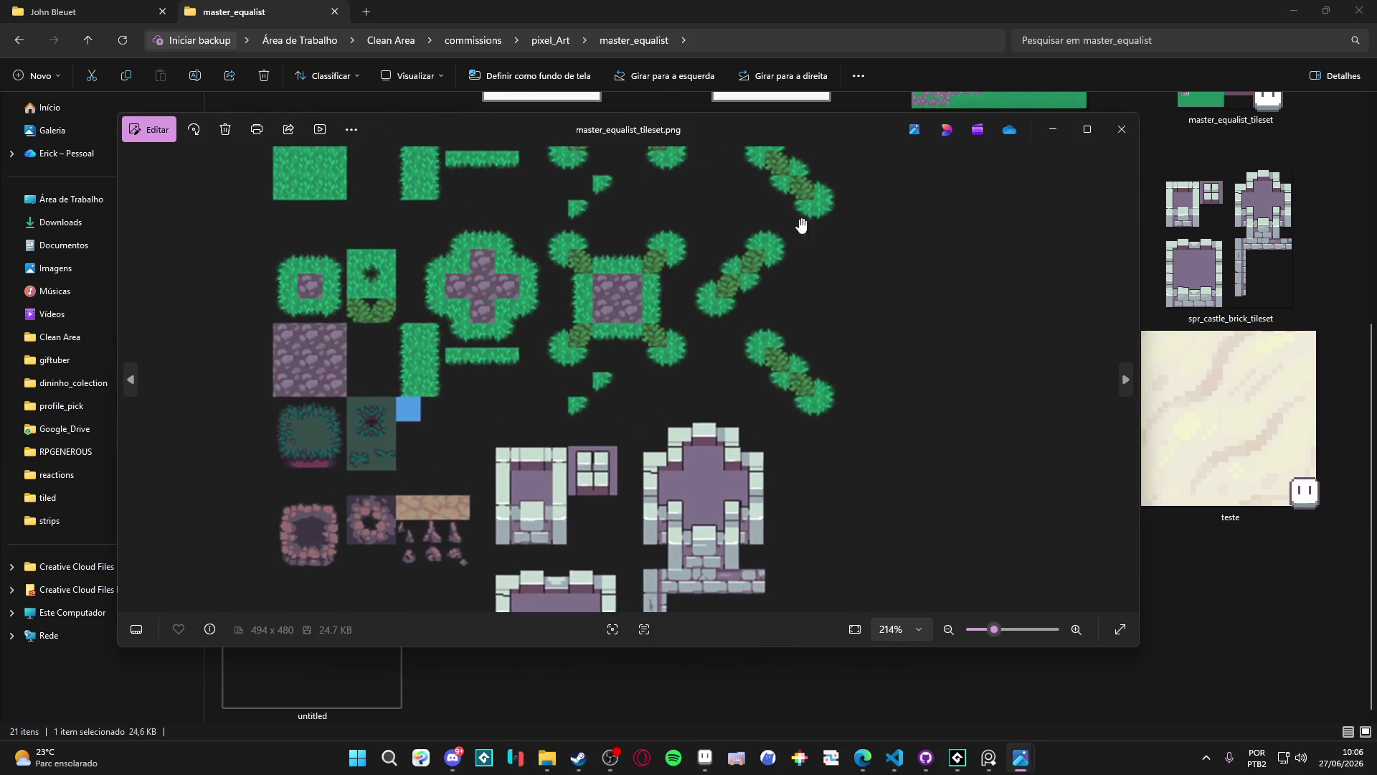
Close the image viewer and Explorer, zoom into blob_grass, and show the tile grid
left_click(1121, 128)
left_click(1293, 11)
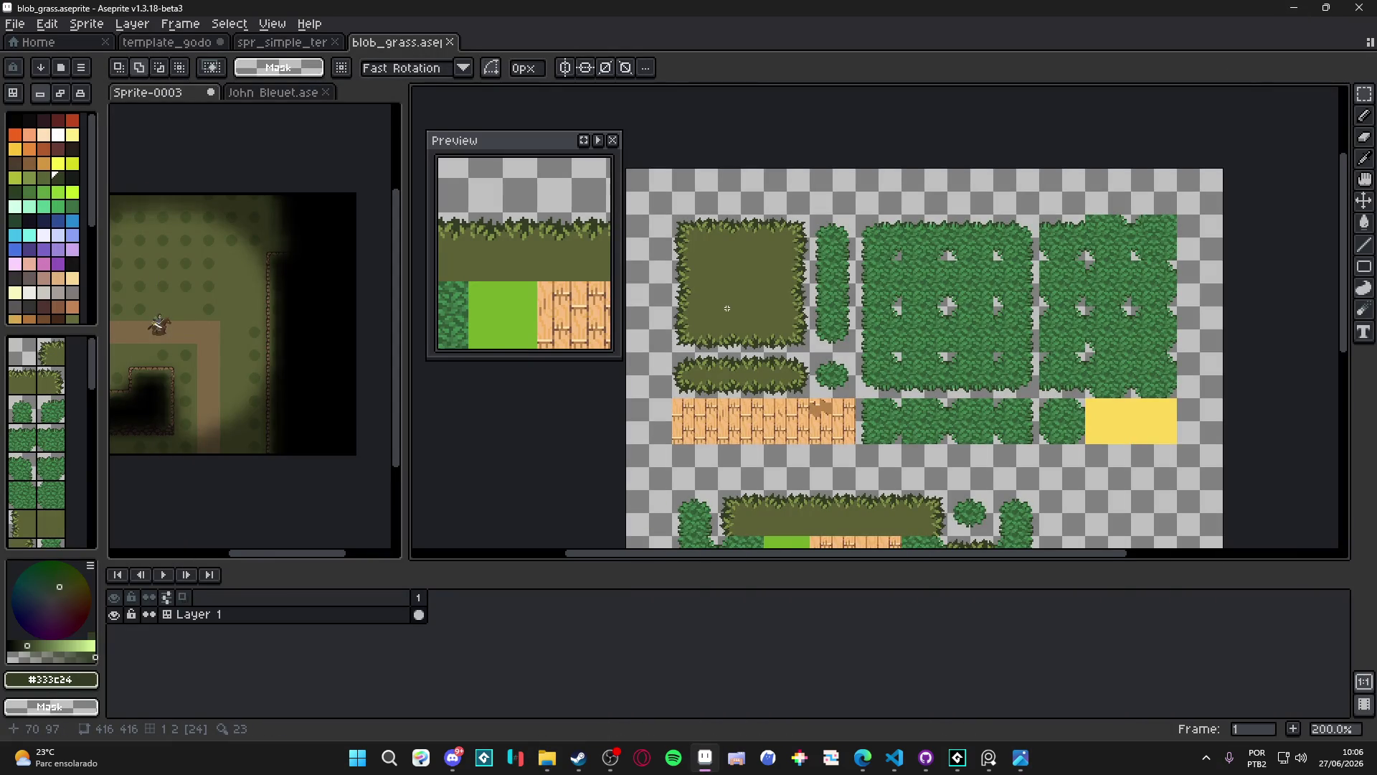
scroll(727, 308, "up", 1)
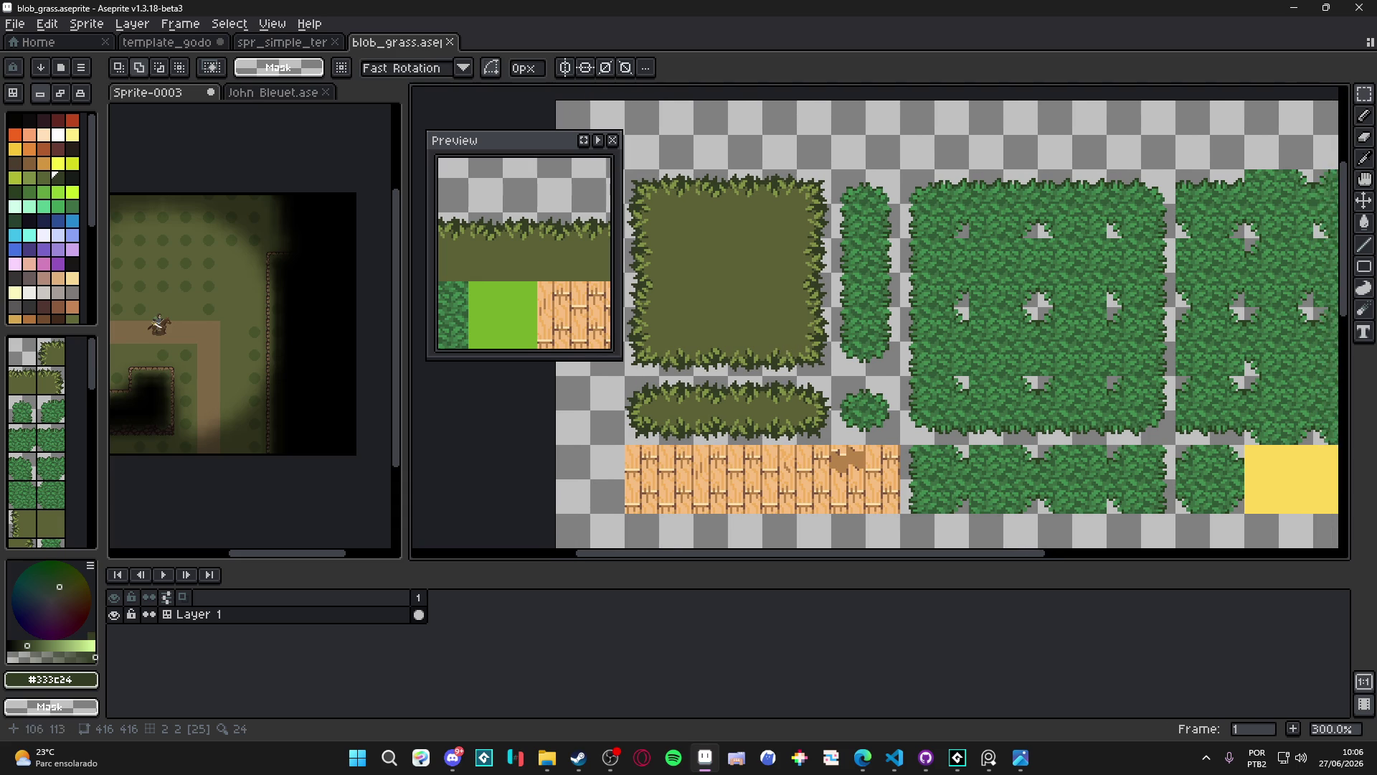
scroll(825, 380, "up", 1)
key("ctrl")
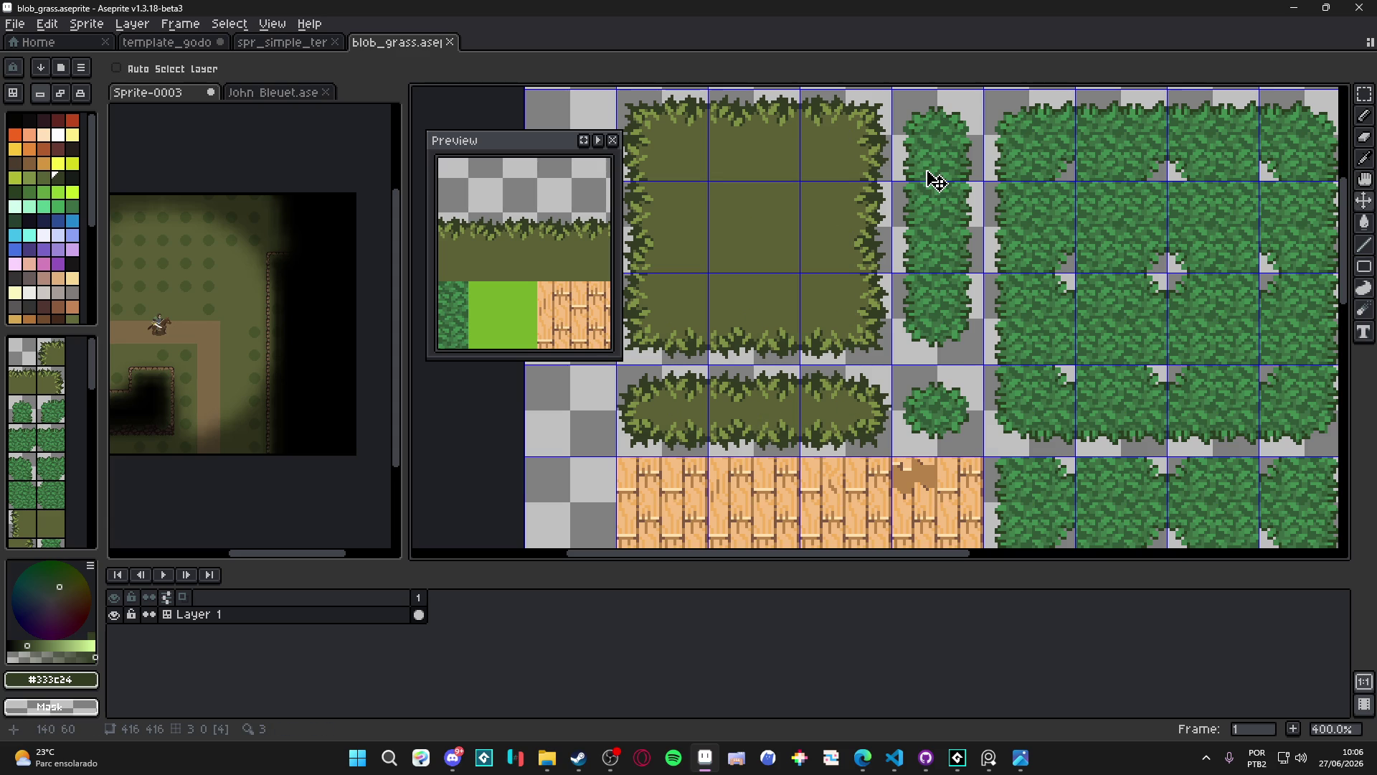
Clear the vertical bush column beside the grass square to transparent
key("m")
left_click_drag(931, 140, 933, 337)
key("Delete")
Rotate the horizontal three-tile bush strip -90° into the cleared column, nudged down
left_click_drag(664, 433, 875, 439)
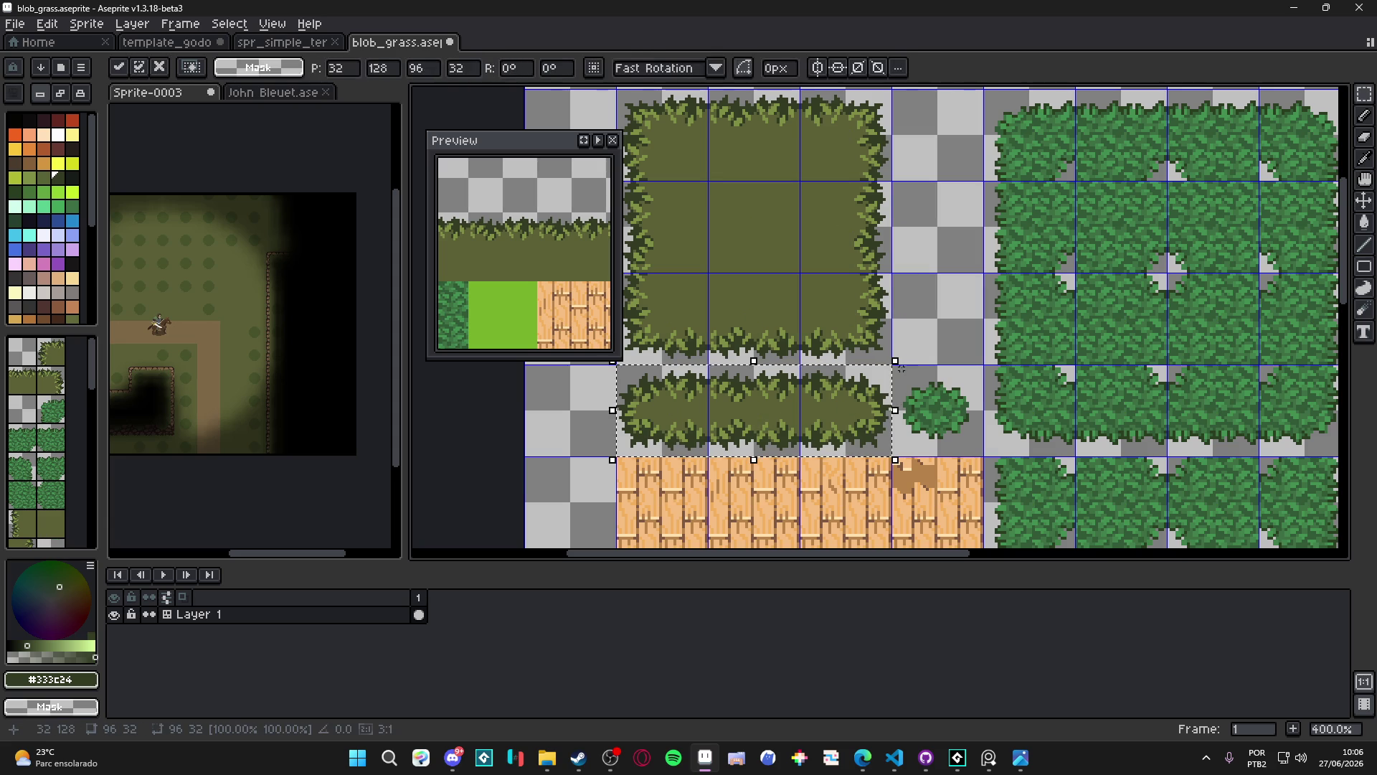
left_click_drag(910, 353, 824, 544)
left_click_drag(777, 492, 962, 295)
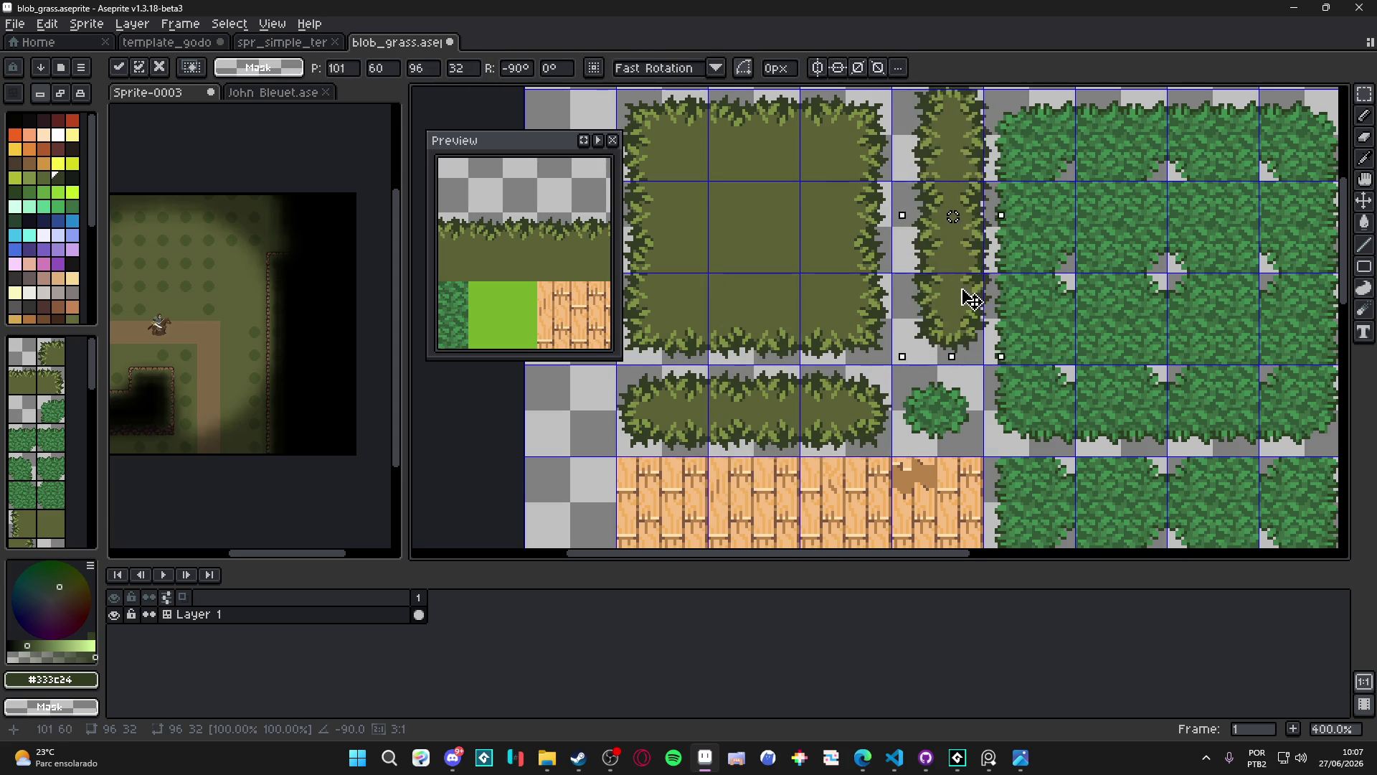
scroll(956, 300, "up", 2)
key("Down")
key("Down")
key("Down")
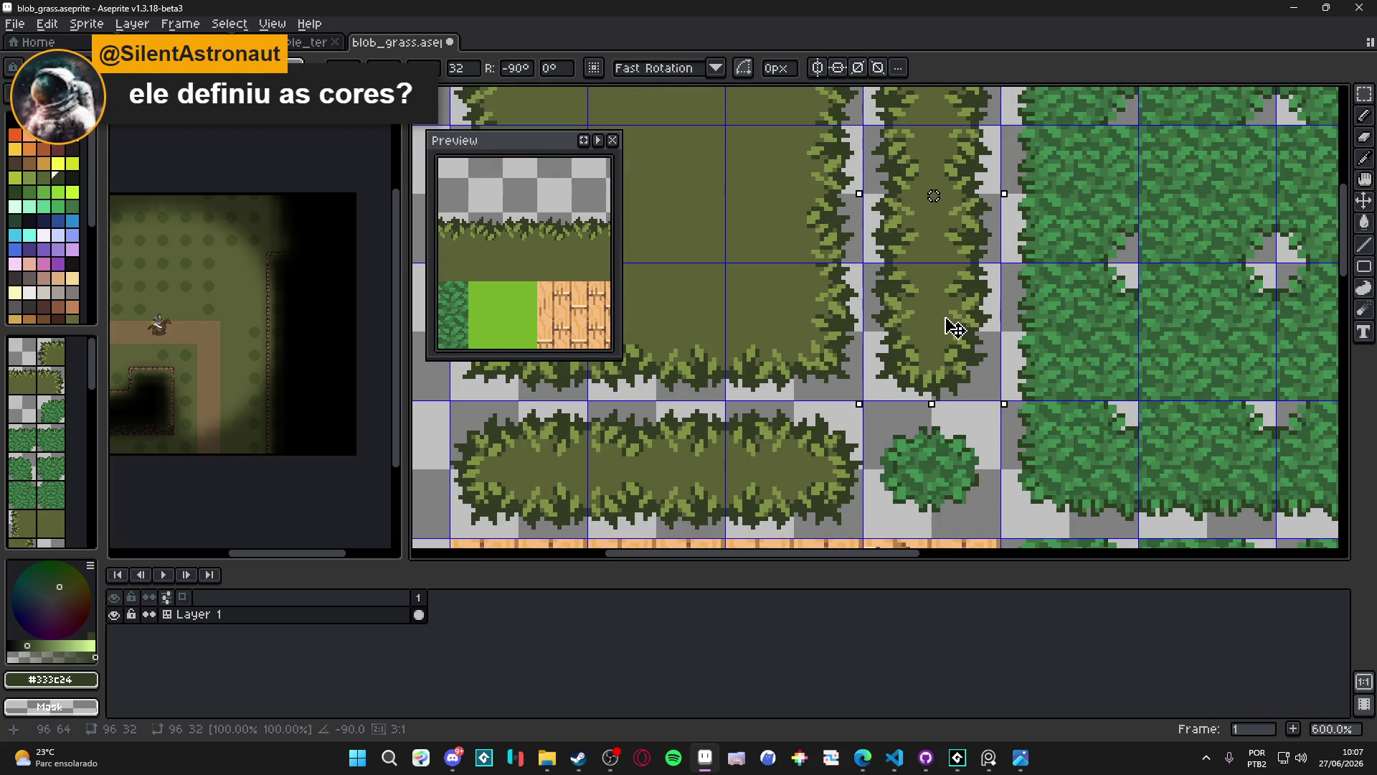
key("Return")
scroll(939, 330, "down", 1)
Save blob_grass and activate the Sprite-0003 forest map in the left pane
key("ctrl+s")
scroll(896, 348, "down", 2)
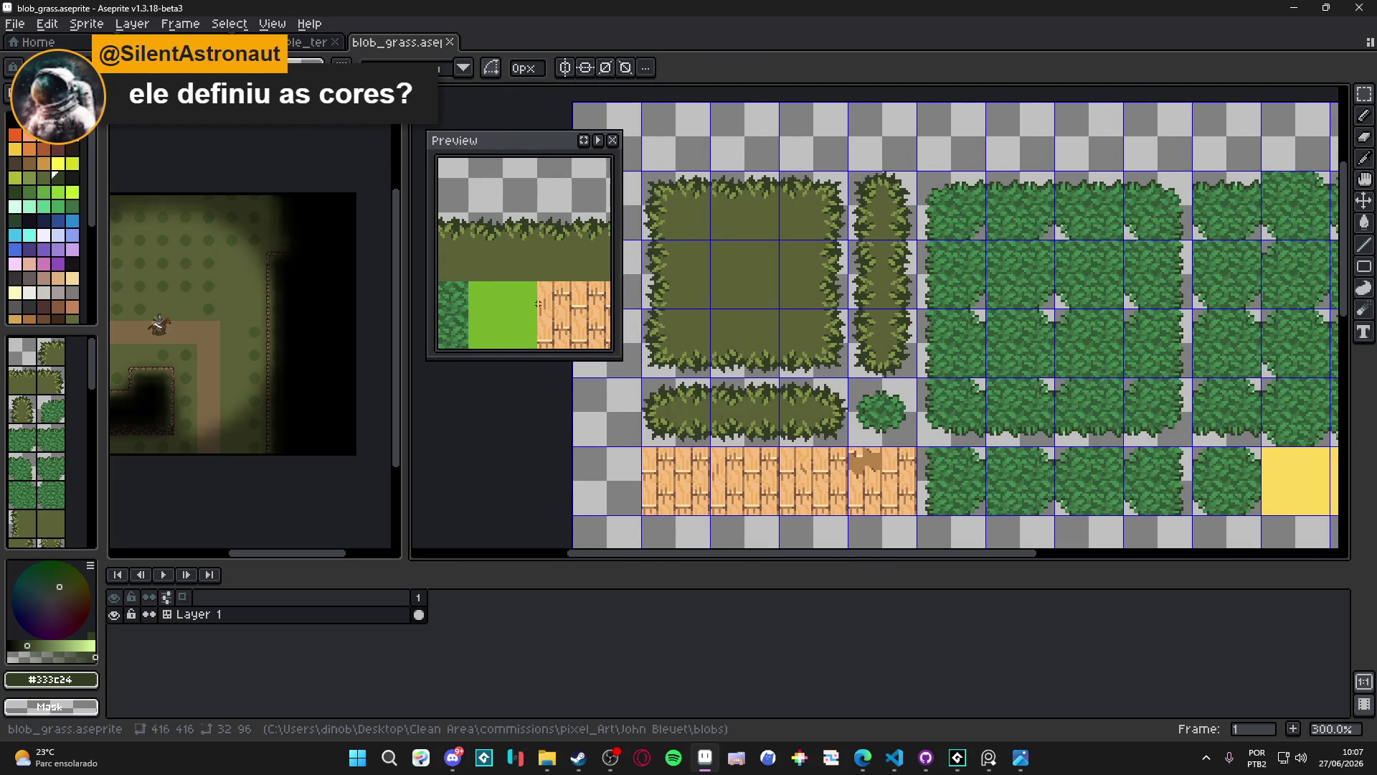
scroll(258, 325, "up", 2)
left_click(258, 325)
scroll(744, 322, "down", 1)
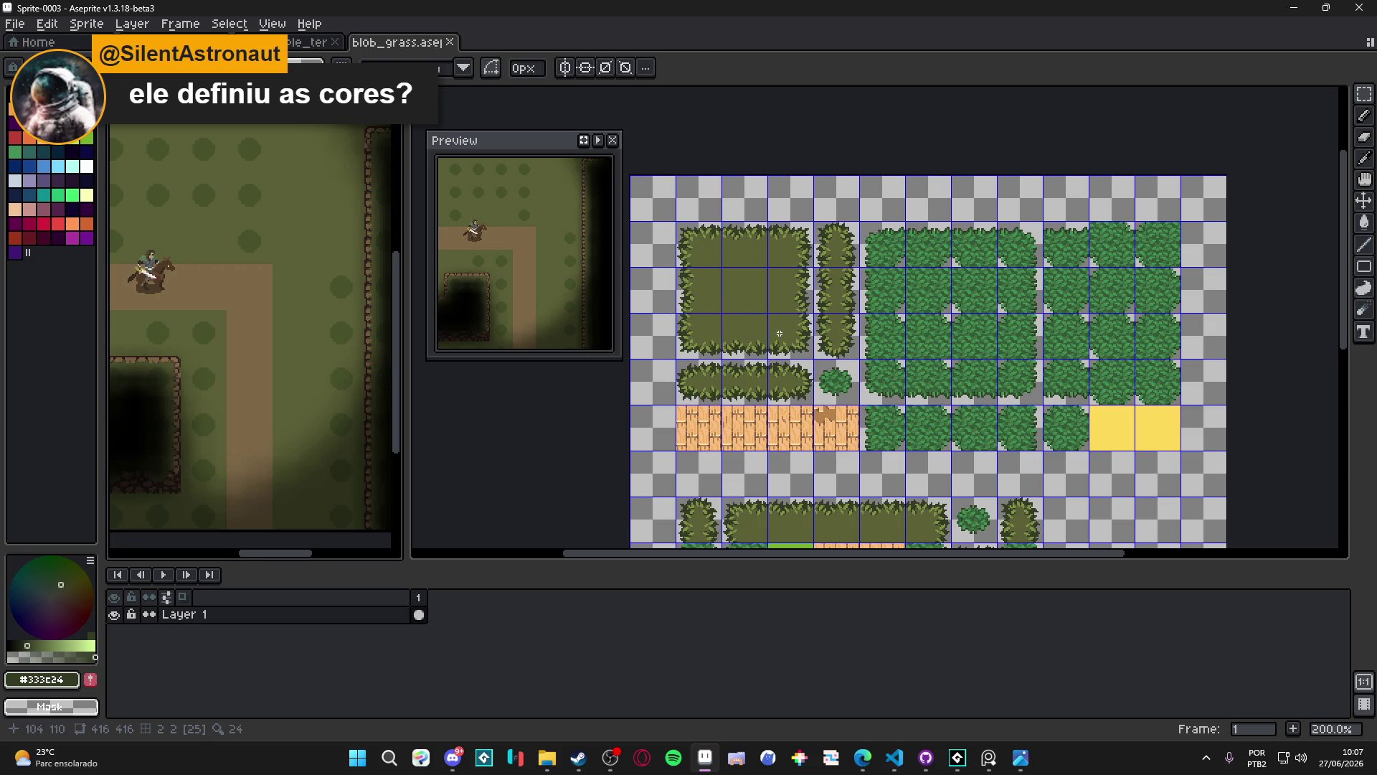
Move the preview window up and pan the zoomed tile sheet to the upright bush column
mouse_move(858, 385)
left_mouse_down()
mouse_move(830, 372)
mouse_move(867, 369)
left_mouse_up()
left_click_drag(491, 153, 479, 113)
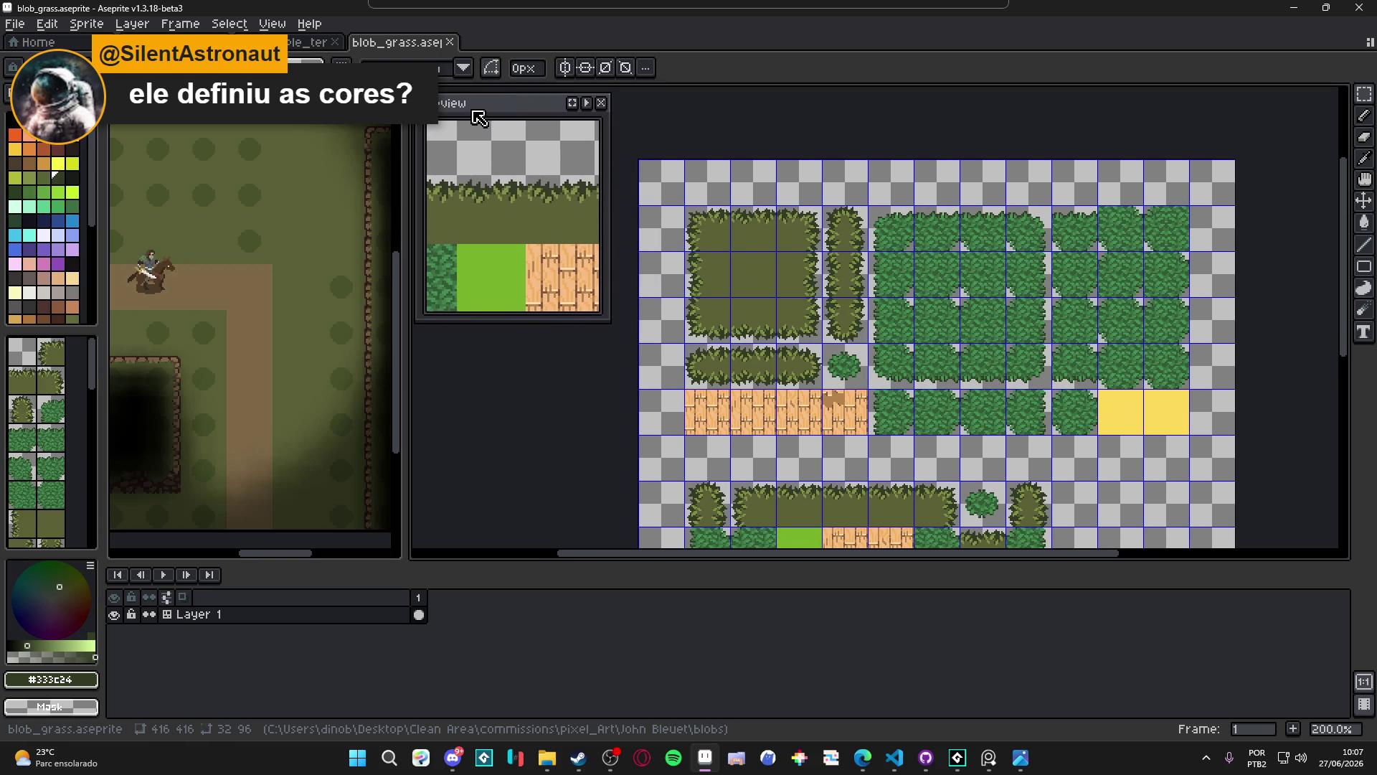
scroll(832, 372, "up", 2)
left_click_drag(841, 362, 870, 376)
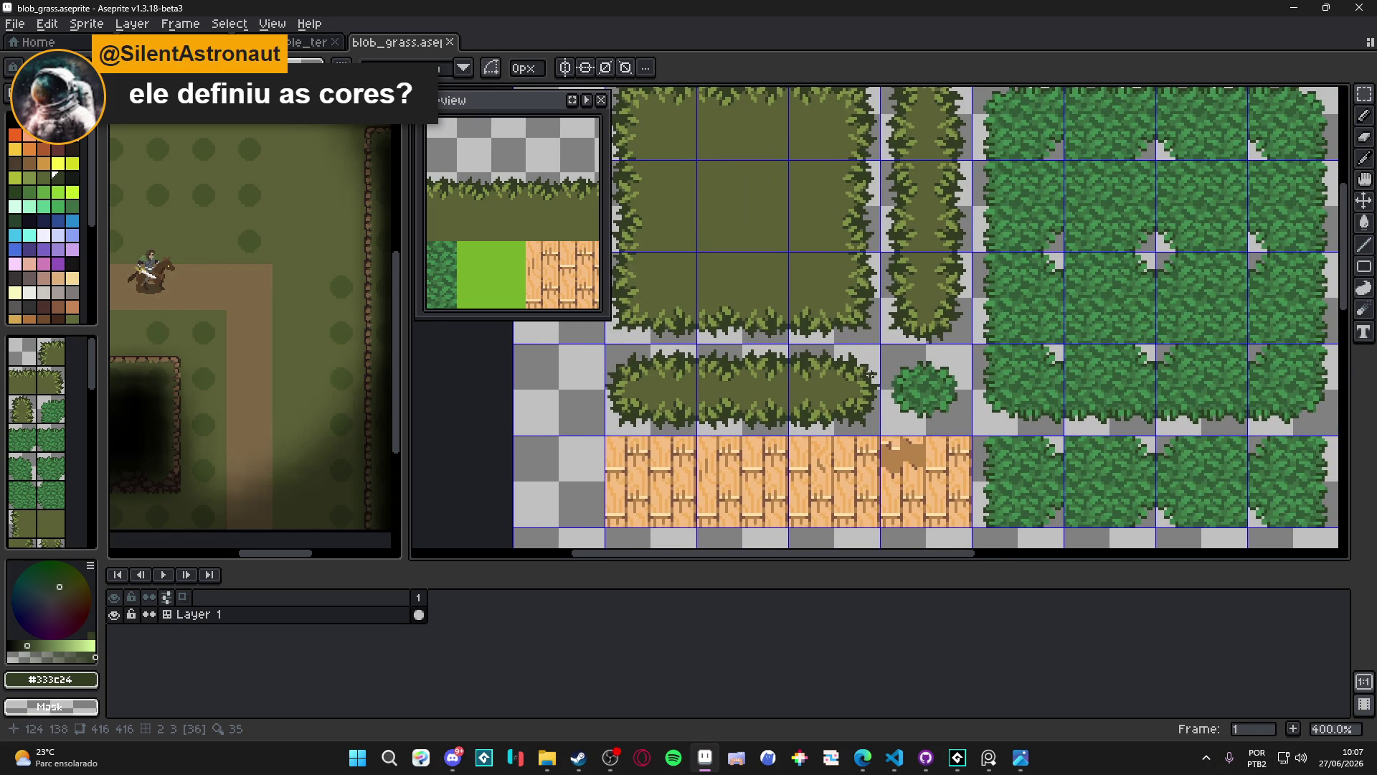
scroll(918, 368, "right", 2)
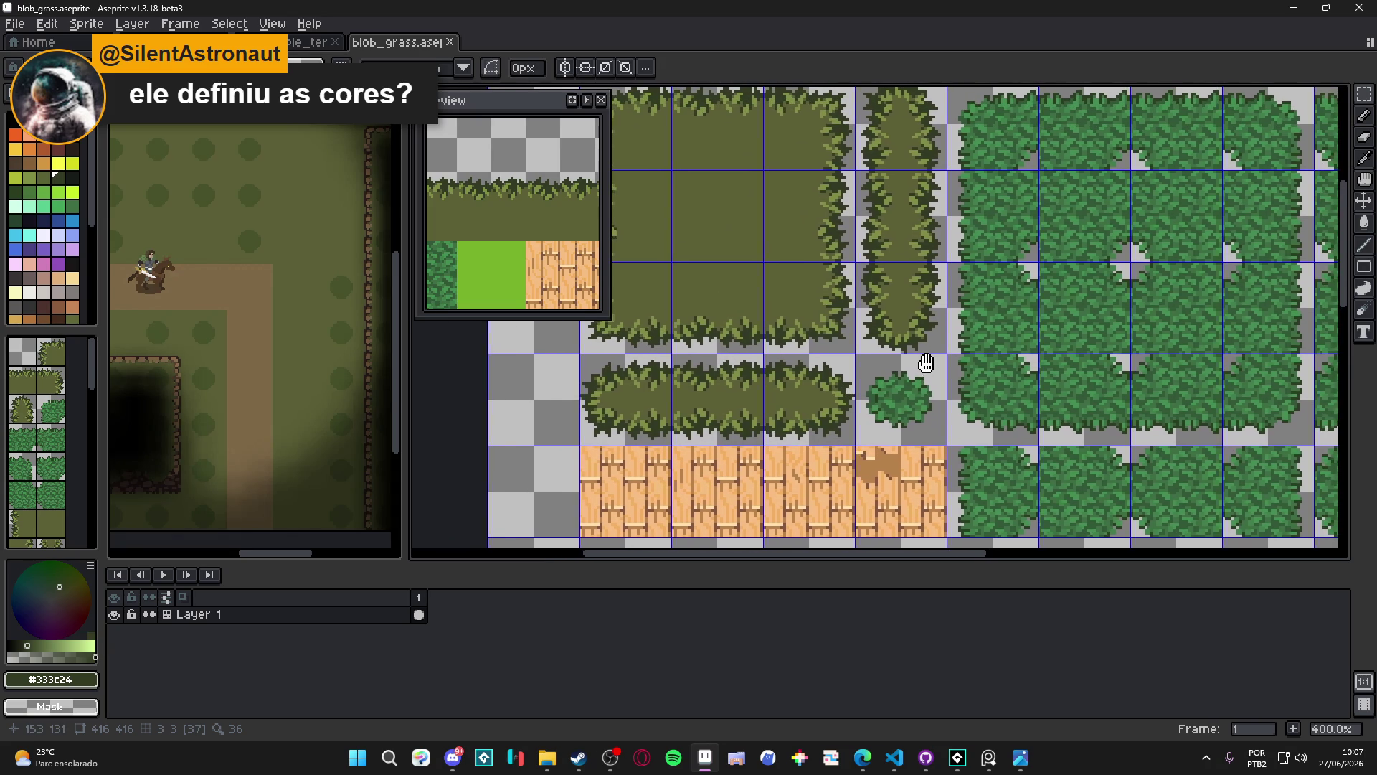
scroll(935, 361, "down", 1)
left_click_drag(927, 360, 903, 362)
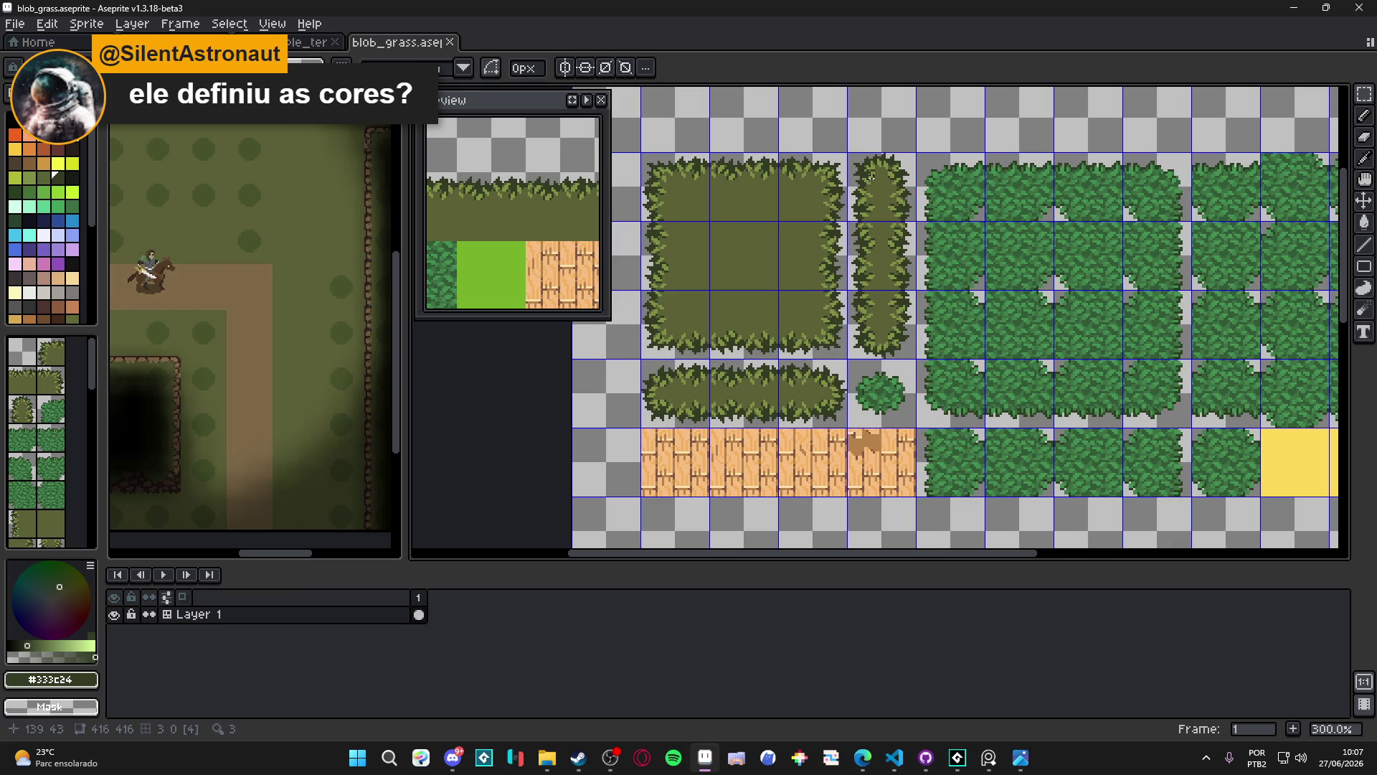
Select the upright bush strip and open New Sprite settings for a 32×96 transparent canvas
left_click_drag(871, 173, 881, 338)
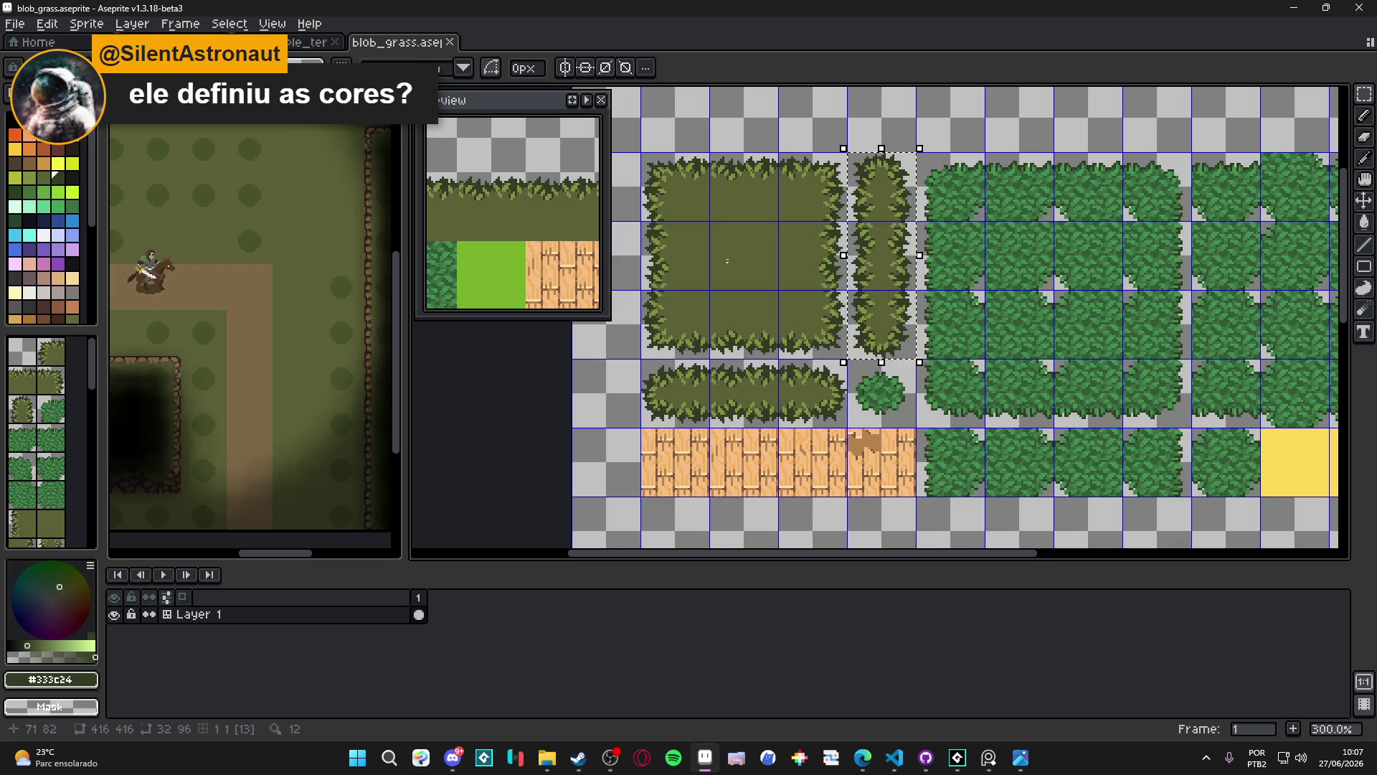
left_click(15, 24)
left_click(26, 43)
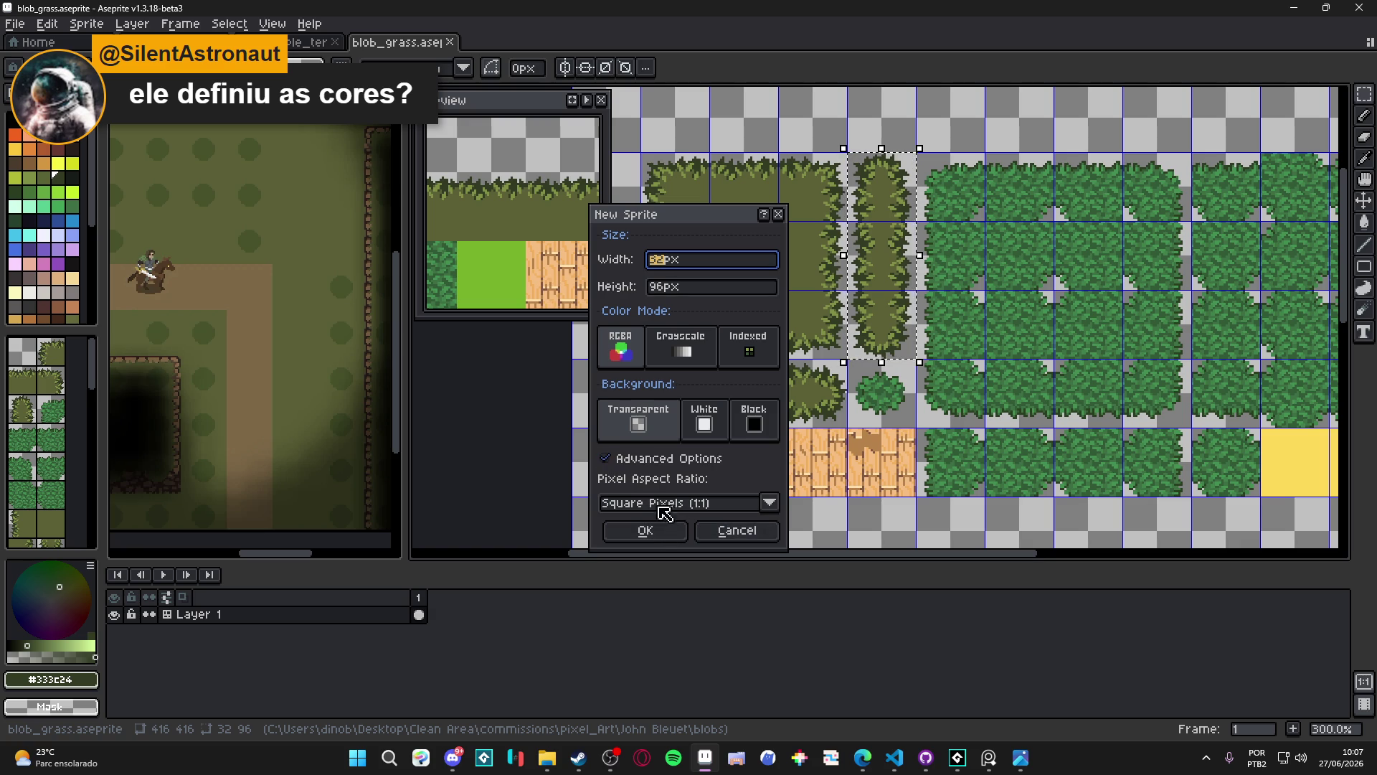
Create the 32×96 Sprite-0004, paste the bush strip into it, and dock it as a middle pane
left_click(645, 531)
key("ctrl+v")
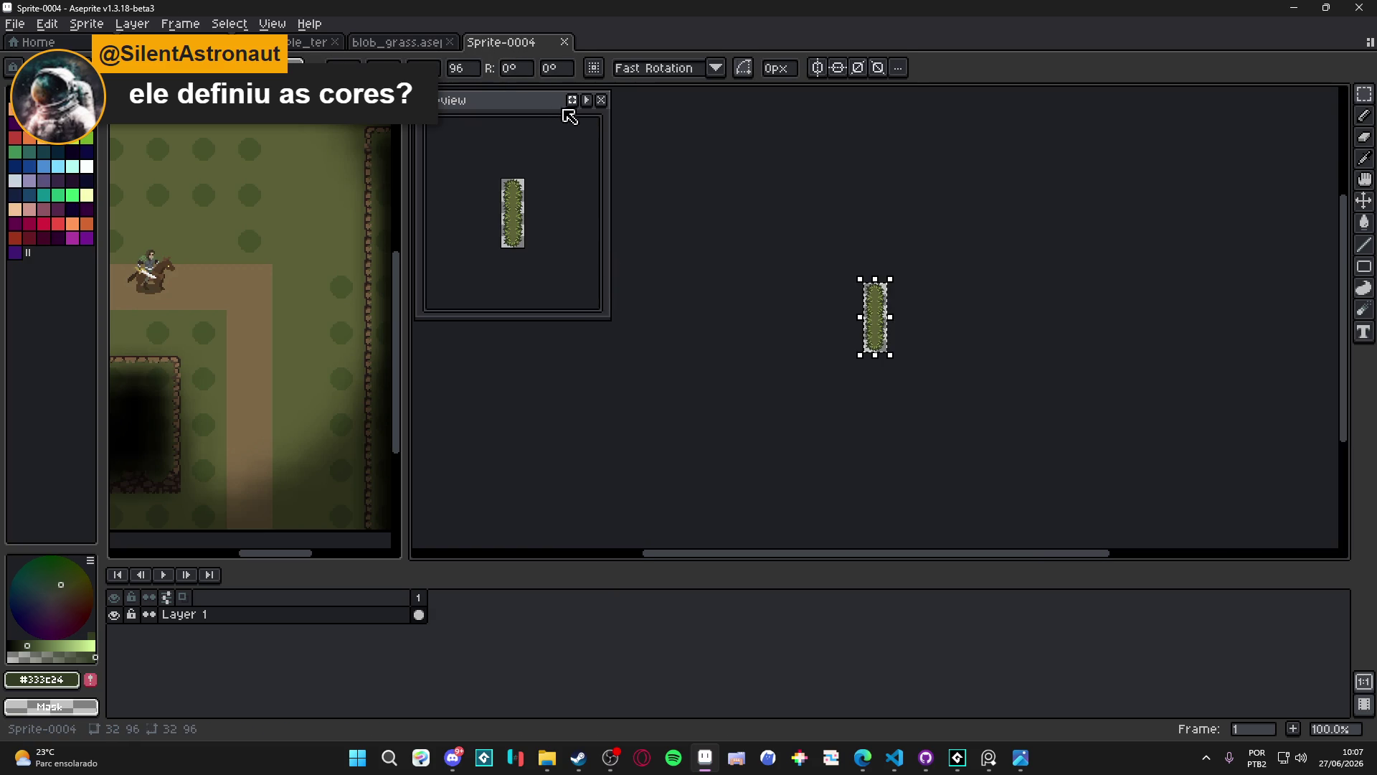
left_click(601, 100)
mouse_move(531, 58)
left_mouse_down()
mouse_move(399, 390)
mouse_move(369, 363)
mouse_move(319, 371)
left_mouse_up()
scroll(340, 354, "up", 2)
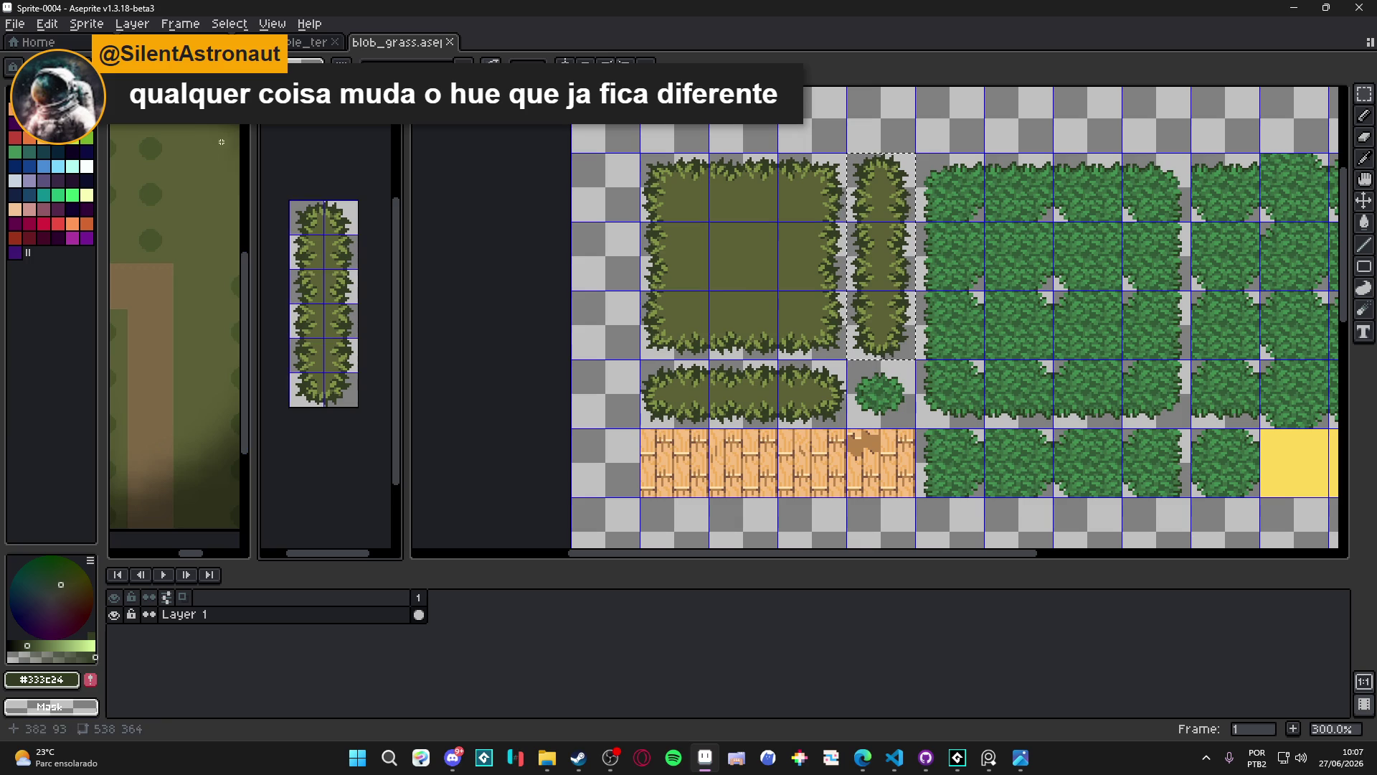
left_click_drag(740, 282, 710, 281)
key("ctrl+d")
scroll(854, 393, "up", 3)
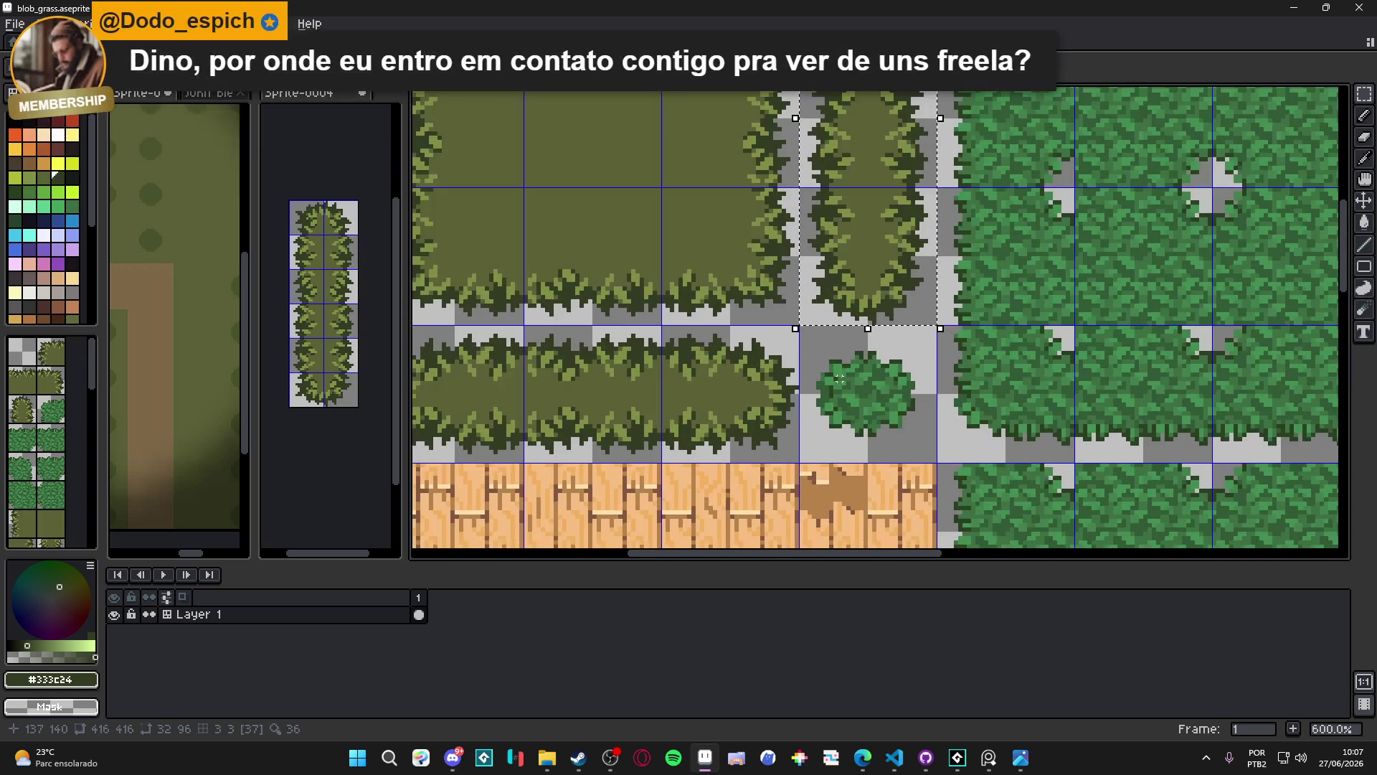
Cut the small round bush tile from blob_grass and paste it into Sprite-0004
key("v")
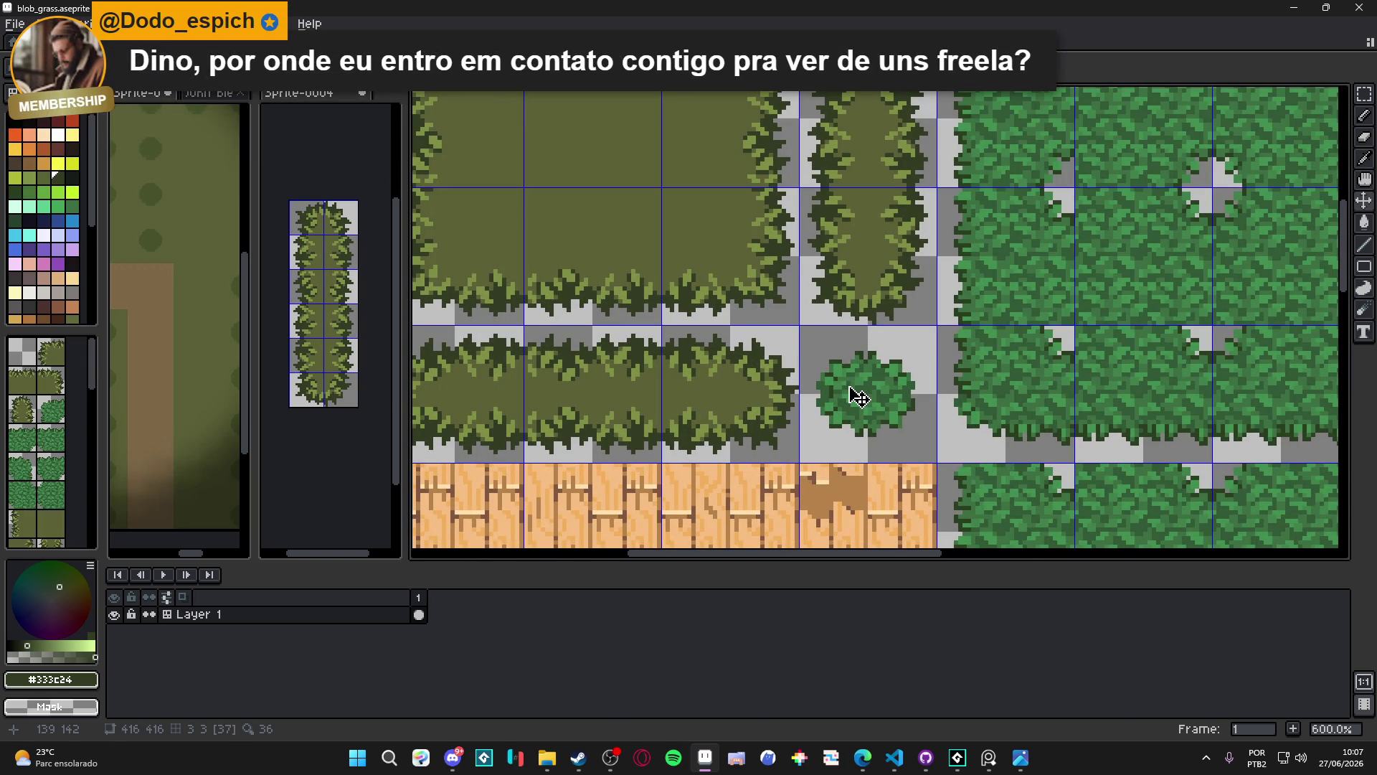
key("m")
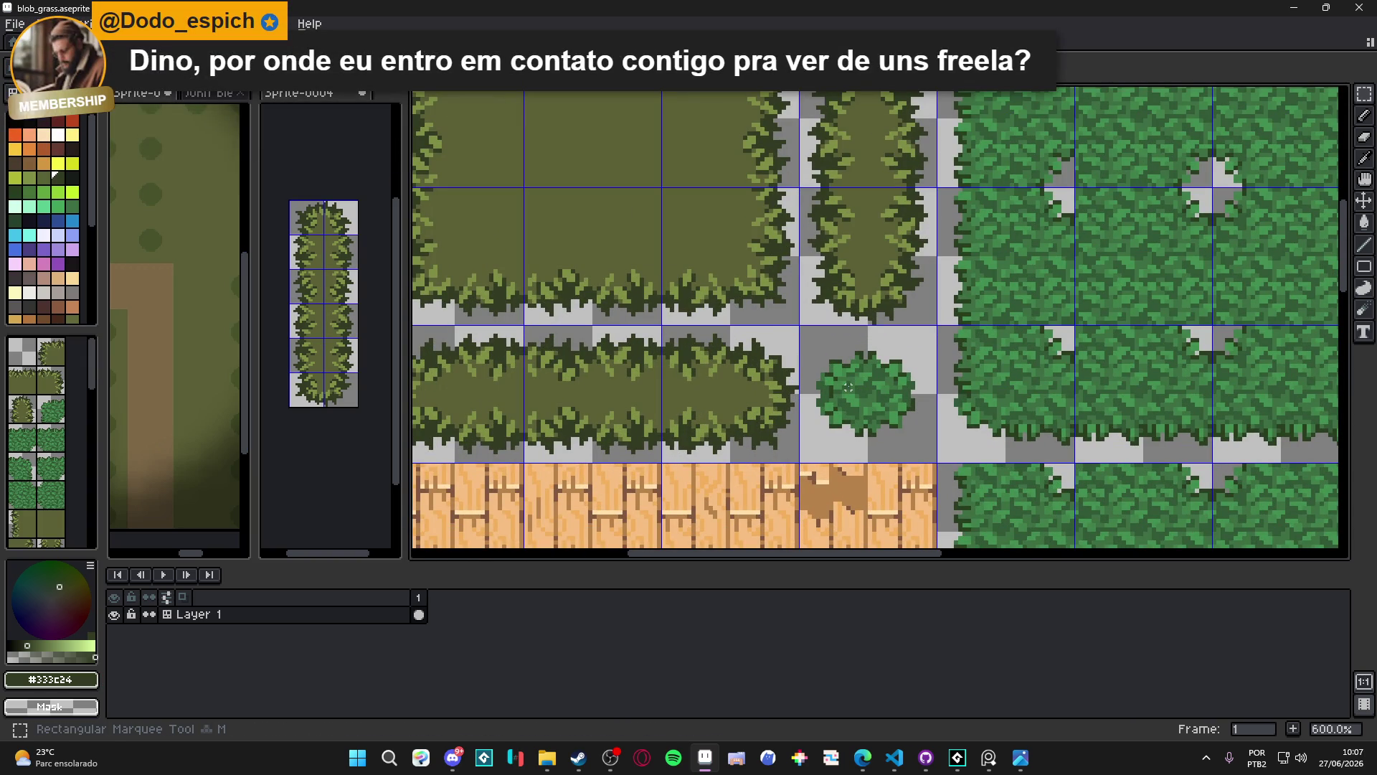
left_click_drag(847, 388, 905, 416)
key("ctrl+x")
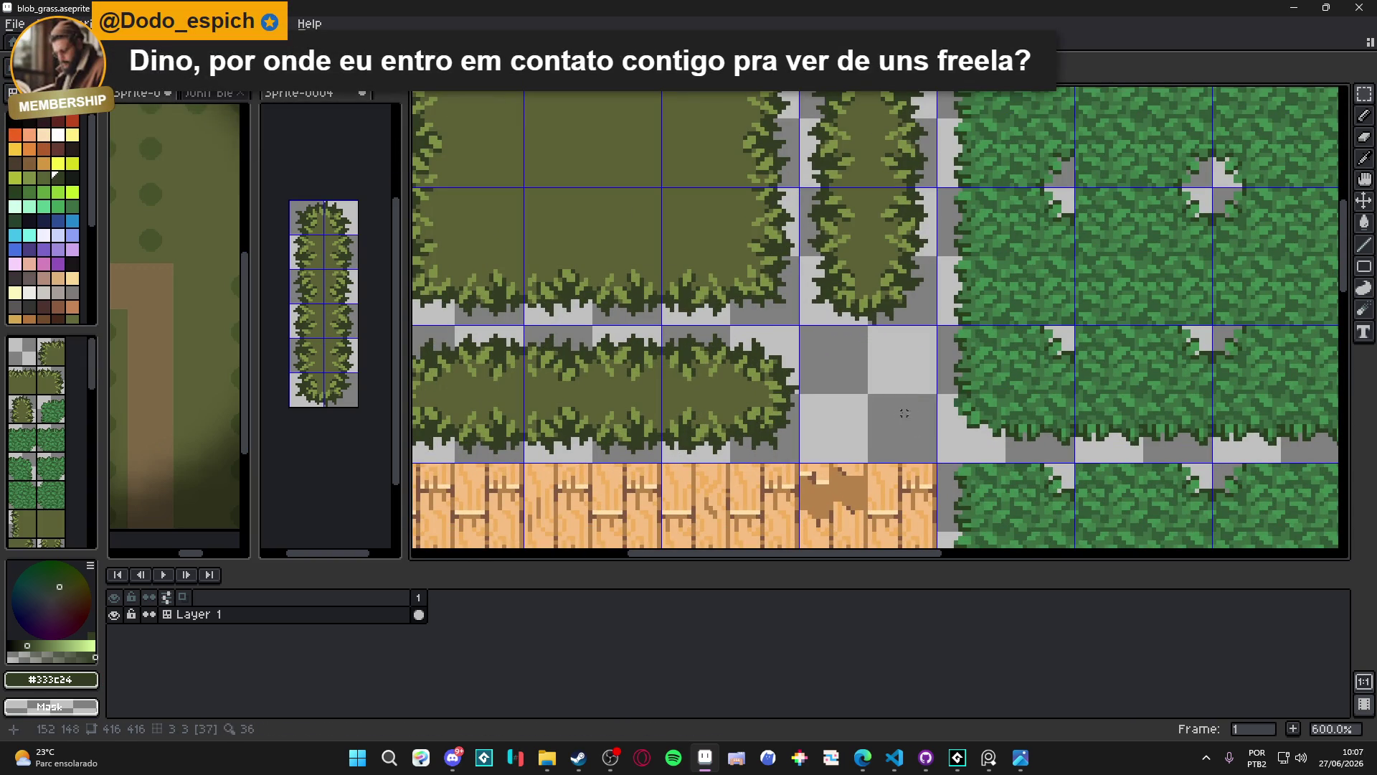
left_click(326, 222)
key("Return")
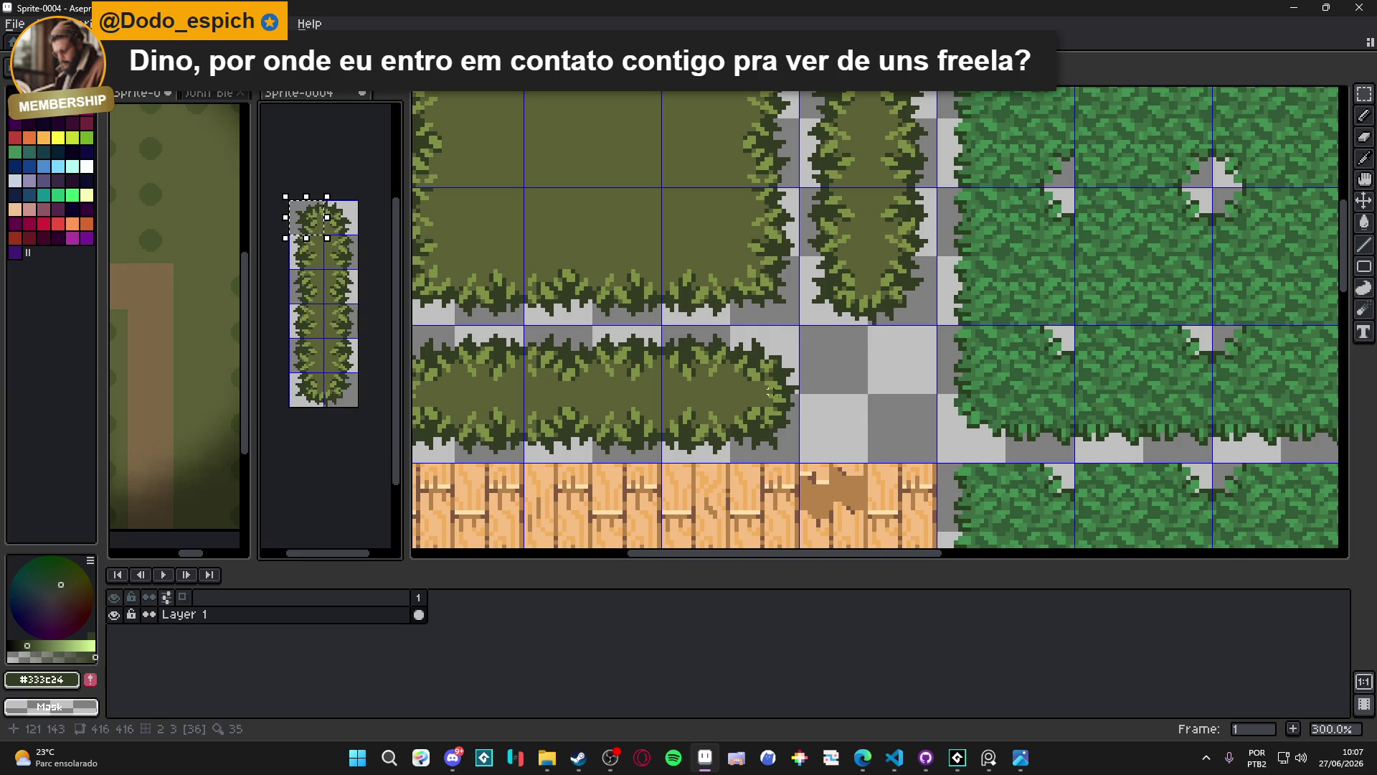
Paste bush tiles from Sprite-0004 into the empty blob_grass cell and the cell to its right
left_click(844, 387)
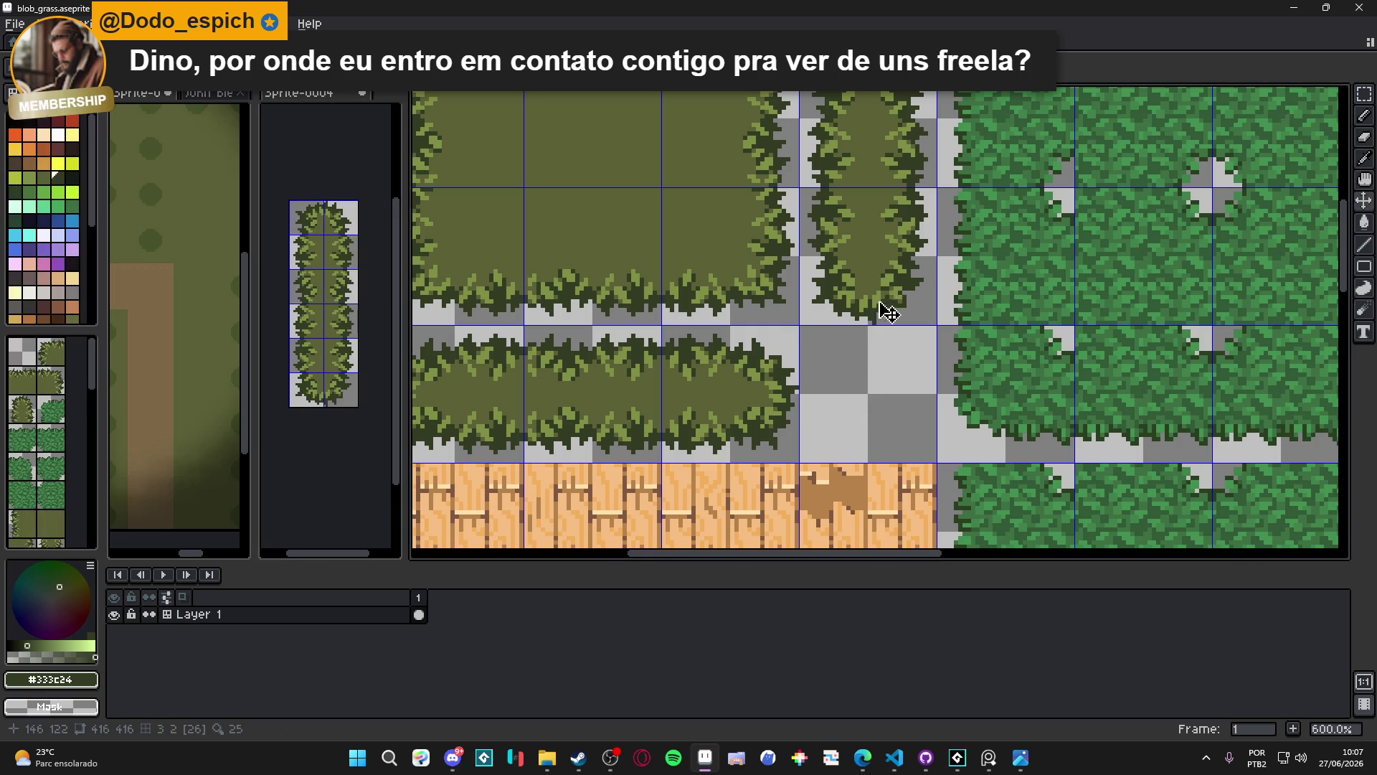
scroll(864, 371, "up", 7)
key("ctrl+v")
left_click_drag(889, 375, 789, 414)
key("Return")
left_click(337, 222)
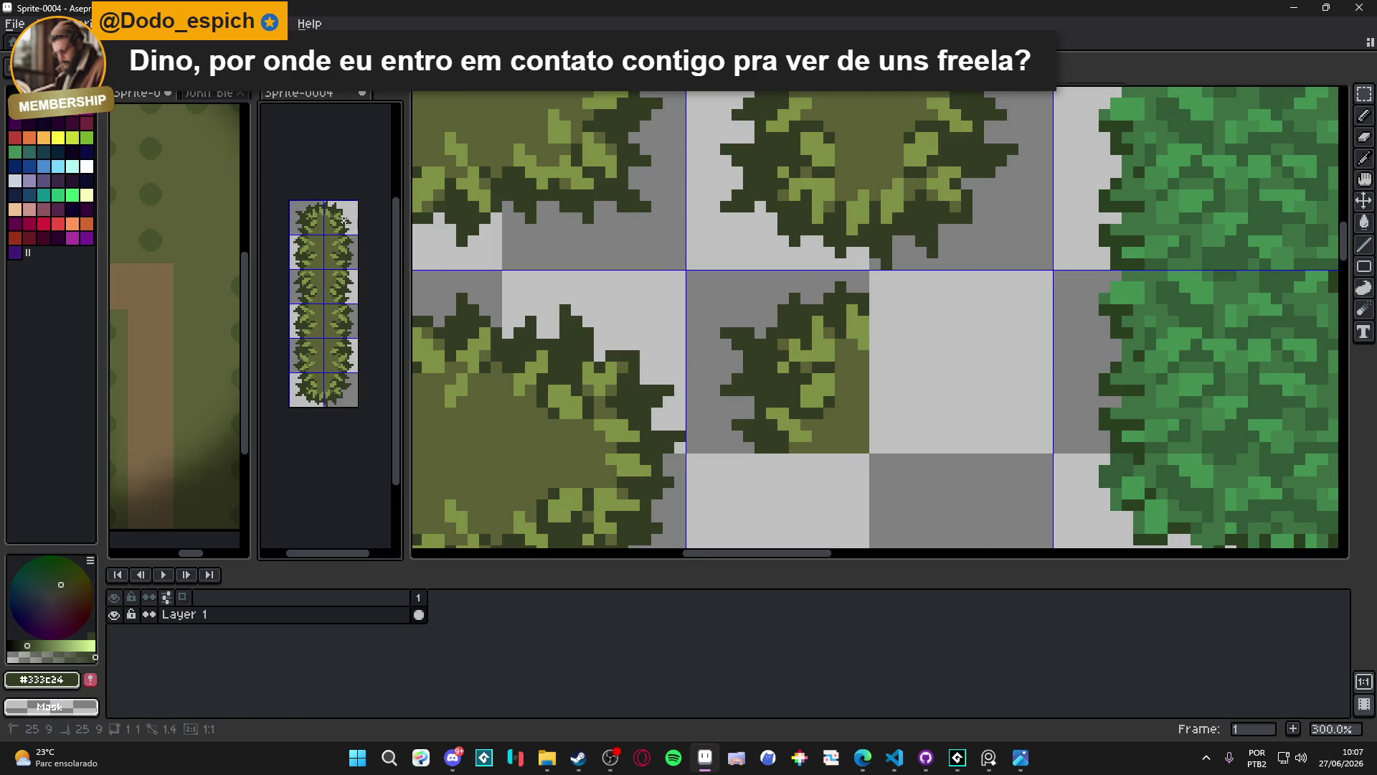
scroll(848, 404, "up", 2)
left_click(843, 406)
key("ctrl+v")
left_click_drag(784, 381, 931, 418)
key("Return")
Paste two more bush pieces into the cell below and the lower cell of blob_grass
left_click(315, 387)
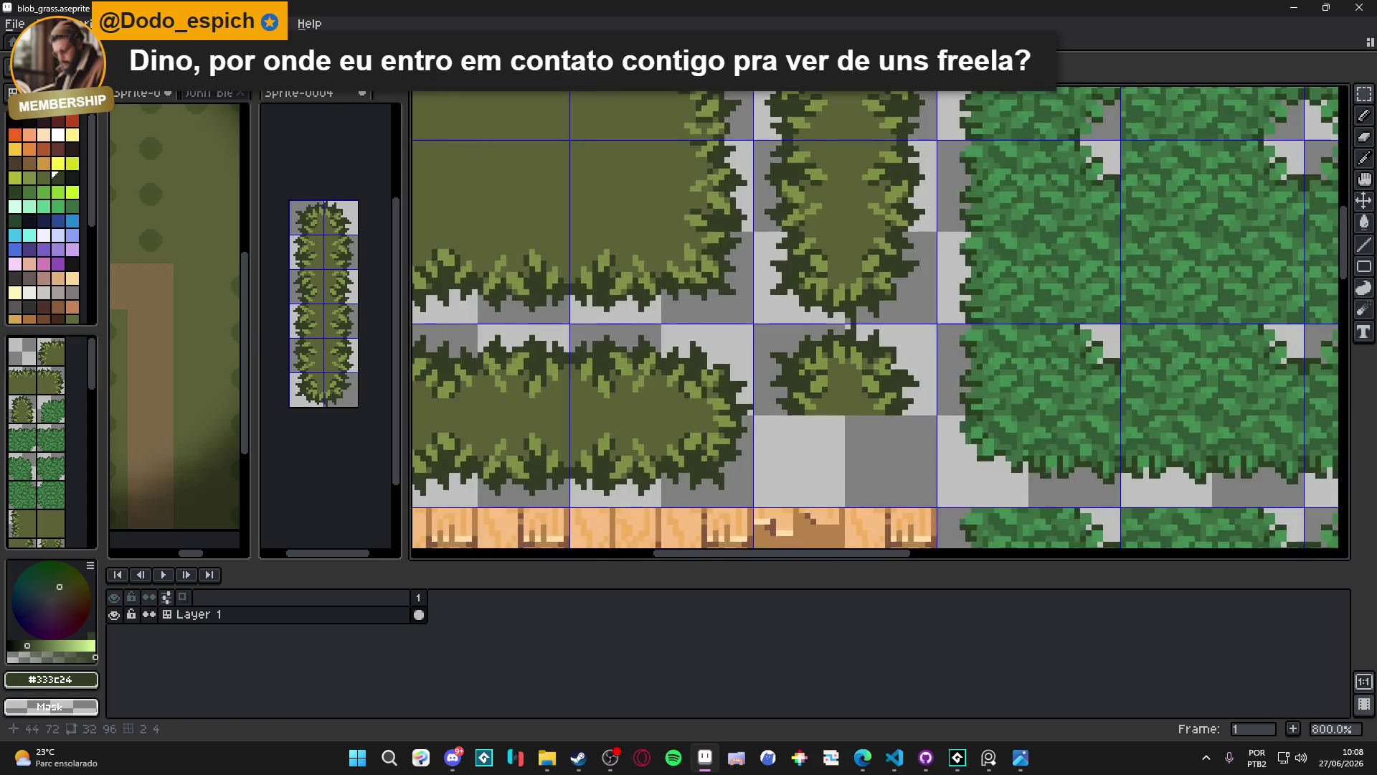
left_click(857, 399)
scroll(858, 399, "up", 2)
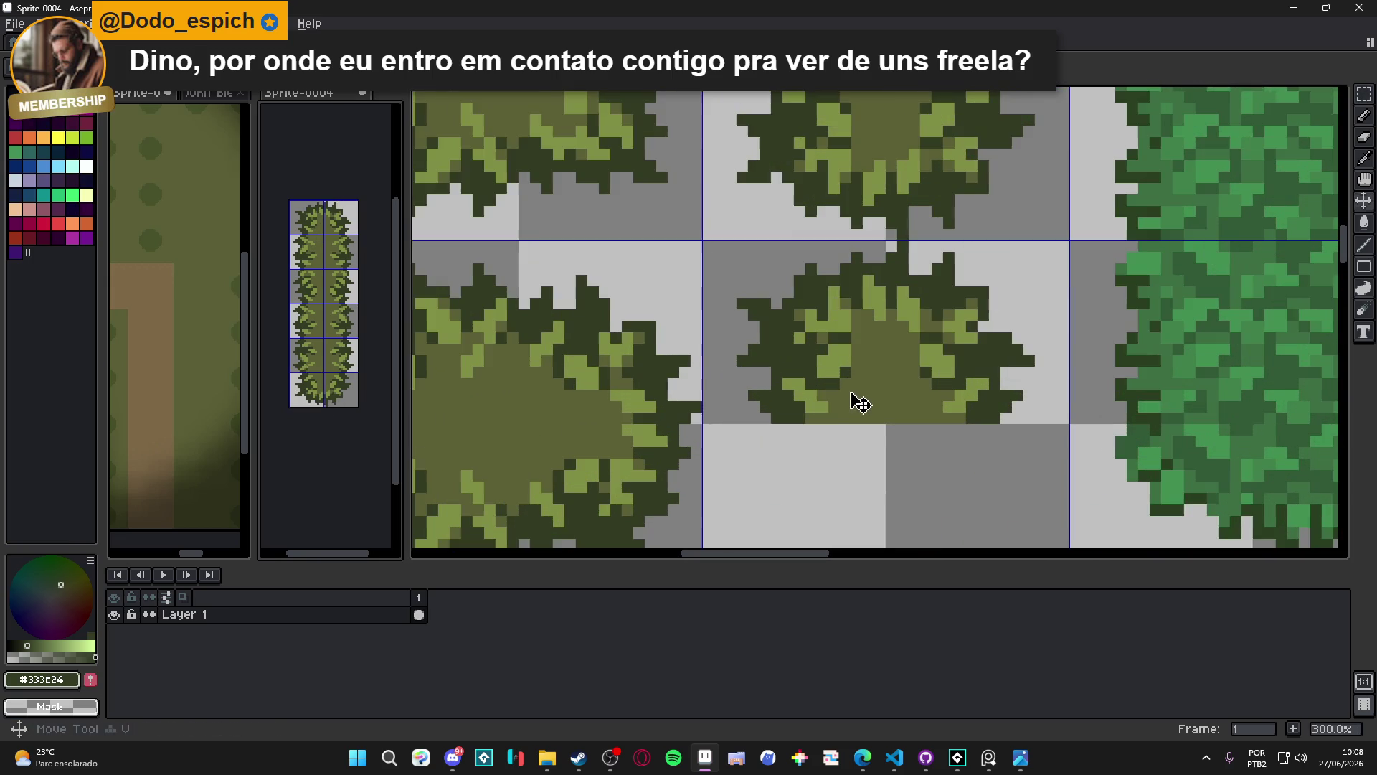
key("ctrl+v")
mouse_move(892, 253)
left_mouse_down()
mouse_move(802, 495)
mouse_move(814, 448)
left_mouse_up()
key("Return")
left_click(343, 398)
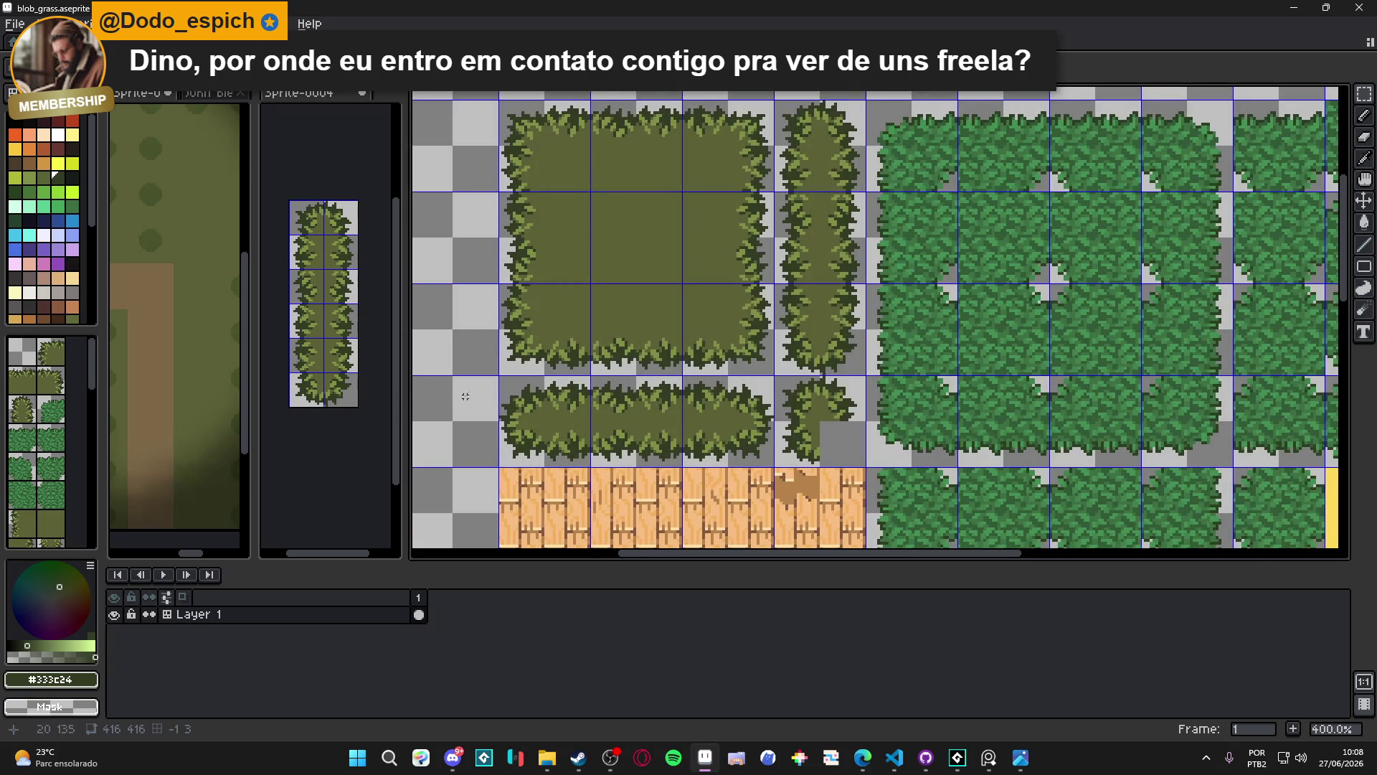
scroll(784, 394, "up", 2)
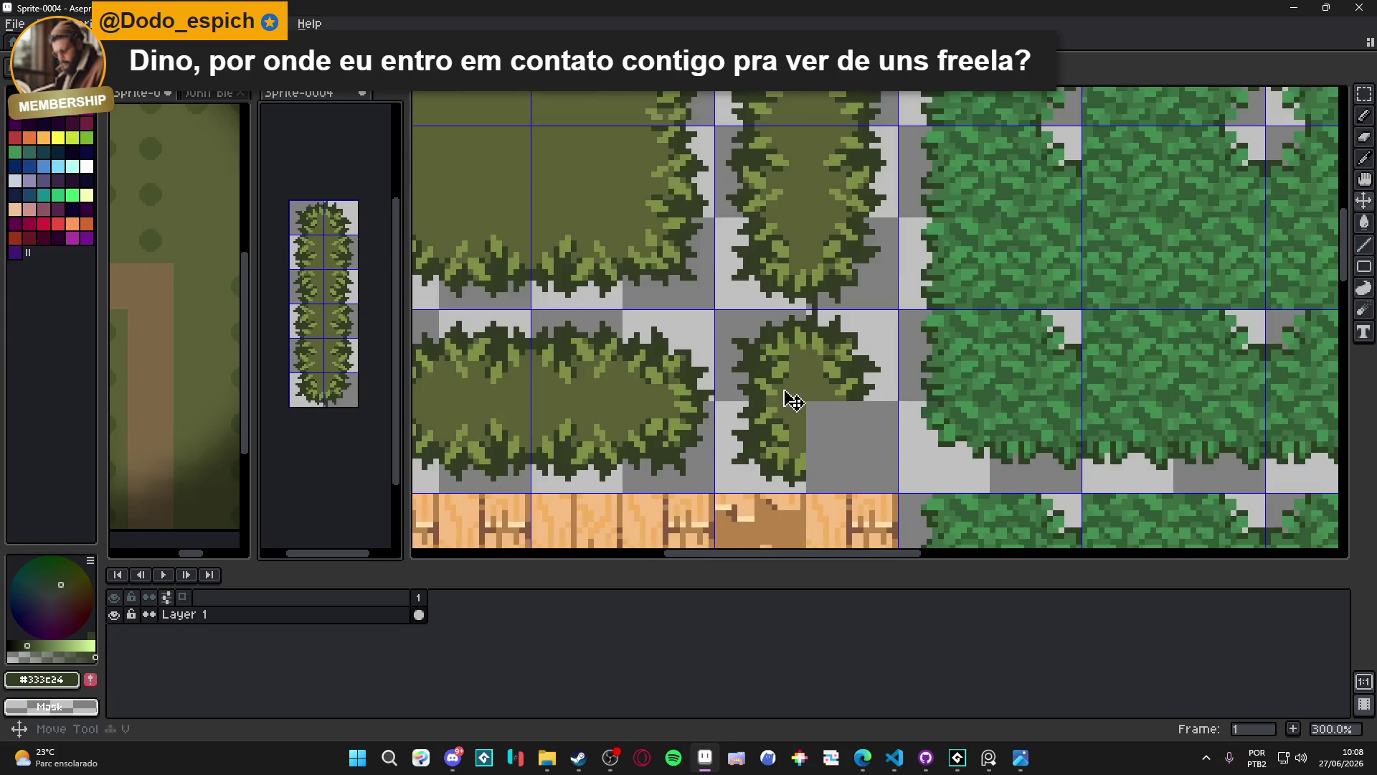
left_click(793, 387)
key("ctrl+v")
left_click_drag(870, 330, 847, 456)
key("Return")
Hide the tile grid and save blob_grass
scroll(839, 452, "down", 4)
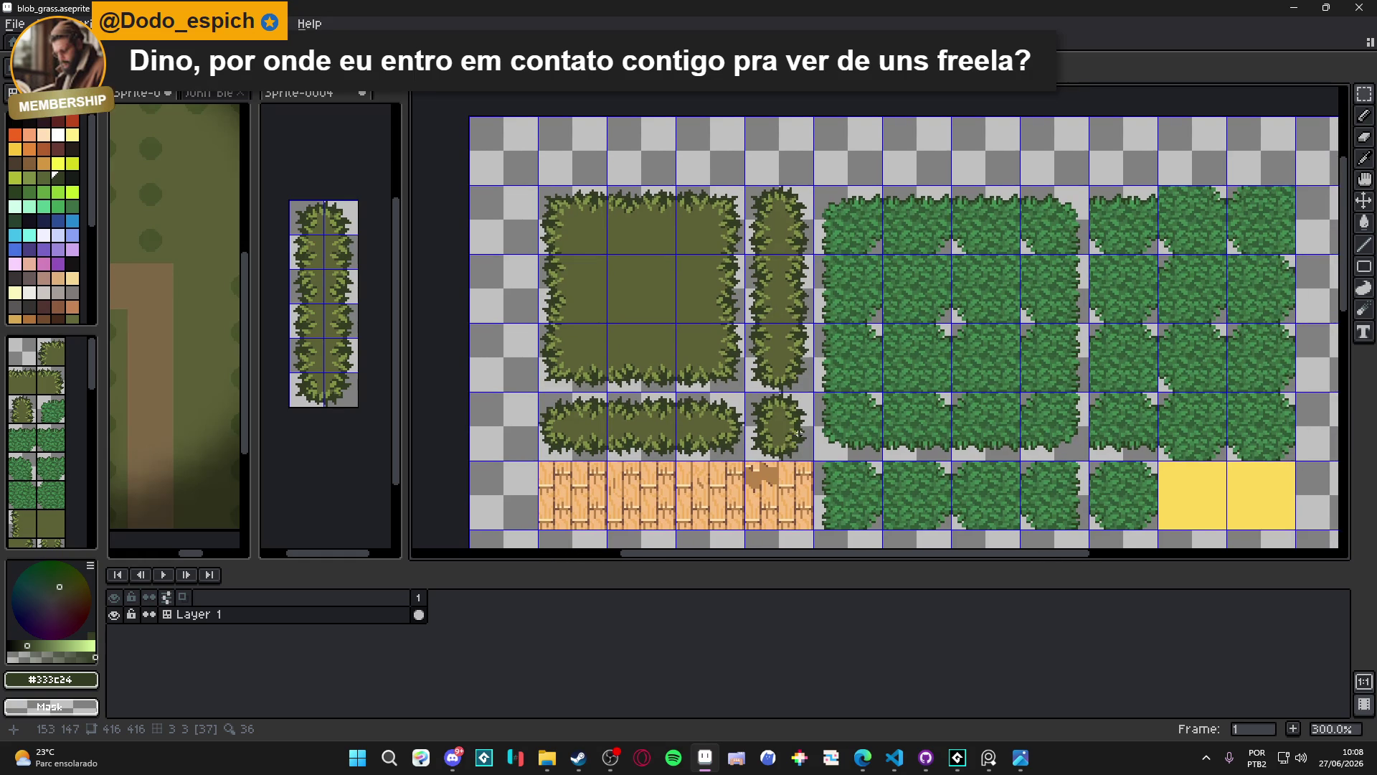
key("ctrl+apostrophe")
scroll(796, 427, "down", 1)
key("ctrl+s")
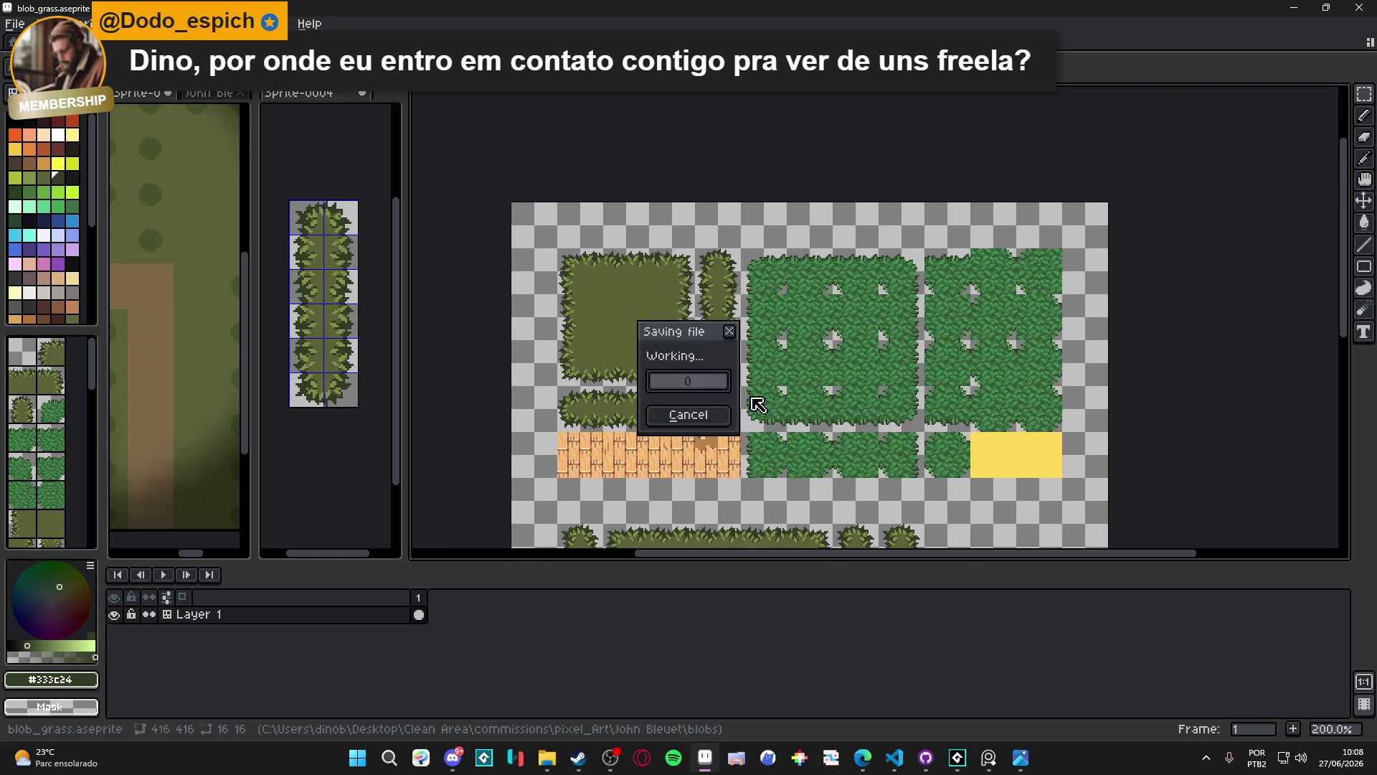
Show the tile grid again and scroll around to review the placed bush tiles
key("ctrl+apostrophe")
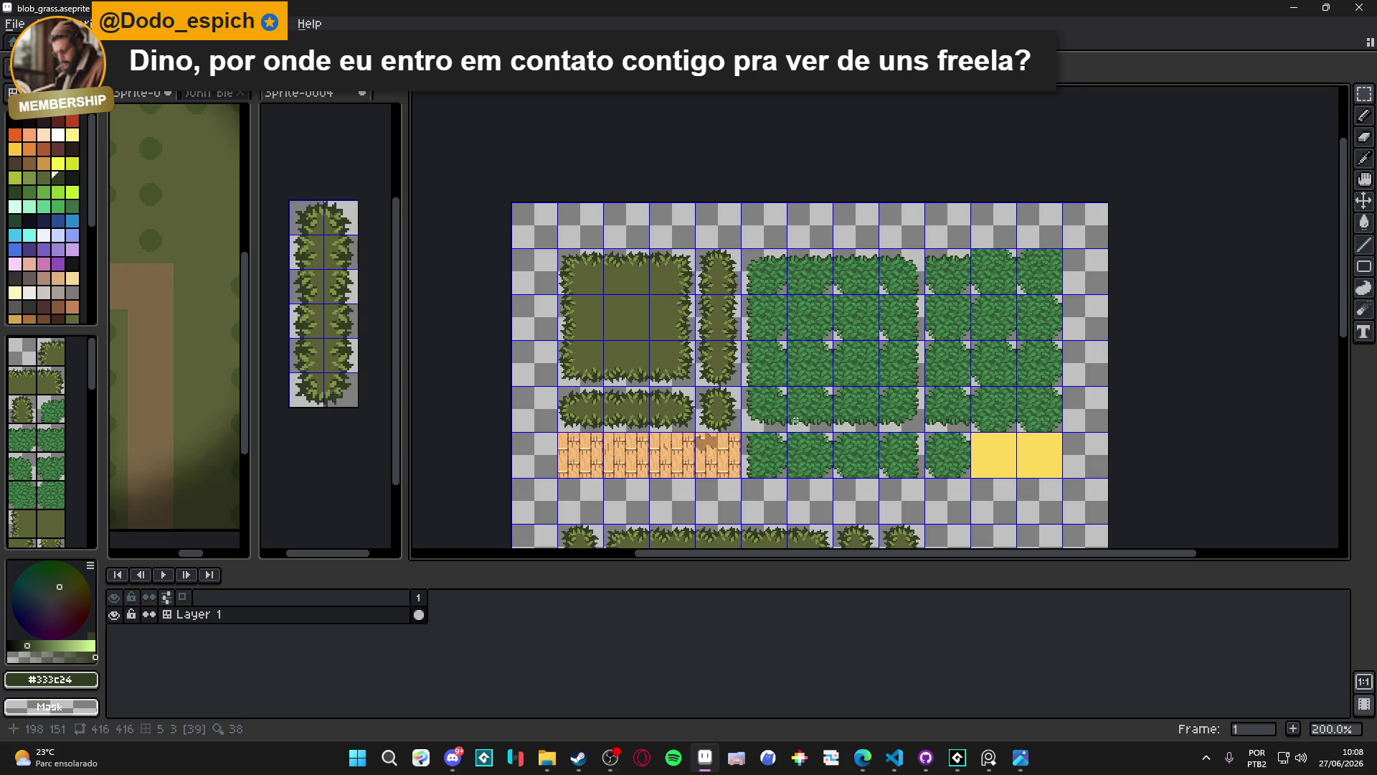
scroll(795, 420, "down", 1)
scroll(762, 458, "up", 1)
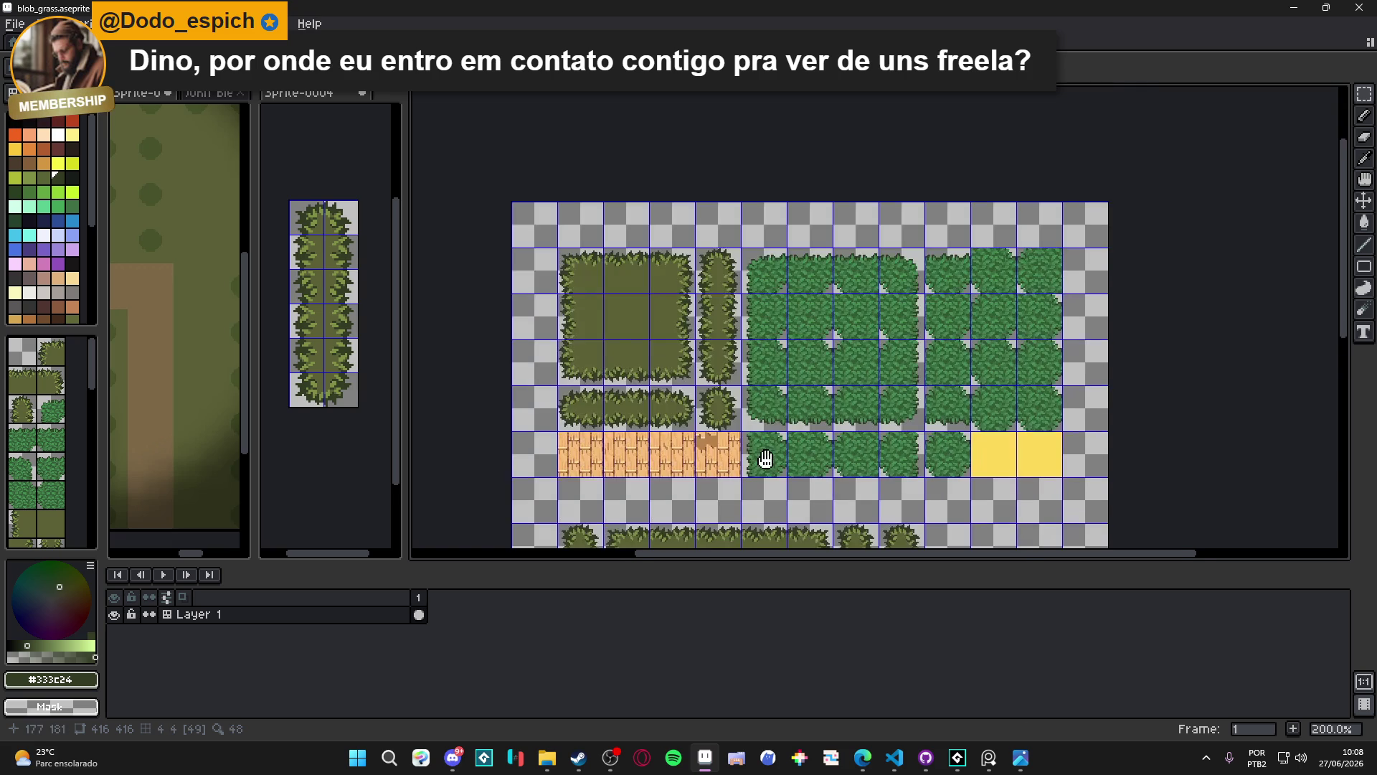
scroll(803, 278, "down", 5)
scroll(803, 278, "down", 1)
scroll(792, 337, "up", 1)
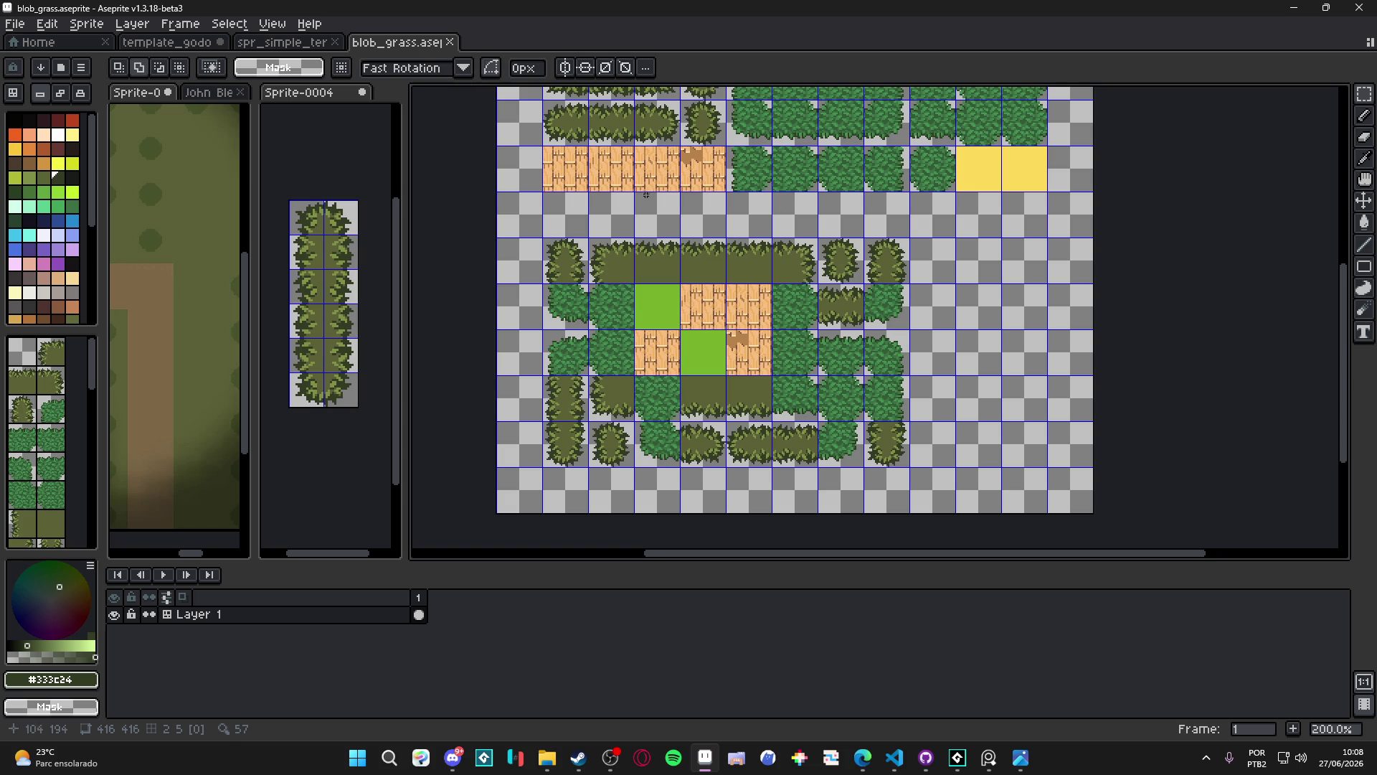
Pan around the sheet's sample layout and upper rows, saving blob_grass twice
left_click_drag(645, 194, 594, 215)
key("ctrl+s")
scroll(667, 225, "left", 3)
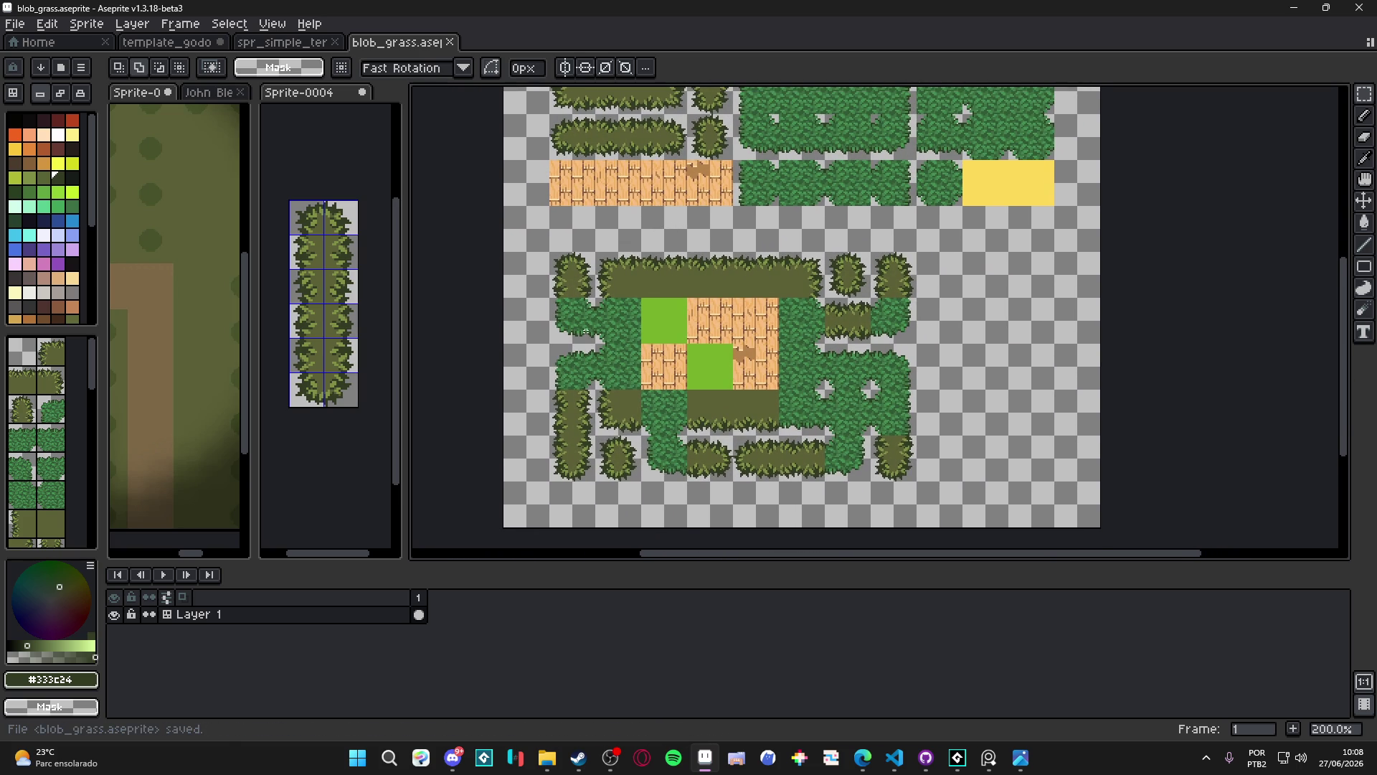
scroll(577, 339, "up", 1)
scroll(577, 339, "down", 1)
left_click_drag(586, 334, 594, 417)
scroll(594, 417, "up", 3)
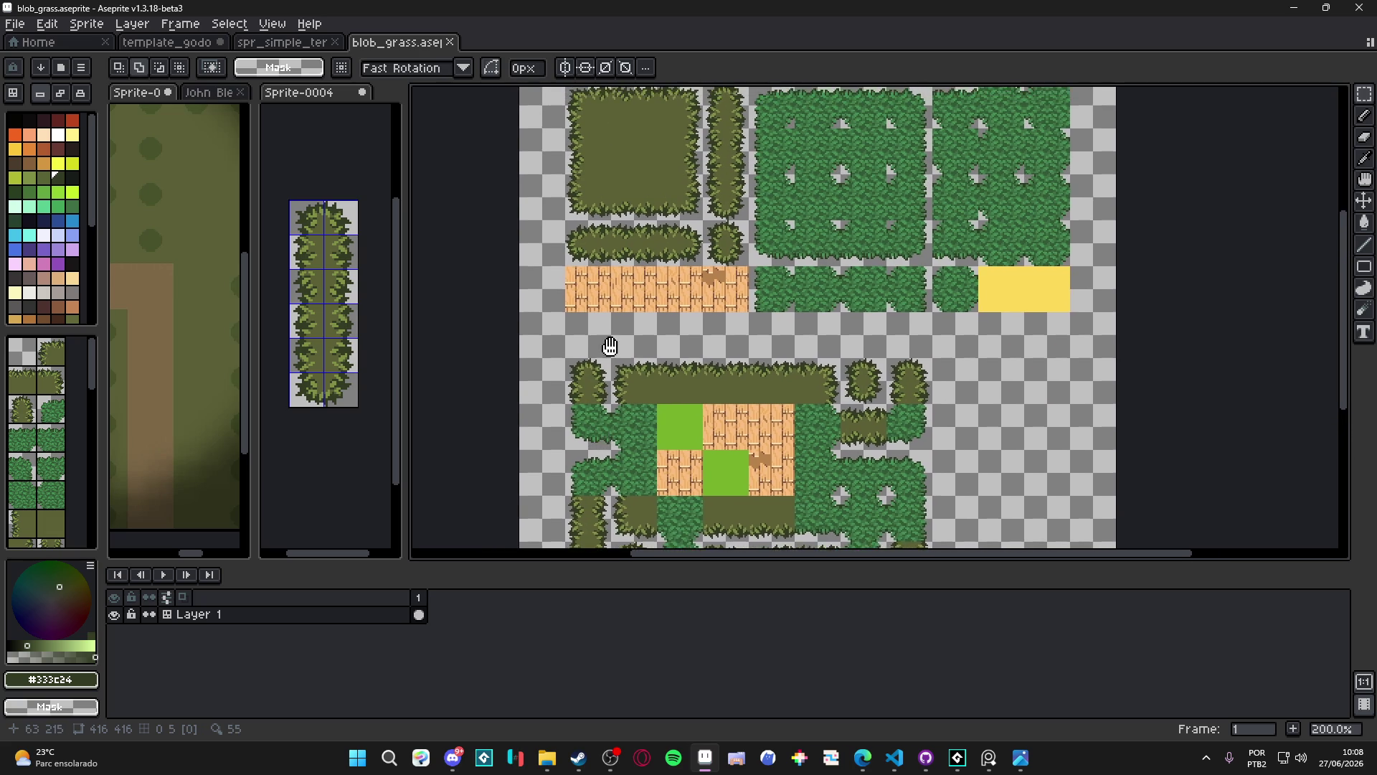
left_click_drag(647, 274, 644, 271)
key("ctrl+s")
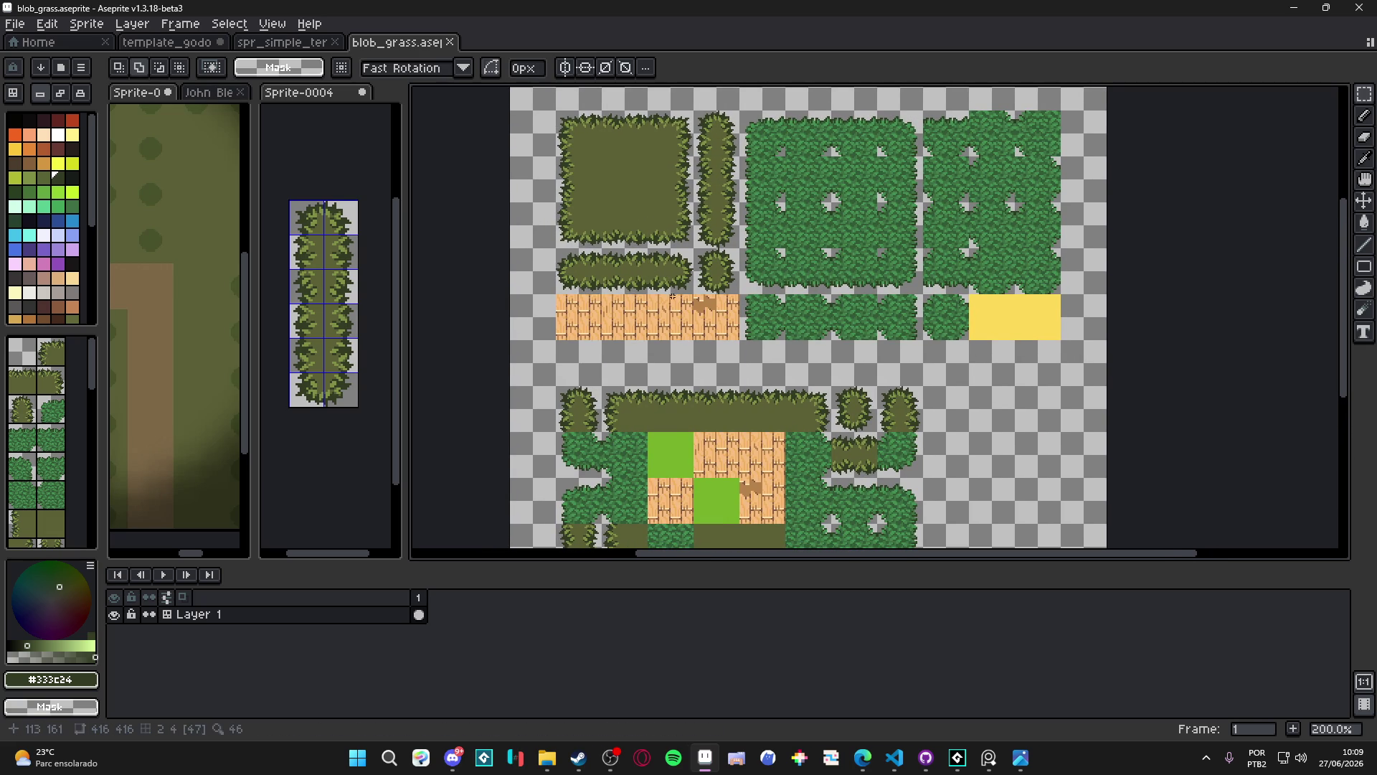
Switch to spr_simple_terrain_tiles, cycle through the open sprites, and bring up File Explorer
scroll(631, 299, "right", 2)
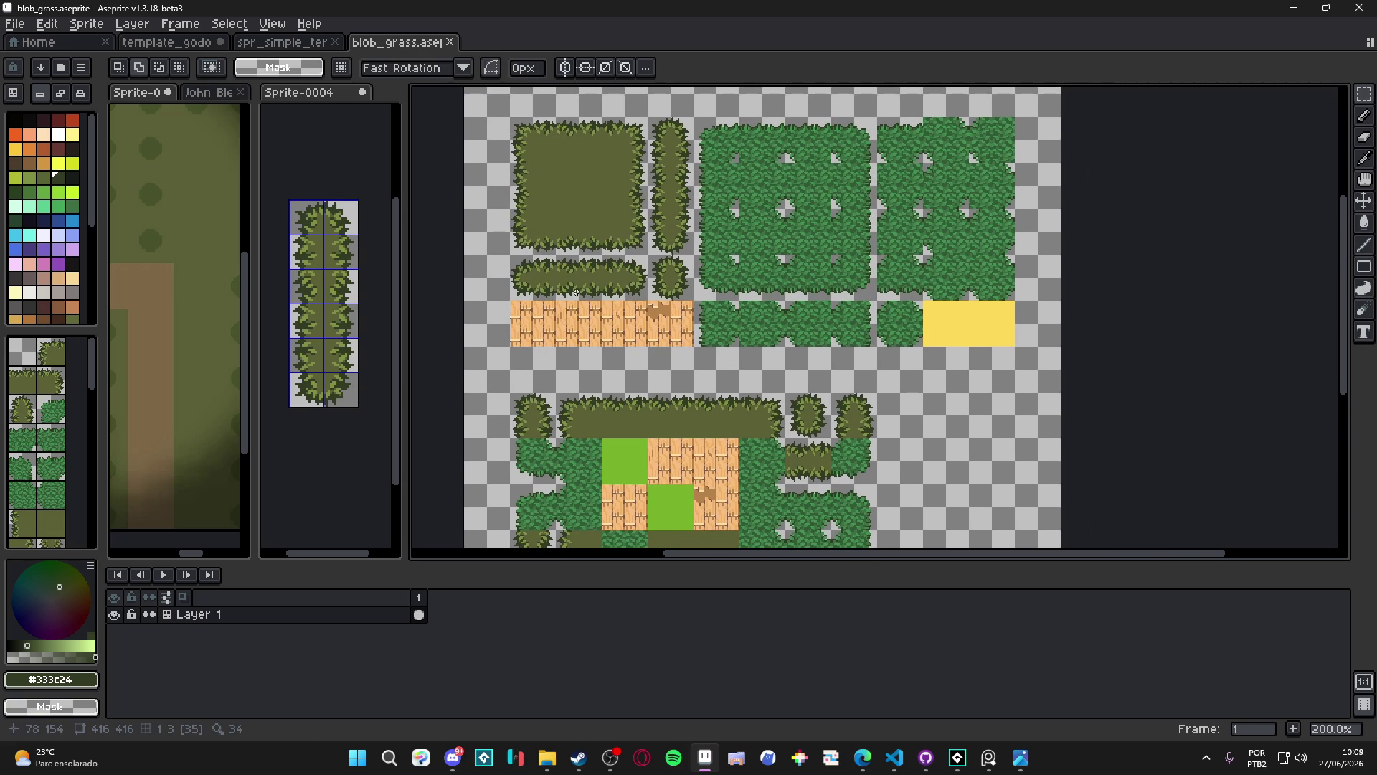
left_click(308, 42)
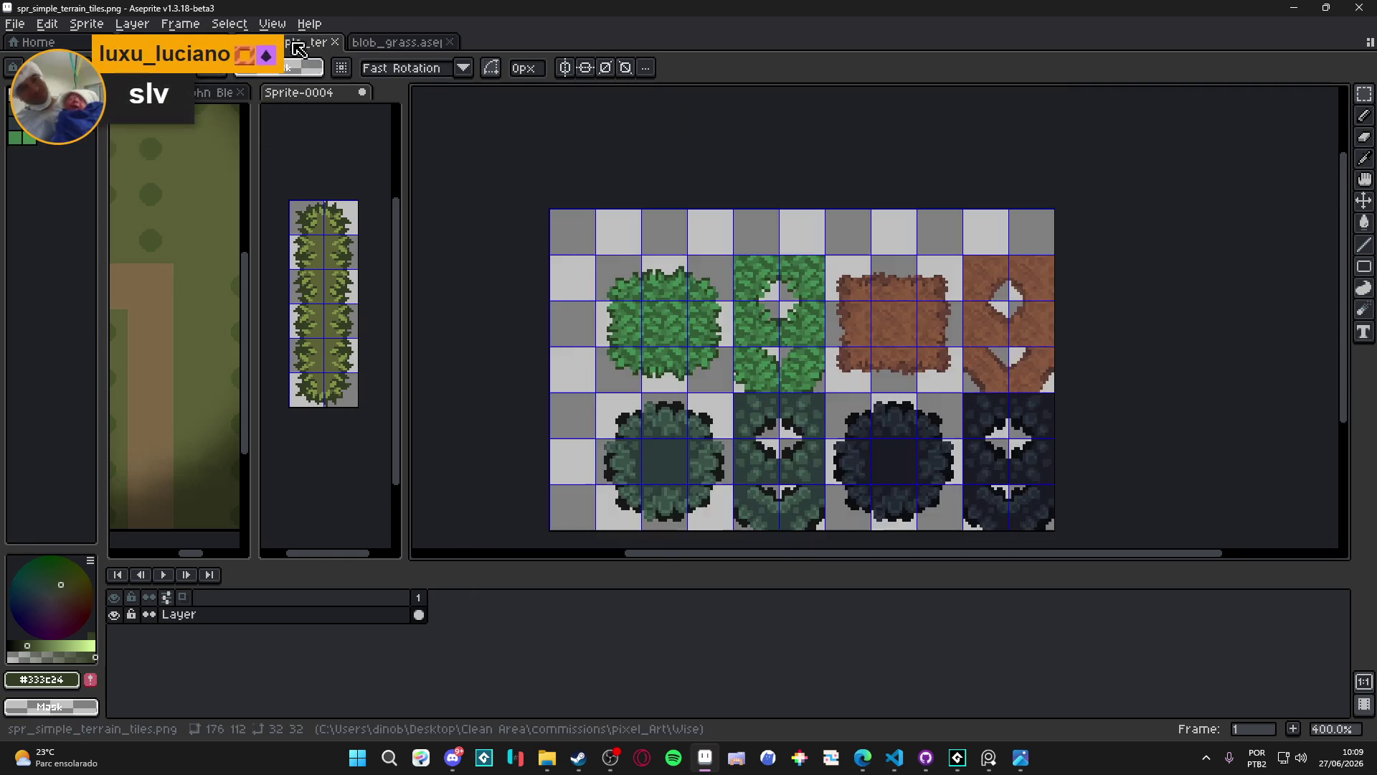
key("ctrl+Tab")
key("ctrl+Tab")
key("ctrl+Tab")
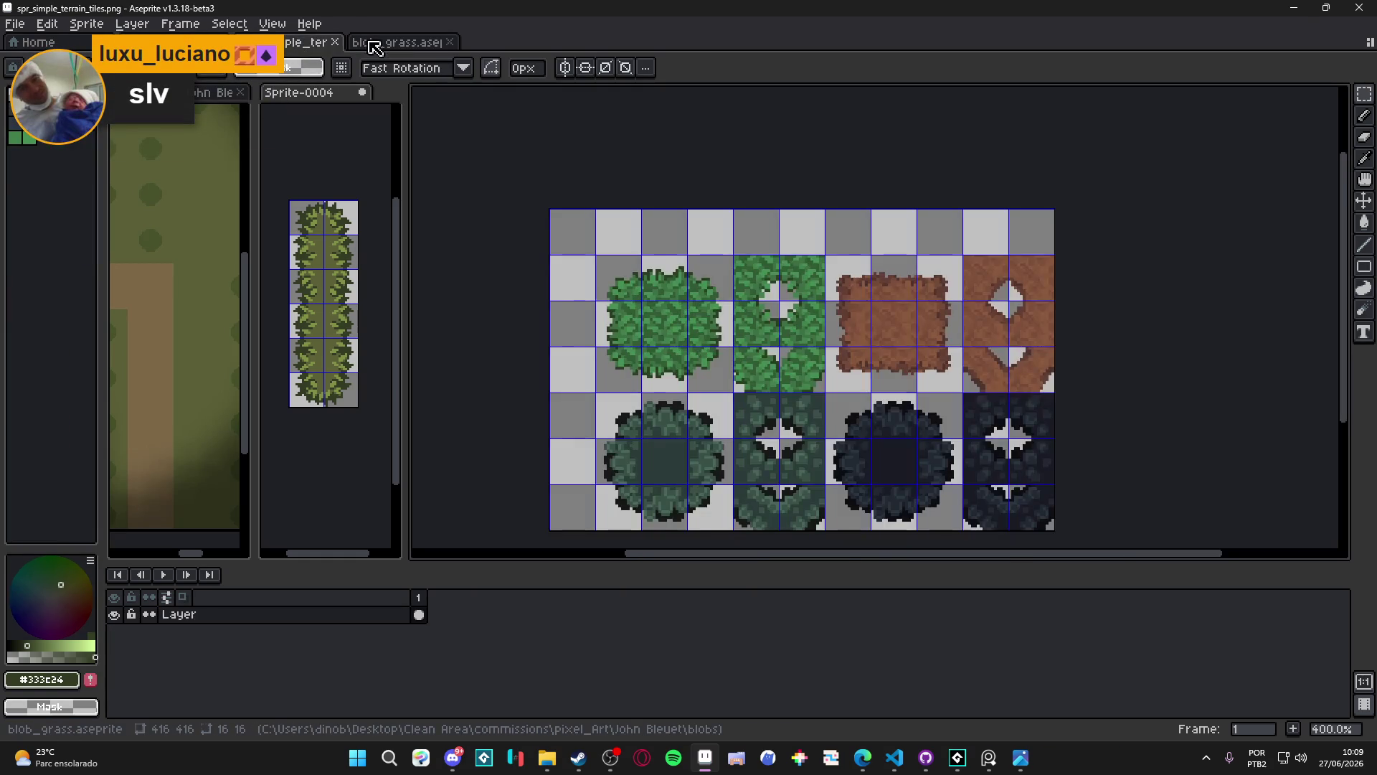
mouse_move(547, 758)
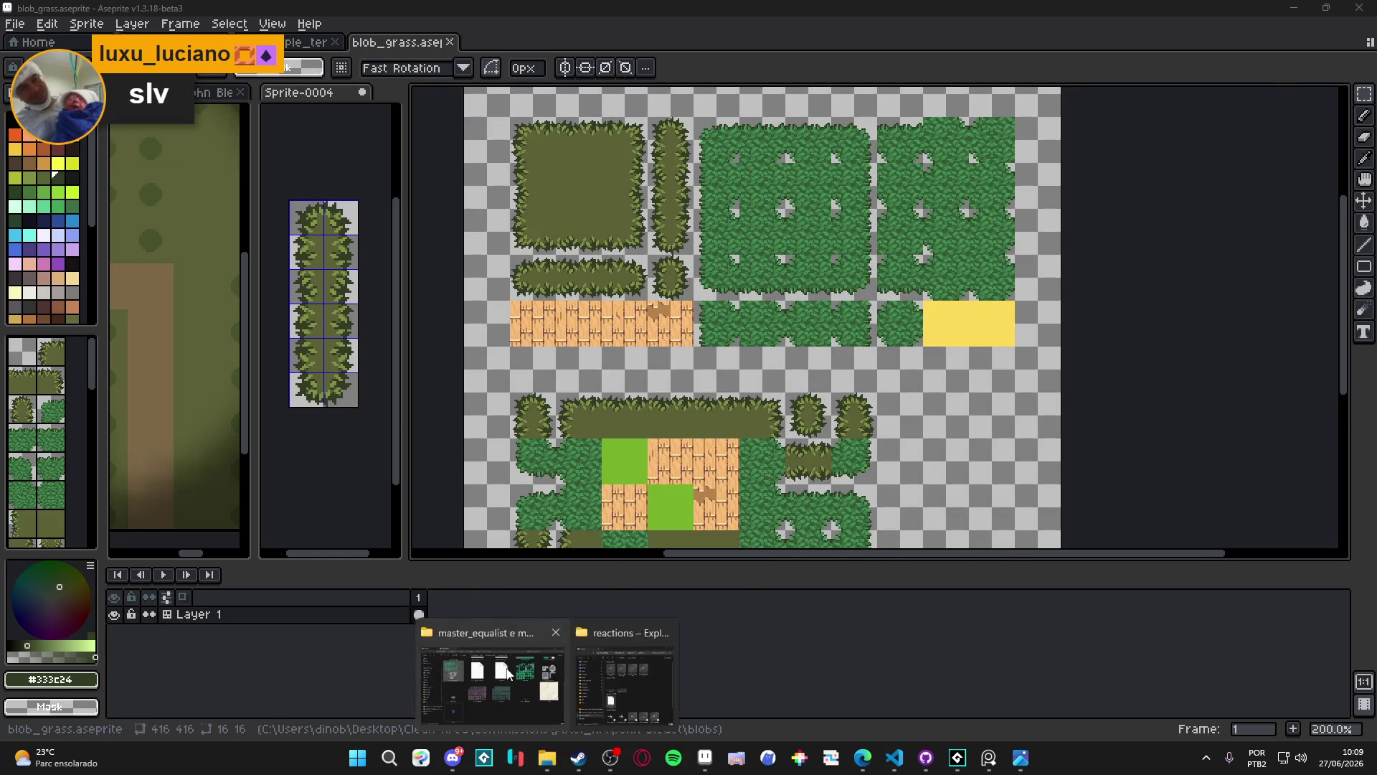
left_click(493, 678)
Close the extra Explorer tab, open the tiled folder, and minimize Explorer
left_click(334, 11)
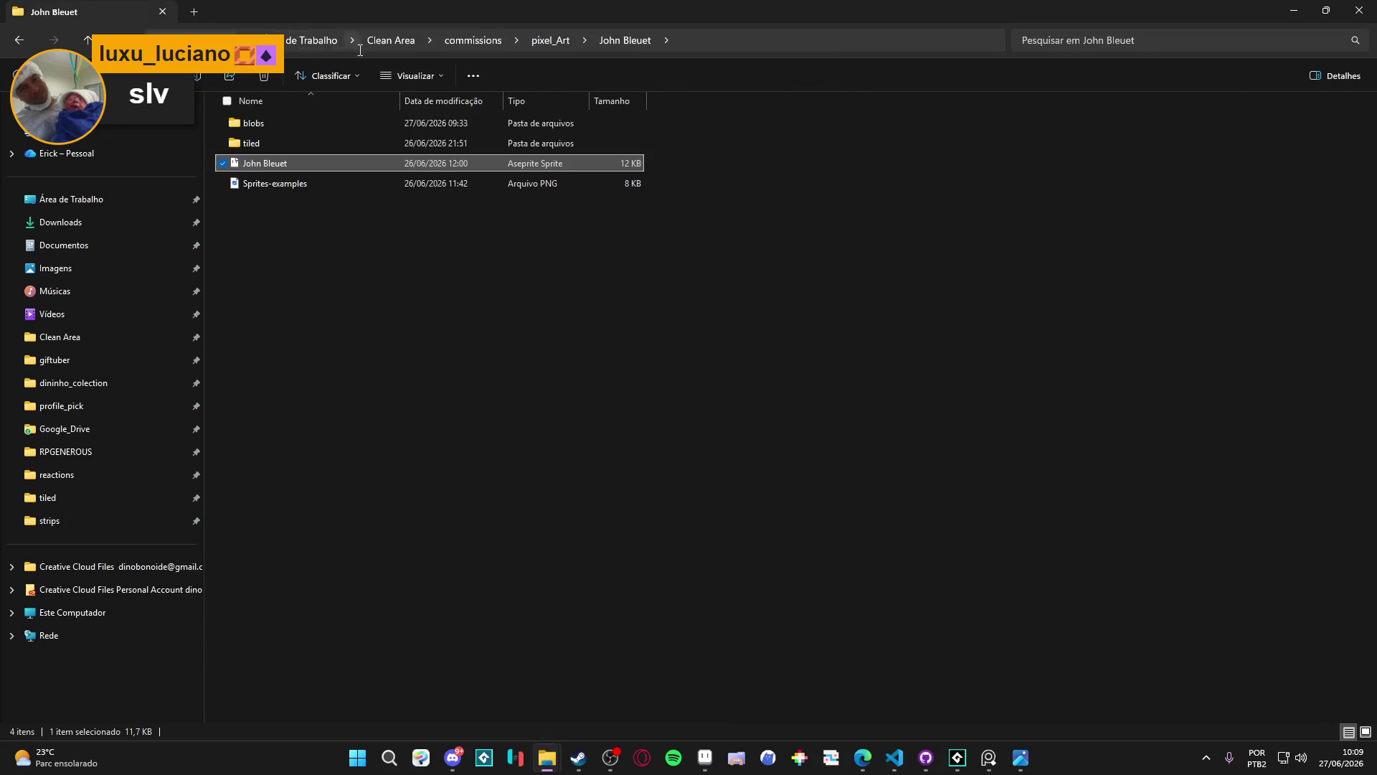
double_click(333, 140)
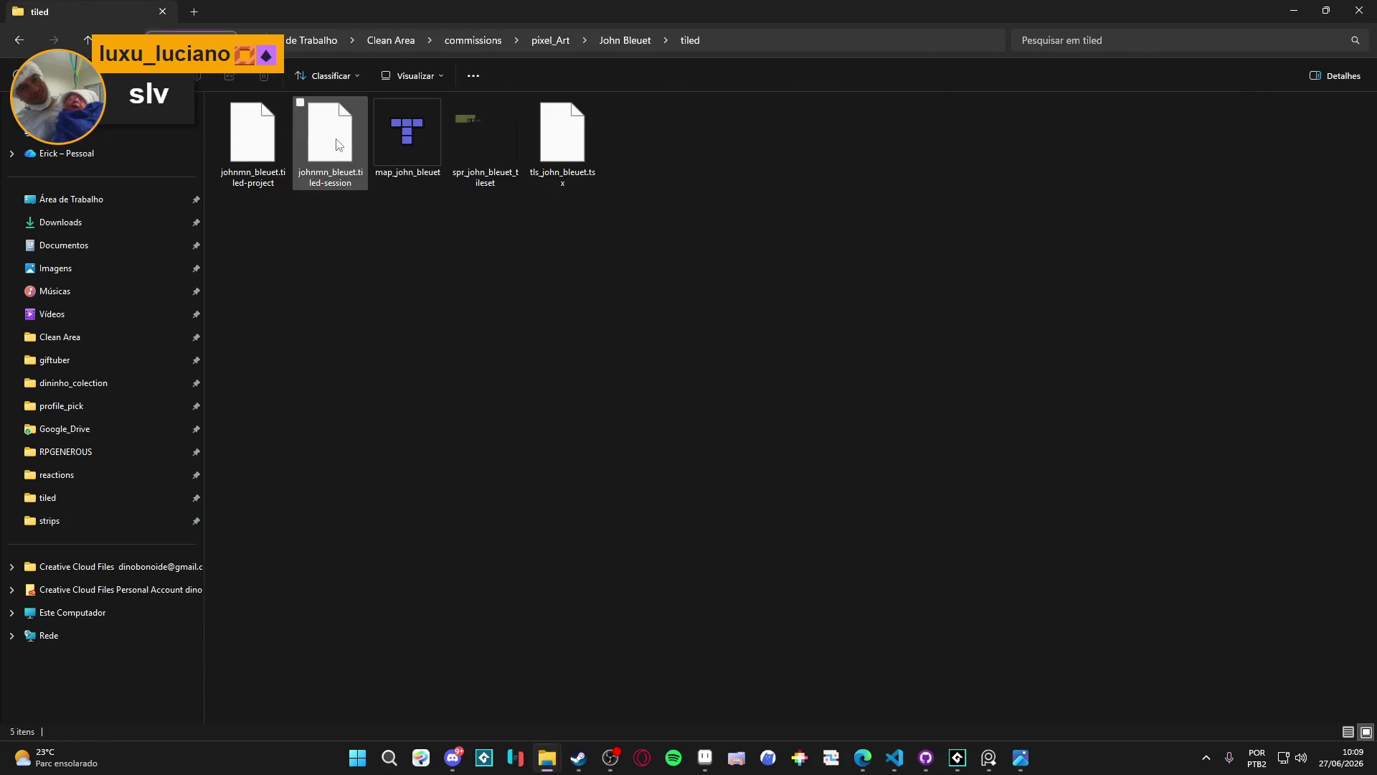
left_click(547, 757)
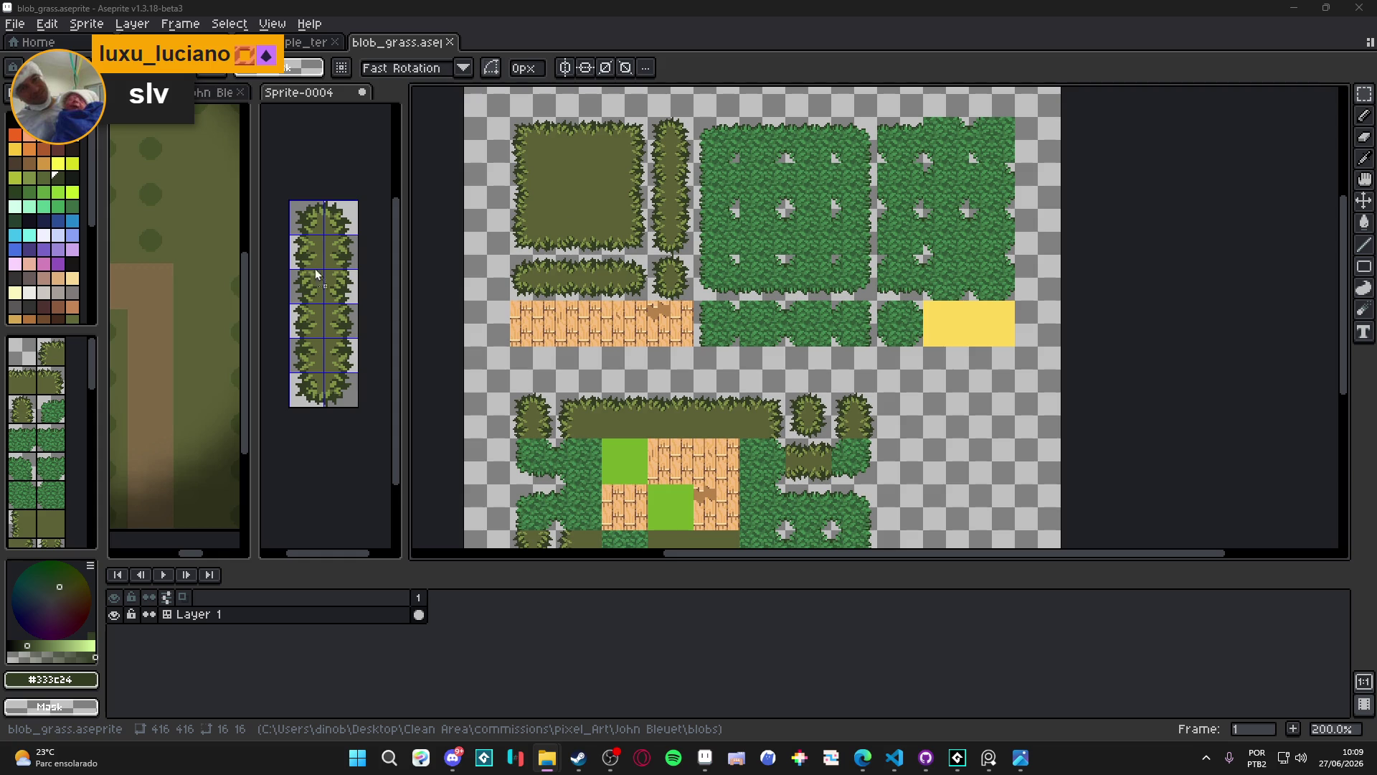
Set the tileset's grid to 32x32 and copy its first four olive grass tiles
scroll(670, 246, "up", 2)
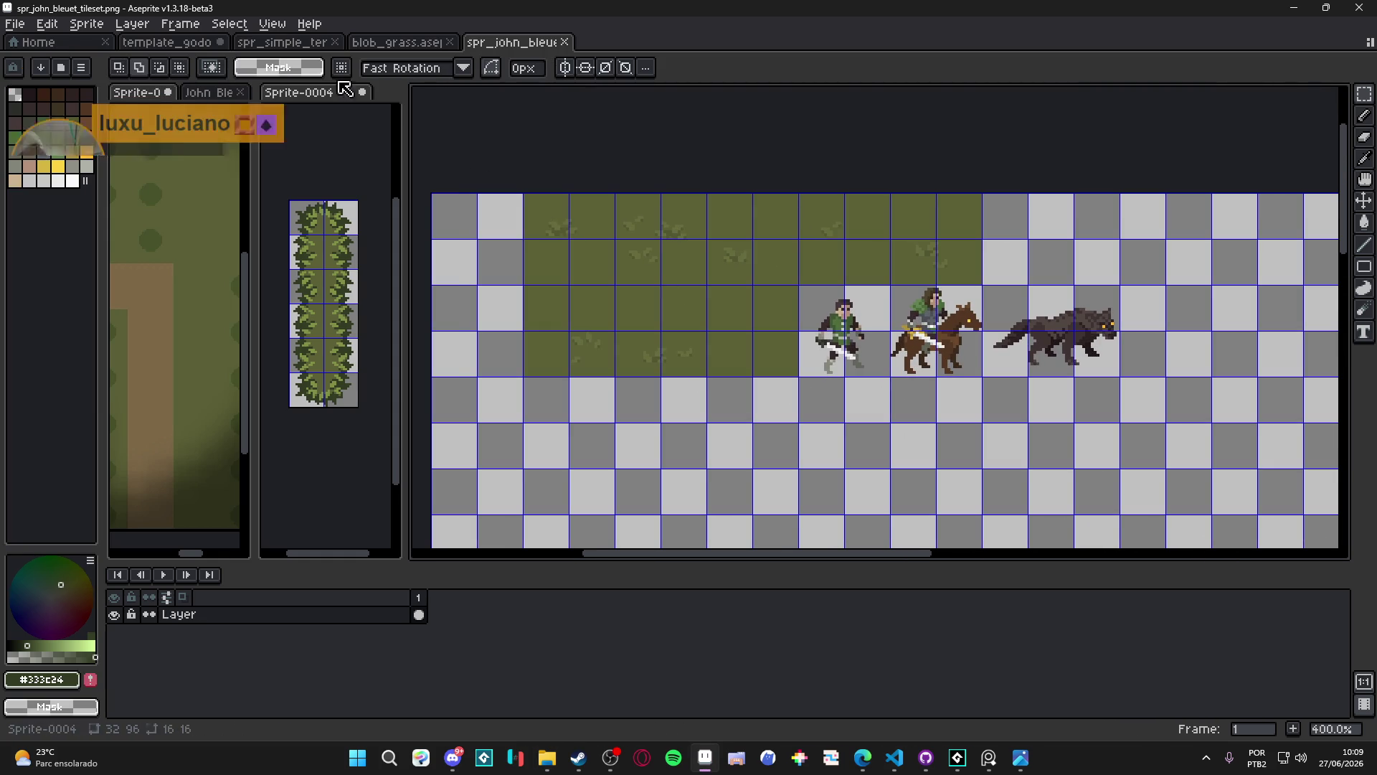
left_click(272, 23)
left_click(532, 139)
key("Tab")
key("Tab")
type("32")
key("Tab")
type("32")
key("Return")
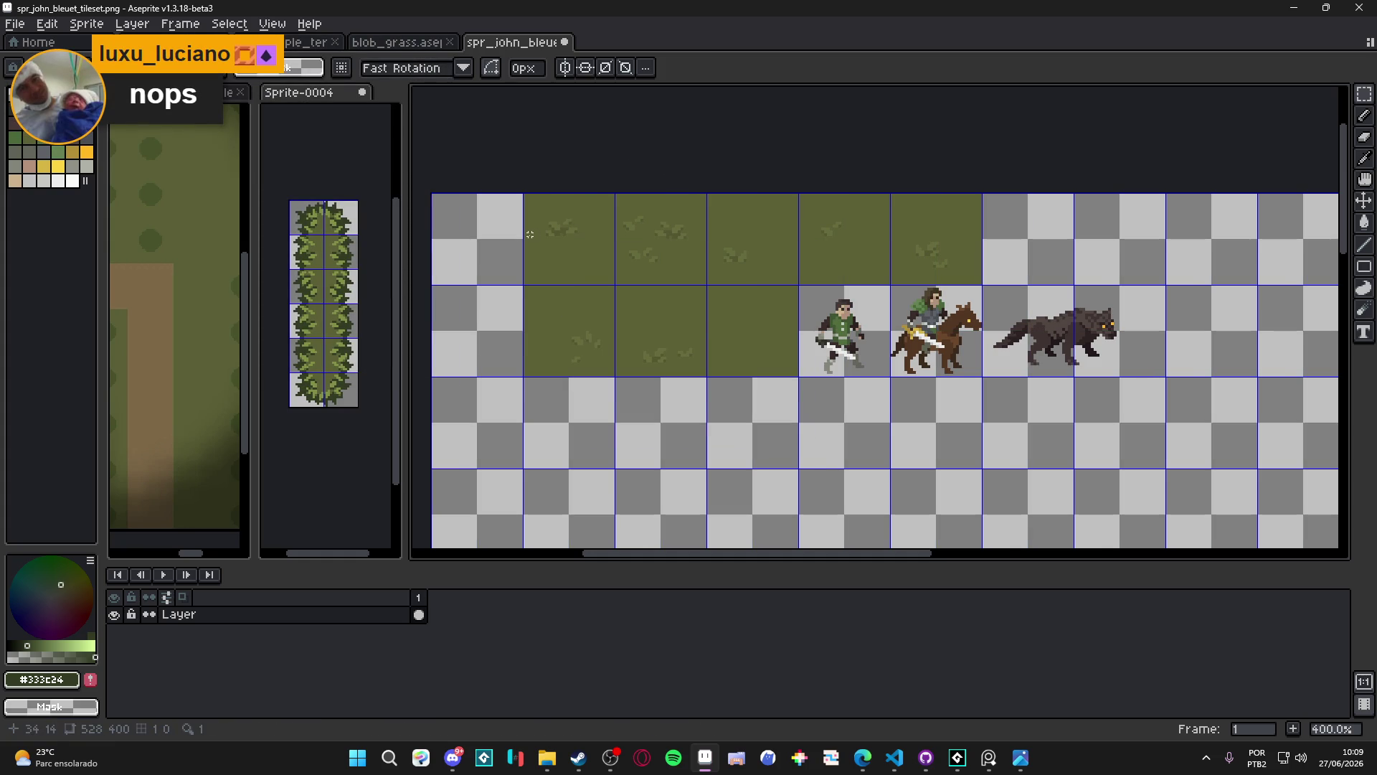
left_click_drag(573, 228, 808, 235)
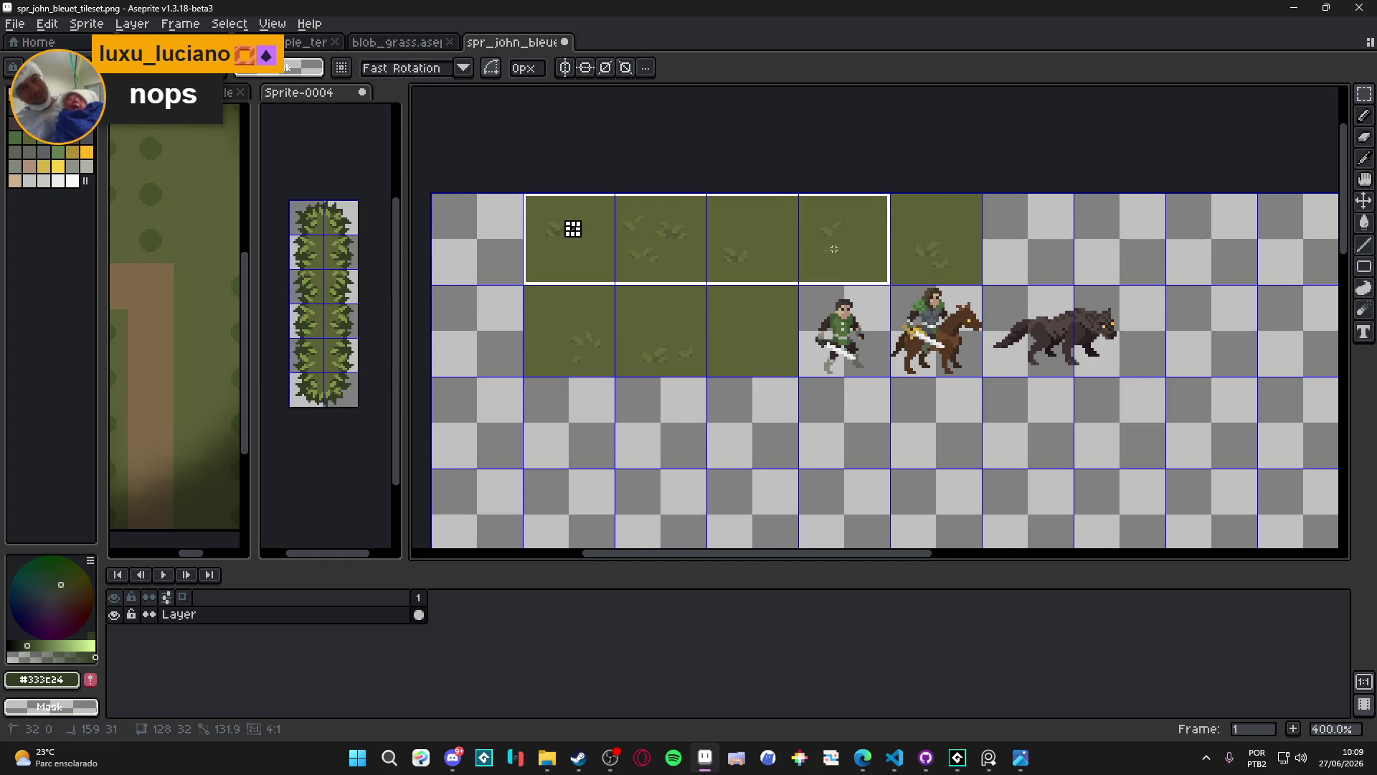
key("ctrl+shift+Tab")
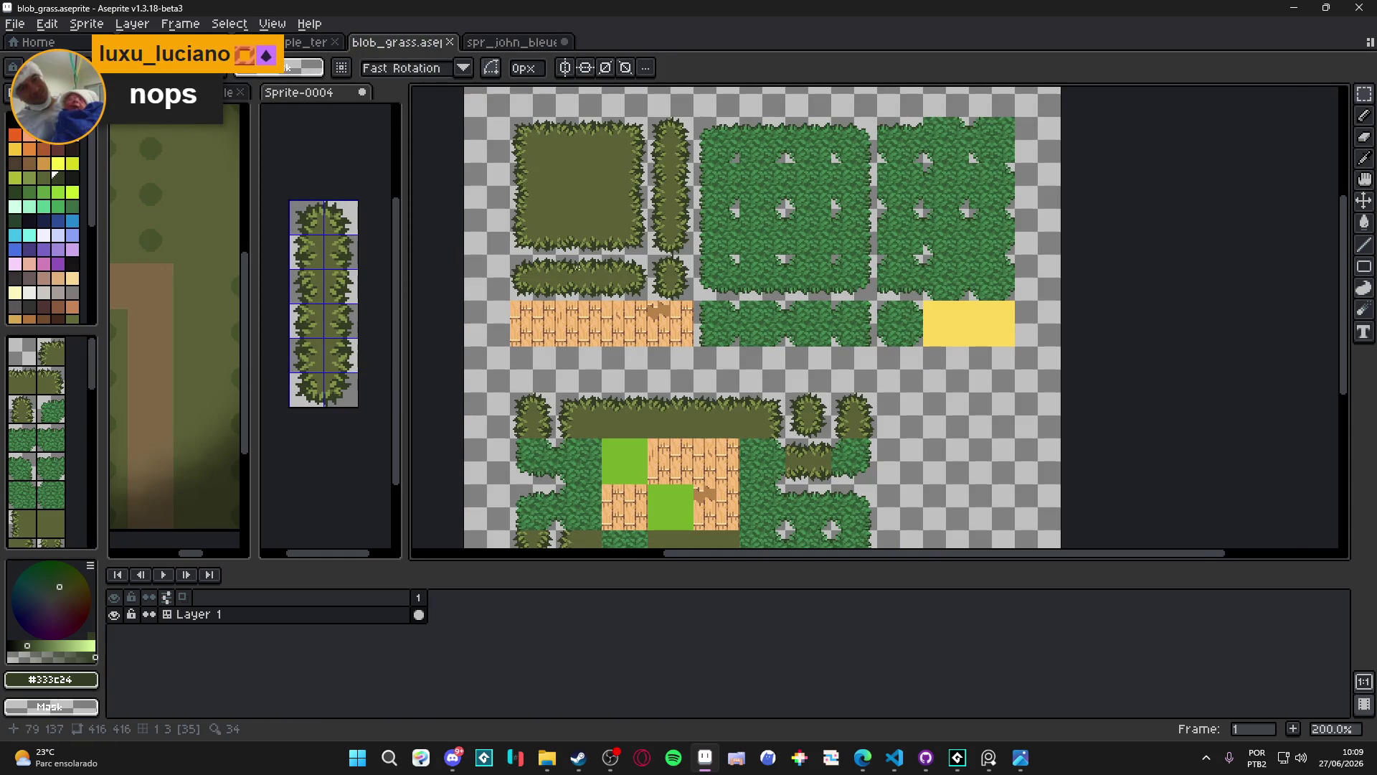
Delete blob_grass's wood plank row and paste the four grass tiles there, nudged down one pixel
scroll(467, 344, "up", 2)
scroll(467, 344, "down", 1)
mouse_move(466, 345)
left_mouse_down()
mouse_move(567, 310)
mouse_move(736, 313)
mouse_move(829, 341)
mouse_move(801, 314)
left_mouse_up()
key("Delete")
scroll(670, 307, "up", 2)
key("ctrl+v")
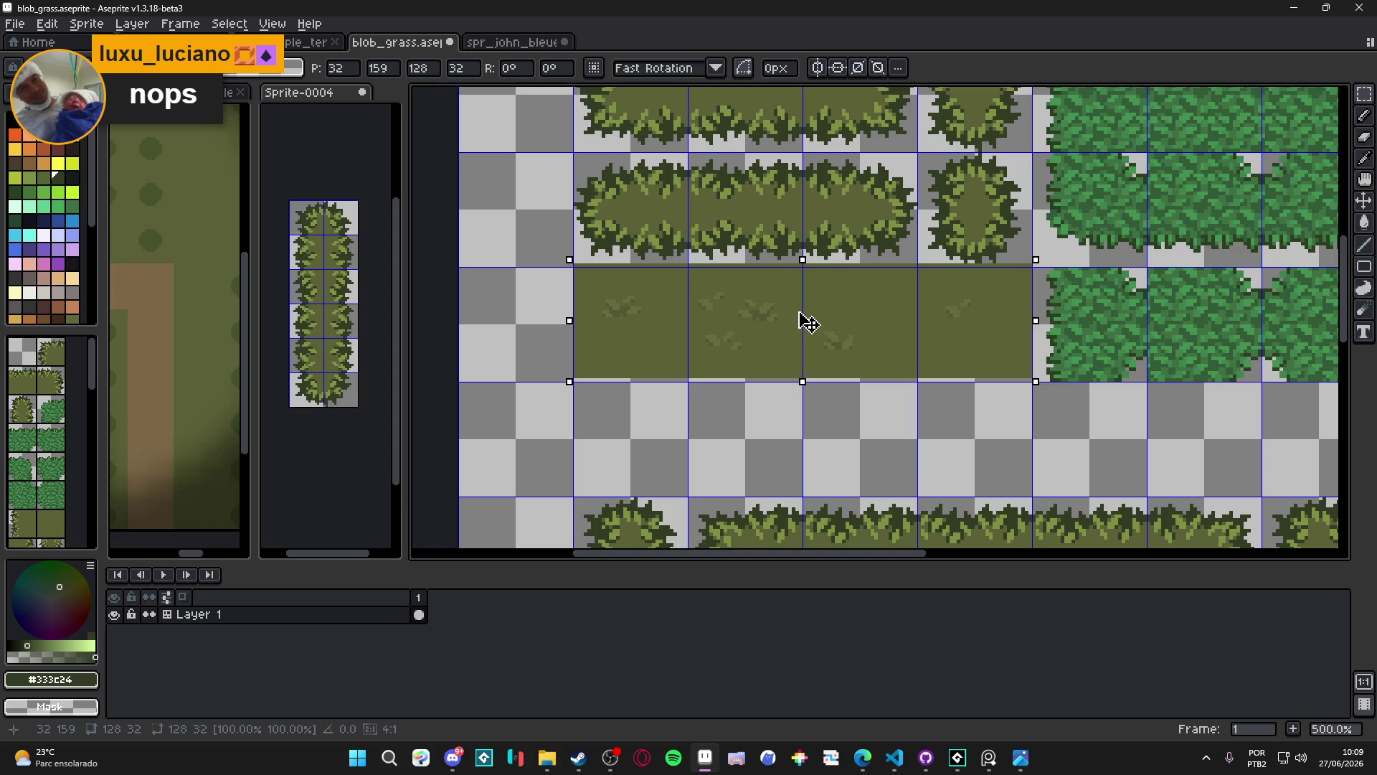
key("Down")
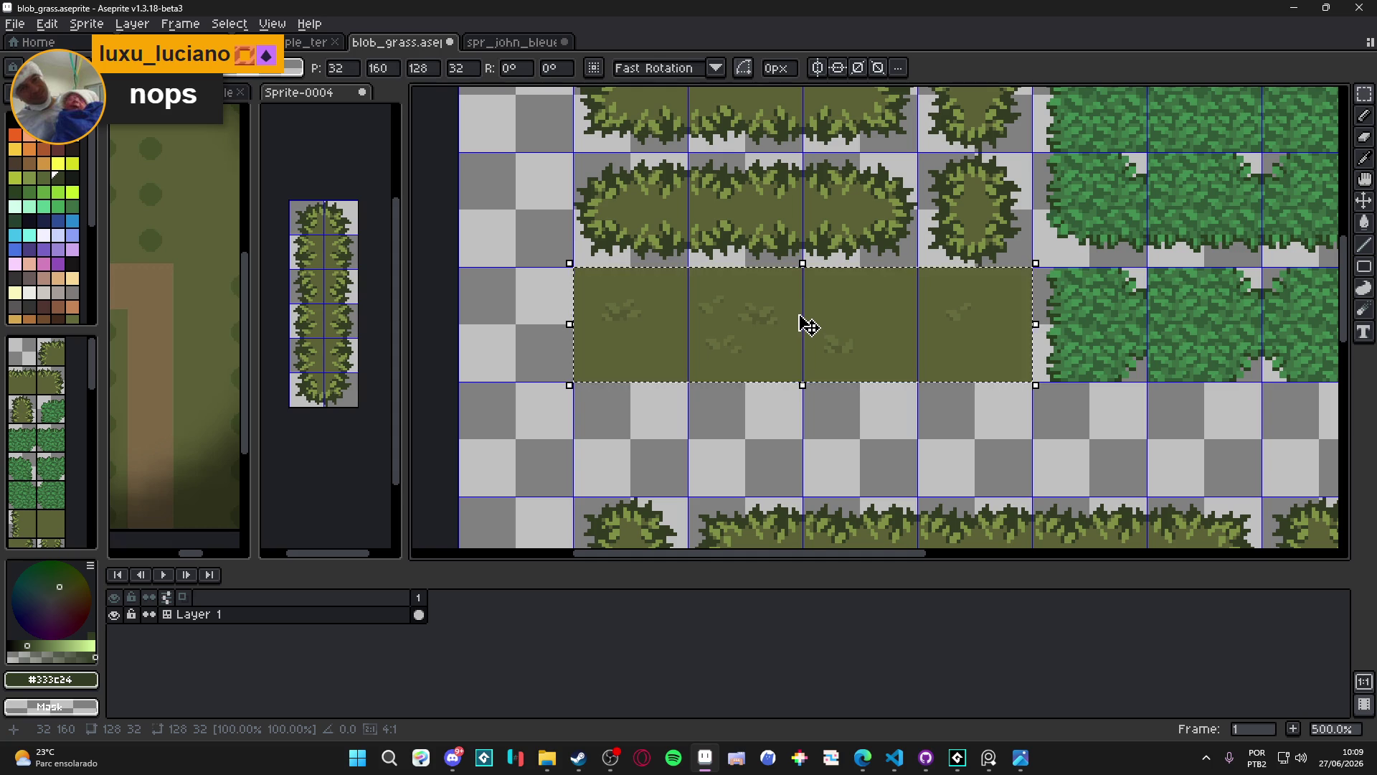
key("Return")
scroll(800, 323, "down", 4)
scroll(866, 311, "up", 1)
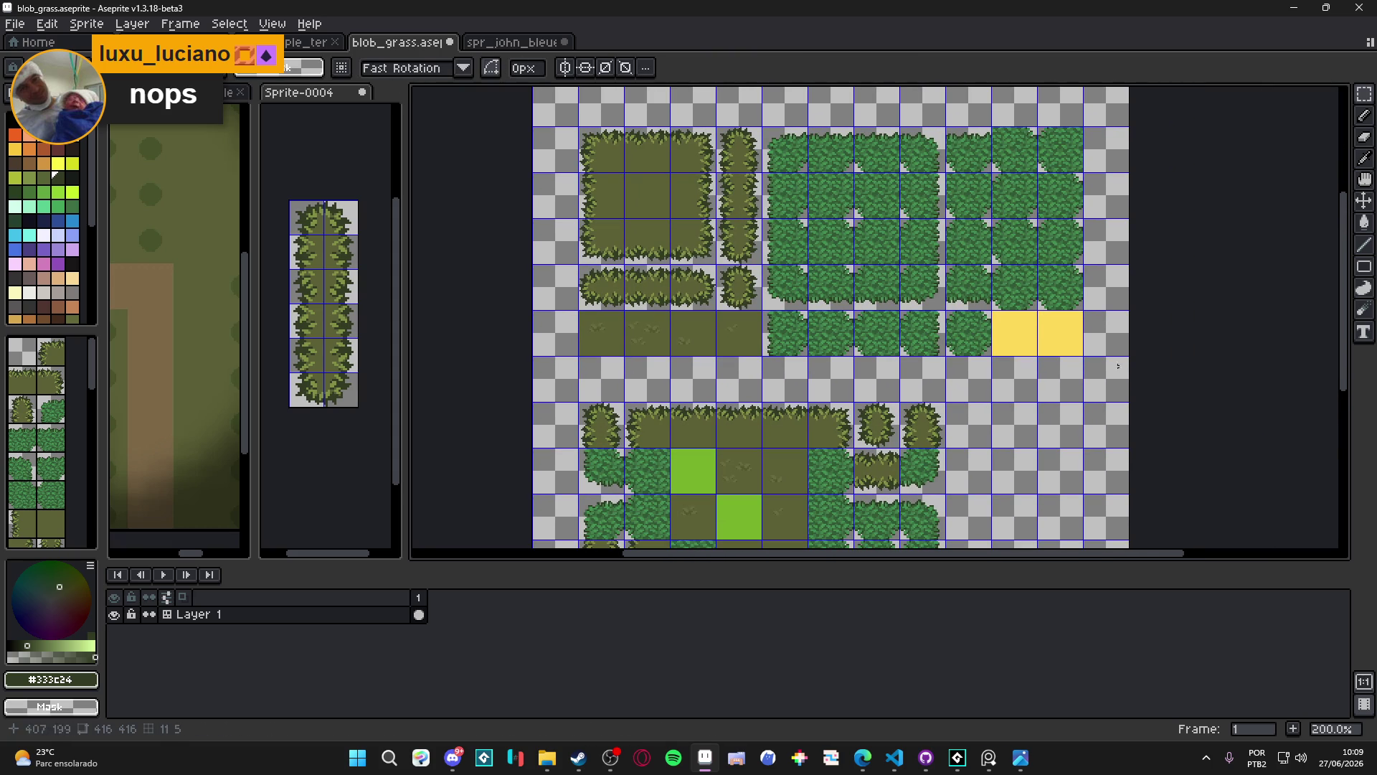
left_click(529, 43)
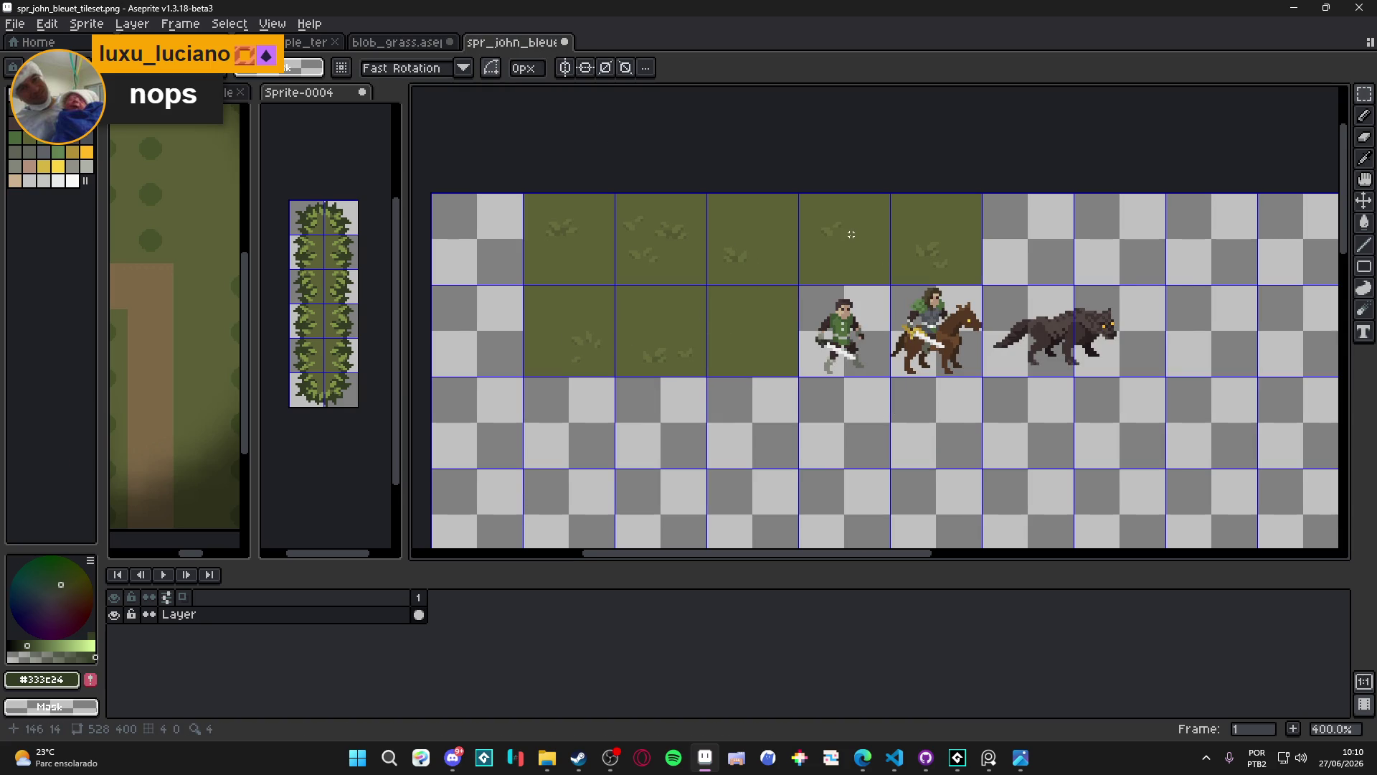
Copy two plain grass tiles from the tileset and place them over blob_grass's yellow placeholders
left_click_drag(581, 349, 644, 349)
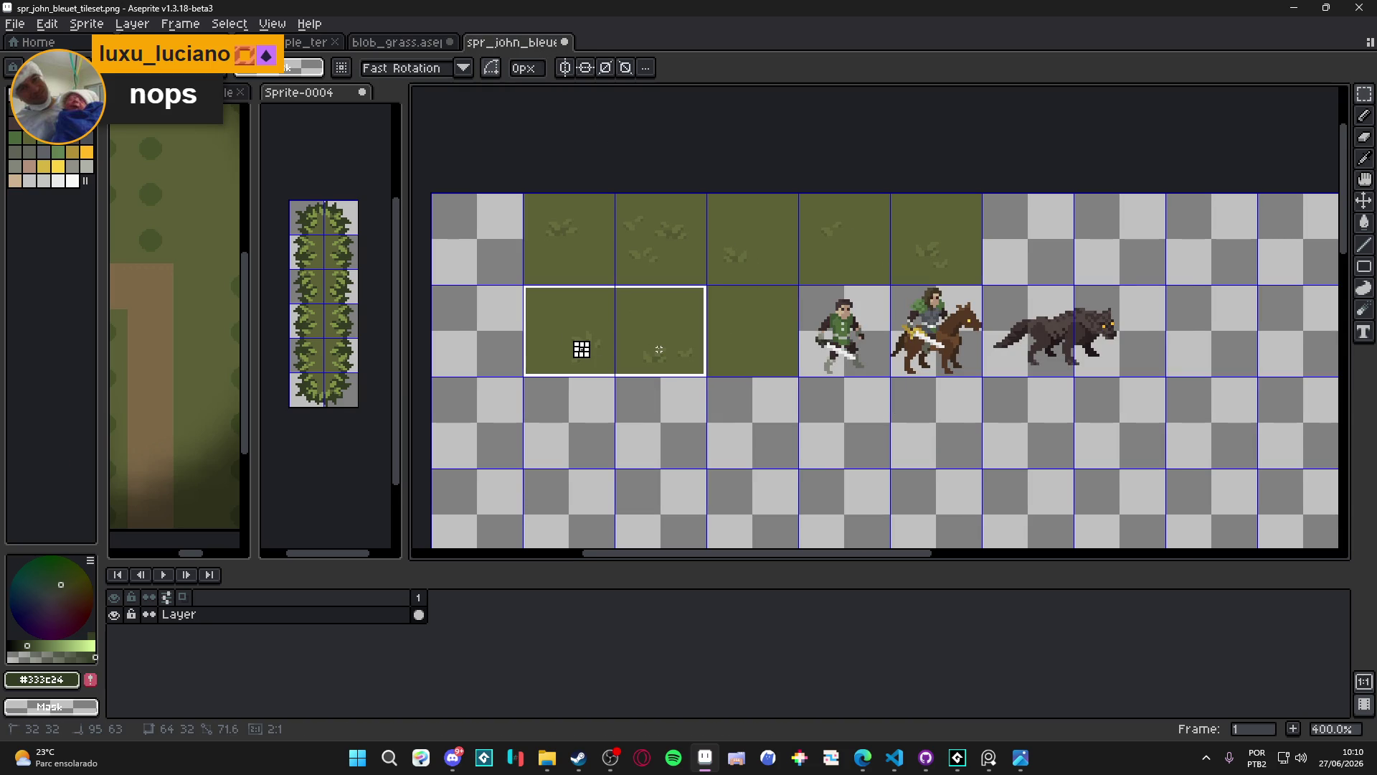
left_click(420, 43)
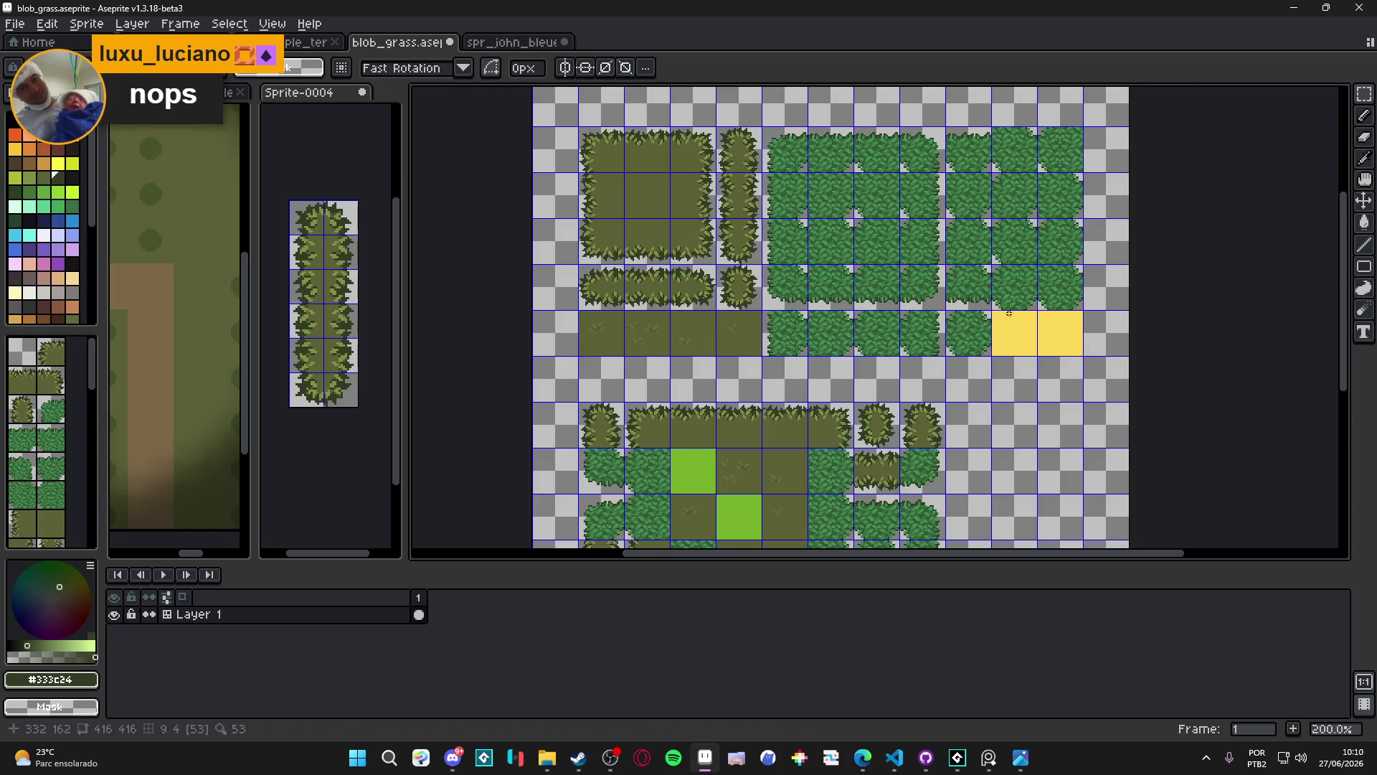
scroll(1009, 314, "up", 2)
key("ctrl+v")
scroll(792, 385, "up", 2)
mouse_move(705, 377)
left_mouse_down()
mouse_move(928, 434)
mouse_move(984, 433)
left_mouse_up()
key("Return")
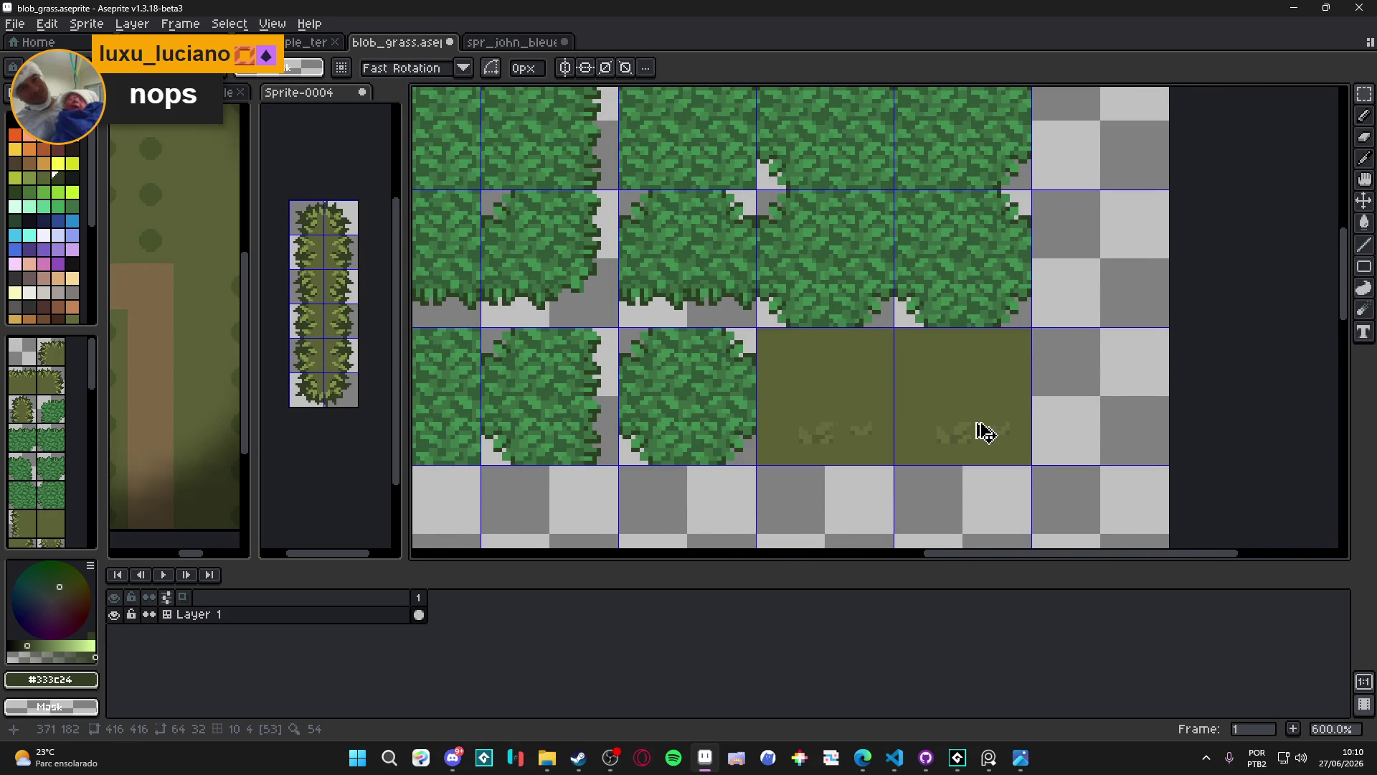
Save blob_grass and hide the tile grid
scroll(985, 433, "down", 4)
key("ctrl+s")
key("ctrl+apostrophe")
left_click_drag(730, 357, 751, 357)
left_click_drag(783, 310, 765, 141)
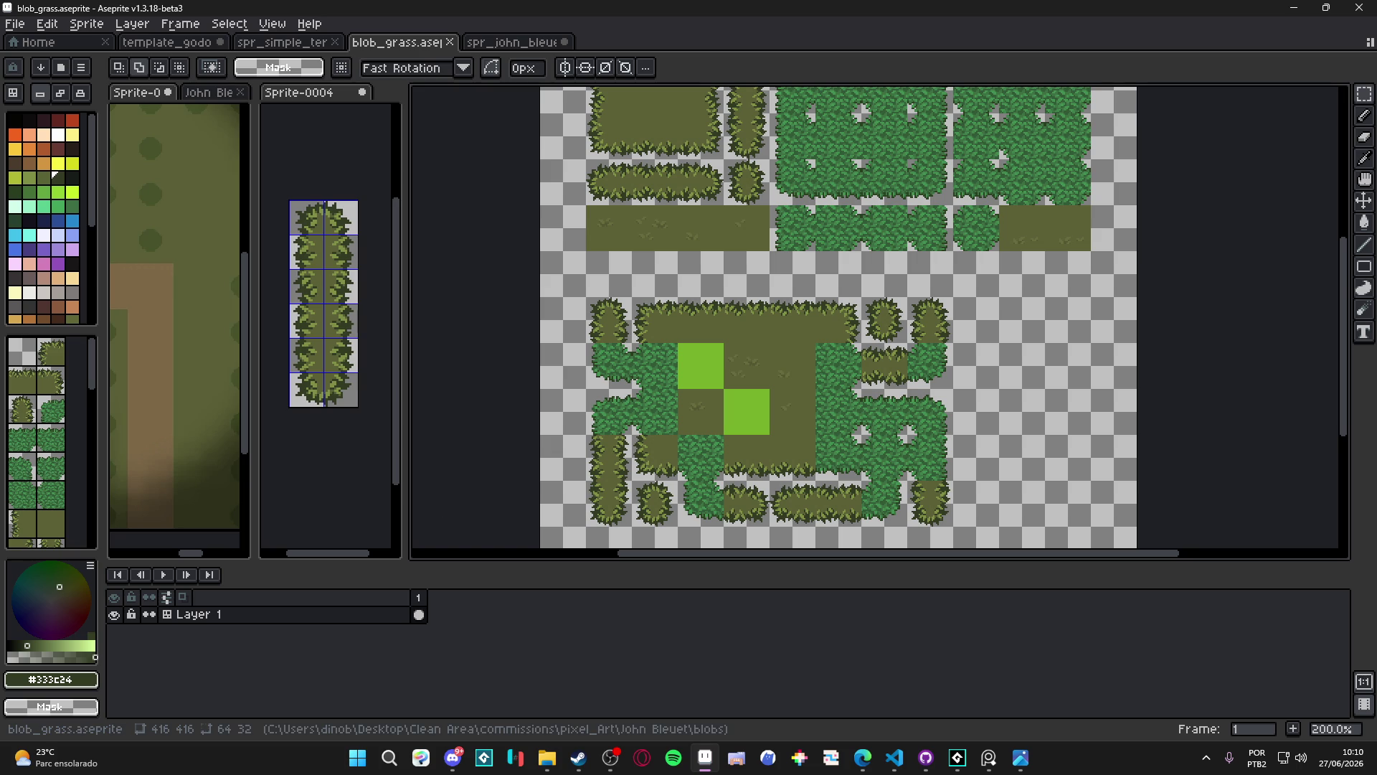
Toggle the tile grid off and save blob_grass.aseprite
mouse_move(876, 250)
left_mouse_down()
mouse_move(839, 267)
mouse_move(744, 424)
mouse_move(794, 360)
left_mouse_up()
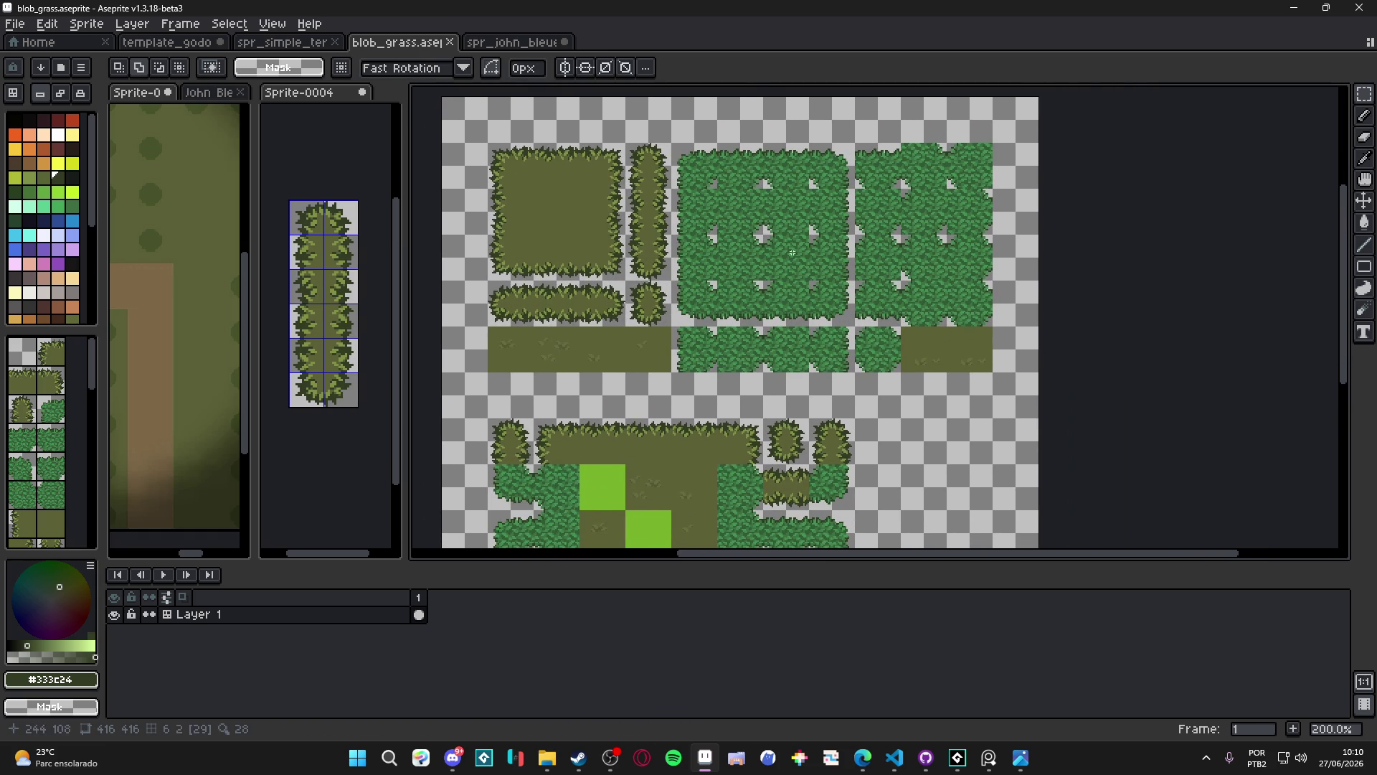
key("ctrl+z")
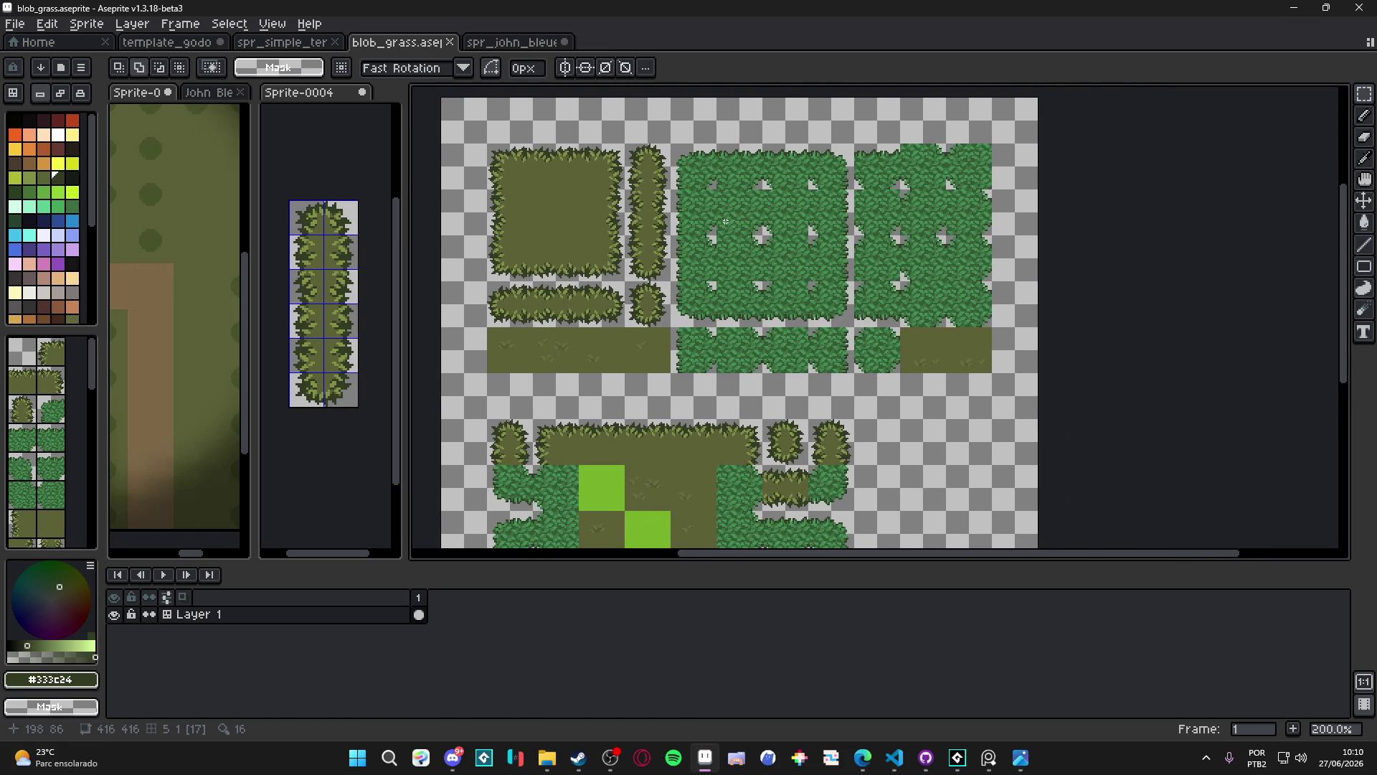
key("ctrl+apostrophe")
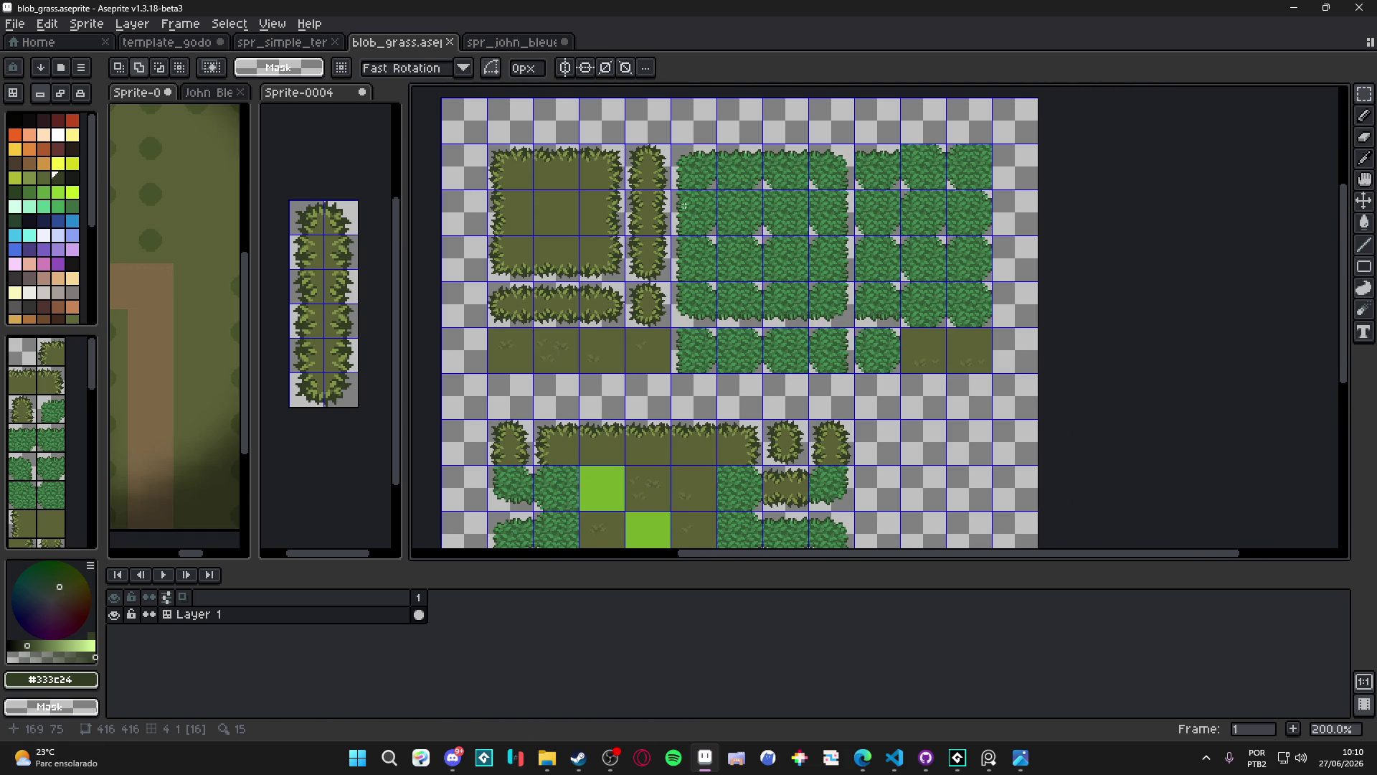
key("ctrl+z")
key("ctrl+apostrophe")
key("ctrl+apostrophe")
key("ctrl+apostrophe")
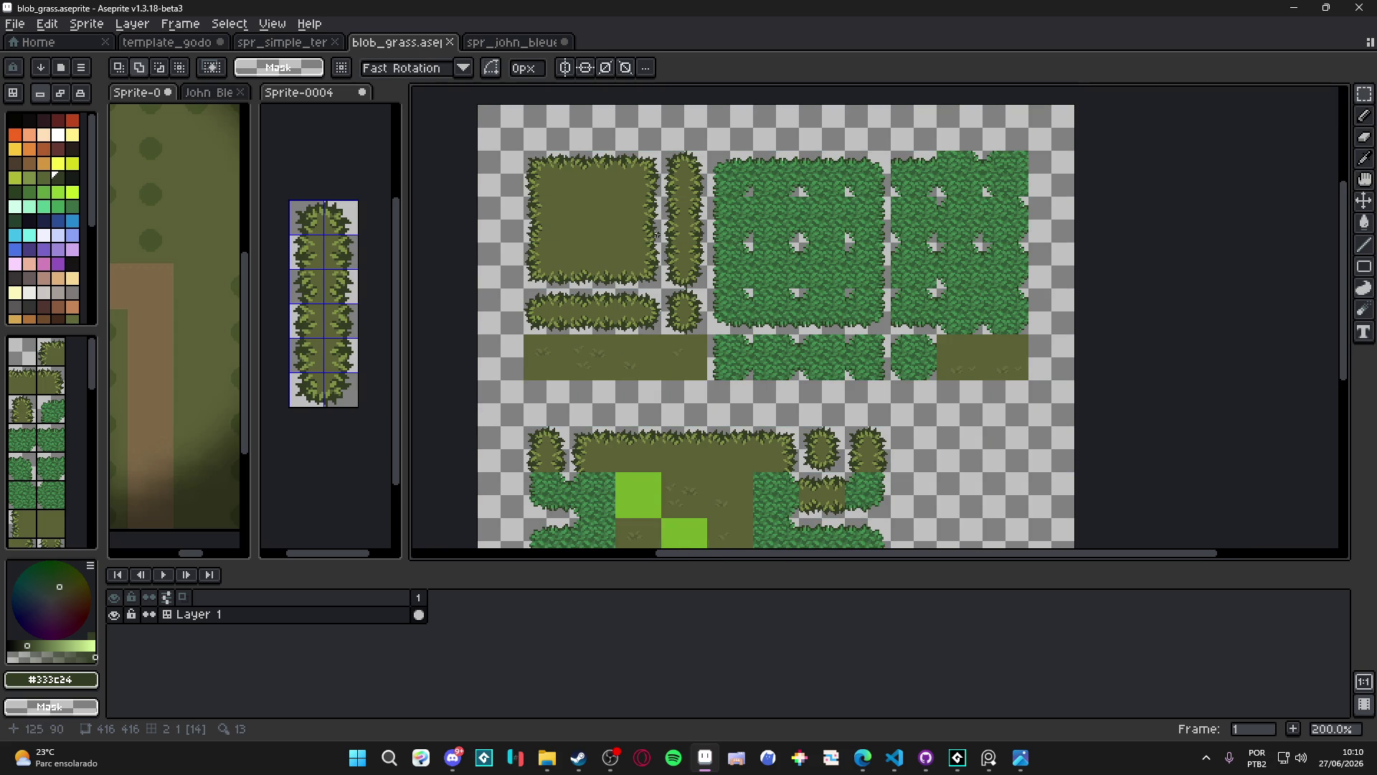
scroll(656, 233, "down", 3)
key("ctrl+s")
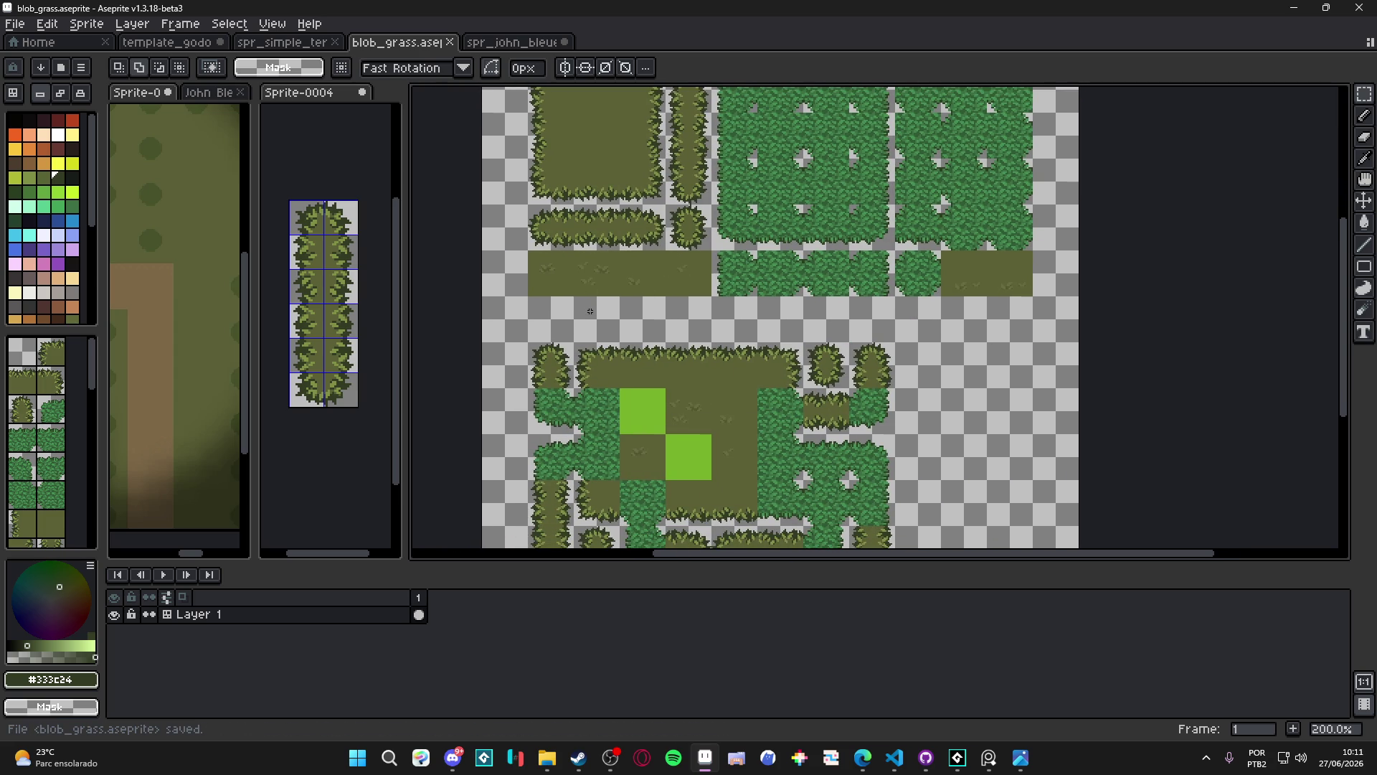
Turn the tile grid back on and pan down to the lower bush-framed tile block
scroll(589, 311, "up", 3)
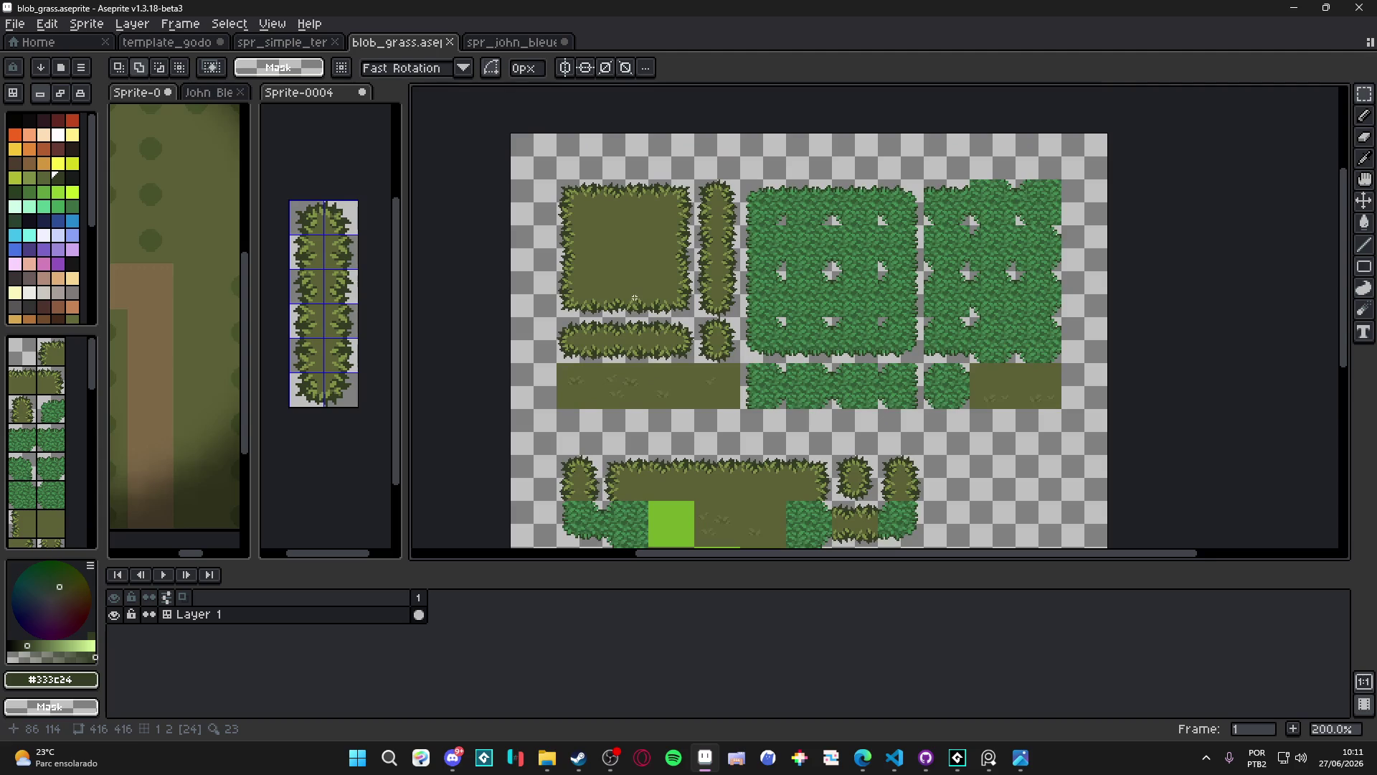
scroll(529, 290, "down", 1)
key("ctrl+apostrophe")
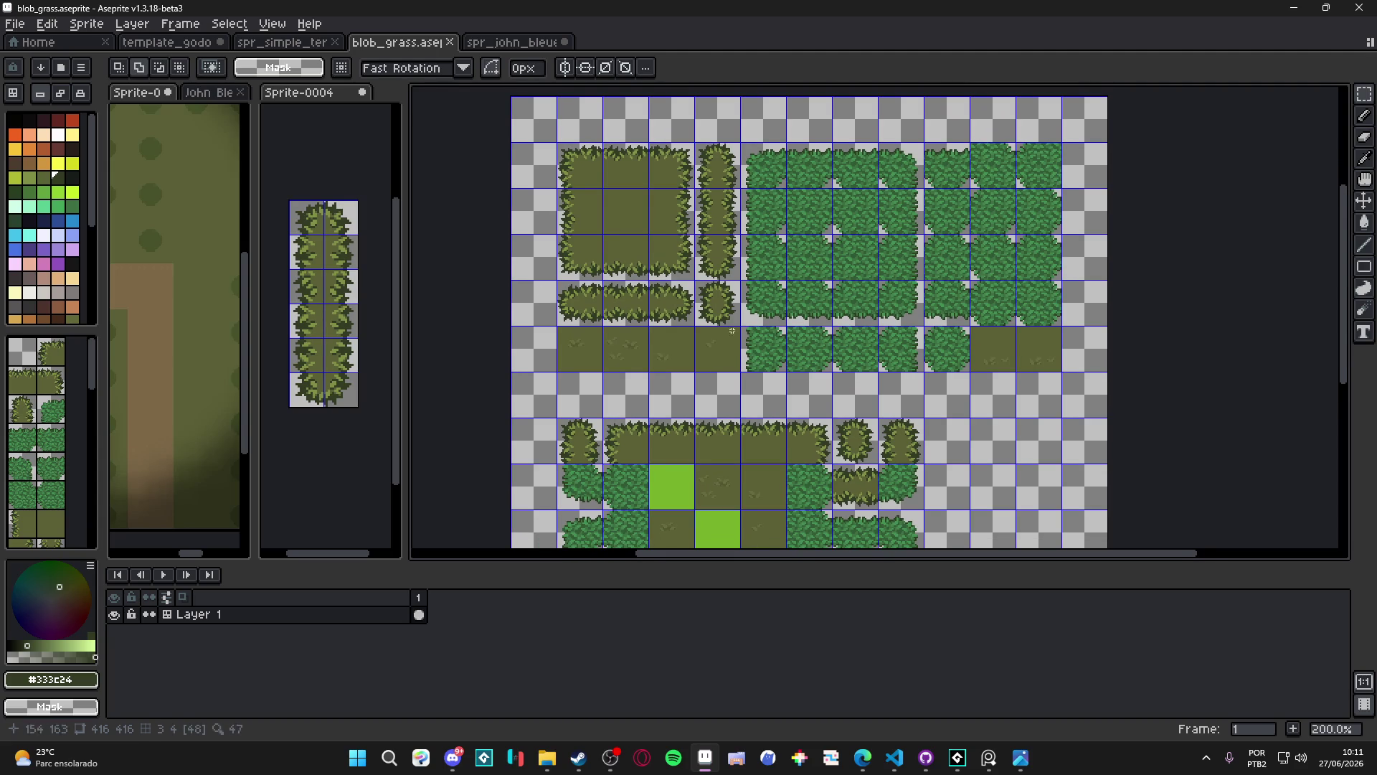
left_click_drag(759, 348, 722, 261)
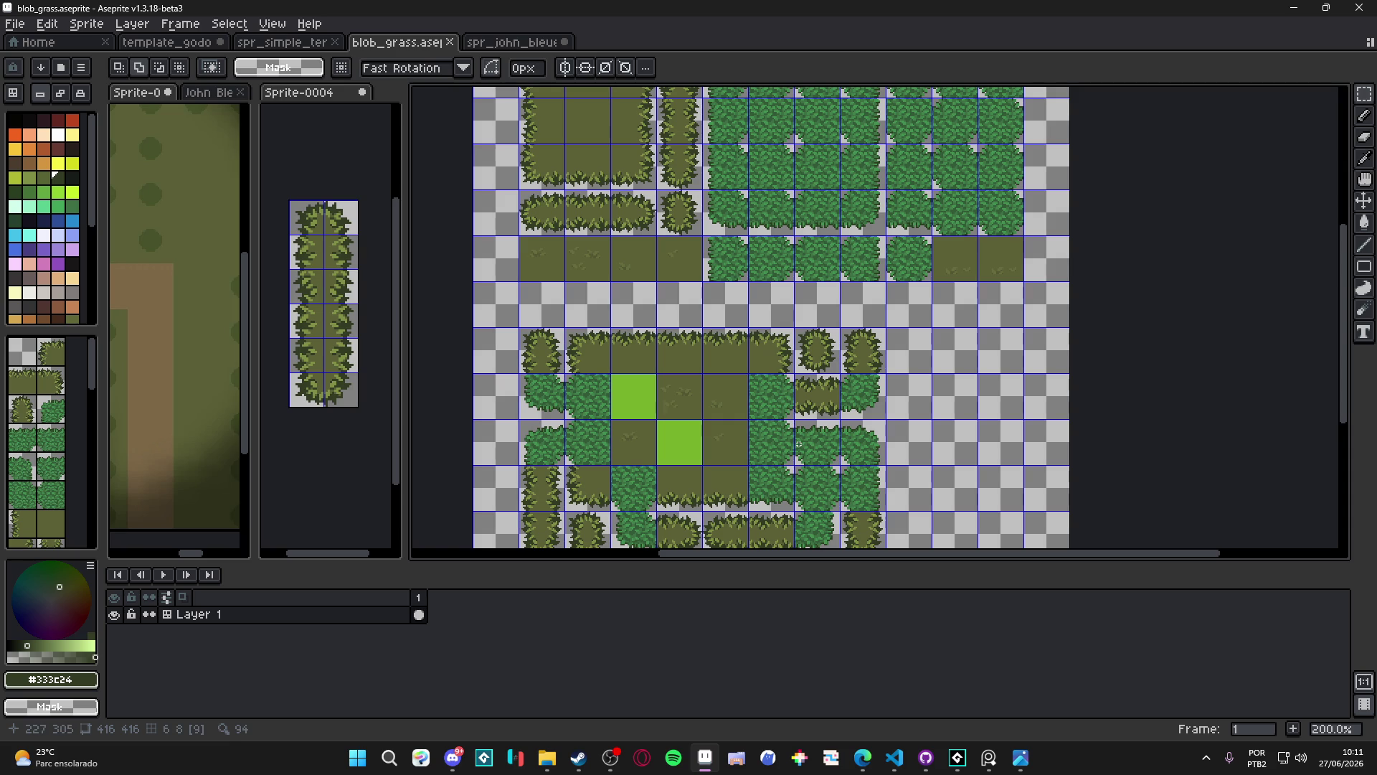
left_click_drag(676, 399, 674, 303)
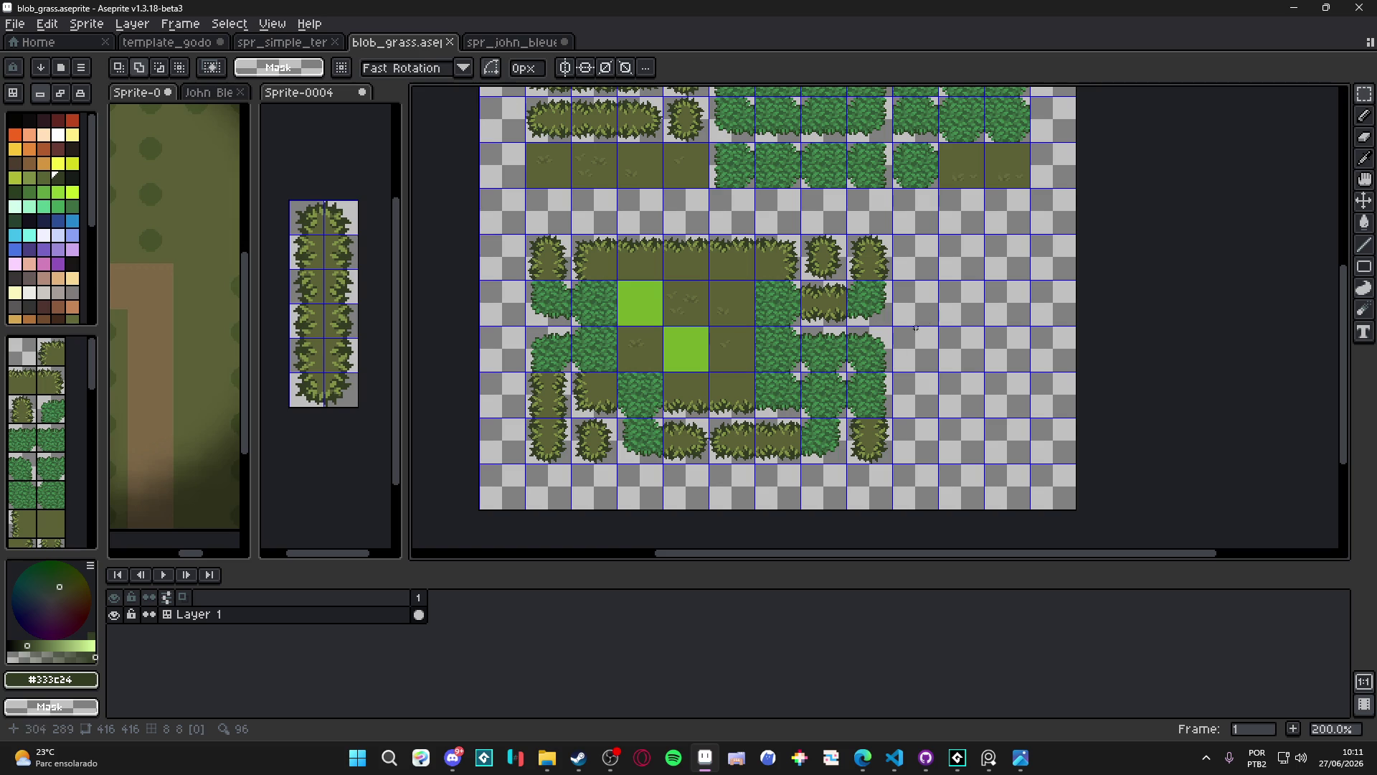
mouse_move(630, 215)
left_mouse_down()
mouse_move(648, 299)
mouse_move(571, 236)
left_mouse_up()
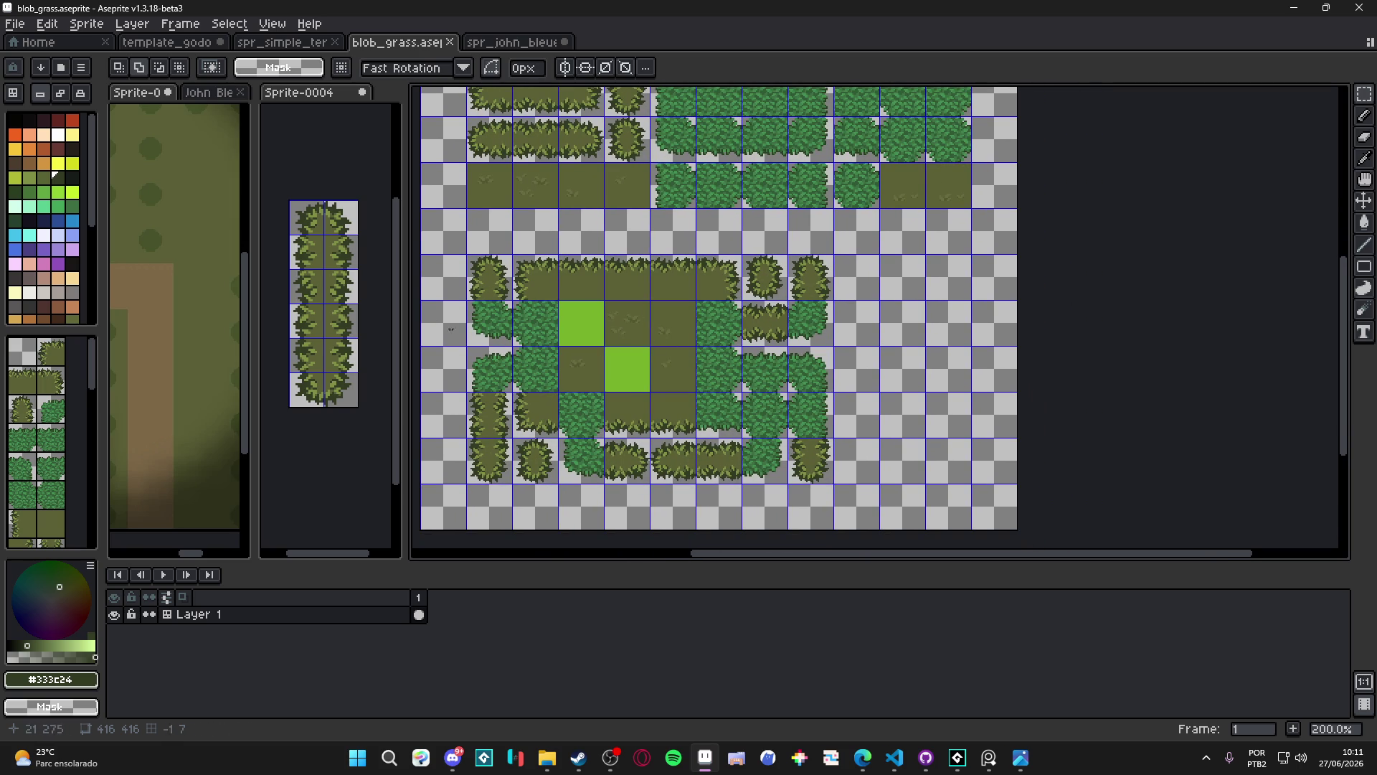
scroll(558, 317, "up", 4)
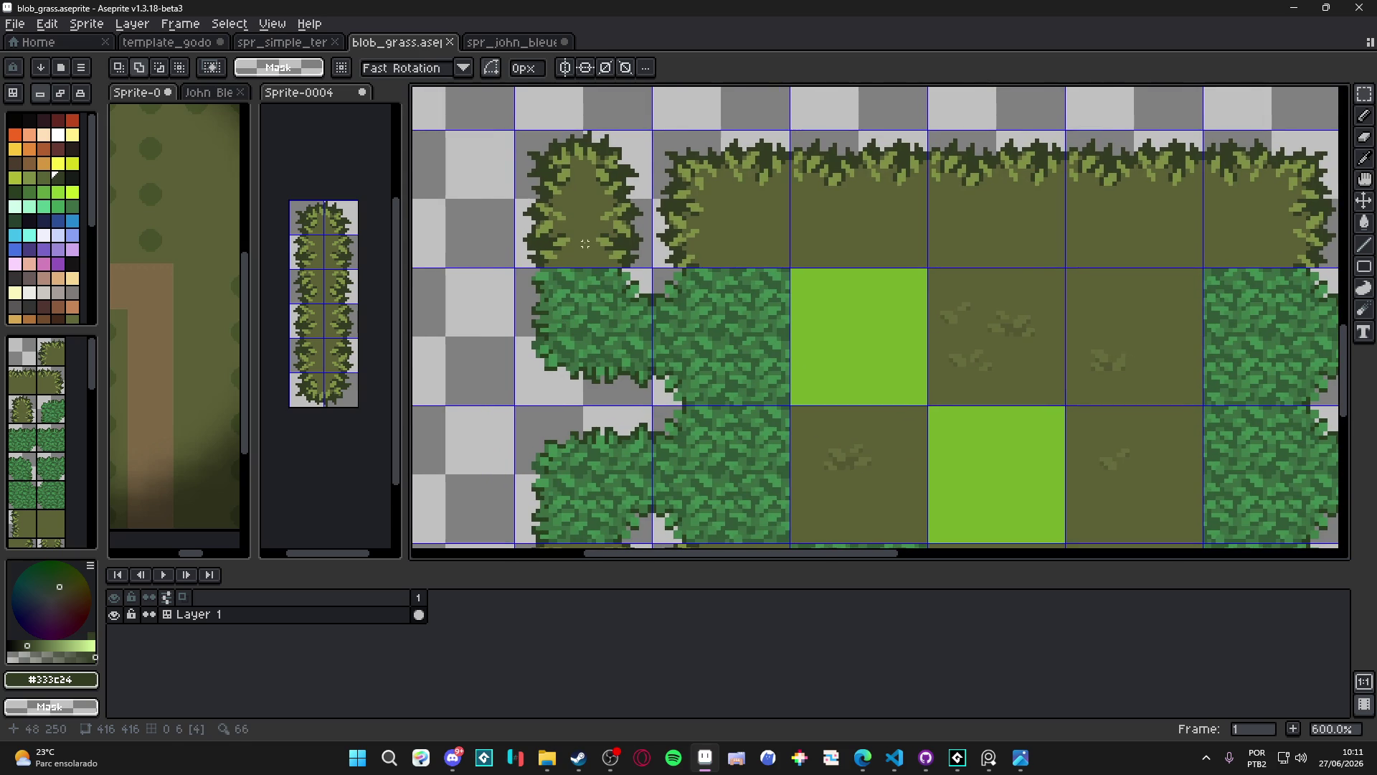
Pick the olive ground colour and draw a filled olive rectangle over the leftmost bush tile
key("v")
scroll(591, 252, "down", 1)
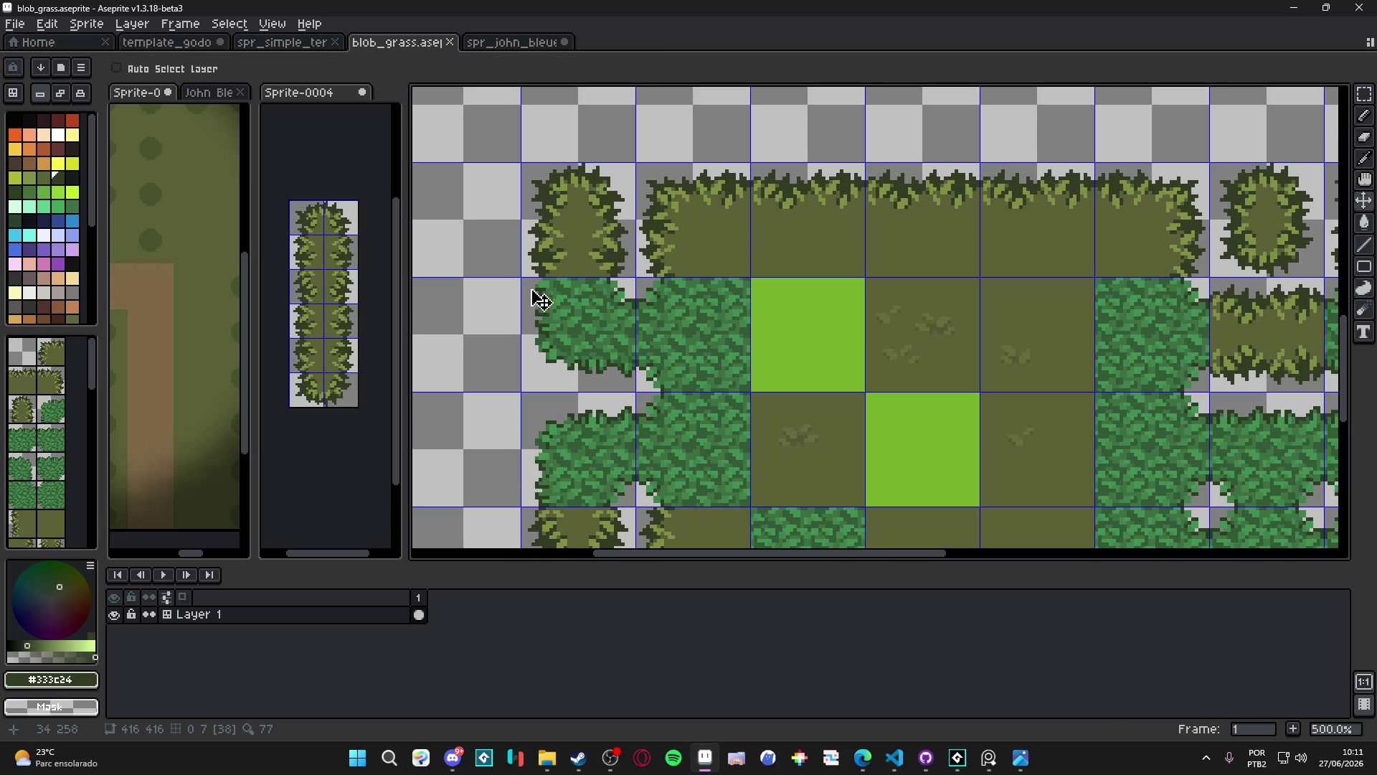
key("b")
left_click(587, 249, "alt")
scroll(587, 249, "up", 2)
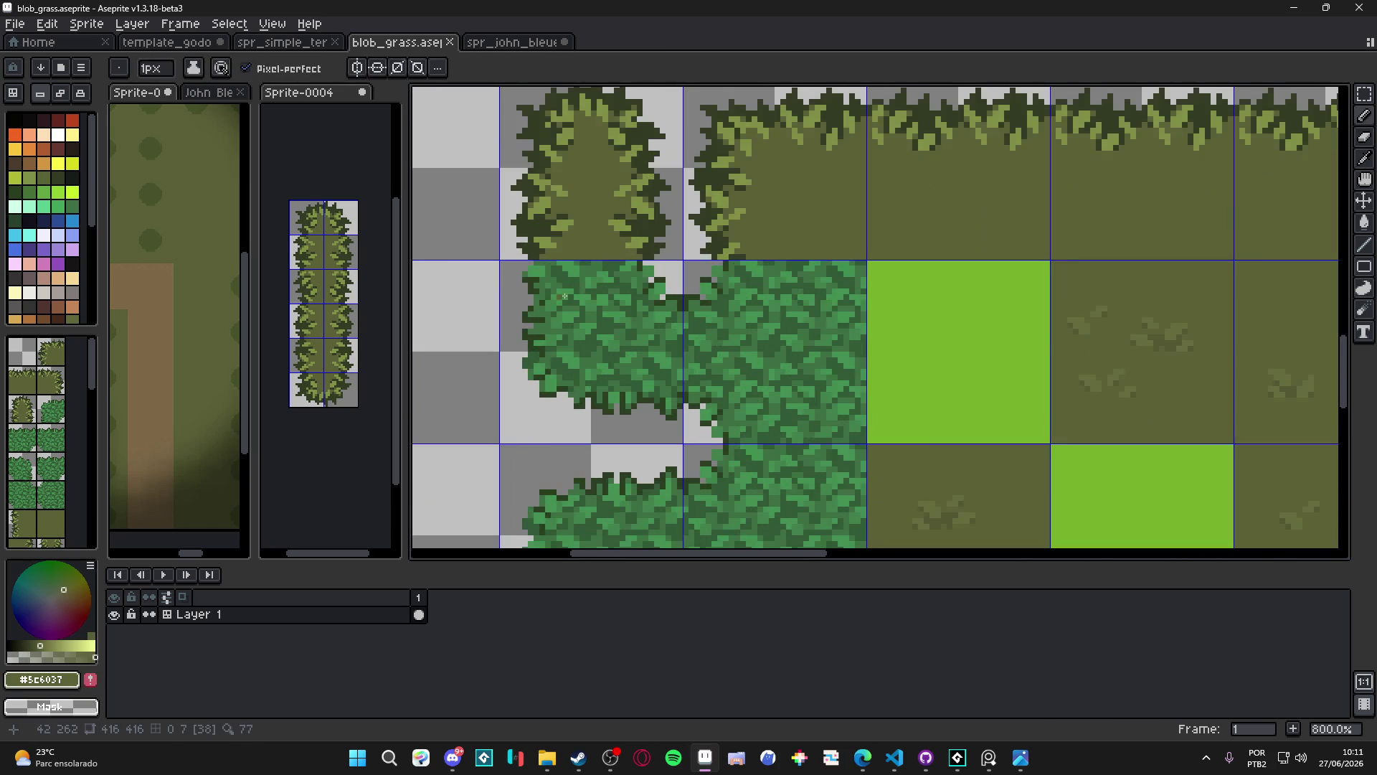
left_click_drag(1364, 266, 1309, 284)
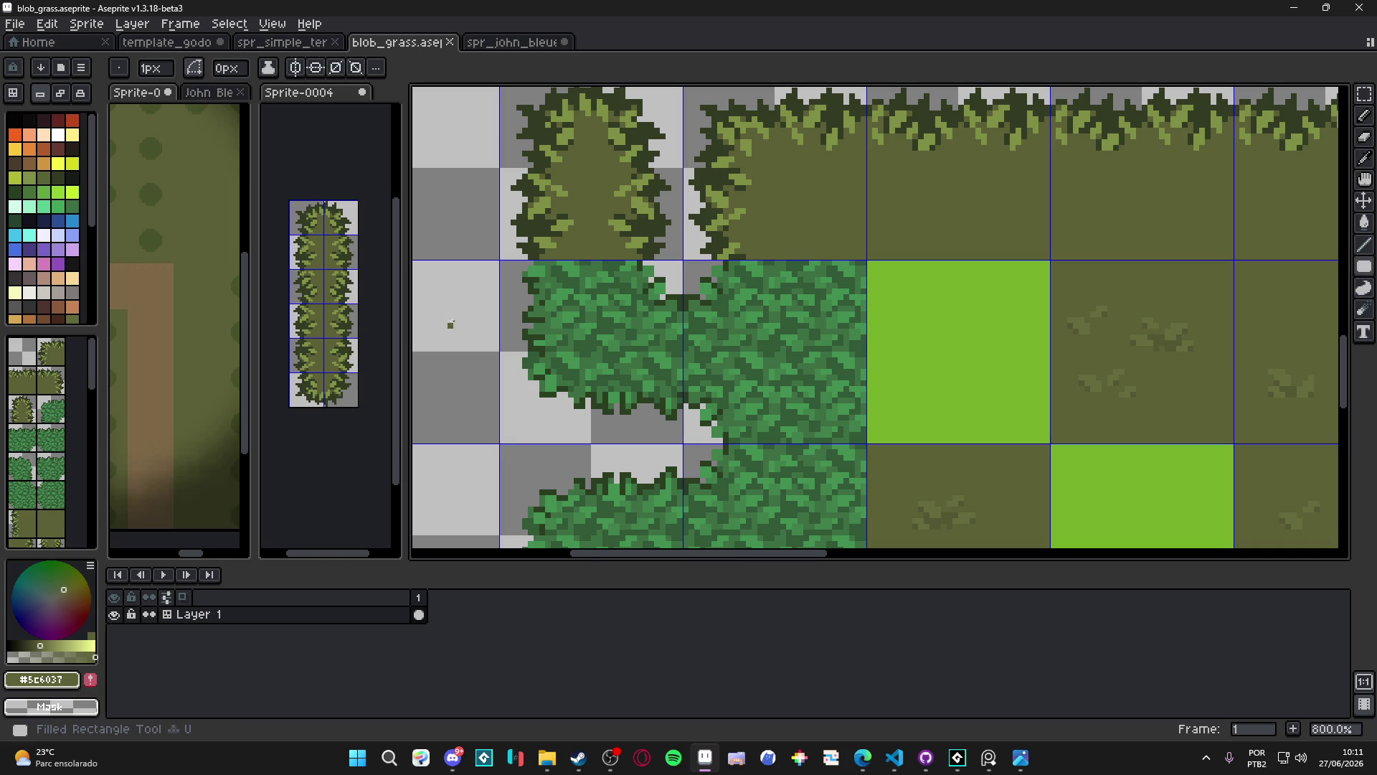
mouse_move(542, 263)
left_mouse_down()
mouse_move(582, 361)
mouse_move(636, 380)
left_mouse_up()
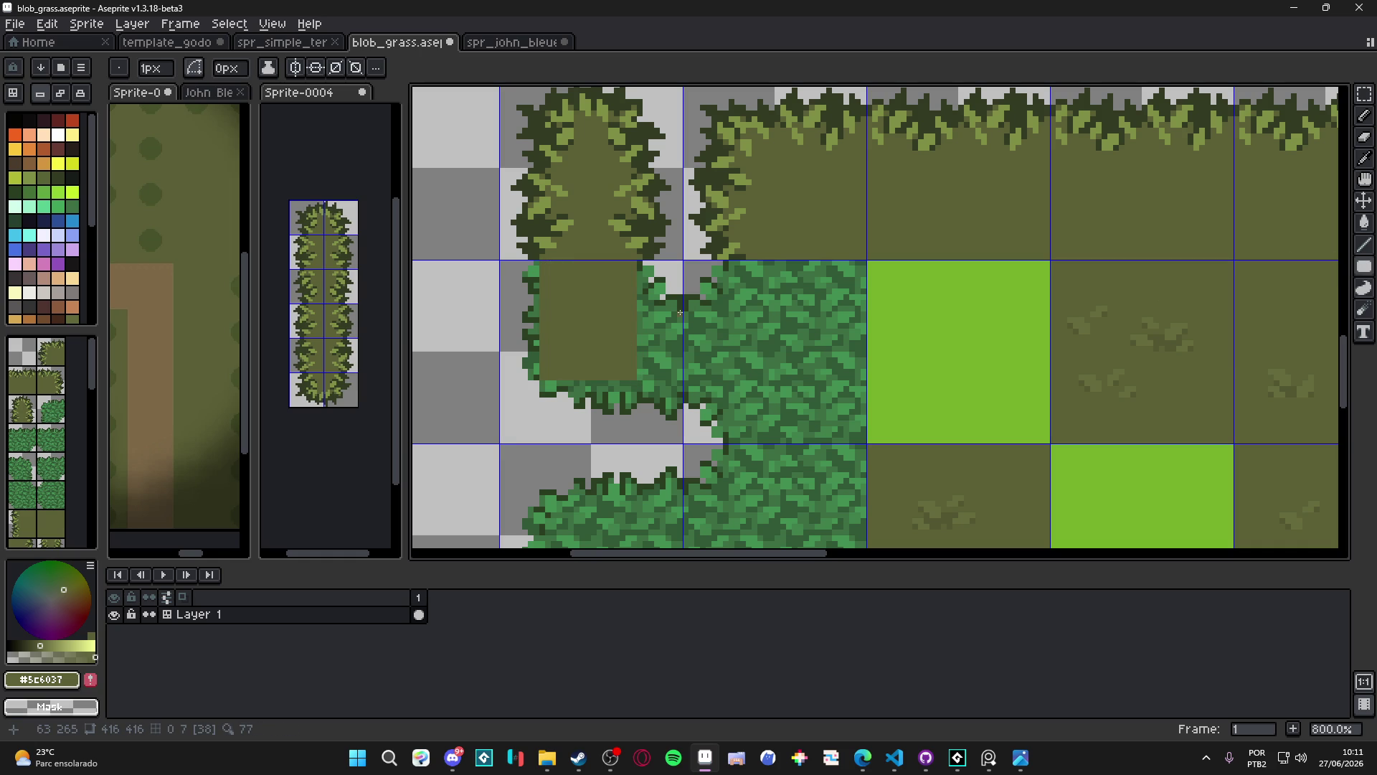
left_click_drag(680, 310, 676, 384)
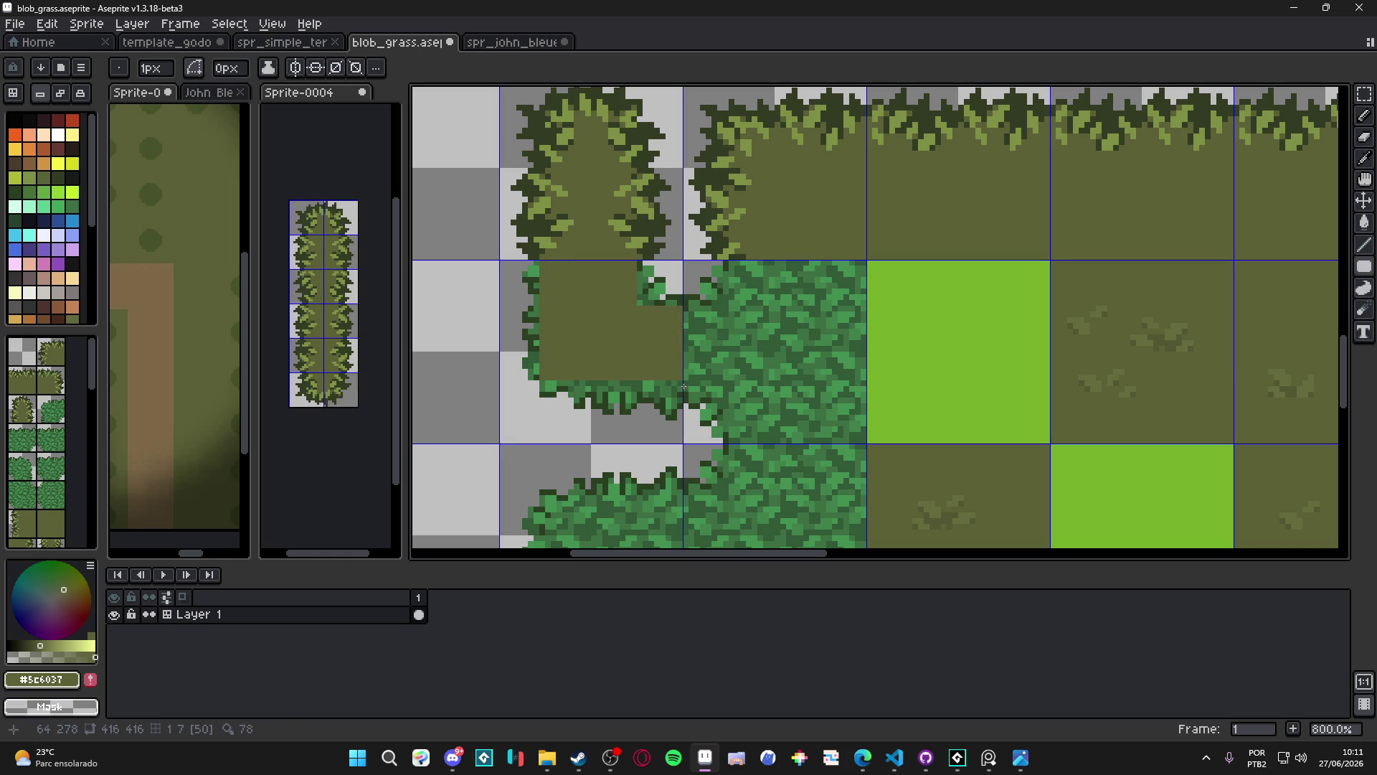
scroll(517, 251, "down", 1)
scroll(557, 236, "up", 2)
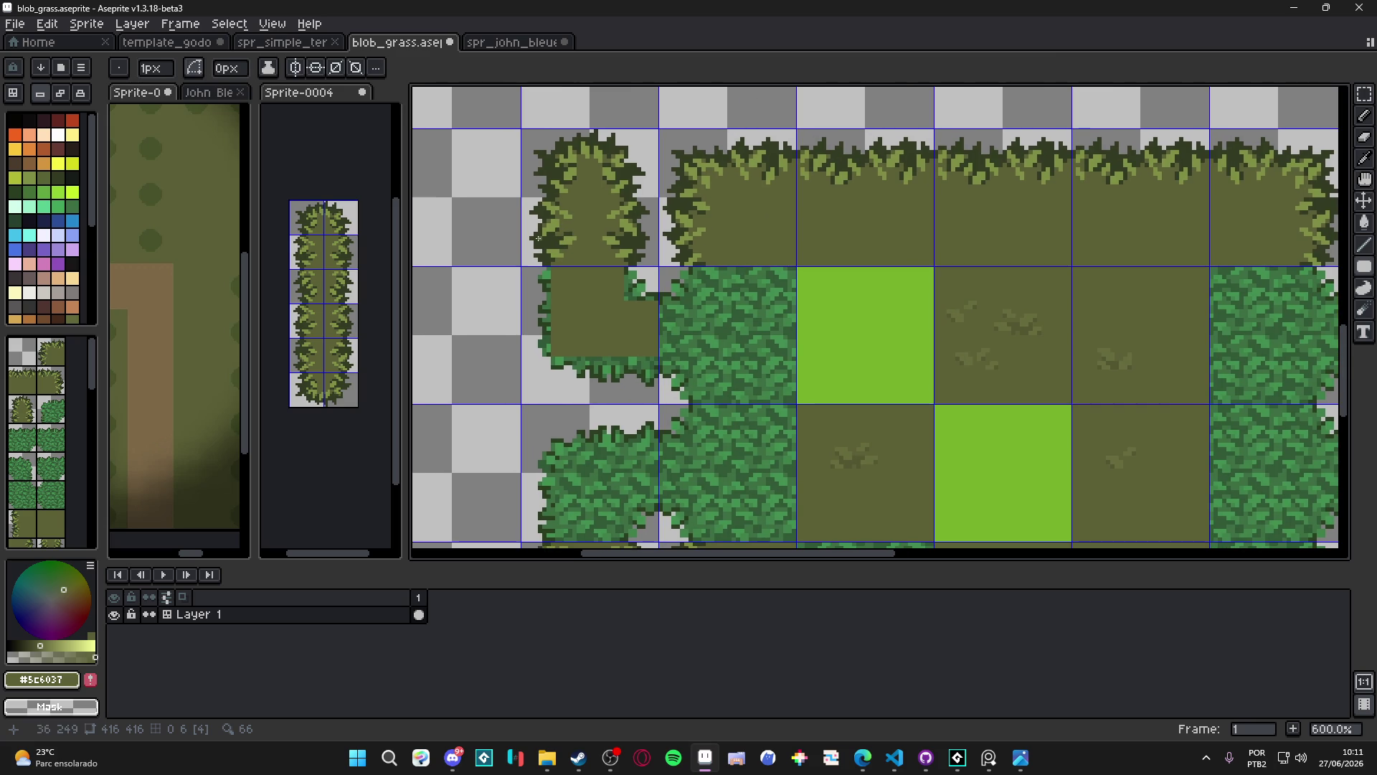
Marquee-select the olive patch and move it under the vertical bush strip
key("v")
key("m")
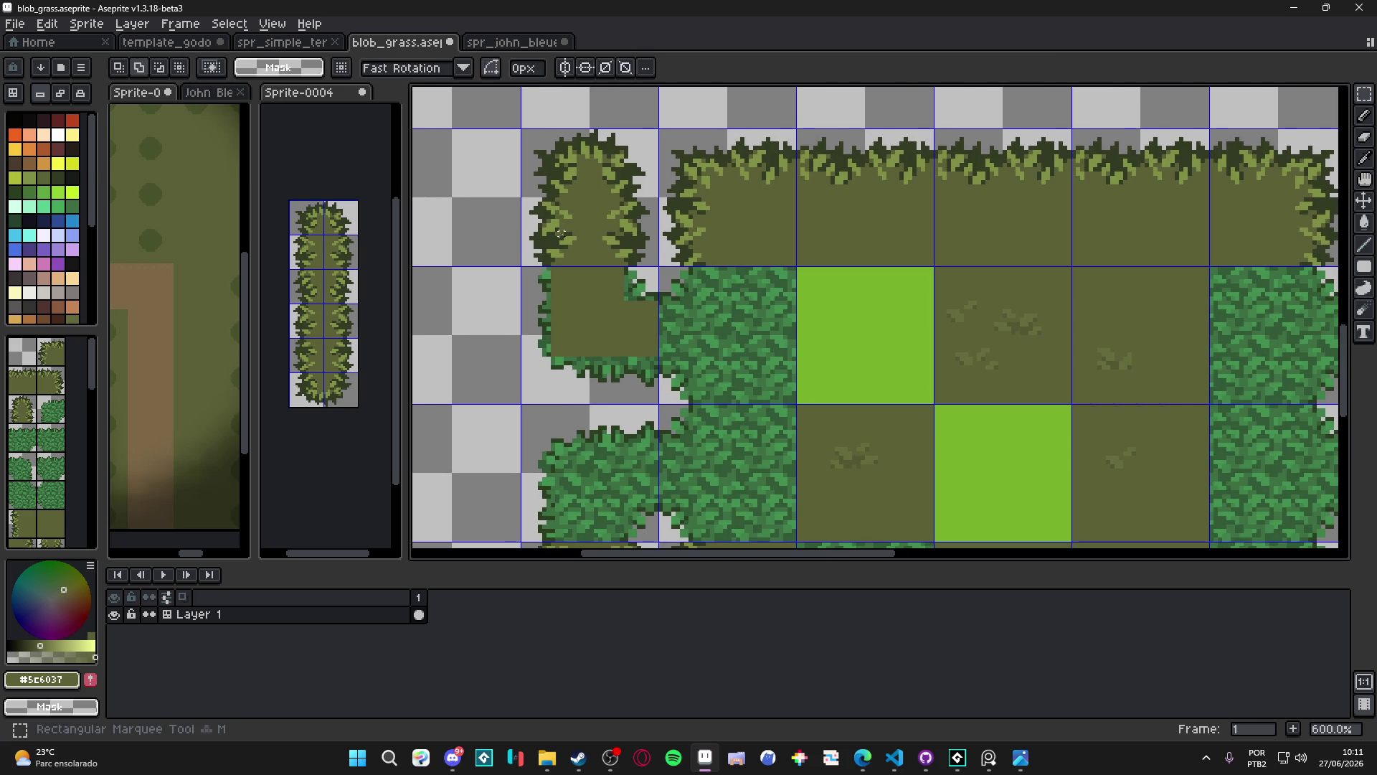
scroll(574, 266, "up", 1)
mouse_move(589, 269)
left_mouse_down()
mouse_move(506, 145)
mouse_move(556, 191)
mouse_move(568, 318)
left_mouse_up()
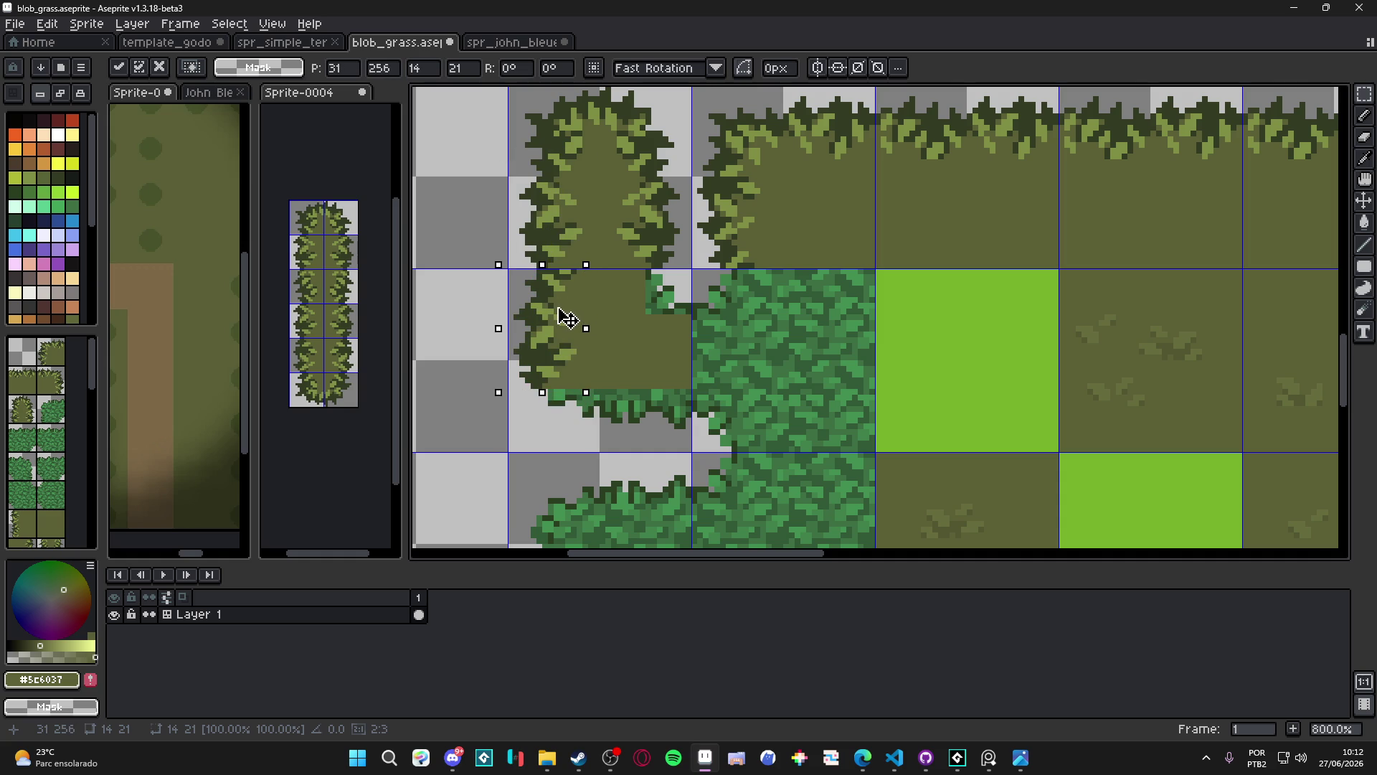
scroll(565, 319, "down", 2)
scroll(569, 307, "up", 5)
key("b")
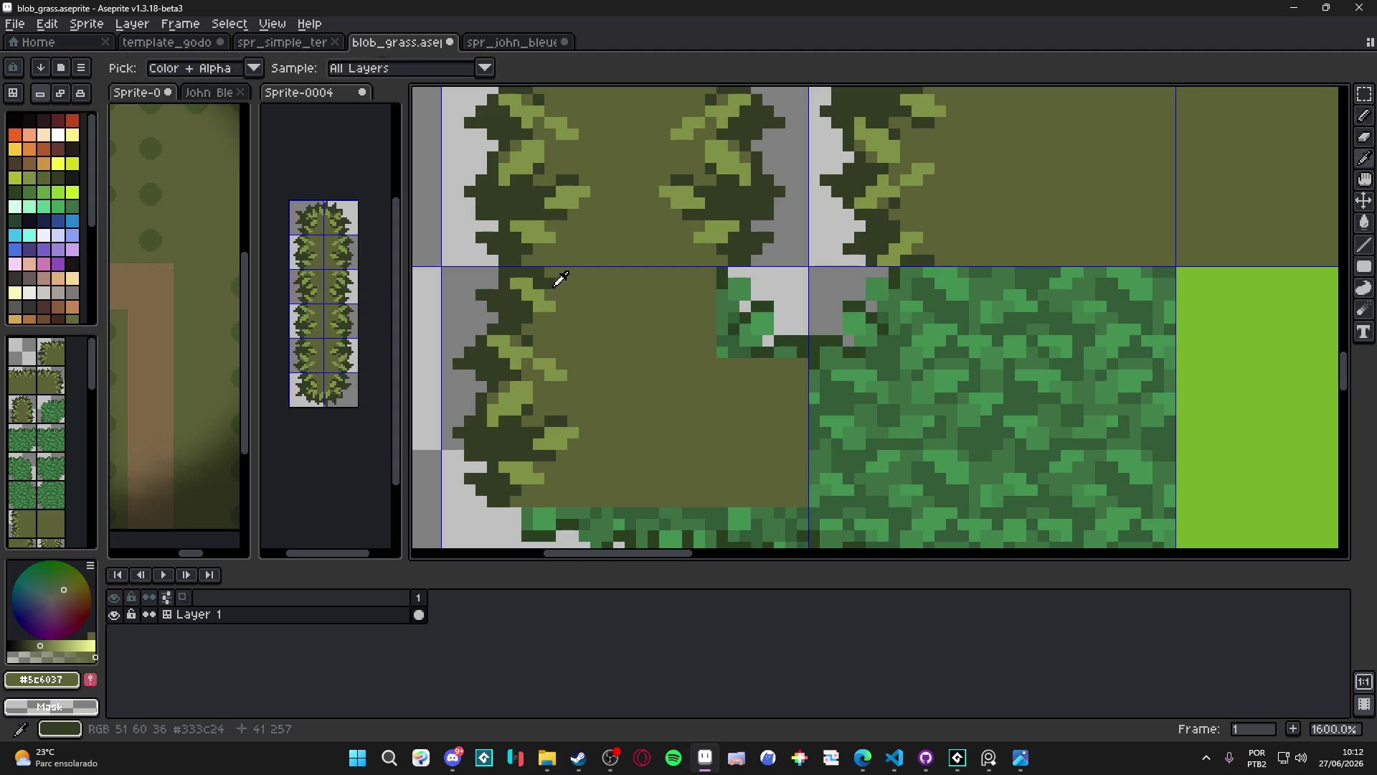
Erase the leftover green bush pixels beside the olive patch
left_click(550, 290, "alt")
scroll(550, 290, "down", 4)
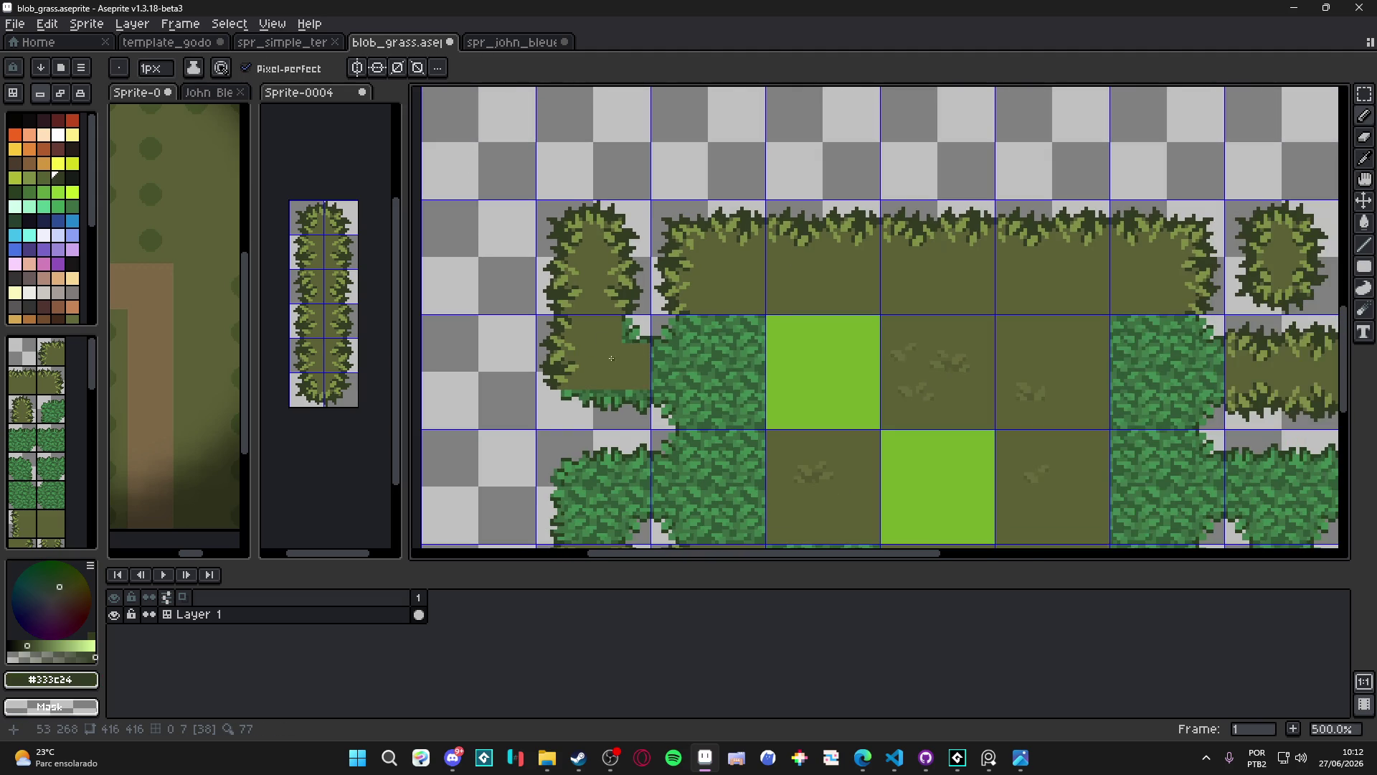
scroll(634, 335, "up", 2)
left_click(634, 335, "alt")
scroll(638, 330, "up", 2)
key("e")
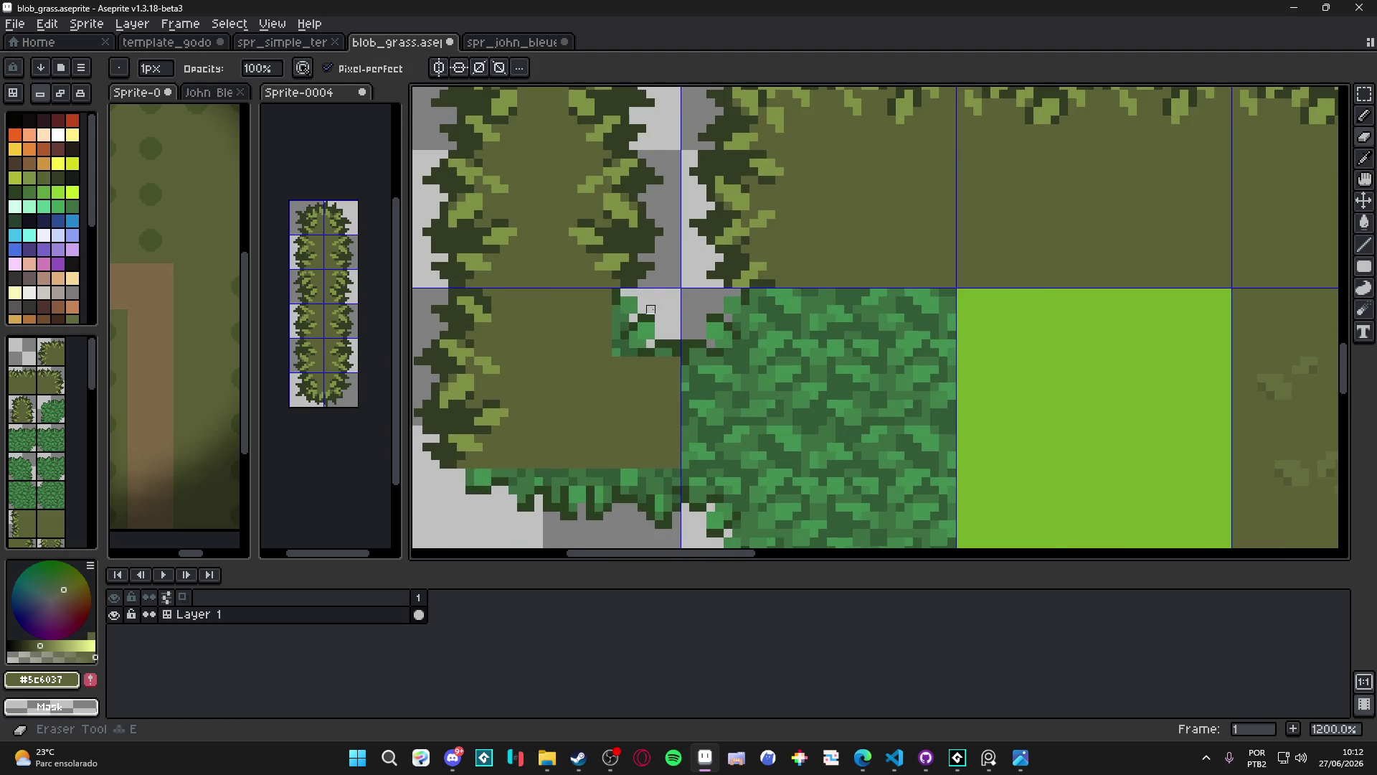
scroll(651, 318, "up", 1)
mouse_move(645, 318)
left_mouse_down()
mouse_move(615, 320)
mouse_move(636, 308)
mouse_move(671, 348)
mouse_move(607, 352)
mouse_move(617, 298)
left_mouse_up()
key("plus")
key("minus")
key("minus")
key("minus")
key("minus")
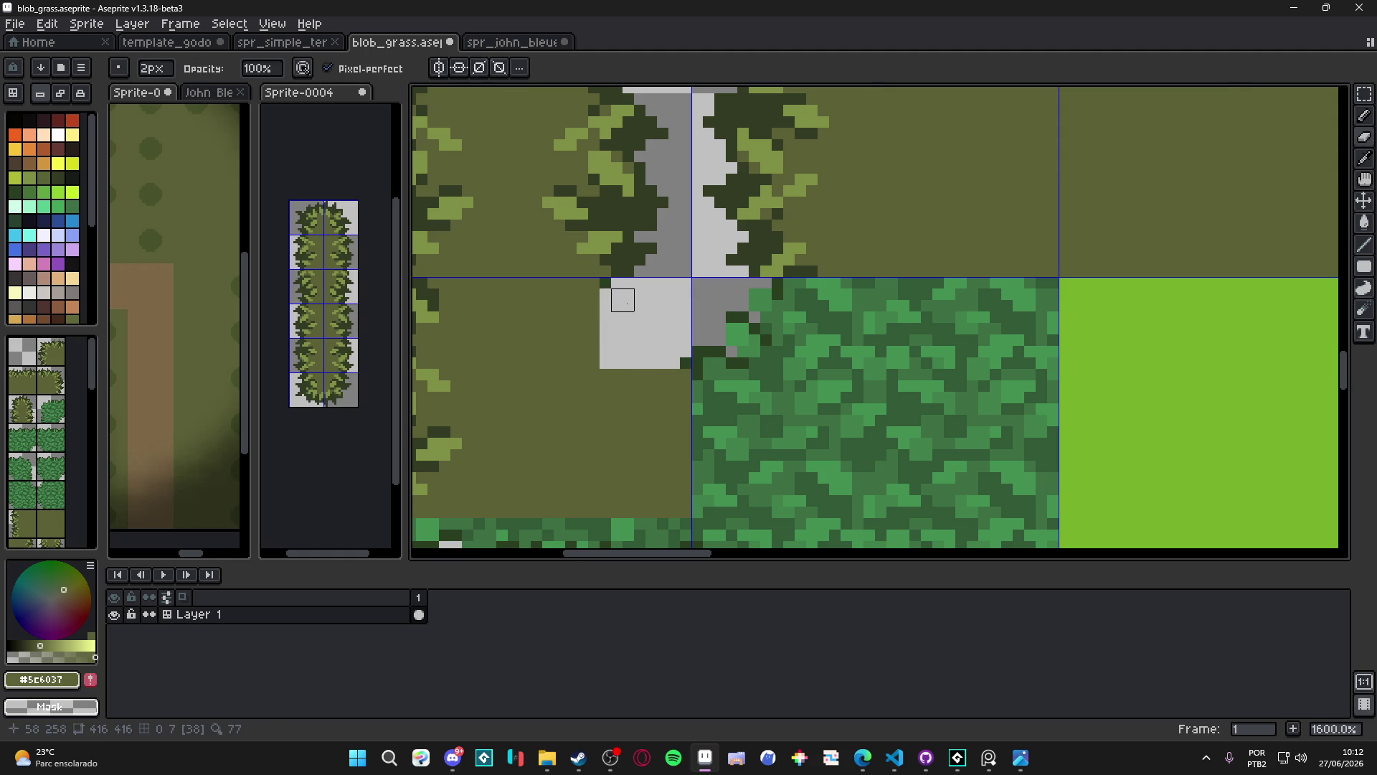
scroll(655, 366, "down", 1)
Fill the notch's lower-left corner and lower edge pixels with olive
key("b")
scroll(655, 366, "down", 2)
scroll(645, 369, "up", 3)
key("plus")
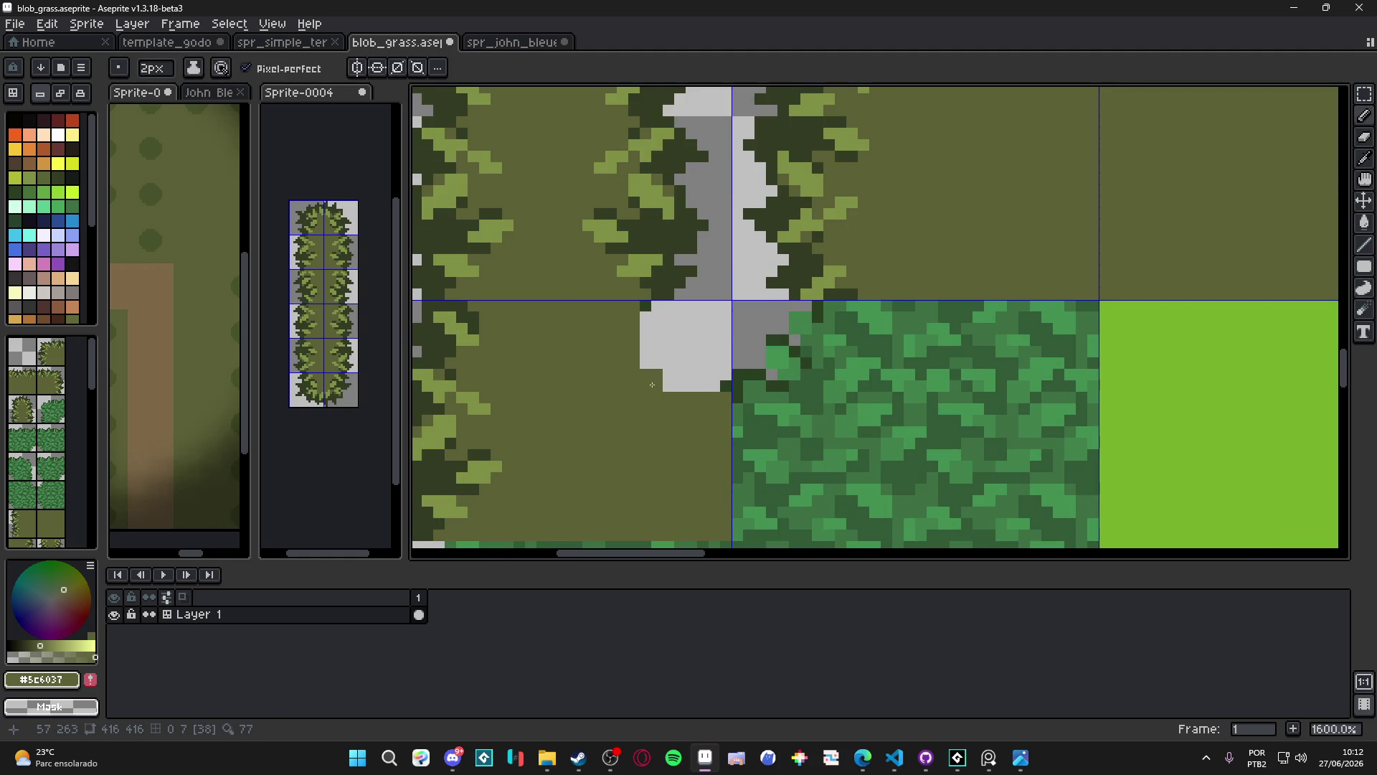
left_click(650, 389)
key("minus")
mouse_move(668, 375)
left_mouse_down()
mouse_move(646, 329)
mouse_move(646, 352)
left_mouse_up()
left_click(680, 363)
left_click(645, 340)
key("ctrl+z")
left_click(656, 340)
scroll(716, 393, "down", 1)
scroll(710, 394, "up", 1)
left_click(703, 378)
left_click(692, 378)
left_click(719, 392)
scroll(720, 393, "down", 3)
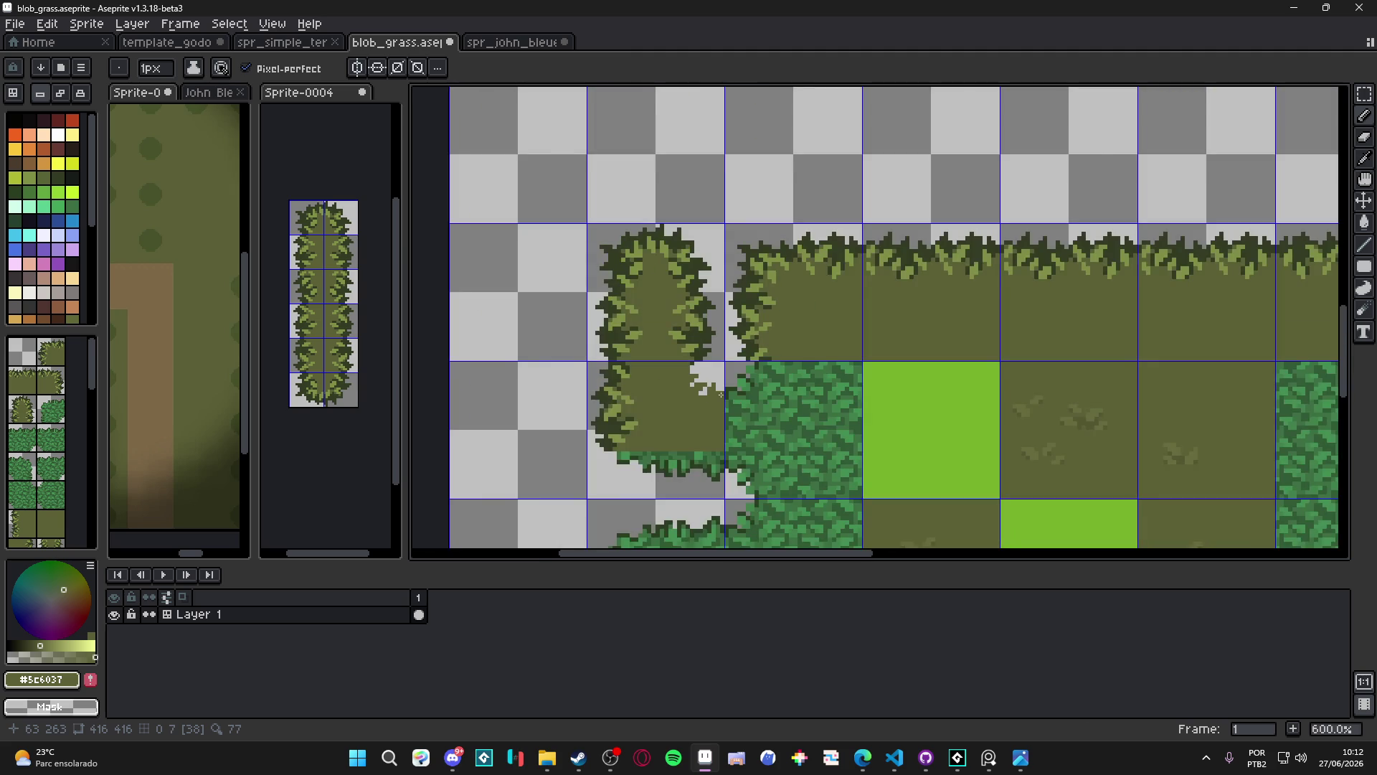
scroll(675, 350, "up", 6)
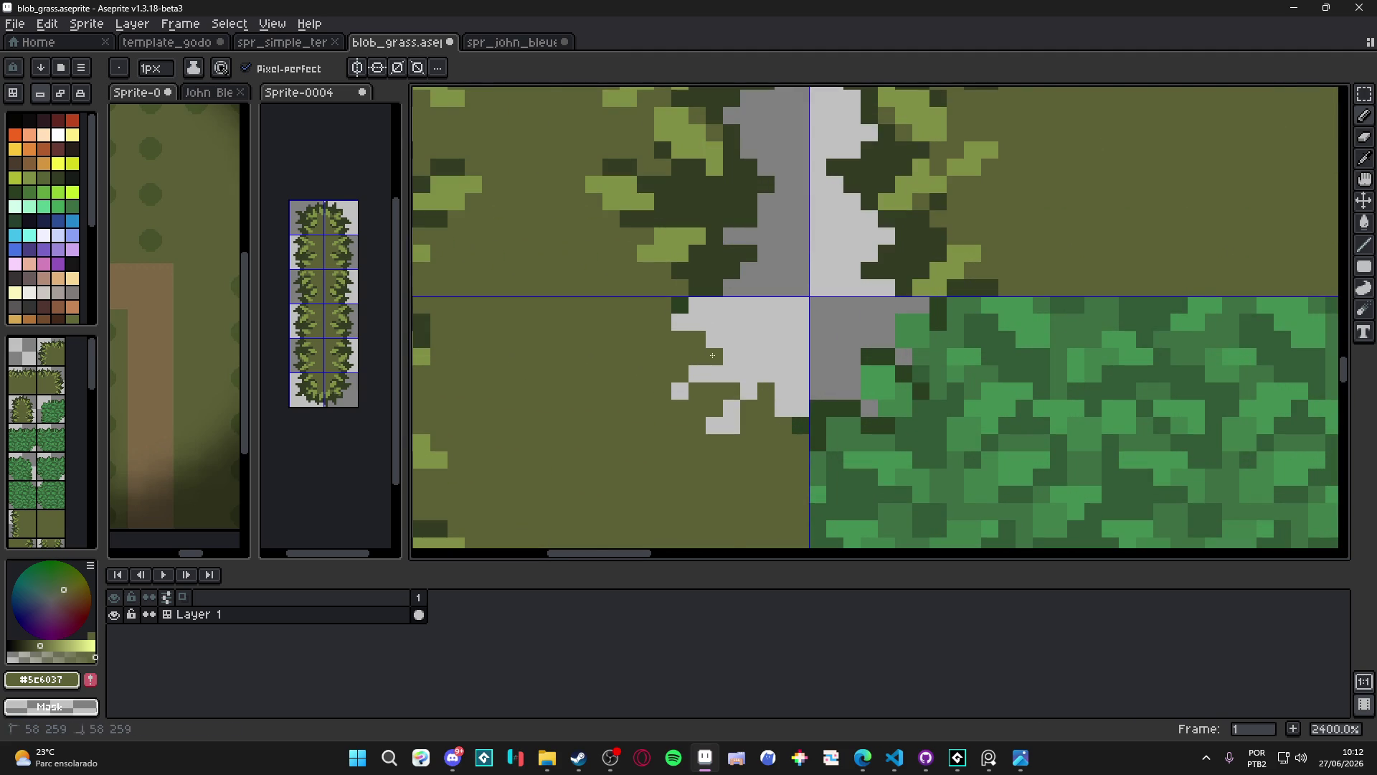
scroll(705, 336, "down", 2)
scroll(705, 336, "up", 2)
Paint dark leaf pixels in #333c24 along the notch edge
left_click(686, 320, "alt")
left_click(705, 342)
left_click(722, 359)
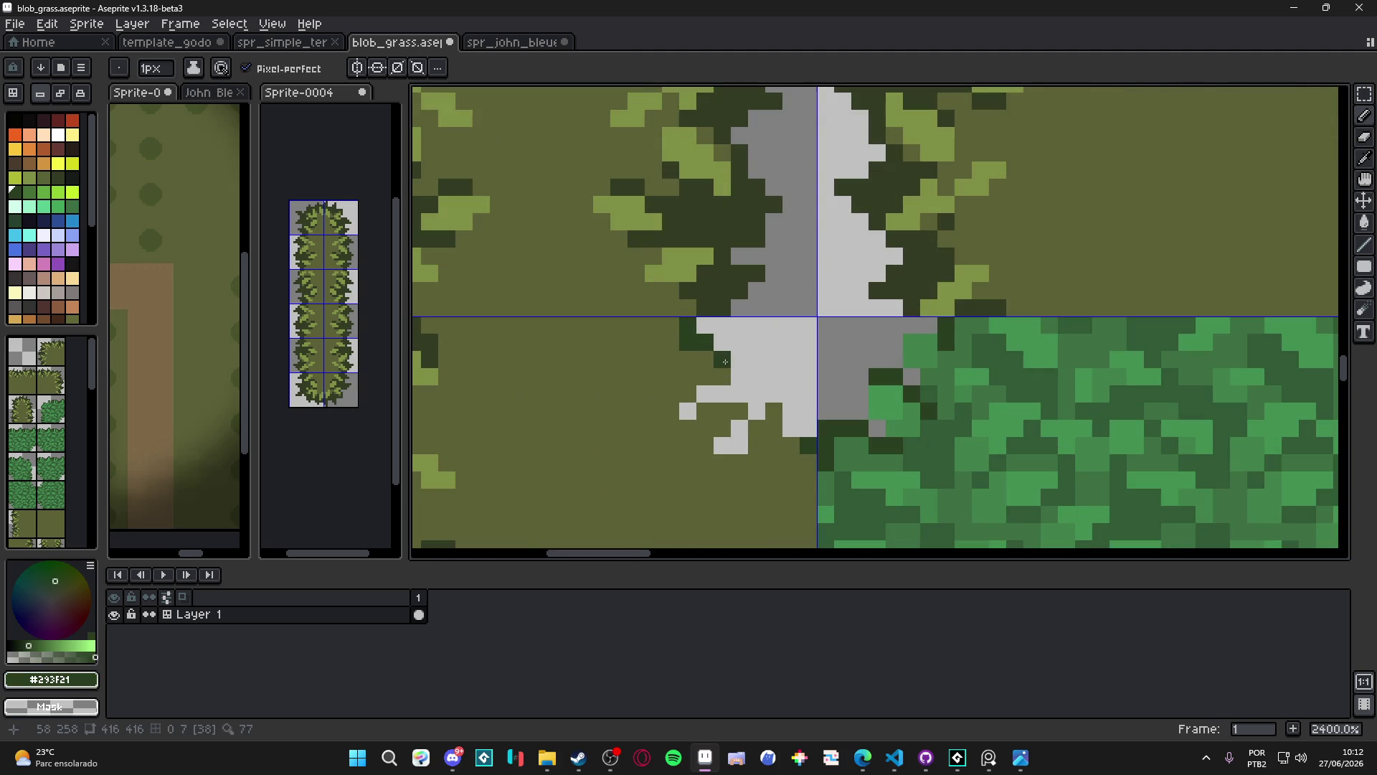
left_click(718, 314, "alt")
left_click(735, 374)
left_click(740, 393)
left_click(722, 393)
left_click(705, 393)
left_click(688, 411)
left_click(739, 428)
Extend the dark bush edge down the notch's side and along its lower-right edge
left_click(757, 410)
left_click(757, 393)
left_click(740, 445)
left_click(722, 444)
left_click(774, 410)
left_click(768, 391)
left_click(791, 411)
left_click(792, 428)
left_click(809, 428)
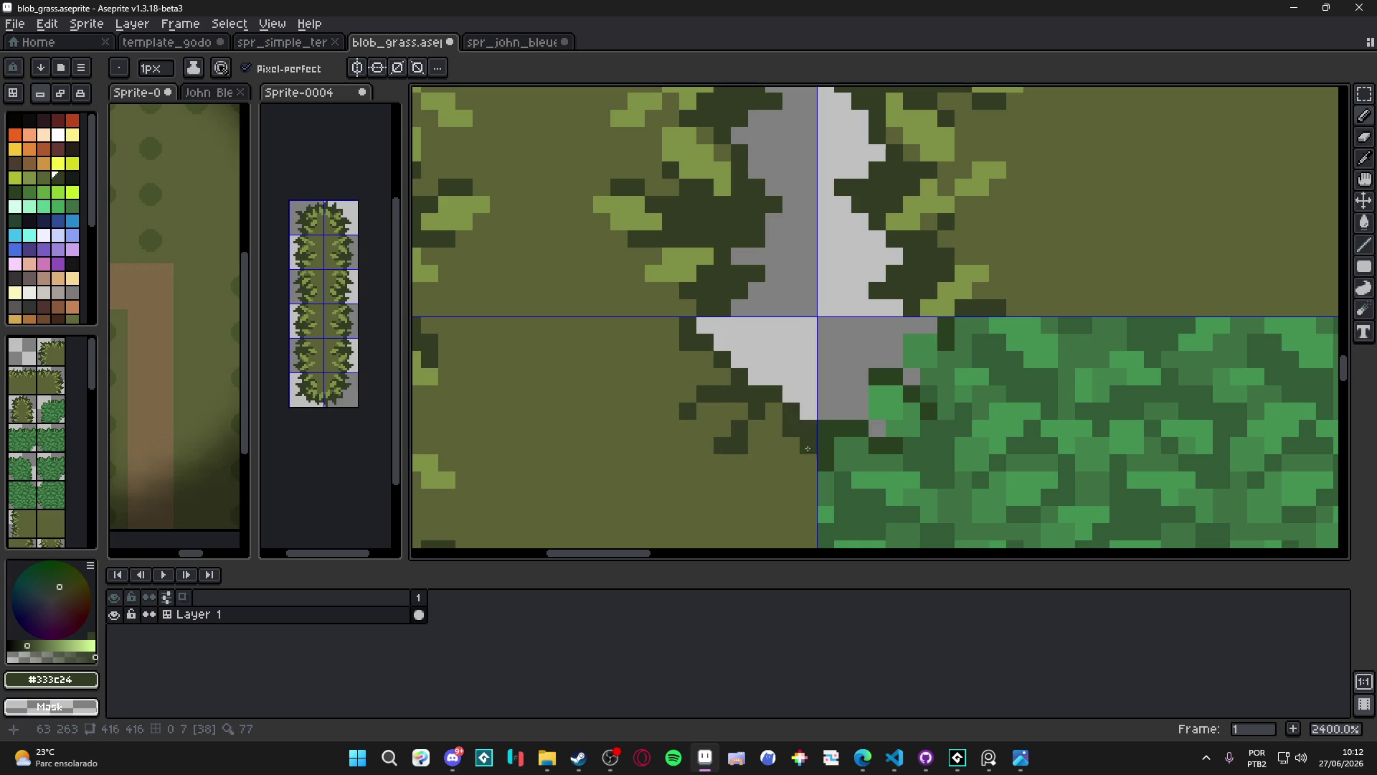
scroll(754, 429, "down", 5)
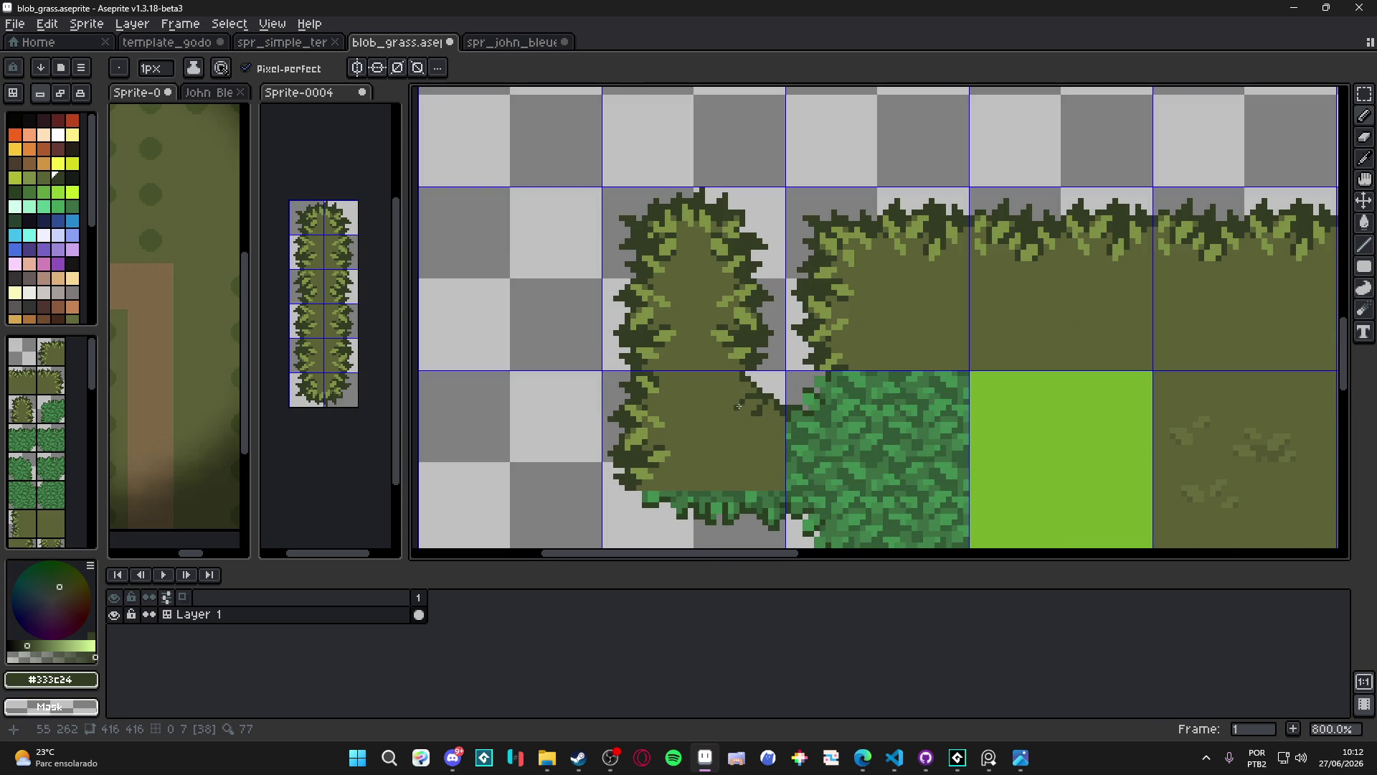
mouse_move(705, 466)
left_mouse_down()
mouse_move(689, 357)
mouse_move(650, 258)
mouse_move(645, 137)
left_mouse_up()
Try a rectangular selection on the bush fringe, then clear it and frame the corner bush tiles
scroll(674, 327, "down", 2)
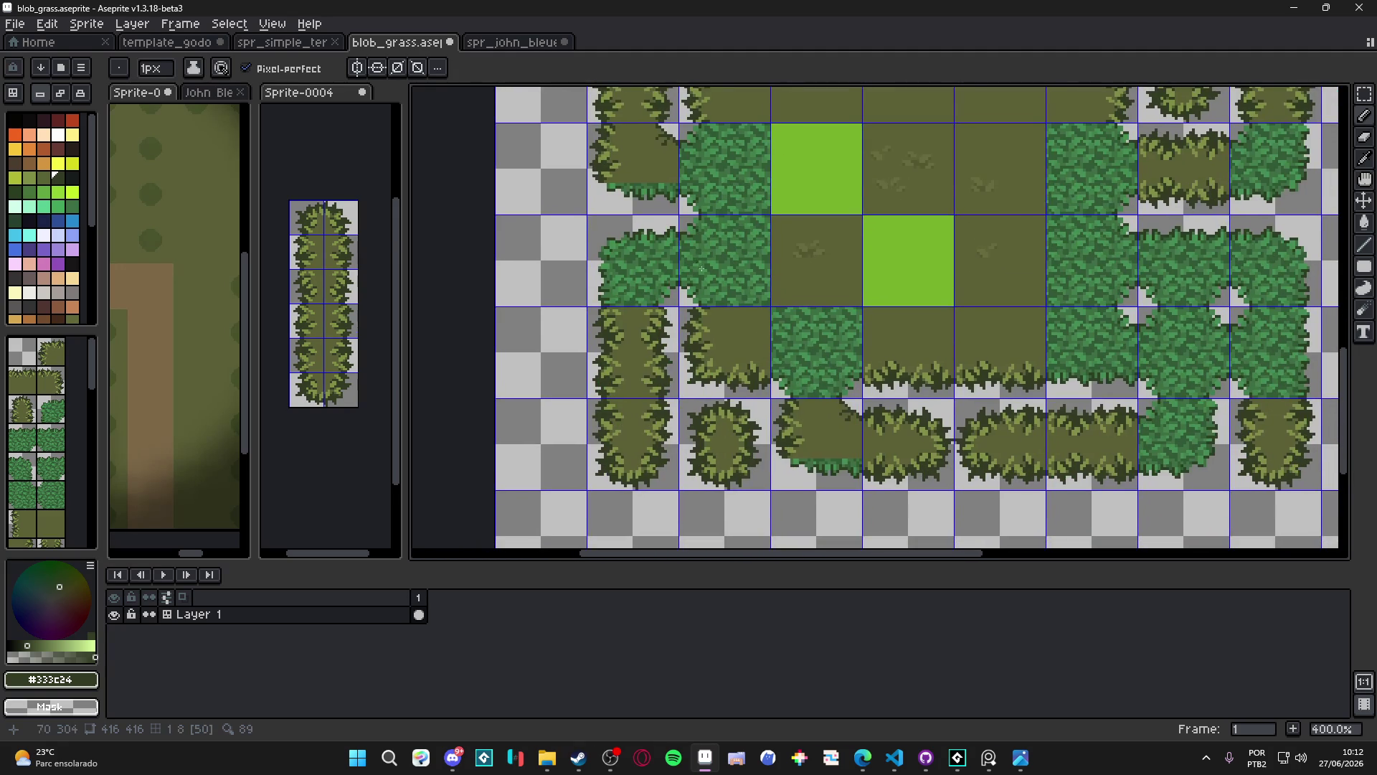
scroll(940, 456, "up", 5)
key("m")
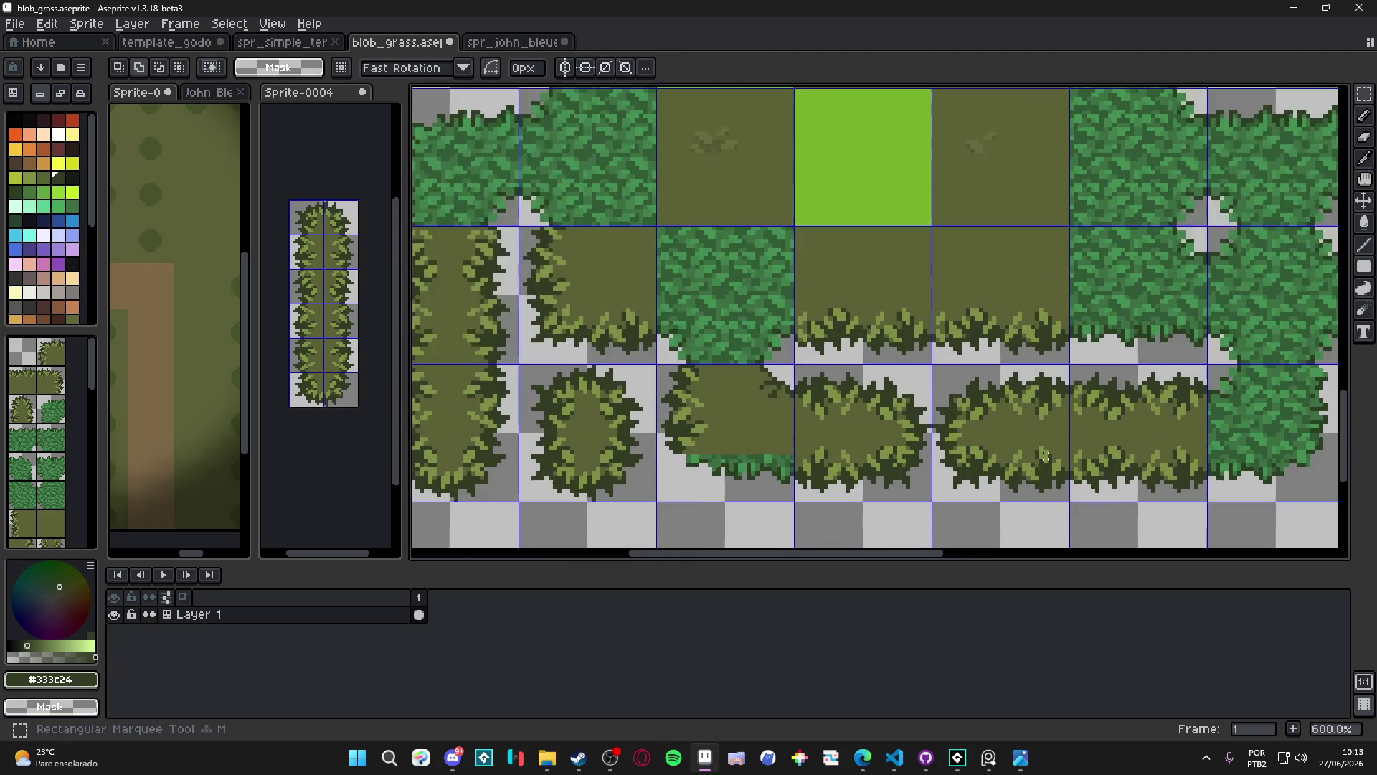
mouse_move(1076, 439)
left_mouse_down()
mouse_move(931, 532)
mouse_move(947, 544)
left_mouse_up()
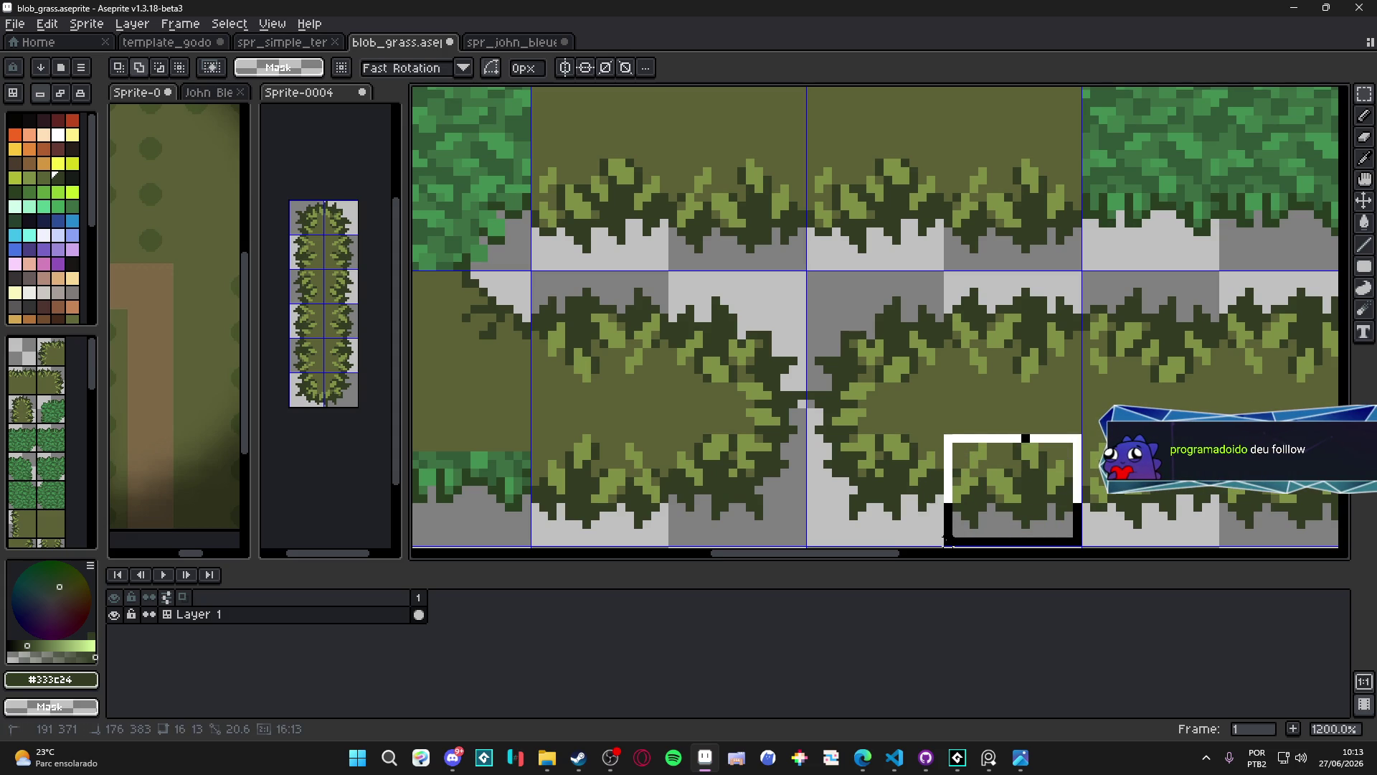
left_click(953, 545)
scroll(759, 406, "down", 4)
left_click_drag(759, 406, 885, 492)
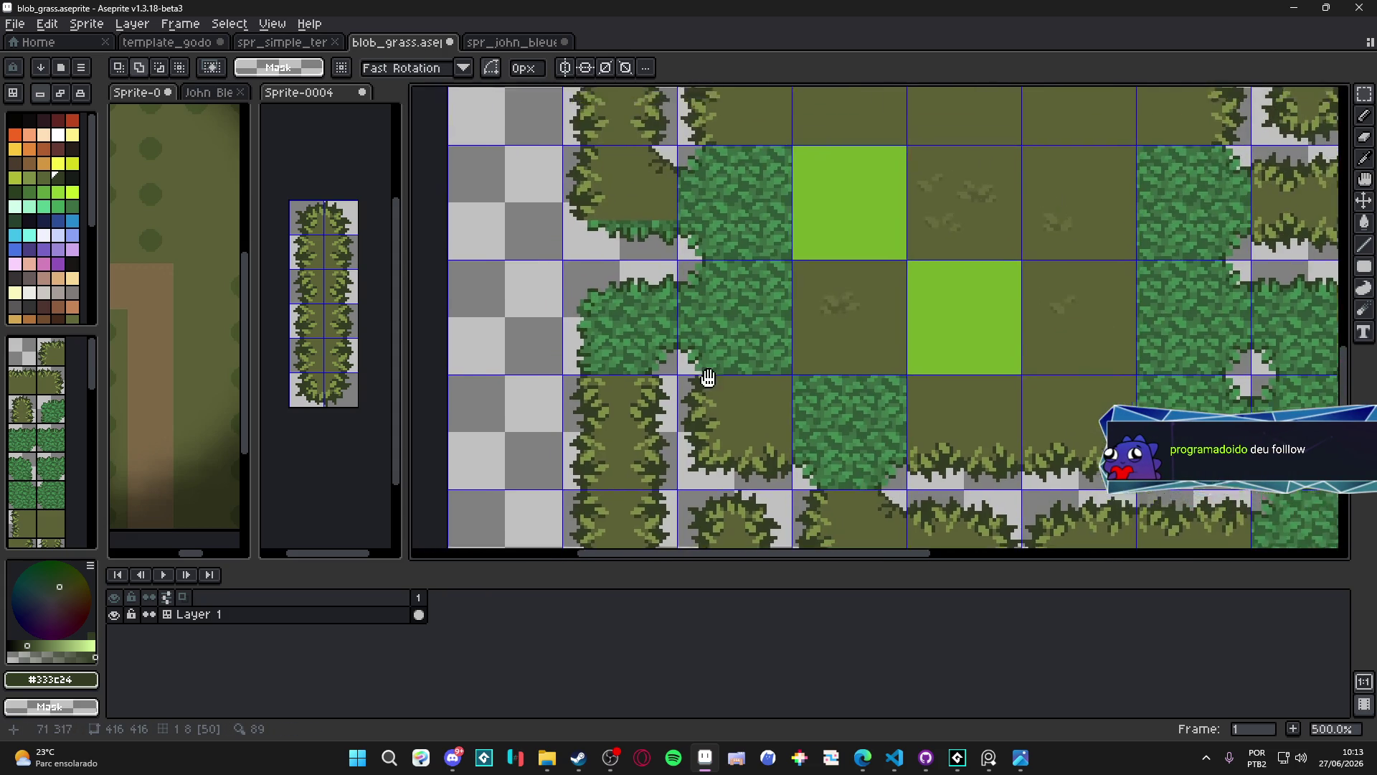
scroll(859, 330, "up", 2)
Cut the fringe along the tile's bottom edge and paste it back, slid left
key("v")
scroll(758, 382, "up", 2)
scroll(751, 374, "up", 1)
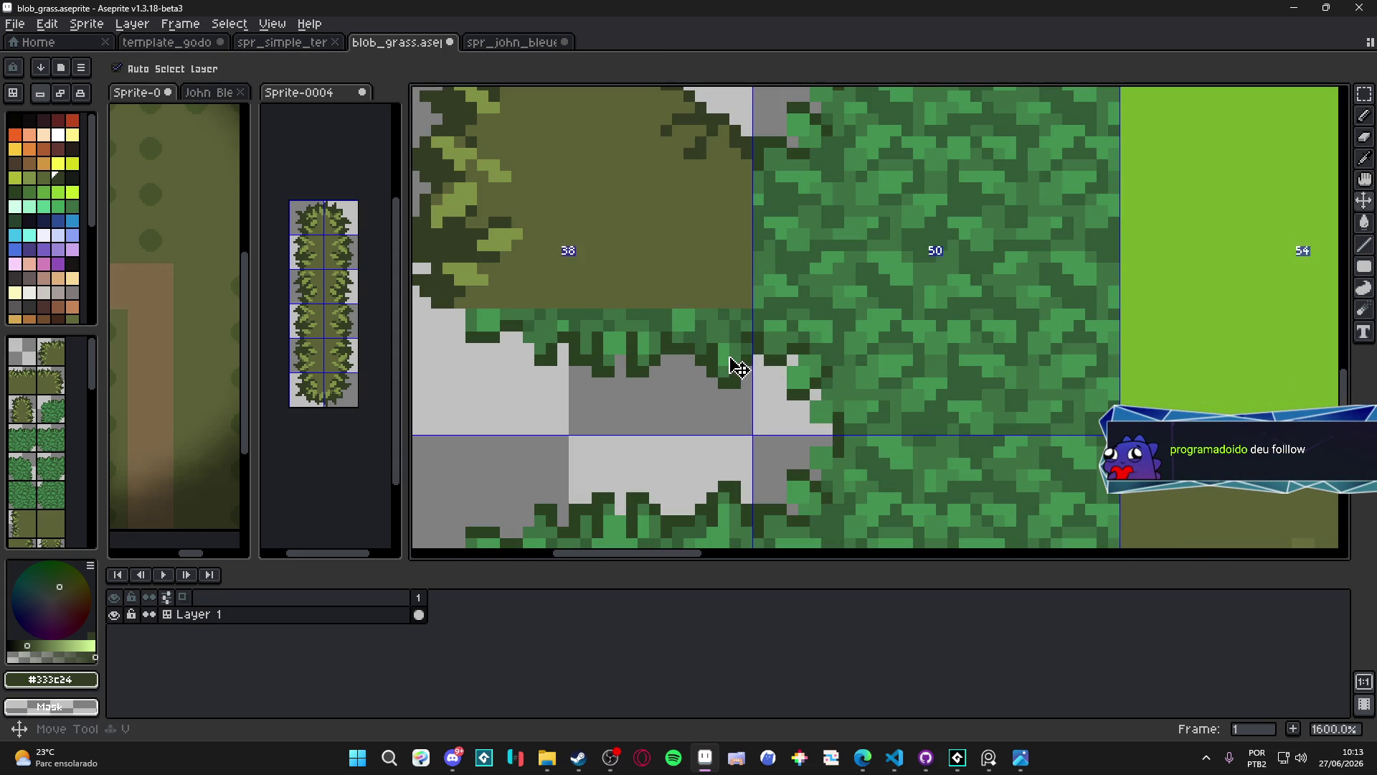
key("m")
mouse_move(751, 308)
left_mouse_down()
mouse_move(594, 369)
mouse_move(467, 384)
mouse_move(464, 402)
left_mouse_up()
key("Delete")
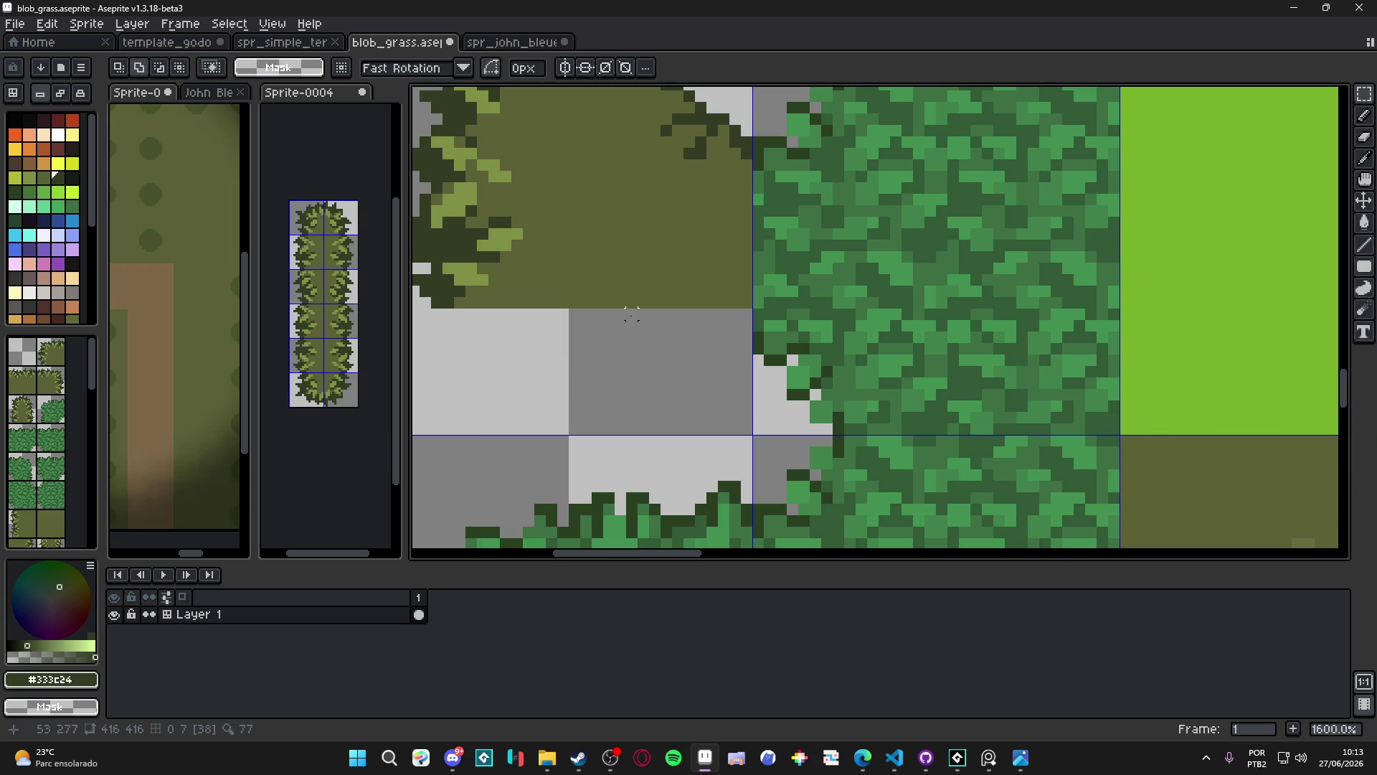
key("ctrl+v")
mouse_move(897, 345)
left_mouse_down()
mouse_move(655, 400)
mouse_move(687, 409)
mouse_move(675, 352)
left_mouse_up()
scroll(684, 363, "down", 4)
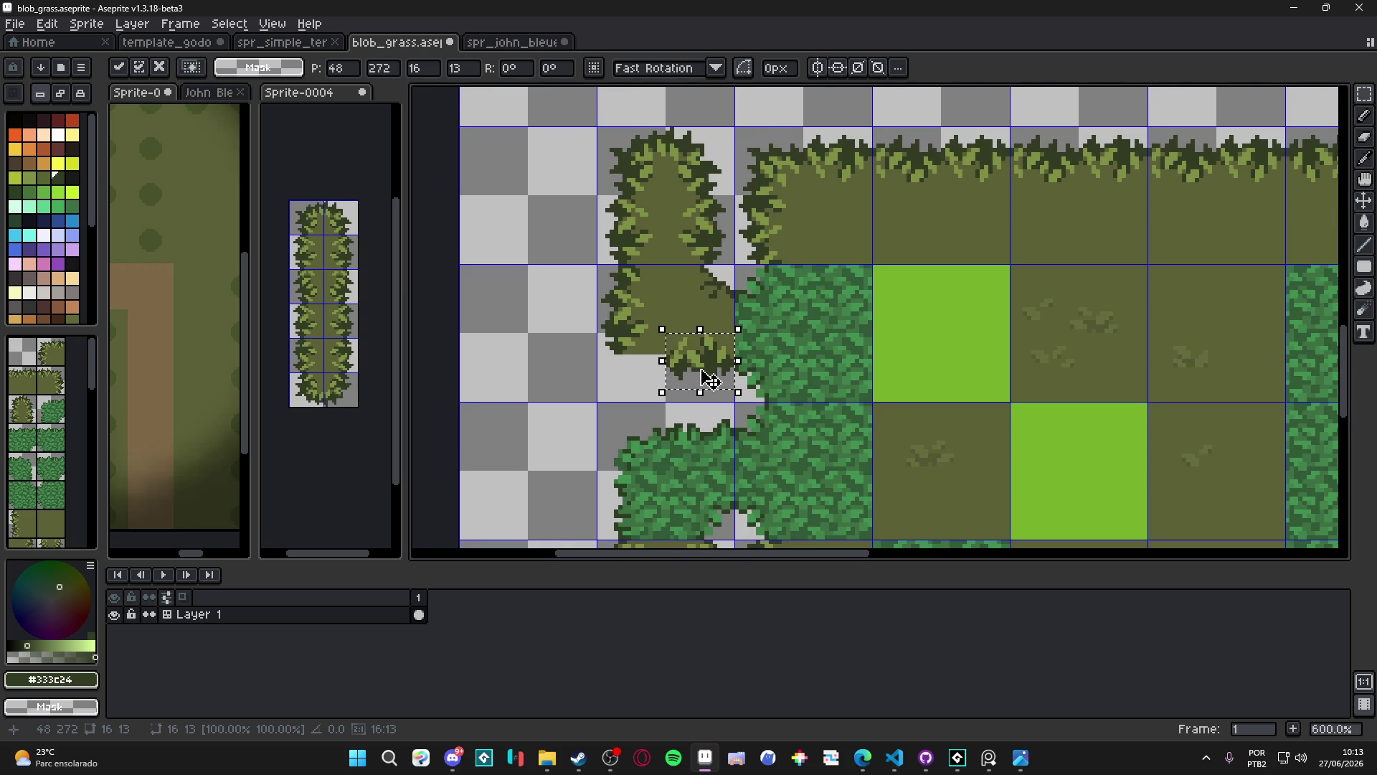
Bring the pasted 16×13 fringe piece back into view, centred on the canvas
scroll(708, 379, "up", 1)
scroll(709, 373, "down", 5)
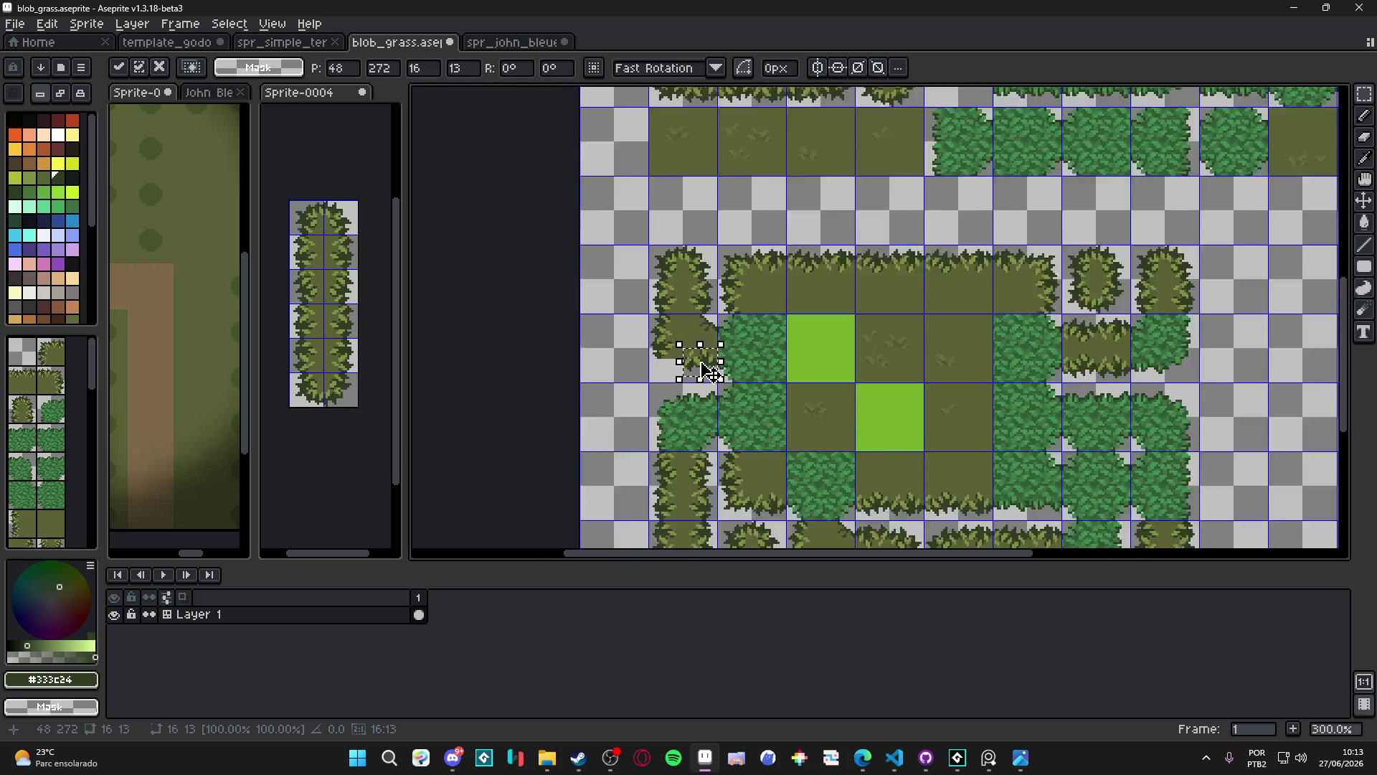
mouse_move(740, 248)
left_mouse_down()
mouse_move(753, 421)
mouse_move(676, 135)
mouse_move(678, 86)
mouse_move(726, 183)
mouse_move(716, 174)
mouse_move(783, 377)
left_mouse_up()
scroll(715, 340, "up", 4)
scroll(778, 334, "up", 3)
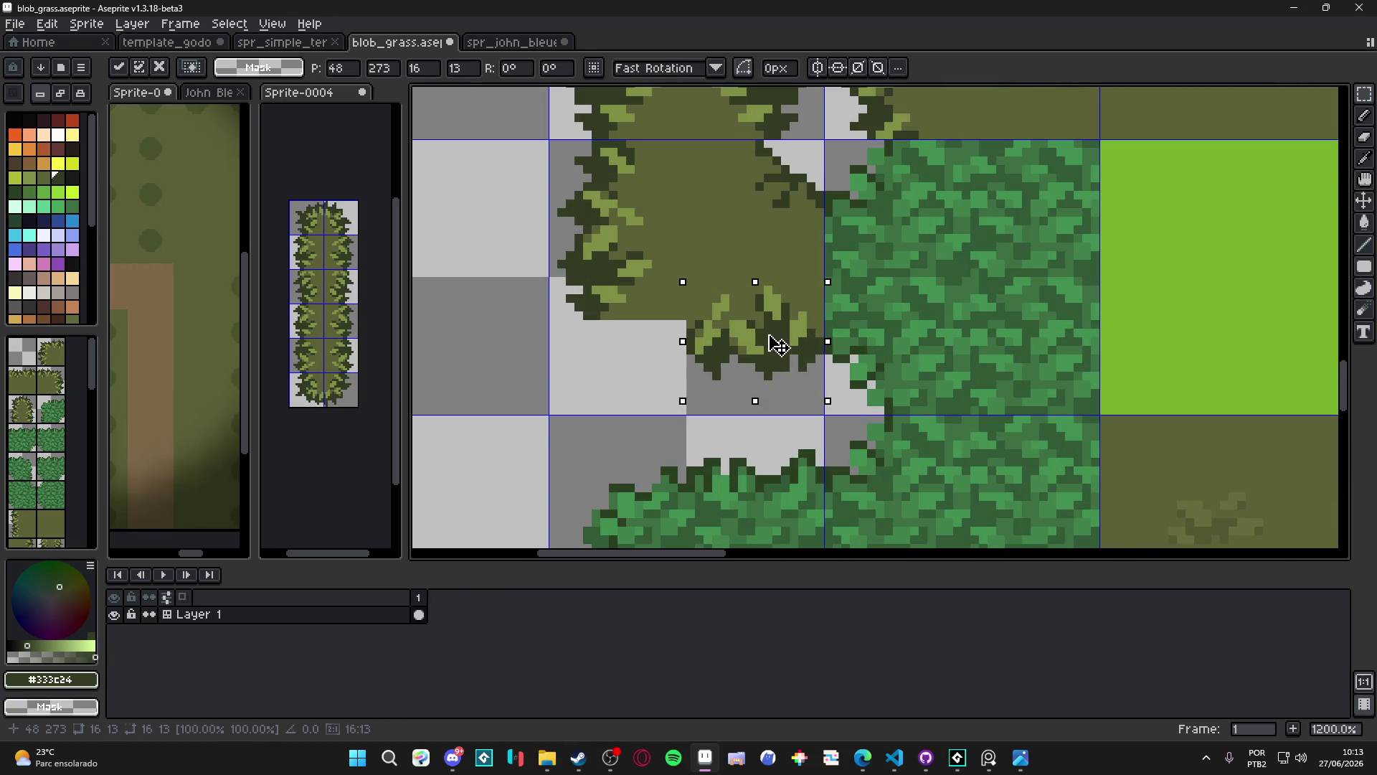
scroll(778, 334, "down", 5)
mouse_move(779, 334)
left_mouse_down()
mouse_move(768, 208)
mouse_move(750, 292)
left_mouse_up()
Drag the fringe piece to the olive tile's lower-left corner, aligned with its bottom edge
scroll(752, 310, "up", 3)
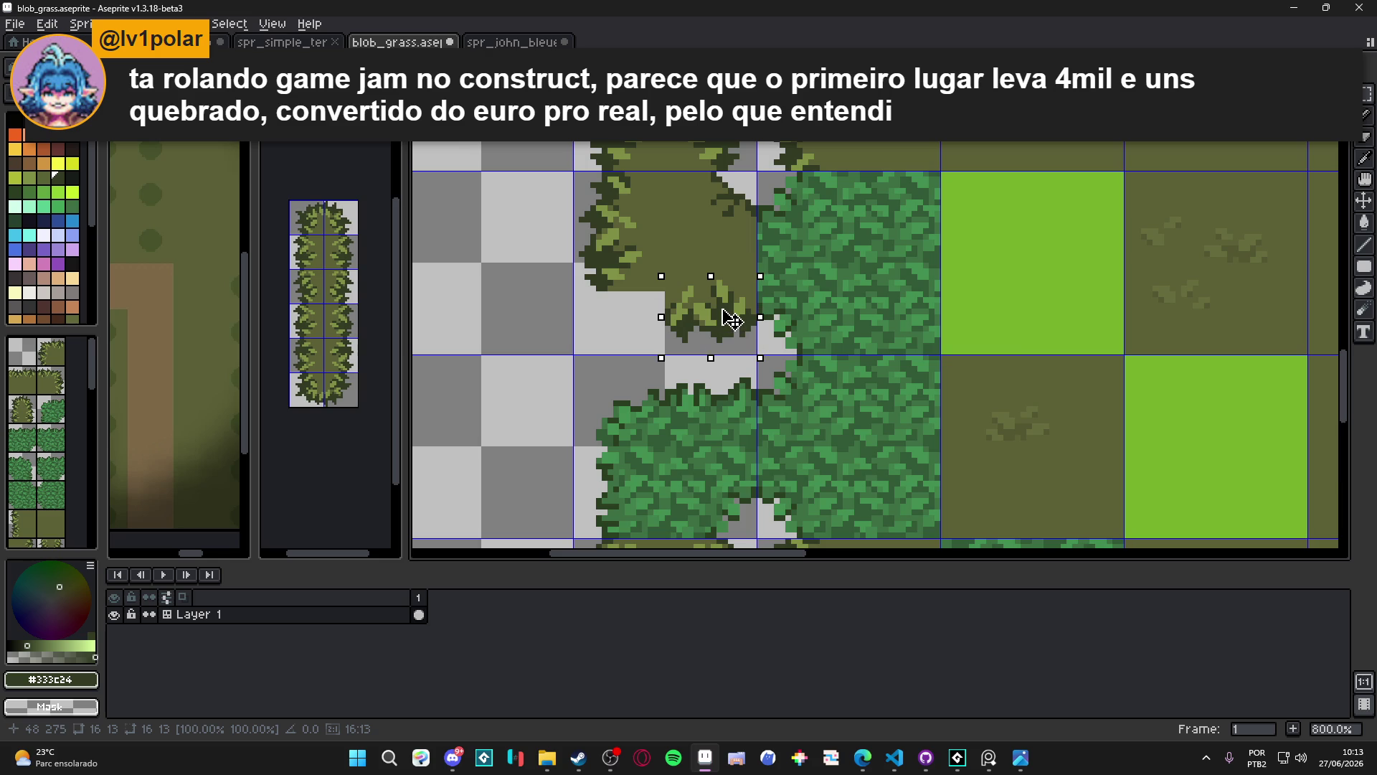
scroll(731, 320, "down", 4)
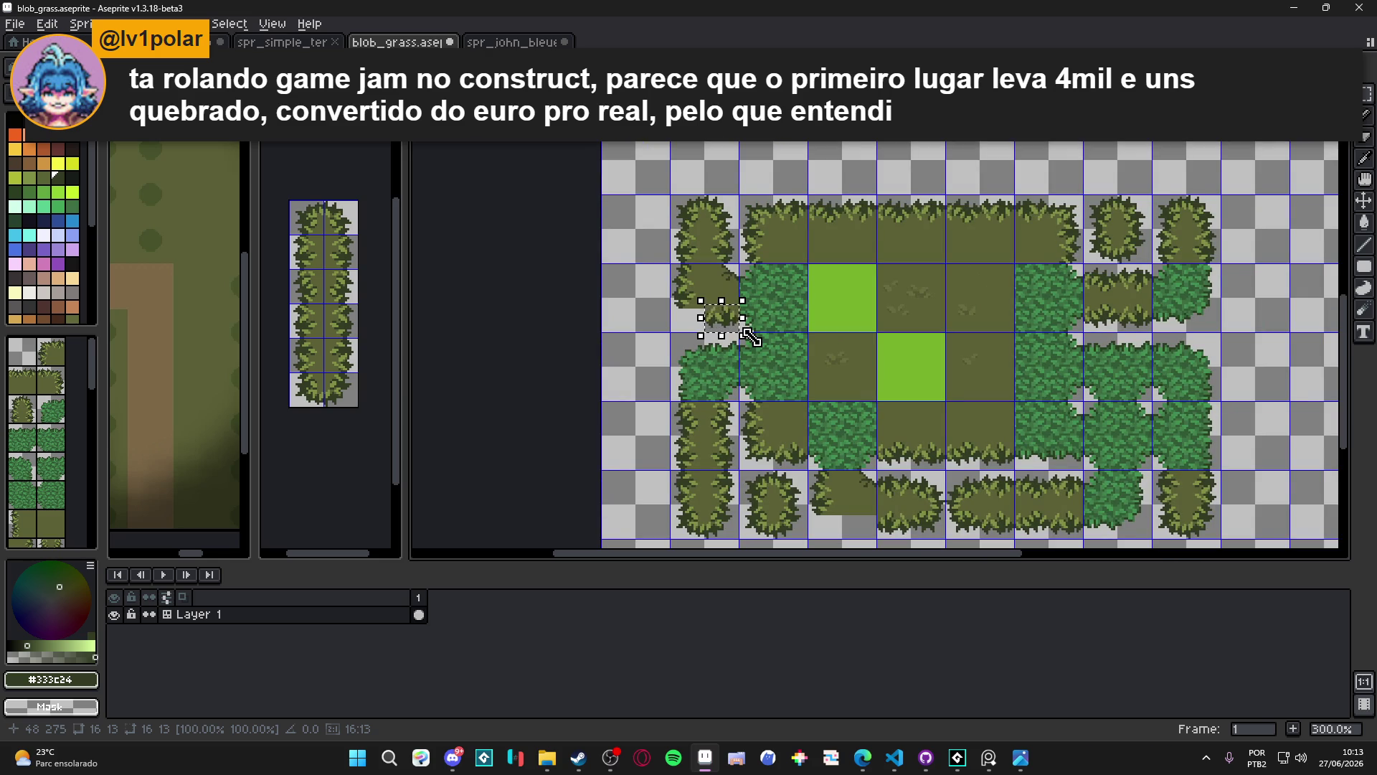
left_click_drag(720, 314, 722, 313)
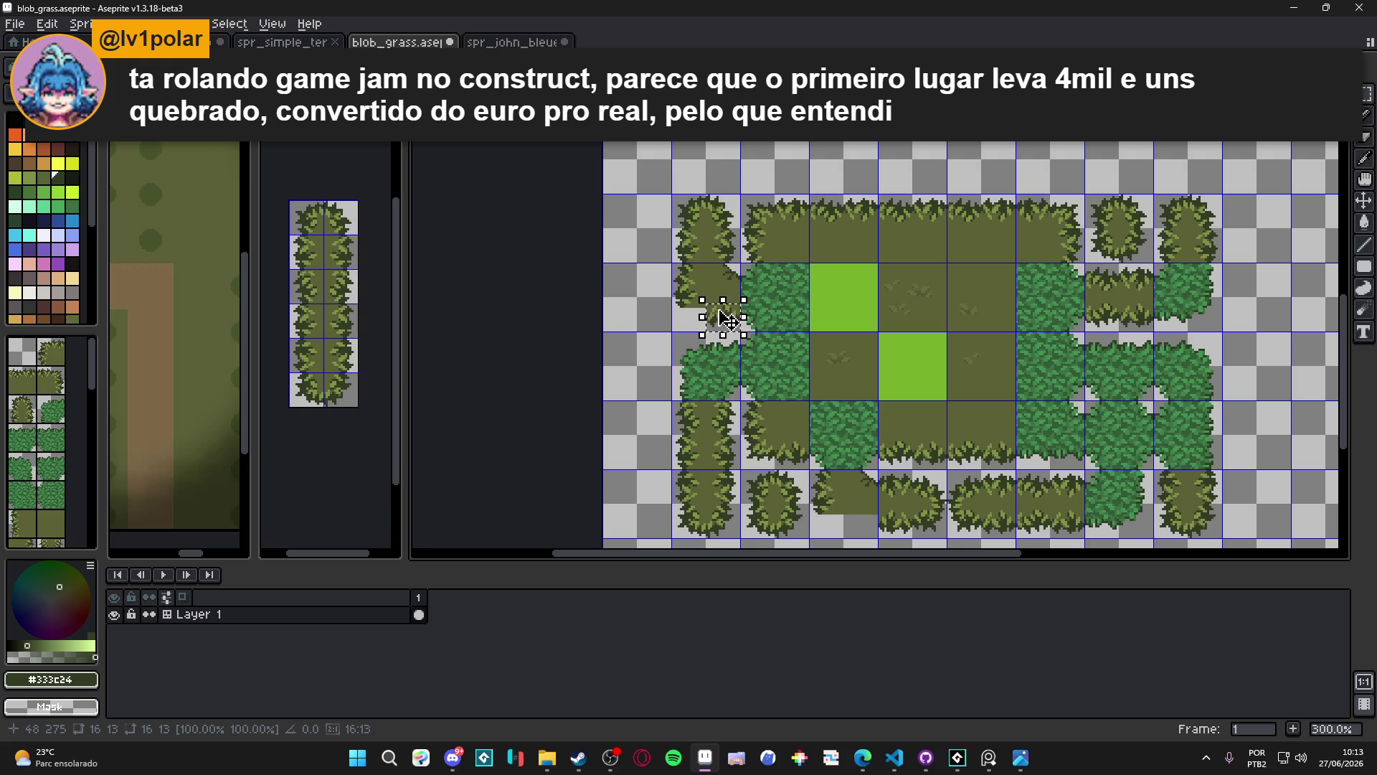
scroll(695, 310, "up", 2)
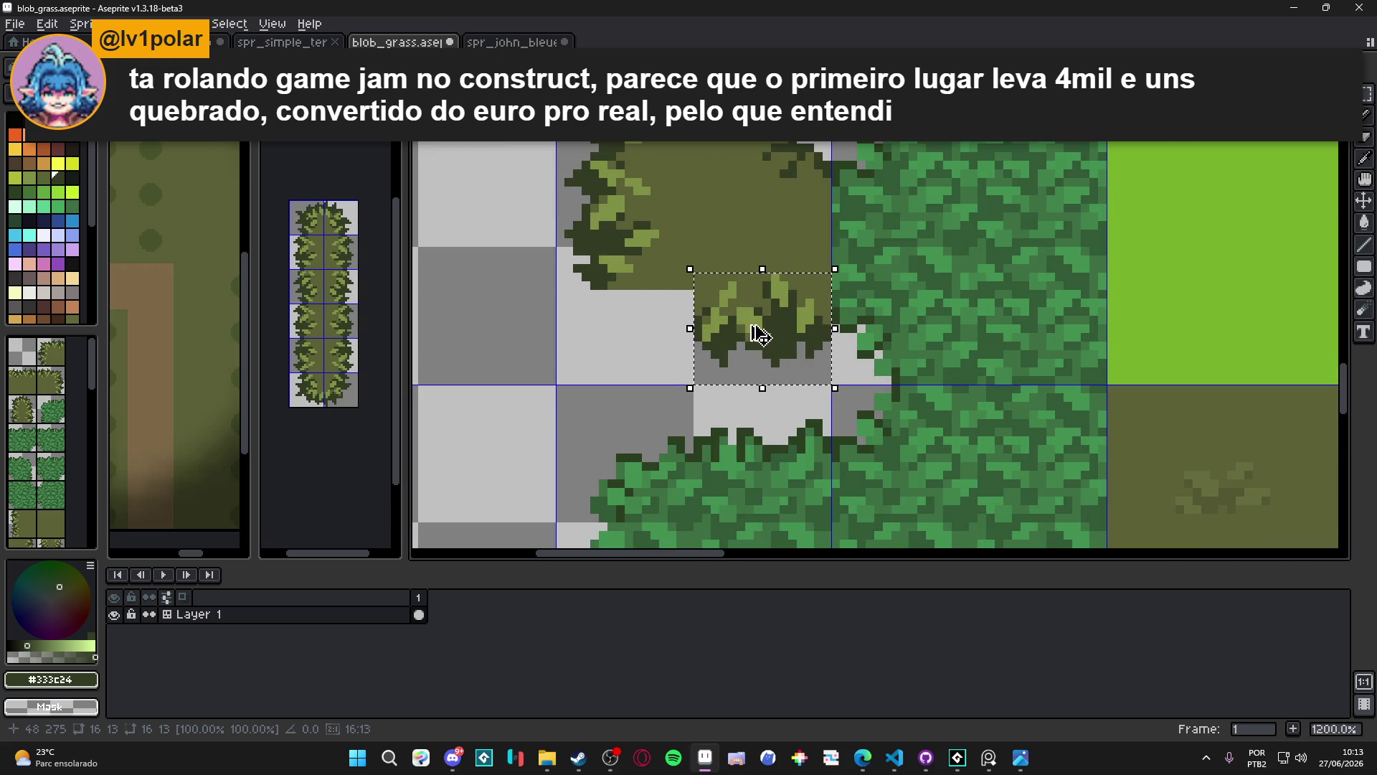
mouse_move(768, 339)
left_mouse_down()
mouse_move(594, 348)
mouse_move(628, 352)
left_mouse_up()
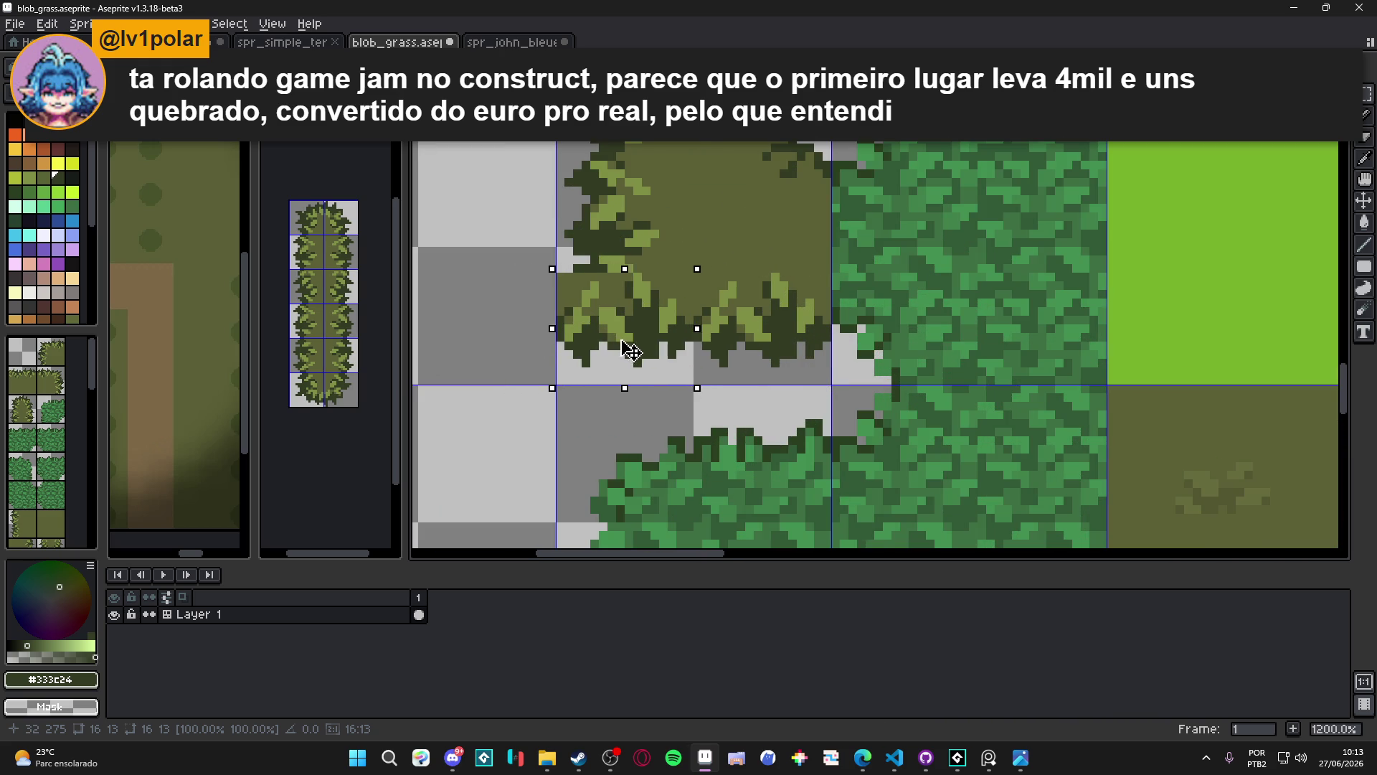
scroll(629, 351, "down", 4)
left_click_drag(621, 337, 679, 336)
Select a fringe segment from the bush strip and place it at the tile's bottom-left
scroll(764, 203, "down", 3)
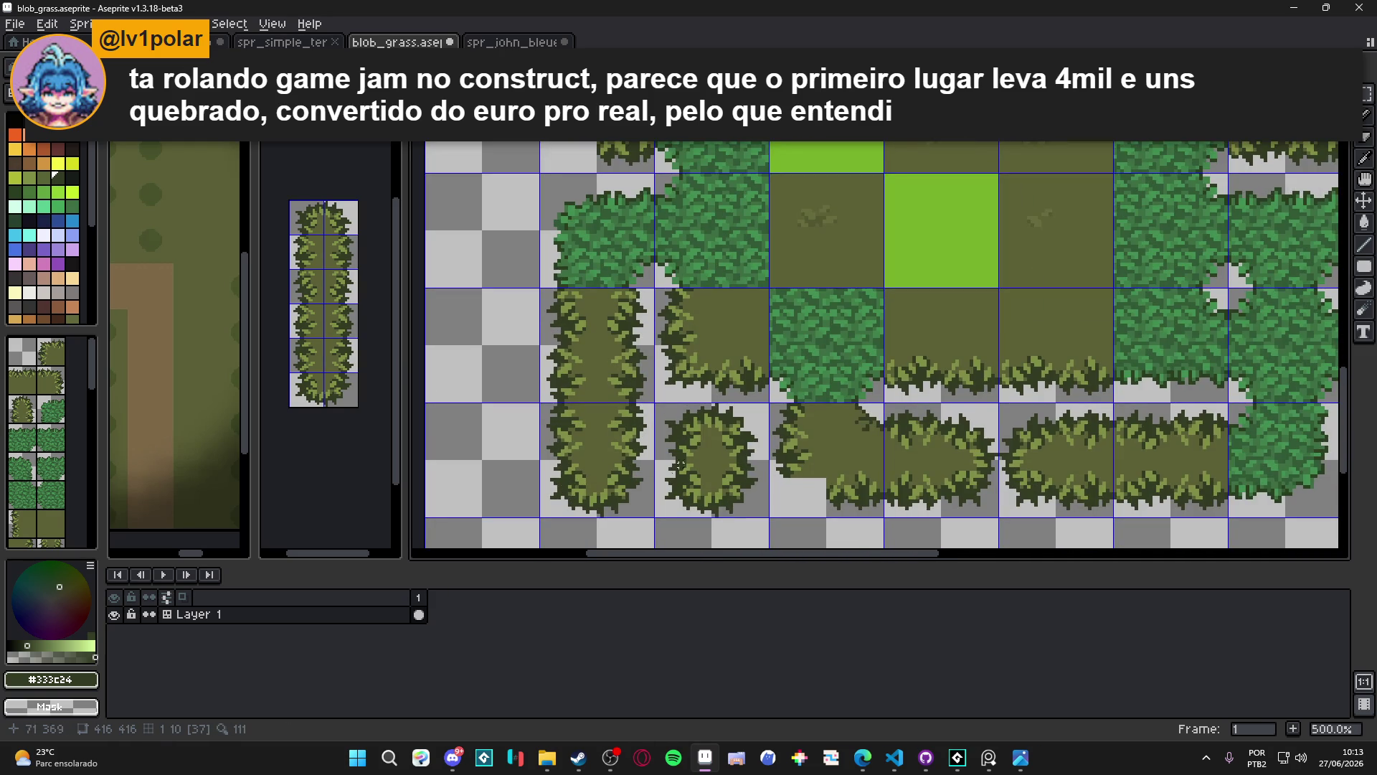
scroll(699, 404, "down", 2)
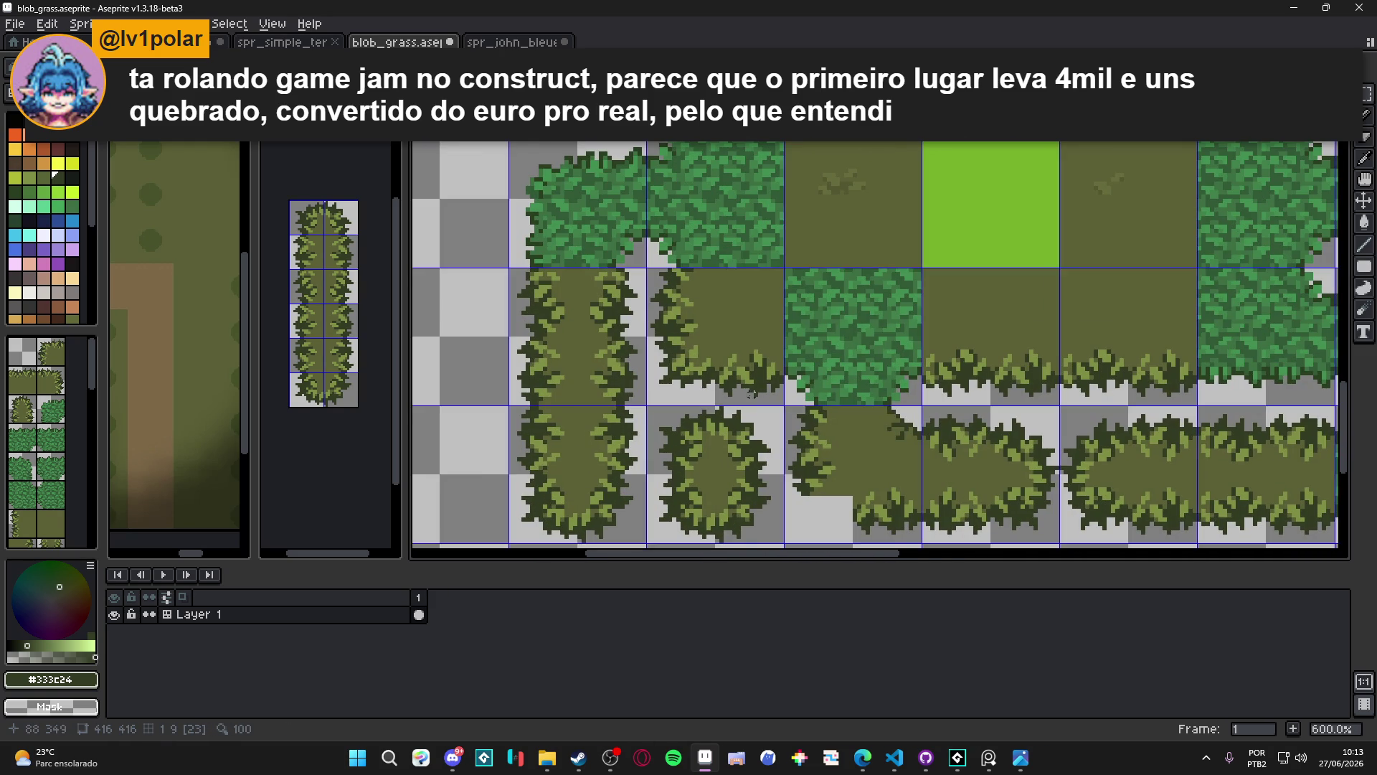
scroll(756, 394, "down", 1)
scroll(737, 361, "up", 5)
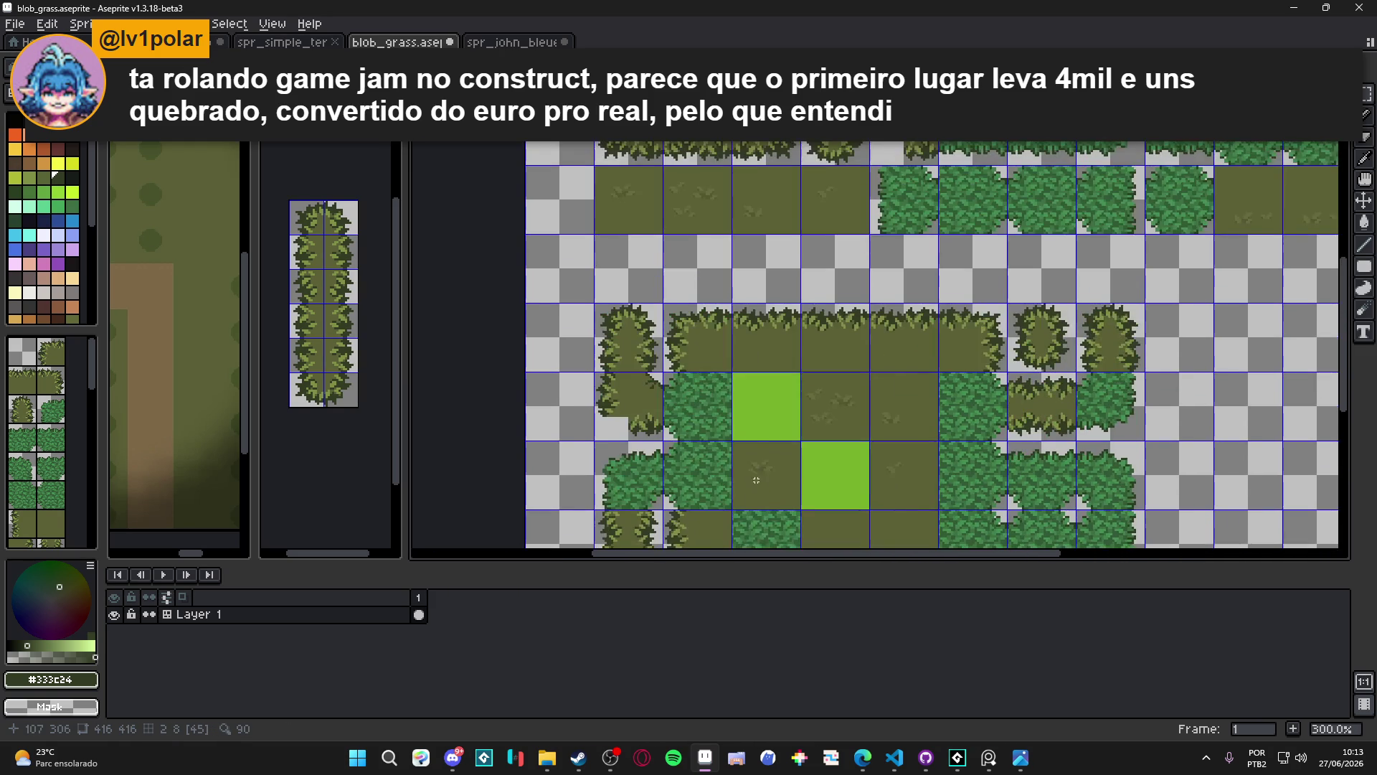
scroll(736, 360, "up", 9)
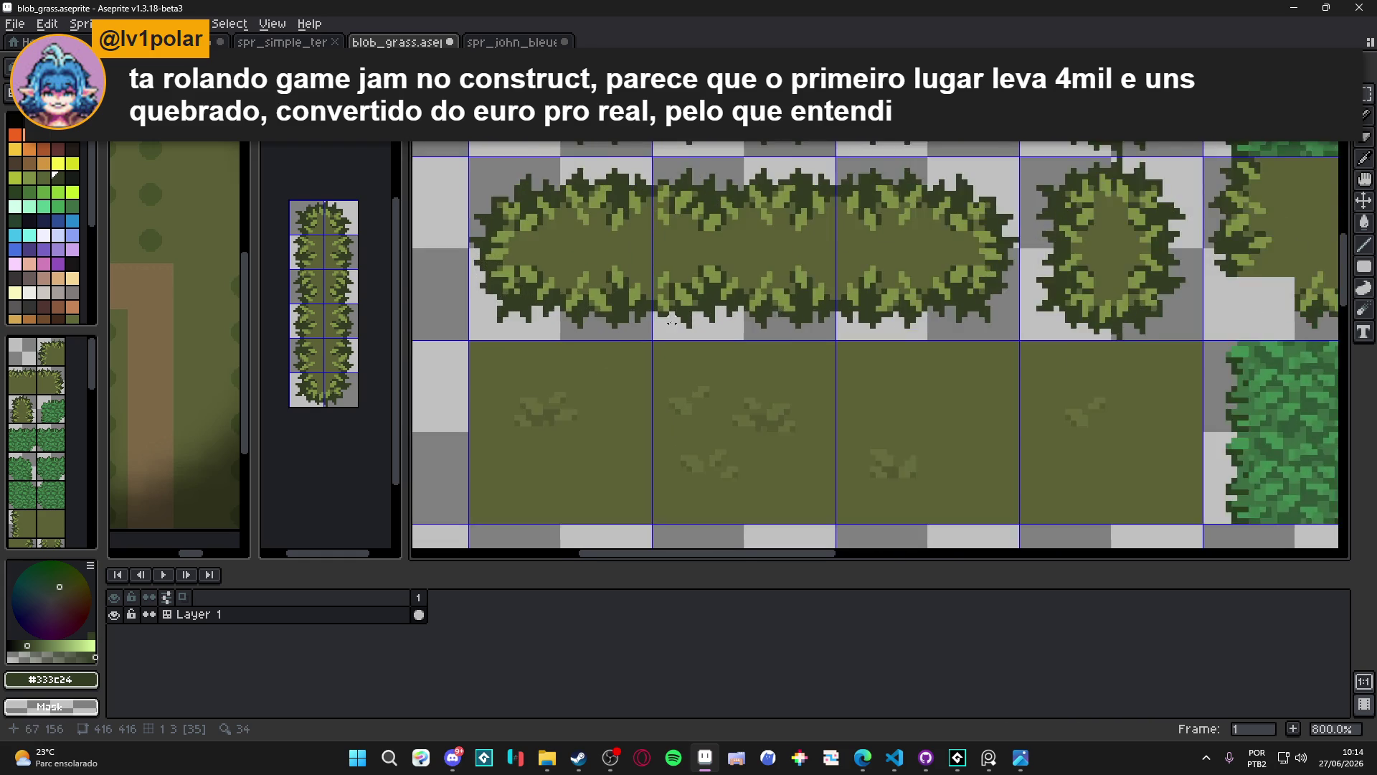
left_click_drag(626, 364, 897, 149)
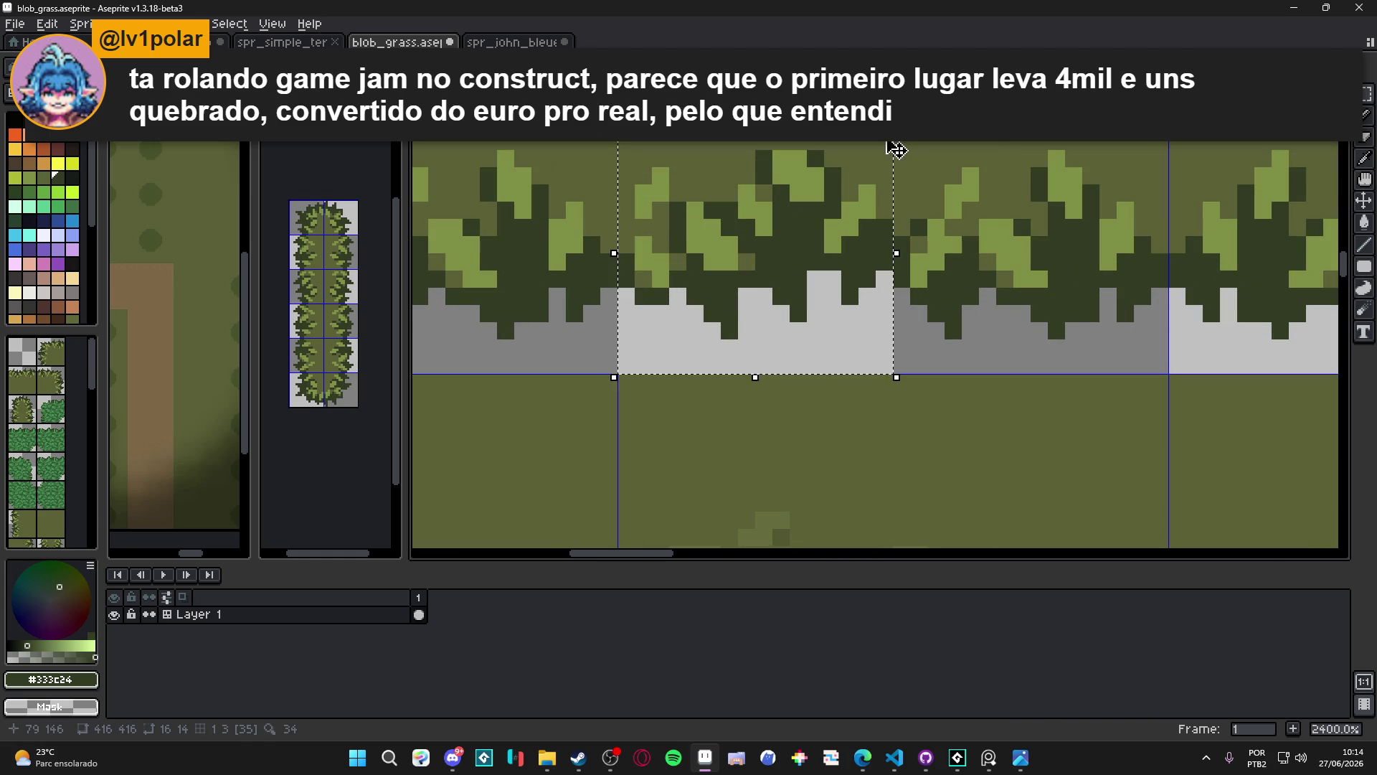
scroll(897, 155, "down", 5)
scroll(816, 385, "up", 2)
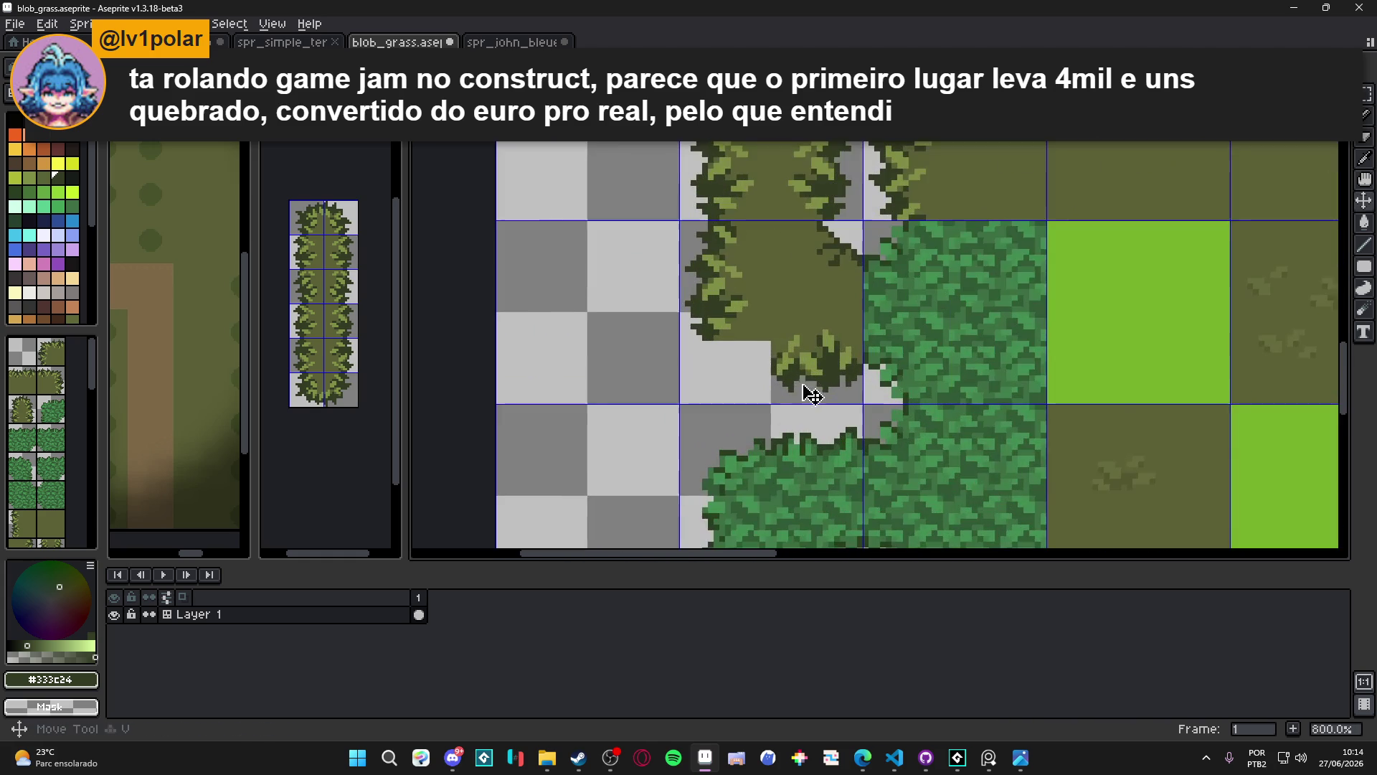
mouse_move(810, 385)
left_mouse_down()
mouse_move(897, 339)
mouse_move(708, 400)
left_mouse_up()
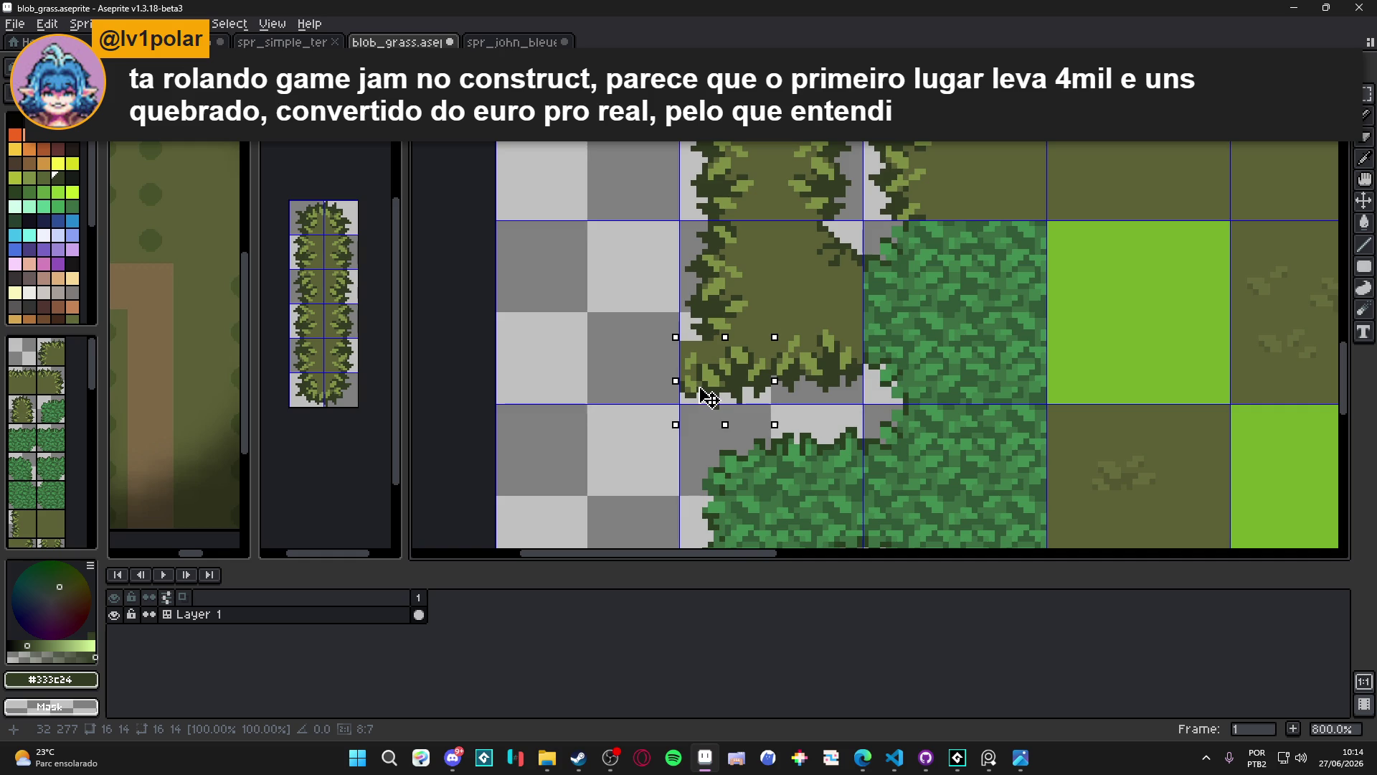
Erase the stray olive pixels along the tile's left edge
scroll(707, 373, "down", 4)
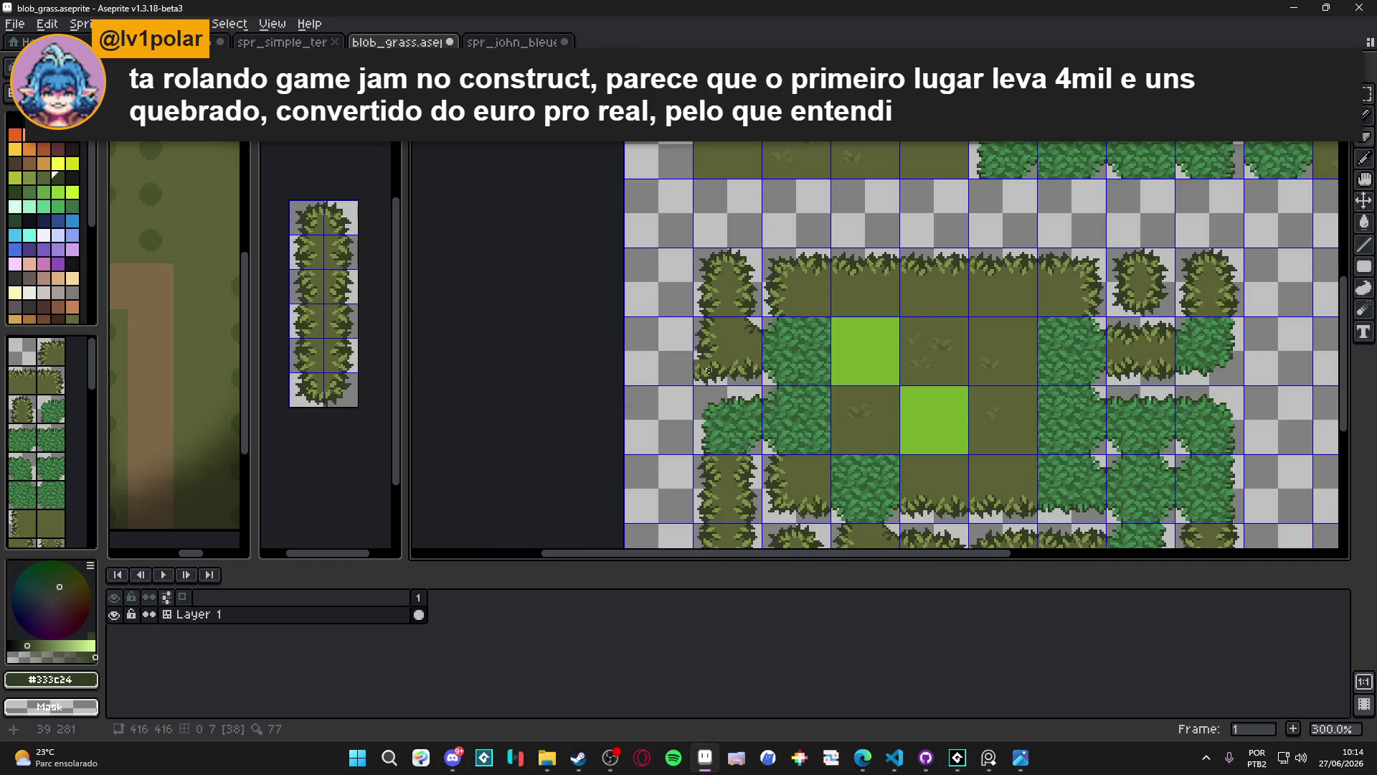
scroll(707, 371, "up", 4)
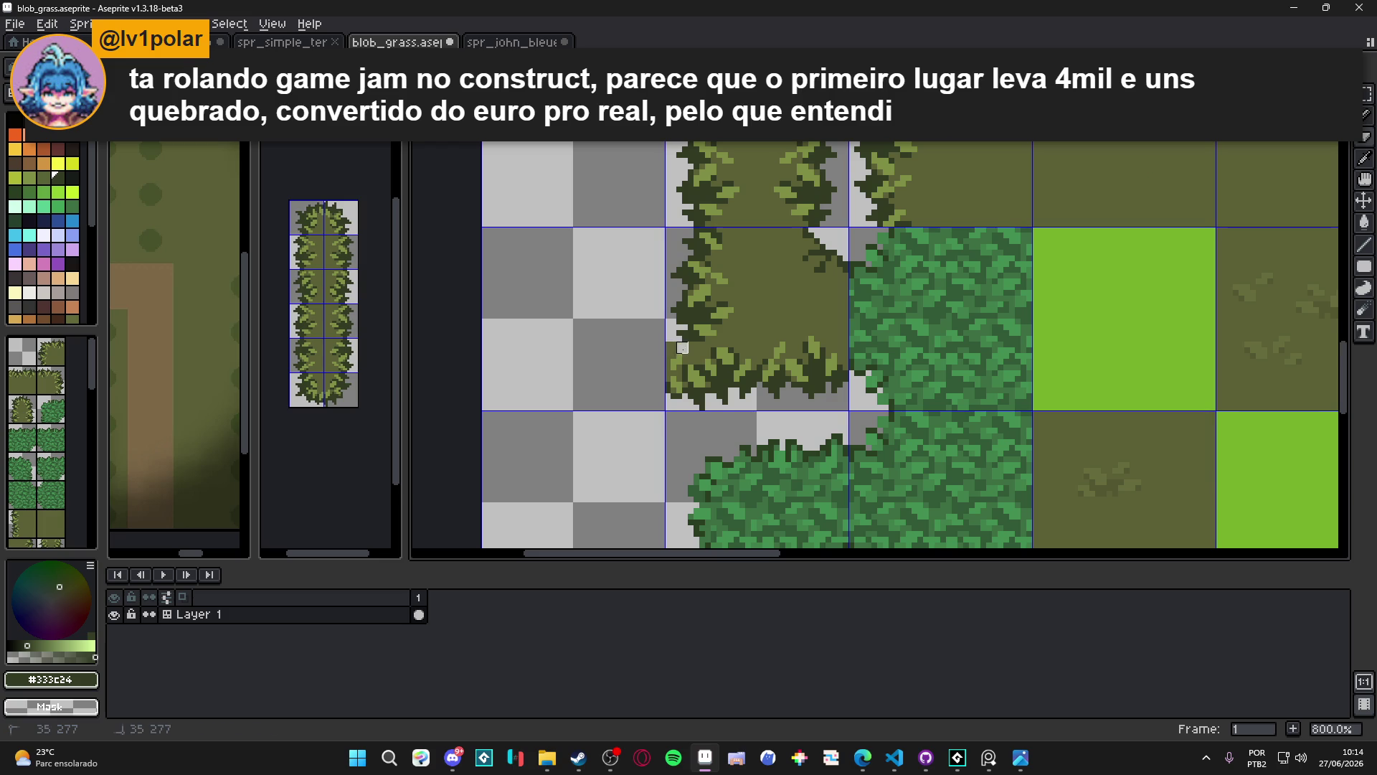
mouse_move(671, 364)
left_mouse_down()
mouse_move(674, 397)
mouse_move(689, 377)
mouse_move(694, 398)
left_mouse_up()
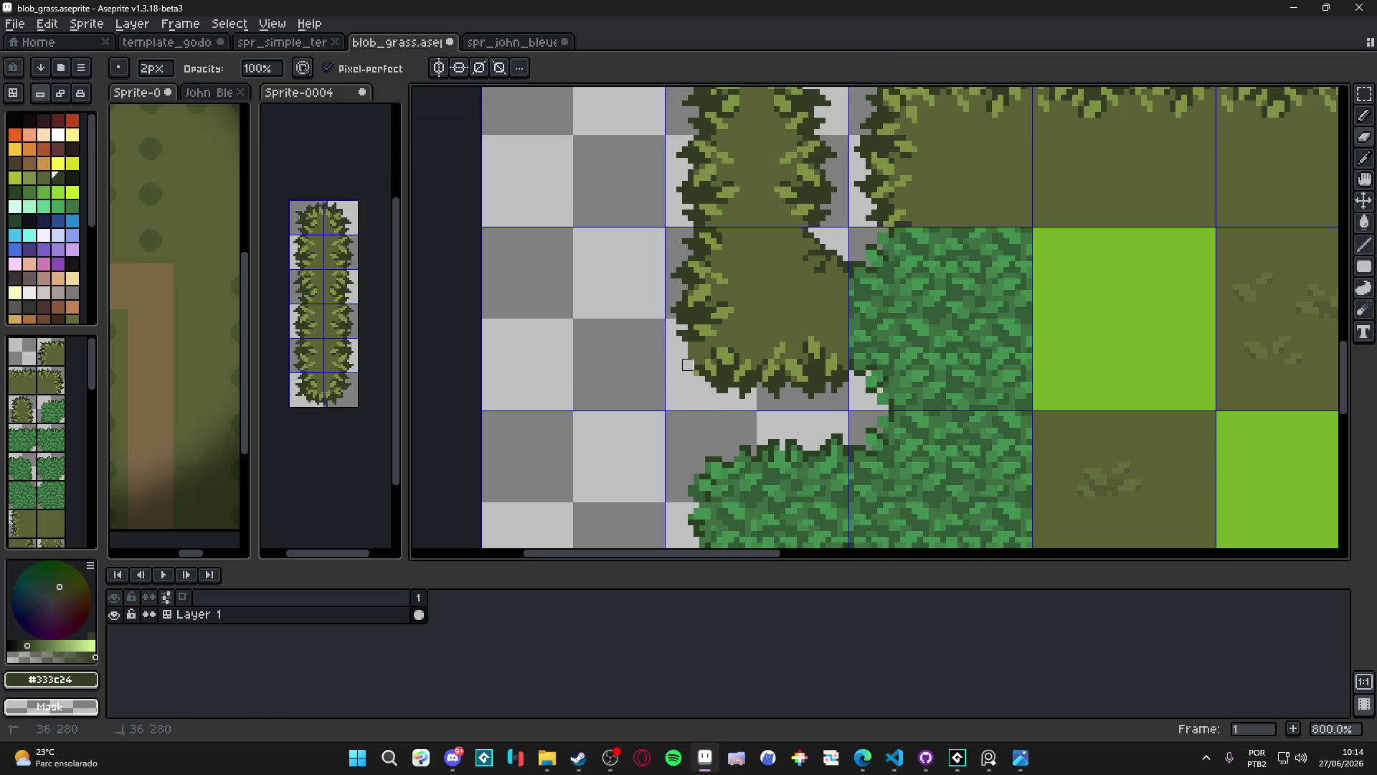
Try a dark outline pixel on the bush's left edge with a 1-pixel pencil, then undo it
scroll(688, 370, "down", 3)
key("b")
scroll(703, 359, "up", 5)
left_click(693, 371, "alt")
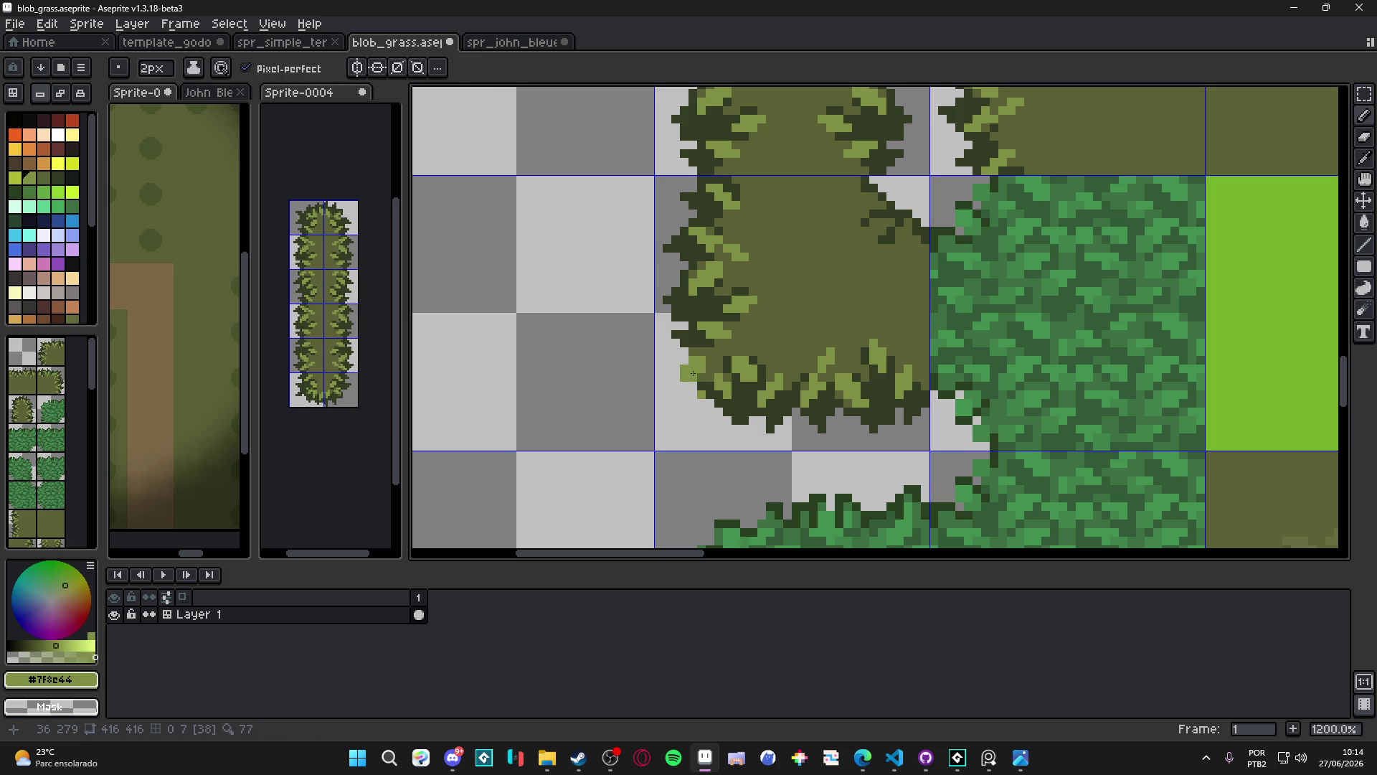
left_click(717, 355, "alt")
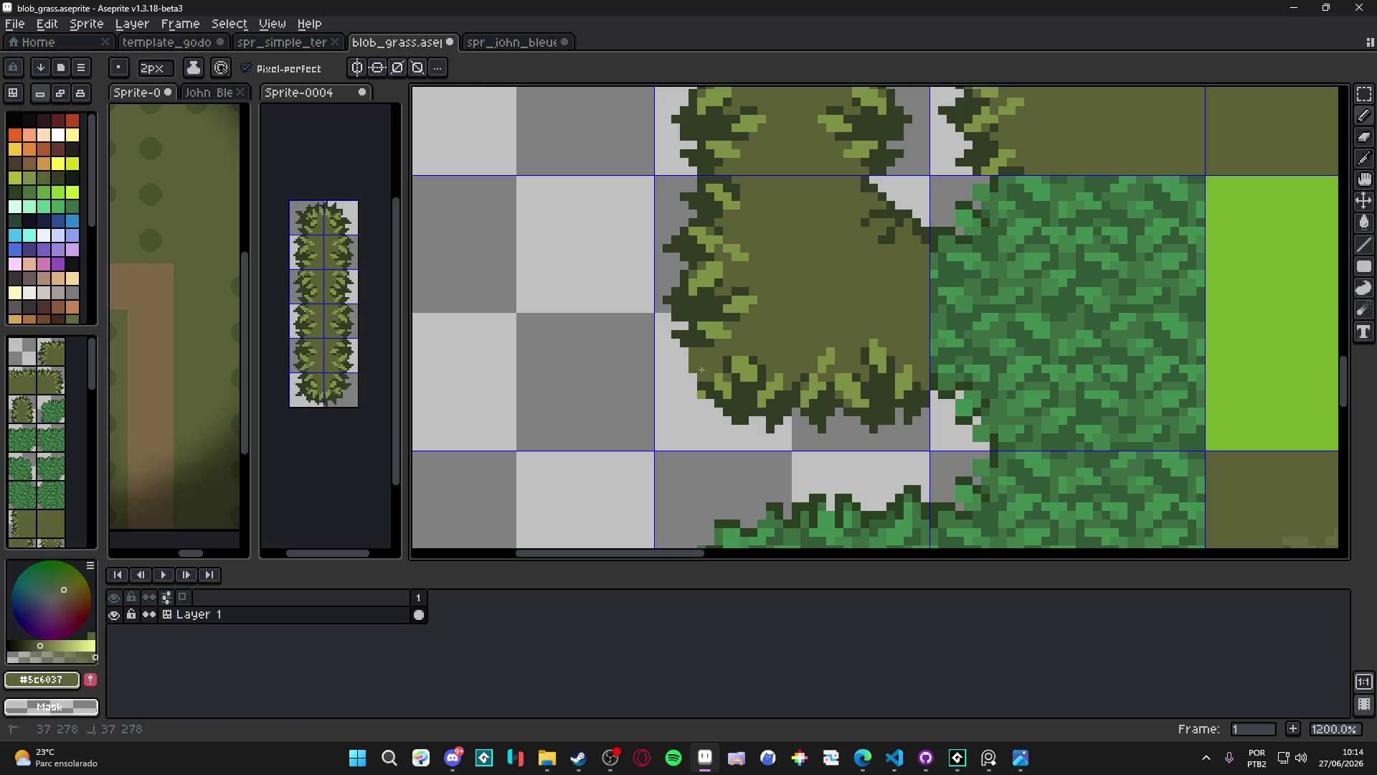
key("minus")
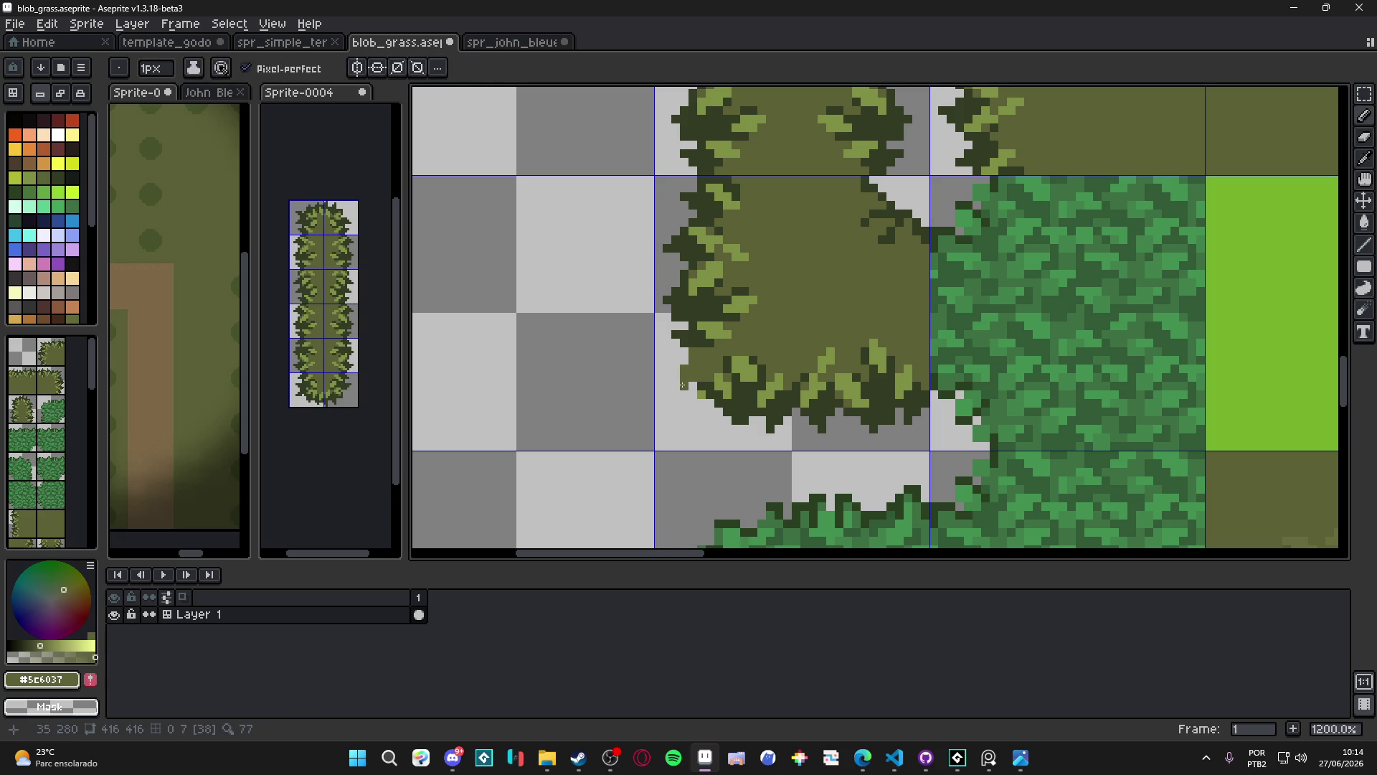
key("plus")
left_click(714, 404, "alt")
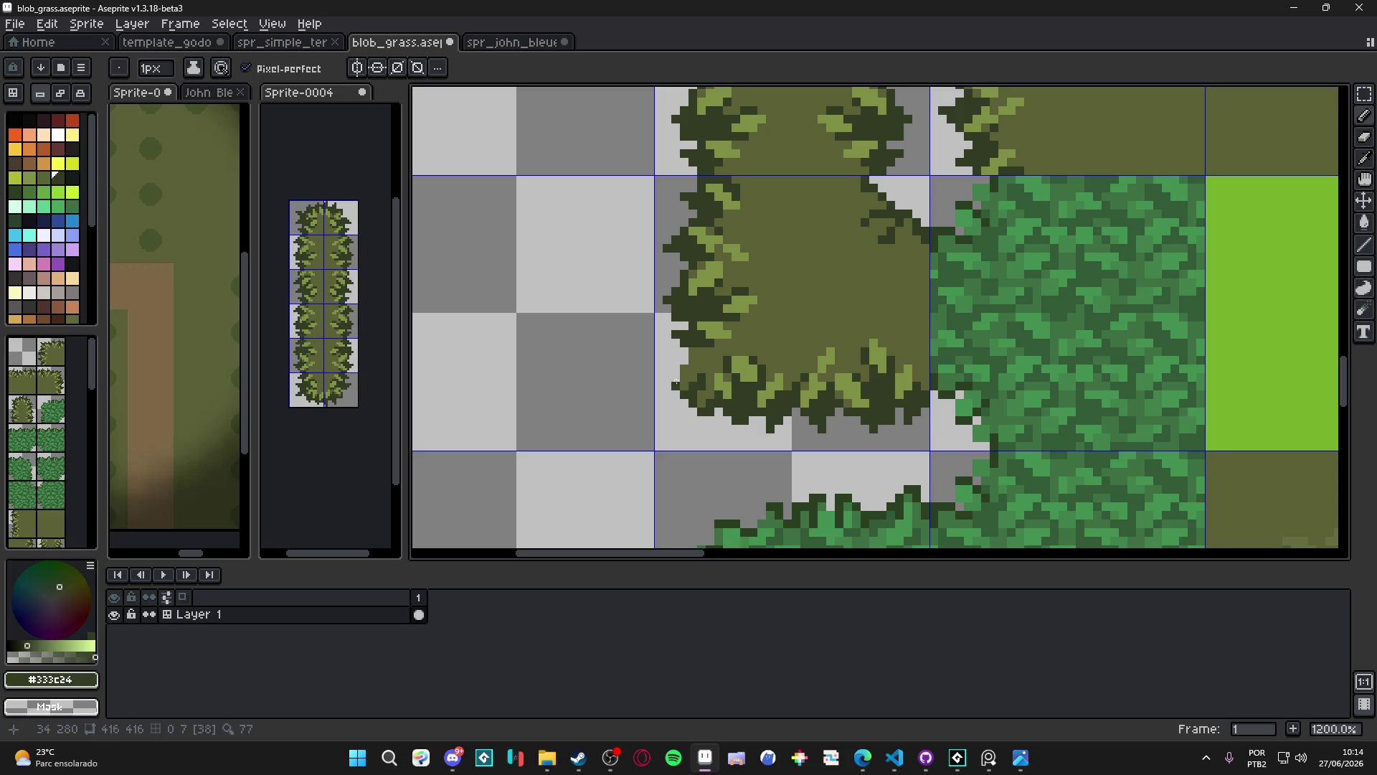
left_click(676, 370)
scroll(678, 395, "down", 4)
scroll(686, 386, "up", 4)
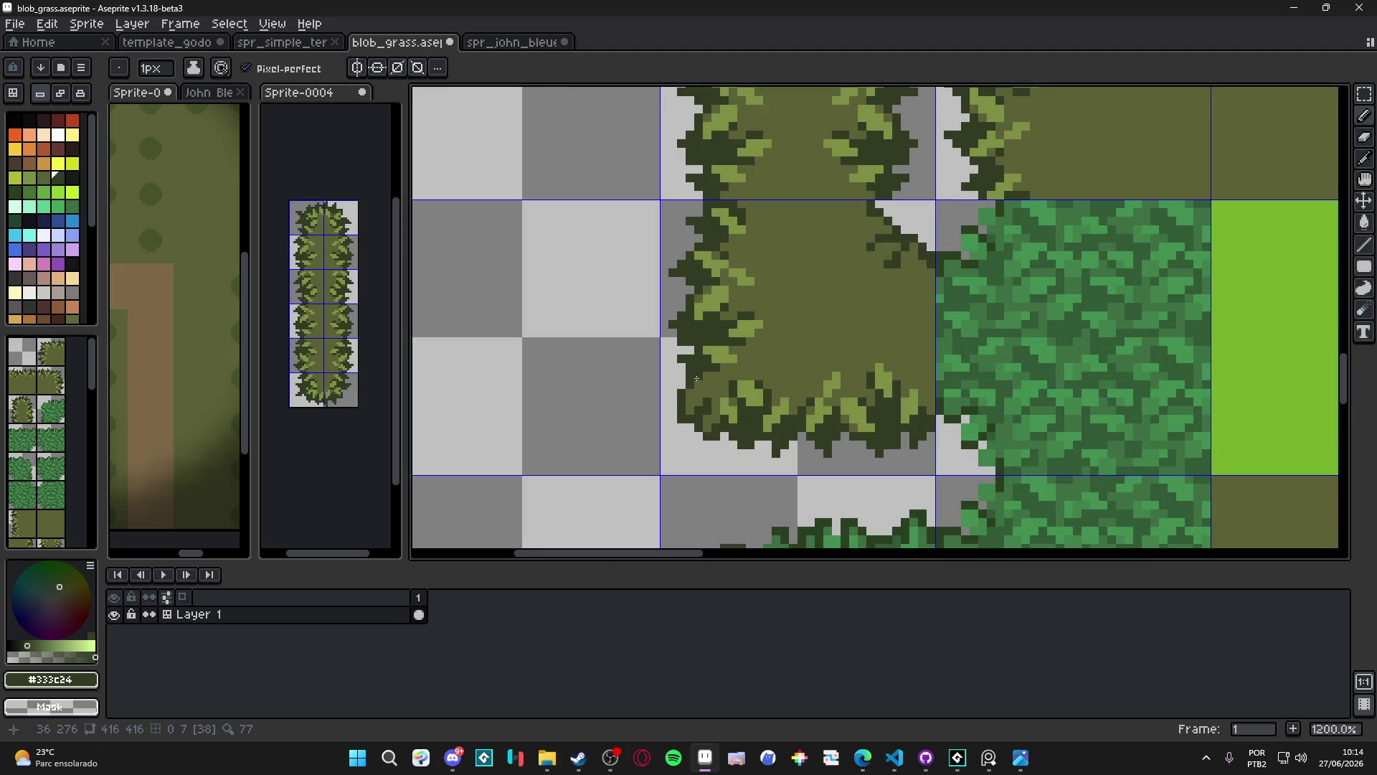
key("plus")
key("ctrl+z")
key("ctrl+z")
Erase dark pixels along the bush's lower-left edge and redraw one dark pixel there
scroll(723, 452, "down", 3)
scroll(726, 411, "up", 3)
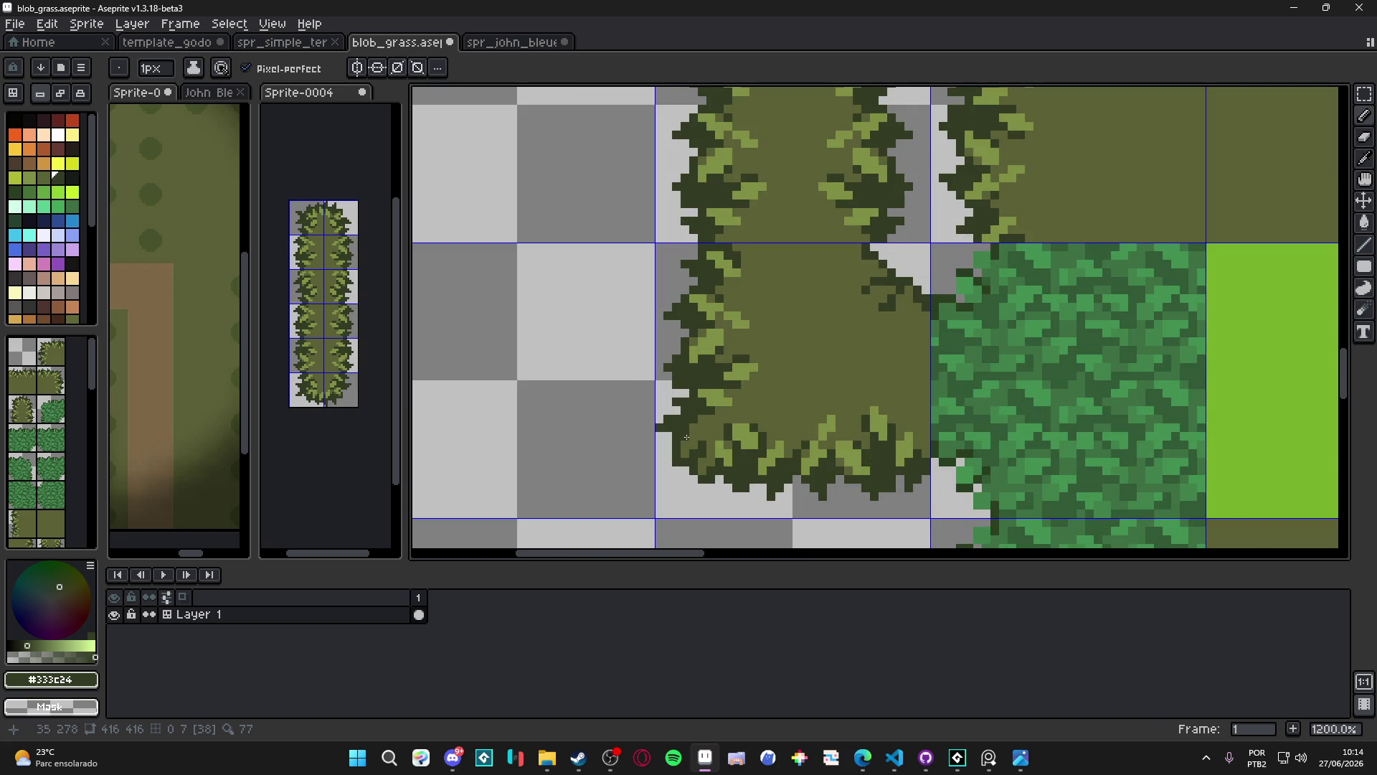
key("e")
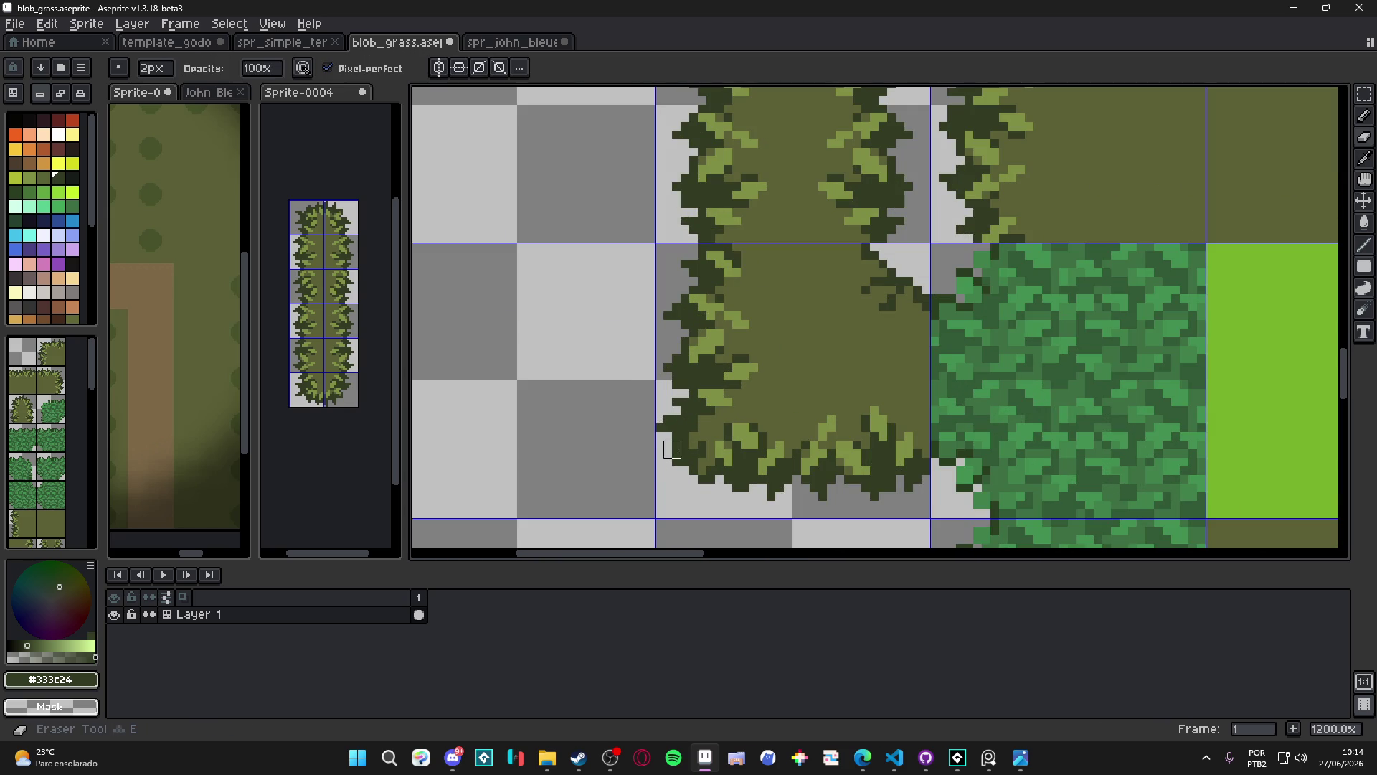
left_click_drag(672, 441, 681, 467)
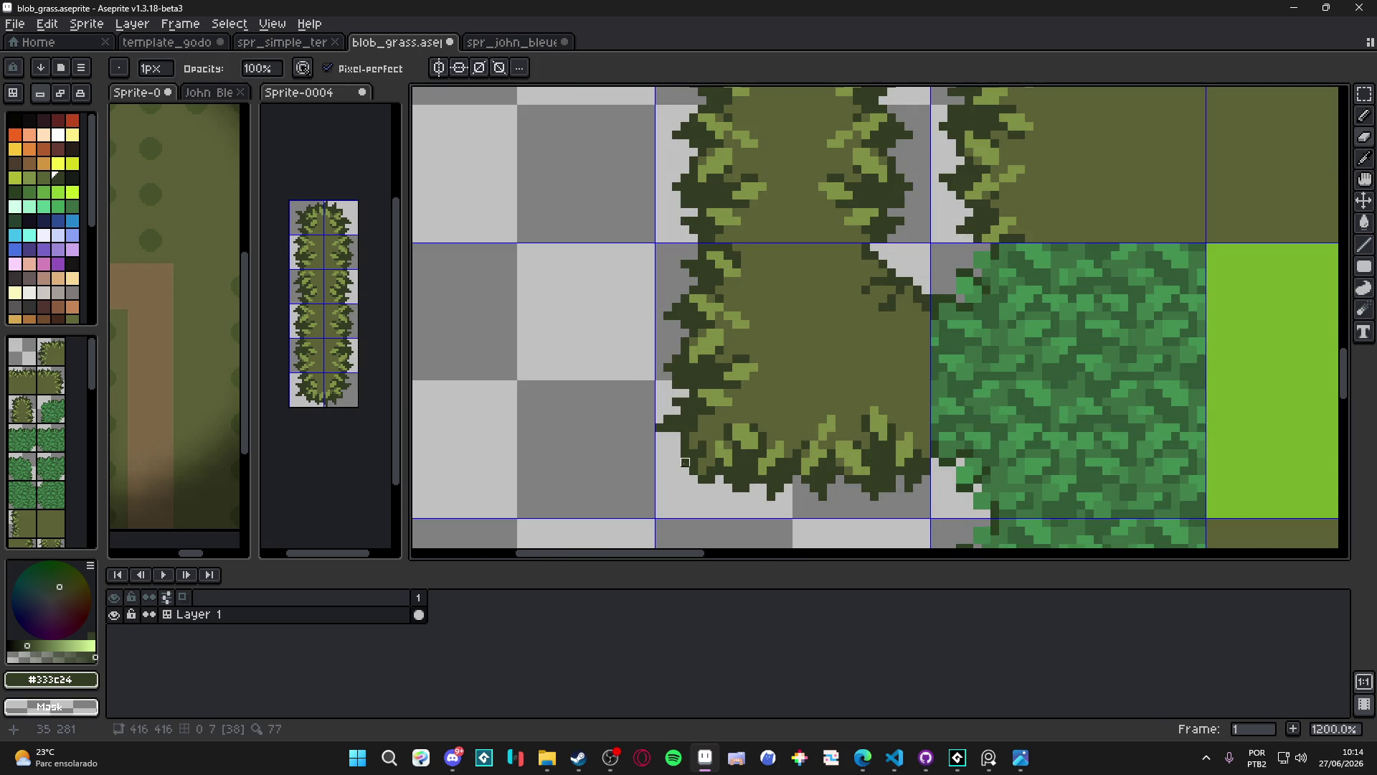
key("b")
scroll(660, 430, "down", 1)
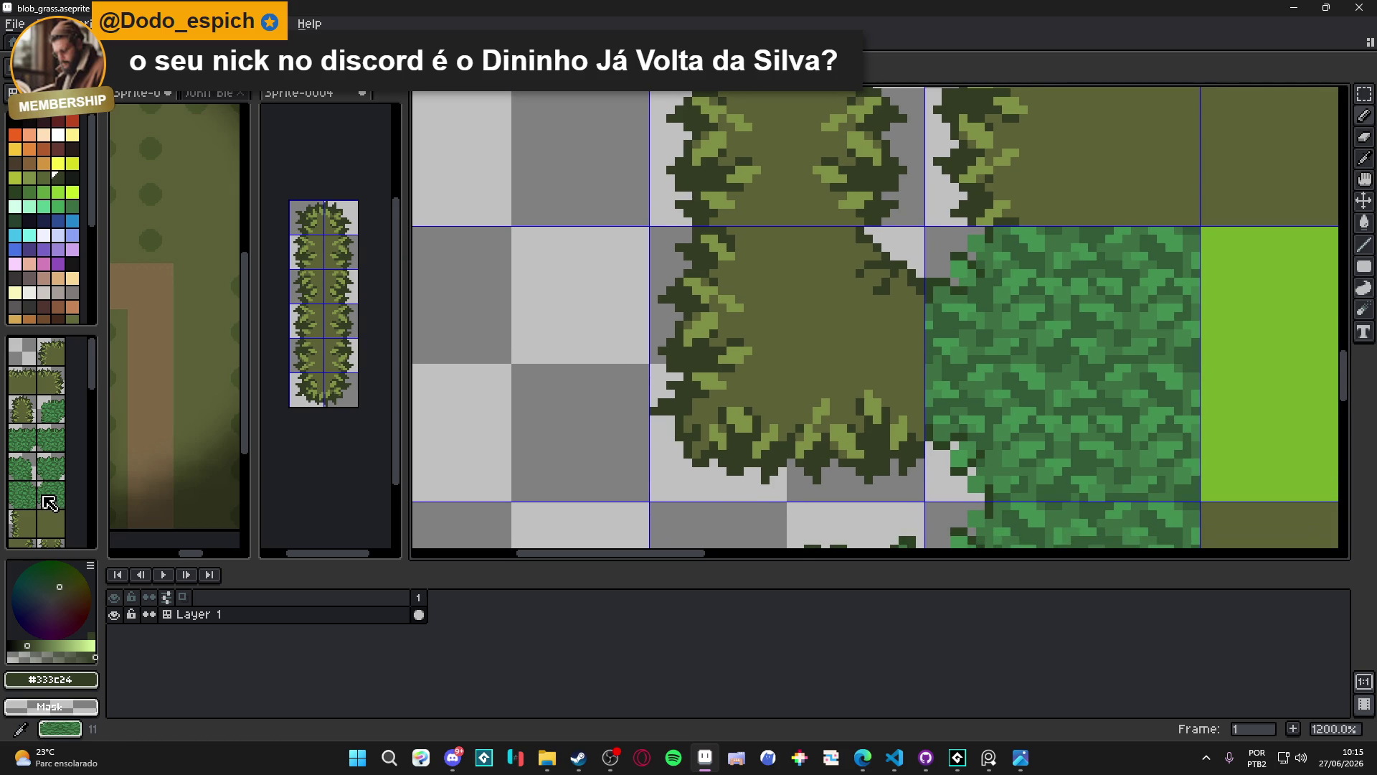
scroll(717, 409, "up", 1)
left_click(652, 467)
Pick the olive grass colour from the tile and save blob_grass.aseprite
scroll(650, 467, "down", 3)
scroll(654, 472, "up", 3)
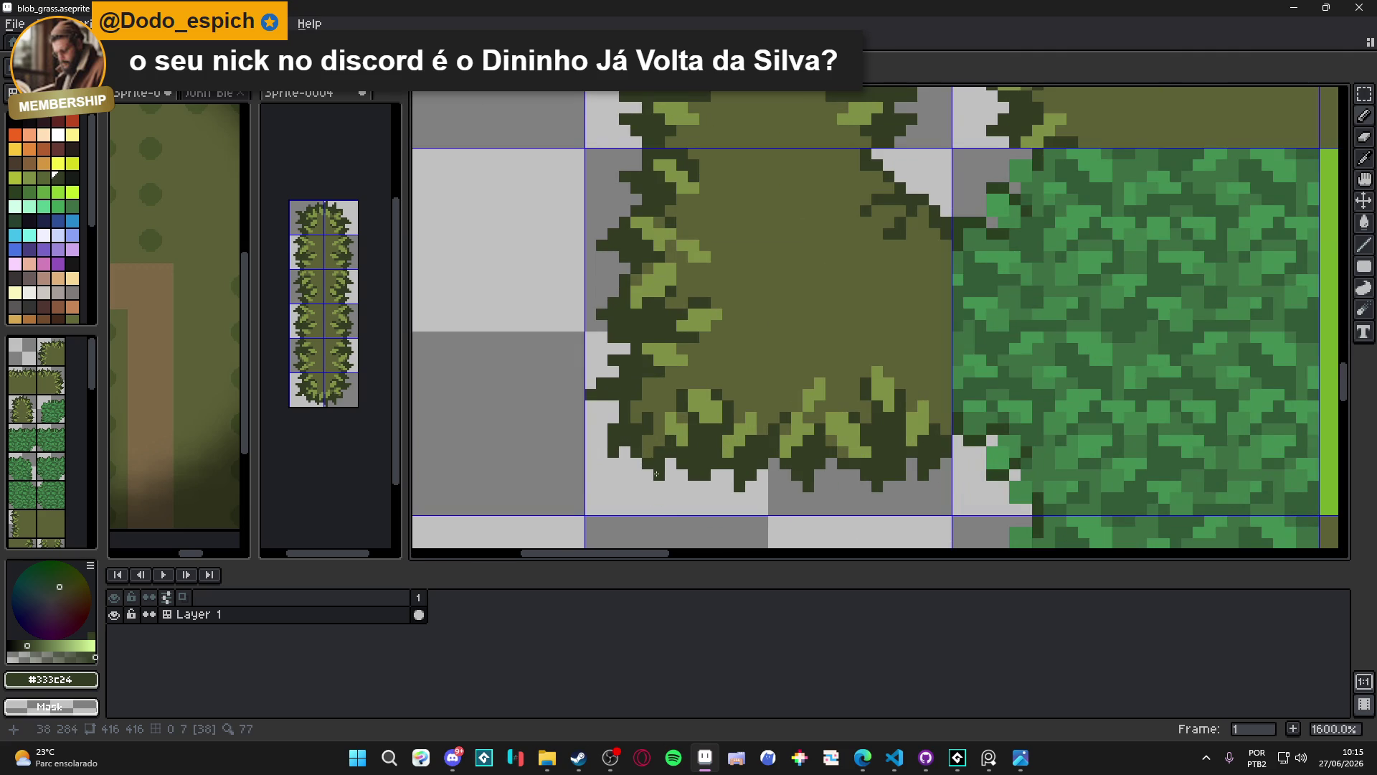
scroll(628, 464, "down", 2)
scroll(617, 464, "up", 2)
left_click(614, 464, "alt")
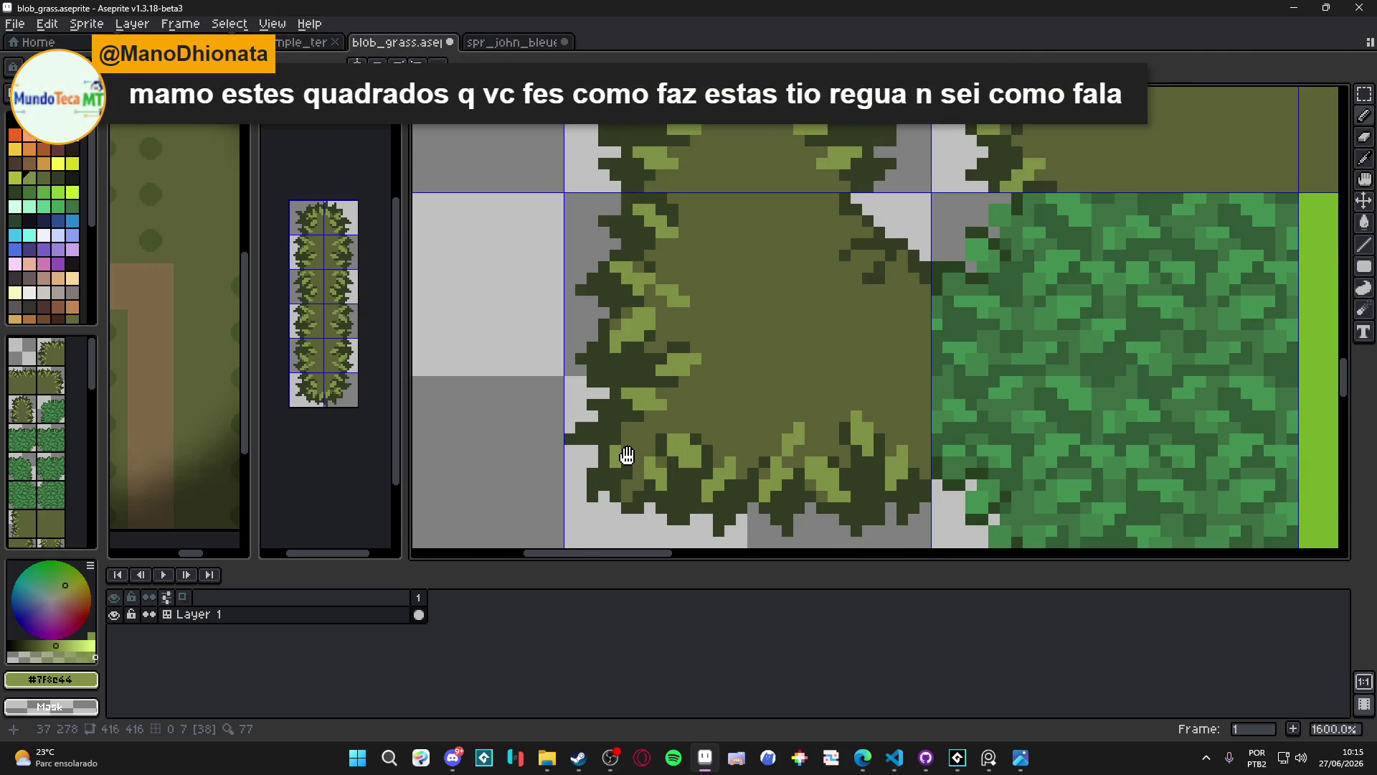
key("ctrl+s")
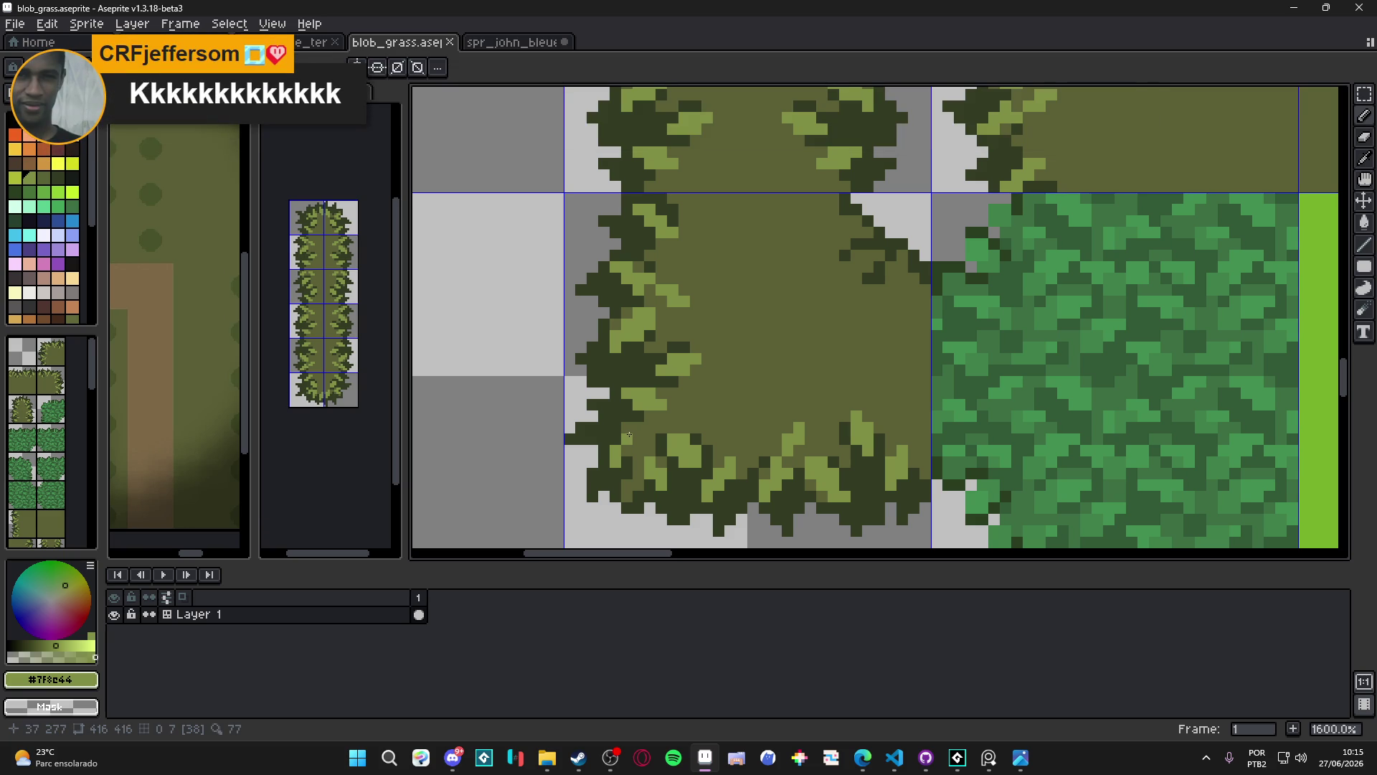
Patch one more pixel on the bush corner edge and save the sheet again
scroll(622, 437, "down", 3)
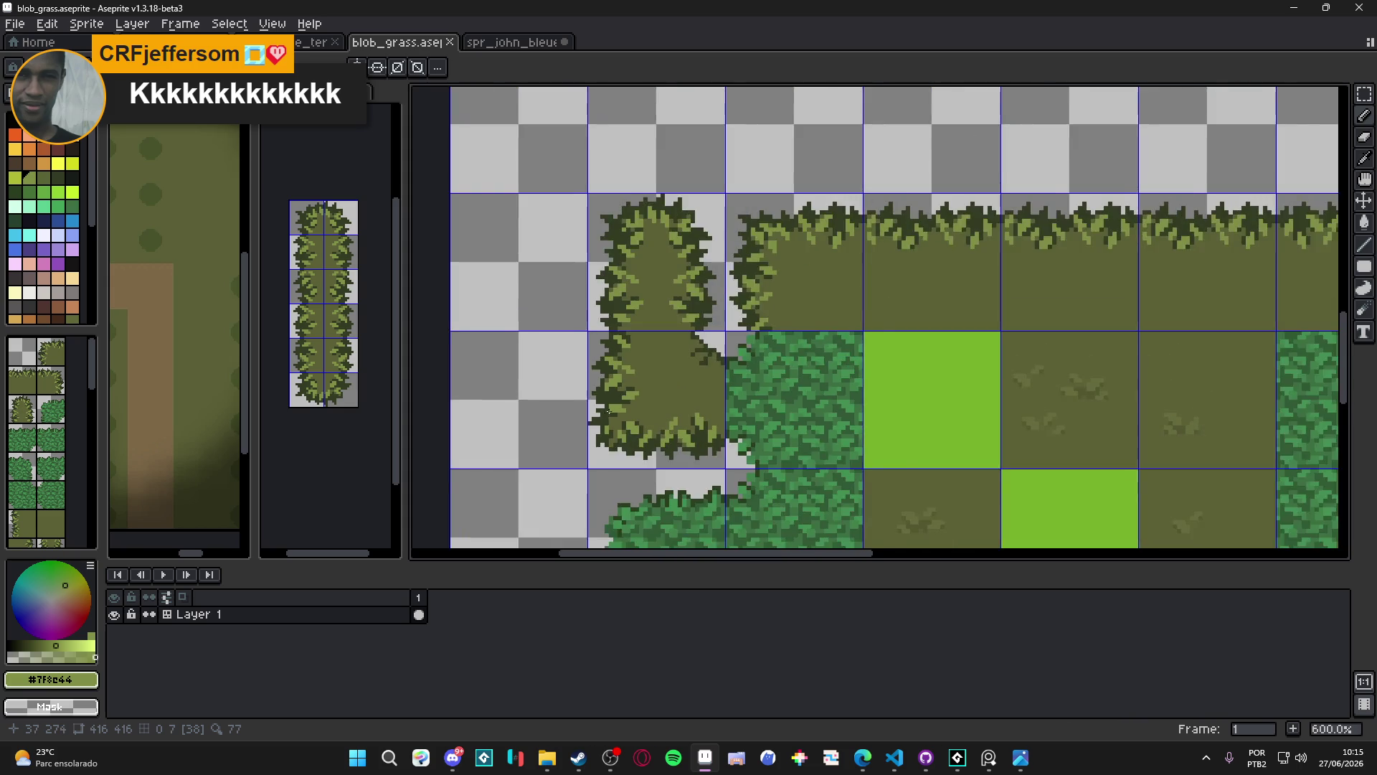
scroll(609, 411, "up", 3)
scroll(610, 413, "down", 1)
scroll(581, 464, "up", 1)
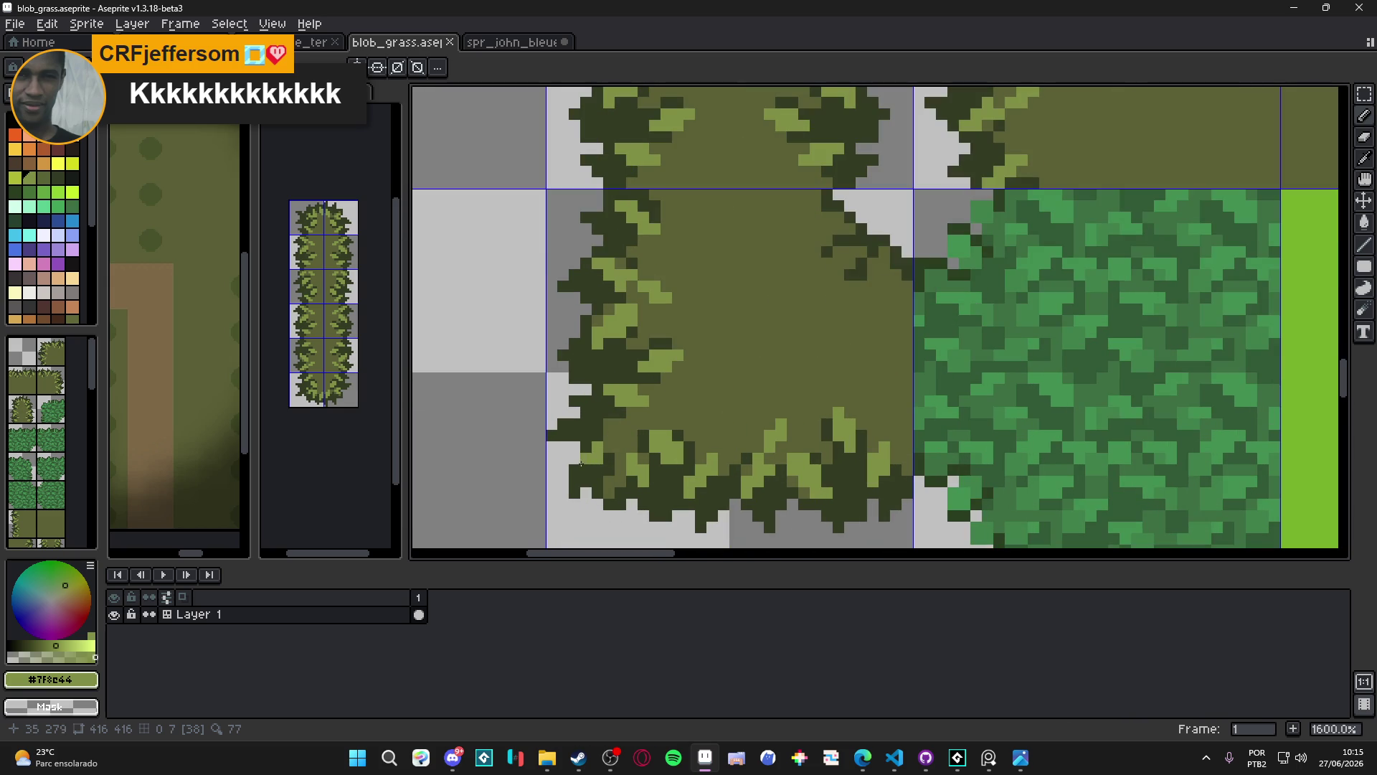
left_click(613, 450)
scroll(611, 484, "down", 6)
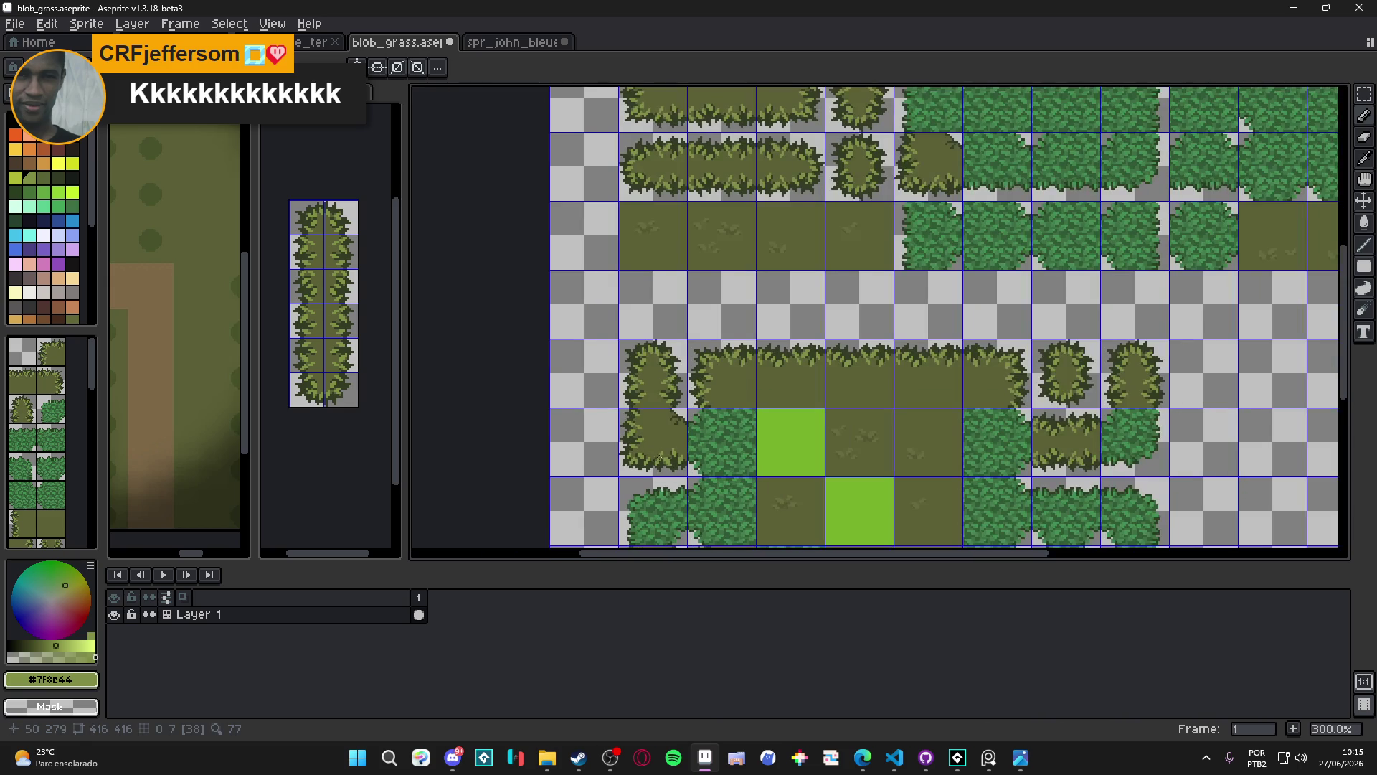
scroll(642, 438, "down", 1)
key("ctrl+s")
scroll(631, 425, "up", 7)
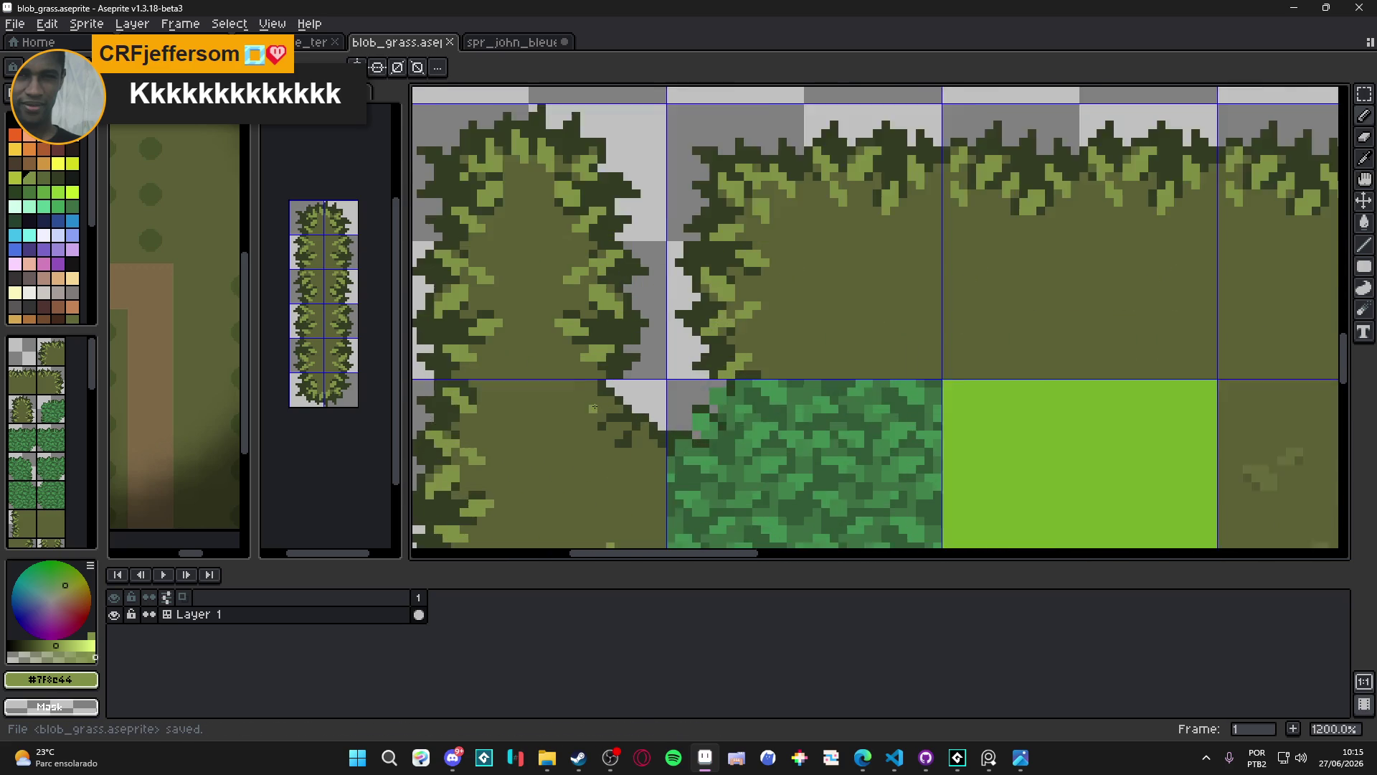
scroll(594, 408, "up", 1)
mouse_move(647, 396)
left_mouse_down()
mouse_move(685, 367)
mouse_move(677, 387)
left_mouse_up()
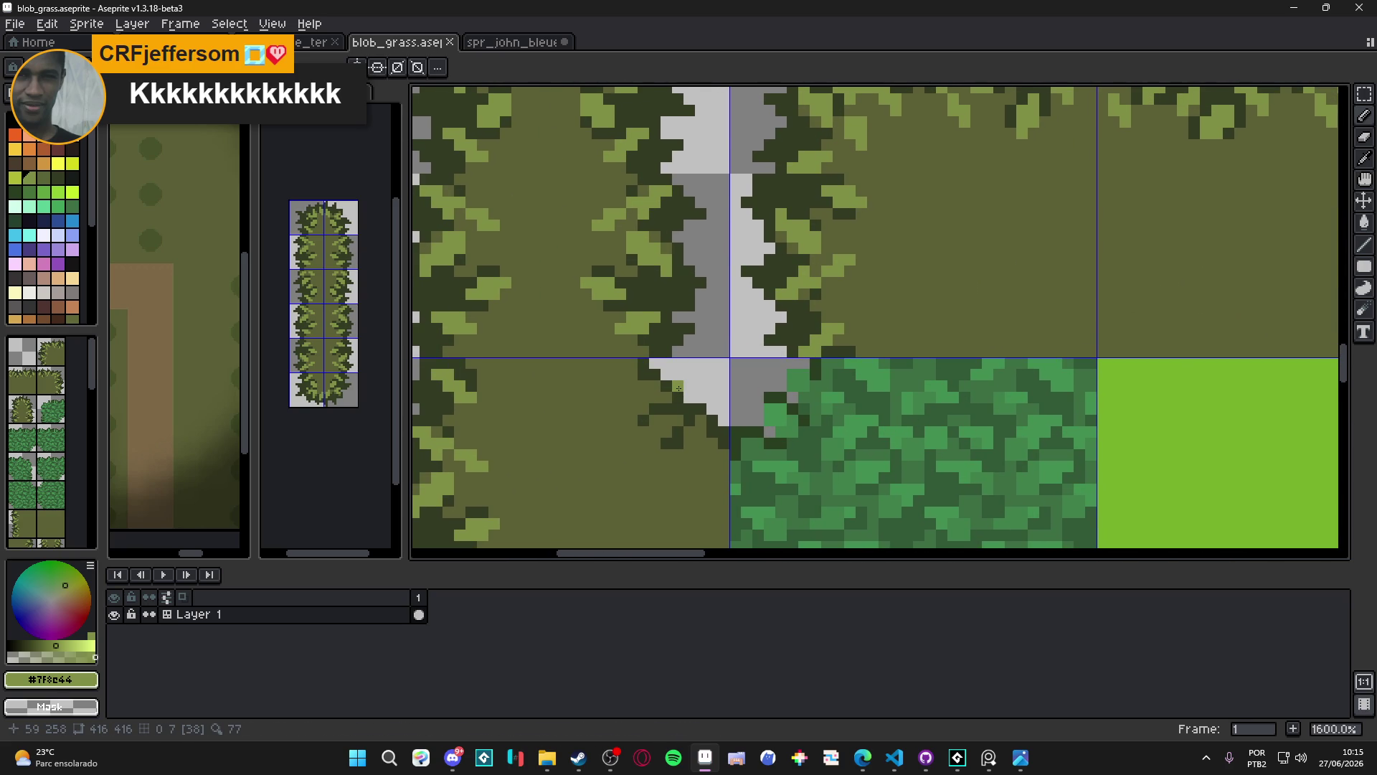
scroll(677, 388, "up", 1)
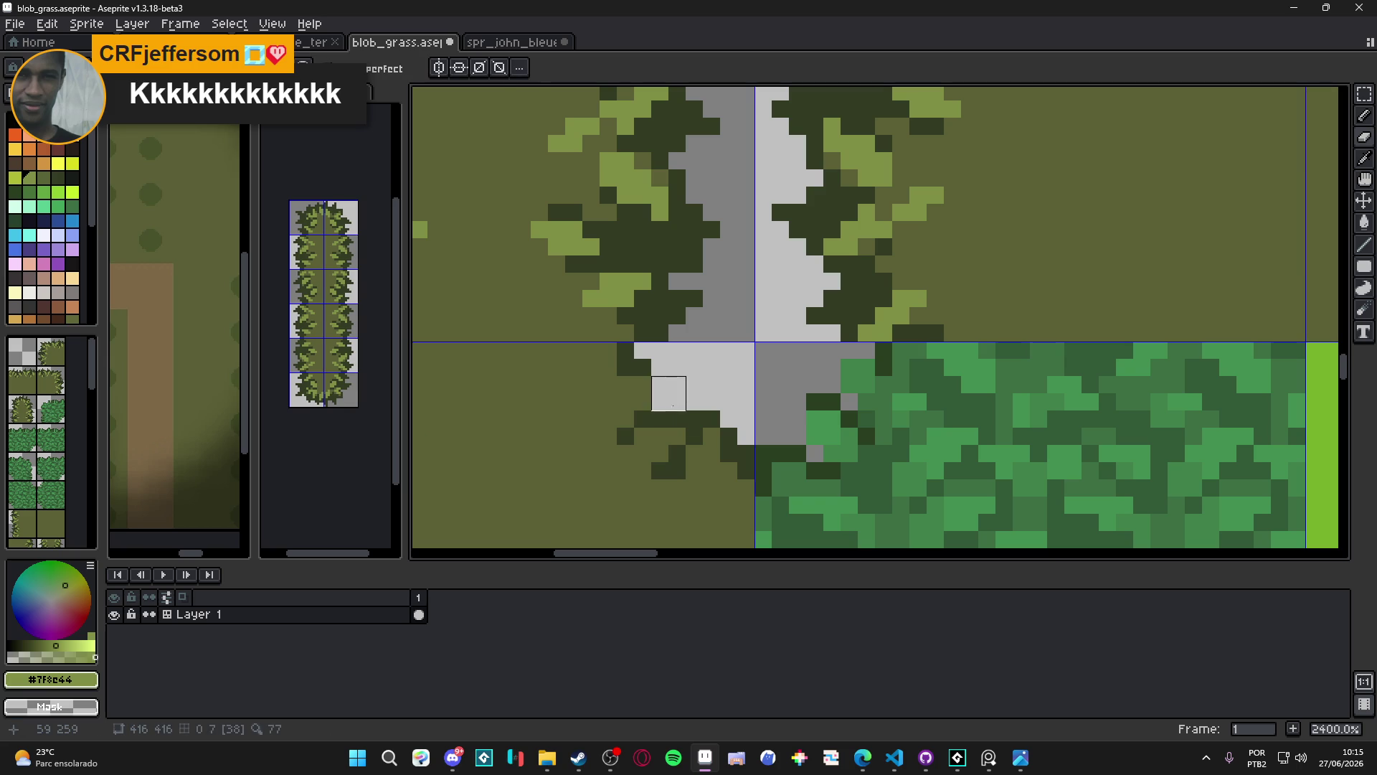
scroll(653, 395, "down", 8)
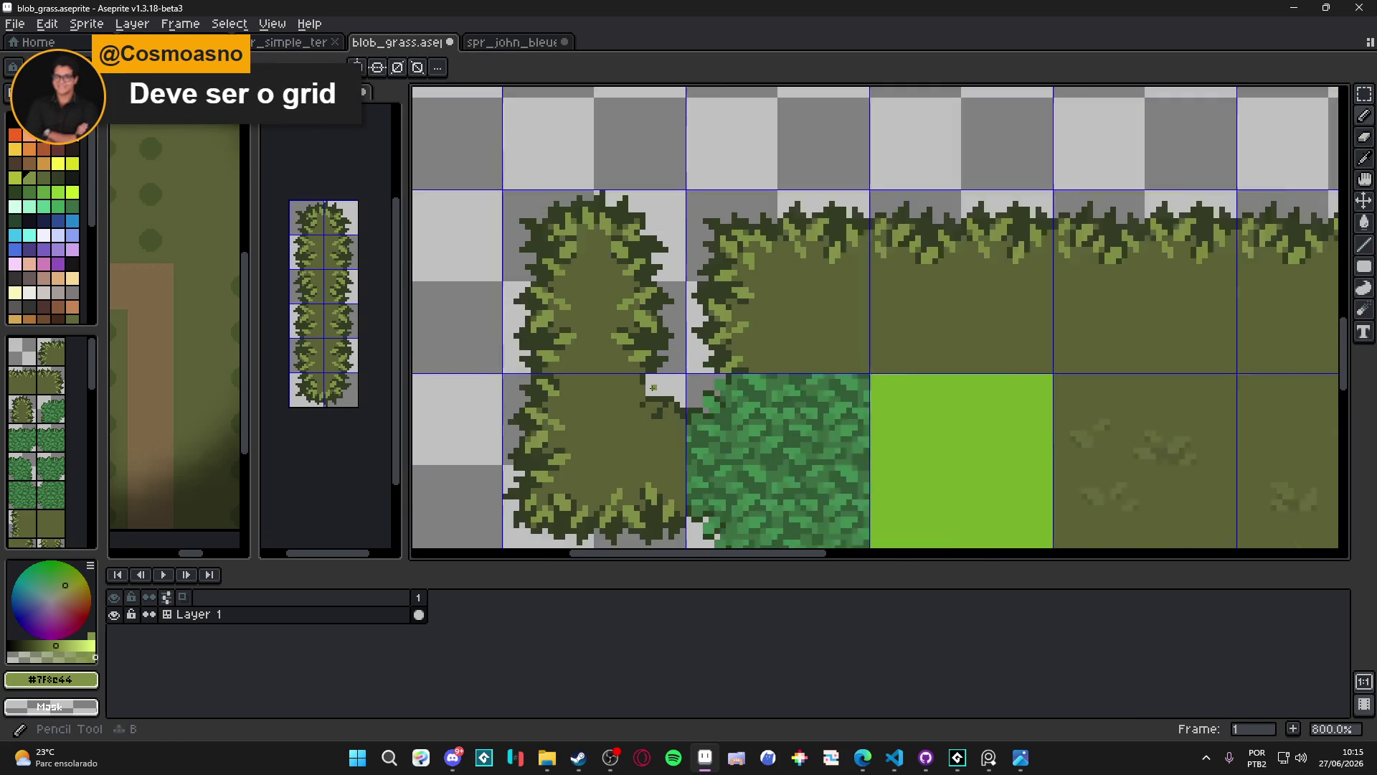
key("ctrl")
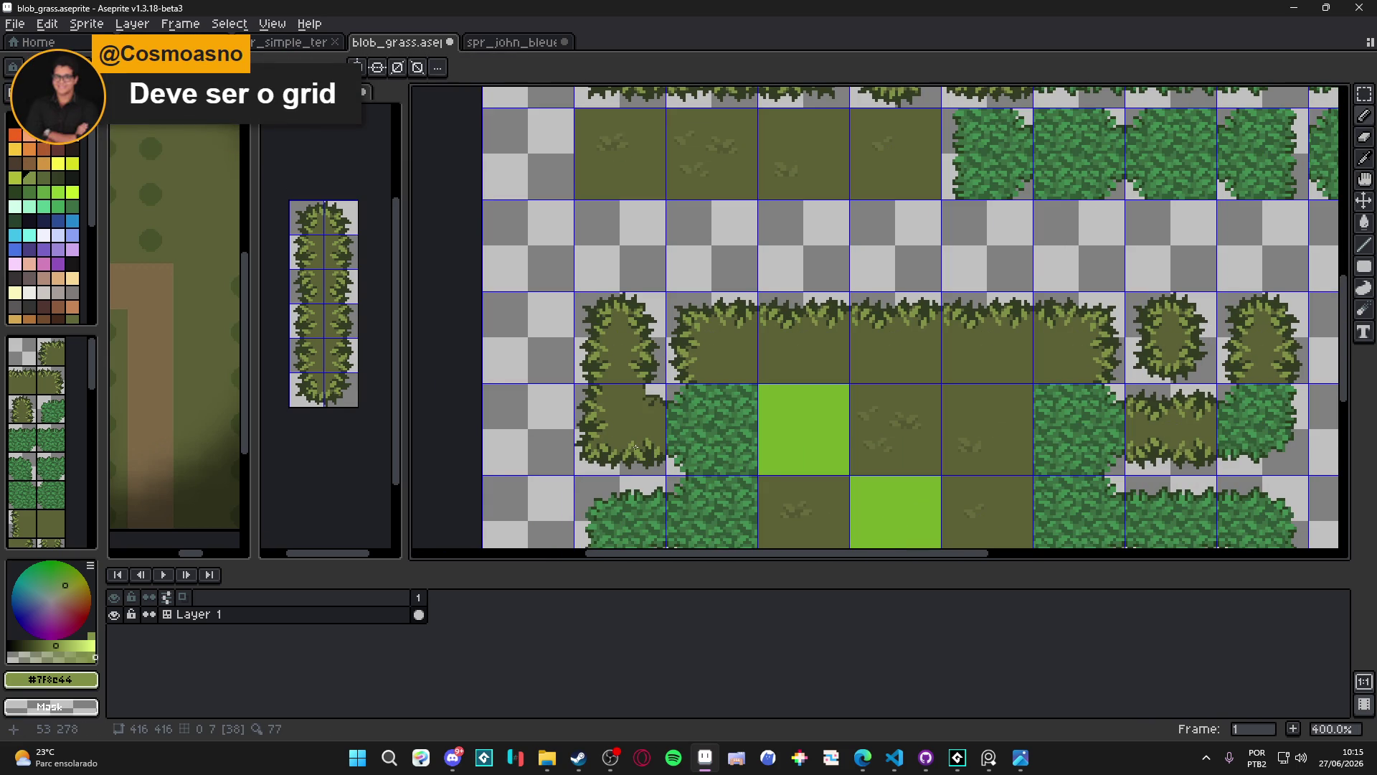
key("ctrl")
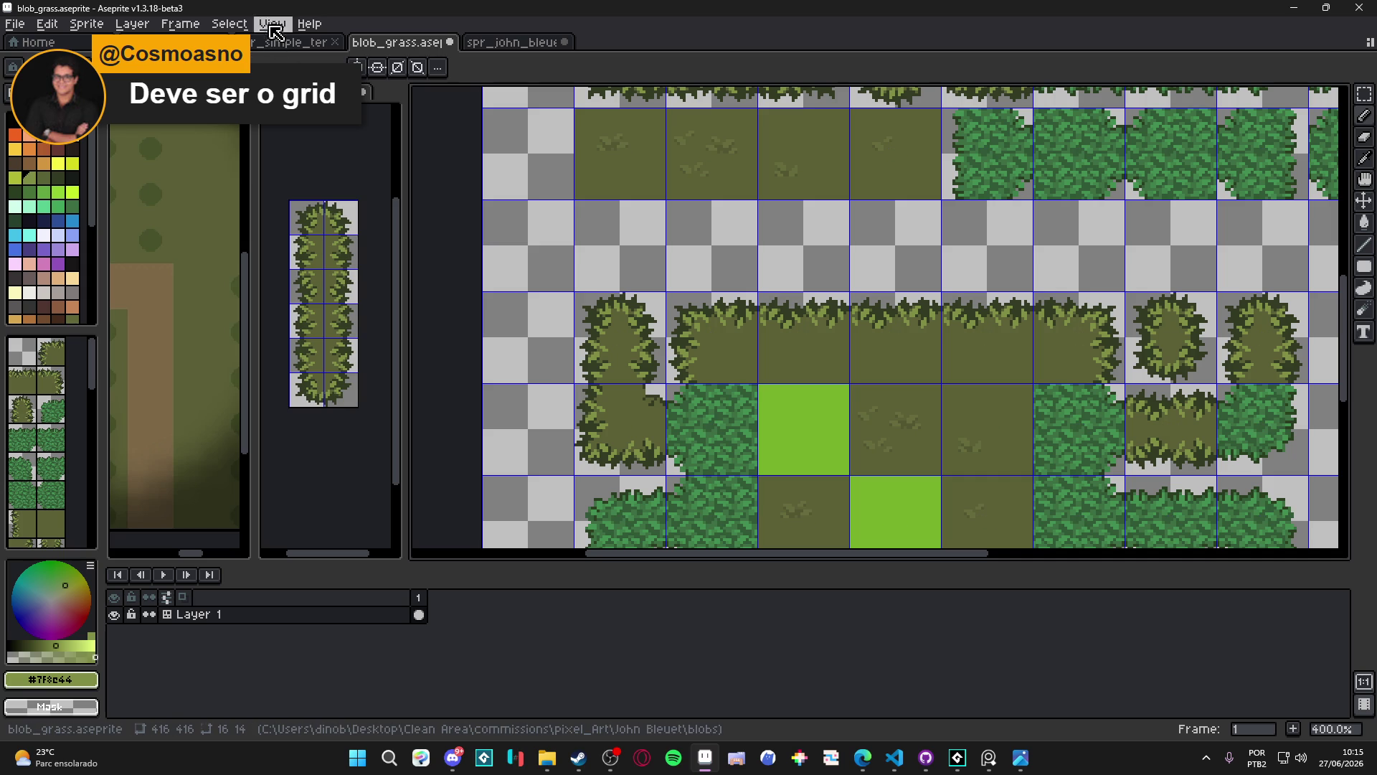
right_click(215, 614)
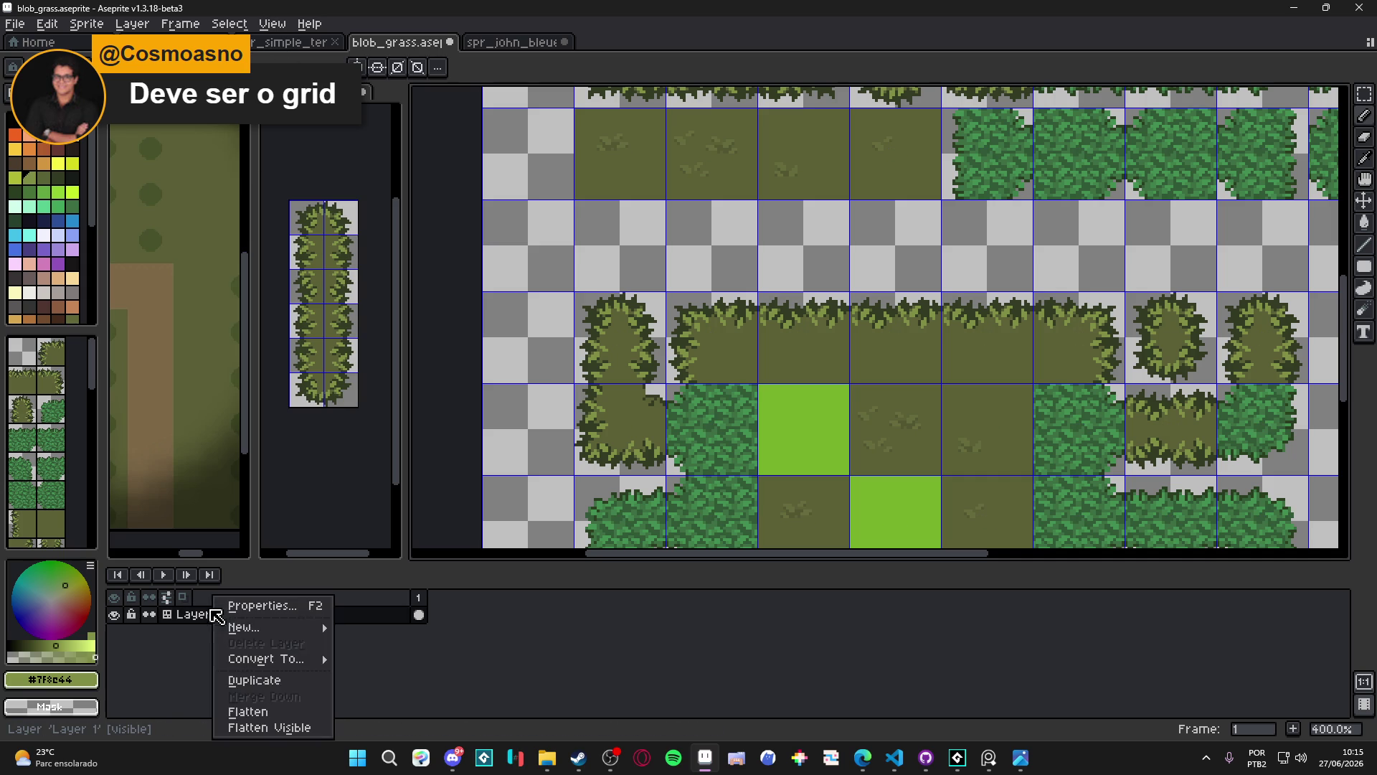
left_click(172, 616)
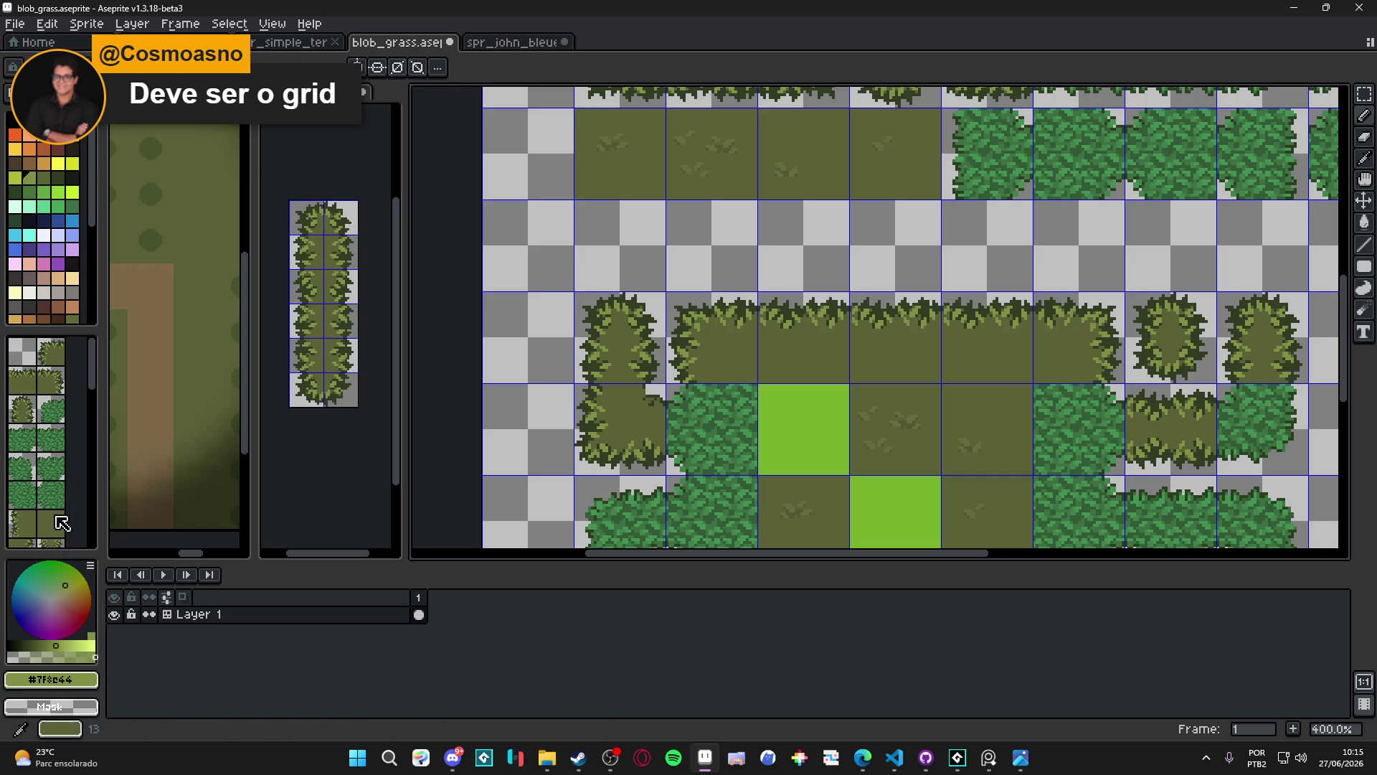
left_click(61, 523)
scroll(696, 326, "down", 3)
scroll(695, 326, "up", 1)
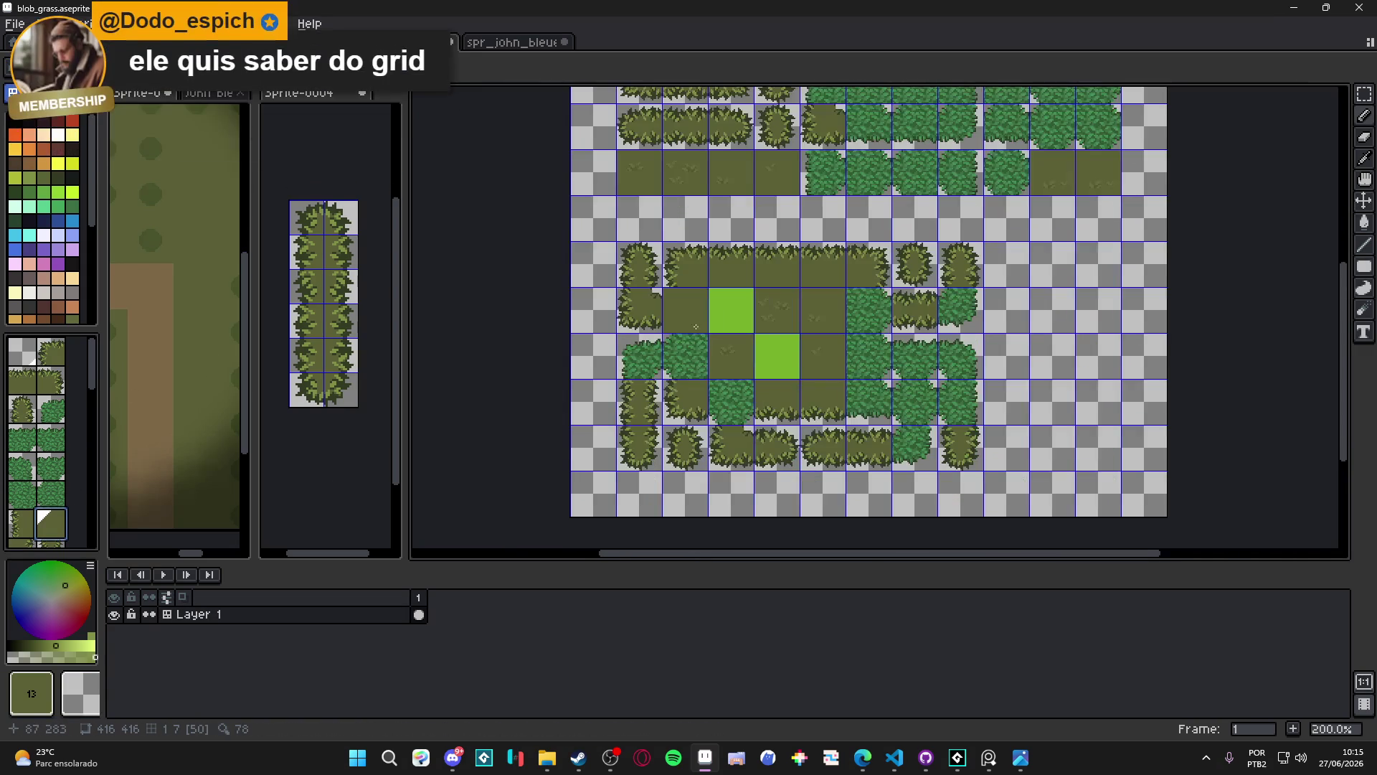
key("space+Tab")
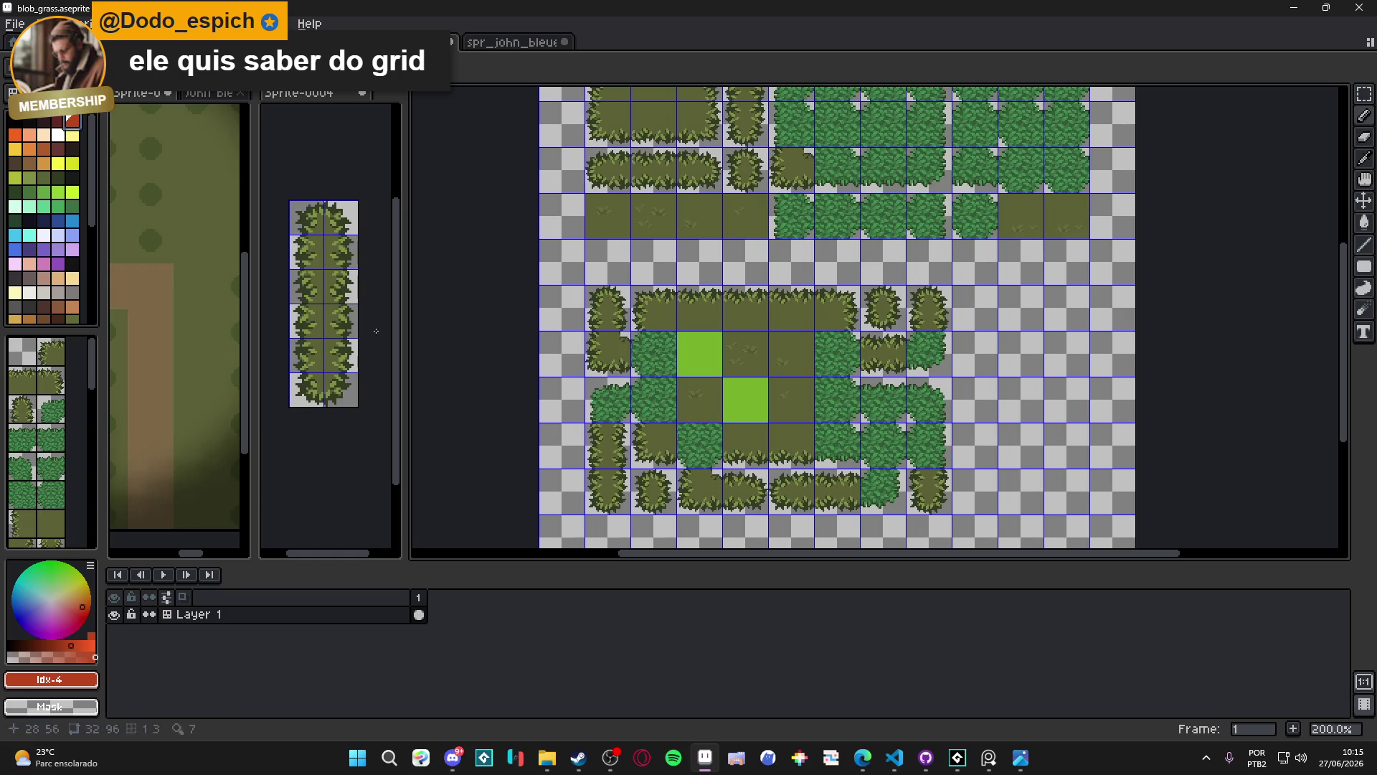
scroll(729, 390, "up", 2)
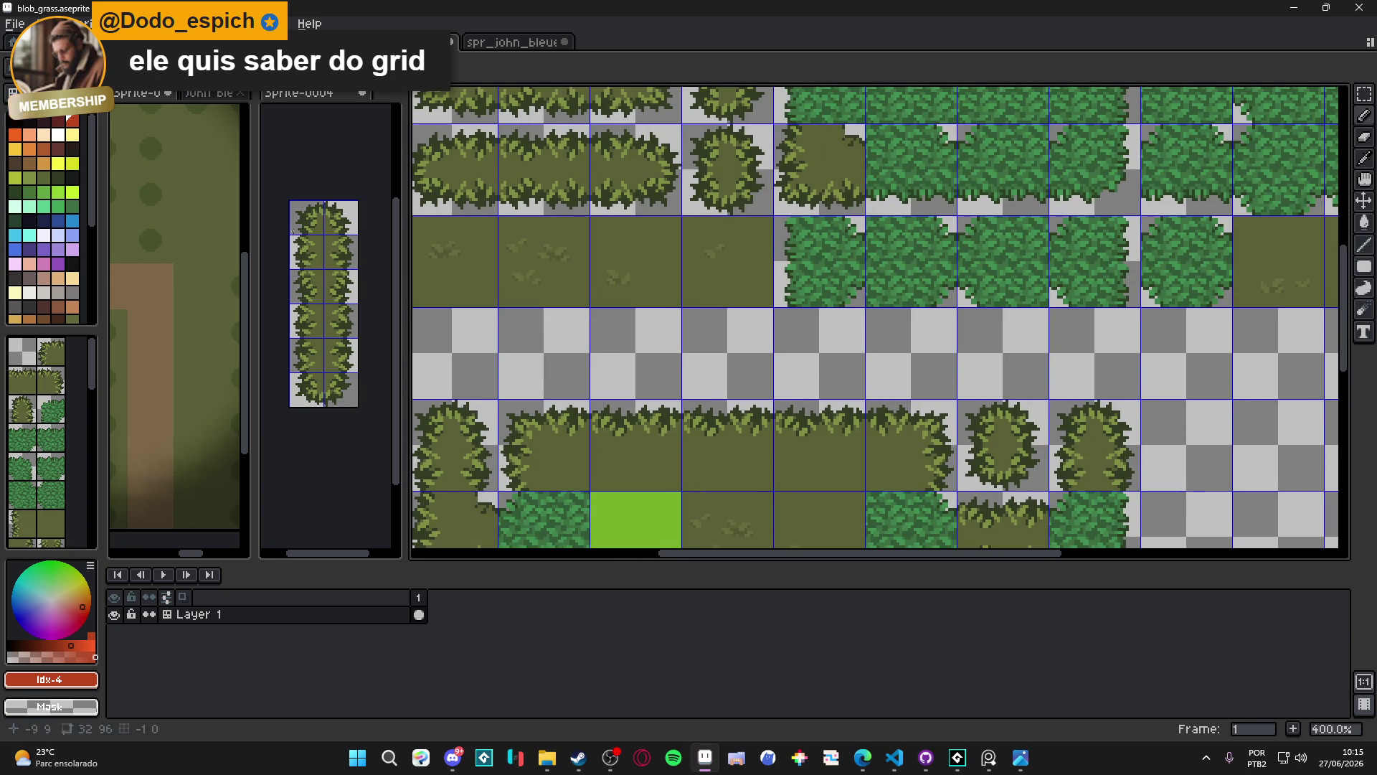
left_click_drag(716, 417, 726, 419)
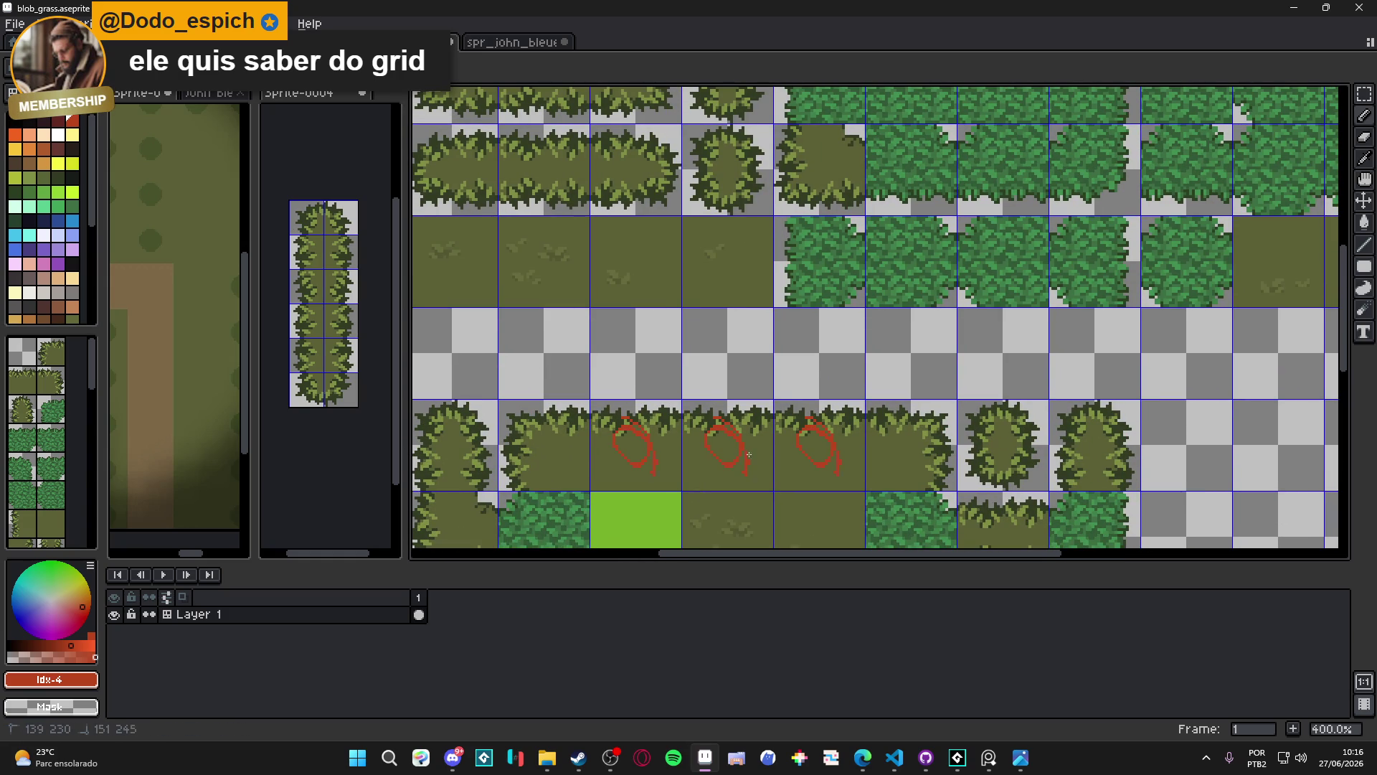
mouse_move(763, 472)
left_mouse_down()
mouse_move(746, 430)
mouse_move(810, 452)
left_mouse_up()
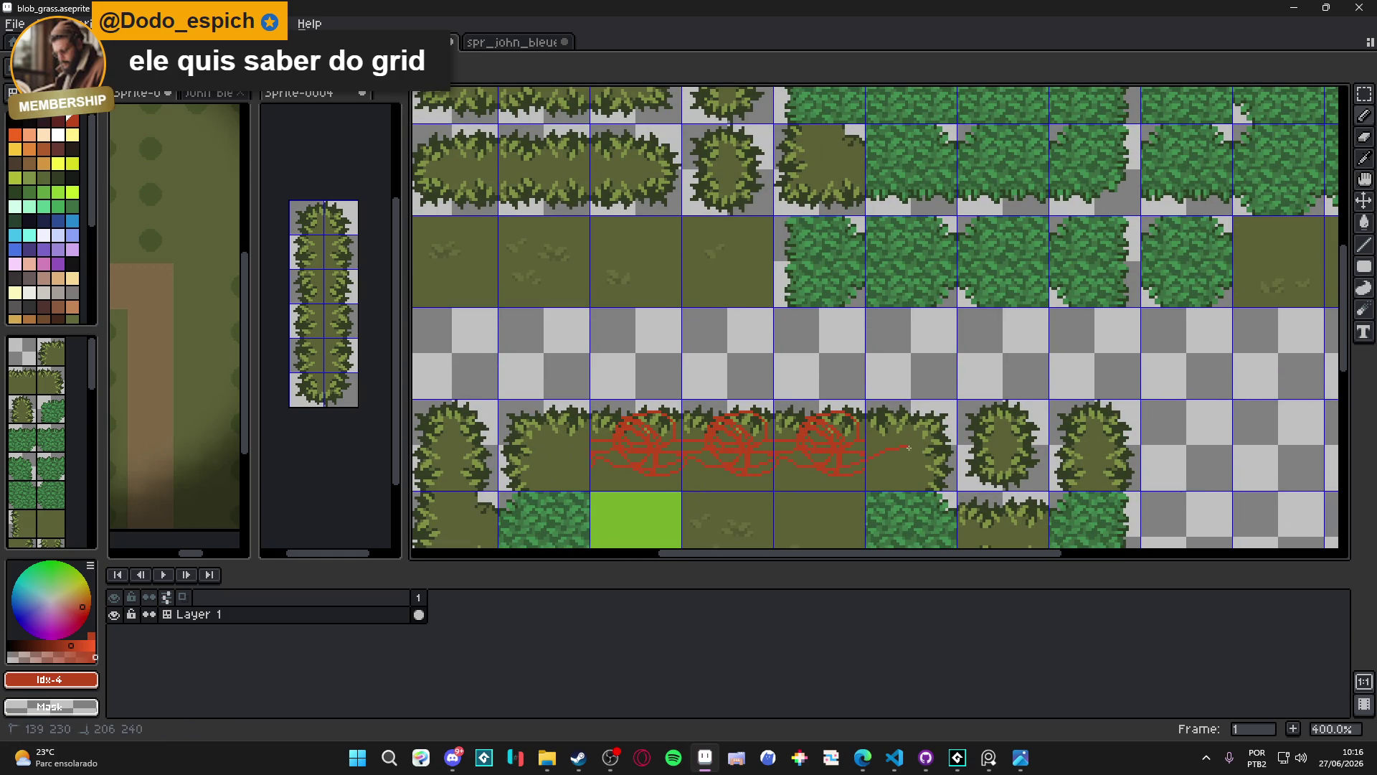
key("ctrl+z")
scroll(818, 454, "down", 2)
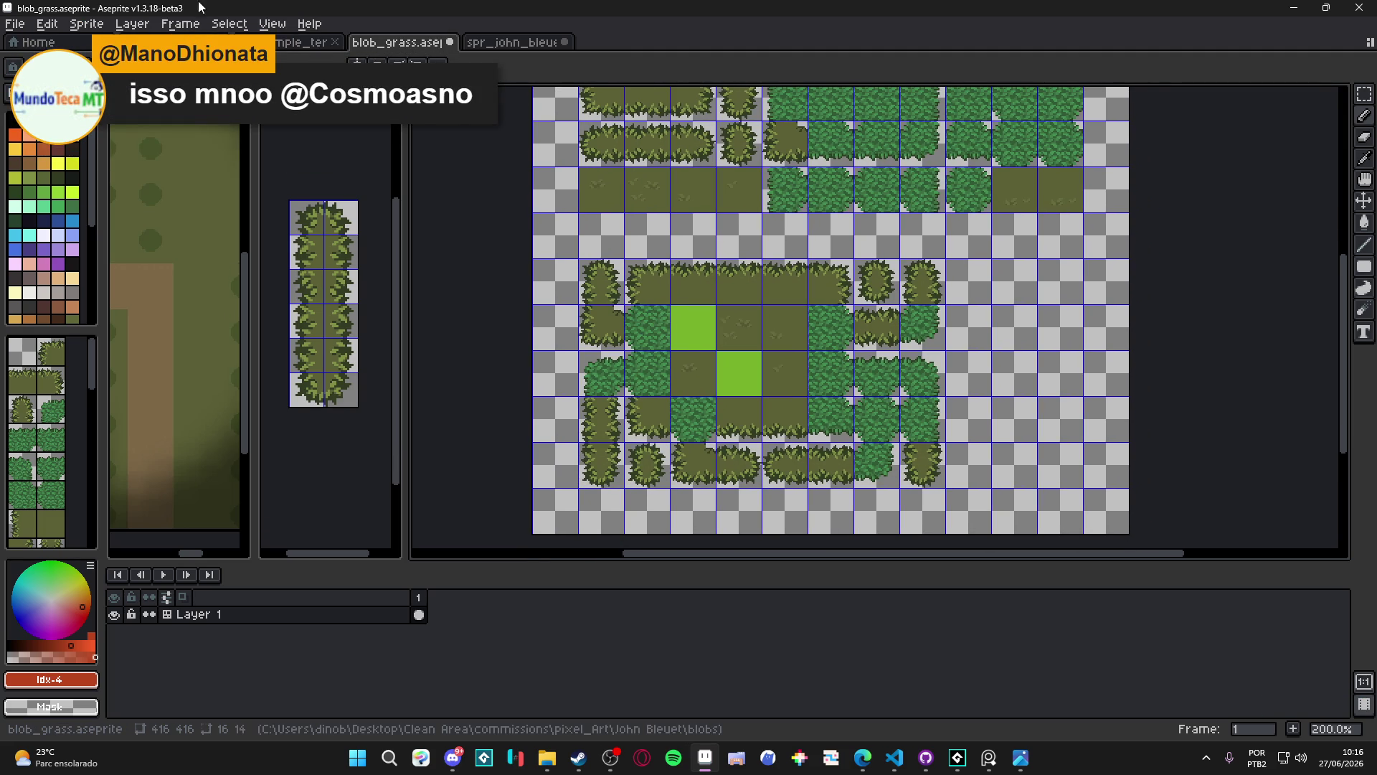
left_click(271, 24)
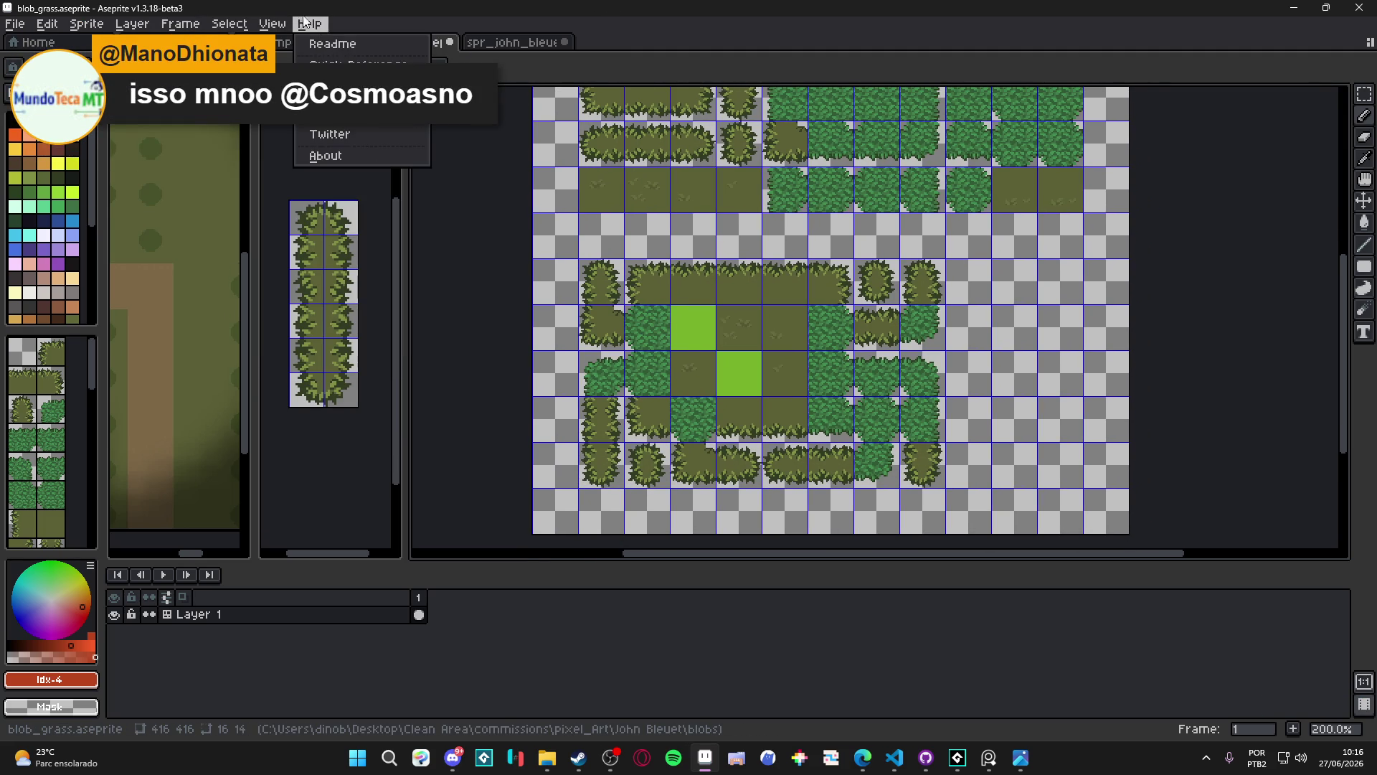
left_click(271, 24)
mouse_move(396, 143)
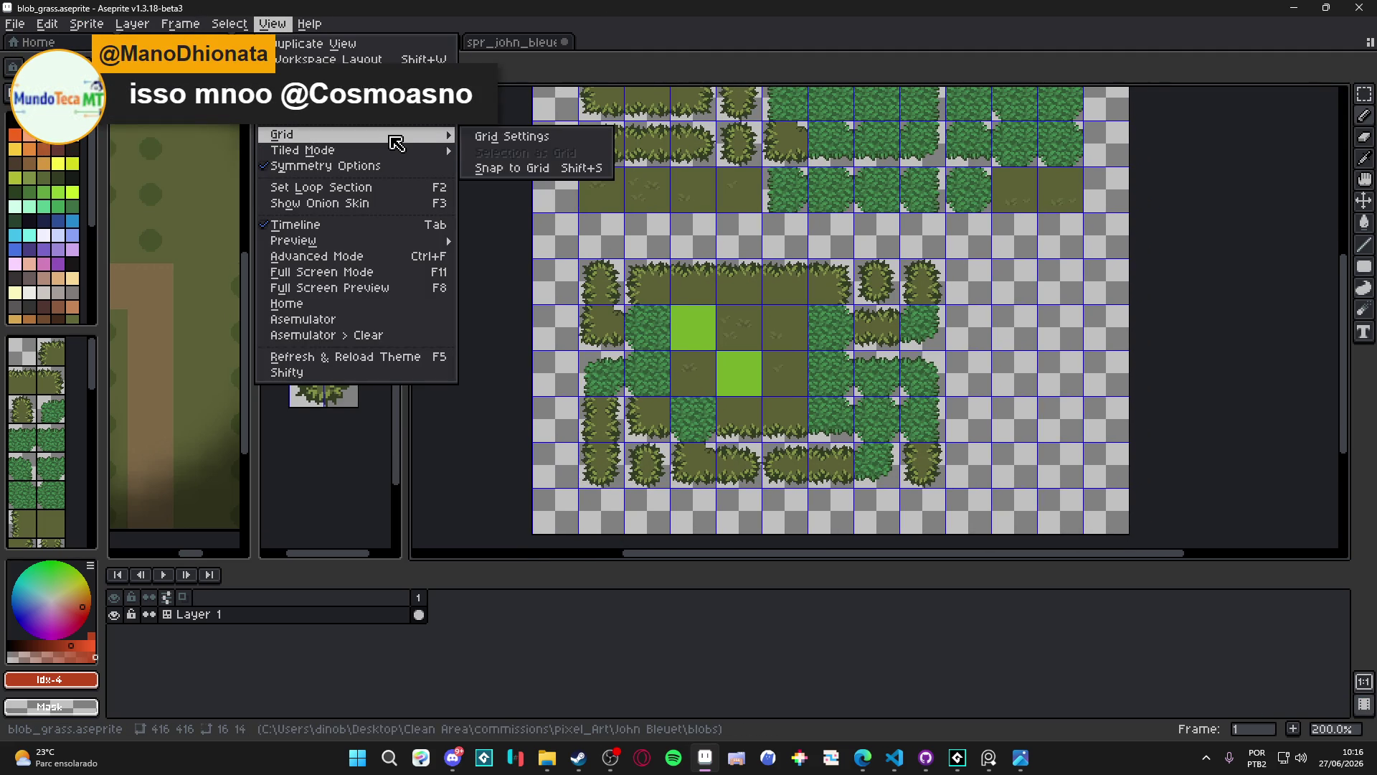
left_click(509, 136)
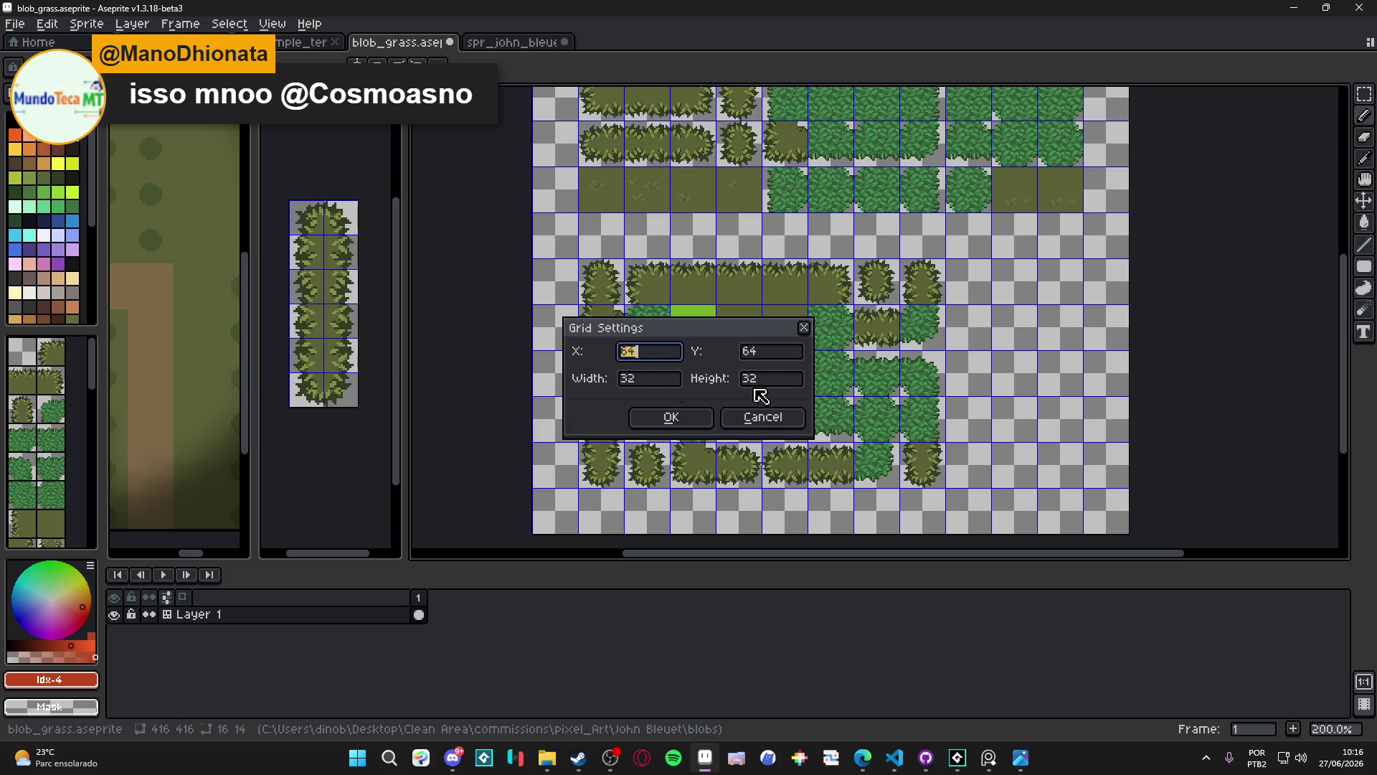
left_click(763, 416)
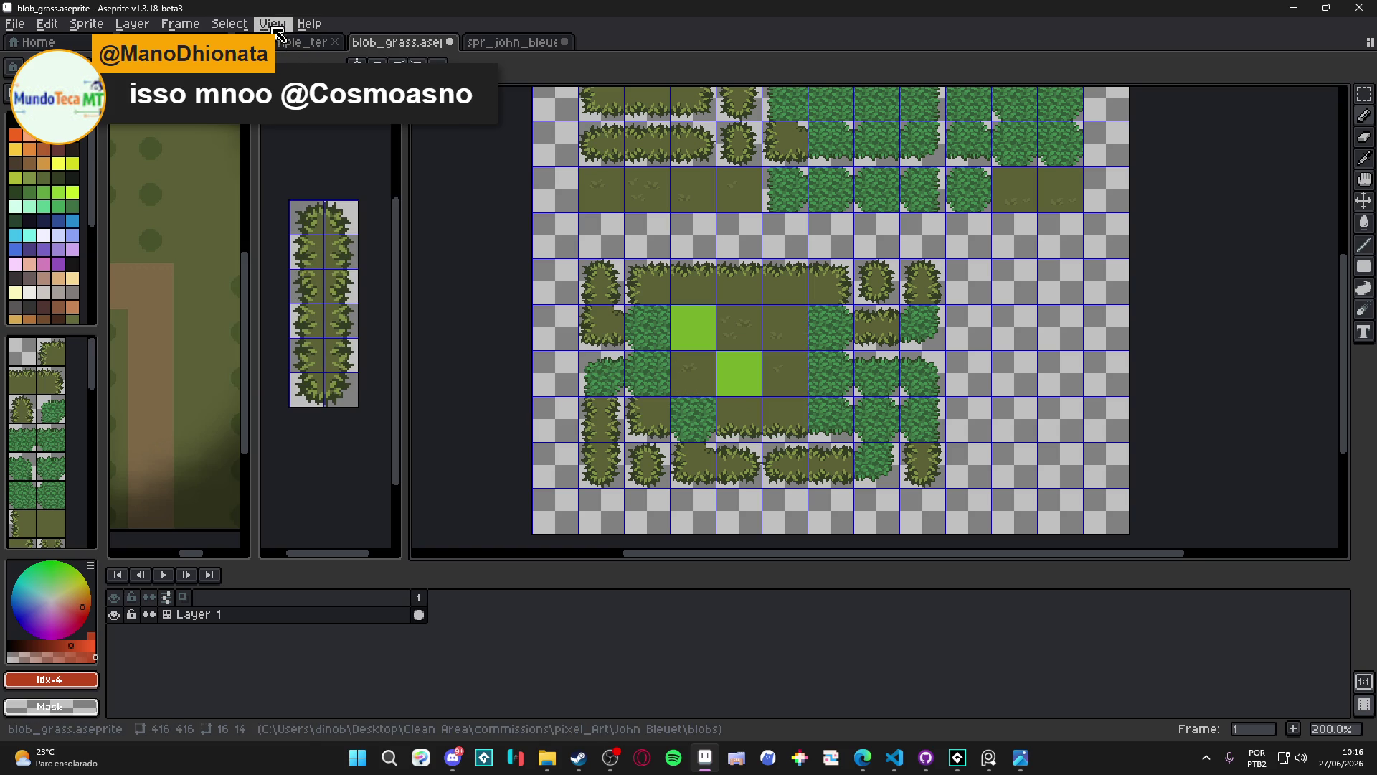
left_click(271, 24)
mouse_move(387, 123)
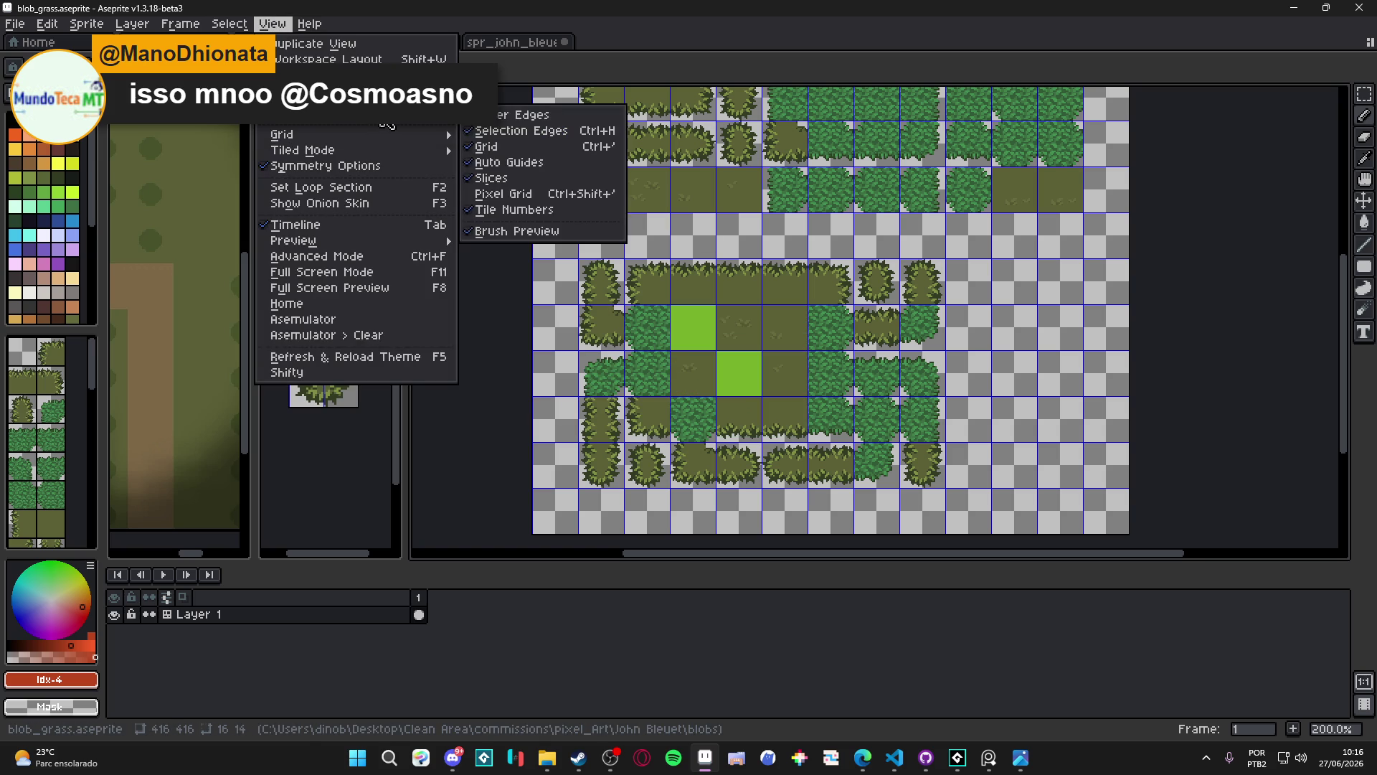
left_click(852, 34)
left_click_drag(752, 237, 743, 228)
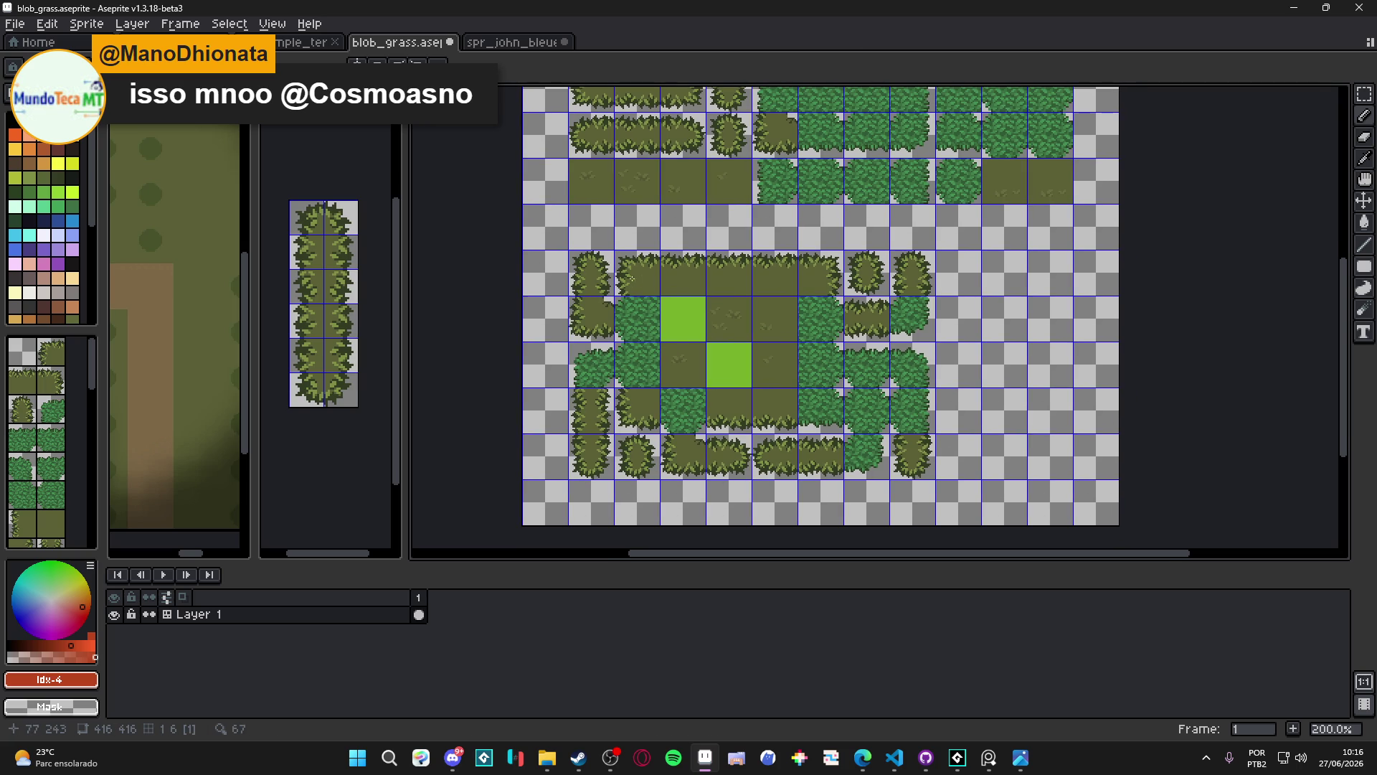
Fill around the white gap with olive pixels and dark #333c24 outline pixels
scroll(743, 228, "up", 8)
left_click(567, 260, "alt")
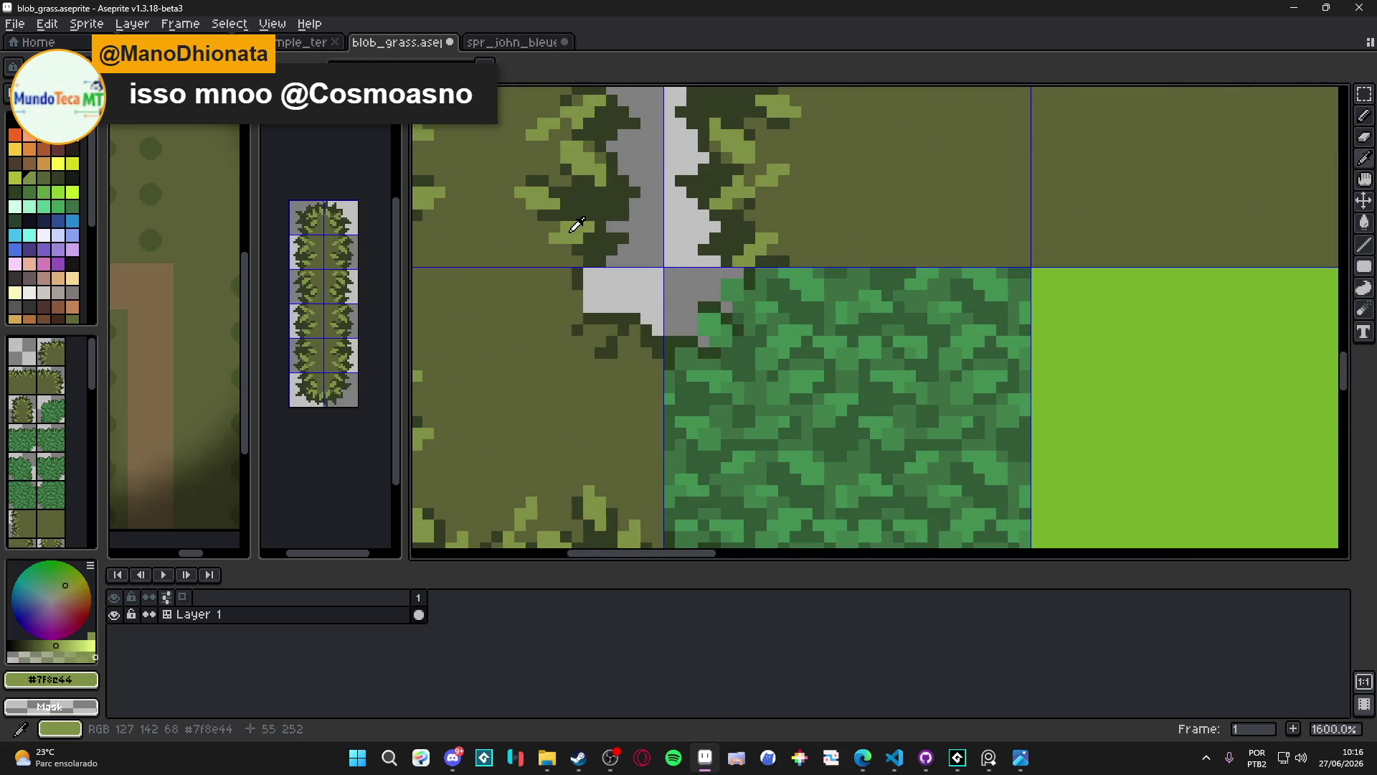
mouse_move(577, 302)
left_mouse_down()
mouse_move(606, 295)
mouse_move(629, 329)
left_mouse_up()
left_click(606, 336)
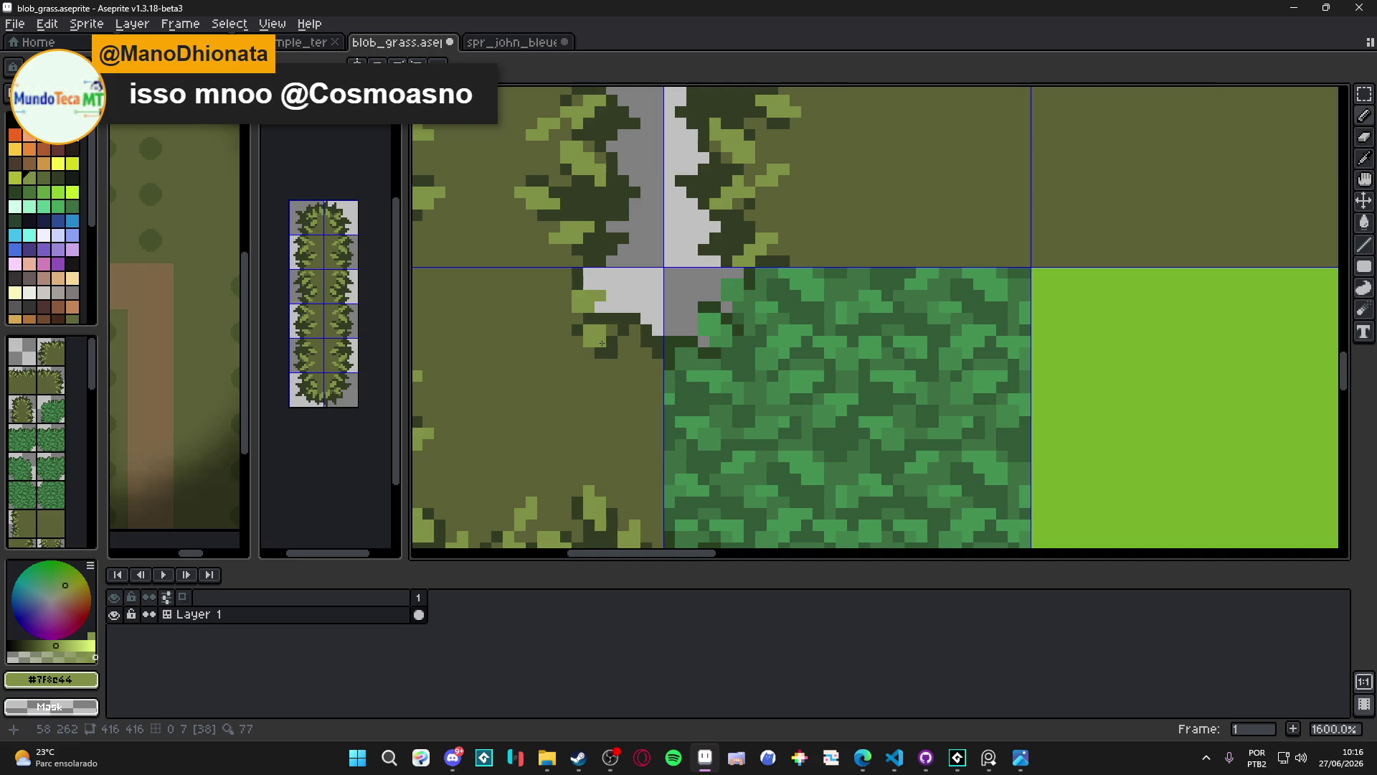
left_click(606, 324)
right_click(624, 308)
key("b")
left_click(635, 319)
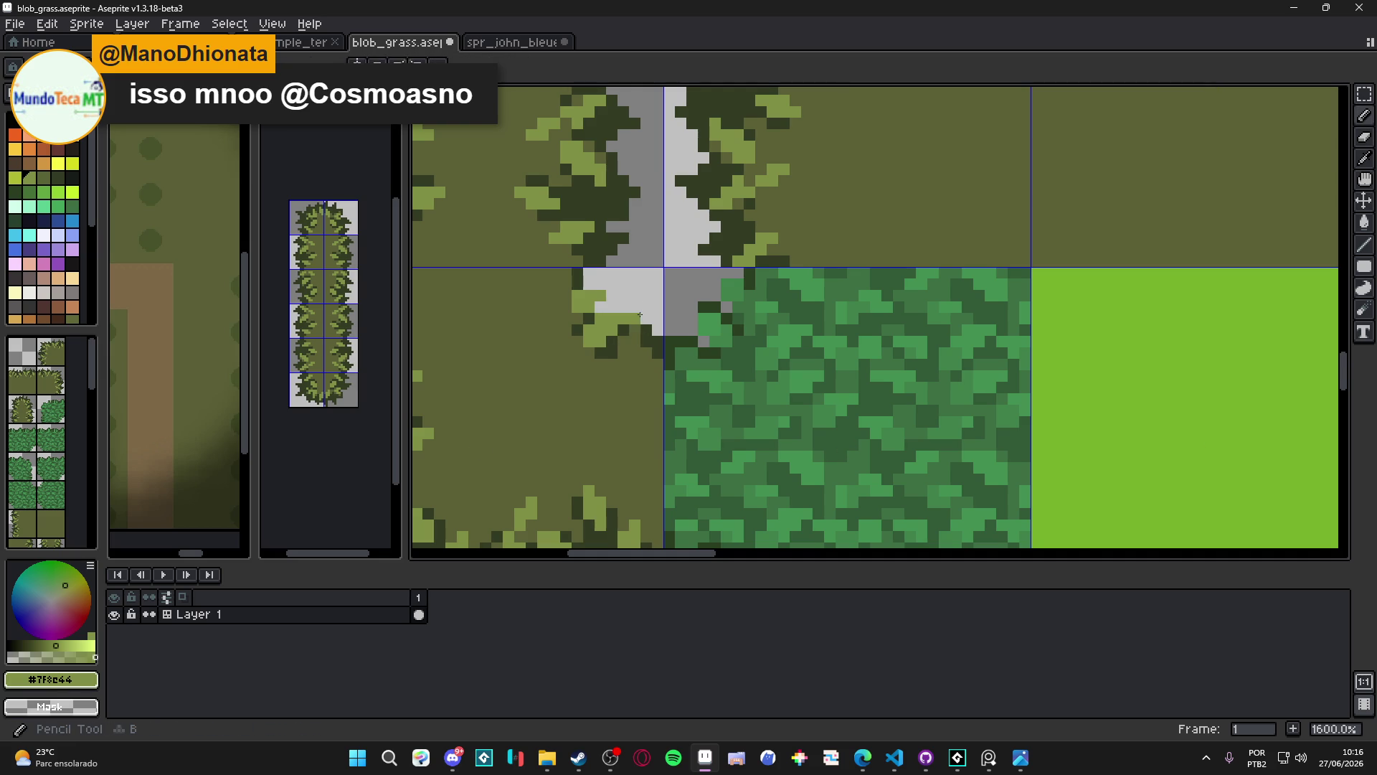
left_click(640, 315, "alt")
left_click(635, 308)
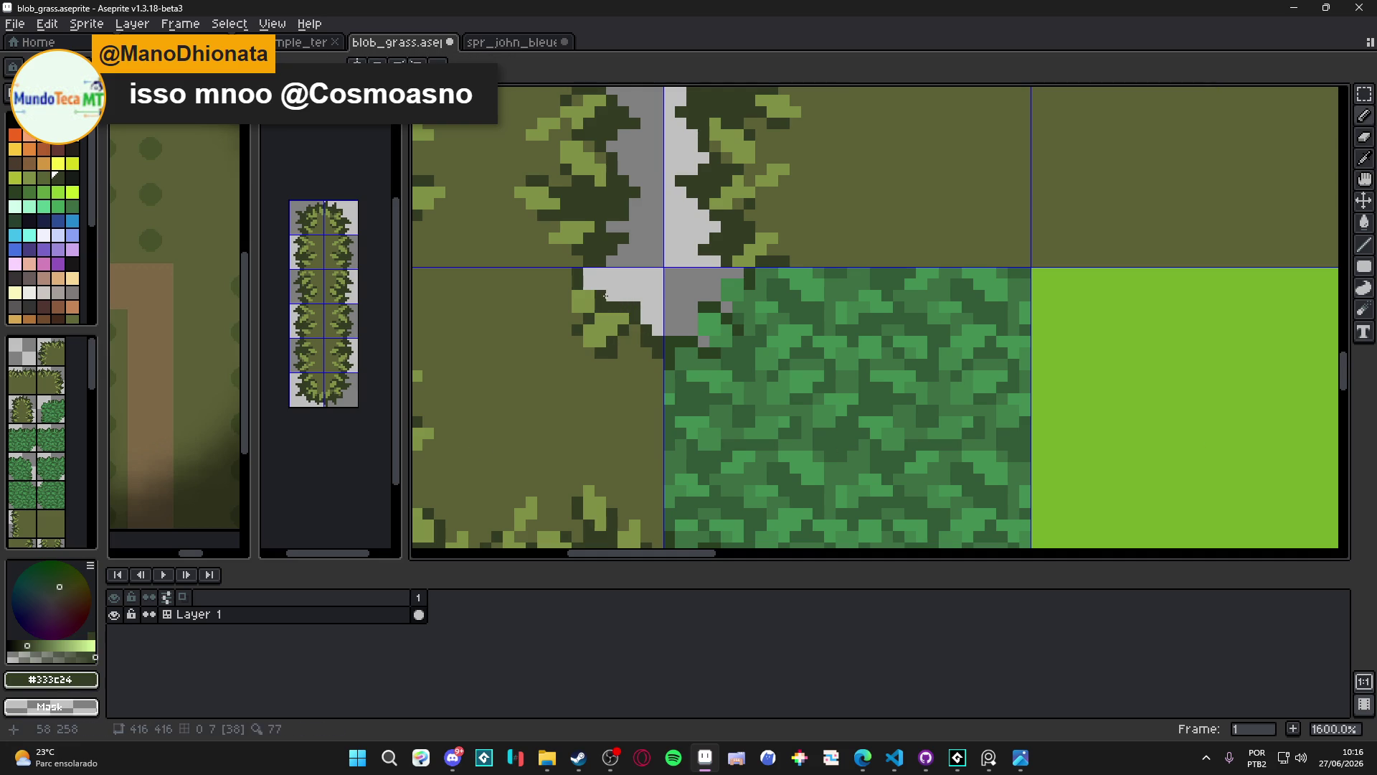
left_click(578, 295)
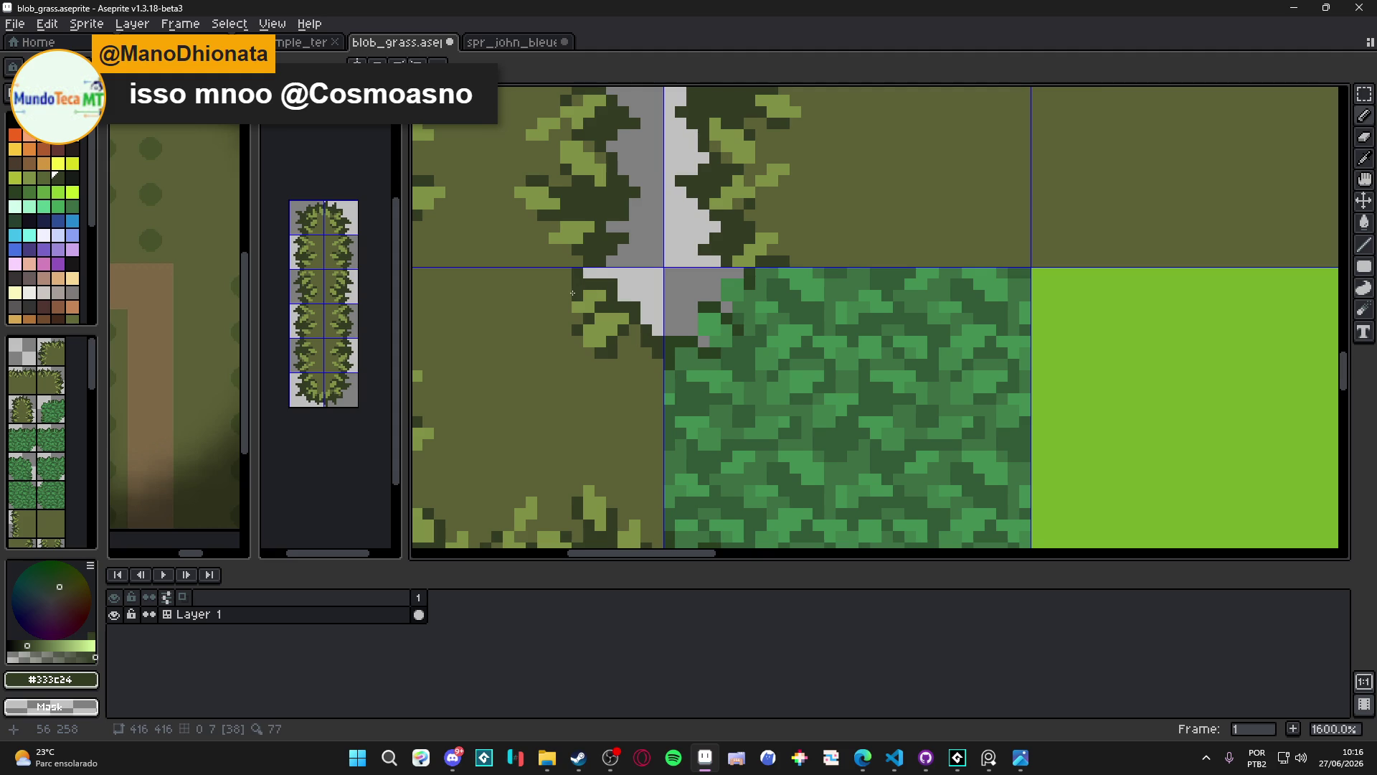
Paint the patch's bottom light grey, add light-green grass pixels, and save the sheet
right_click(629, 347)
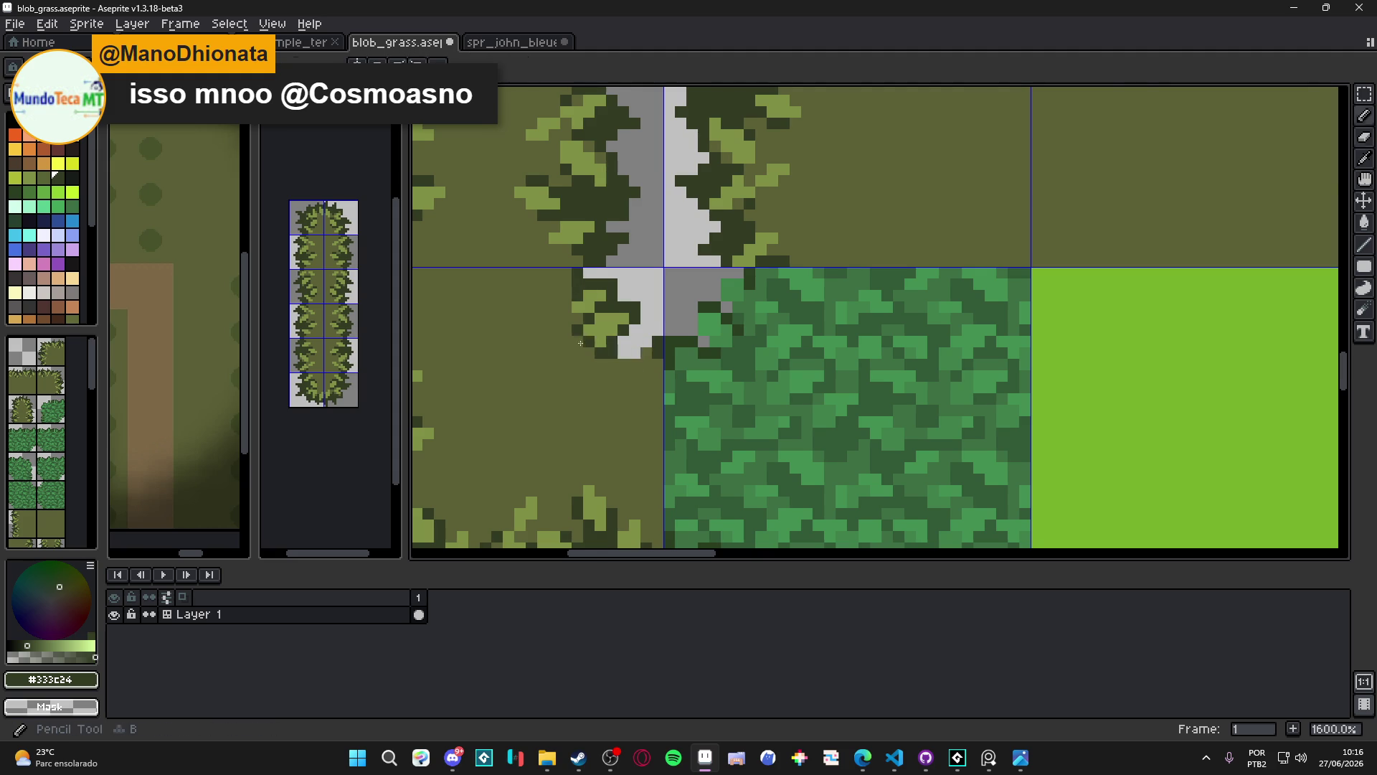
scroll(580, 343, "down", 3)
scroll(581, 343, "up", 2)
left_click(586, 343, "alt")
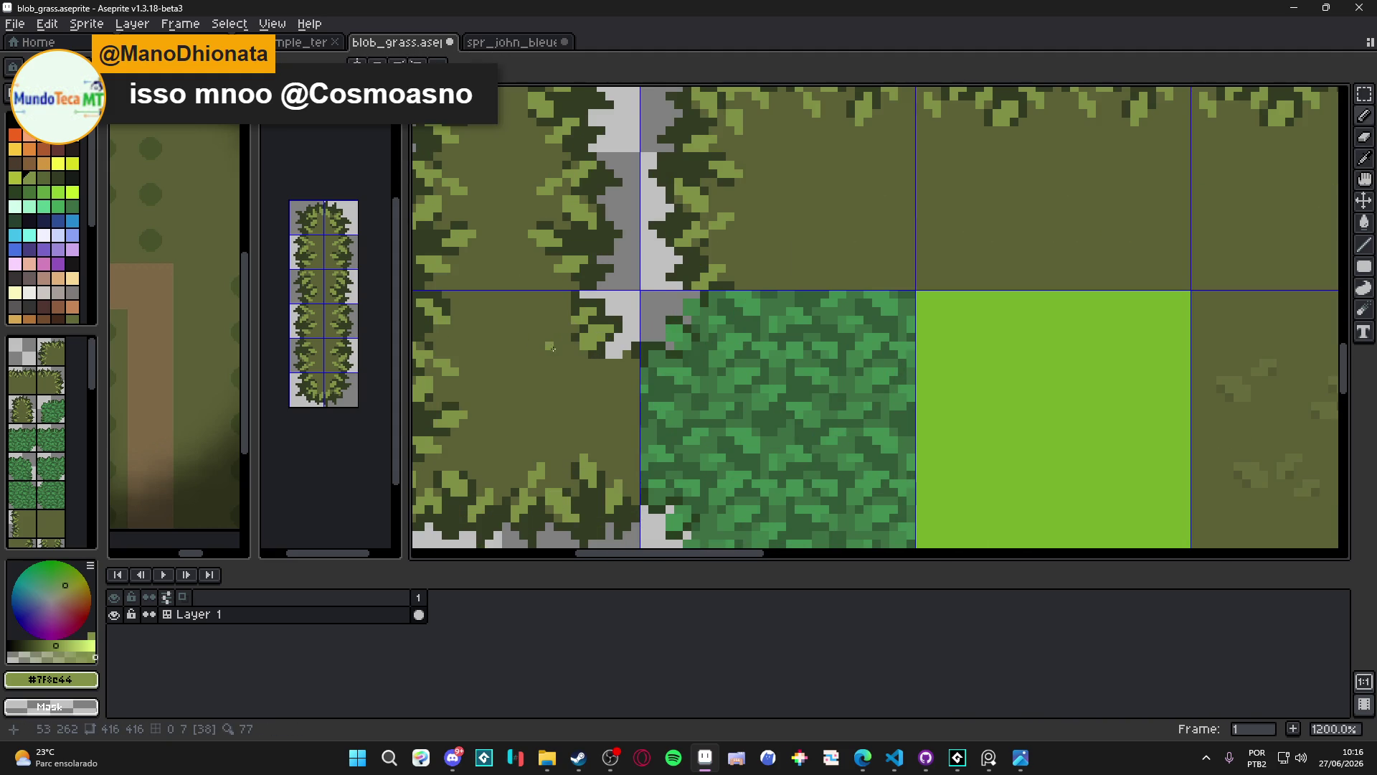
scroll(552, 347, "up", 1)
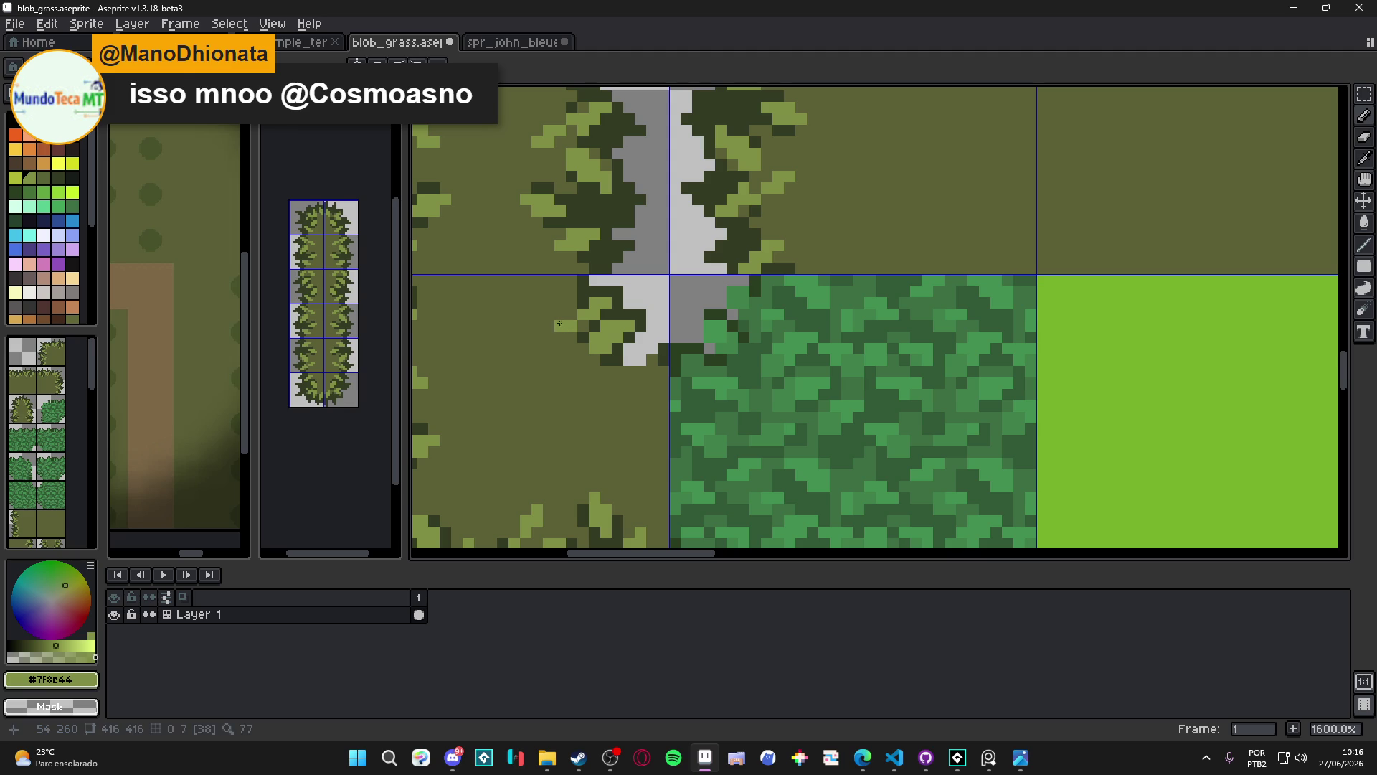
left_click(559, 334)
left_click(549, 335)
key("ctrl+s")
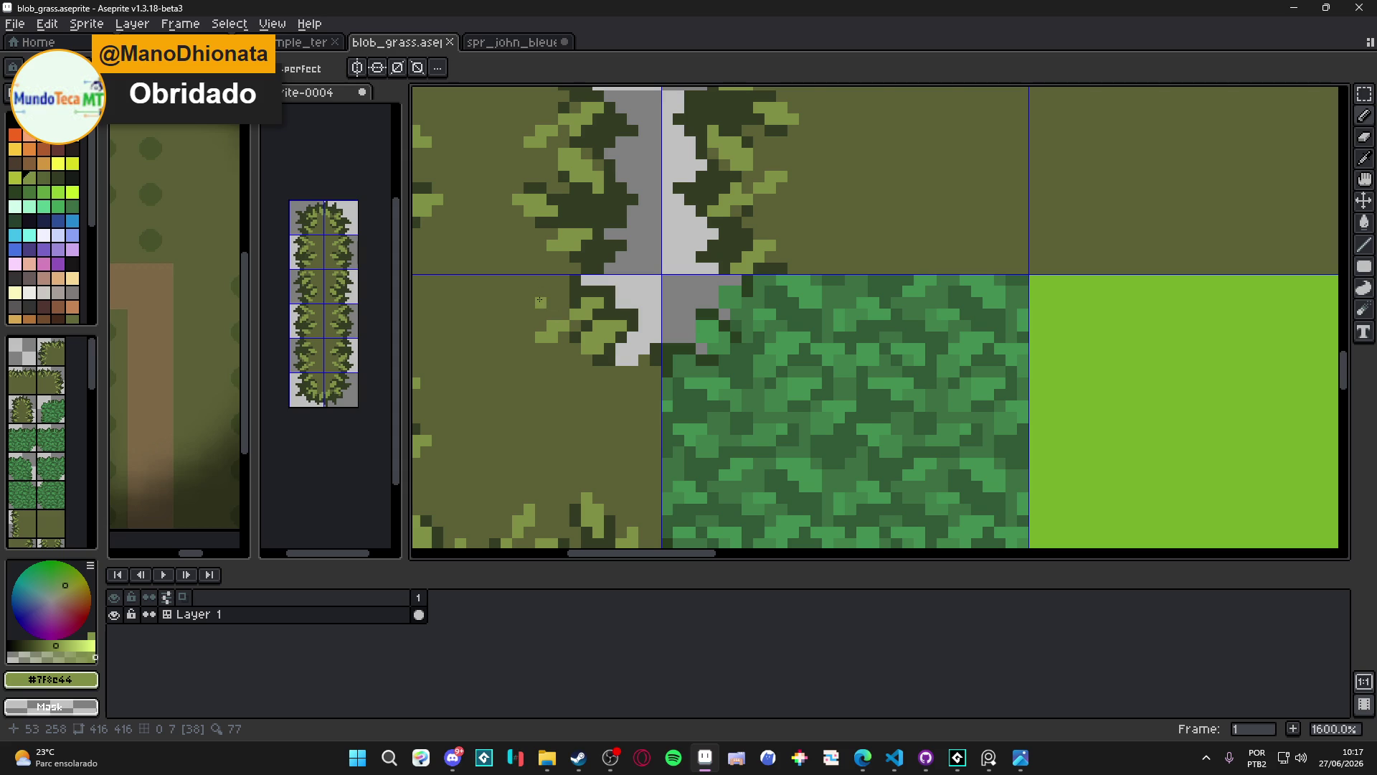
Repaint the stray grey pixels below the bush strip olive
scroll(559, 302, "down", 2)
scroll(612, 356, "up", 2)
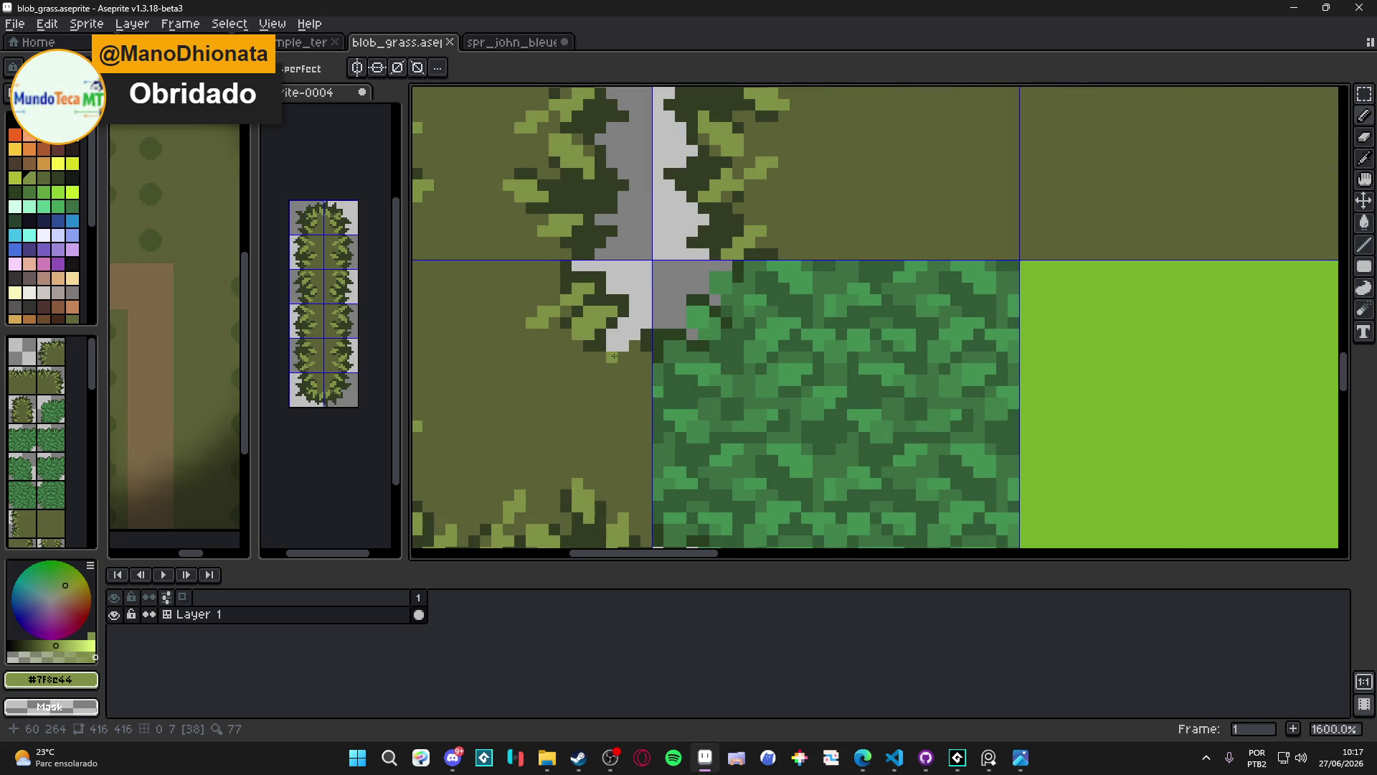
left_click(614, 357, "alt")
left_click(620, 332)
left_click(611, 335)
left_click(611, 345)
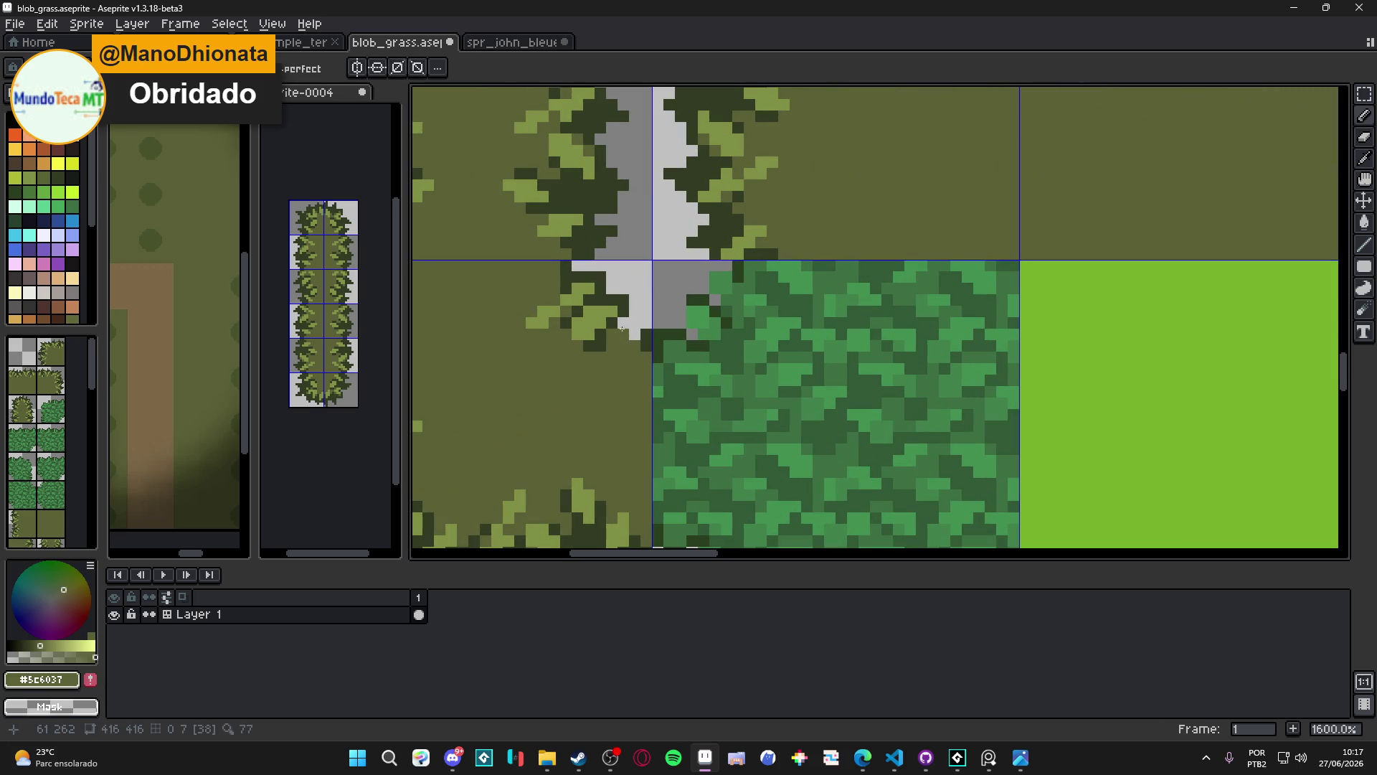
Add a light-green grass blade and dark shadow pixels along the bush edge
left_click(648, 342, "alt")
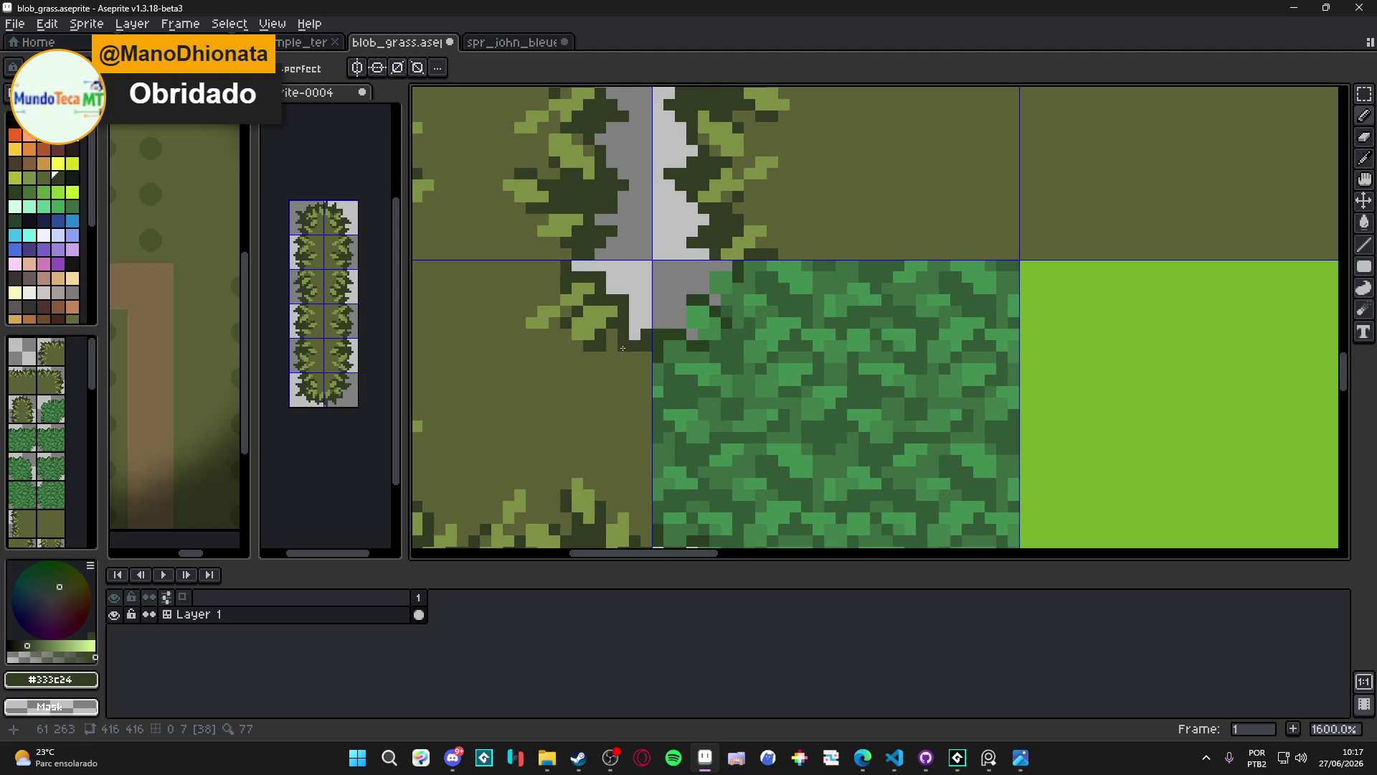
left_click(614, 344, "alt")
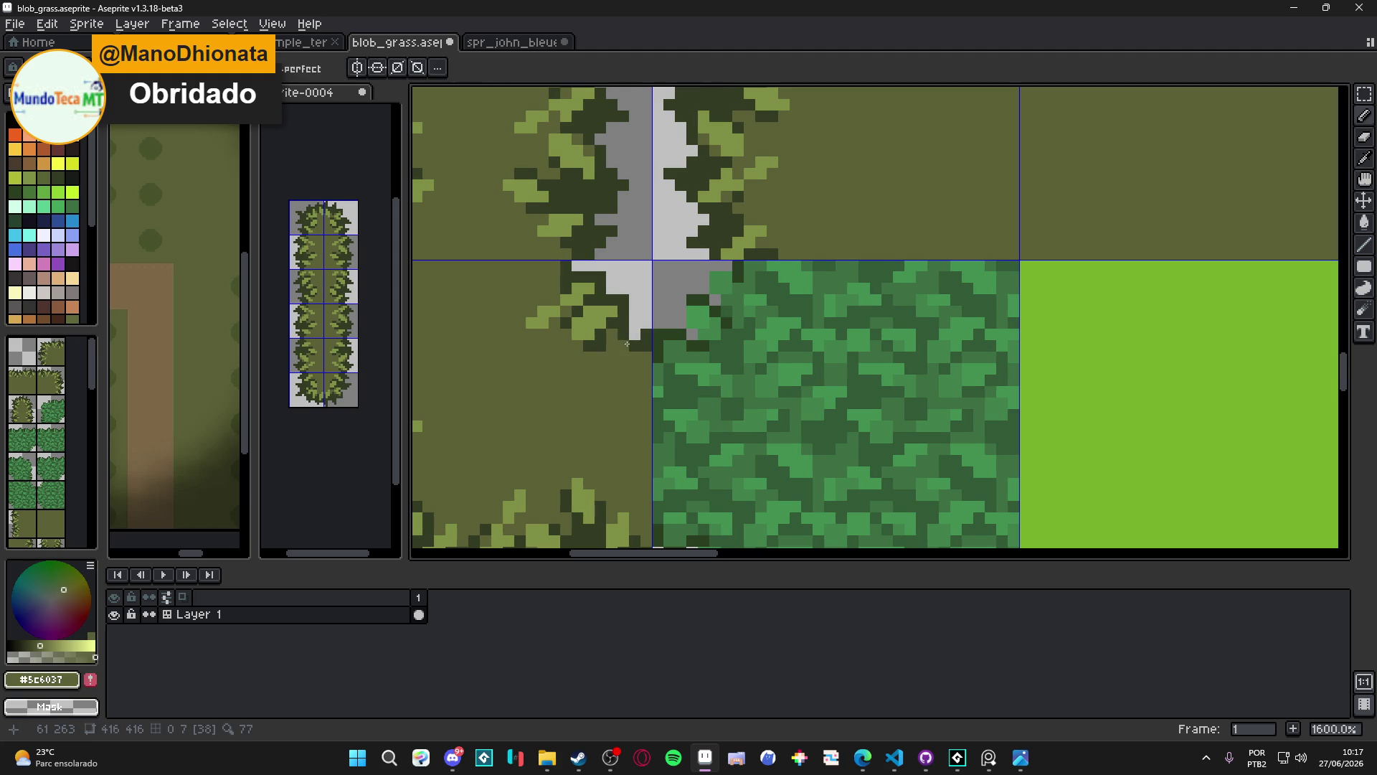
left_click(615, 334, "alt")
left_click(624, 345)
left_click(624, 356)
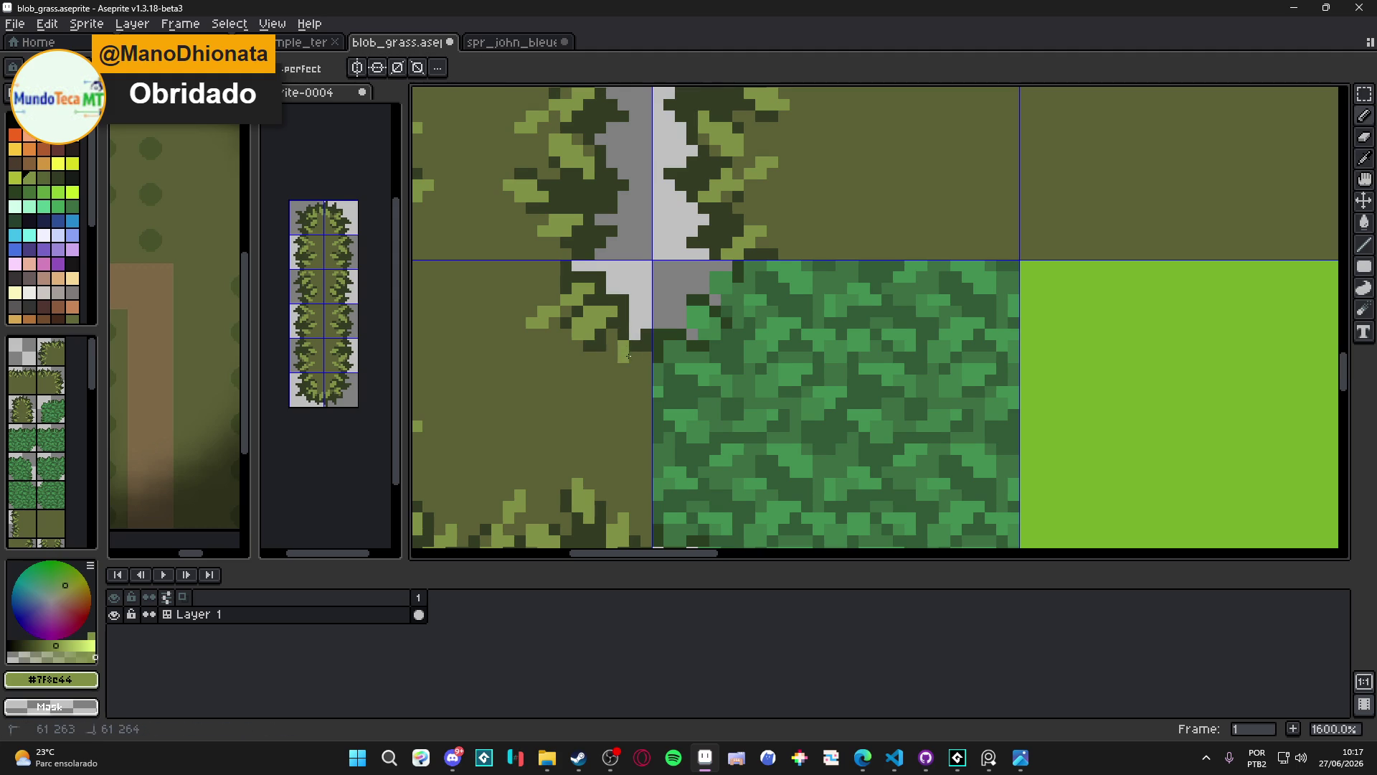
left_click(633, 367)
left_click(633, 350, "alt")
left_click(612, 345)
left_click(612, 357)
scroll(620, 353, "down", 3)
scroll(620, 354, "up", 3)
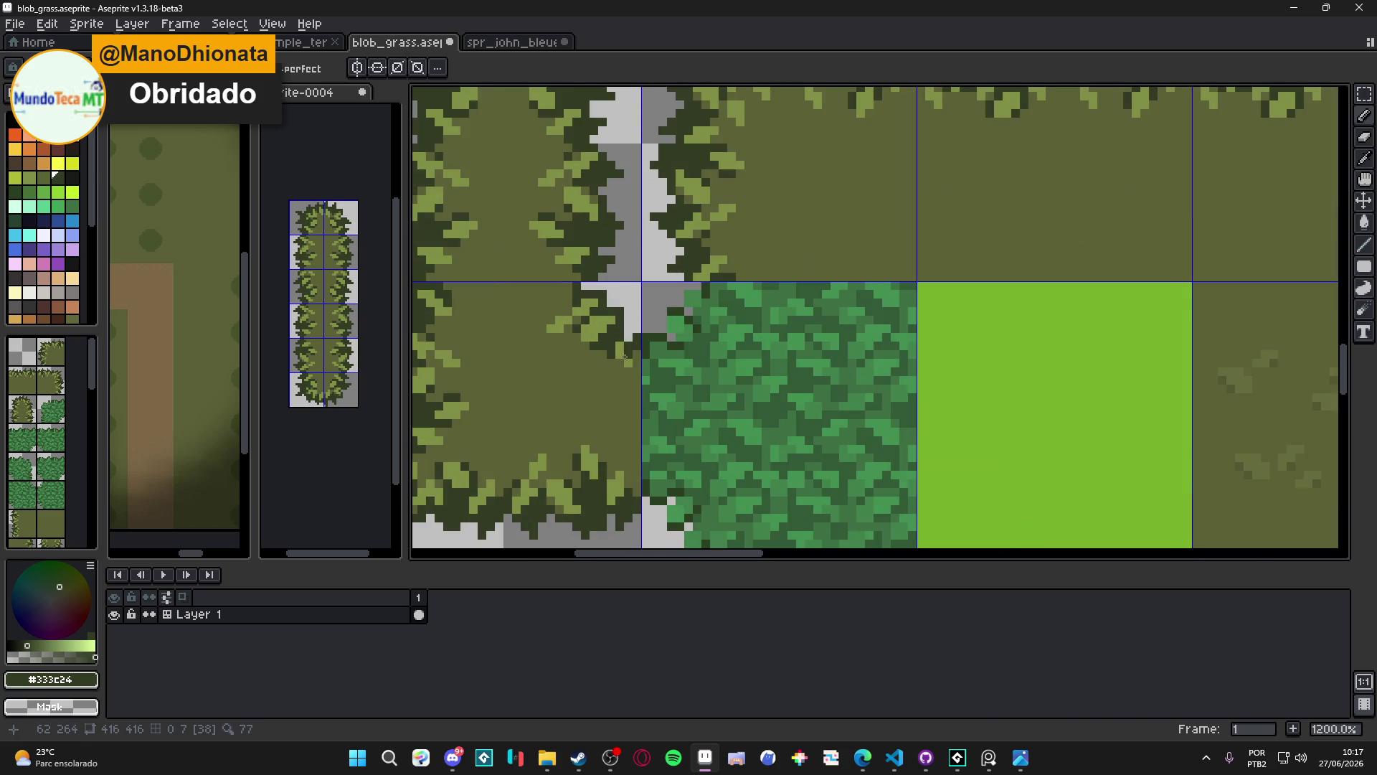
scroll(623, 388, "down", 5)
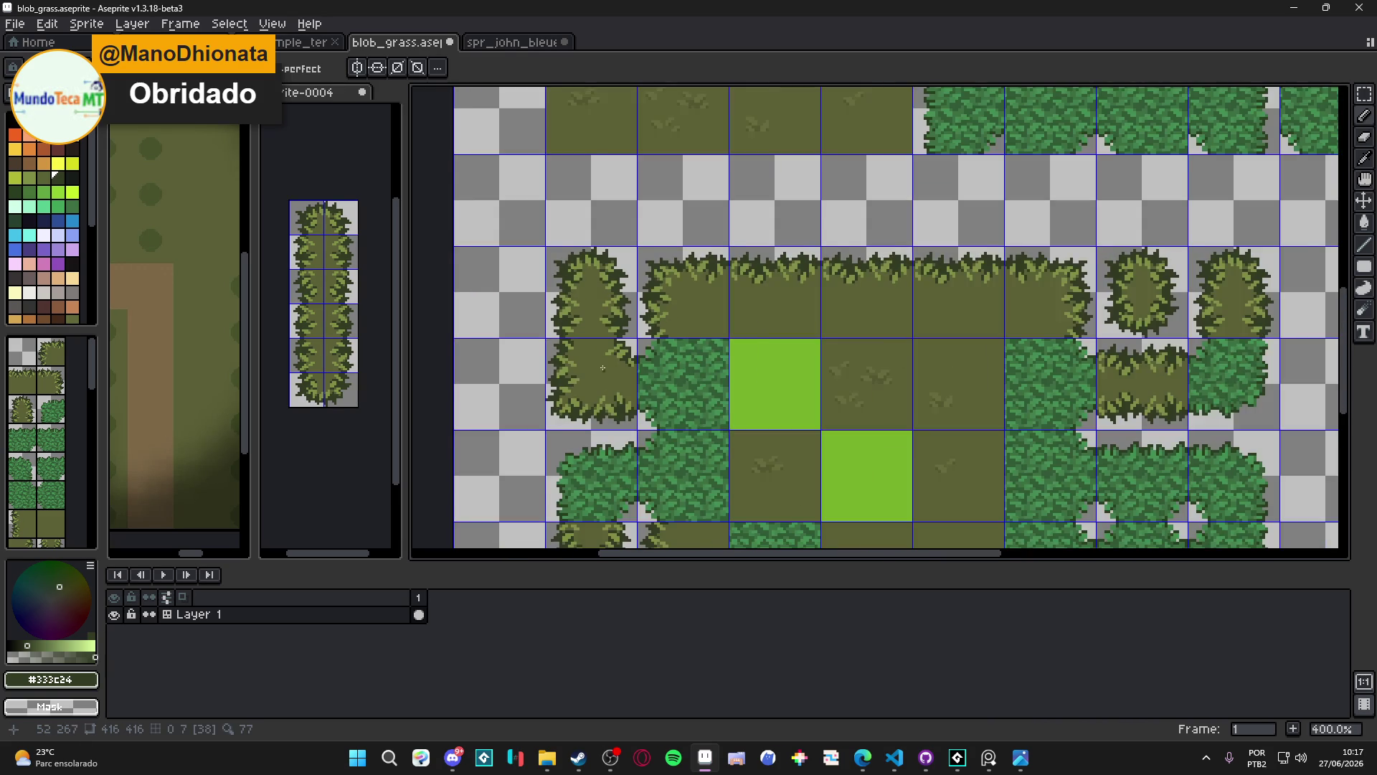
Repaint a stray light pixel olive on the bush-edge tile and save the sheet
scroll(602, 368, "up", 3)
left_click(602, 368, "alt")
scroll(602, 368, "up", 3)
left_click(595, 364)
scroll(595, 364, "down", 2)
left_click(629, 356, "alt")
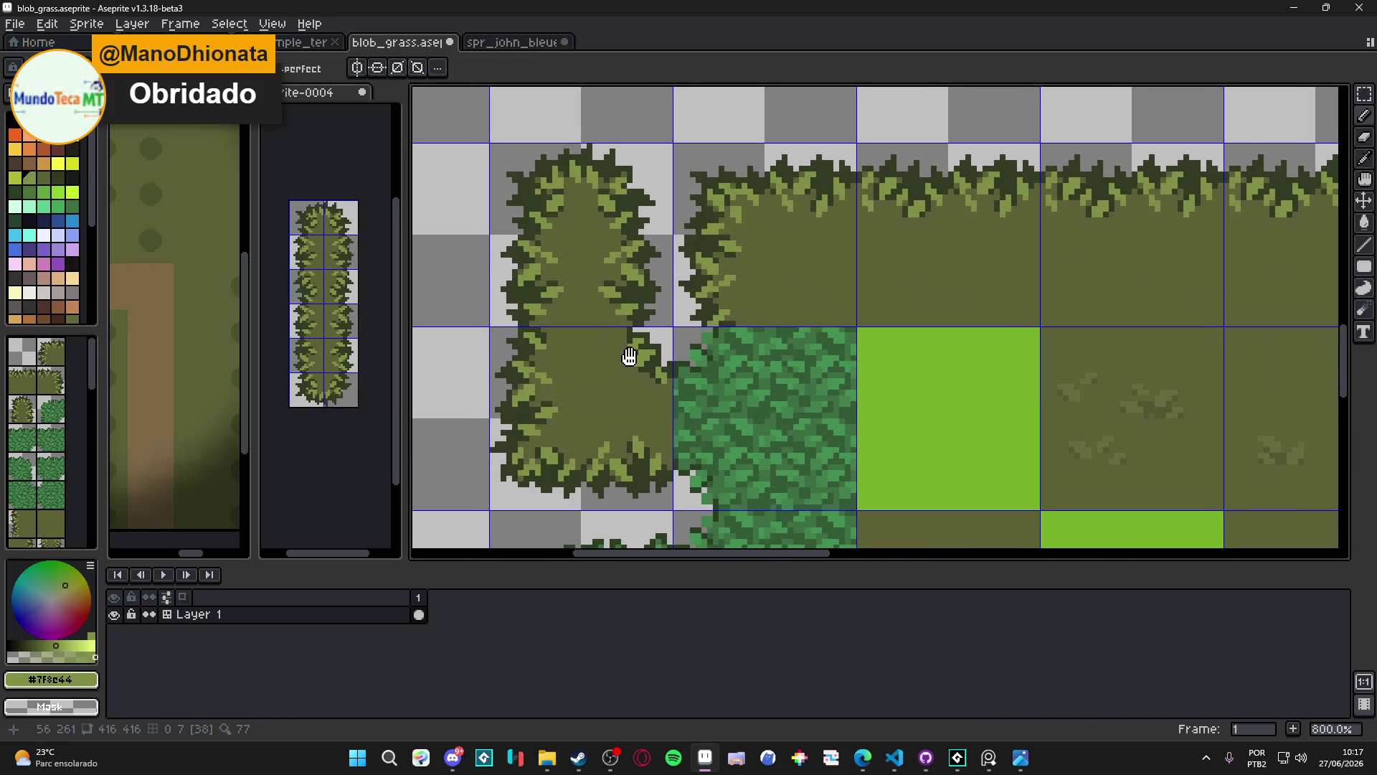
left_click_drag(629, 356, 632, 354)
key("ctrl+s")
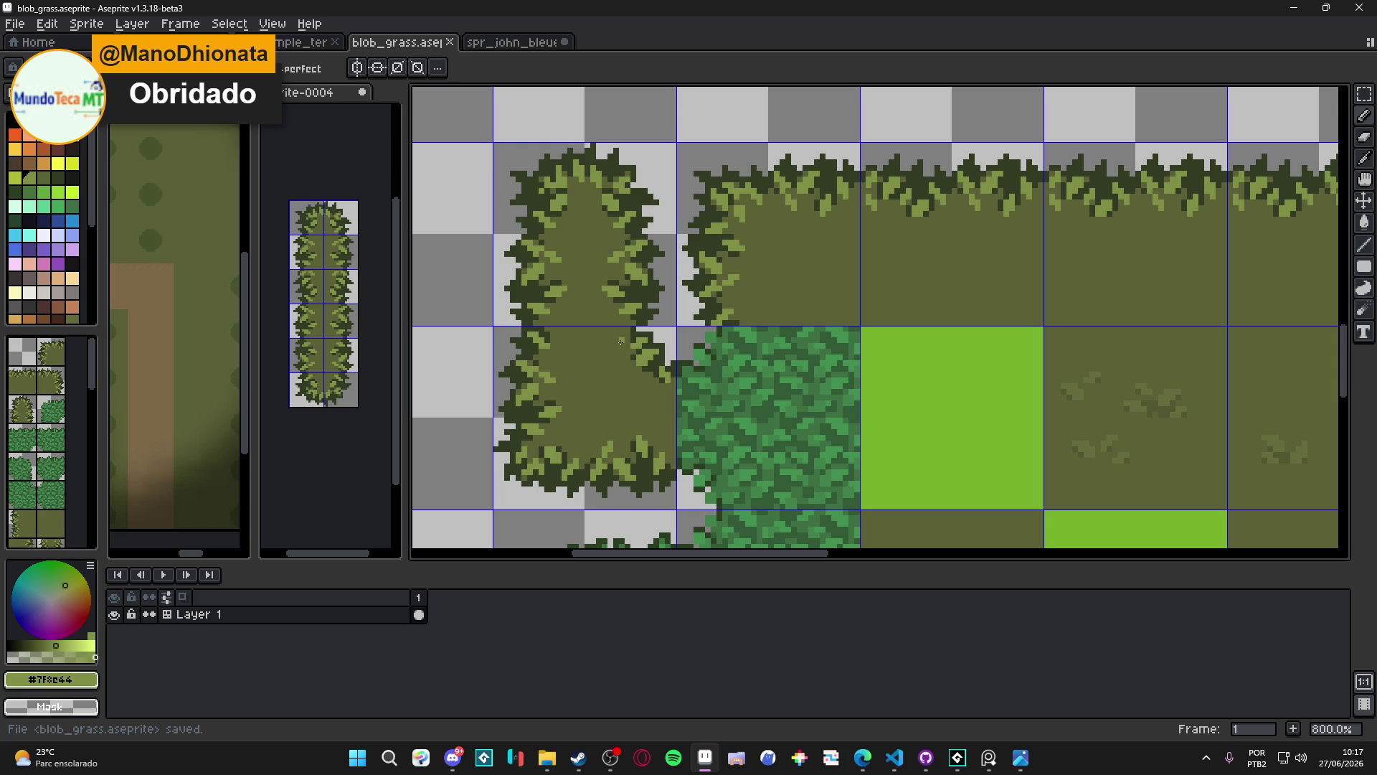
Lighten a few dark-olive pixels with light green, then zoom out to view the whole tilemap
scroll(617, 336, "up", 3)
left_click_drag(617, 331, 593, 318)
scroll(701, 388, "down", 6)
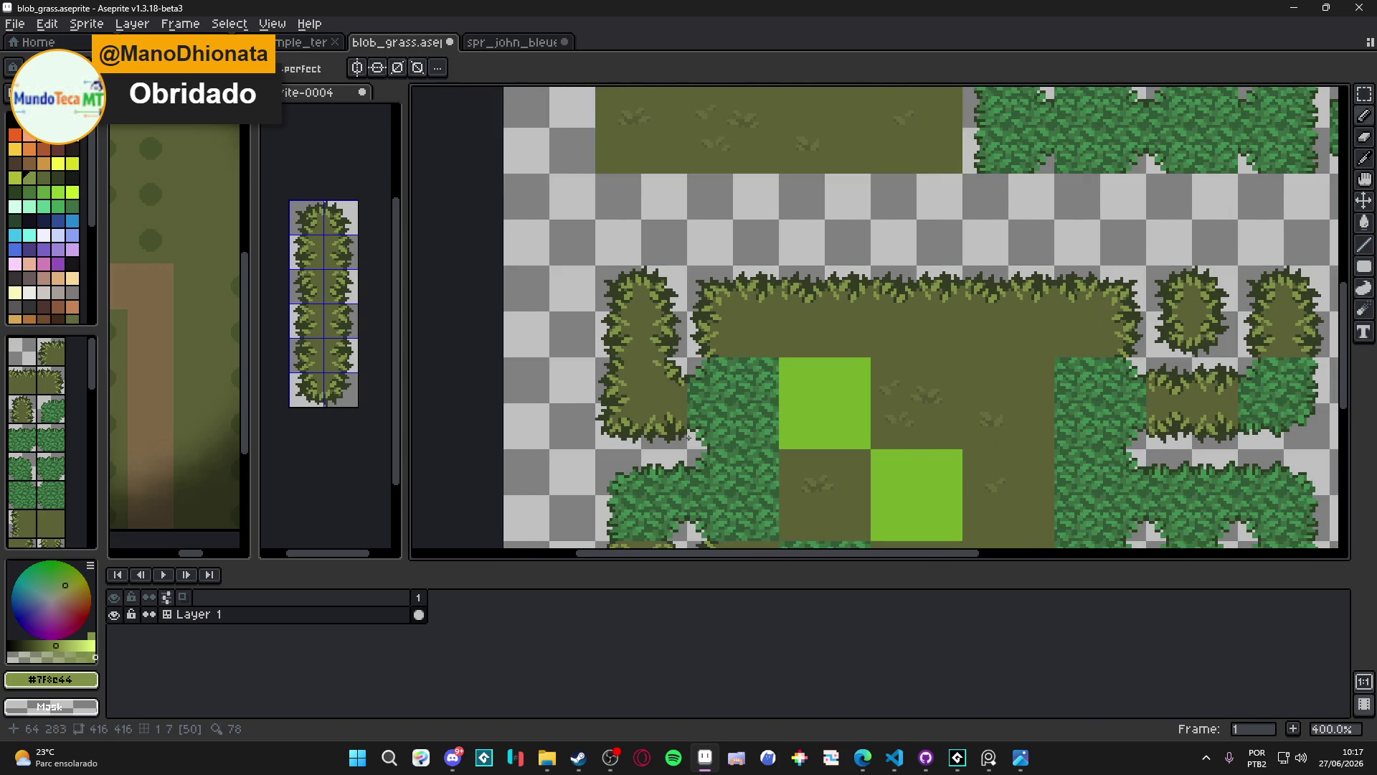
scroll(670, 399, "down", 1)
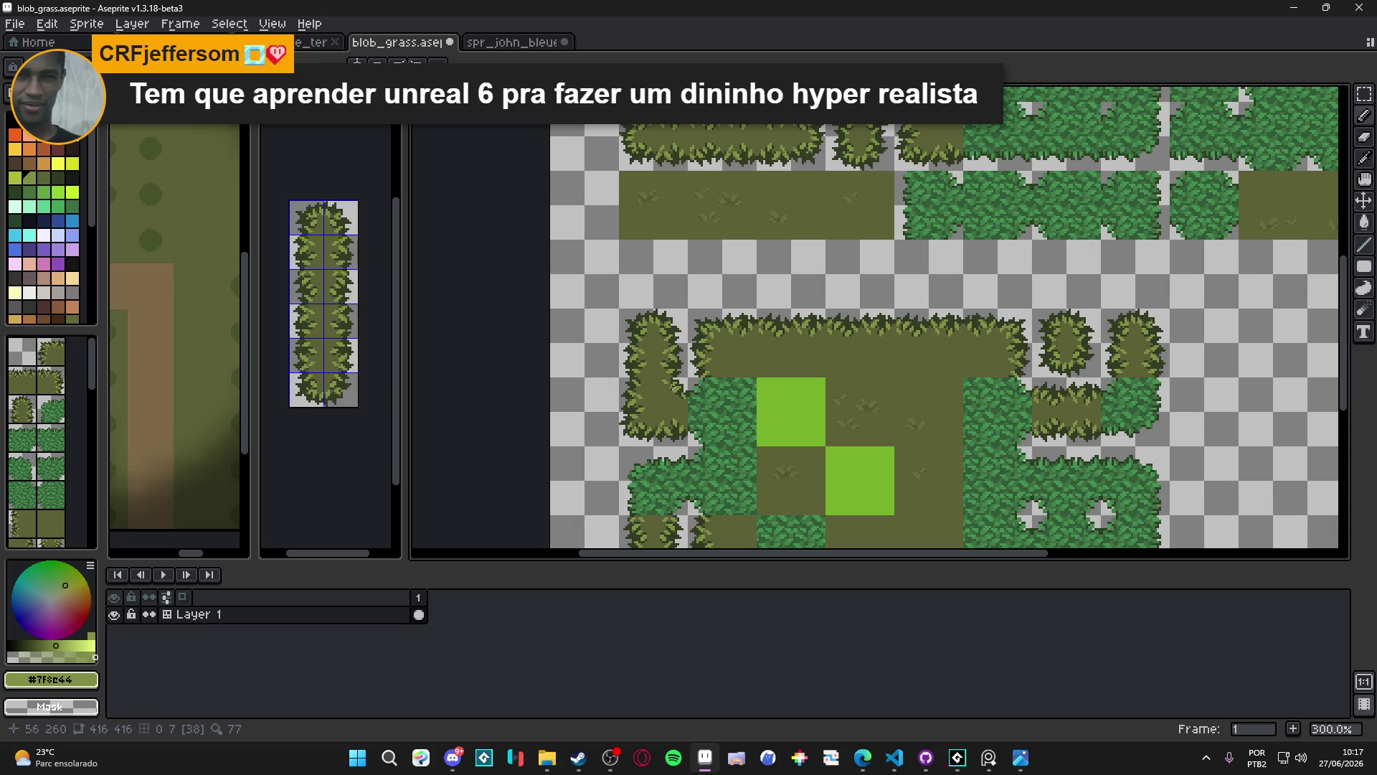
scroll(664, 378, "up", 3)
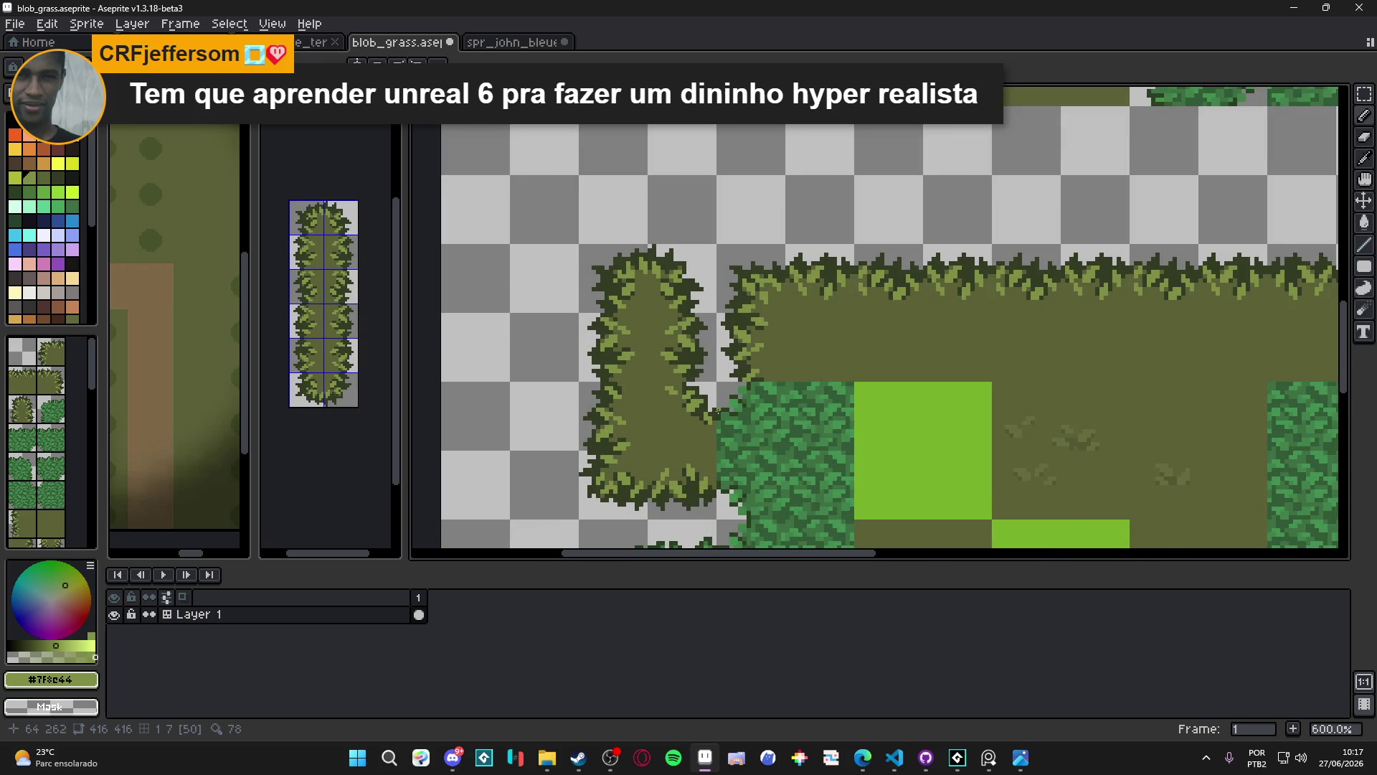
scroll(717, 413, "up", 3)
scroll(701, 417, "down", 4)
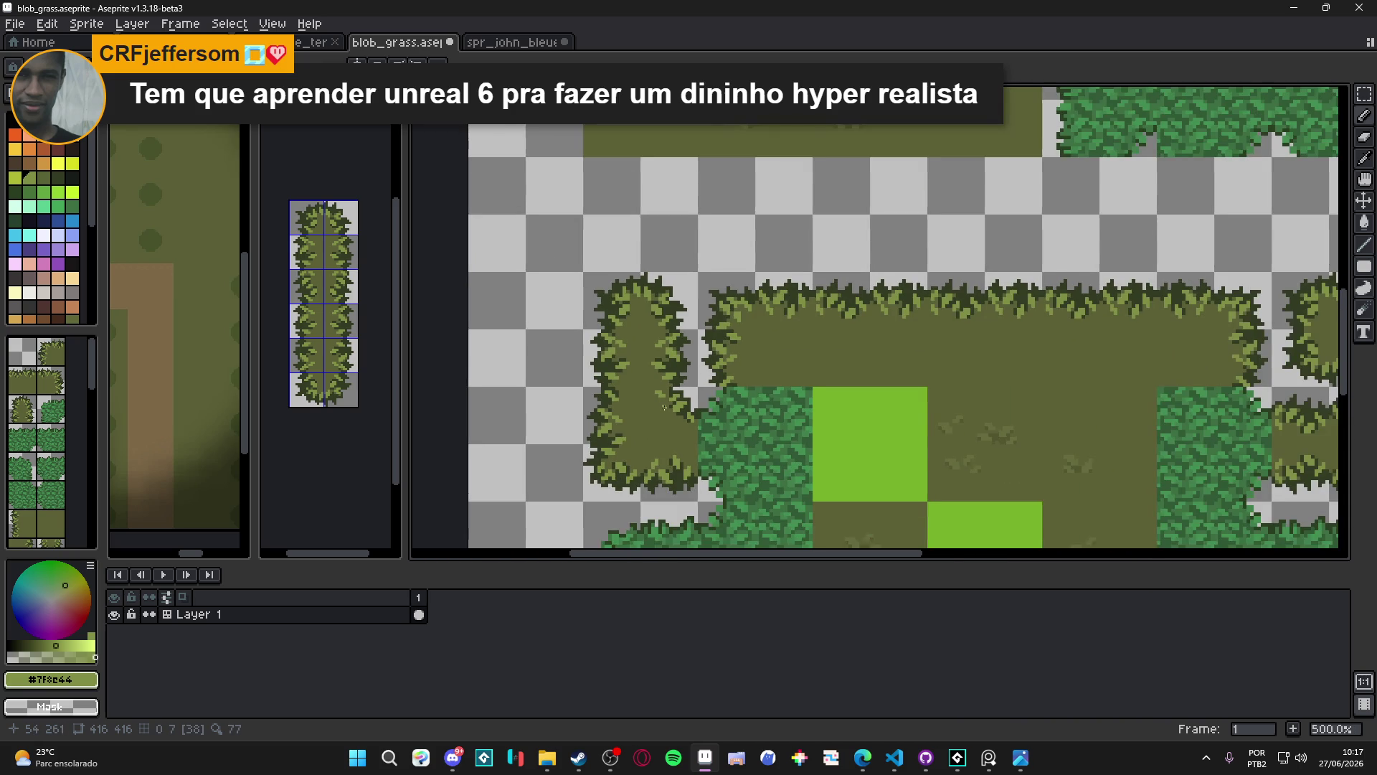
scroll(677, 407, "down", 1)
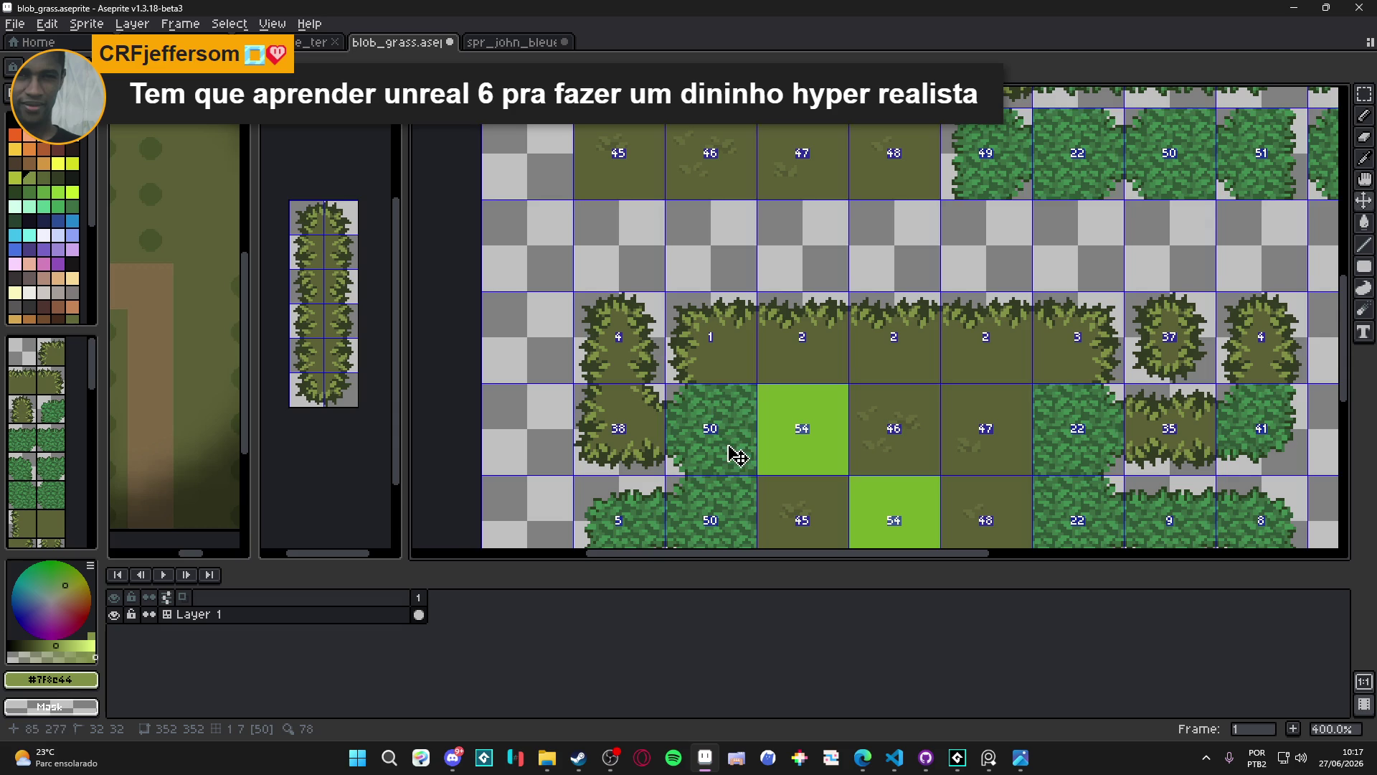
Marquee-select one bush-edge tile, shift it right with the arrow key, and save blob_grass.aseprite
mouse_move(730, 457)
left_mouse_down()
mouse_move(699, 421)
mouse_move(699, 375)
left_mouse_up()
key("ctrl+s")
key("m")
left_click_drag(595, 390, 628, 383)
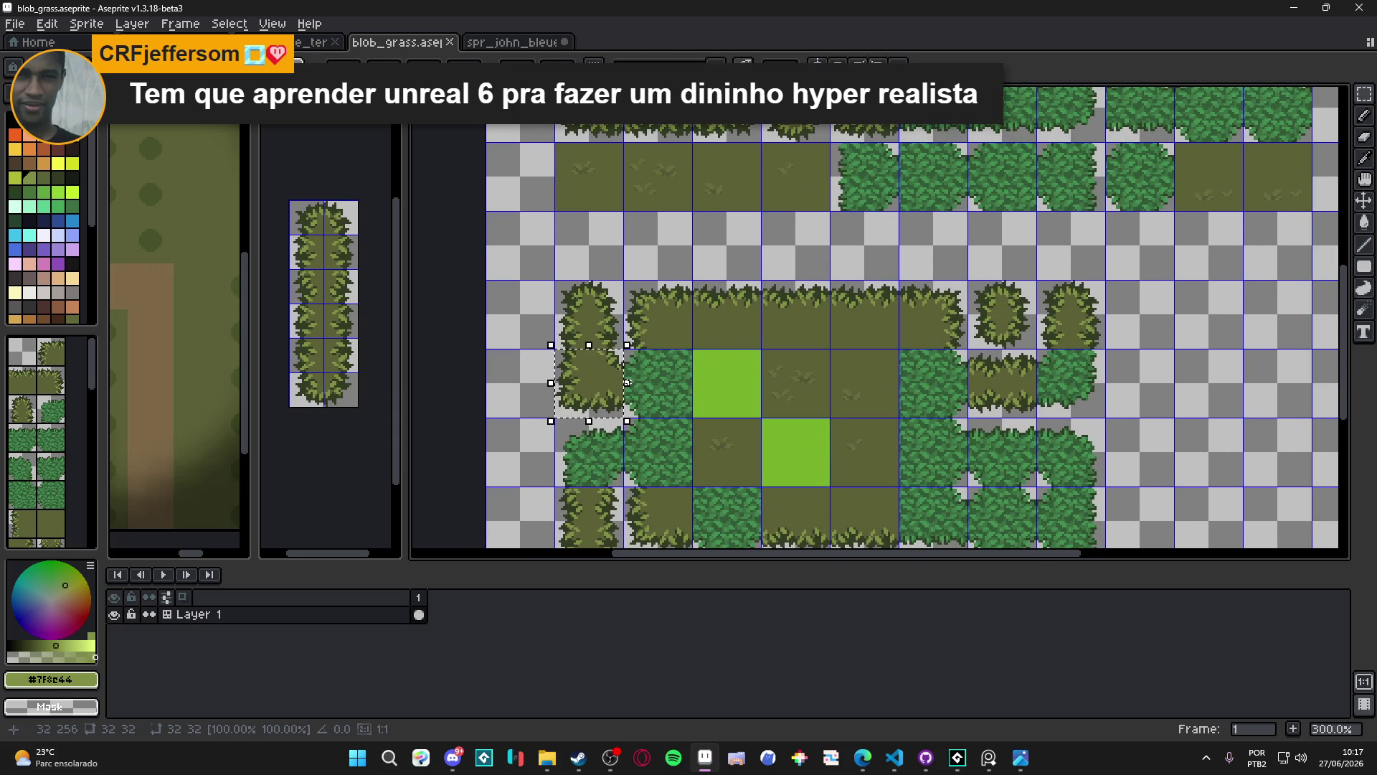
key("Right")
key("Right")
key("Right")
key("Right")
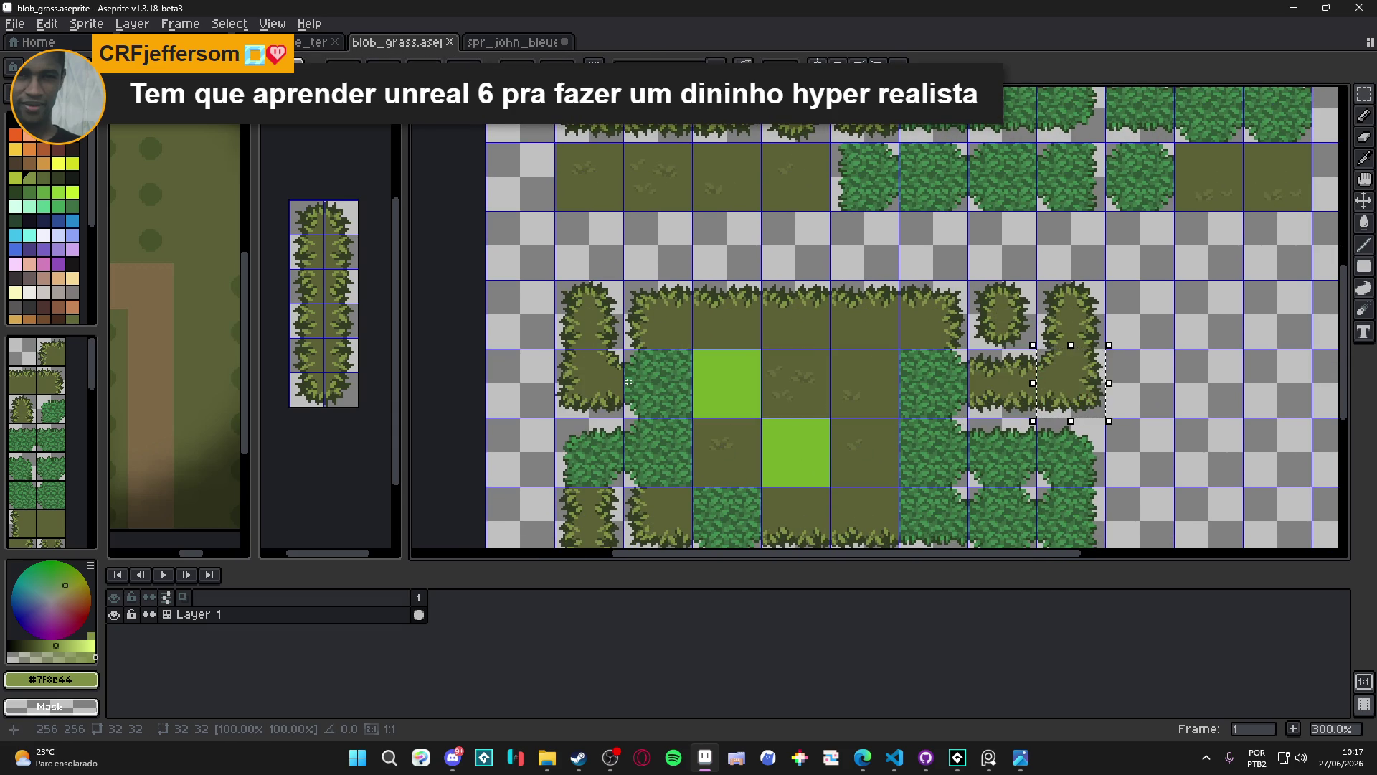
scroll(766, 457, "down", 1)
scroll(766, 456, "up", 1)
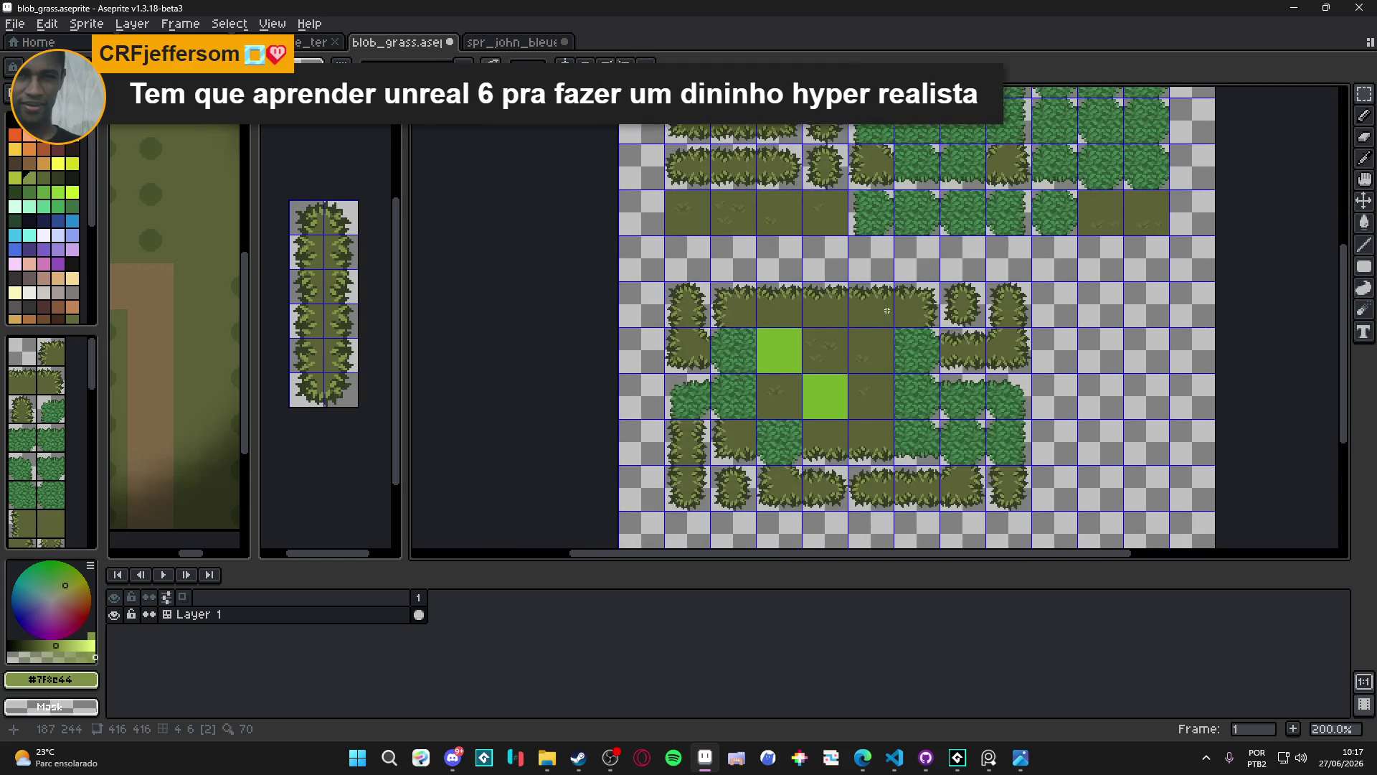
key("ctrl+s")
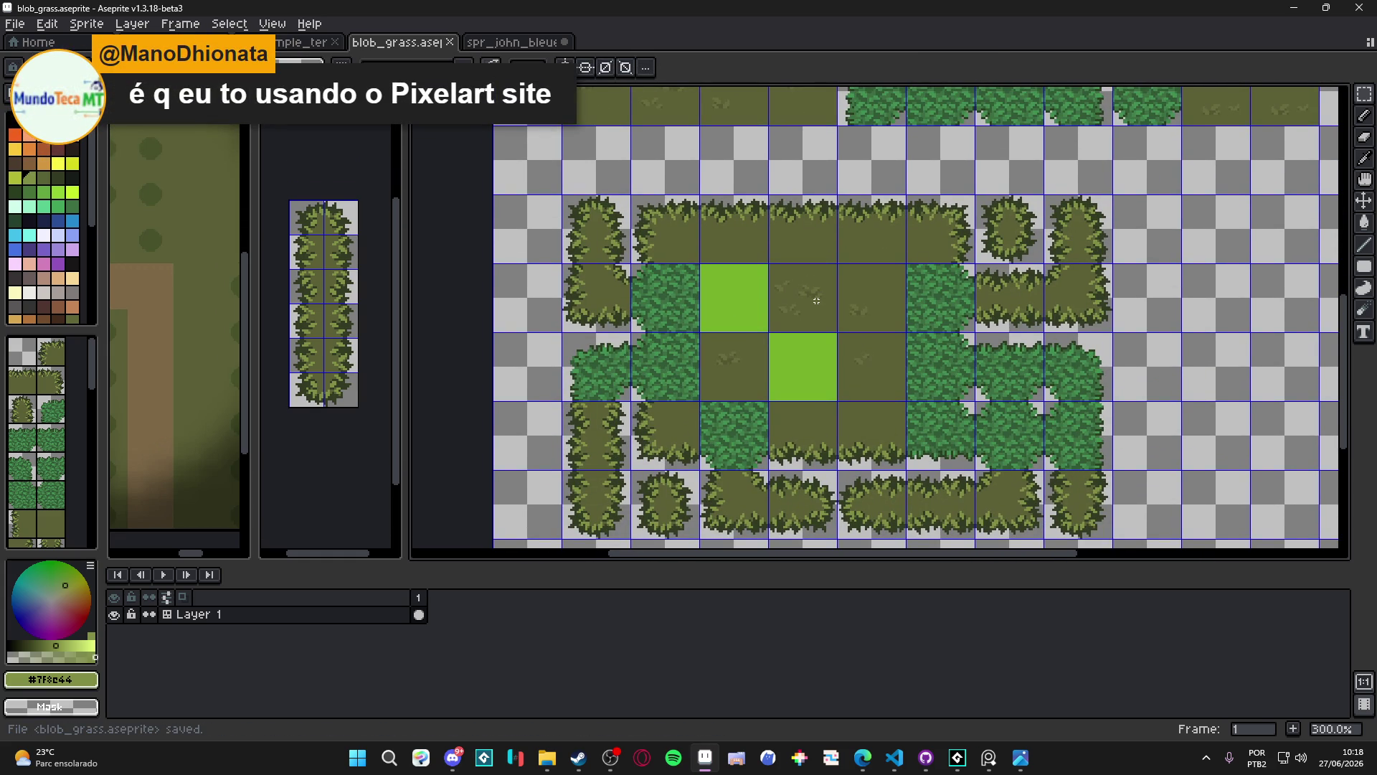
scroll(737, 359, "right", 2)
scroll(737, 360, "down", 1)
key("ctrl+s")
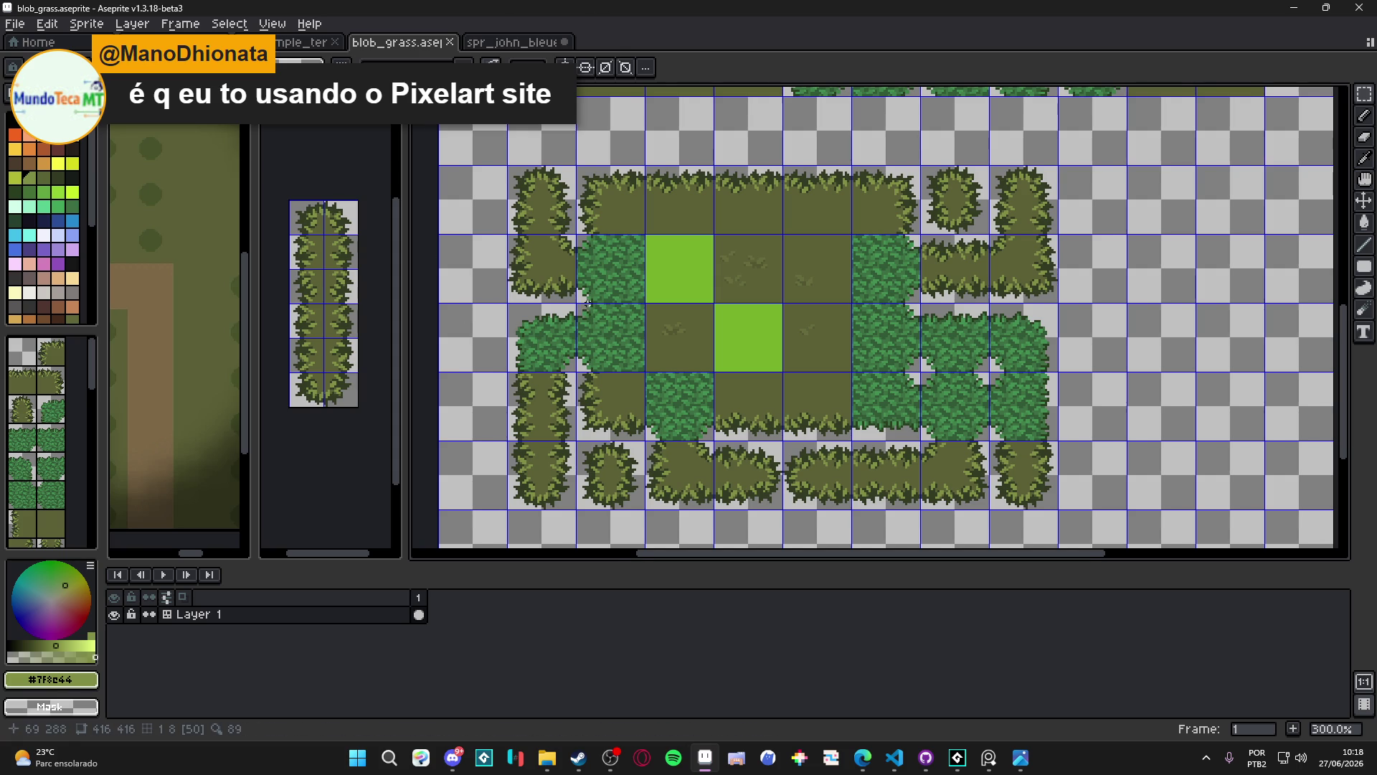
left_click_drag(588, 305, 601, 296)
key("ctrl+s")
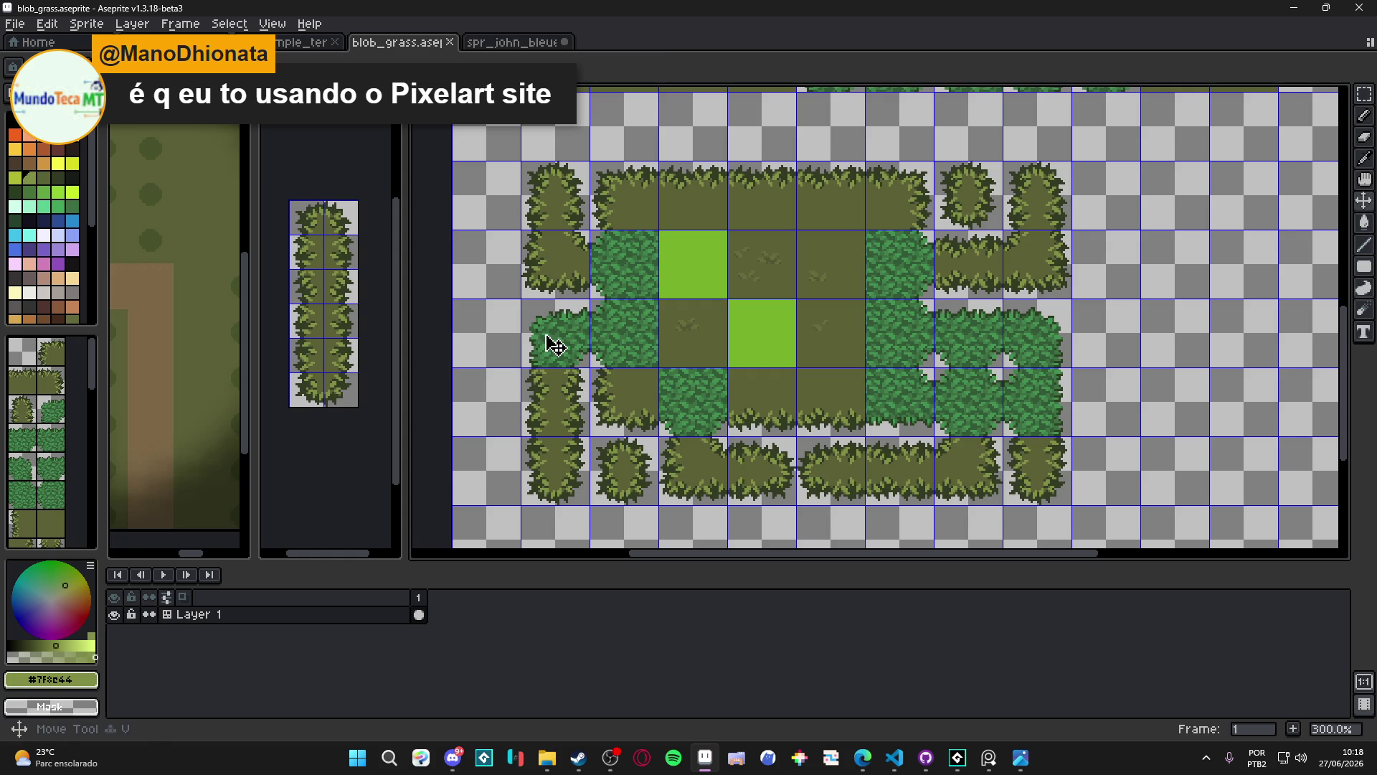
key("m")
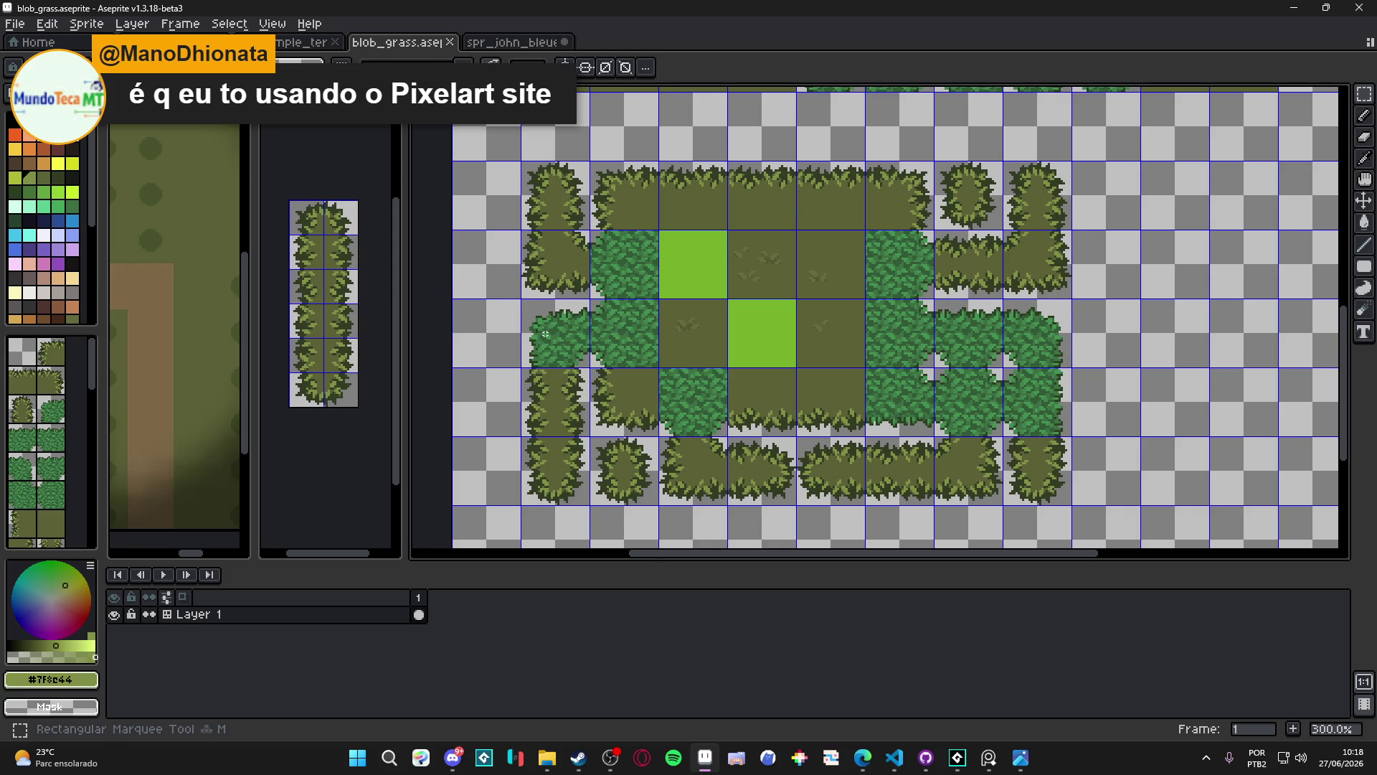
scroll(545, 334, "down", 1)
scroll(660, 330, "up", 1)
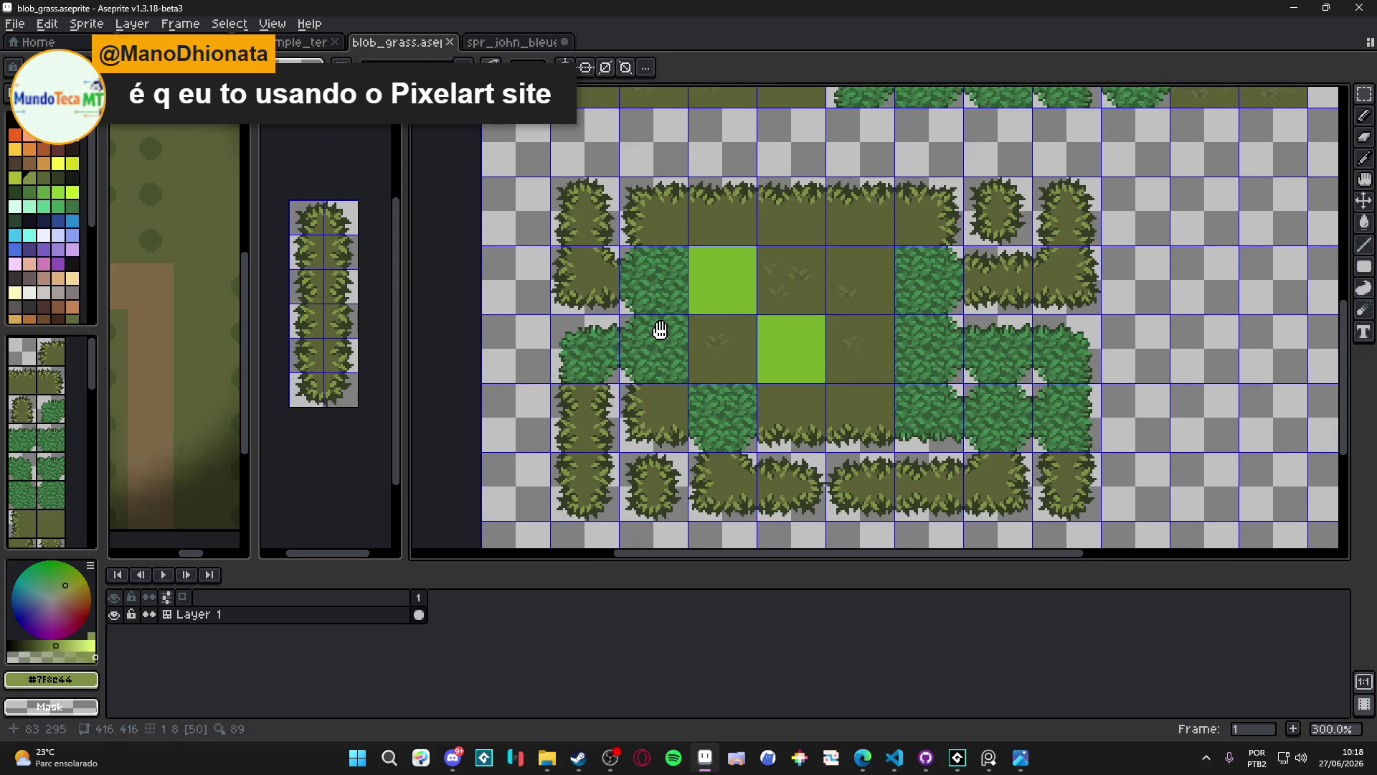
left_click_drag(660, 330, 647, 304)
left_click(14, 24)
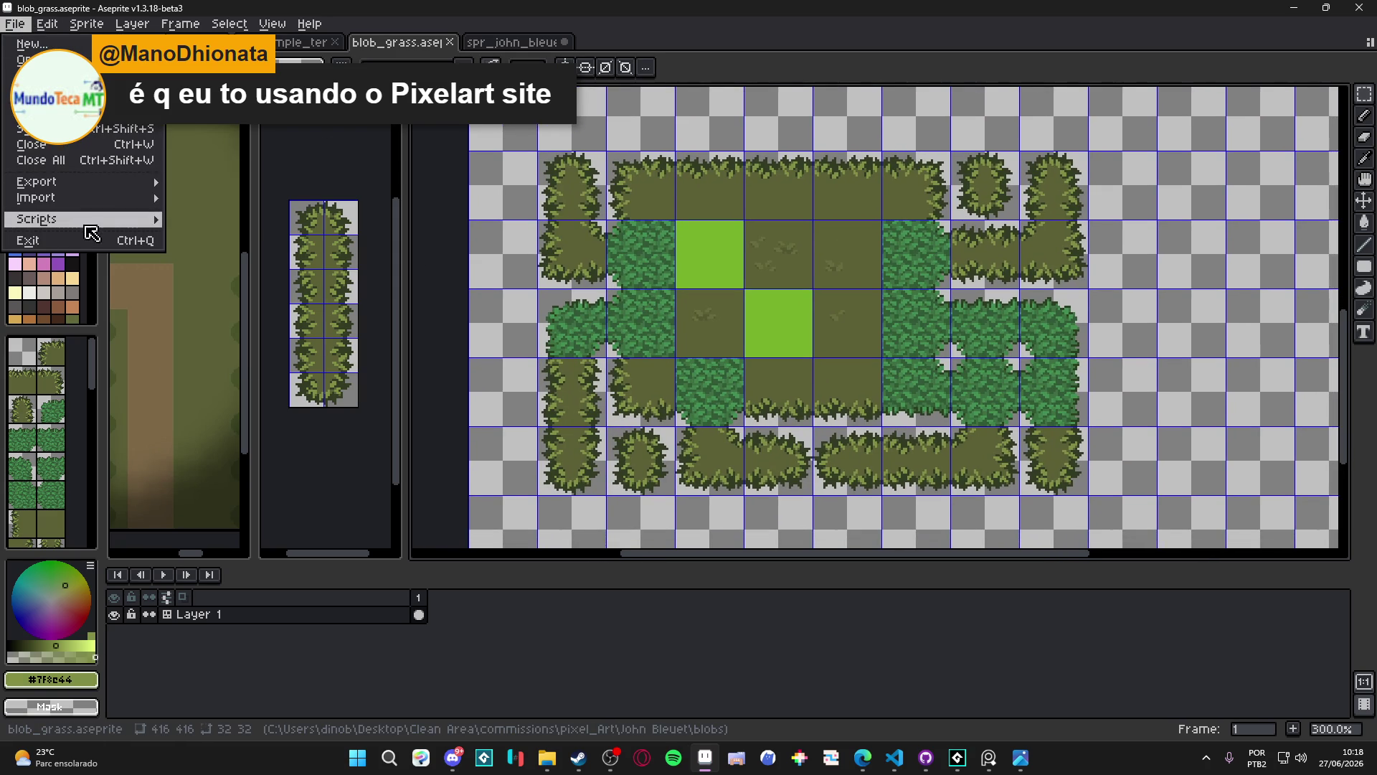
left_click(683, 55)
mouse_move(722, 334)
left_mouse_down()
mouse_move(707, 329)
mouse_move(734, 326)
left_mouse_up()
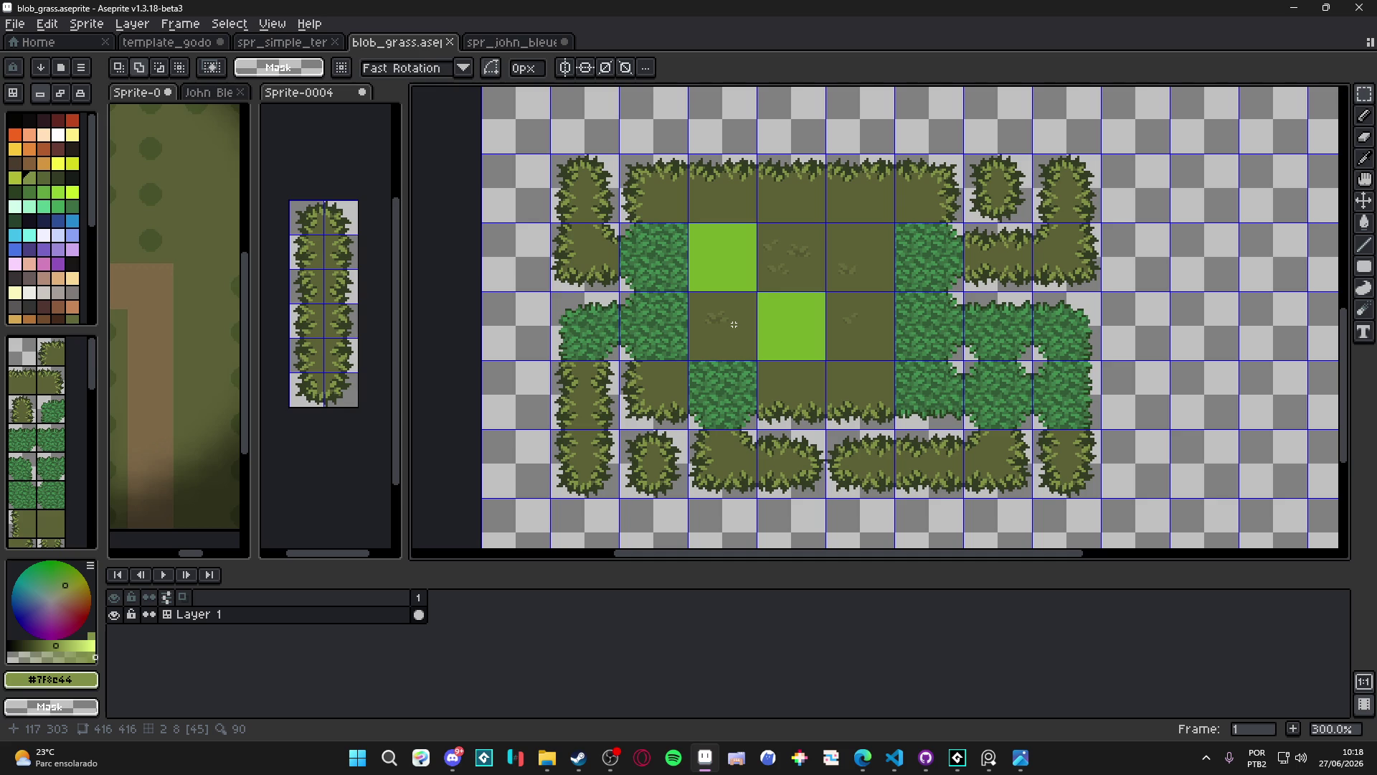
scroll(717, 359, "right", 1)
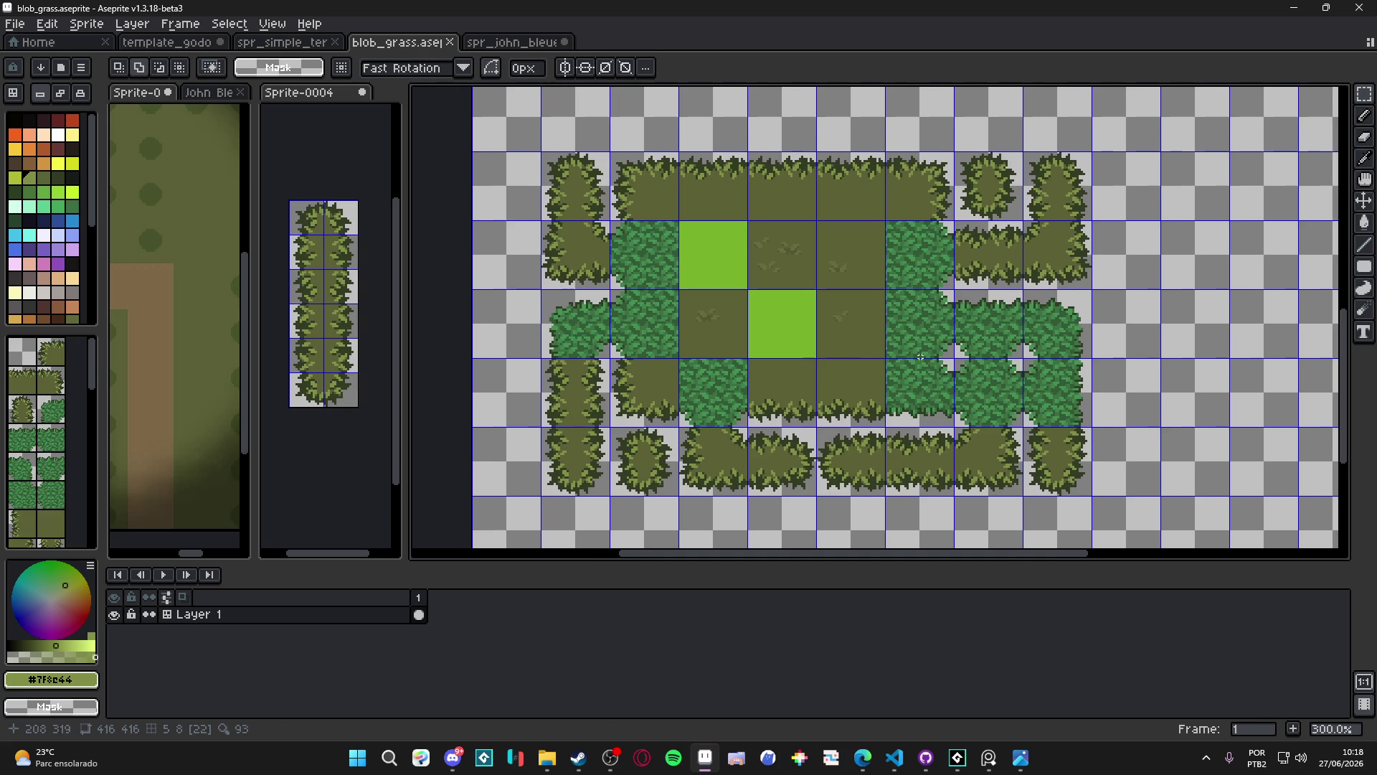
scroll(896, 359, "right", 1)
key("ctrl+s")
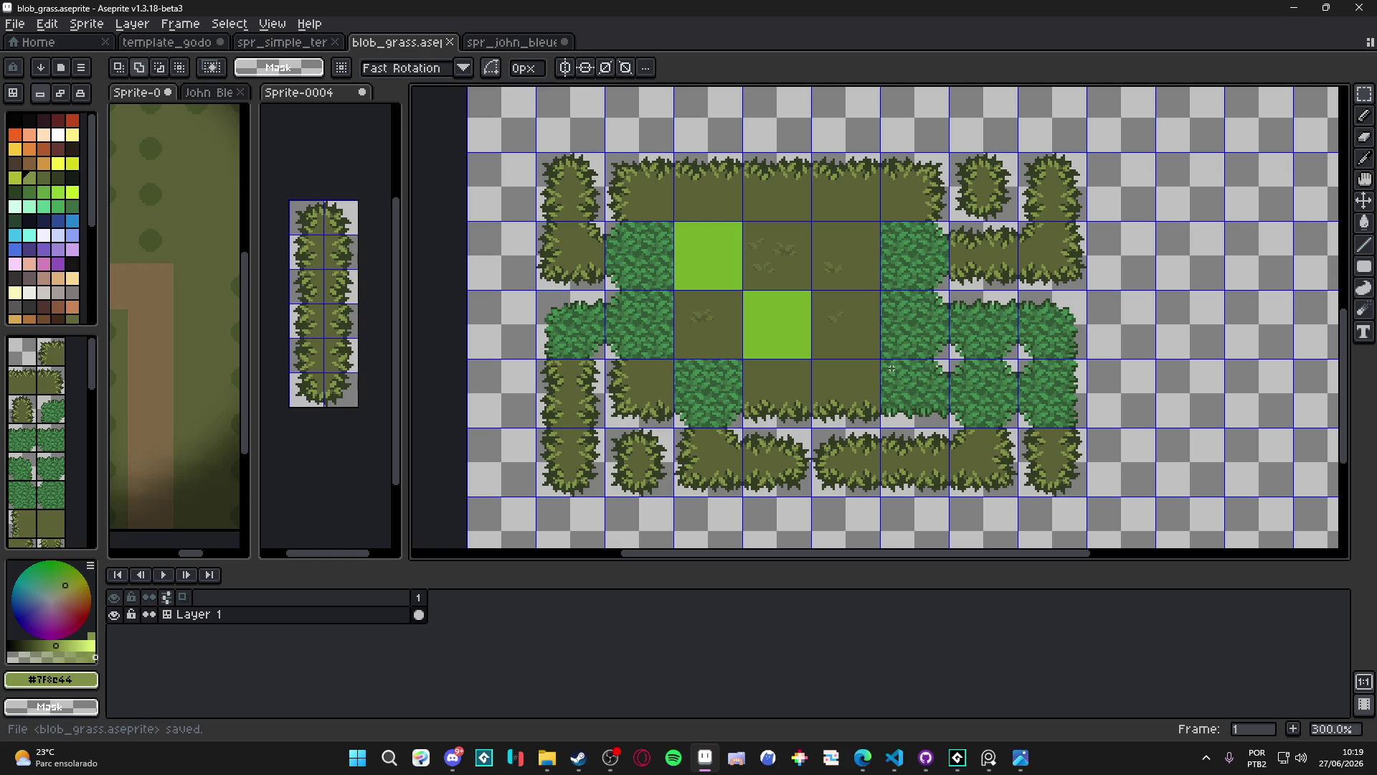
scroll(868, 351, "right", 1)
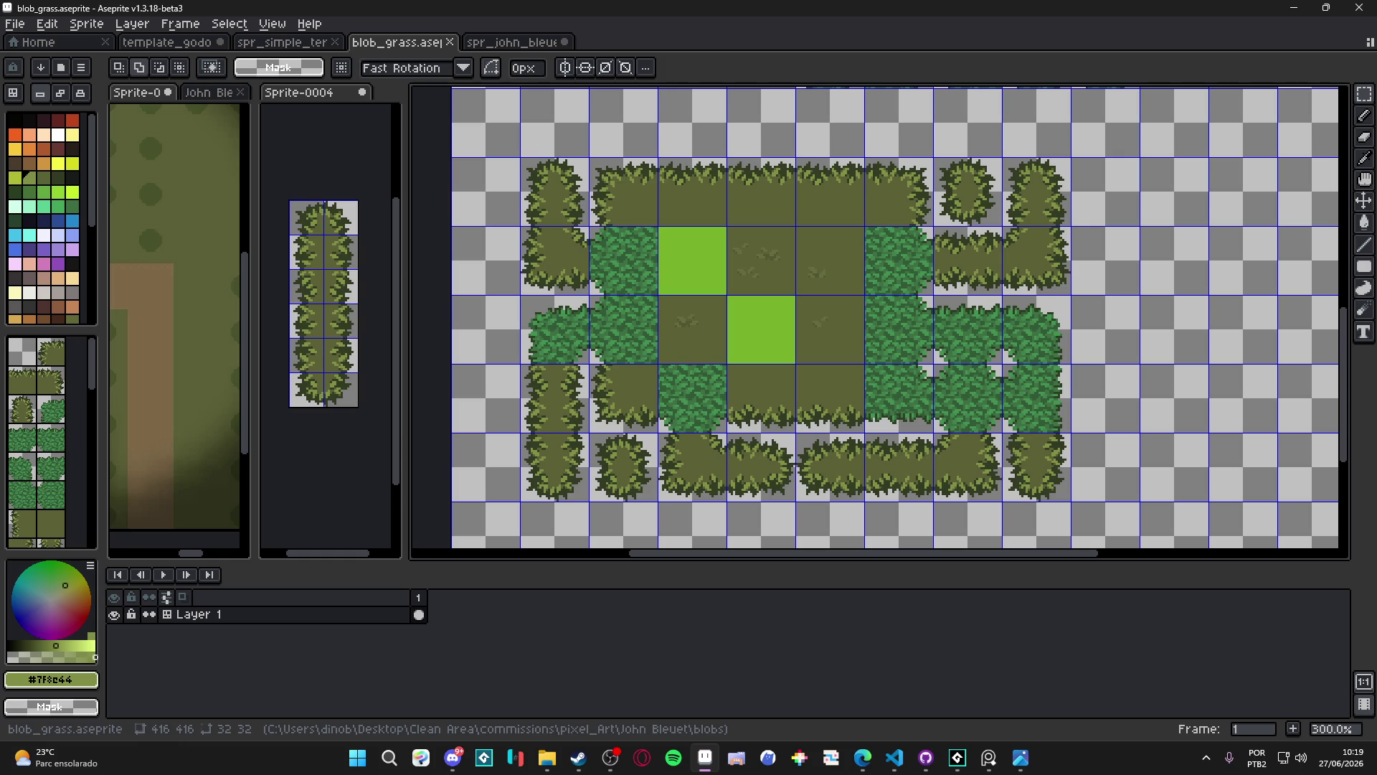
key("v")
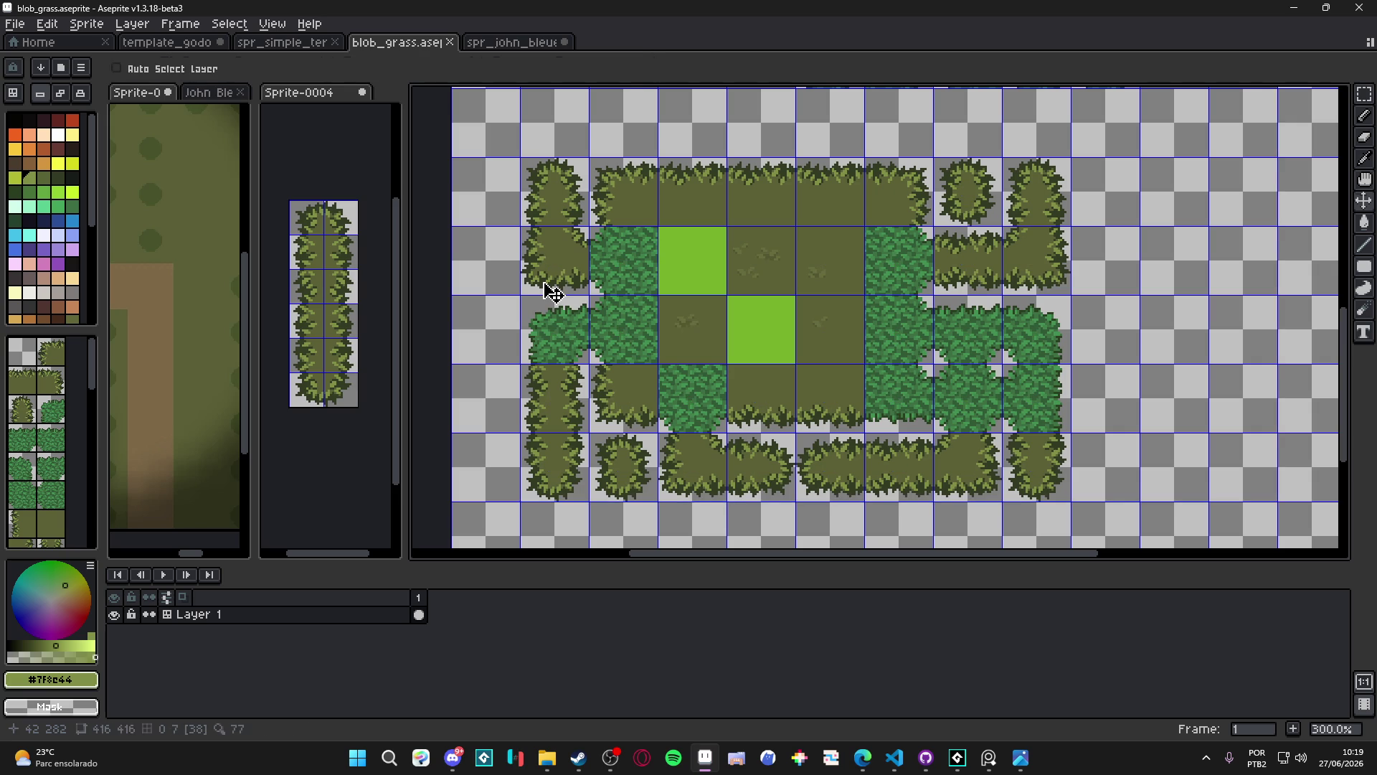
Move one left-edge bush tile down one grid cell and commit it
left_click(553, 292)
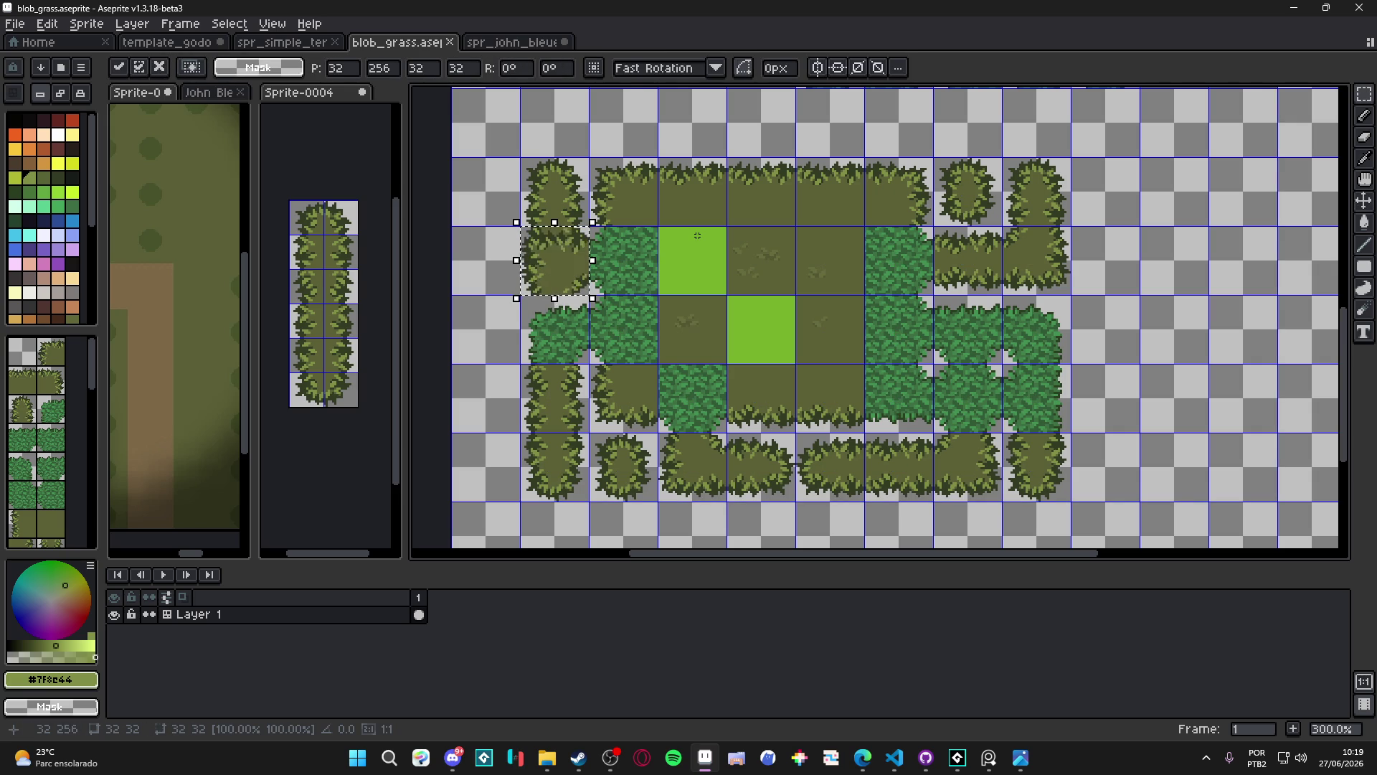
left_click_drag(554, 260, 554, 329)
key("Return")
scroll(708, 356, "down", 2)
scroll(708, 355, "up", 1)
scroll(708, 356, "down", 1)
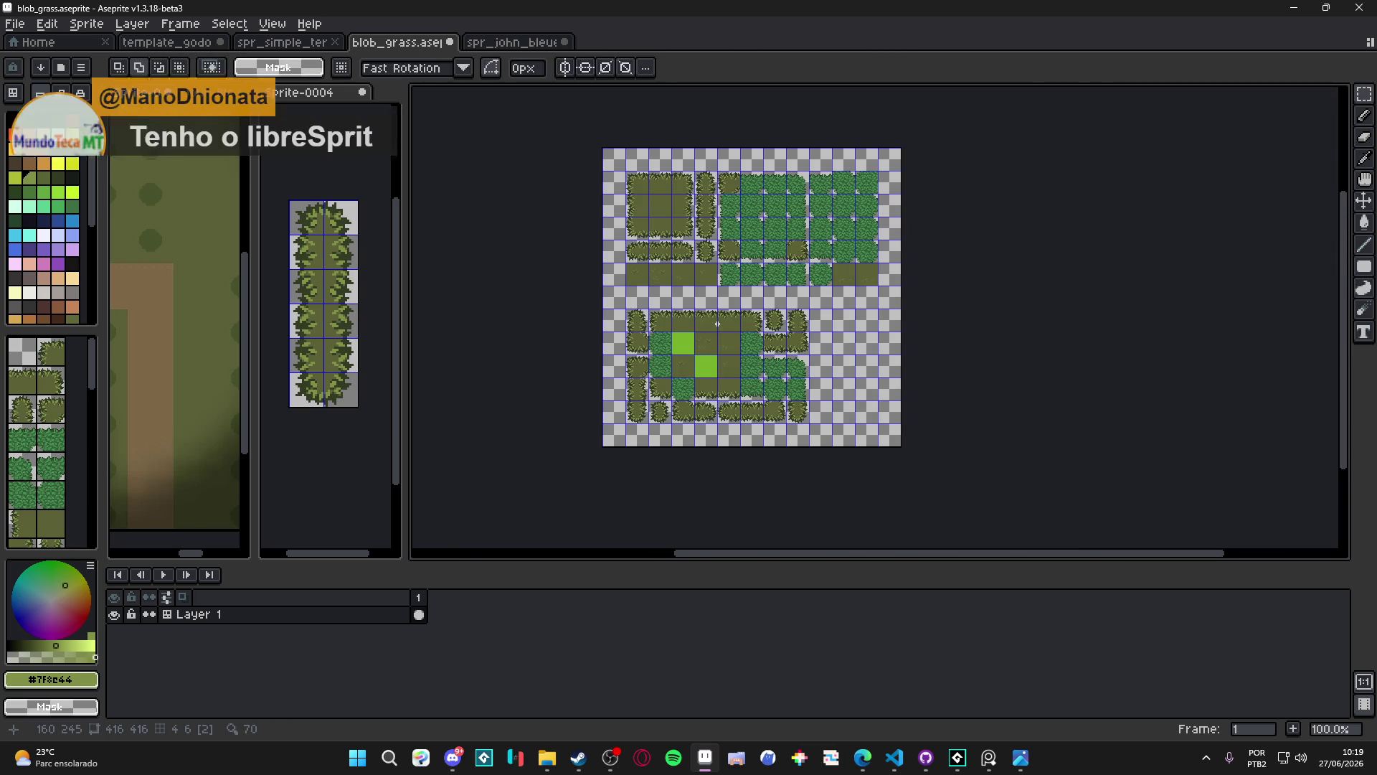
scroll(718, 324, "up", 2)
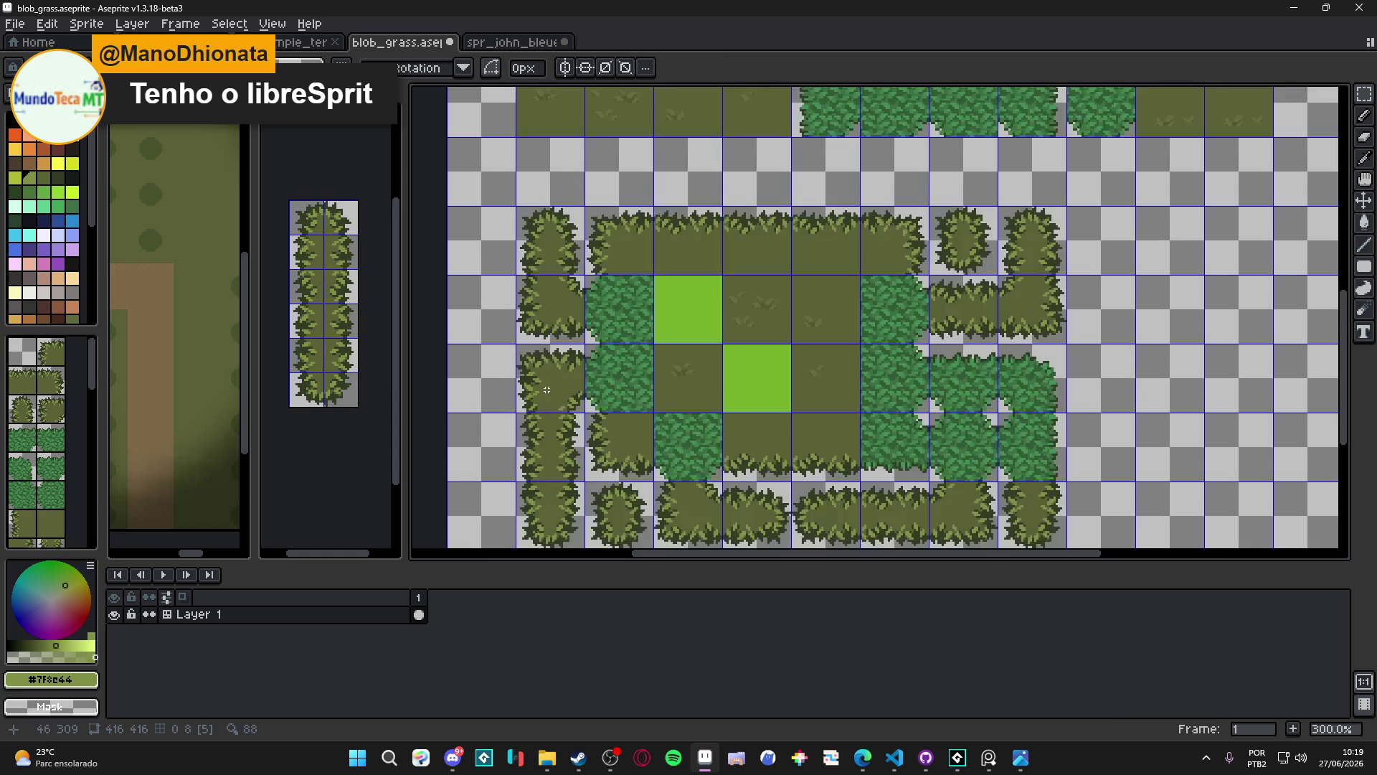
Shift another left-column bush tile one grid cell to the right
left_click(546, 390)
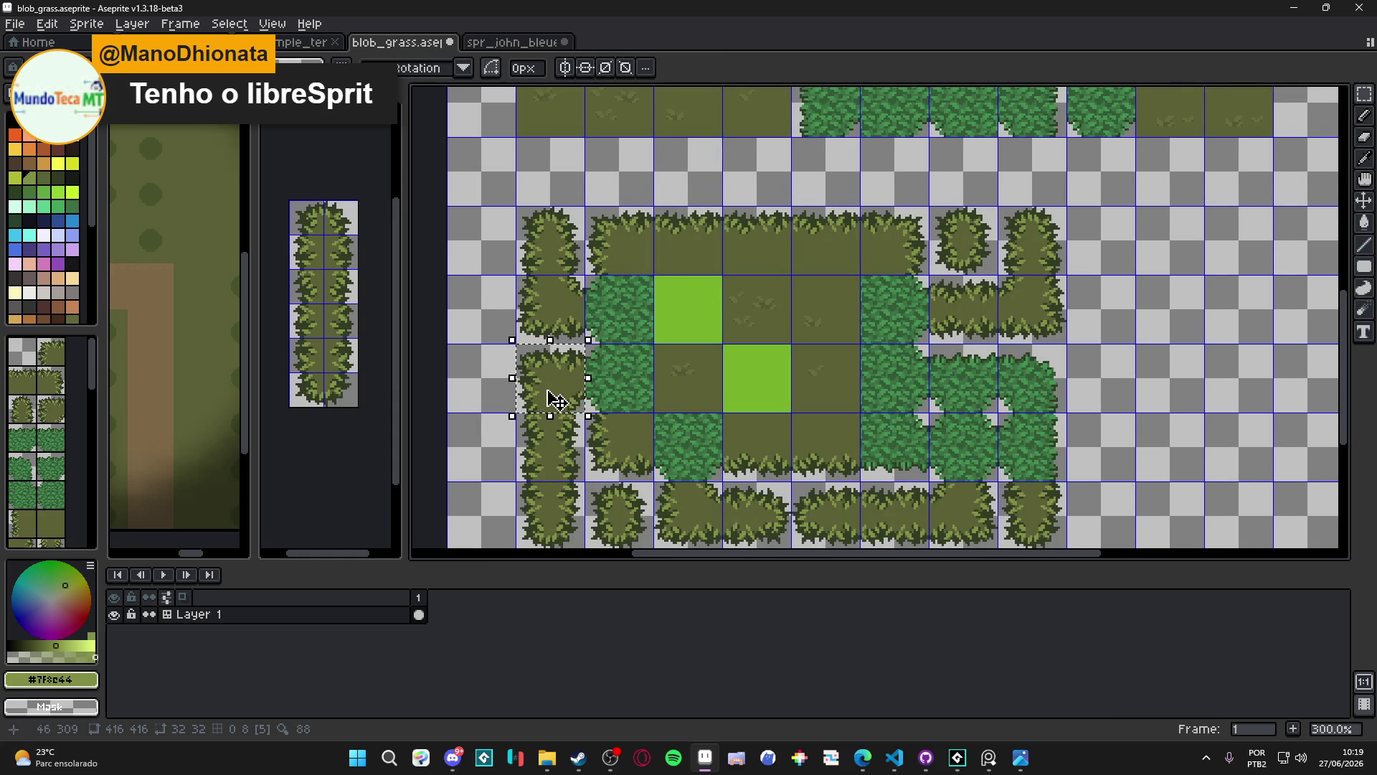
key("shift+Right")
key("shift+Right")
key("shift+Right")
key("shift+Right")
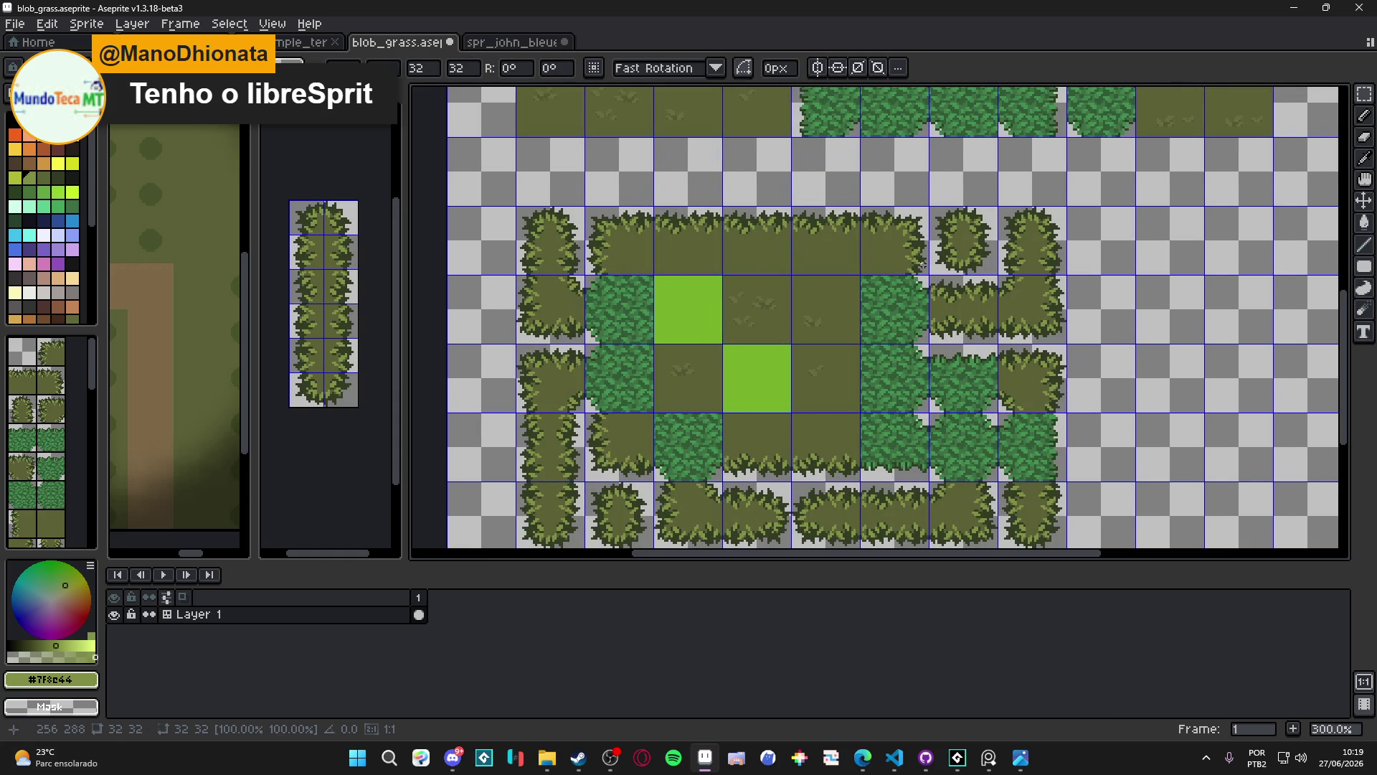
scroll(812, 407, "down", 1)
mouse_move(791, 443)
left_mouse_down()
mouse_move(764, 495)
mouse_move(805, 386)
left_mouse_up()
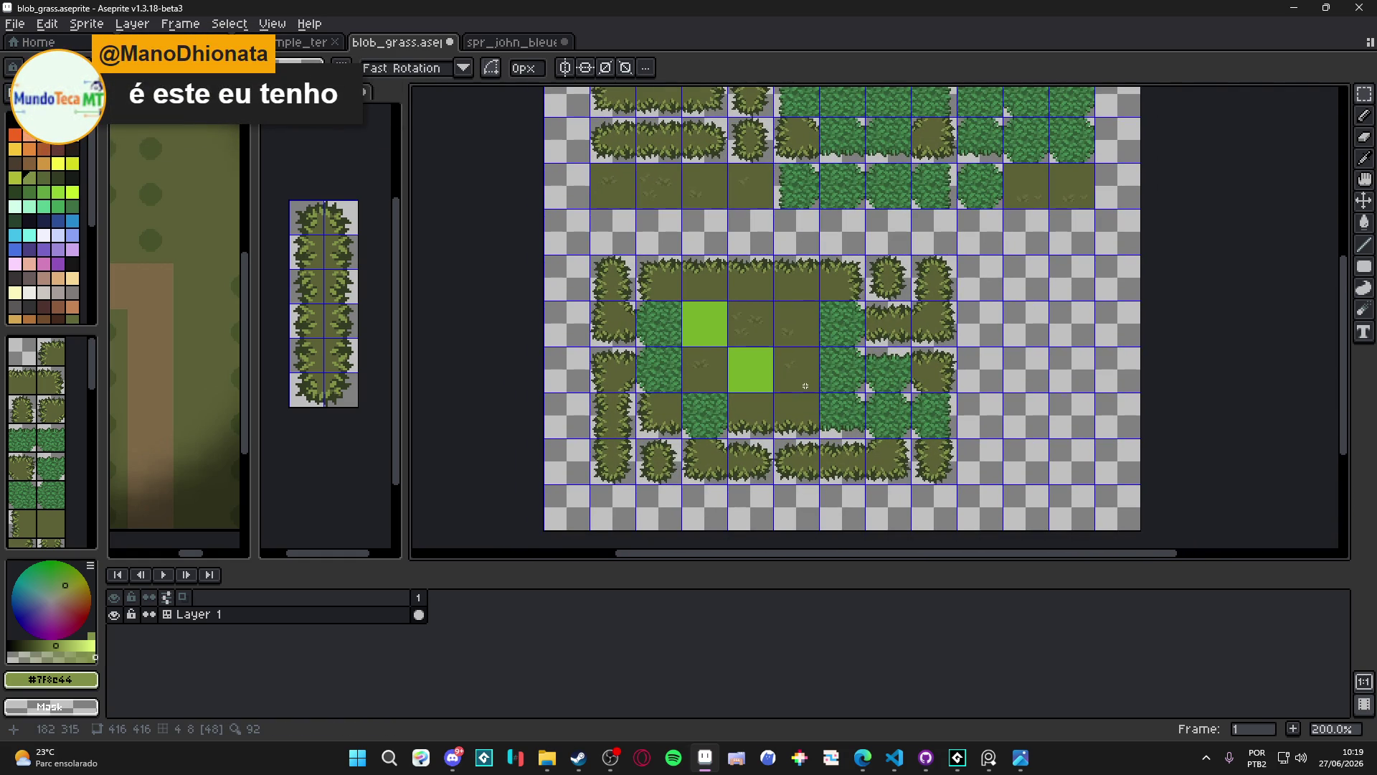
Check the rearranged tile rows and save blob_grass.aseprite
scroll(805, 386, "up", 1)
mouse_move(805, 386)
left_mouse_down()
mouse_move(818, 332)
mouse_move(807, 320)
left_mouse_up()
scroll(841, 365, "down", 1)
left_click_drag(841, 365, 842, 408)
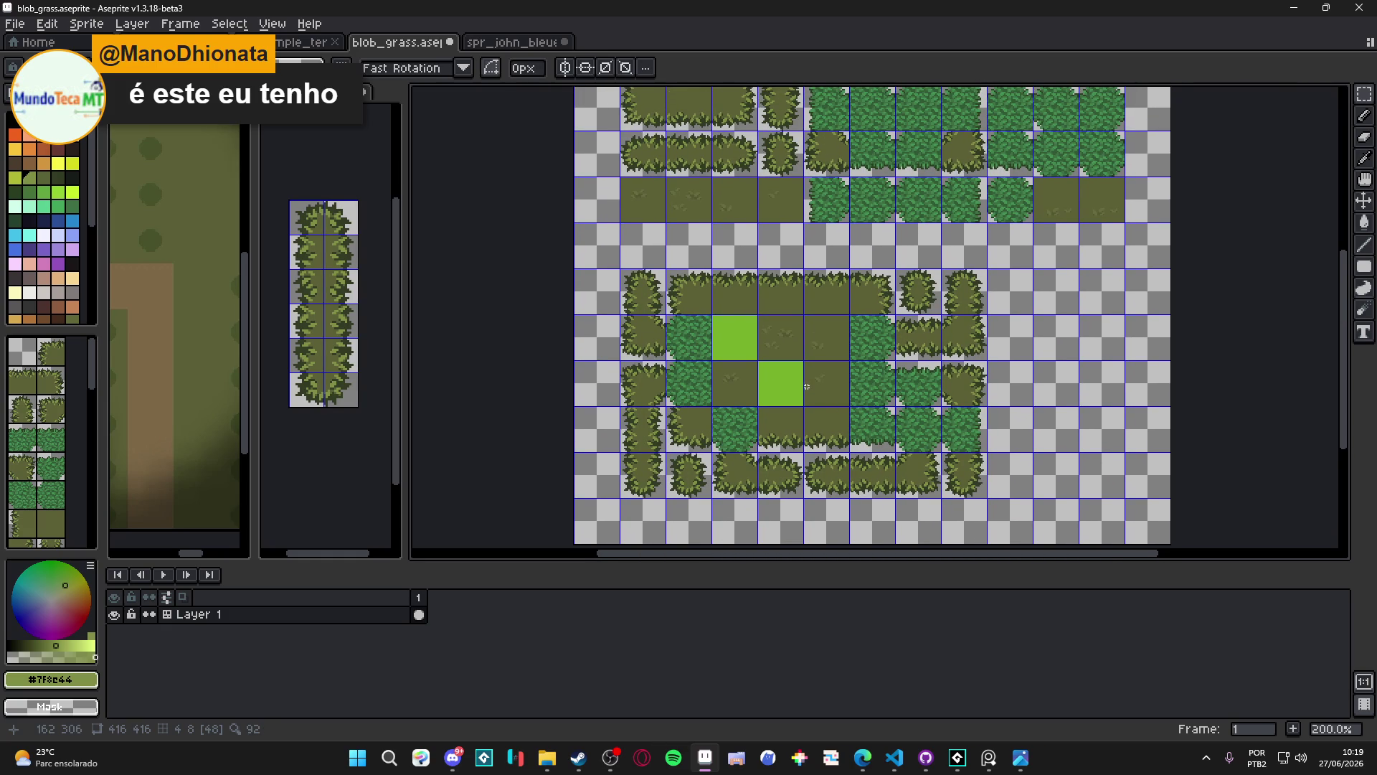
scroll(807, 387, "up", 1)
key("ctrl+s")
Pan the view to center on the two bright green tiles
left_click_drag(800, 383, 799, 357)
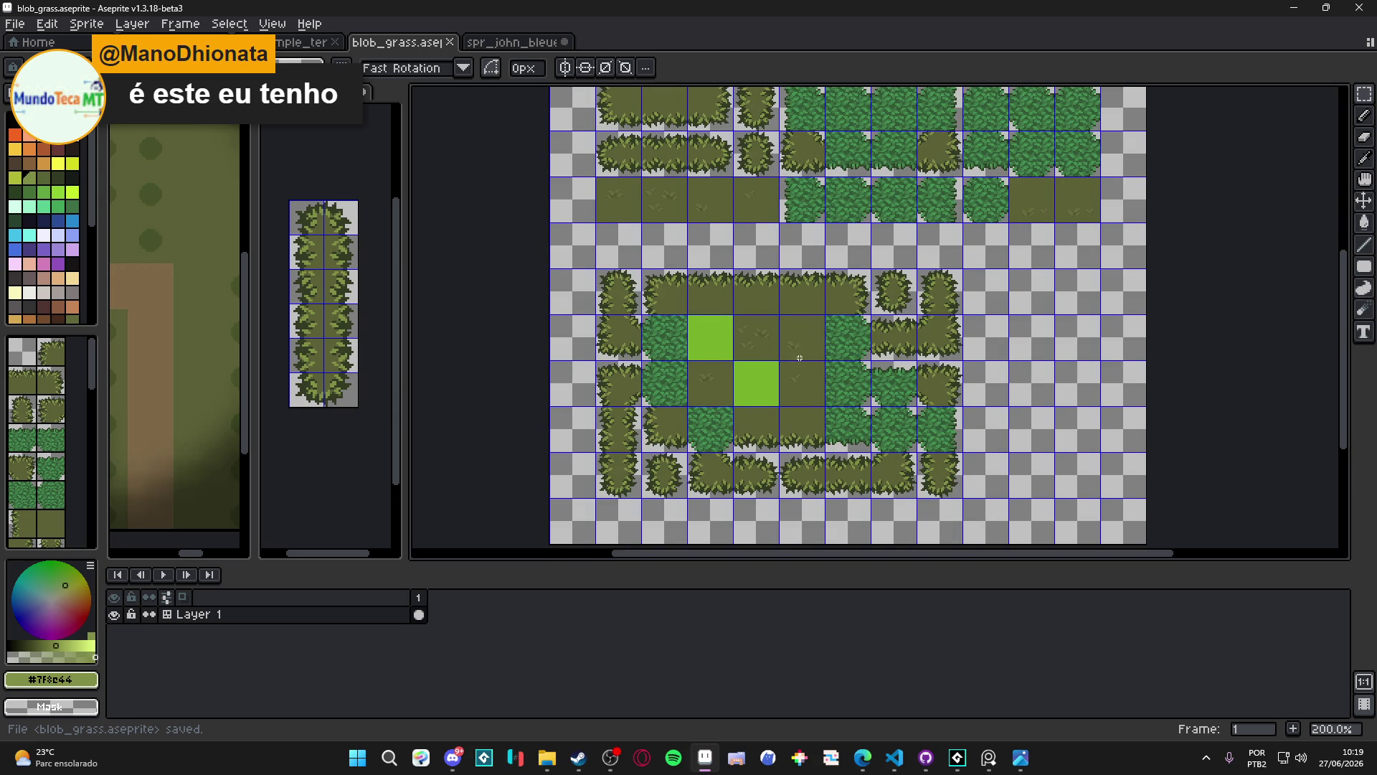
scroll(799, 358, "up", 1)
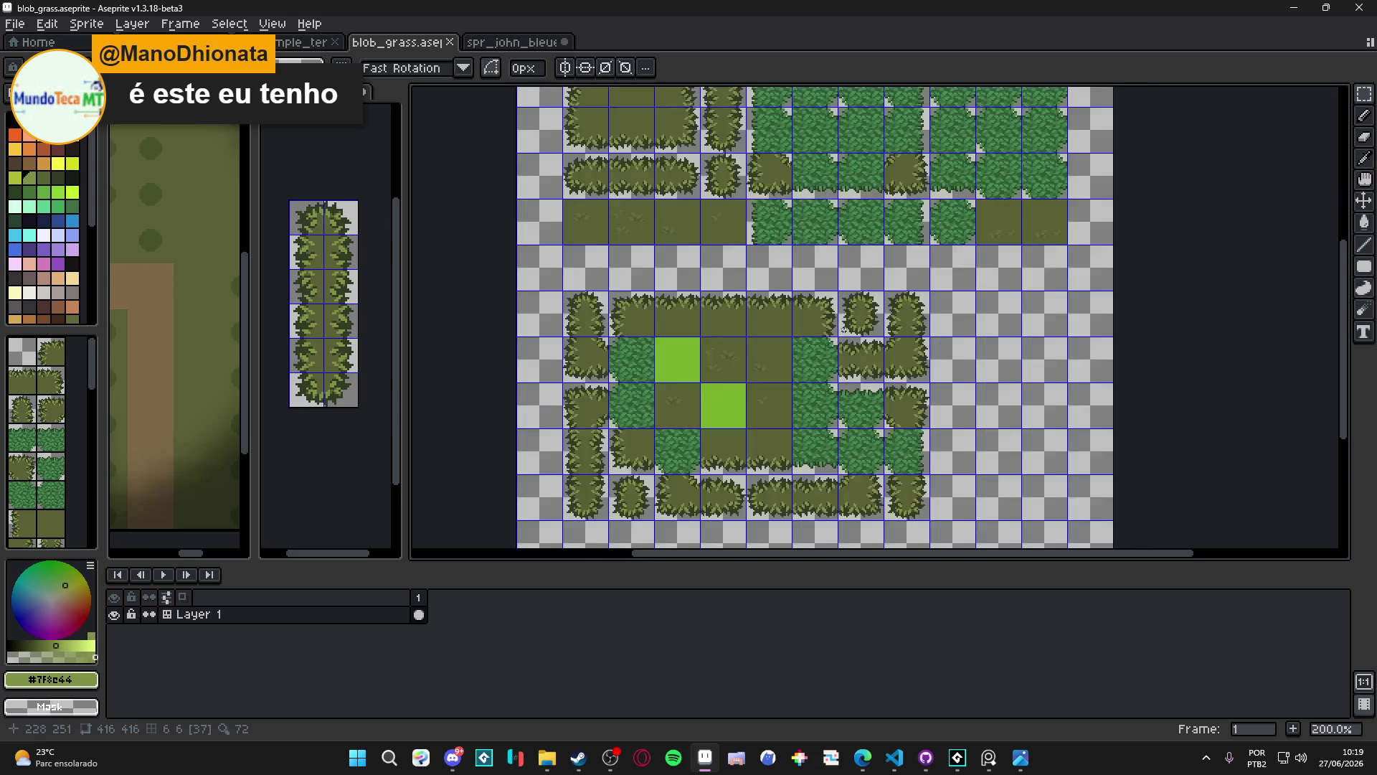
left_click_drag(806, 331, 814, 304)
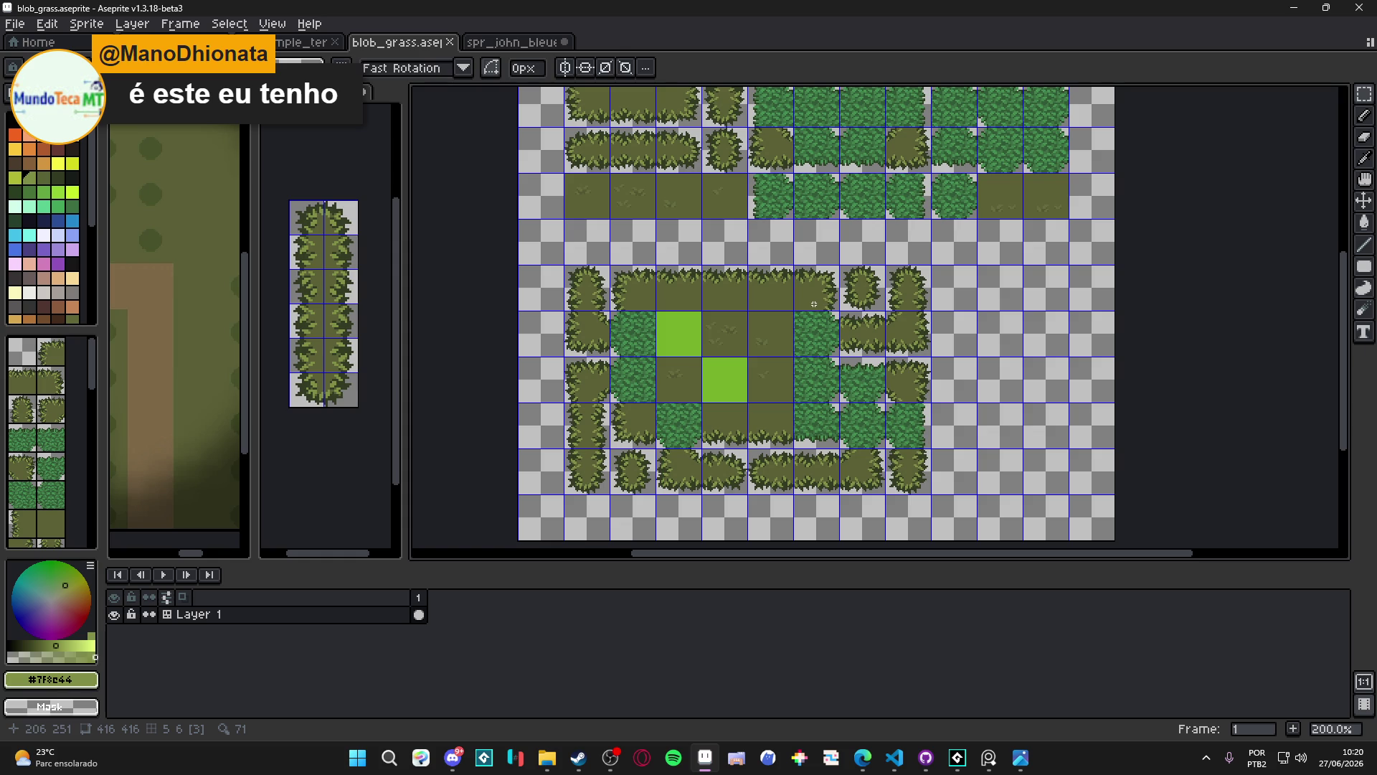
scroll(766, 280, "down", 1)
scroll(766, 270, "up", 1)
mouse_move(654, 430)
left_mouse_down()
mouse_move(620, 439)
mouse_move(623, 360)
mouse_move(667, 277)
left_mouse_up()
scroll(632, 327, "up", 1)
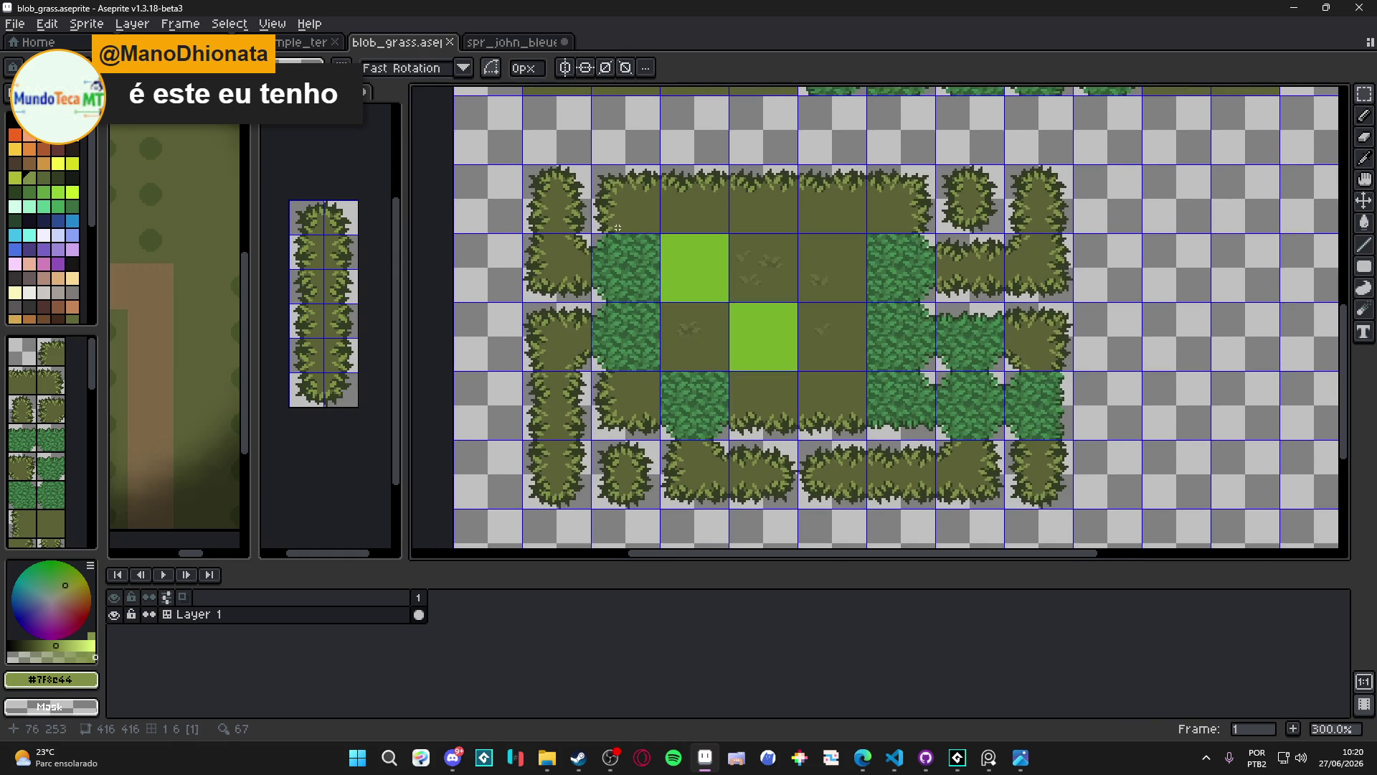
scroll(604, 244, "up", 1)
scroll(605, 244, "up", 1)
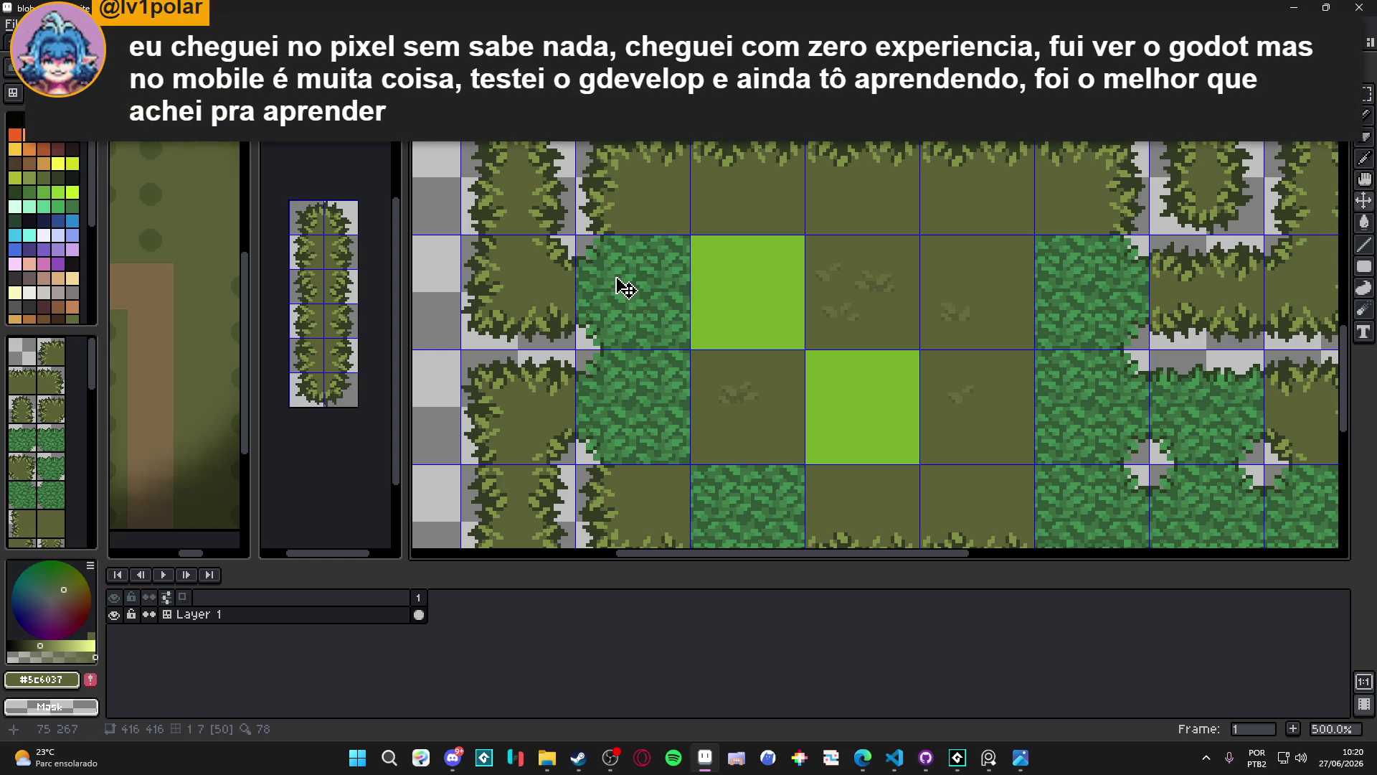
Clear the dense green tiles beside the bright green squares to transparency
scroll(578, 231, "up", 2)
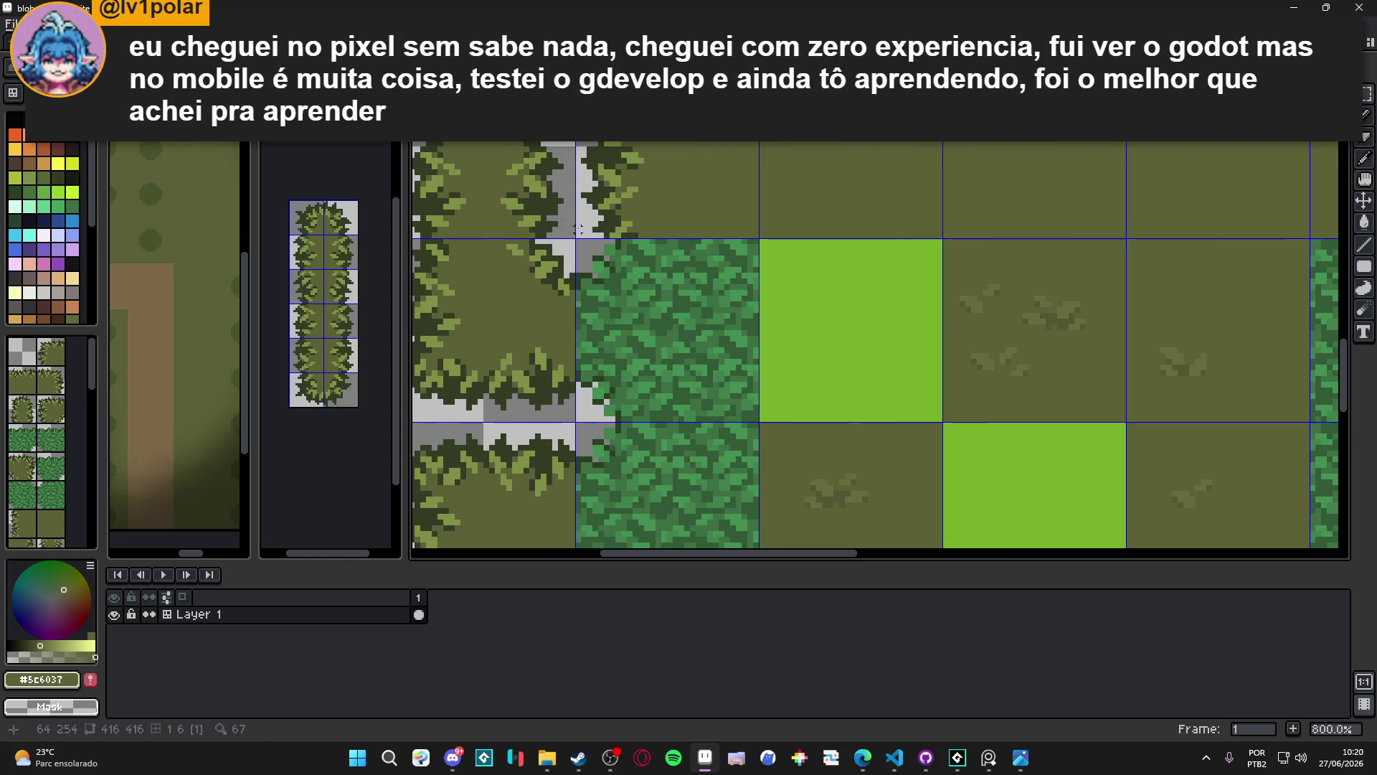
left_click(640, 316)
scroll(639, 316, "down", 2)
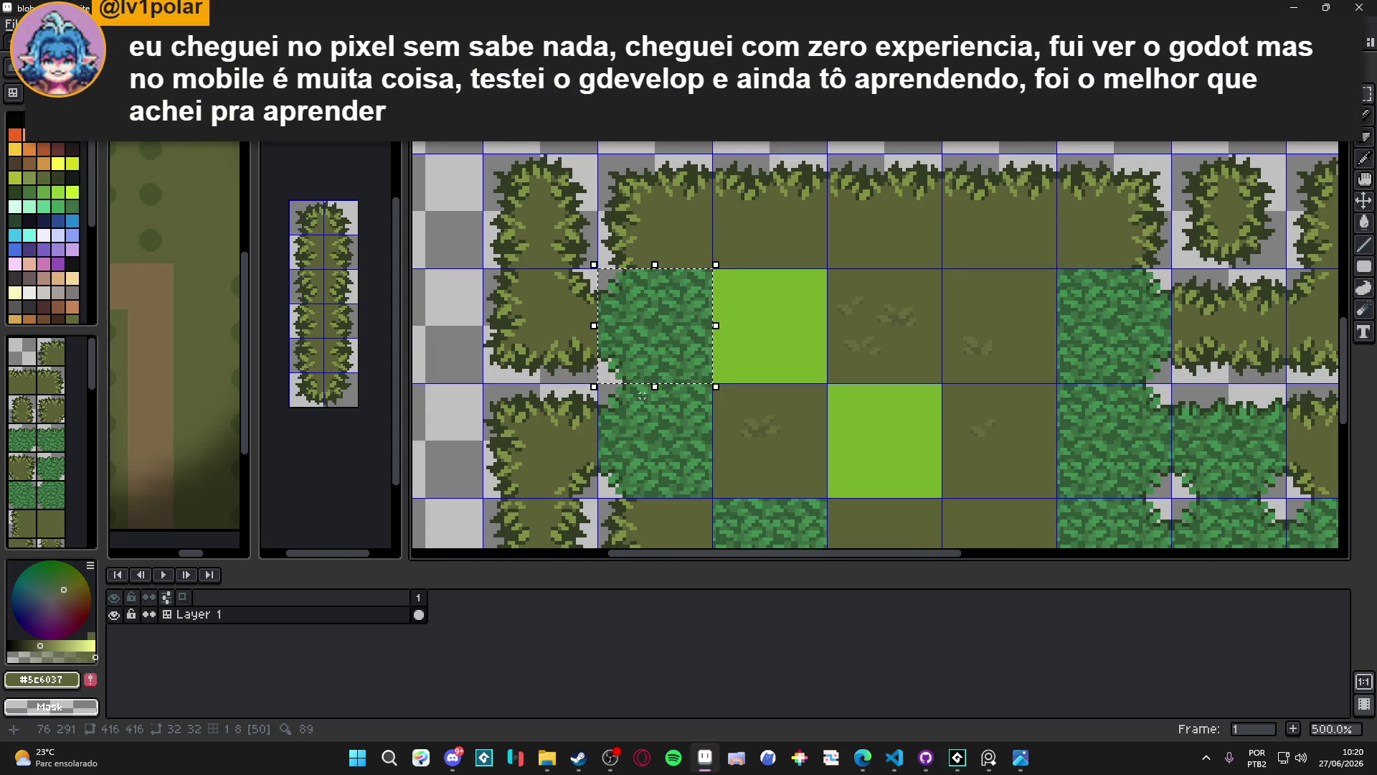
key("Delete")
scroll(588, 281, "up", 4)
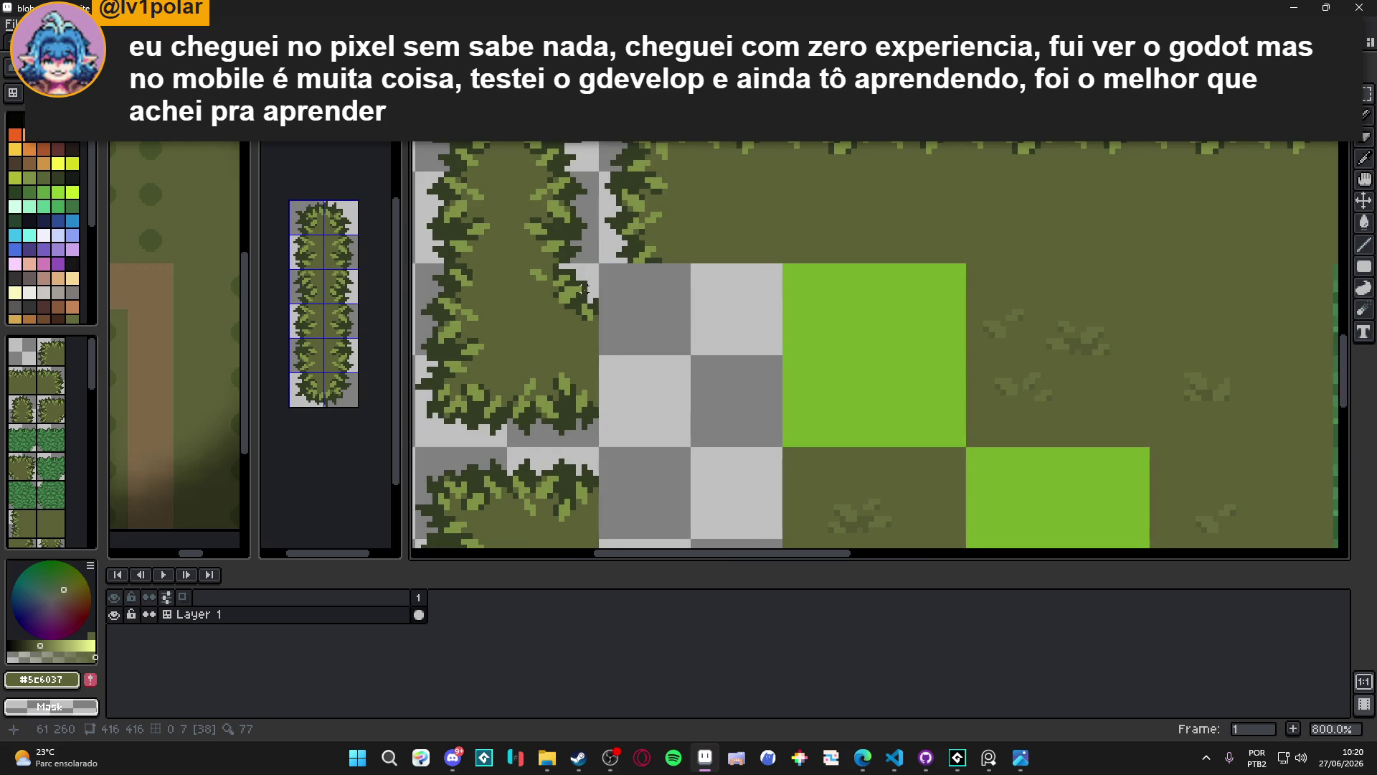
Place a copied leafy bush corner piece into the emptied tile
mouse_move(595, 264)
left_mouse_down()
mouse_move(466, 402)
mouse_move(795, 391)
left_mouse_up()
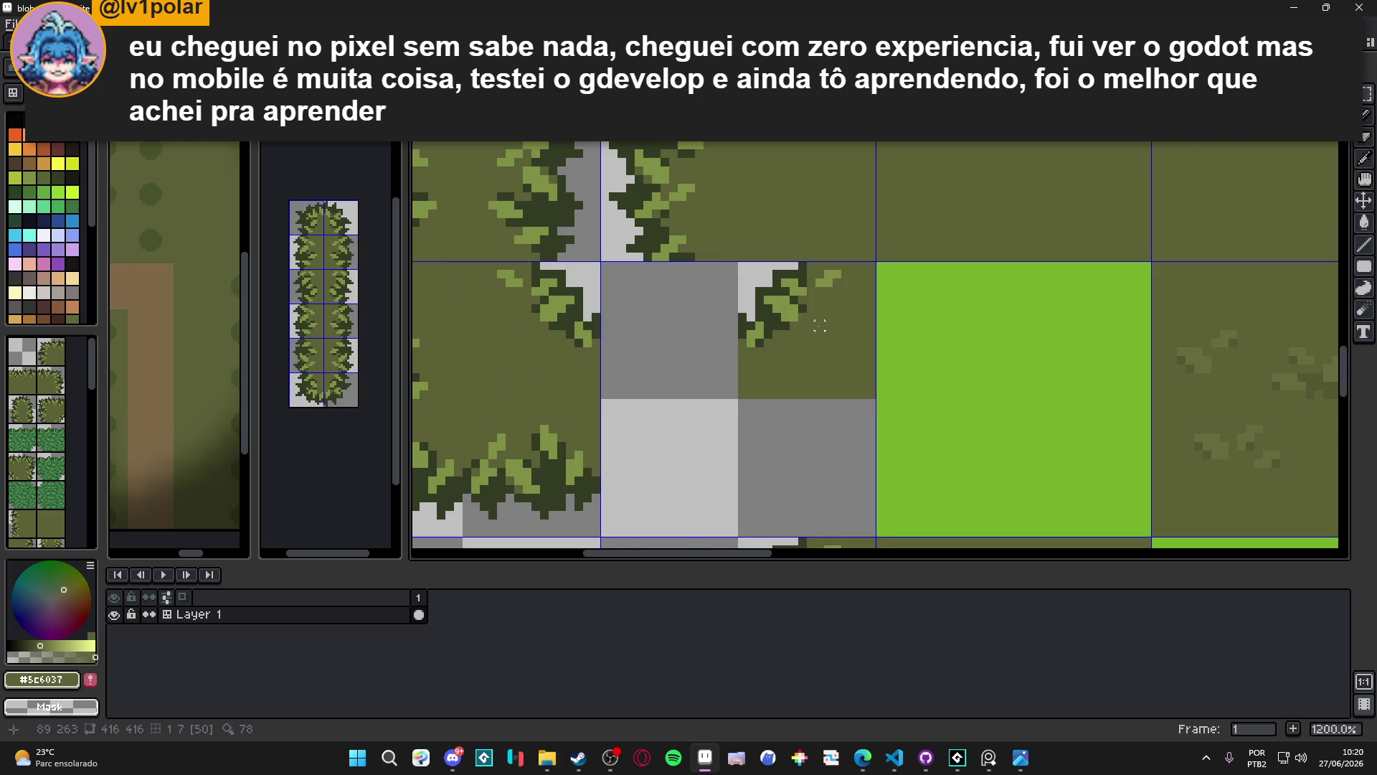
scroll(820, 326, "down", 3)
key("ctrl+z")
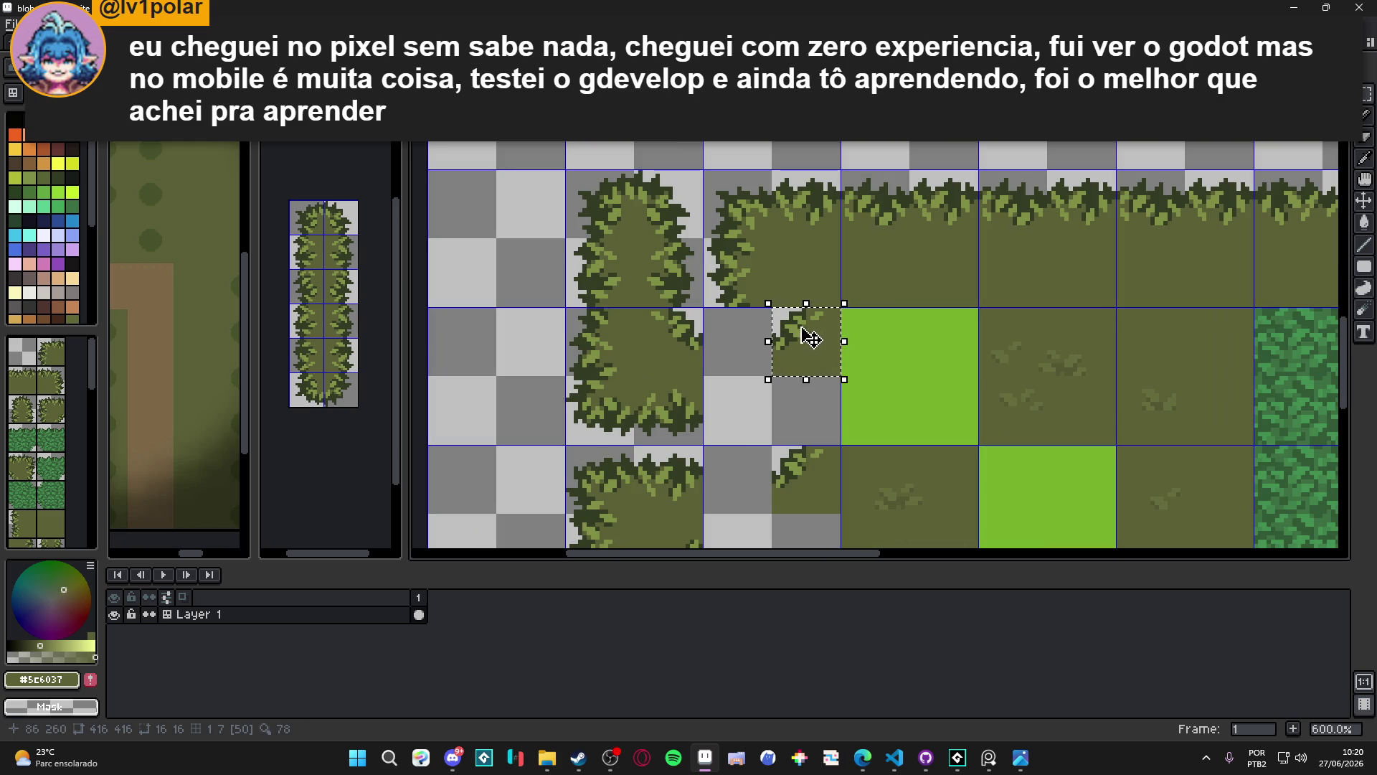
left_click_drag(809, 335, 766, 336)
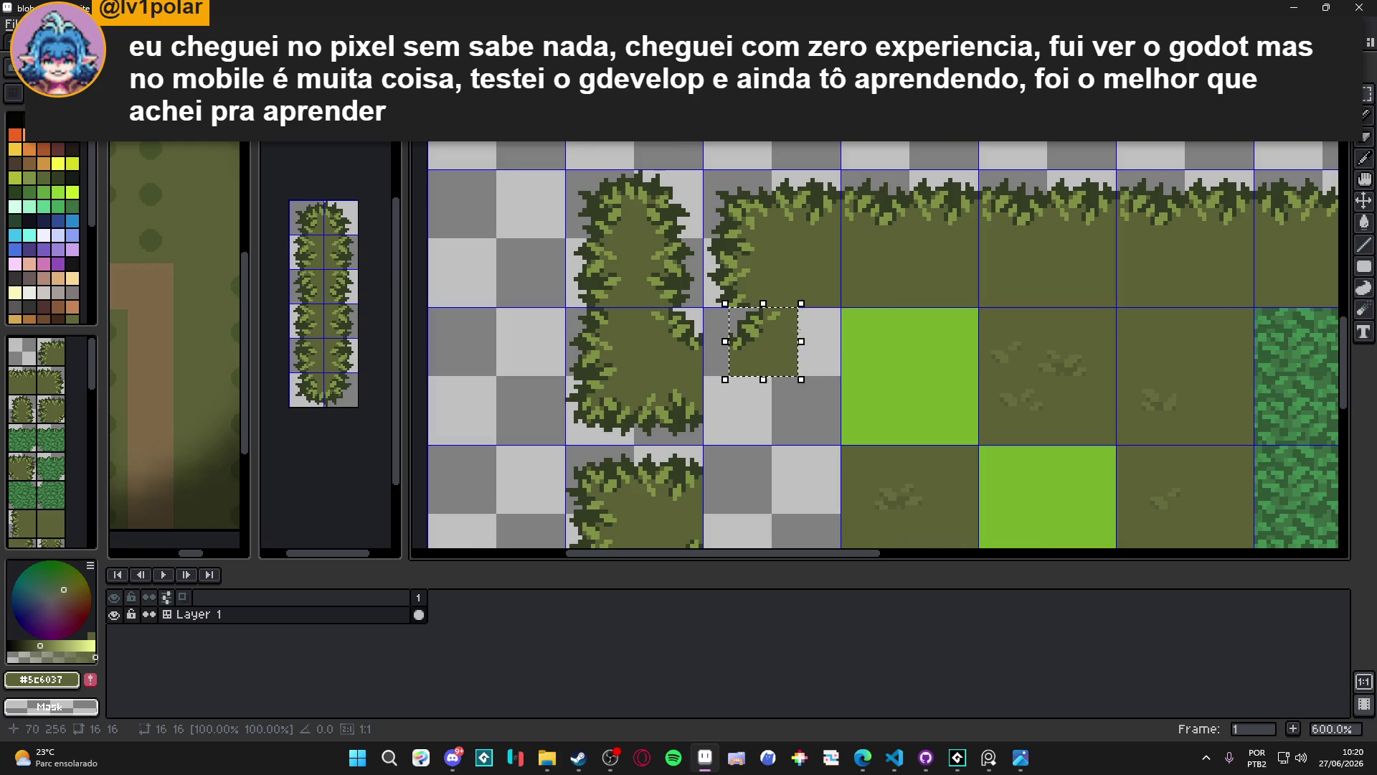
left_click(694, 307)
Move a small bush corner piece into a new spot
scroll(692, 305, "down", 2)
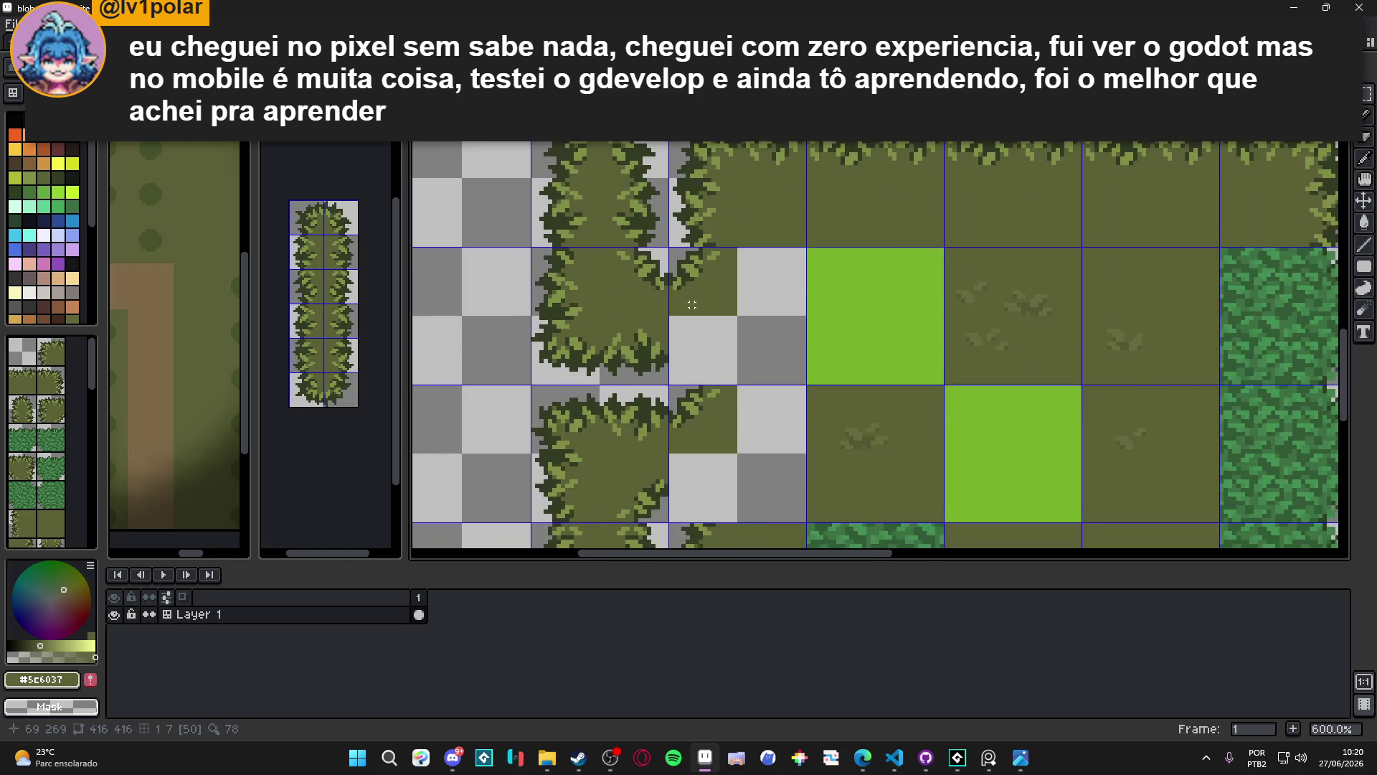
scroll(692, 305, "down", 1)
scroll(641, 408, "right", 5)
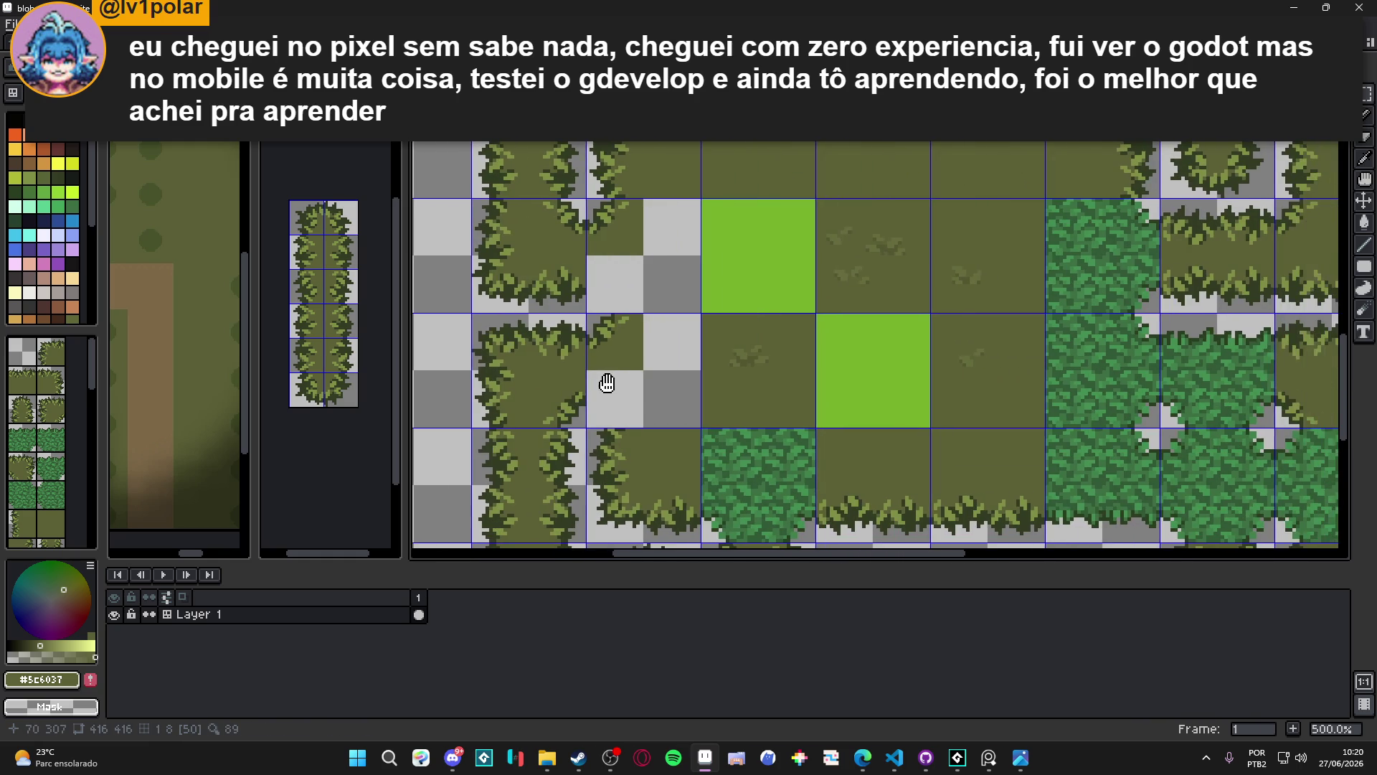
scroll(1008, 414, "up", 2)
scroll(1004, 413, "up", 3)
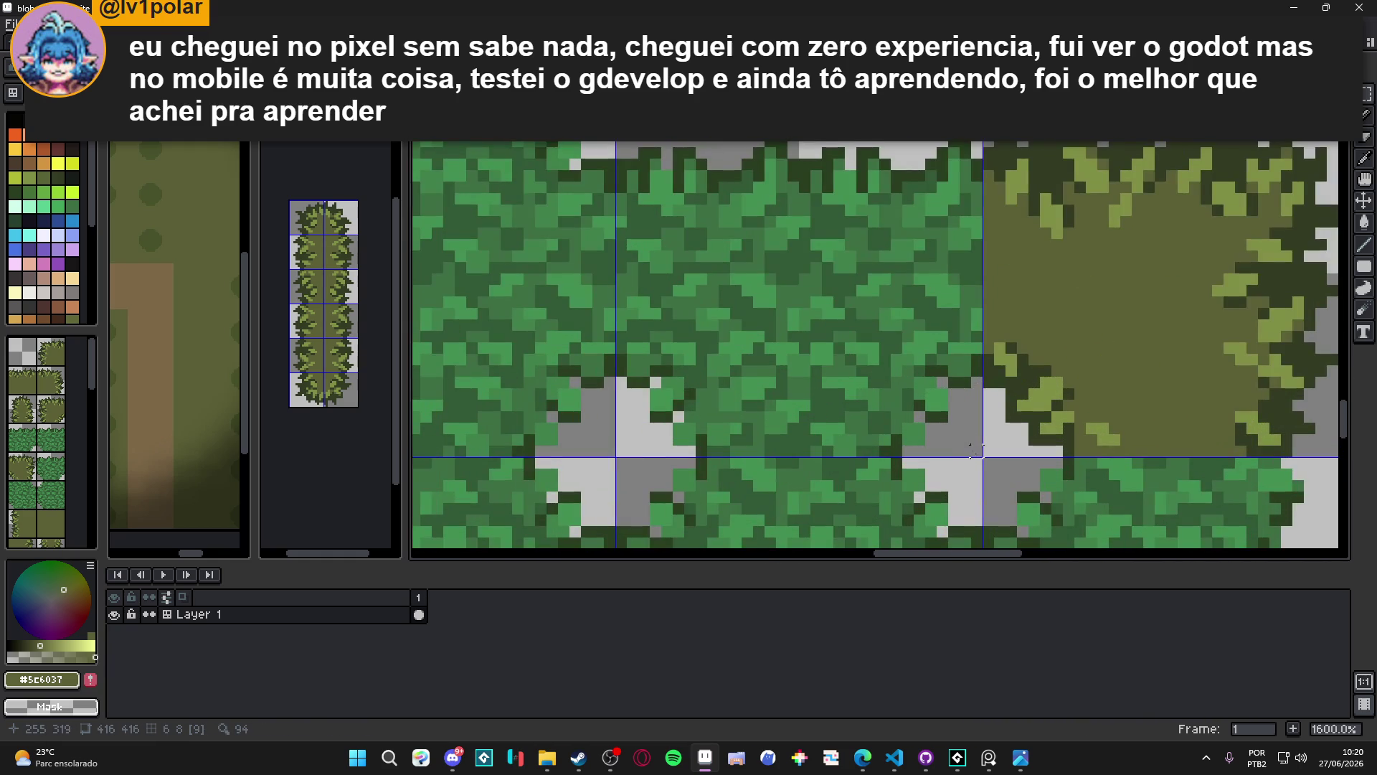
mouse_move(984, 455)
left_mouse_down()
mouse_move(1103, 322)
mouse_move(1151, 292)
left_mouse_up()
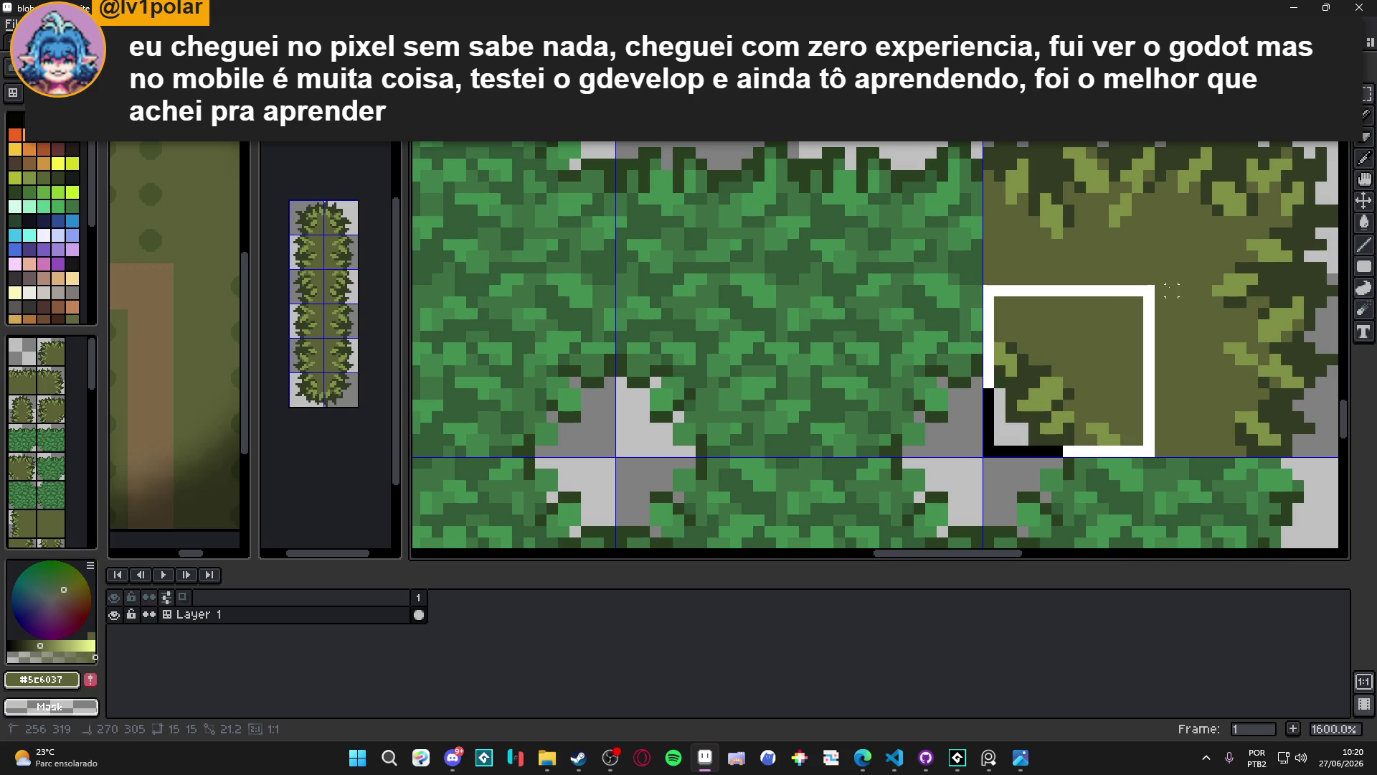
scroll(1151, 293, "down", 5)
scroll(716, 319, "up", 2)
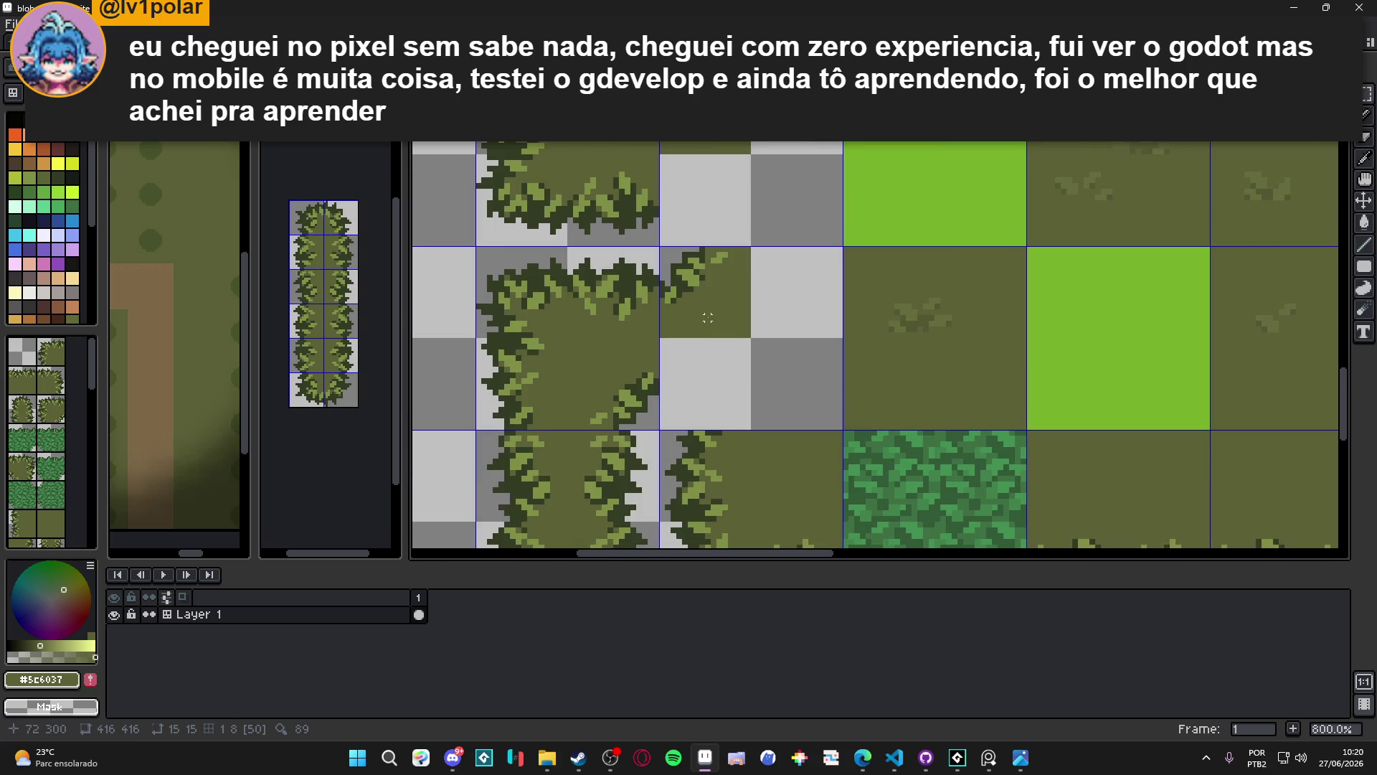
mouse_move(716, 319)
left_mouse_down()
mouse_move(902, 391)
mouse_move(726, 391)
left_mouse_up()
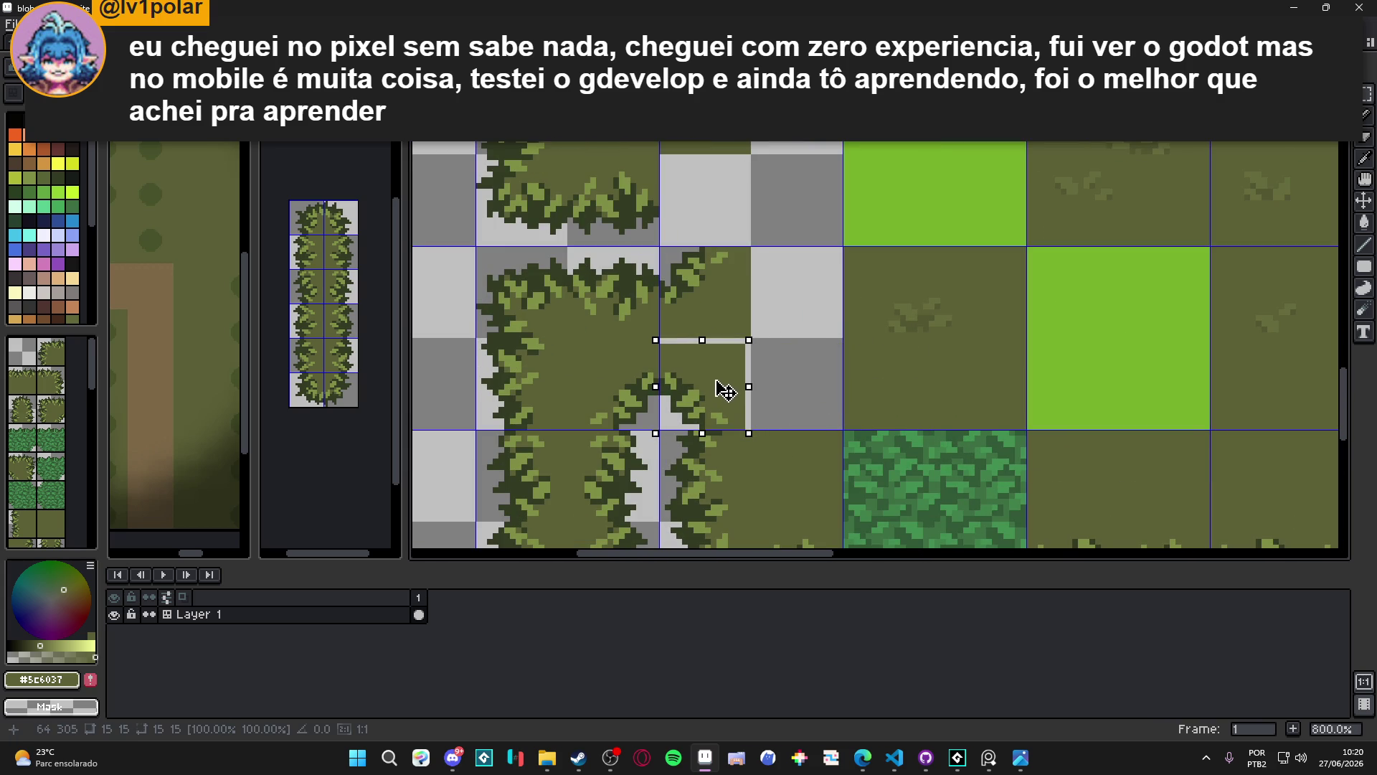
Fill the grey gap with an olive filled rectangle and hide the tile grid to preview
scroll(726, 391, "up", 2)
mouse_move(1364, 266)
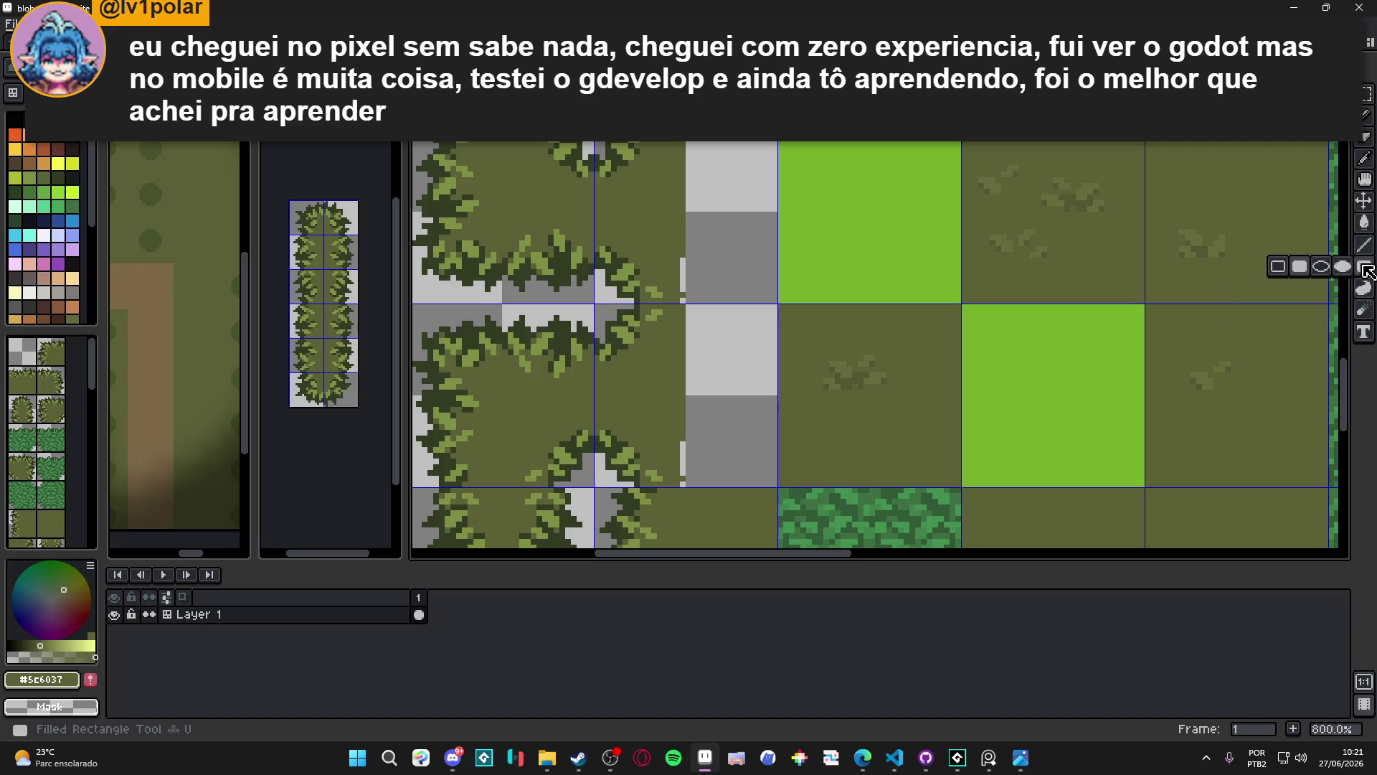
left_click(1307, 273)
left_click_drag(686, 123, 775, 301)
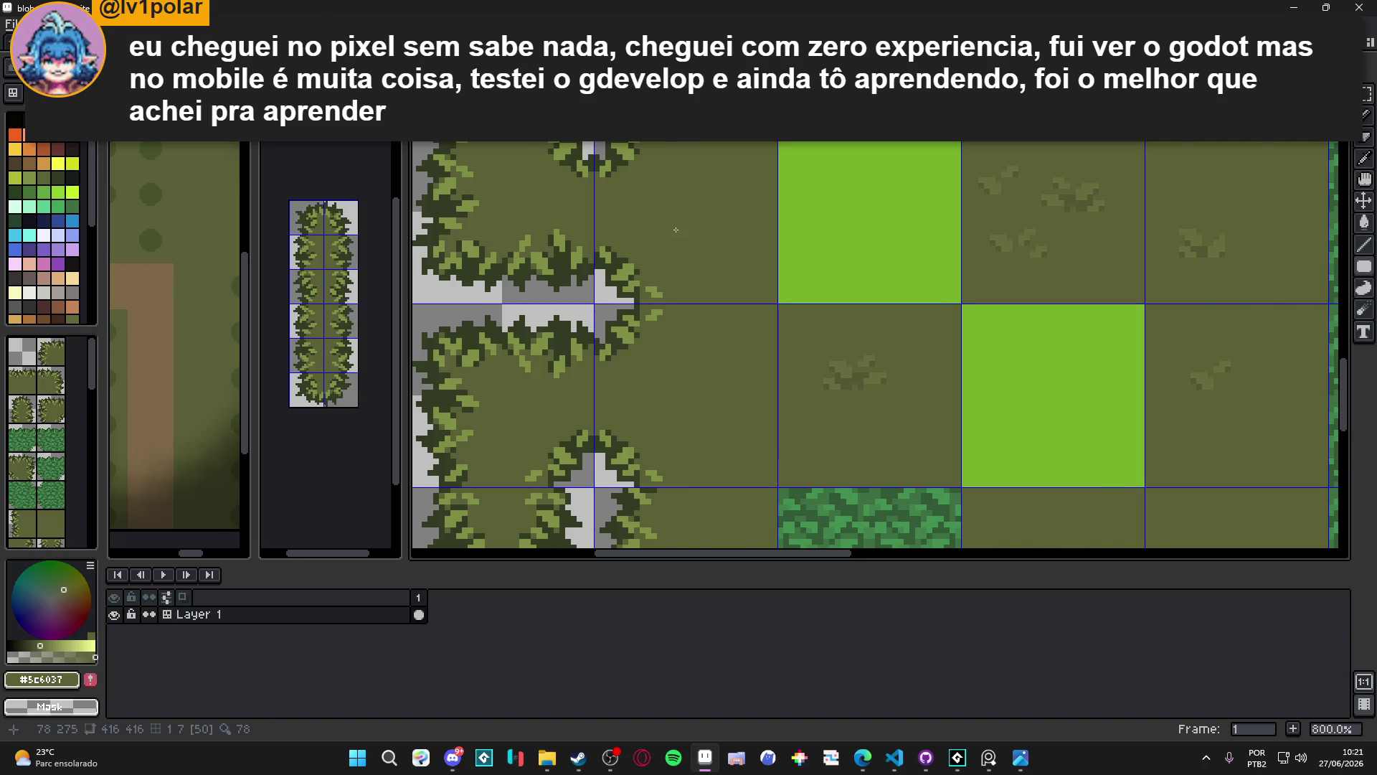
scroll(683, 298, "down", 4)
key("ctrl+apostrophe")
left_click_drag(715, 294, 682, 269)
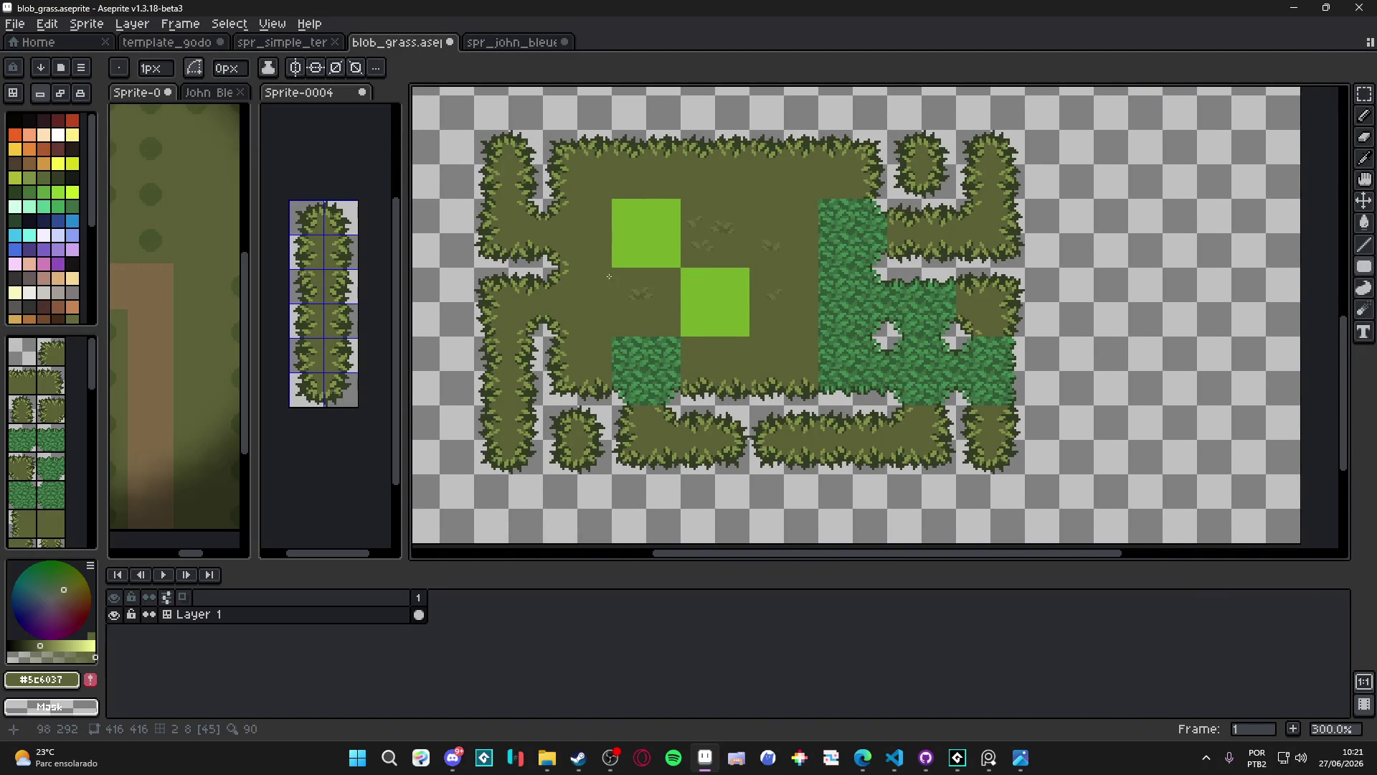
Duplicate the two stacked tiles beside the grass fill, mirrored horizontally and shifted right
scroll(569, 292, "up", 1)
key("m")
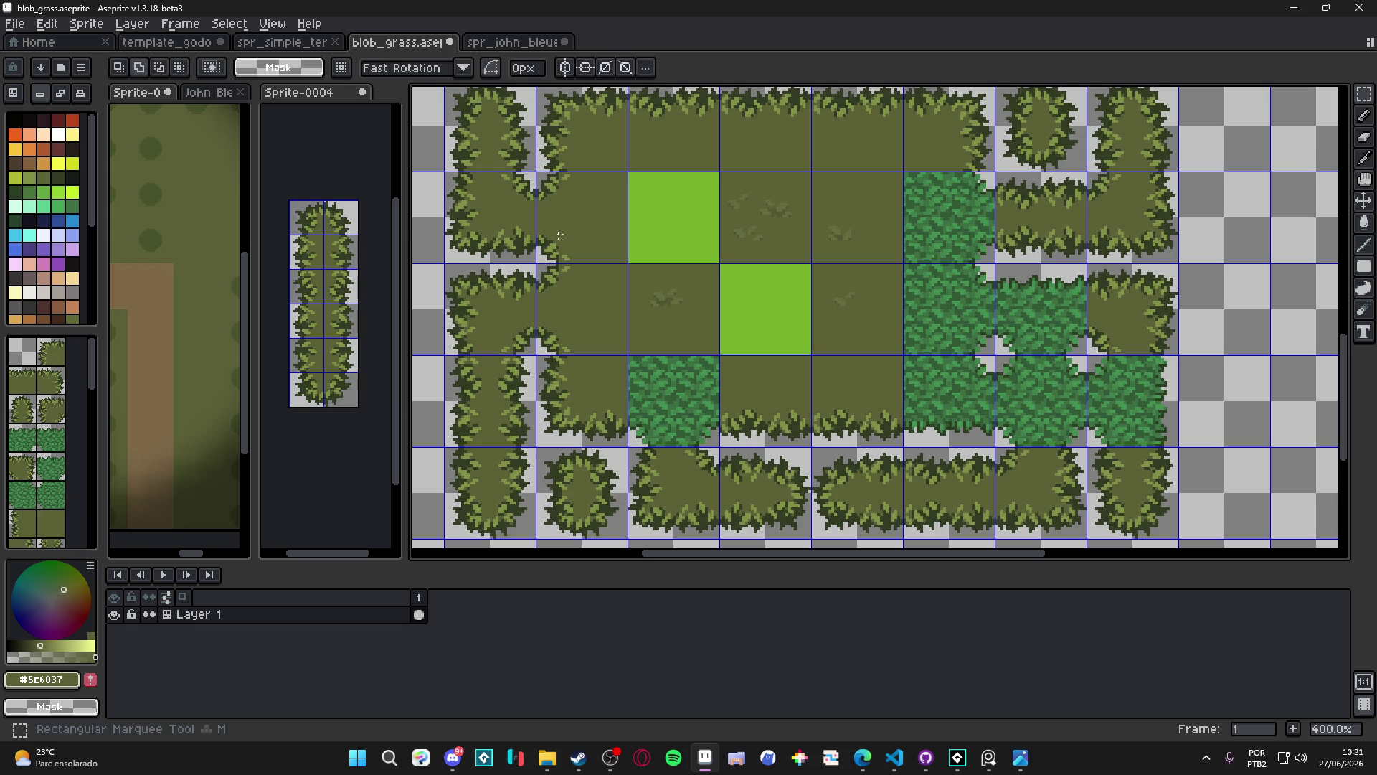
left_click_drag(566, 230, 571, 287)
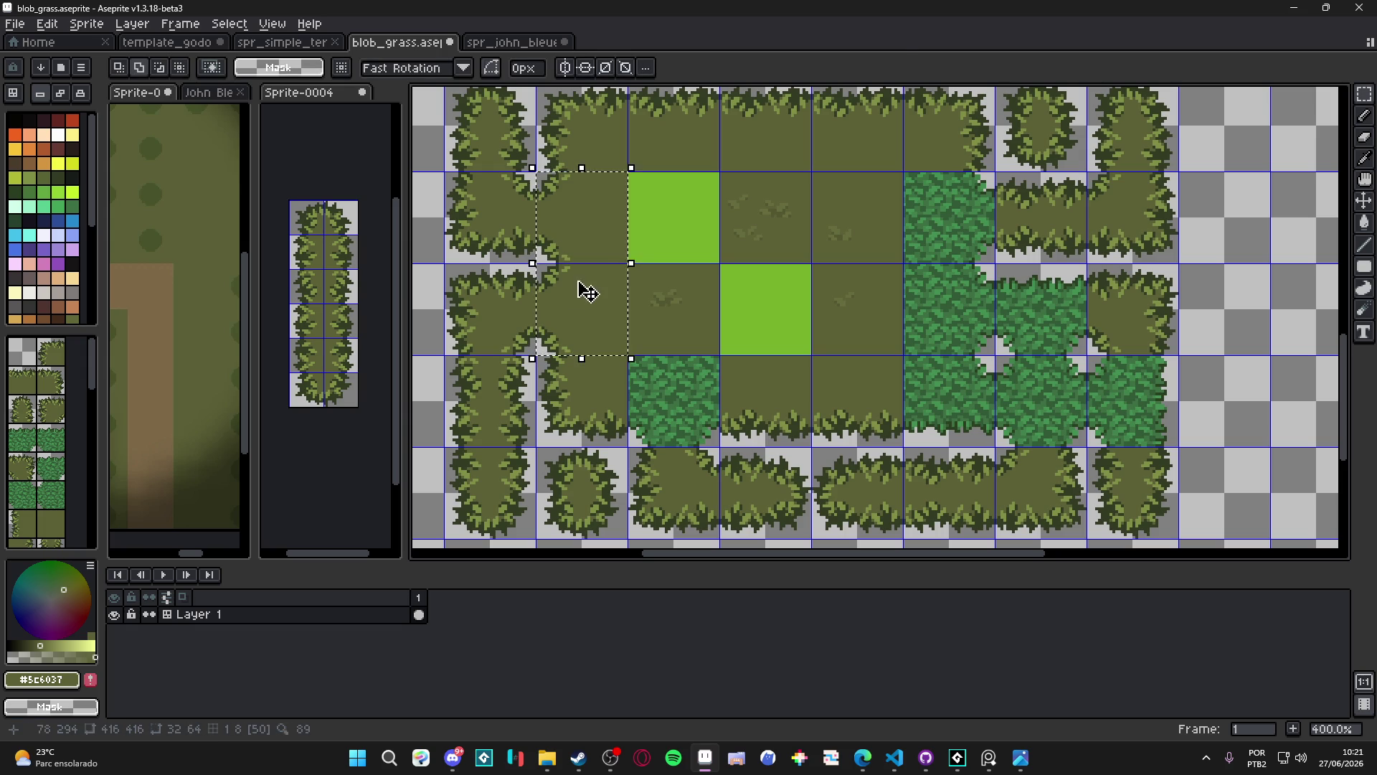
key("ctrl+c")
key("ctrl+v")
key("shift+h")
key("Right")
key("Right")
key("Right")
key("Right")
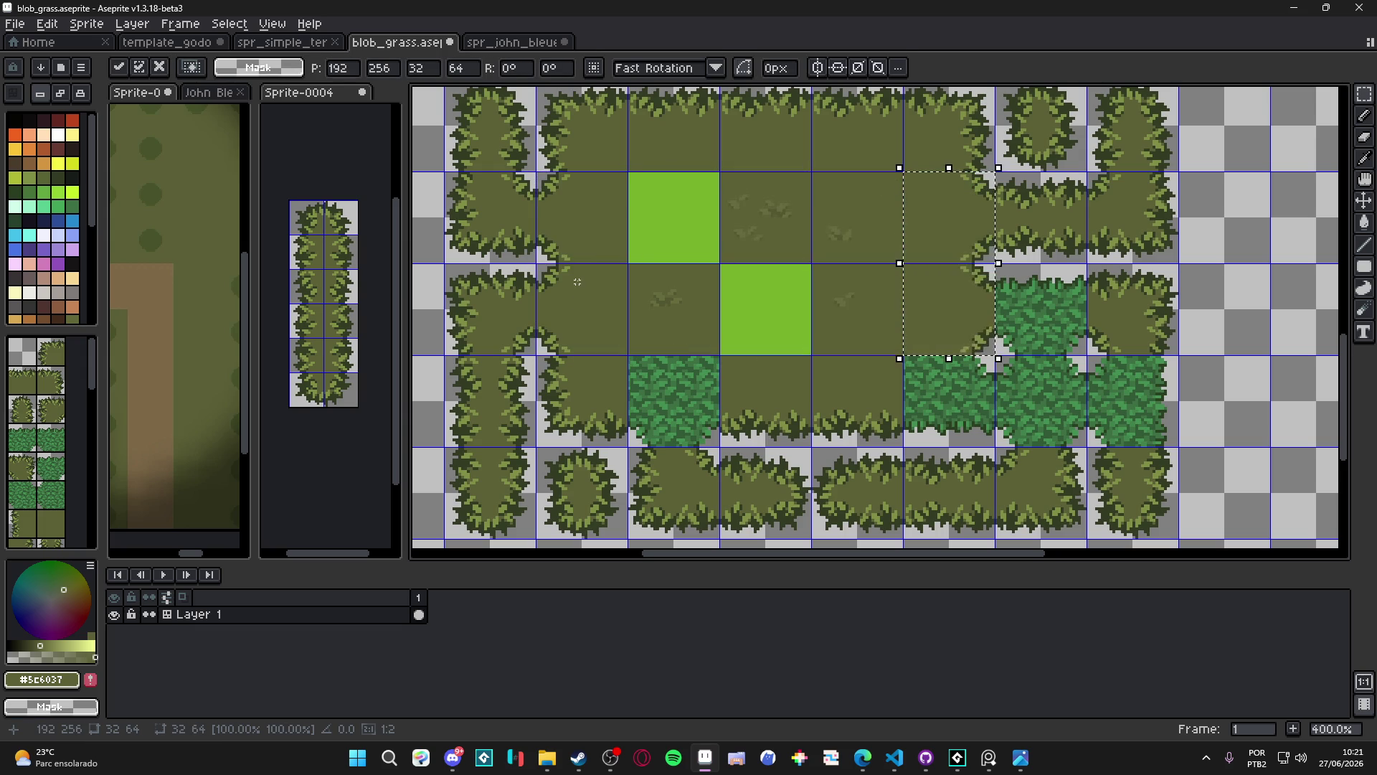
key("Return")
Clear the dense green tile in the lower row to transparency
scroll(783, 336, "down", 2)
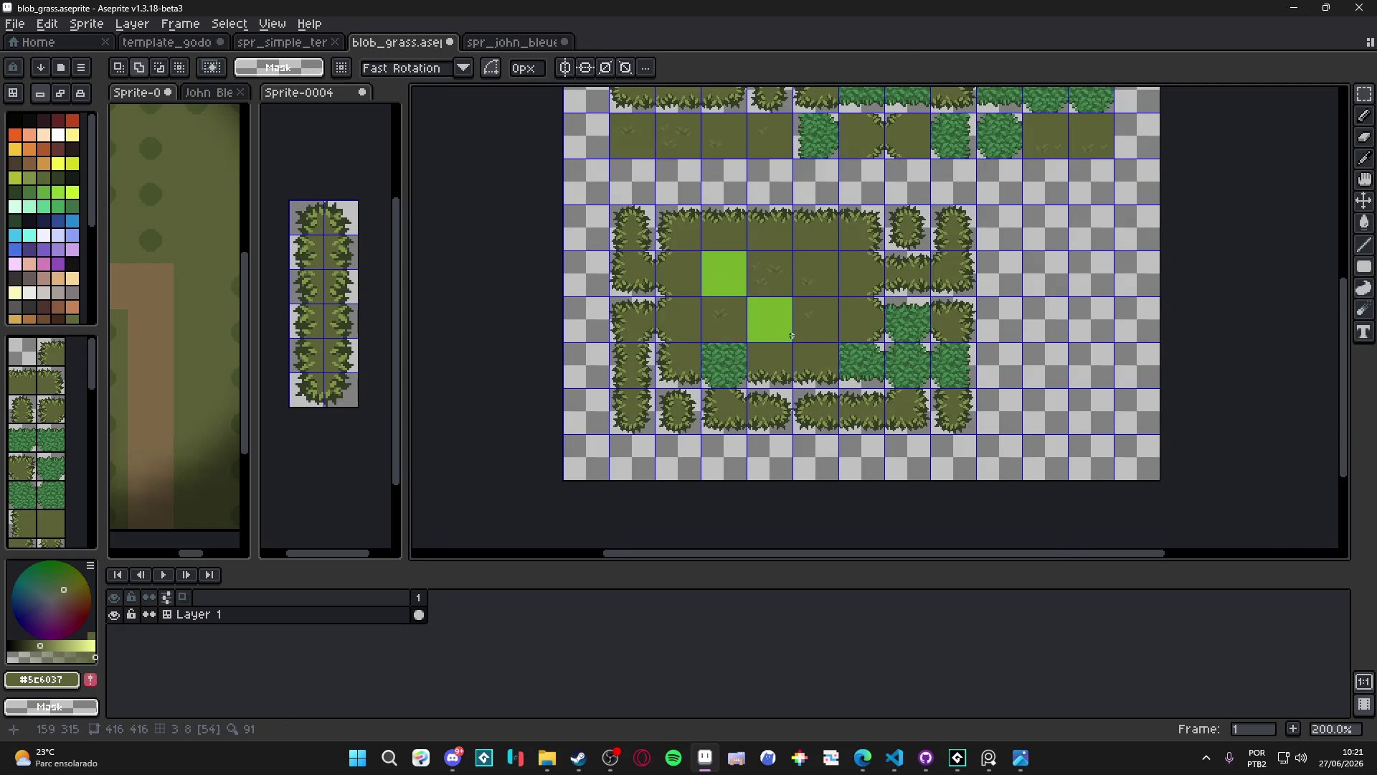
left_click_drag(792, 336, 794, 361)
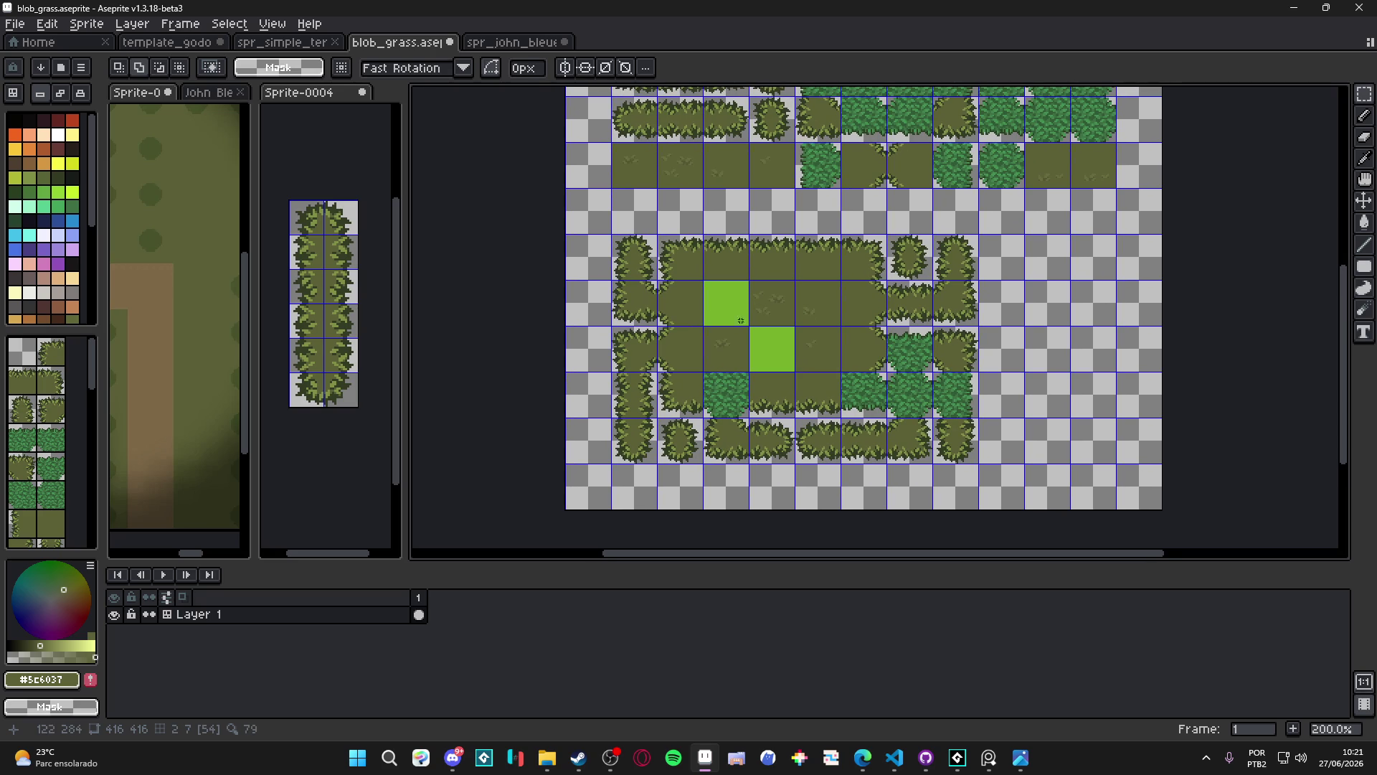
mouse_move(741, 320)
left_mouse_down()
mouse_move(688, 397)
mouse_move(733, 446)
mouse_move(700, 411)
mouse_move(713, 298)
mouse_move(746, 390)
mouse_move(725, 403)
mouse_move(758, 256)
mouse_move(678, 412)
left_mouse_up()
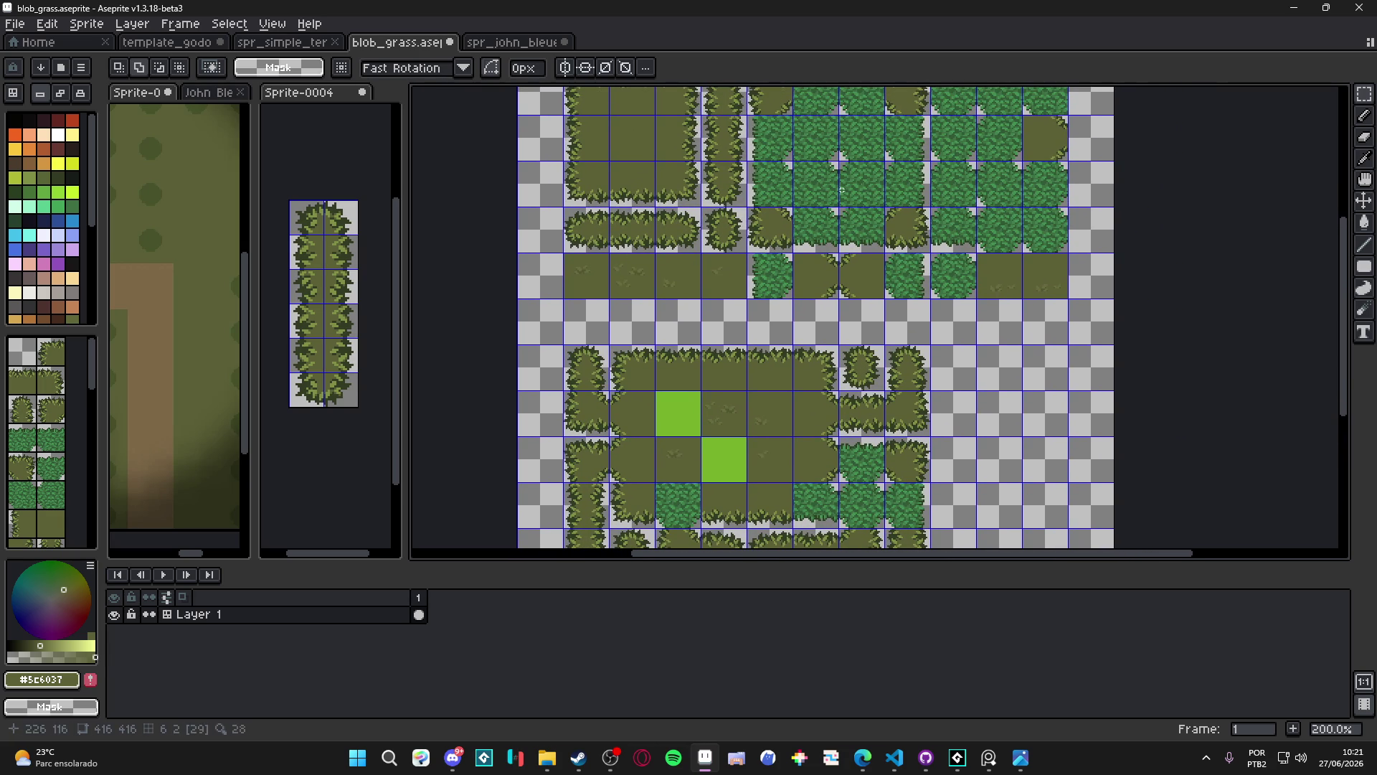
left_click_drag(746, 366, 709, 263)
mouse_move(775, 296)
left_mouse_down()
mouse_move(774, 409)
mouse_move(807, 253)
mouse_move(781, 391)
mouse_move(847, 324)
left_mouse_up()
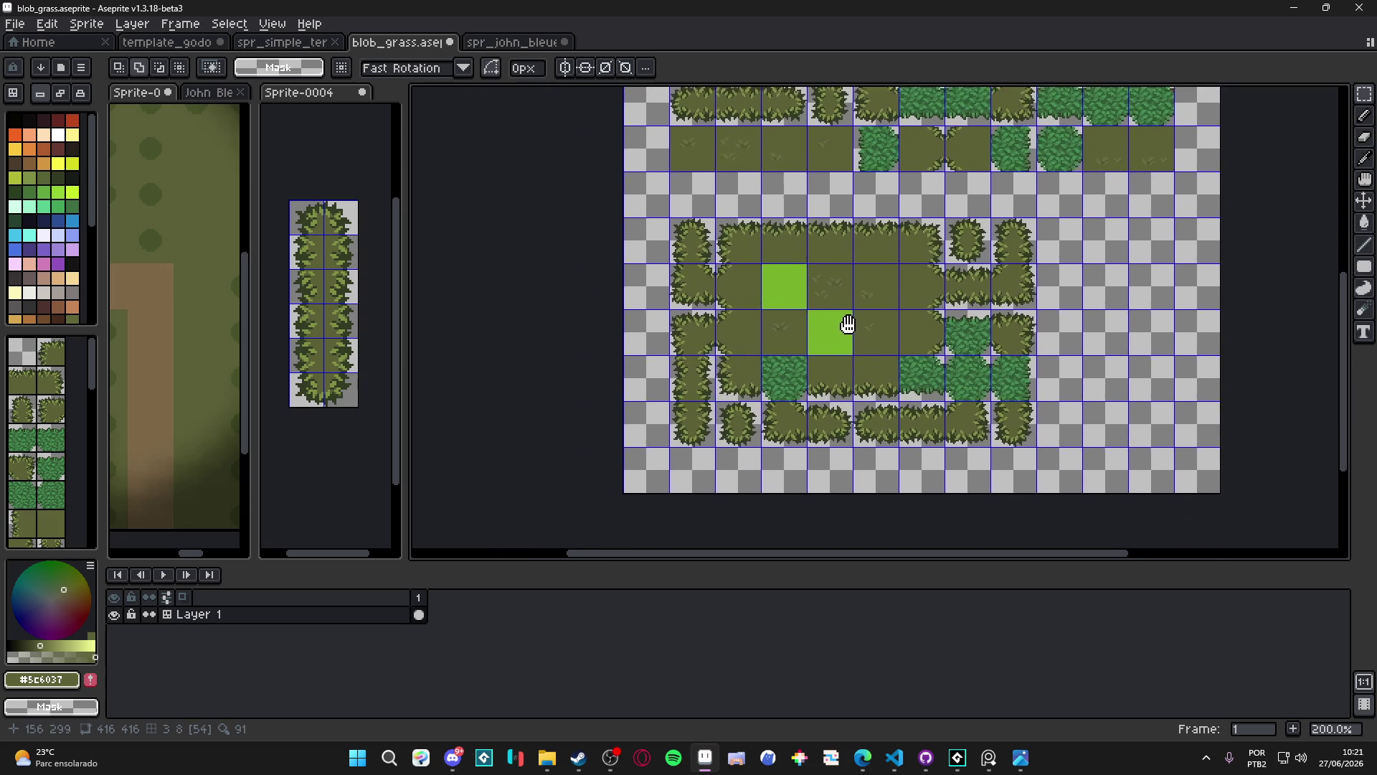
scroll(778, 381, "up", 2)
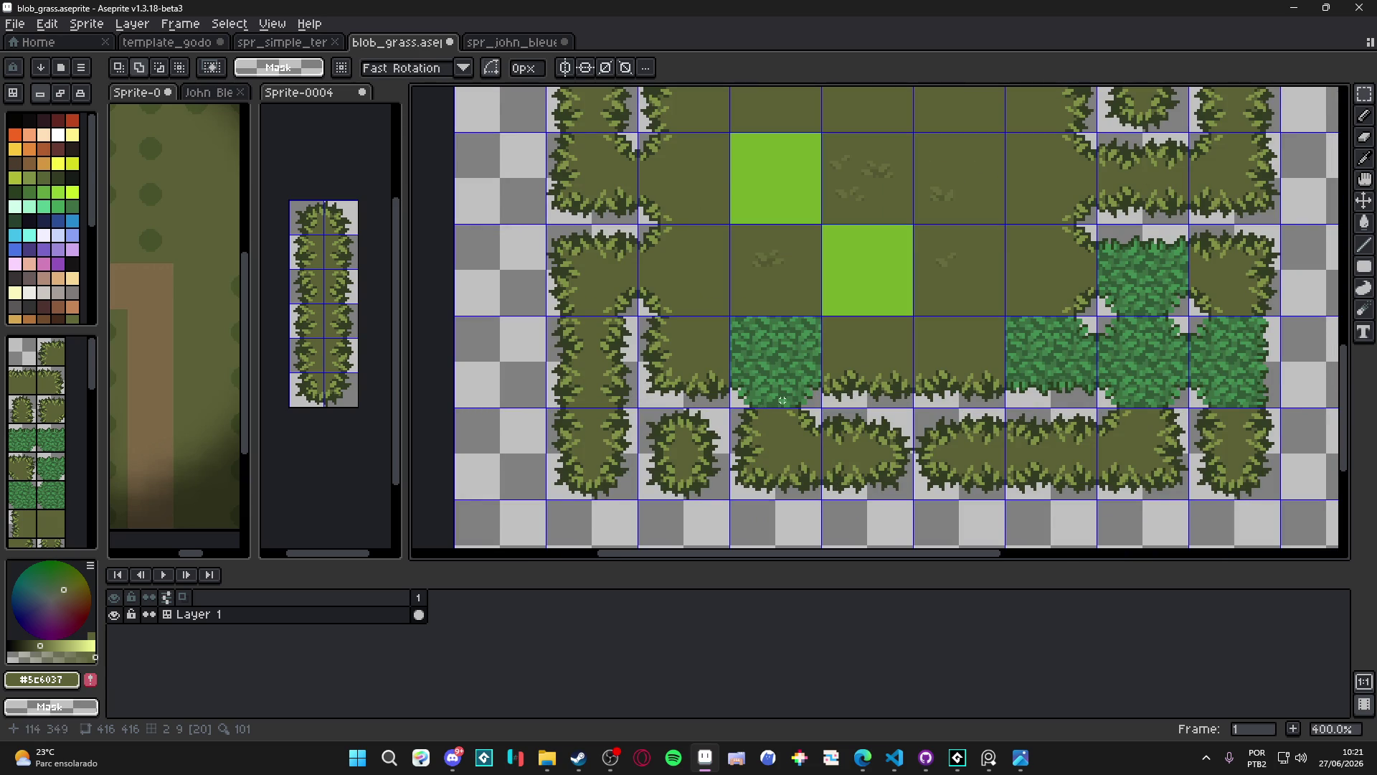
left_click(773, 374)
key("Delete")
Select a patch of pixels beside the cleared tile
scroll(641, 202, "up", 2)
scroll(641, 203, "up", 1)
scroll(641, 202, "down", 1)
mouse_move(638, 232)
left_mouse_down()
mouse_move(708, 163)
mouse_move(664, 174)
mouse_move(792, 434)
left_mouse_up()
scroll(689, 172, "down", 1)
scroll(689, 172, "right", 1)
scroll(793, 430, "down", 2)
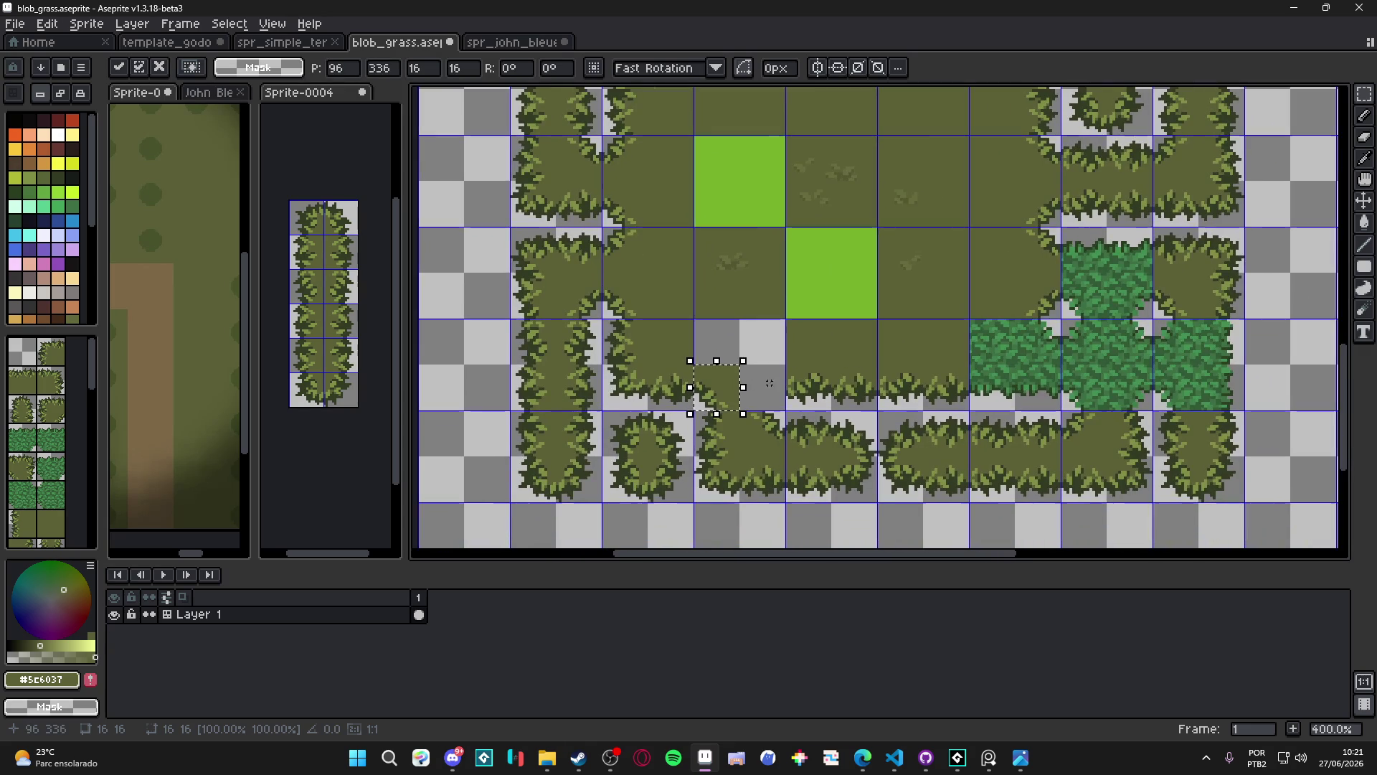
Commit the moved piece, then stretch a small grass corner over the empty corner
left_click(1005, 312)
scroll(1015, 324, "up", 1)
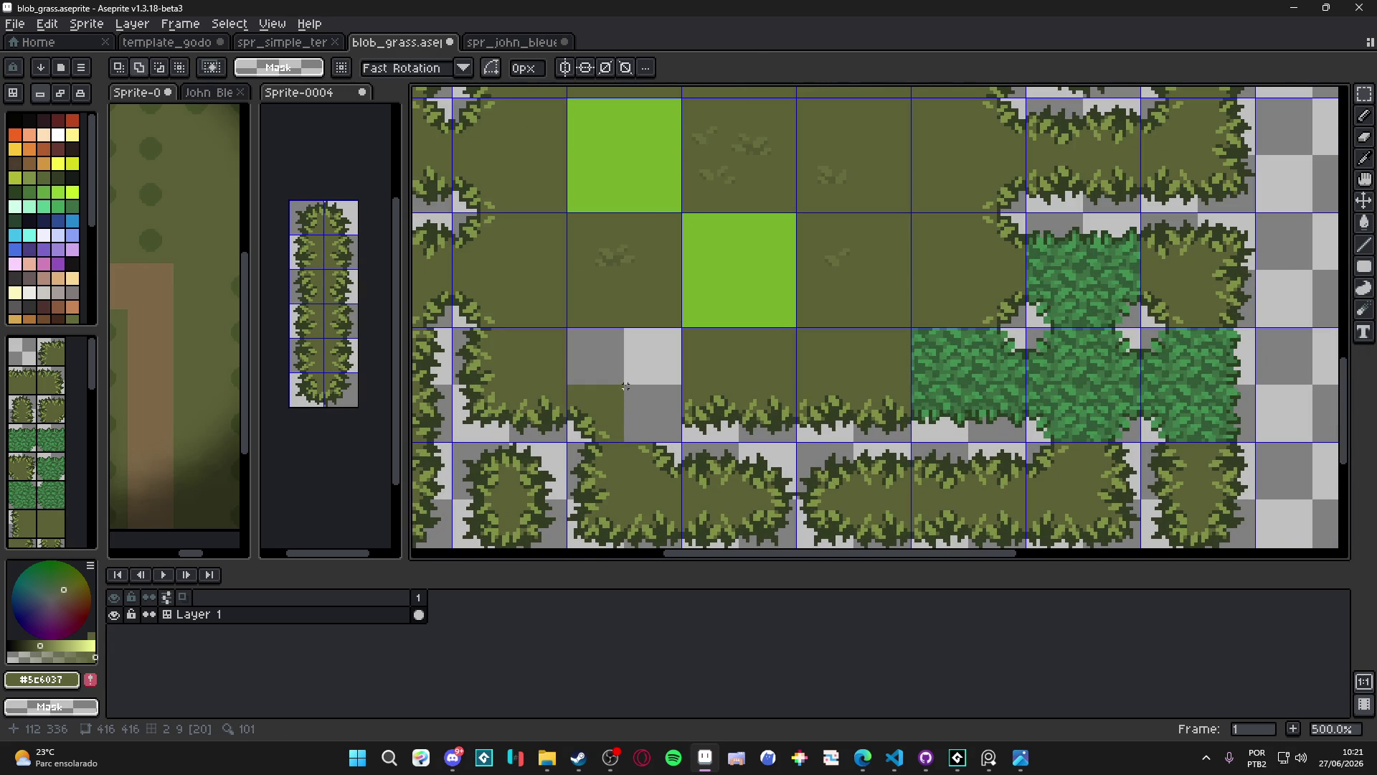
left_click_drag(621, 386, 563, 445)
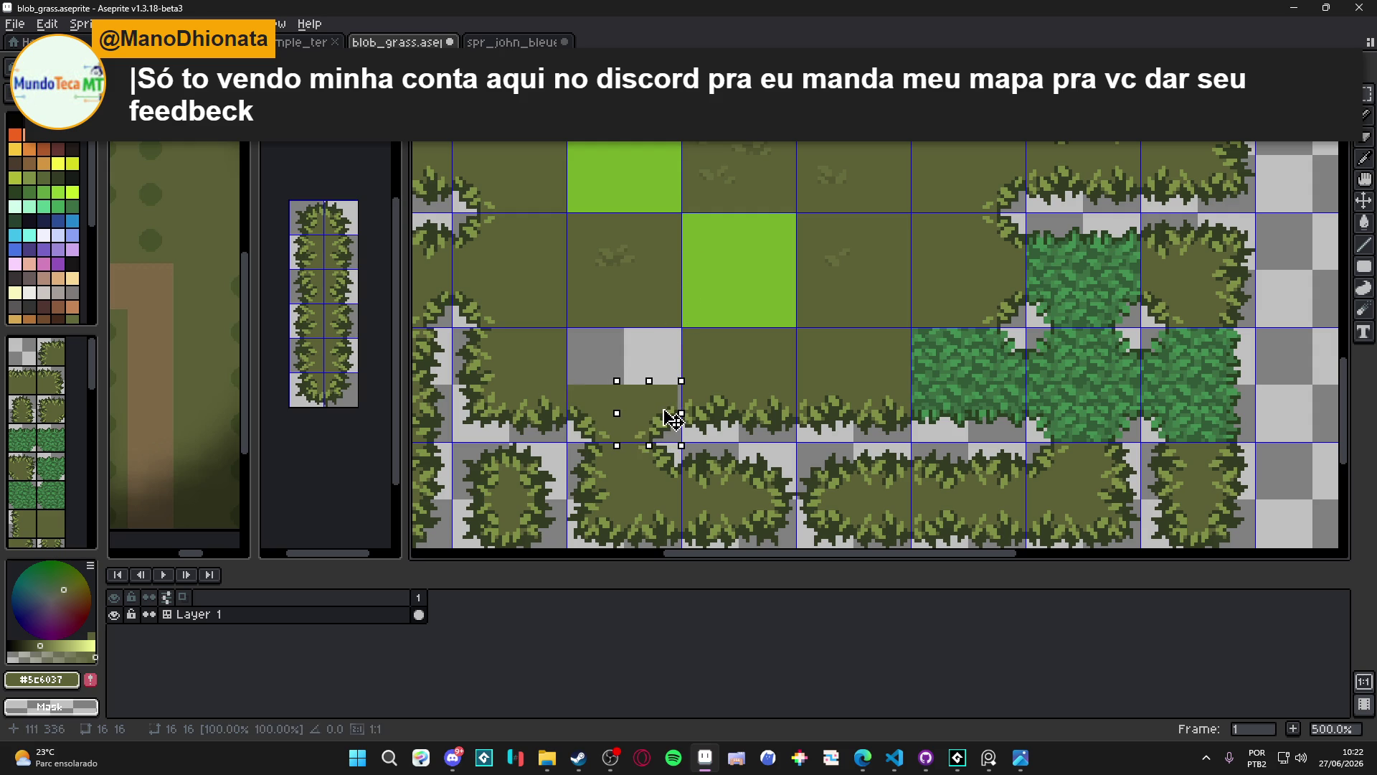
scroll(714, 383, "down", 2)
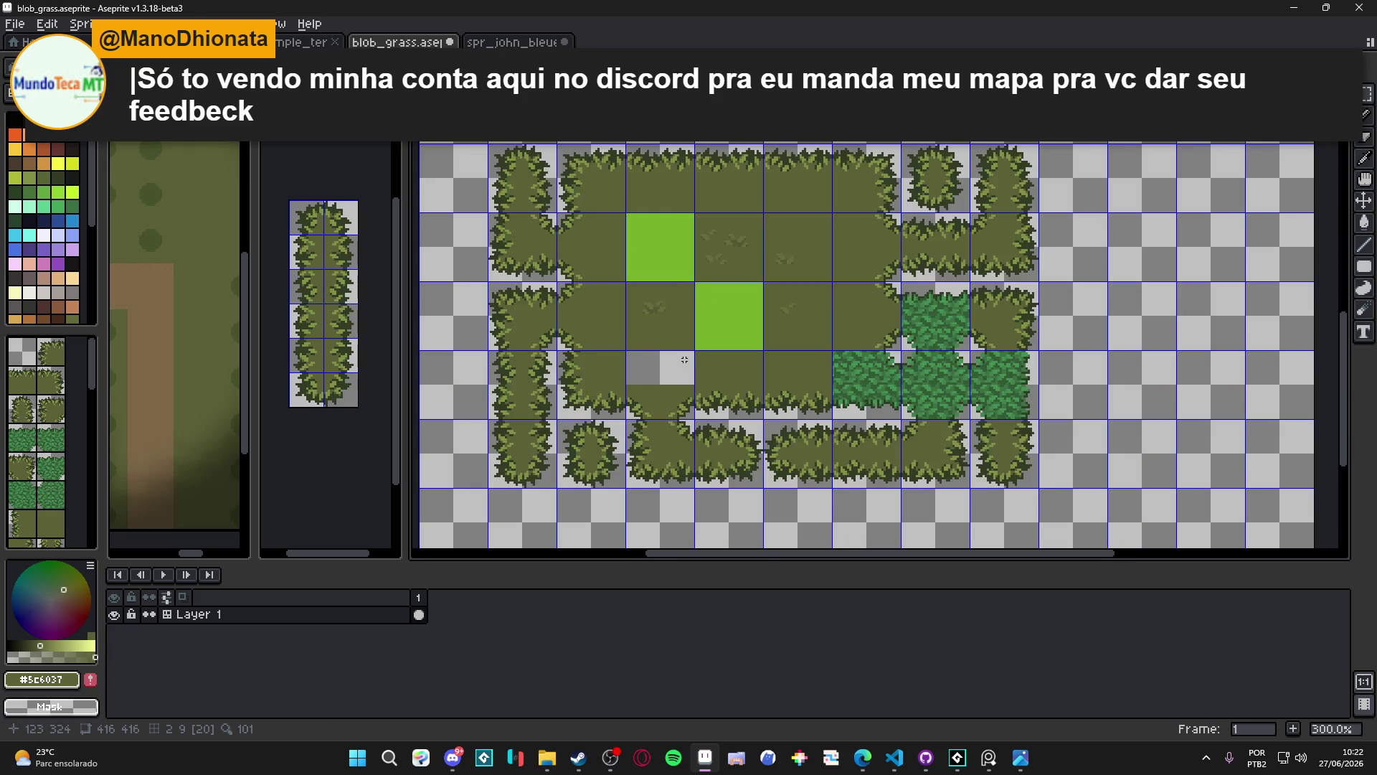
scroll(684, 360, "up", 6)
mouse_move(690, 398)
left_mouse_down()
mouse_move(708, 277)
mouse_move(720, 342)
mouse_move(931, 335)
mouse_move(630, 332)
left_mouse_up()
Select the upper part of the centre tile
scroll(636, 333, "down", 5)
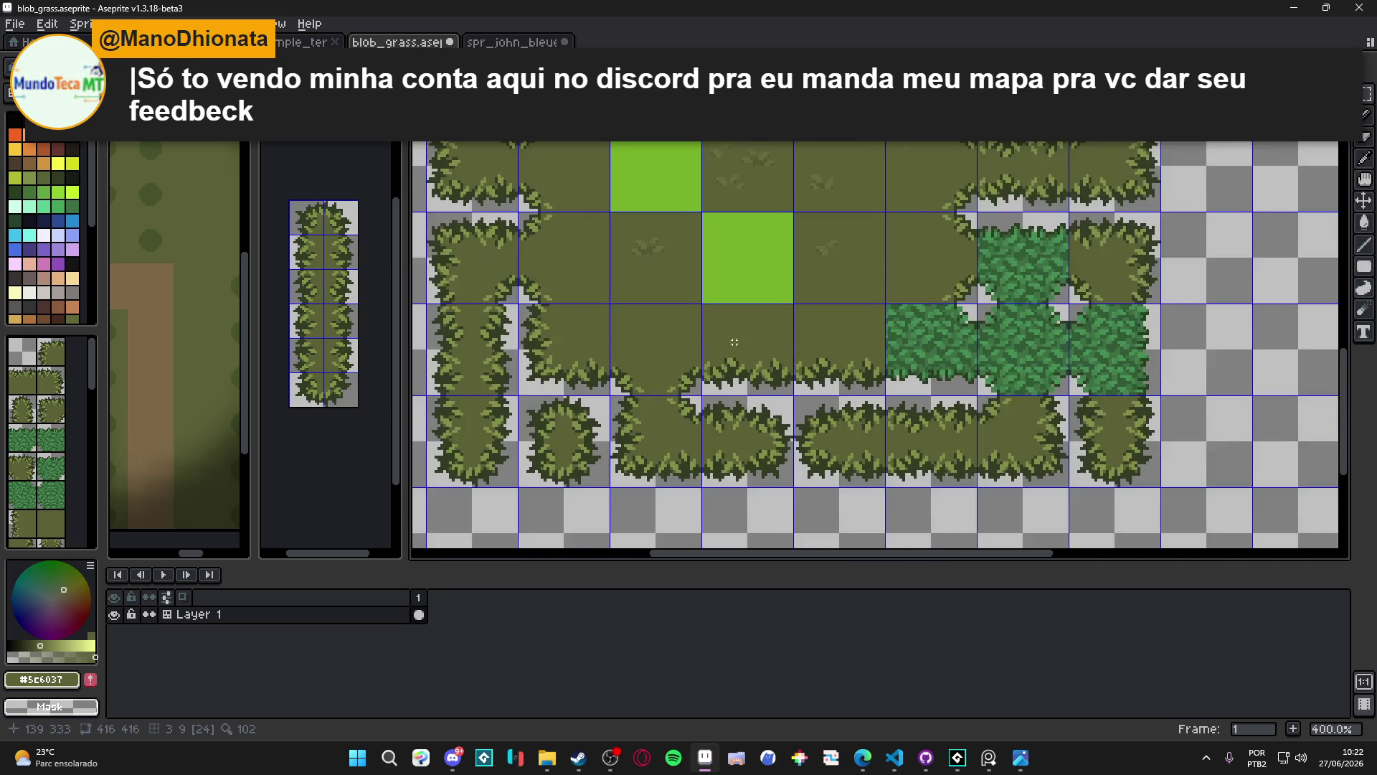
scroll(734, 342, "down", 1)
left_click_drag(809, 379, 678, 386)
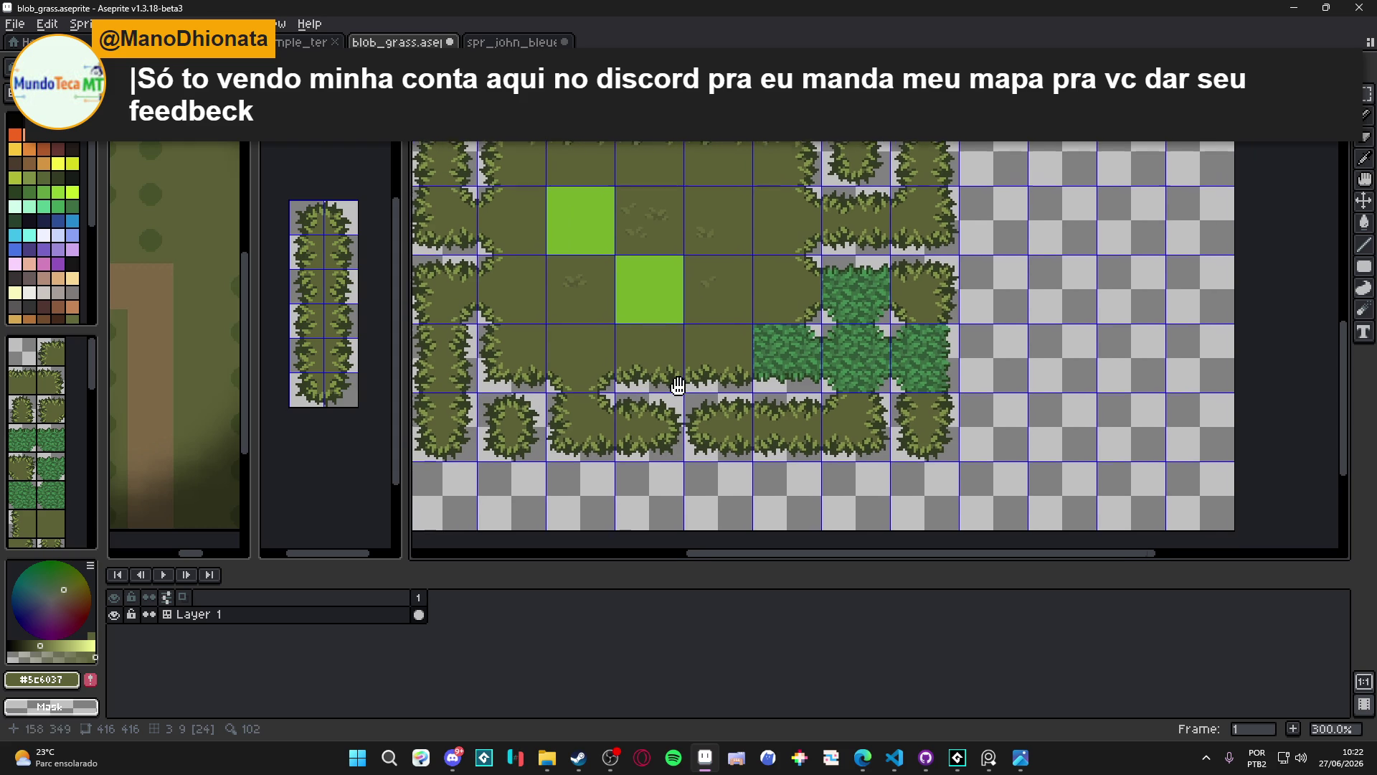
scroll(714, 269, "down", 2)
scroll(715, 269, "up", 1)
scroll(714, 269, "down", 1)
scroll(714, 269, "up", 1)
mouse_move(714, 269)
left_mouse_down()
mouse_move(718, 309)
mouse_move(707, 197)
mouse_move(705, 266)
mouse_move(663, 336)
mouse_move(701, 200)
mouse_move(645, 211)
mouse_move(663, 216)
mouse_move(662, 205)
left_mouse_up()
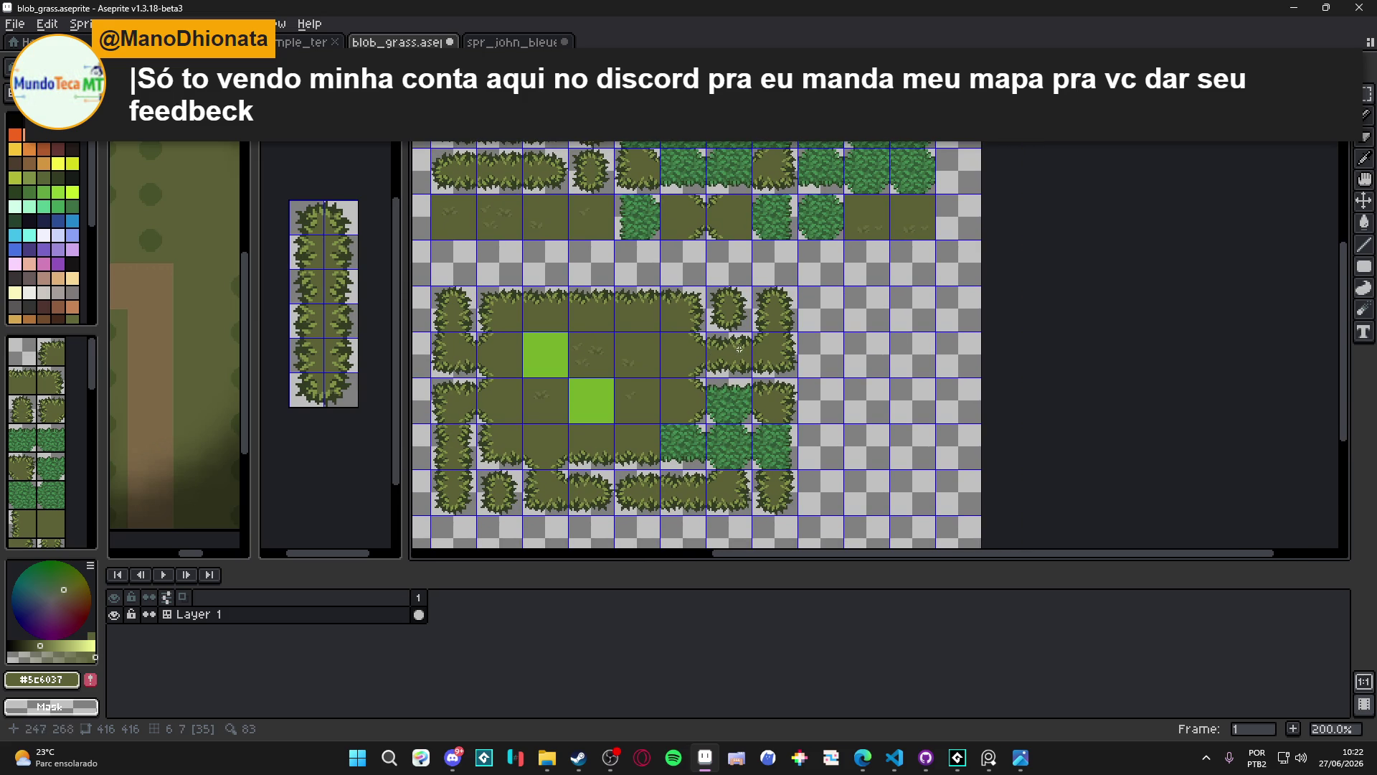
scroll(735, 339, "up", 3)
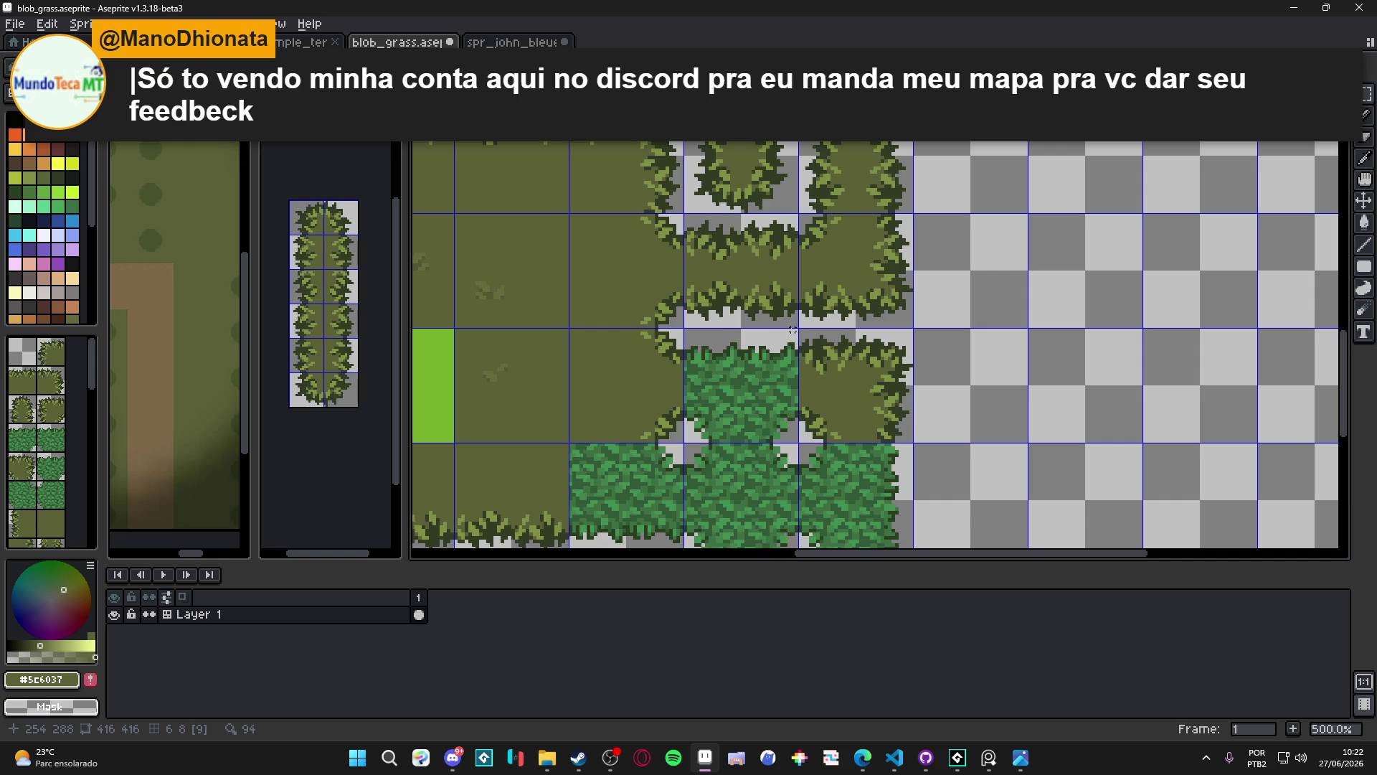
mouse_move(796, 330)
left_mouse_down()
mouse_move(753, 369)
mouse_move(685, 387)
left_mouse_up()
Clear the tile's upper part and nudge the bush-edge row into place
key("Delete")
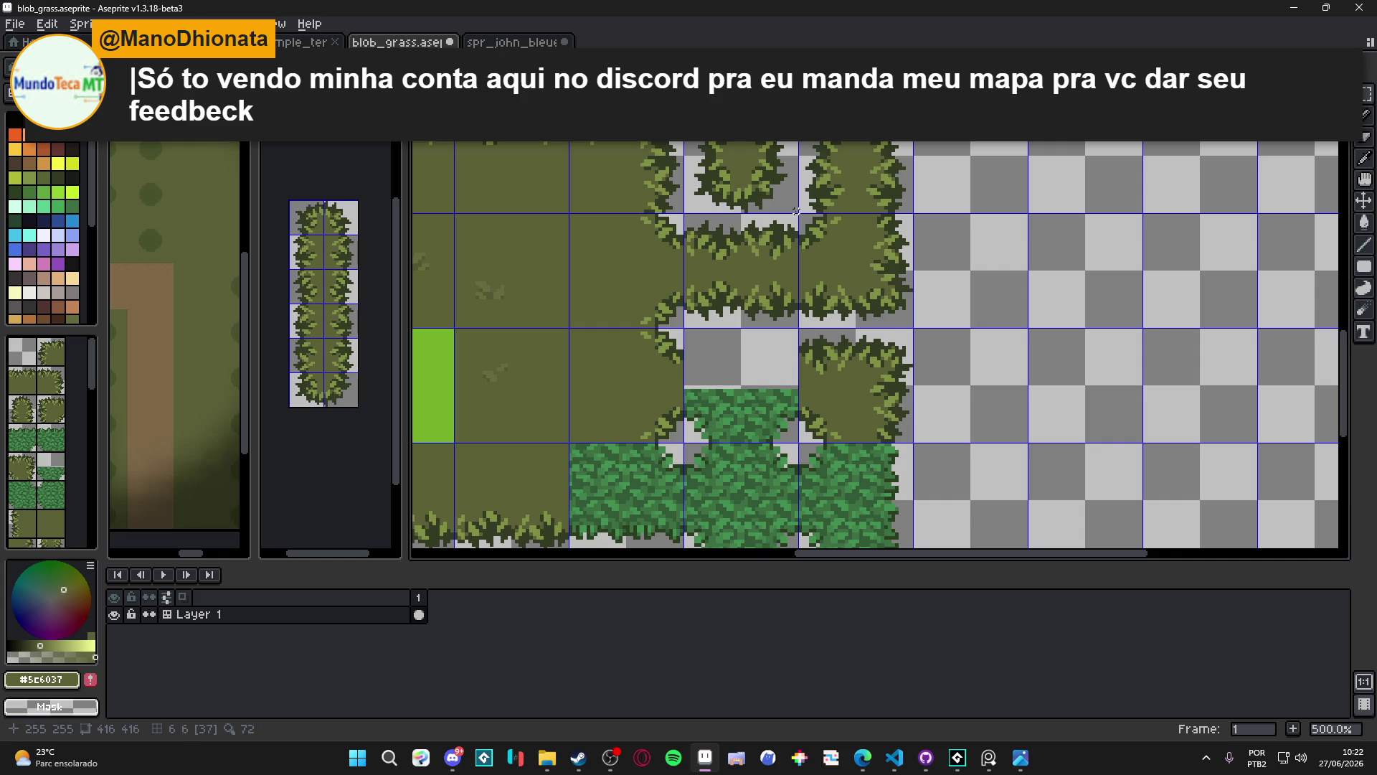
mouse_move(795, 215)
left_mouse_down()
mouse_move(685, 265)
mouse_move(762, 379)
left_mouse_up()
key("Up")
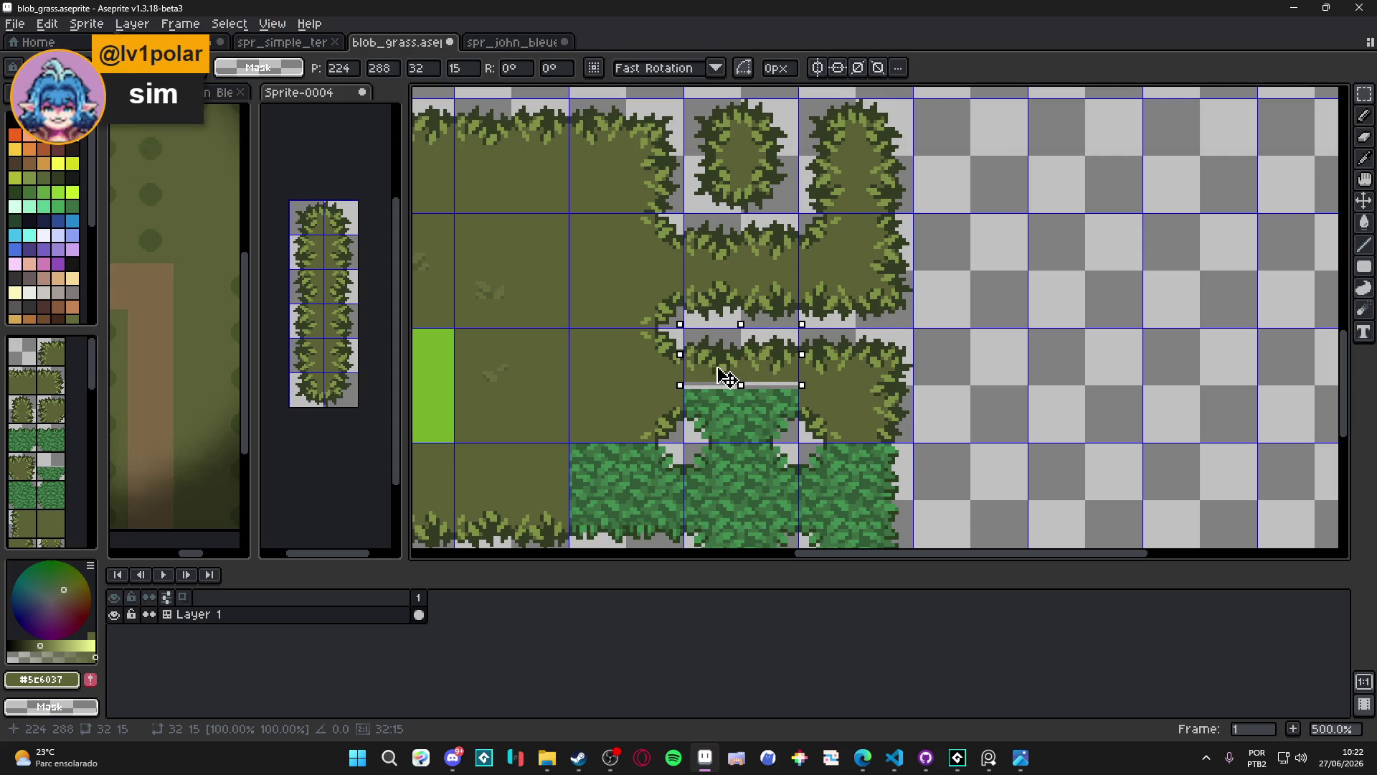
key("Down")
key("Up")
key("ctrl+d")
Erase the grass strip under the bush row to transparency
scroll(811, 389, "down", 1)
scroll(810, 390, "up", 3)
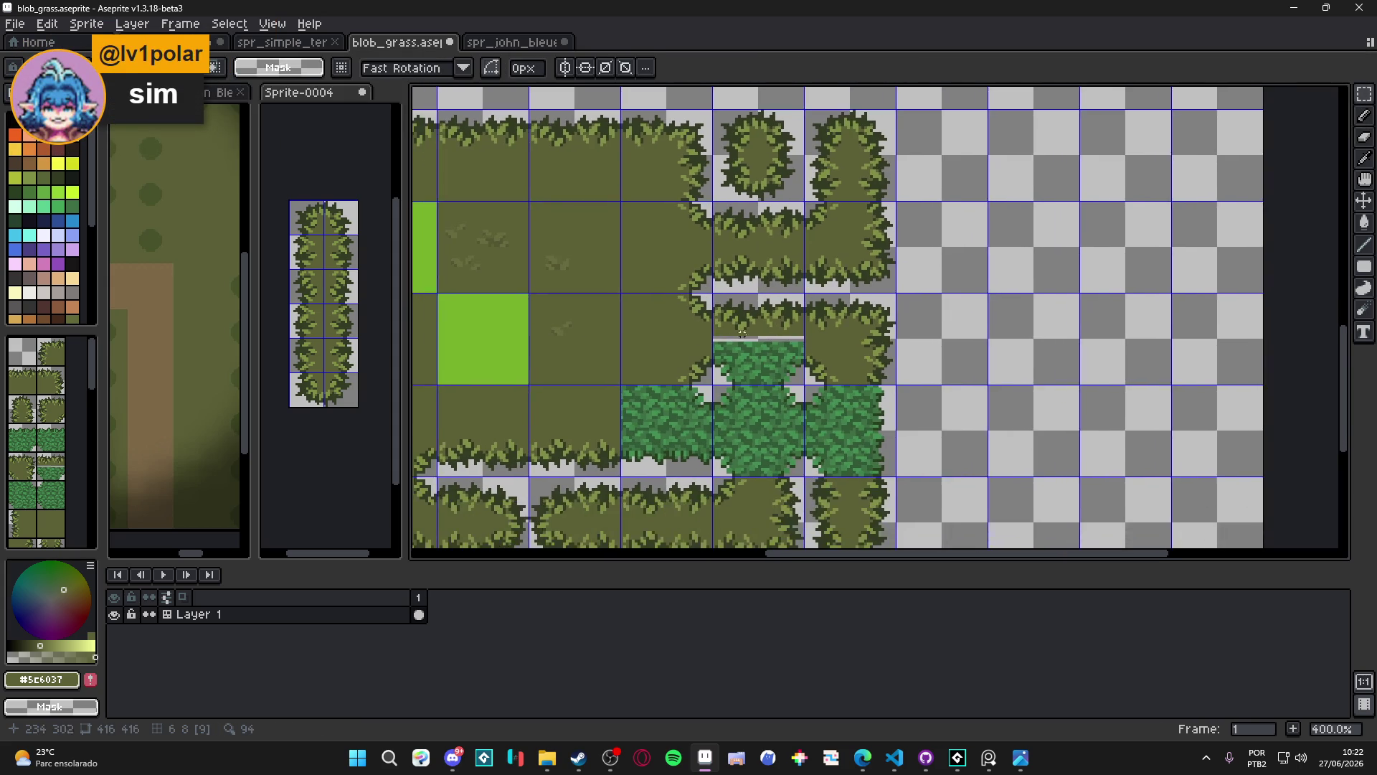
left_click_drag(654, 320, 631, 301)
key("Delete")
Select and copy the lower-left grass corner piece
scroll(713, 309, "down", 3)
left_click_drag(712, 309, 737, 302)
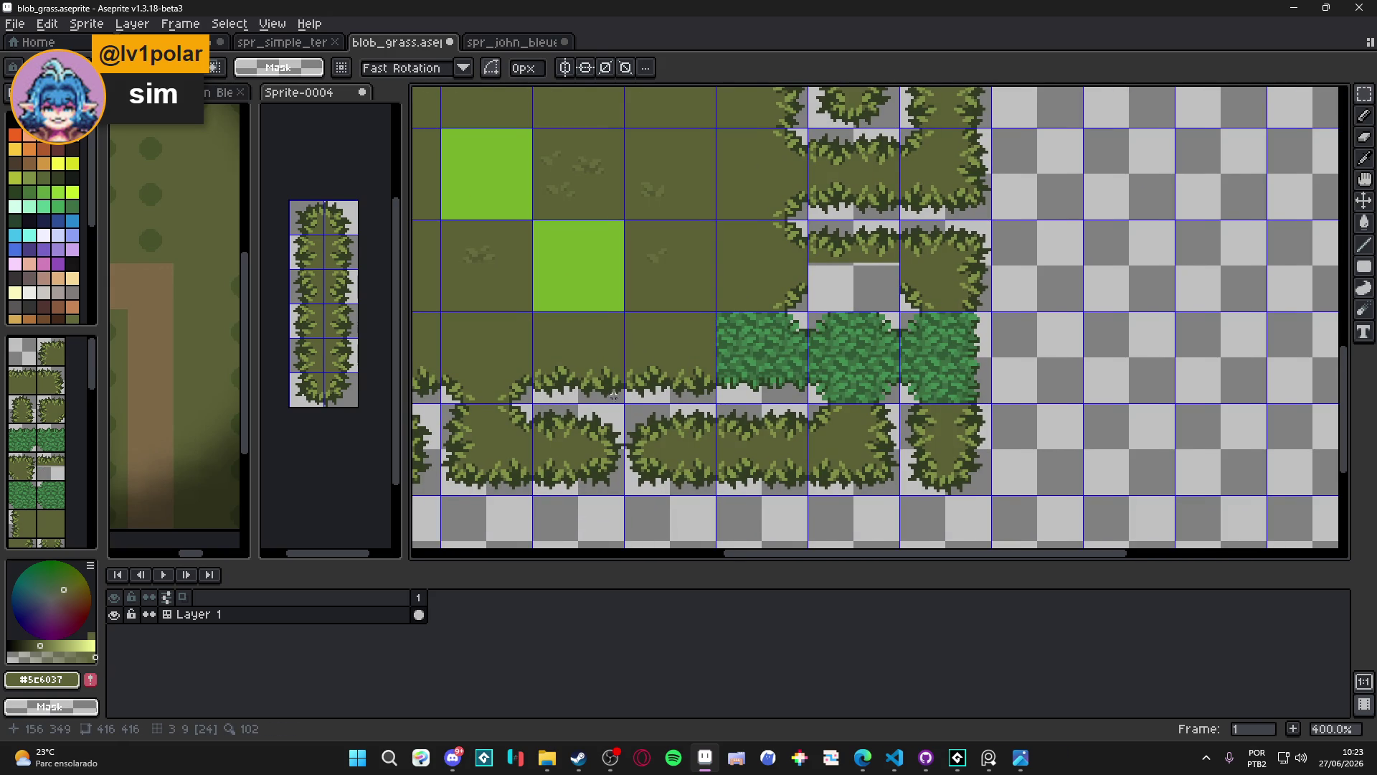
scroll(451, 406, "up", 2)
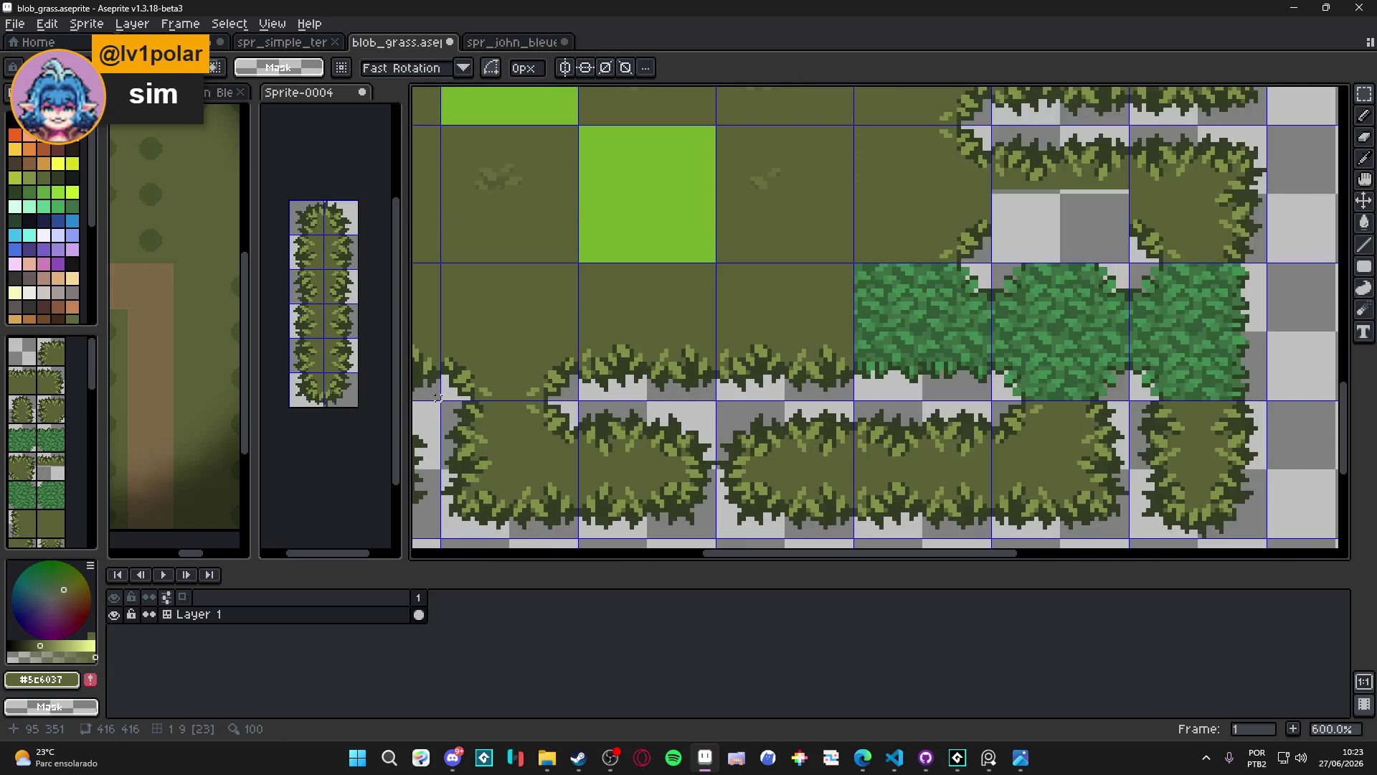
left_click_drag(441, 400, 506, 321)
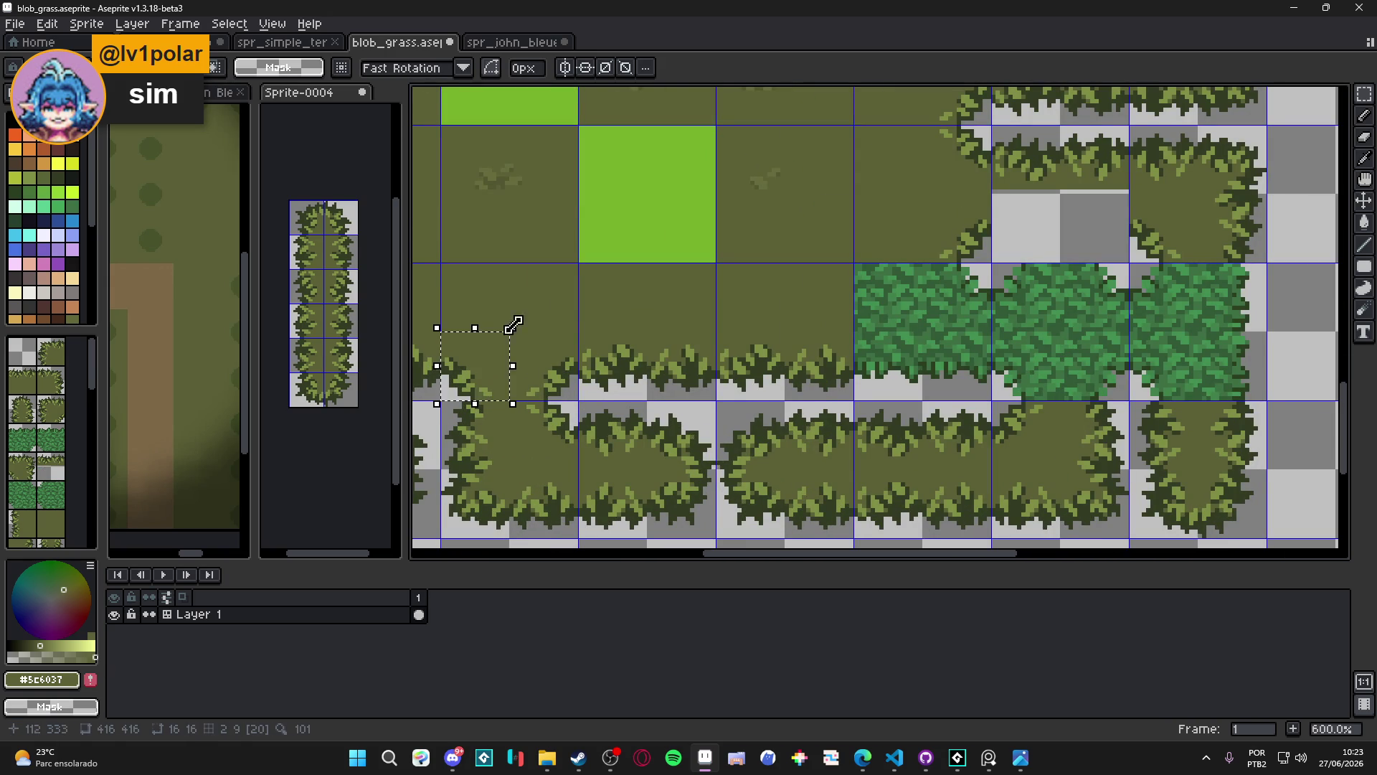
mouse_move(488, 385)
left_mouse_down()
mouse_move(1183, 241)
mouse_move(1035, 246)
mouse_move(1046, 250)
left_mouse_up()
key("Escape")
mouse_move(442, 400)
left_mouse_down()
mouse_move(488, 354)
mouse_move(511, 287)
mouse_move(503, 295)
left_mouse_up()
key("ctrl+c")
Paste the grass corner into the transparent gap to form inner-corner bush edges
key("ctrl+v")
key("b")
scroll(1022, 254, "up", 1)
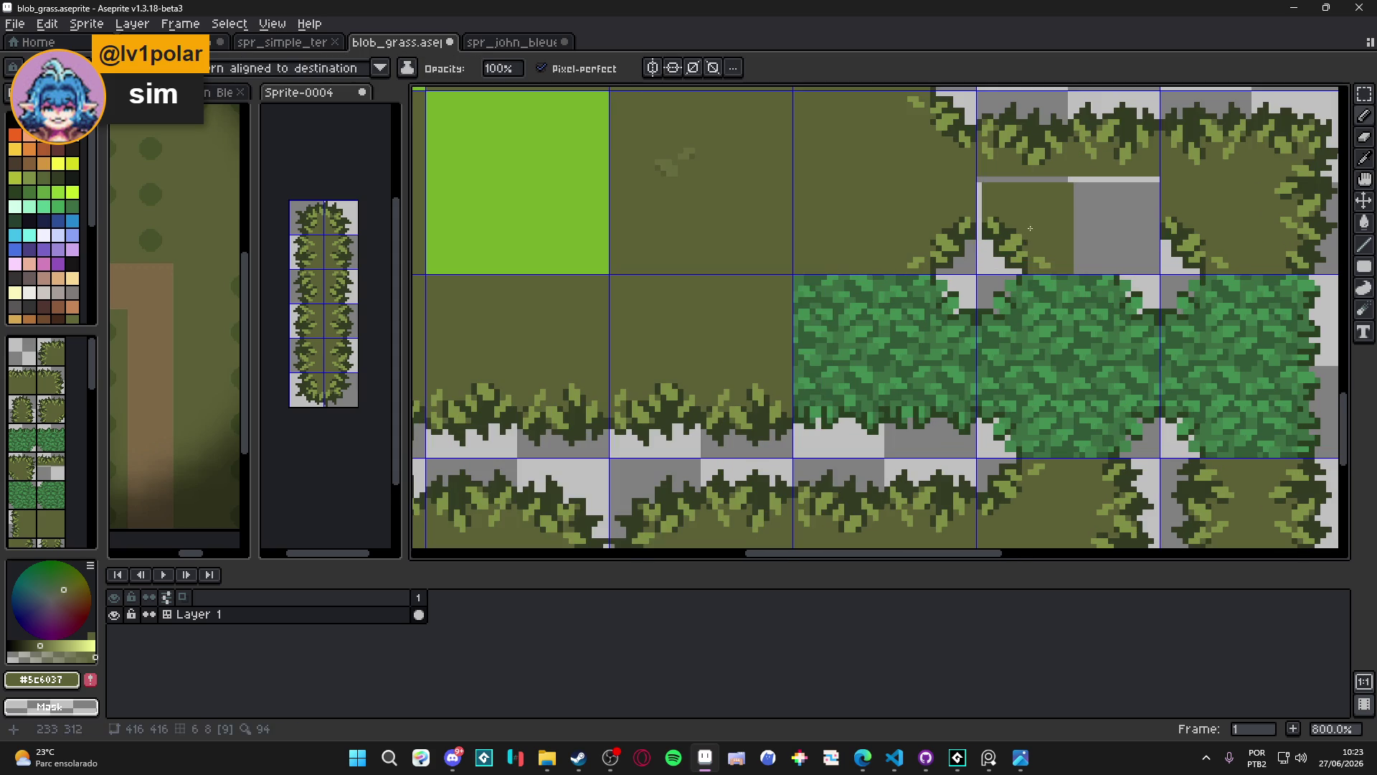
left_click_drag(1026, 232, 1116, 232)
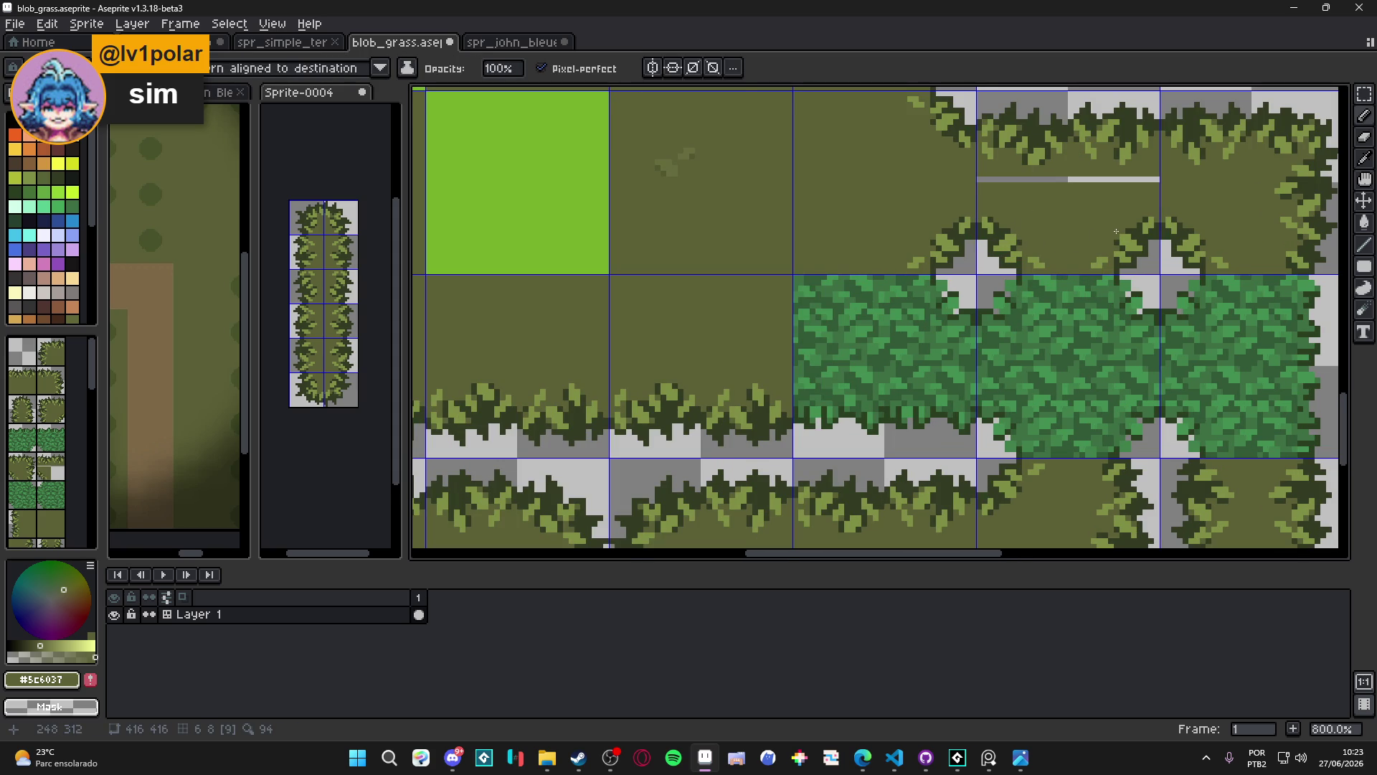
key("Return")
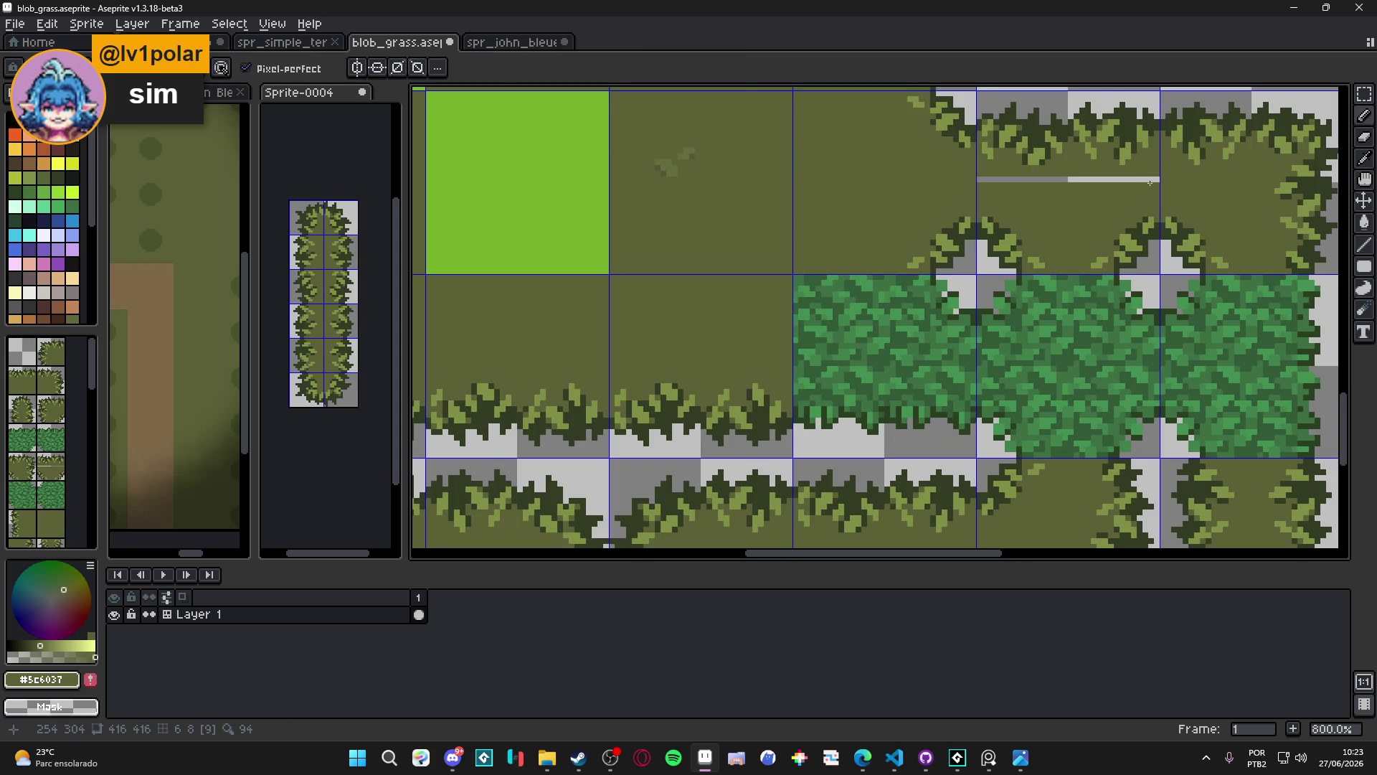
Save blob_grass.aseprite with the patched gap
scroll(892, 246, "down", 3)
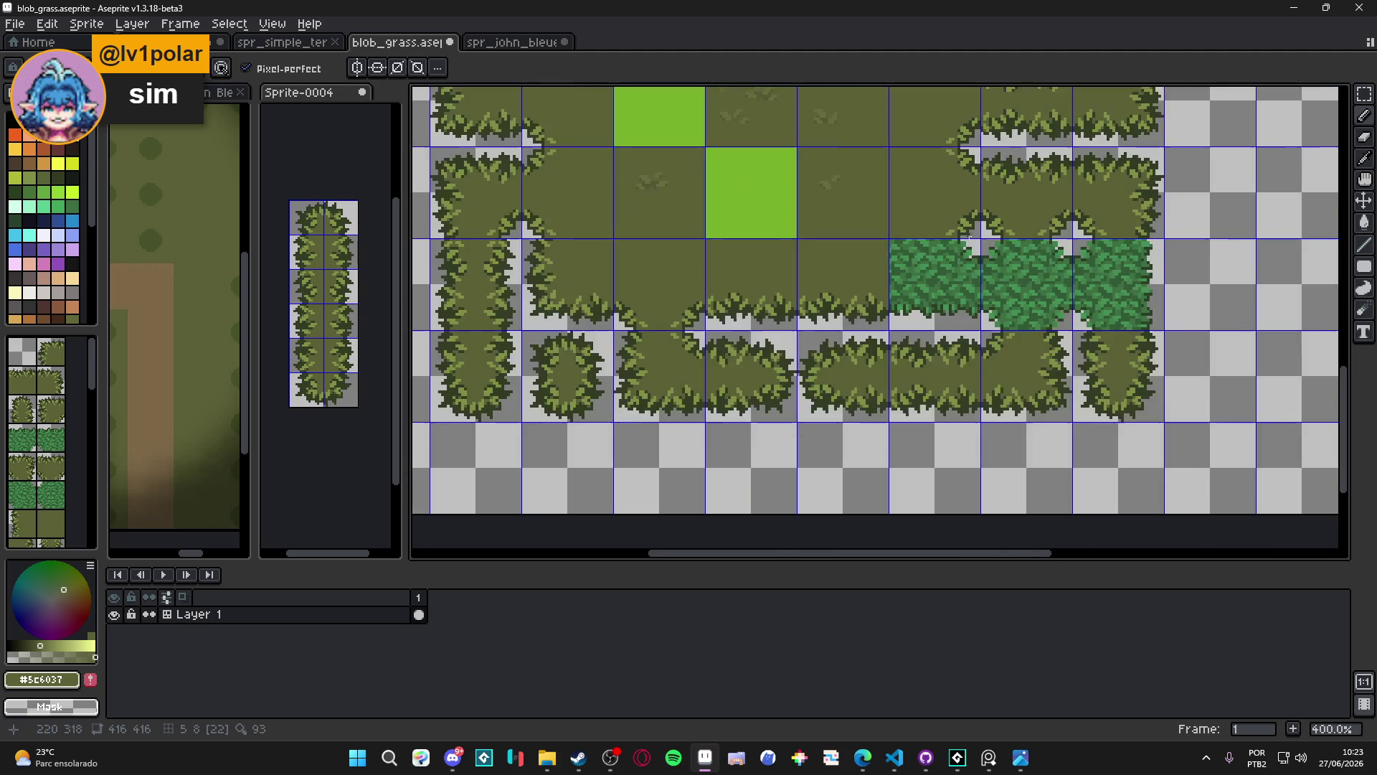
scroll(892, 287, "down", 1)
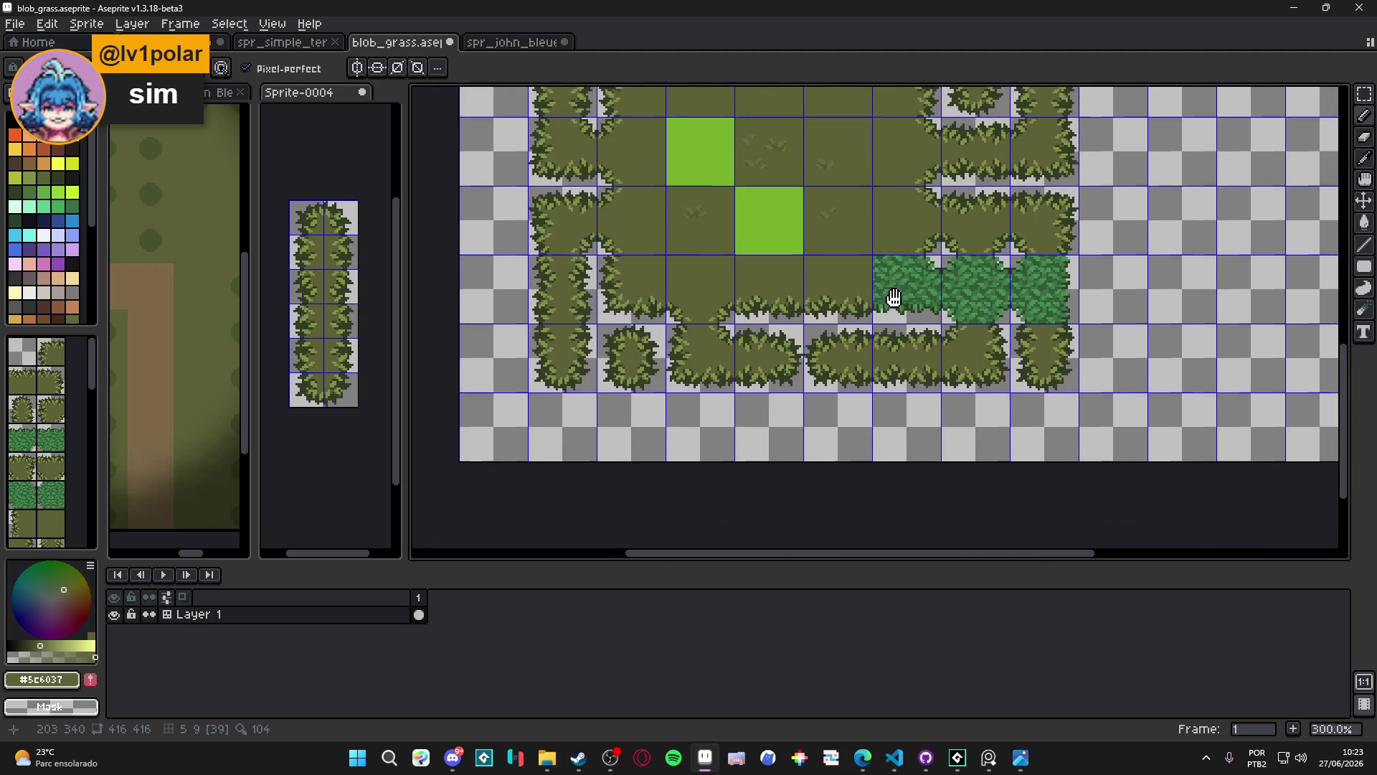
scroll(672, 325, "up", 2)
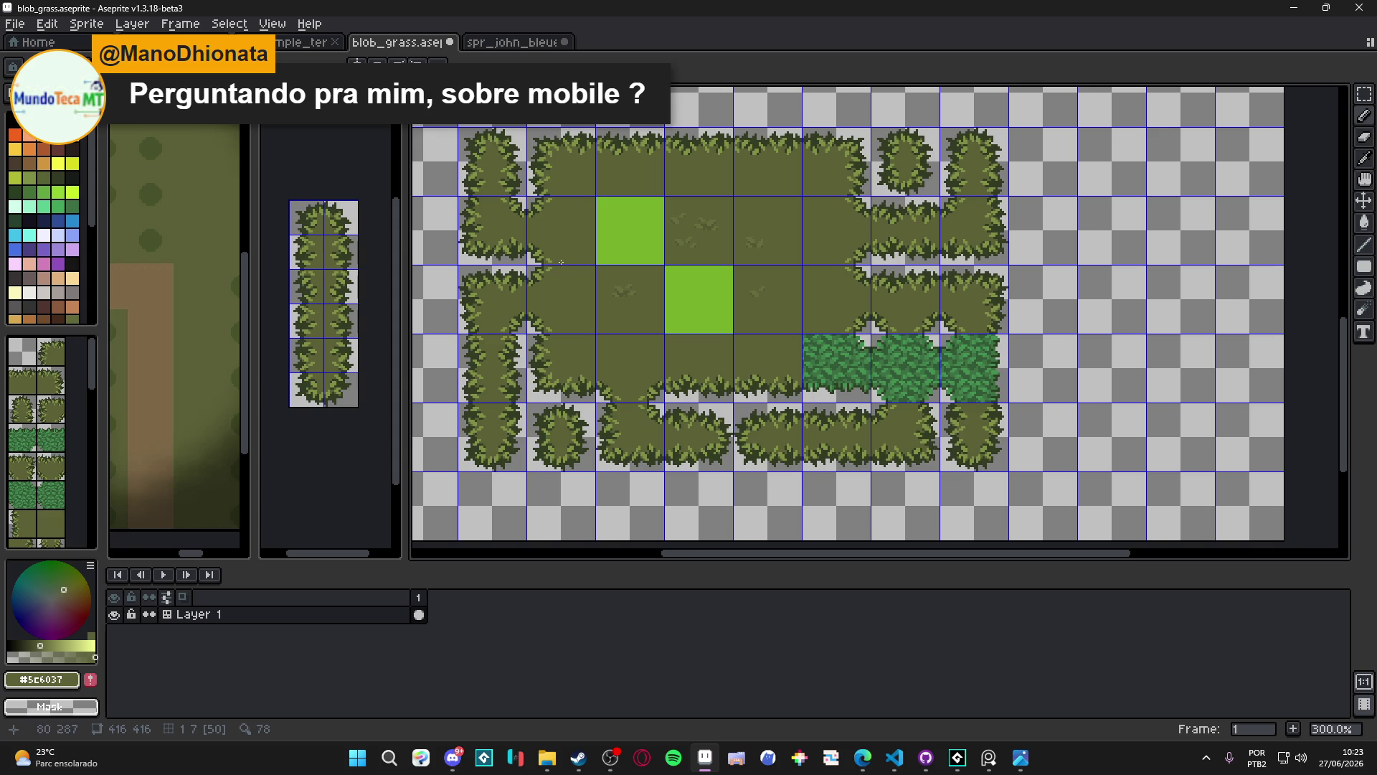
key("m")
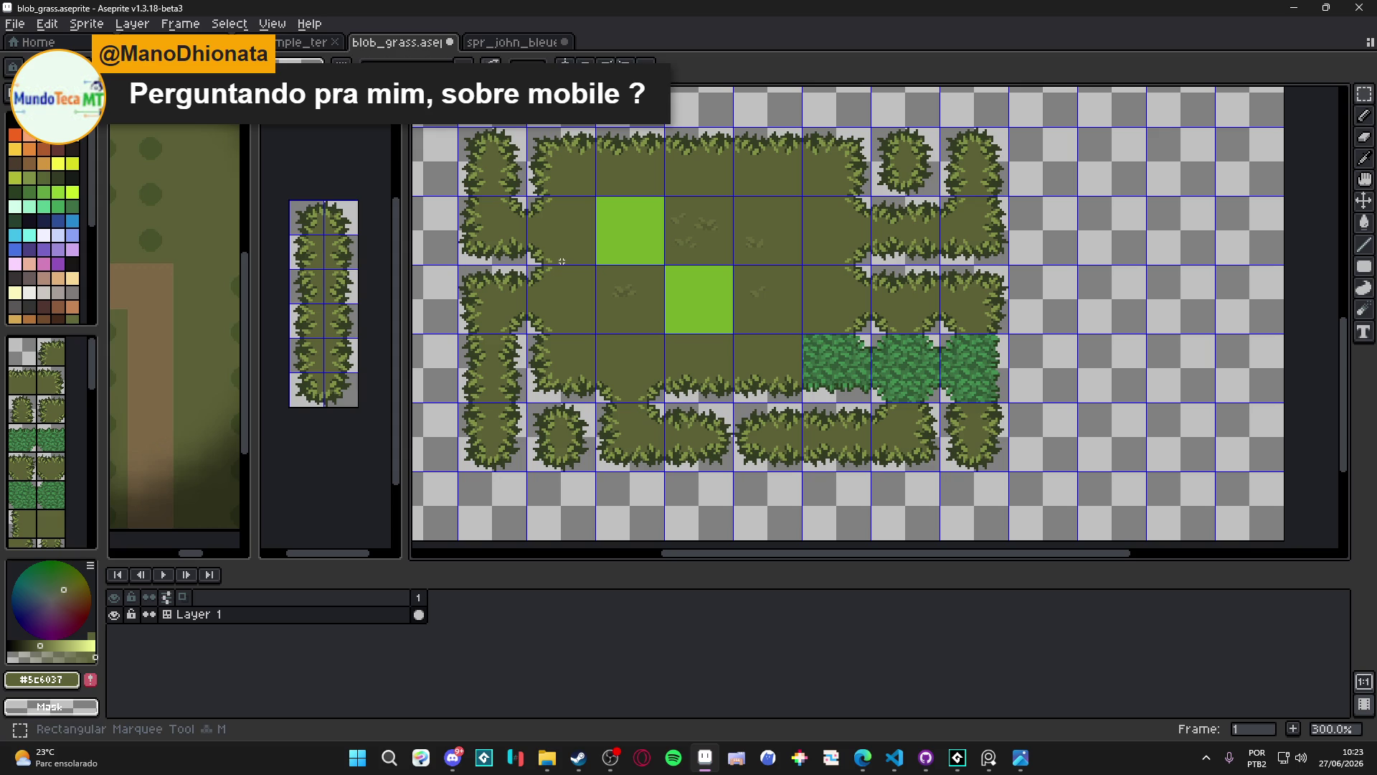
key("ctrl+s")
scroll(484, 249, "up", 2)
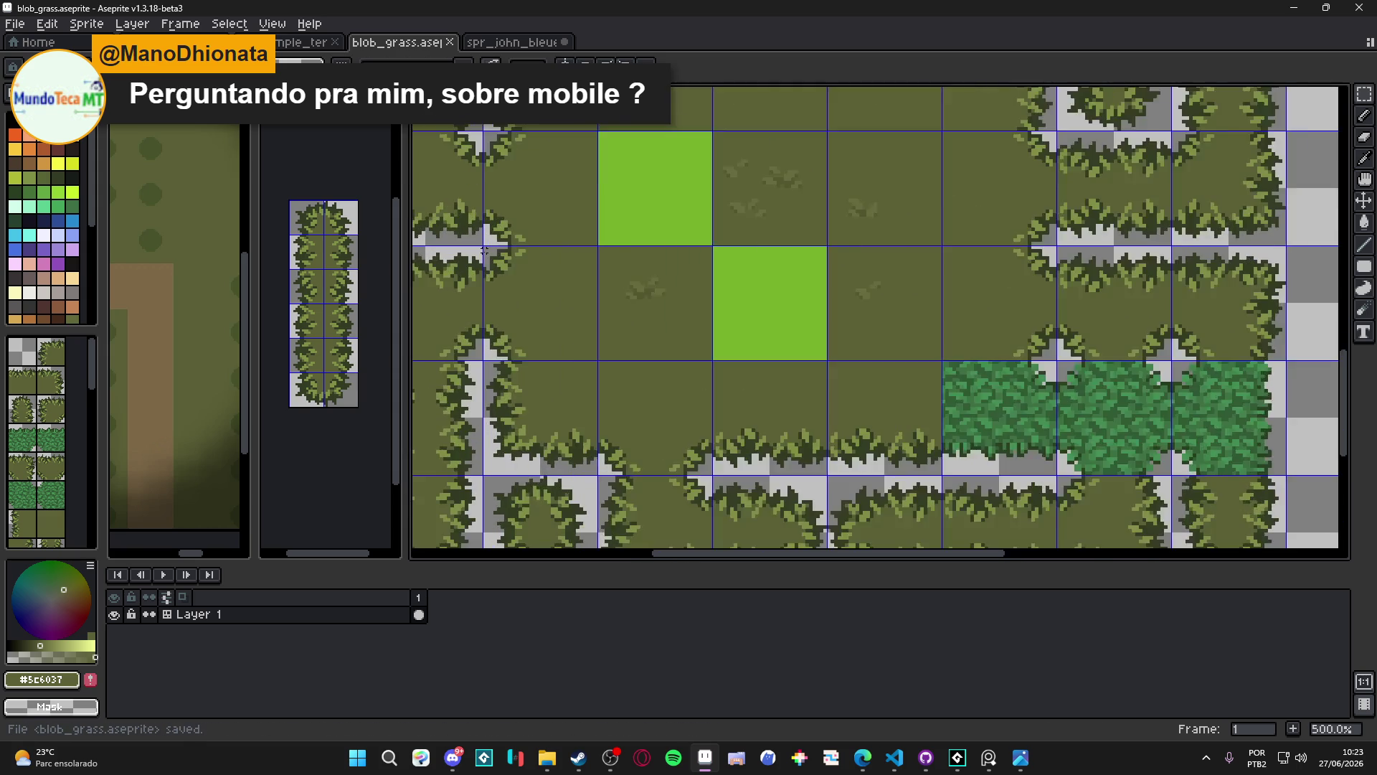
scroll(484, 249, "up", 1)
left_click_drag(494, 258, 558, 321)
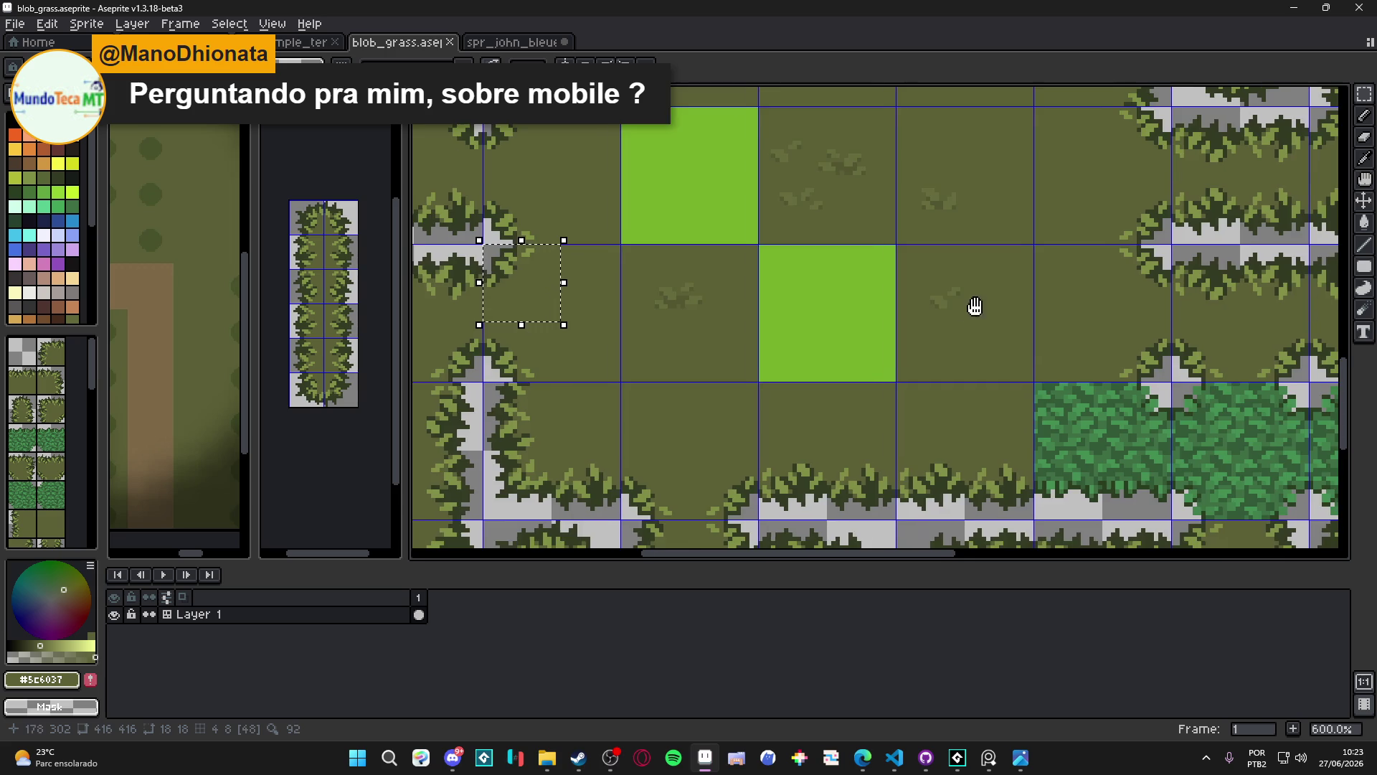
scroll(971, 301, "right", 5)
scroll(793, 421, "down", 3)
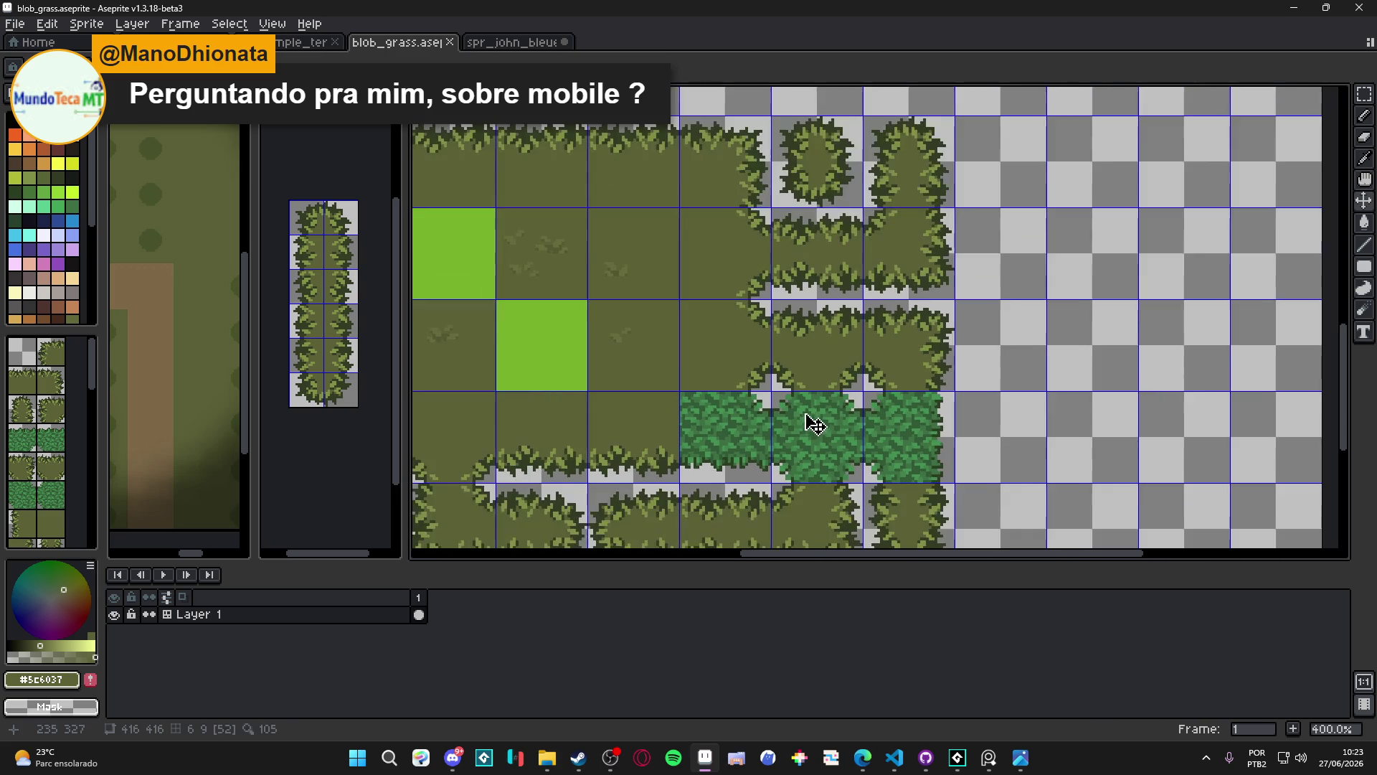
scroll(800, 461, "down", 1)
scroll(803, 367, "down", 1)
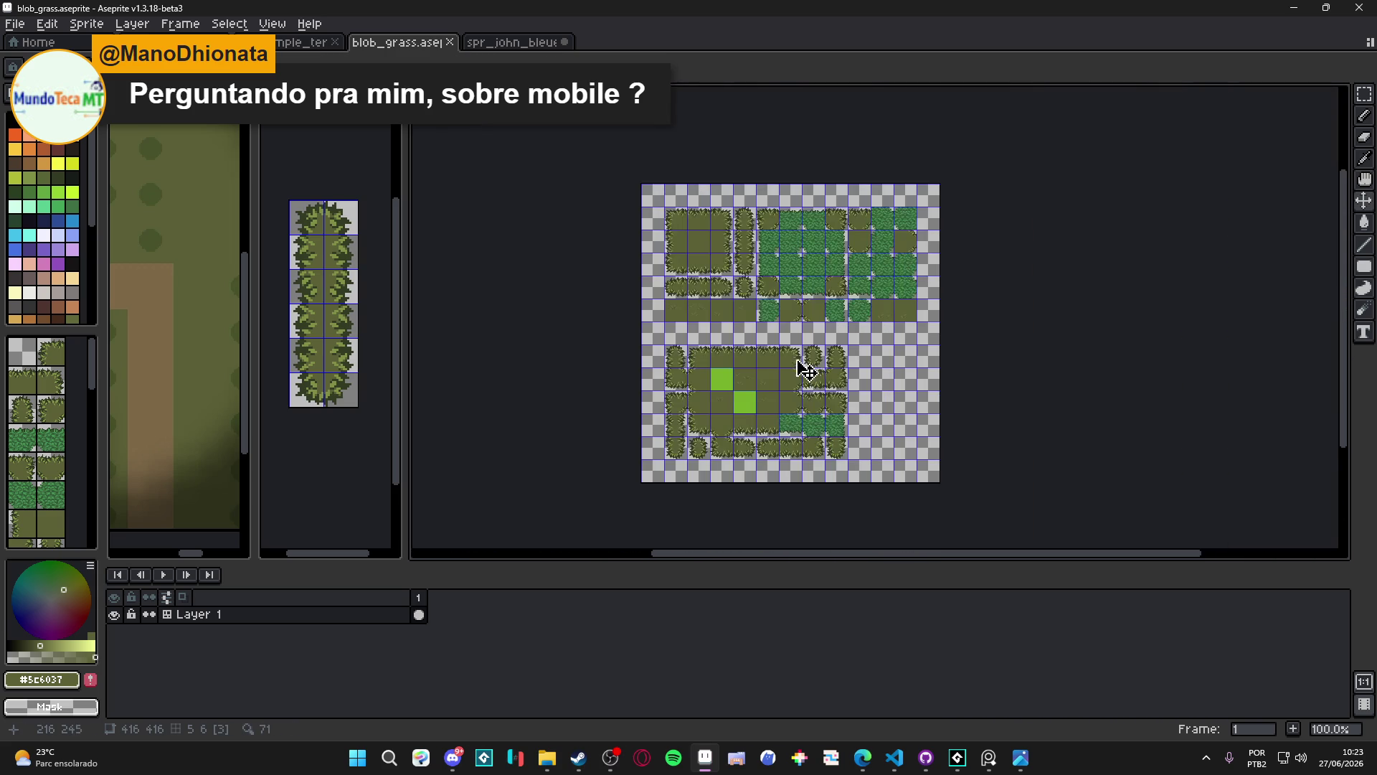
scroll(789, 273, "up", 1)
scroll(788, 258, "up", 1)
scroll(769, 240, "down", 1)
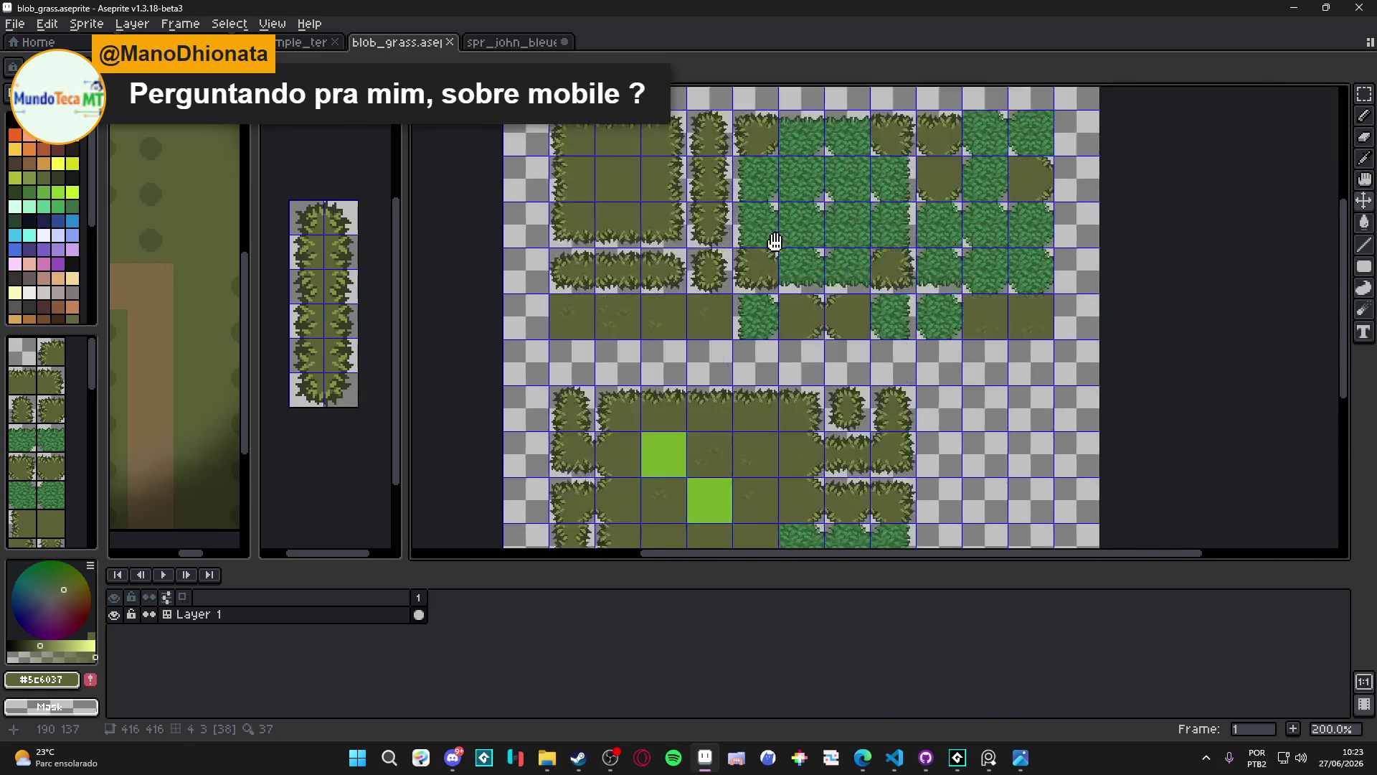
scroll(797, 223, "down", 3)
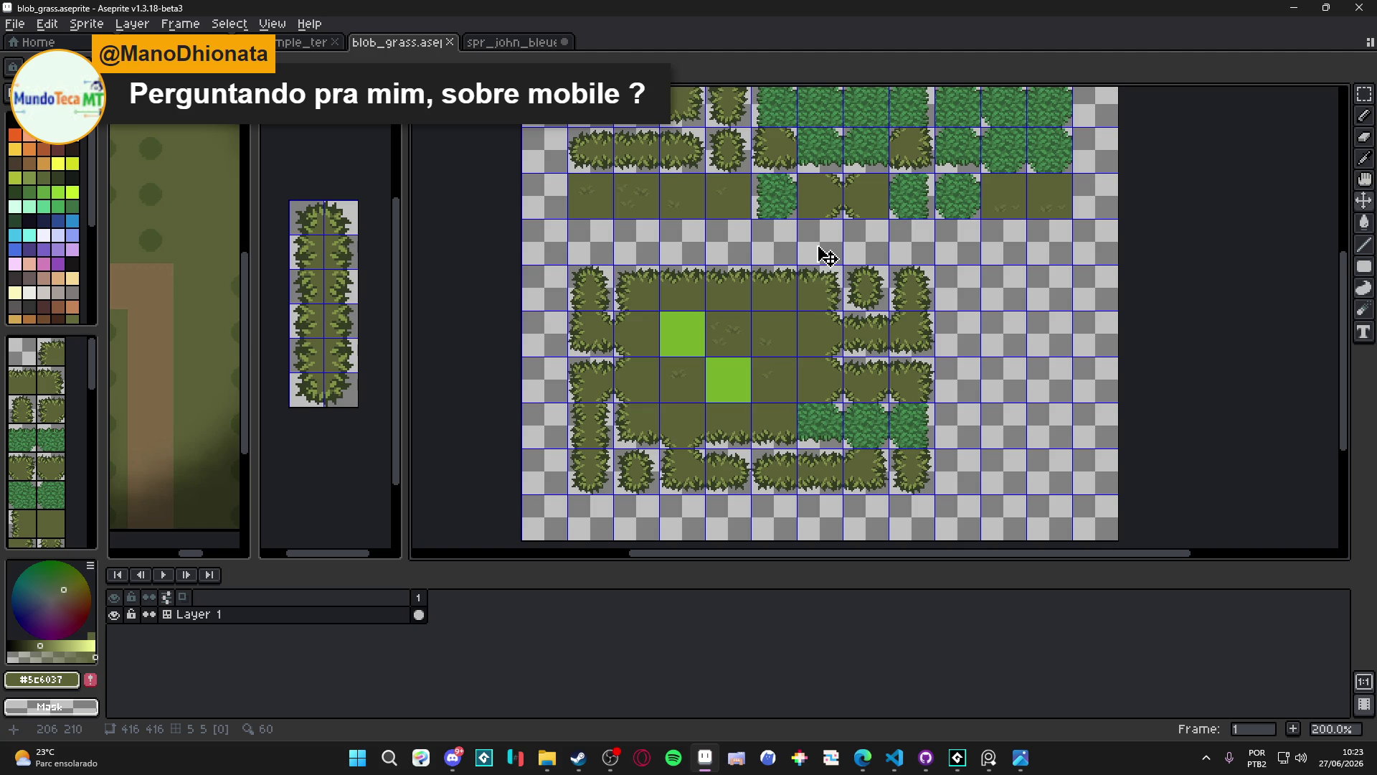
scroll(827, 256, "down", 2)
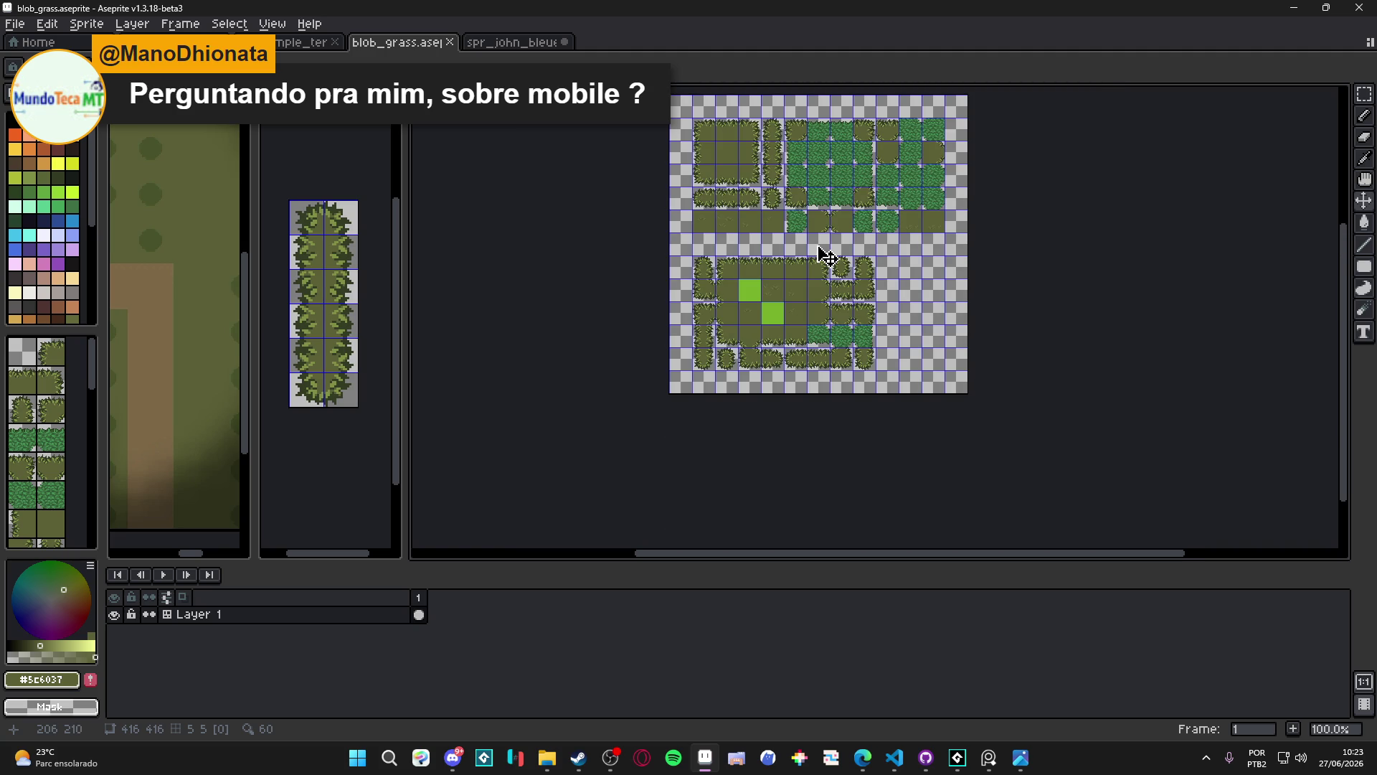
scroll(837, 271, "up", 2)
mouse_move(829, 307)
left_mouse_down()
mouse_move(758, 428)
mouse_move(747, 320)
left_mouse_up()
left_click_drag(728, 394, 774, 410)
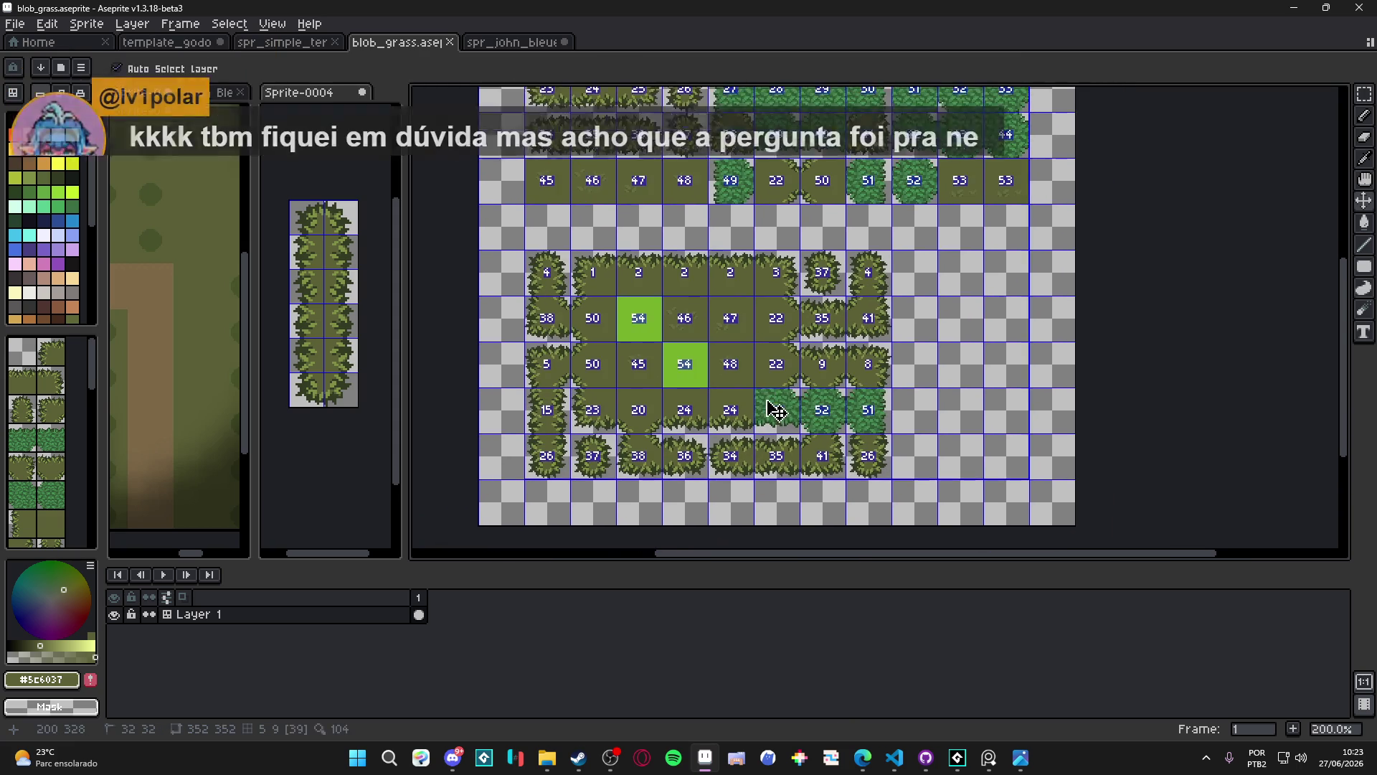
scroll(769, 350, "down", 1)
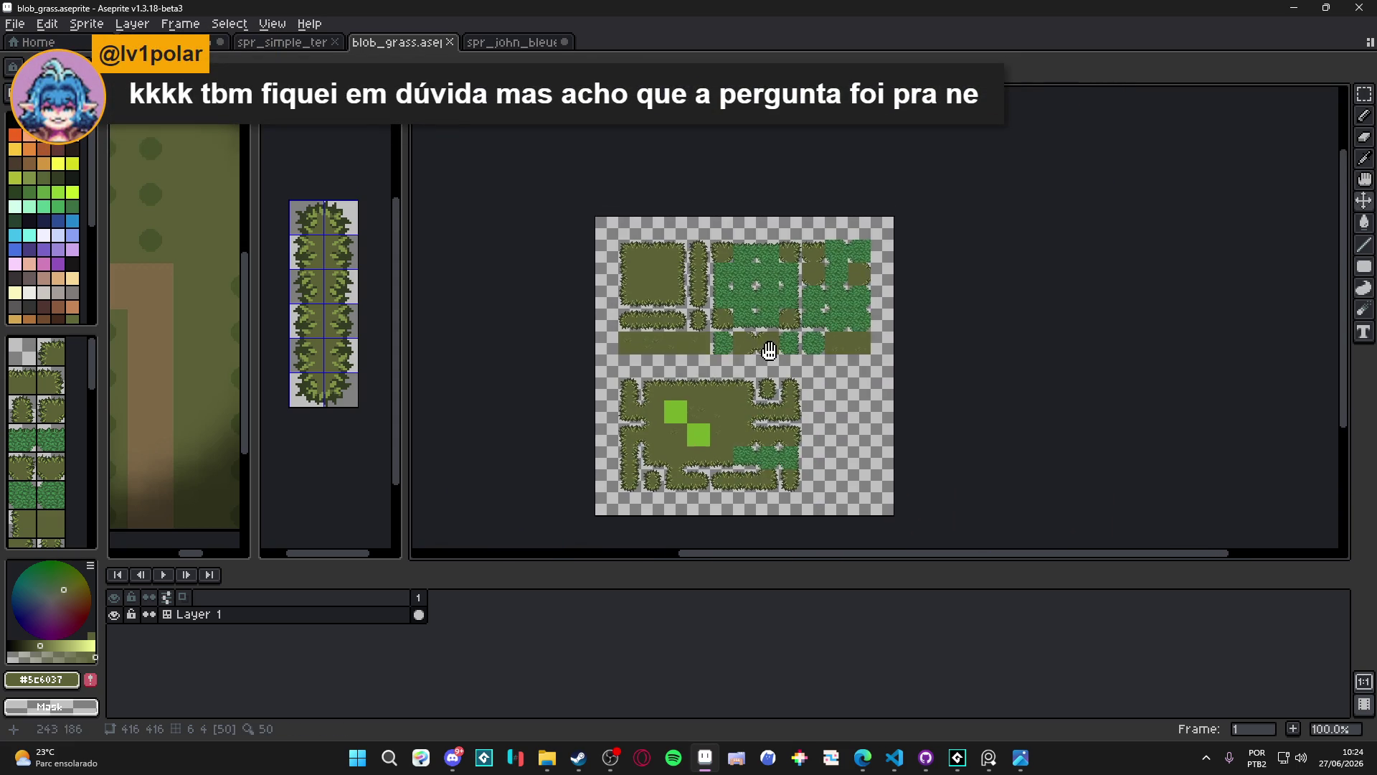
scroll(746, 286, "up", 2)
scroll(747, 287, "down", 1)
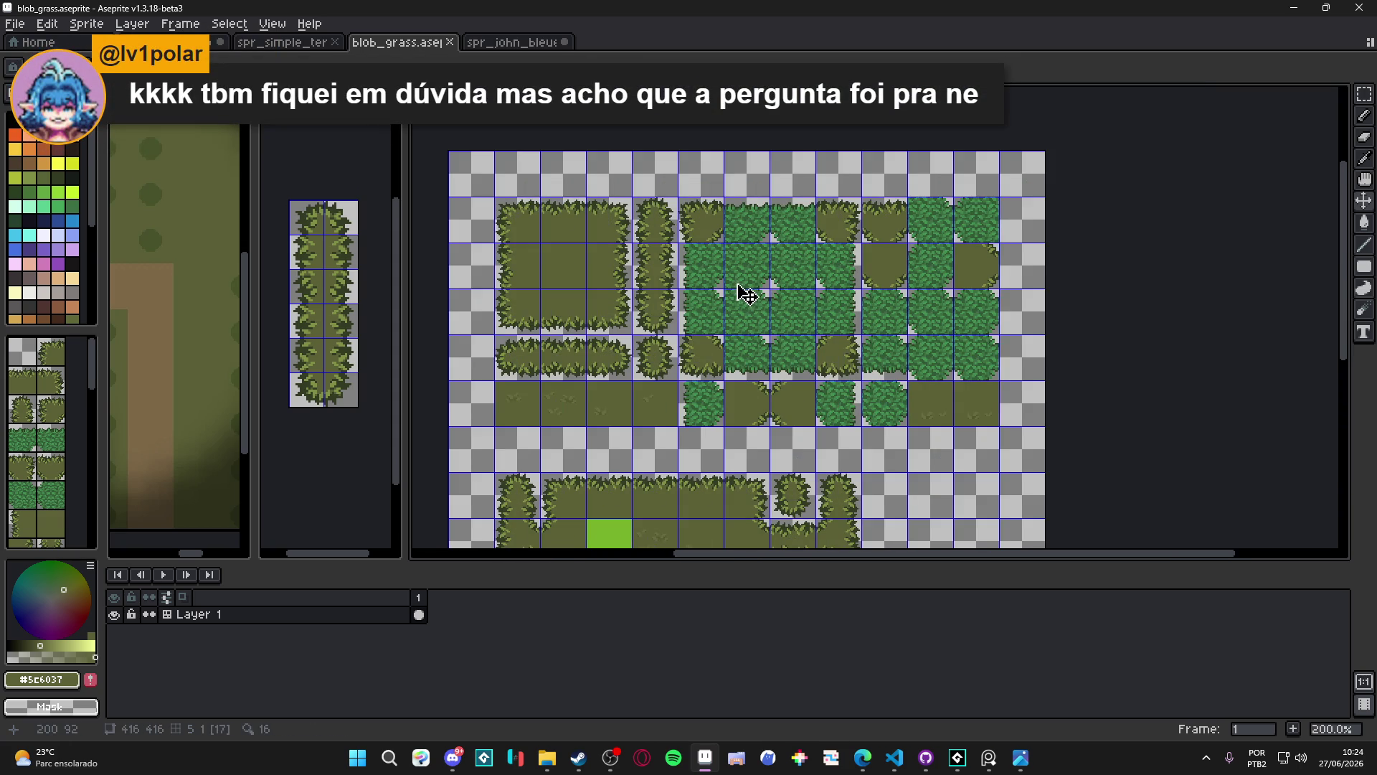
left_click_drag(688, 409, 700, 185)
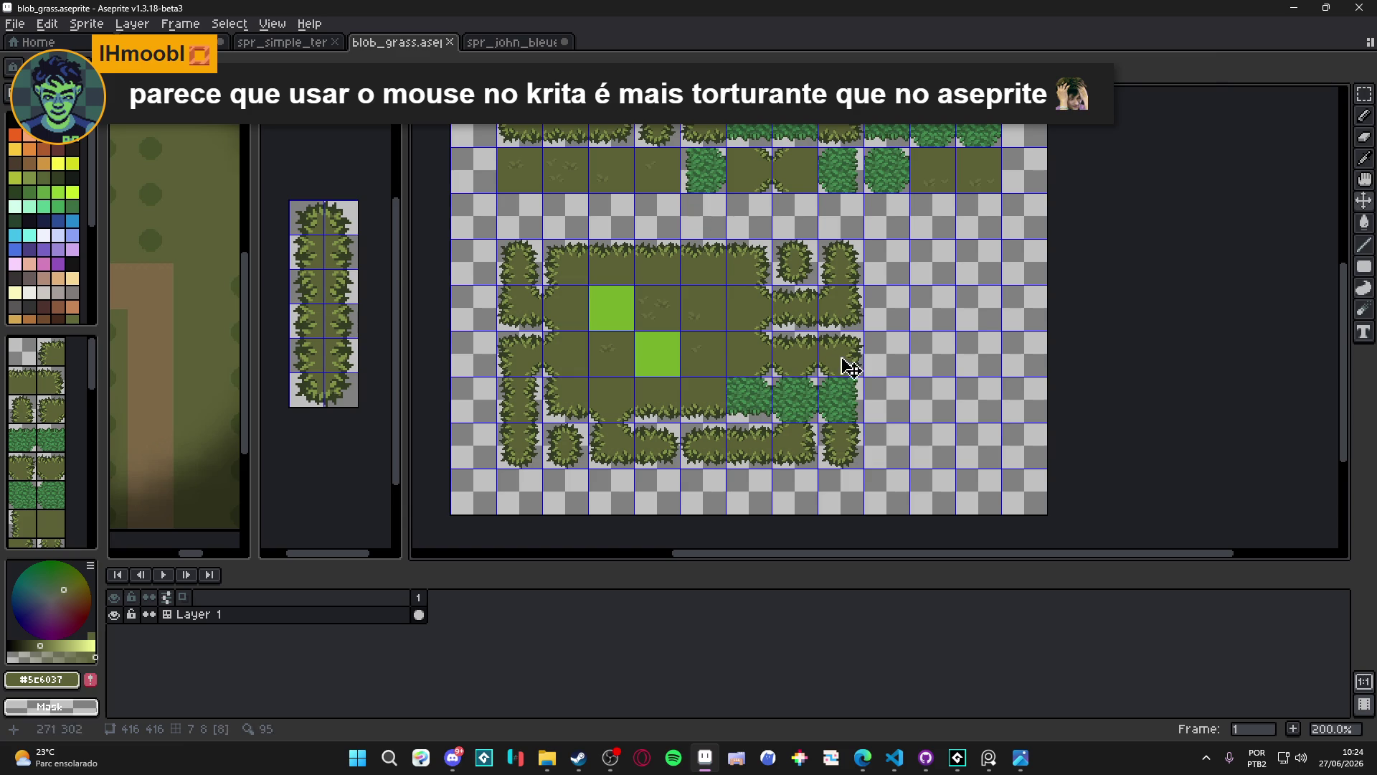
scroll(717, 413, "up", 2)
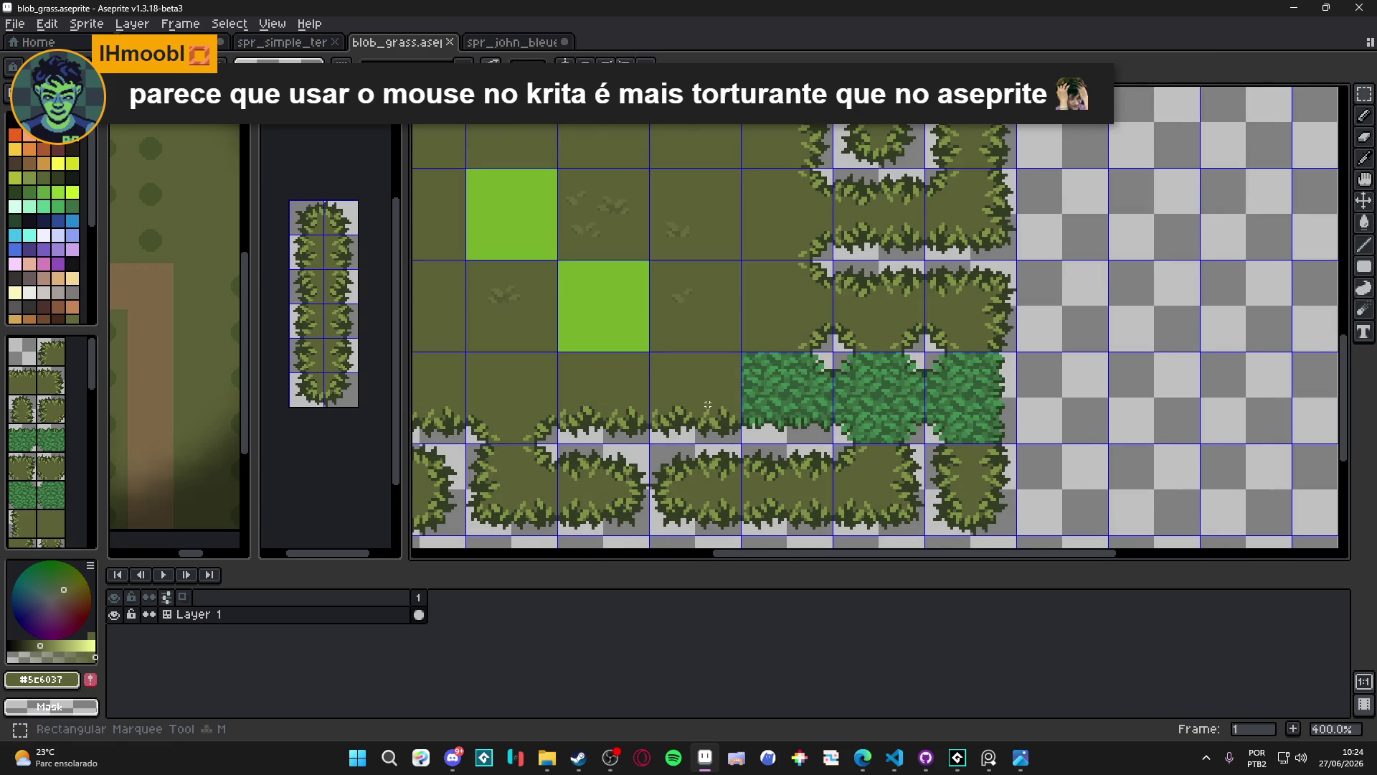
scroll(709, 406, "up", 1)
scroll(707, 405, "down", 1)
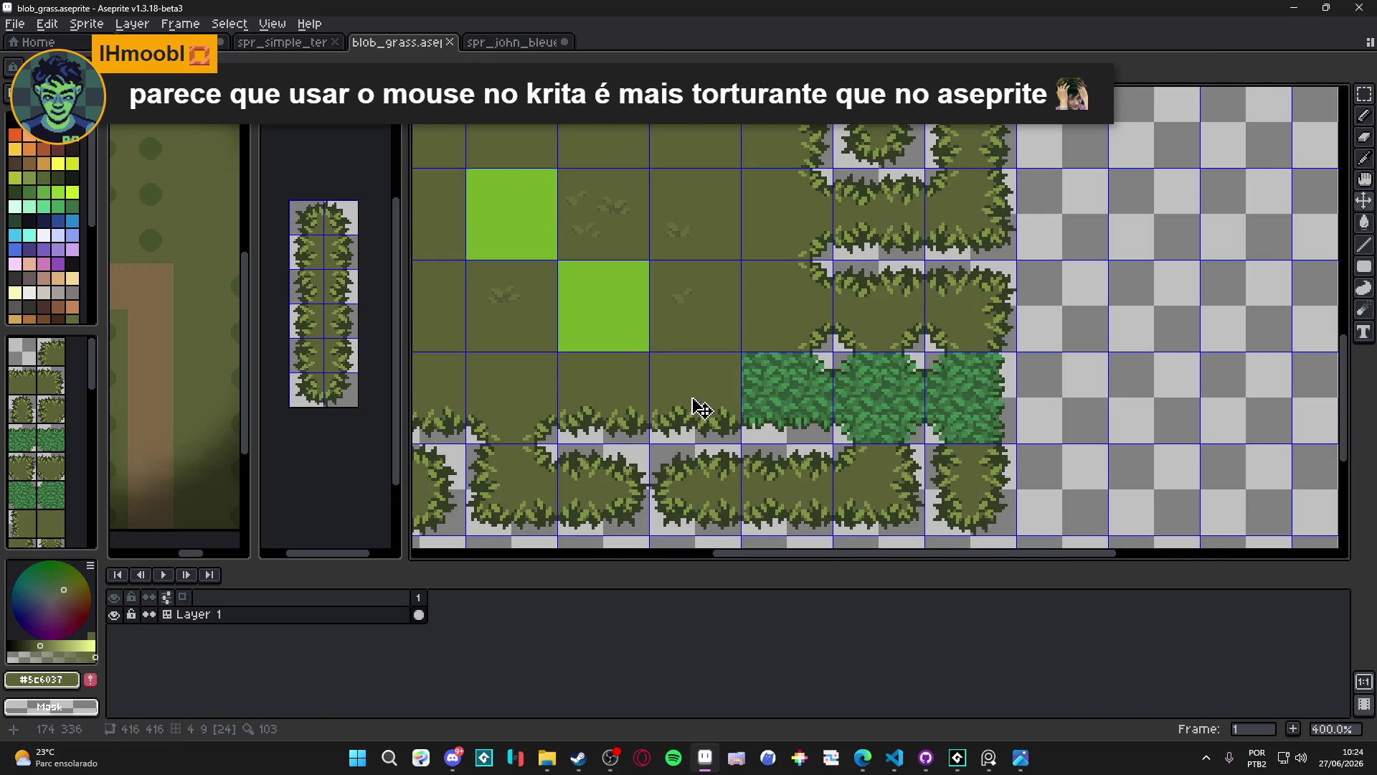
key("b")
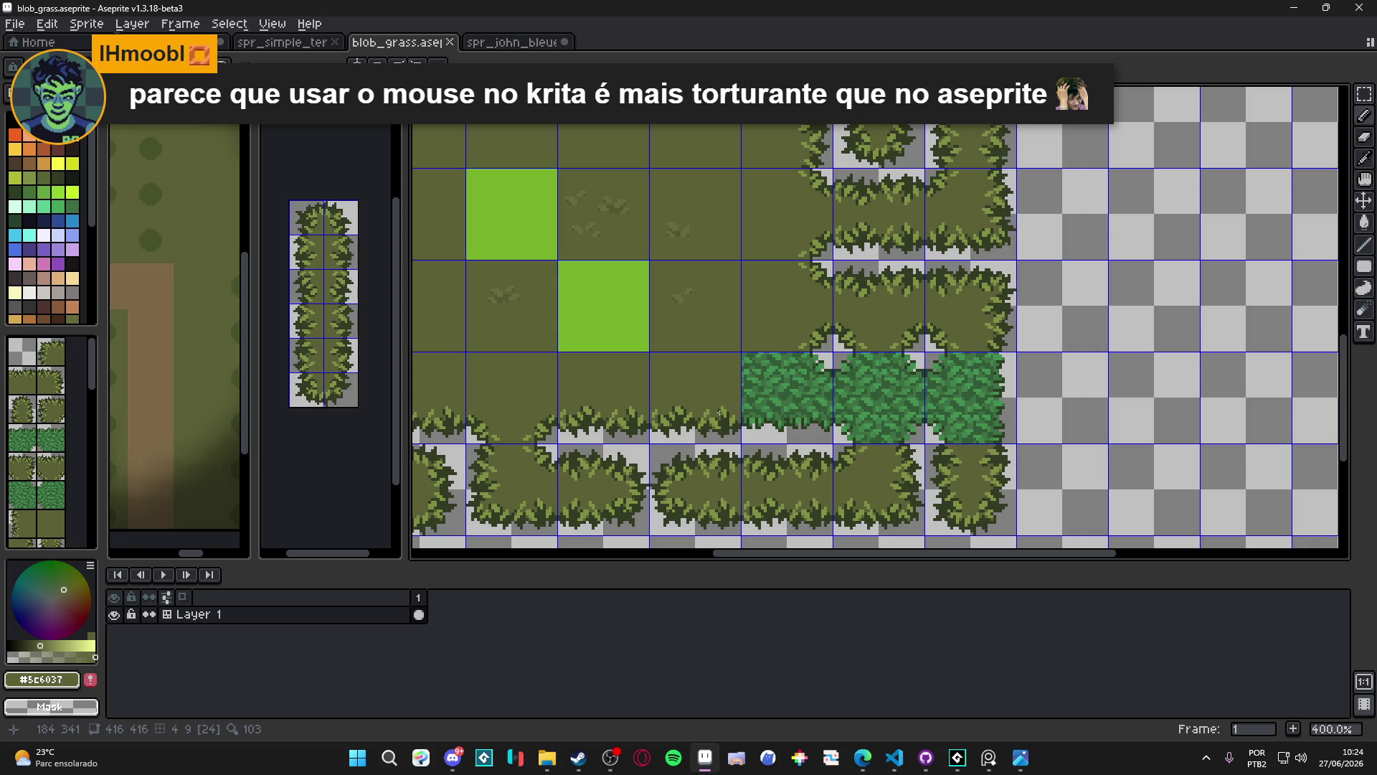
scroll(809, 399, "up", 1)
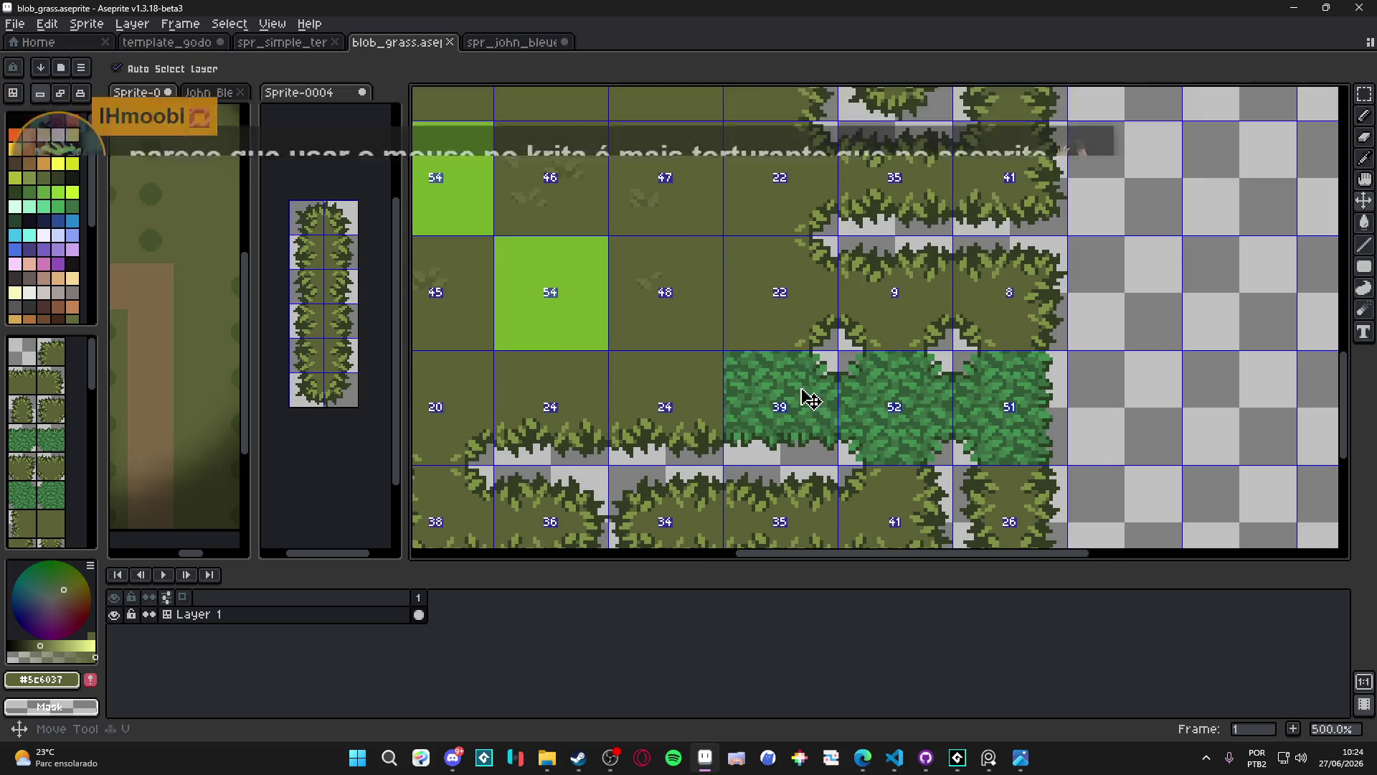
Erase the upper part of the leftmost dark-green bush tile
scroll(802, 395, "up", 1)
key("m")
left_click_drag(718, 351, 854, 414)
key("Delete")
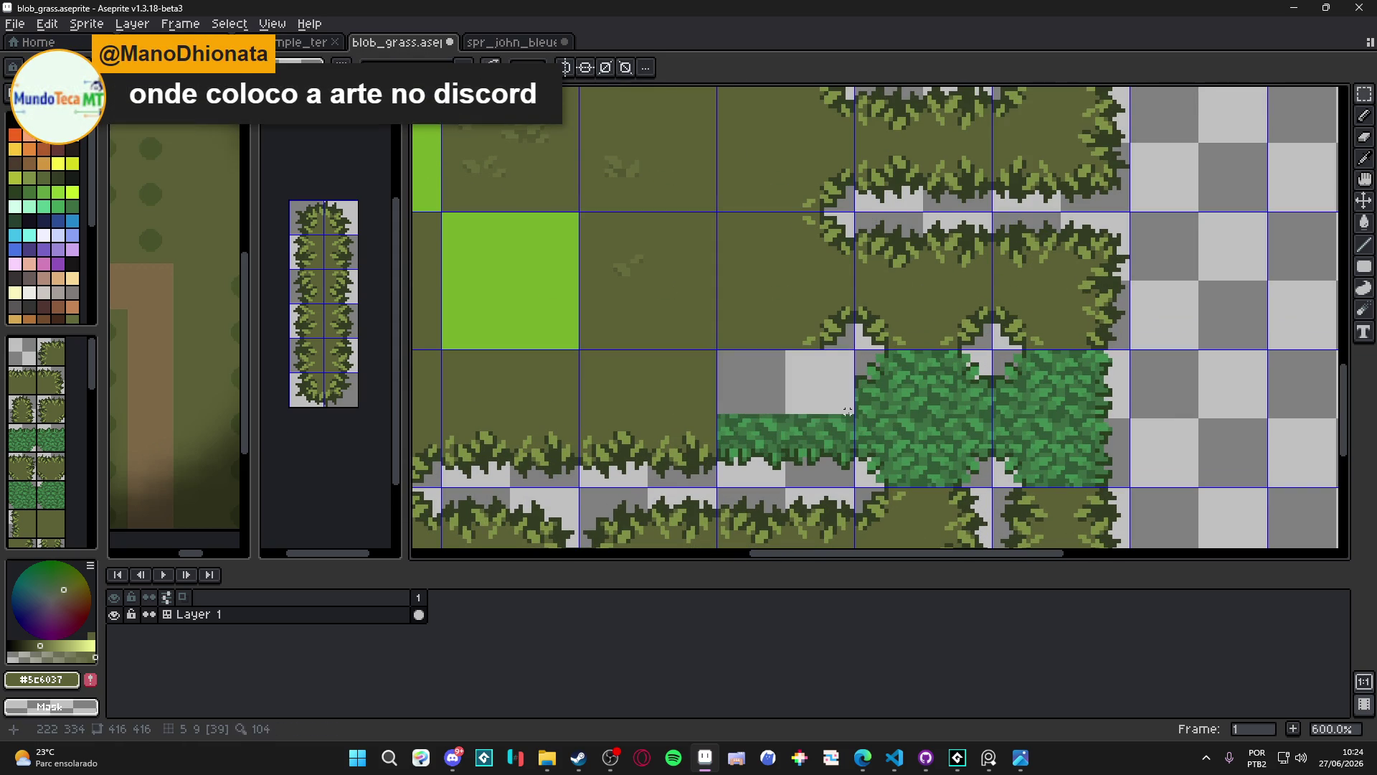
Patch the gap with plain grass, stretching it across the remaining empty area
scroll(848, 411, "down", 2)
scroll(812, 296, "up", 1)
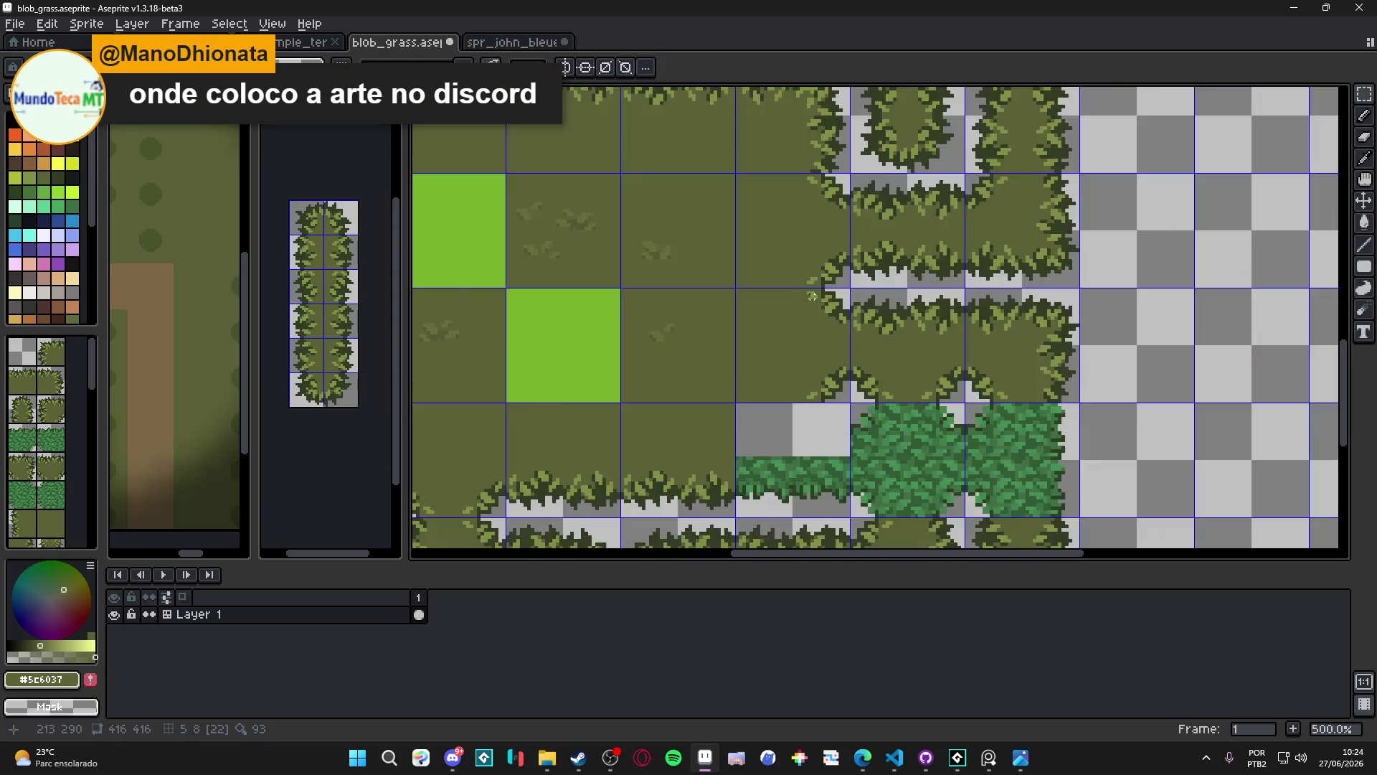
scroll(846, 286, "up", 2)
scroll(861, 280, "down", 5)
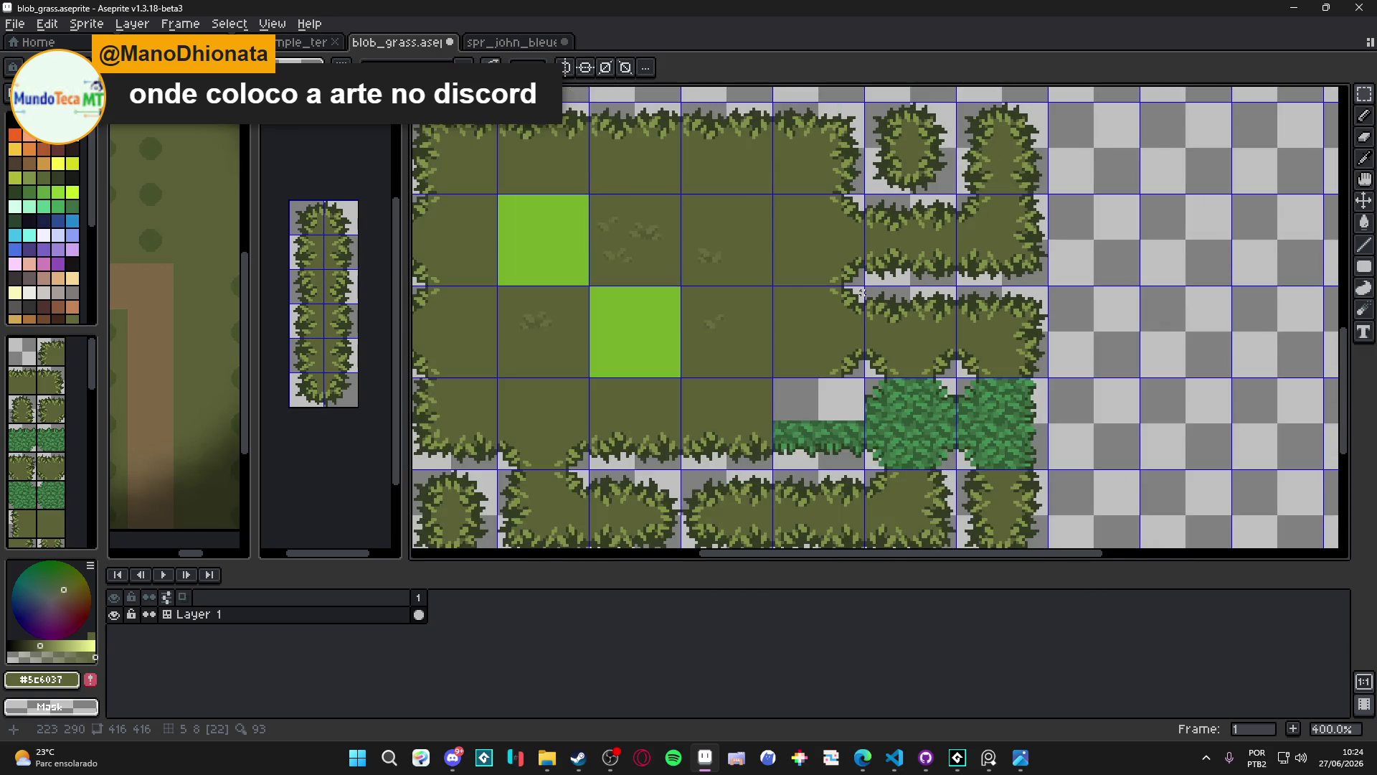
scroll(860, 292, "up", 2)
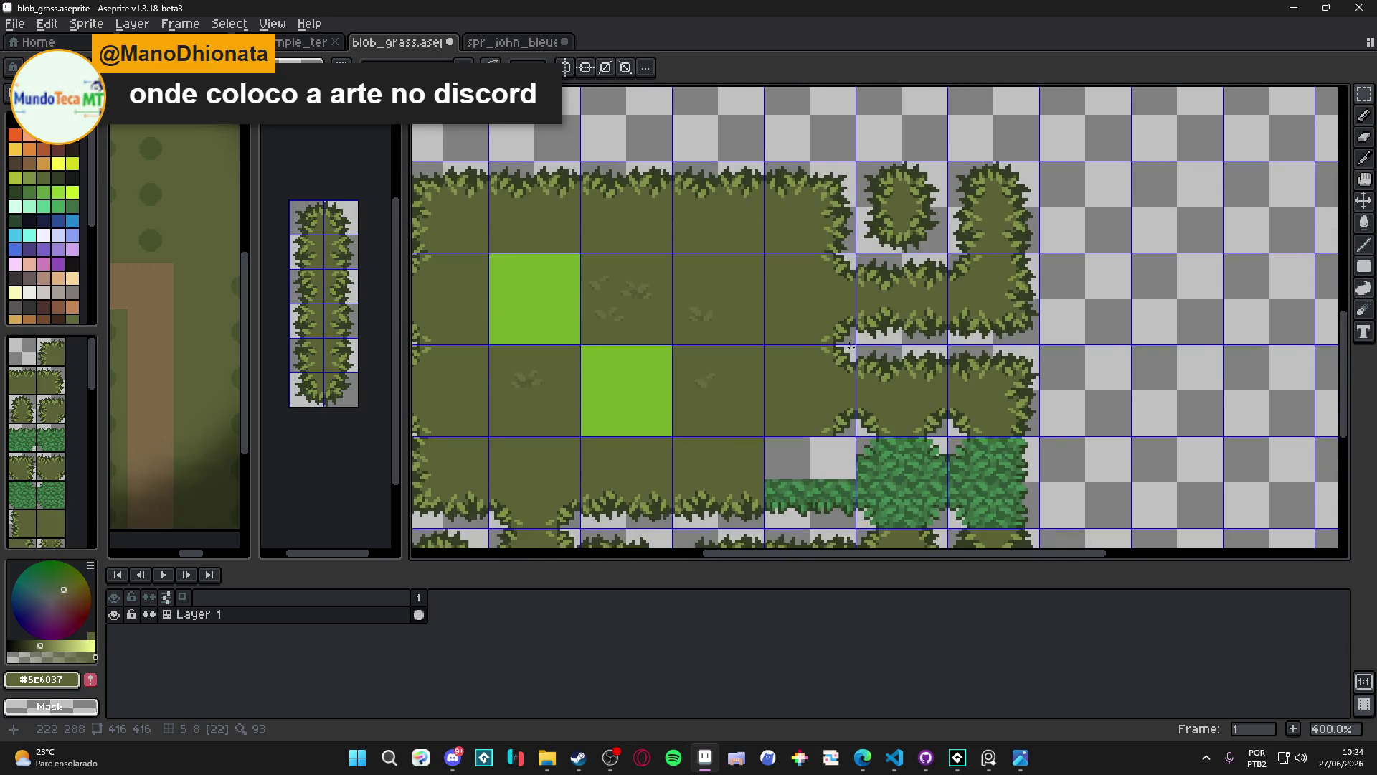
scroll(851, 343, "up", 1)
mouse_move(855, 349)
left_mouse_down()
mouse_move(806, 394)
mouse_move(881, 222)
mouse_move(892, 308)
mouse_move(910, 316)
left_mouse_up()
scroll(907, 312, "up", 4)
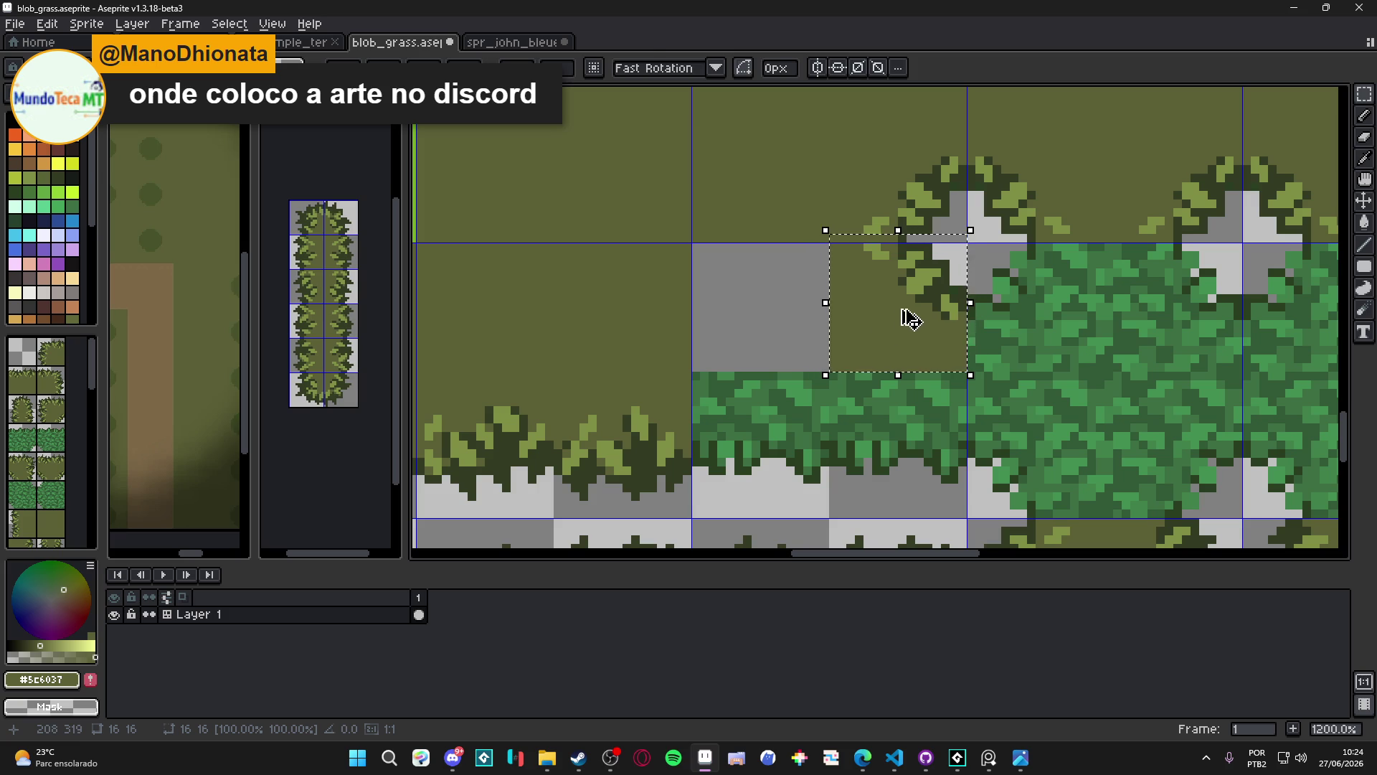
key("ctrl+d")
left_click_drag(834, 367, 850, 240)
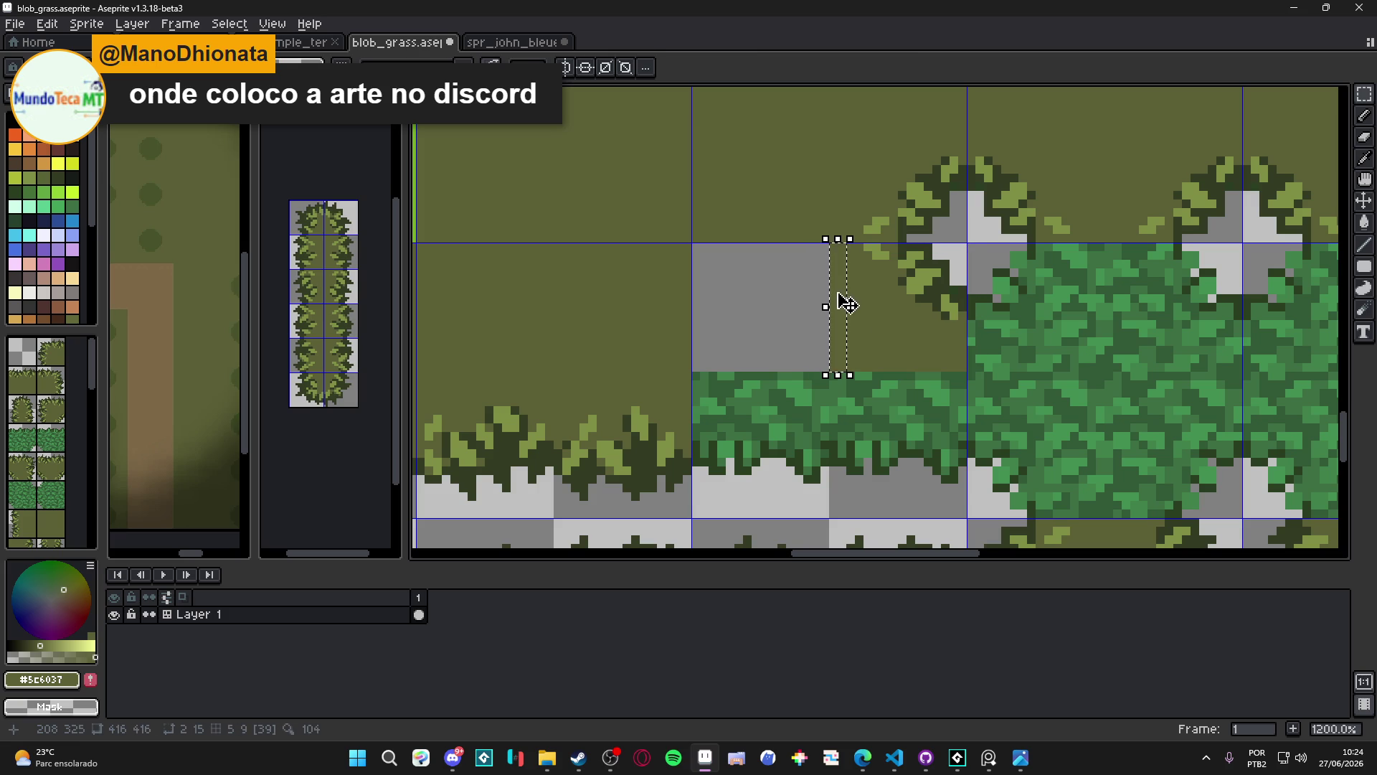
left_click_drag(830, 307, 691, 313)
key("ctrl+d")
Move the leftover dark-green hedge strip one tile right
scroll(734, 426, "down", 3)
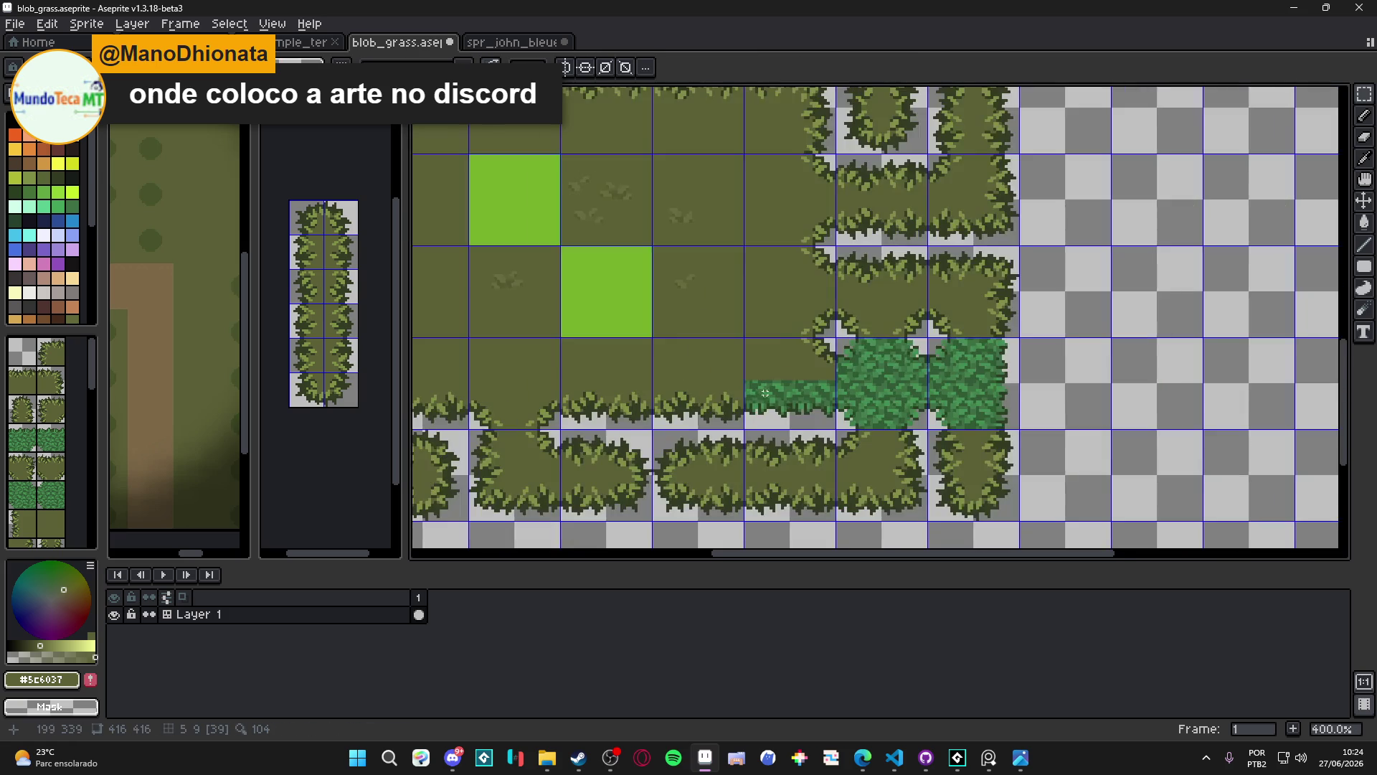
scroll(733, 426, "up", 1)
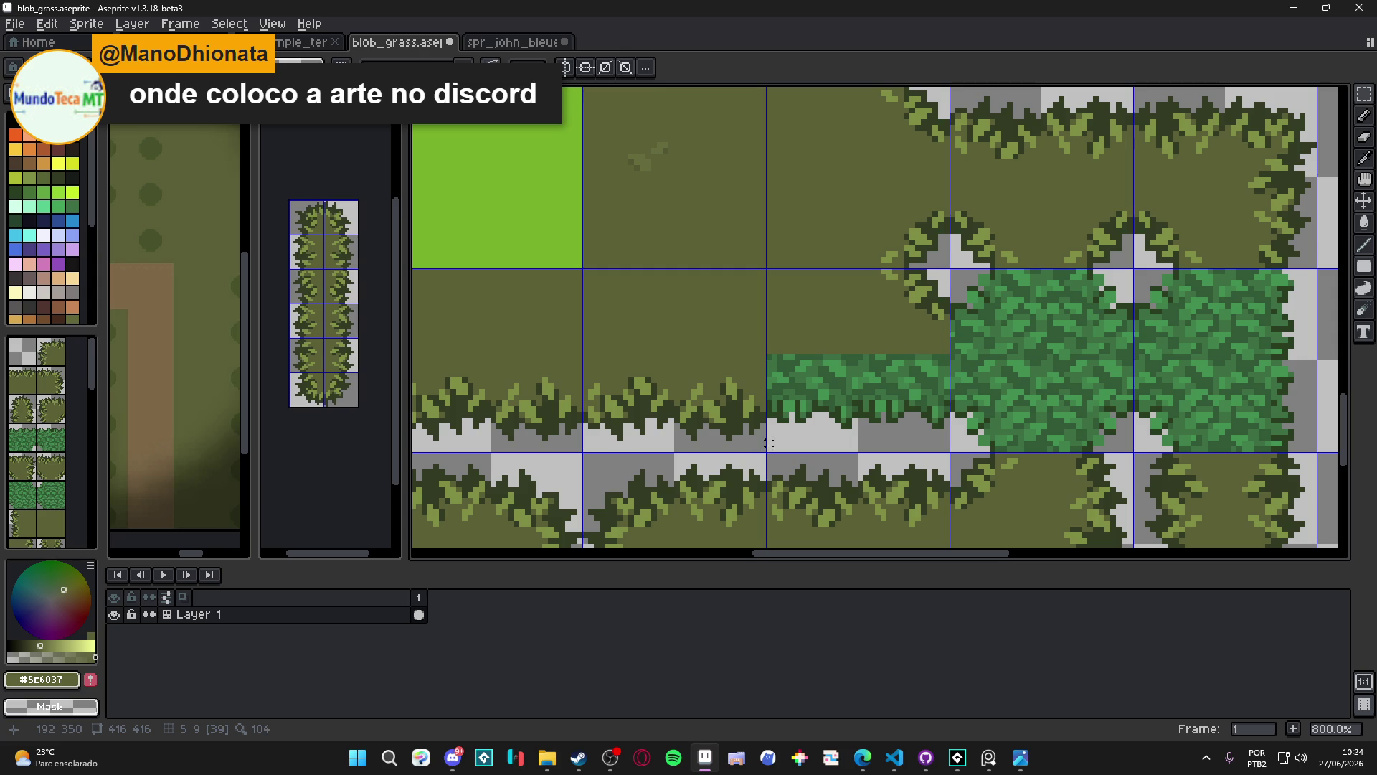
left_click_drag(762, 449, 585, 357)
mouse_move(655, 409)
left_mouse_down()
mouse_move(852, 415)
mouse_move(839, 418)
mouse_move(855, 368)
mouse_move(790, 432)
mouse_move(786, 467)
mouse_move(775, 391)
mouse_move(760, 403)
mouse_move(756, 302)
mouse_move(767, 426)
left_mouse_up()
key("ctrl+d")
Save blob_grass.aseprite
scroll(853, 412, "down", 3)
scroll(875, 399, "down", 2)
key("ctrl+s")
scroll(757, 402, "down", 1)
scroll(758, 402, "up", 1)
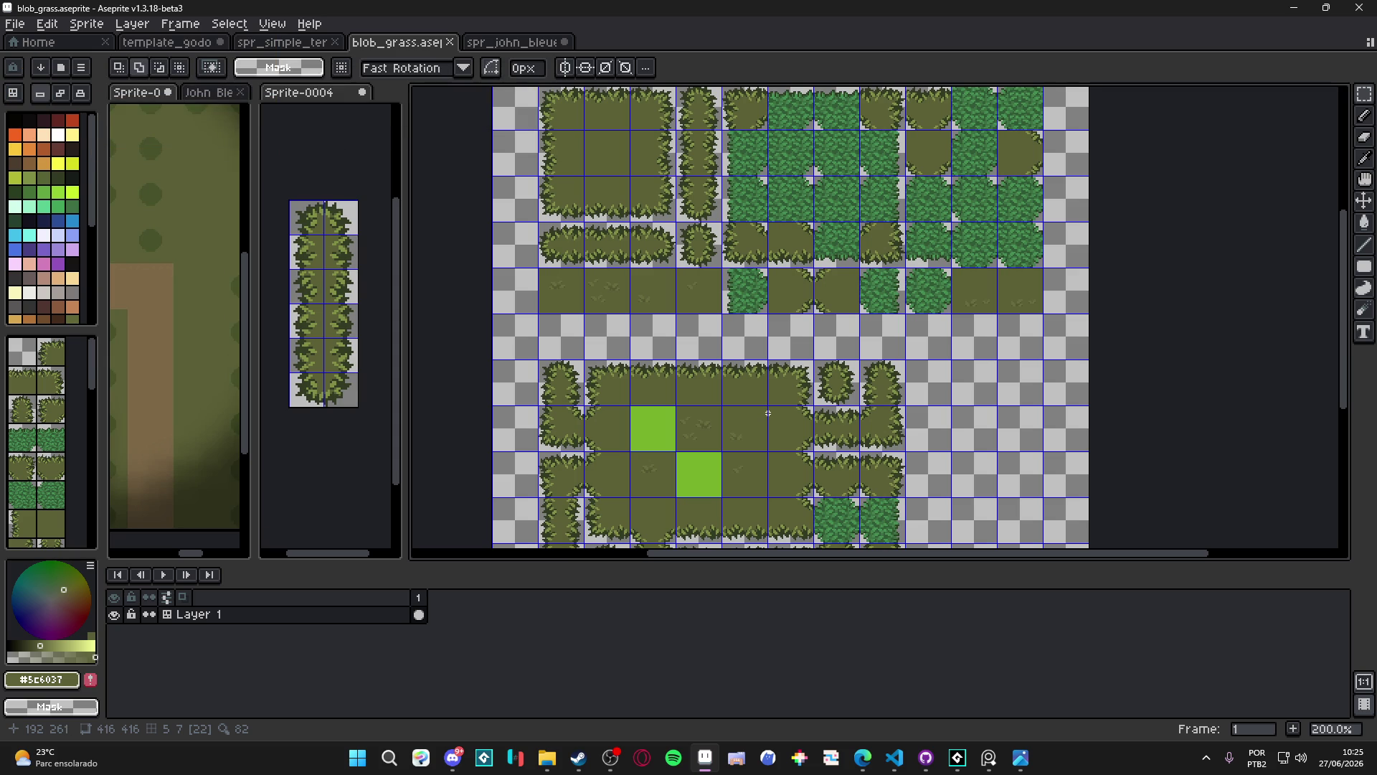
React with fire to the shared artwork in Discord, view #artes_da_rapazeada, then minimize Discord
left_click(446, 767)
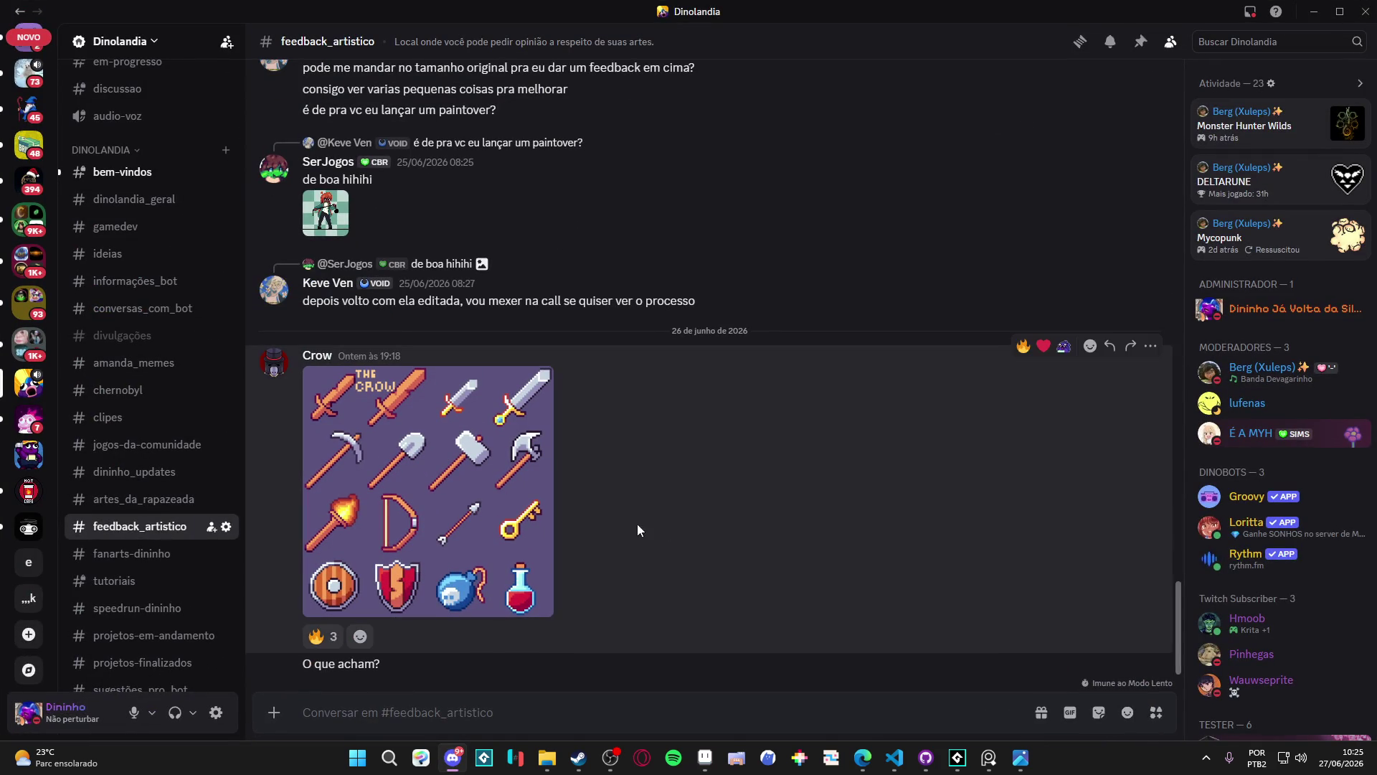
left_click(316, 635)
left_click(164, 498)
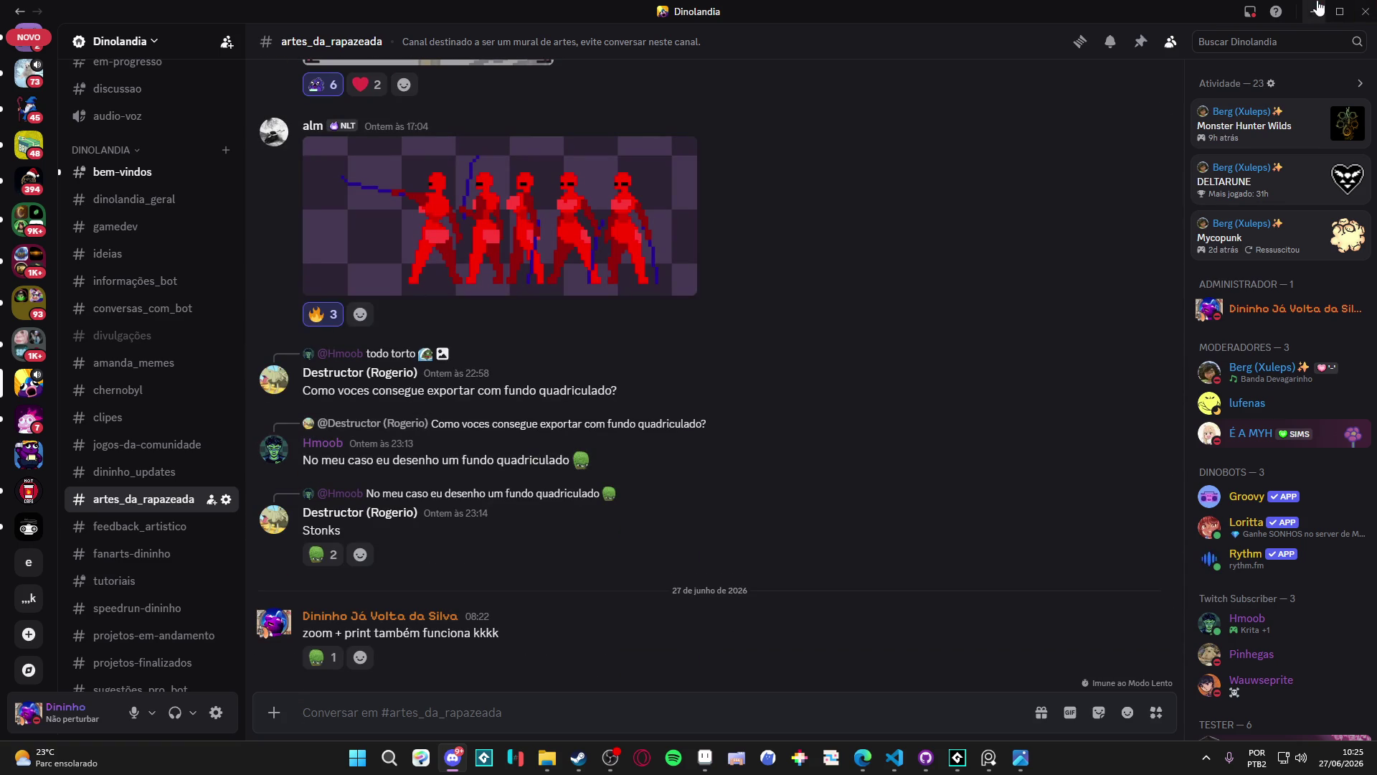
left_click(1314, 10)
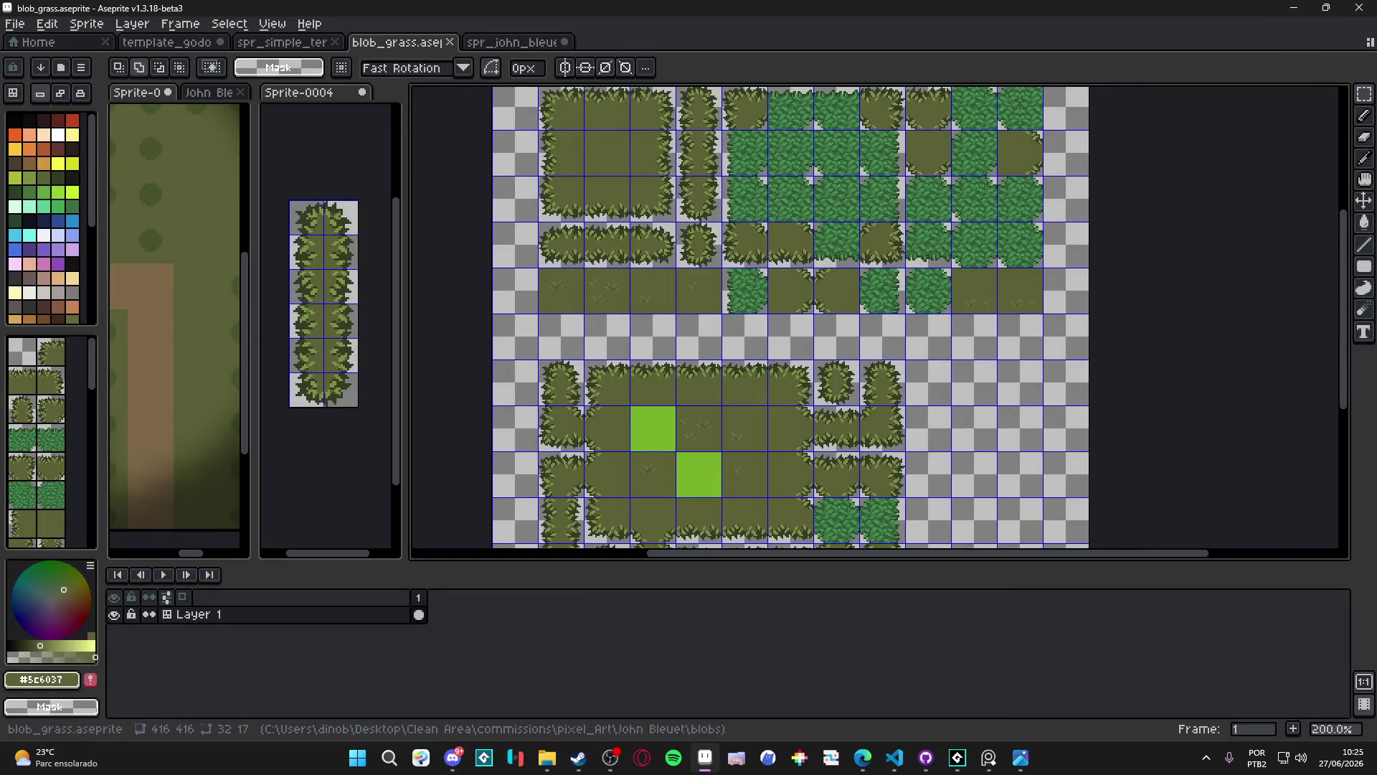
Bring the inner-corner bush tiles into view and marquee a 15×32 px strip along their edge
left_click_drag(624, 411, 580, 331)
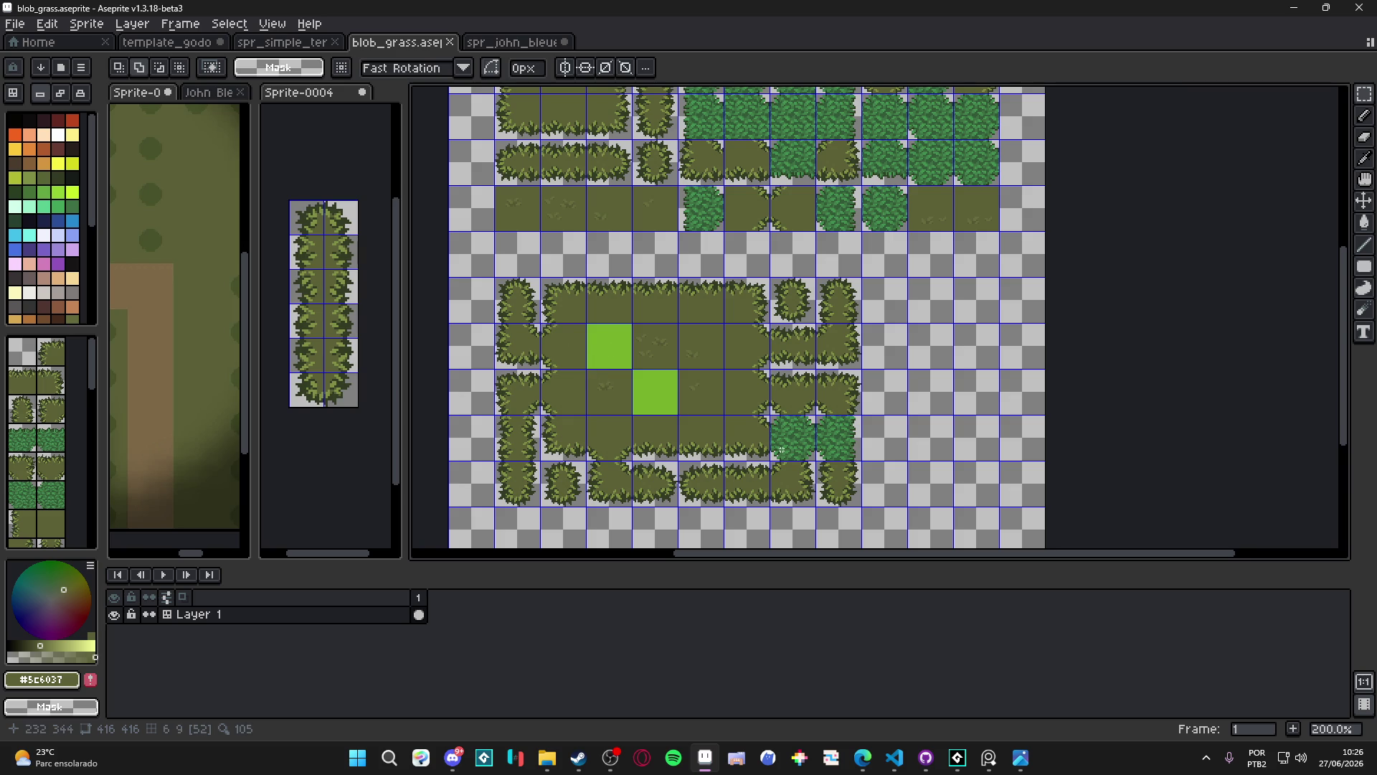
scroll(781, 449, "up", 2)
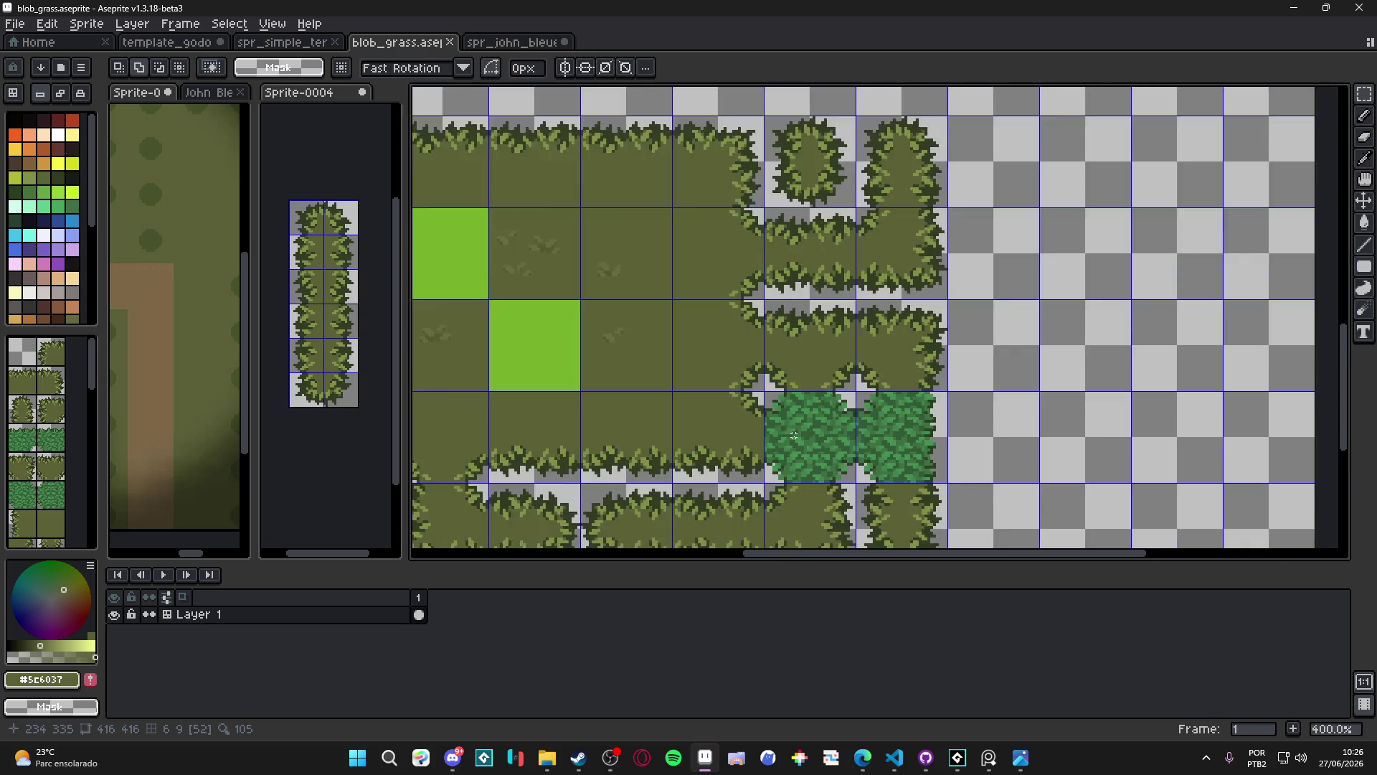
scroll(793, 434, "down", 1)
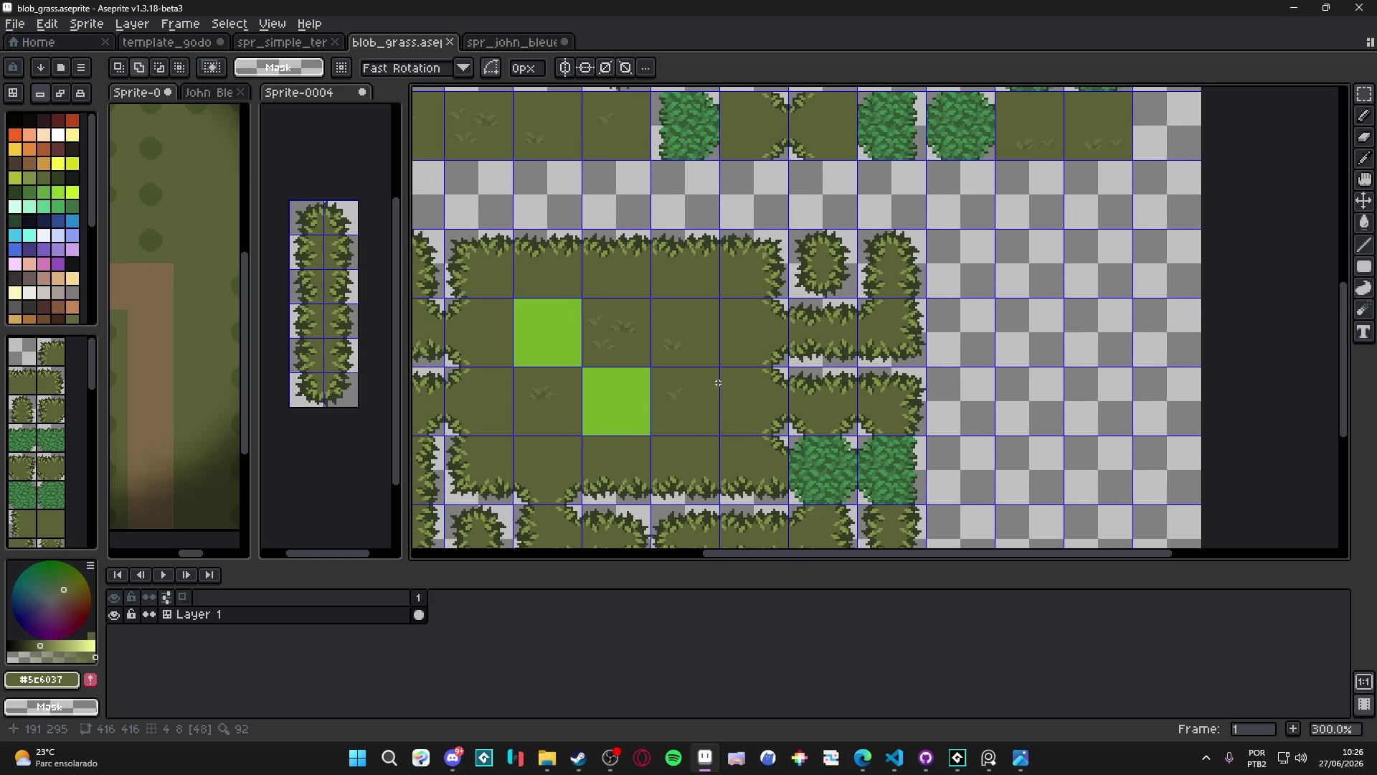
left_click_drag(715, 378, 764, 378)
scroll(805, 351, "up", 3)
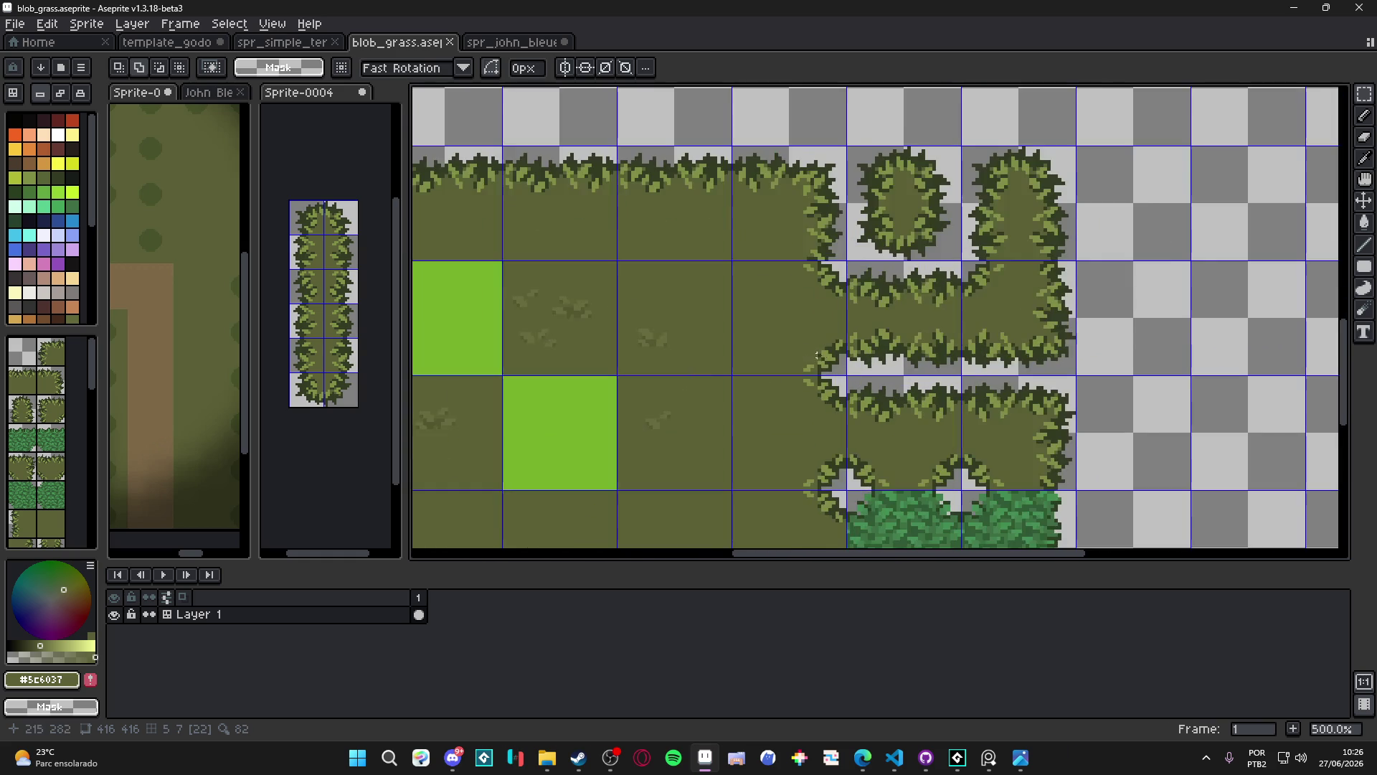
mouse_move(844, 377)
left_mouse_down()
mouse_move(793, 246)
mouse_move(794, 323)
mouse_move(781, 244)
left_mouse_up()
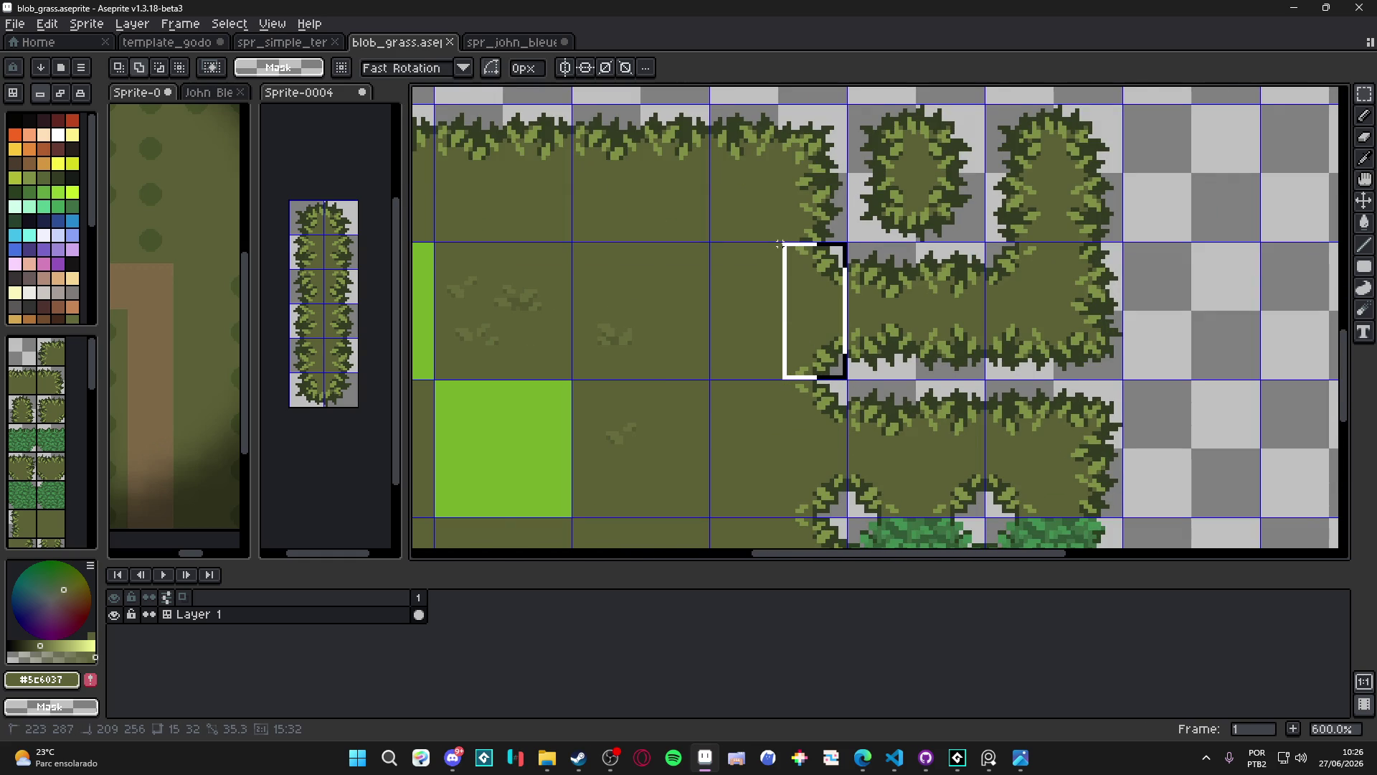
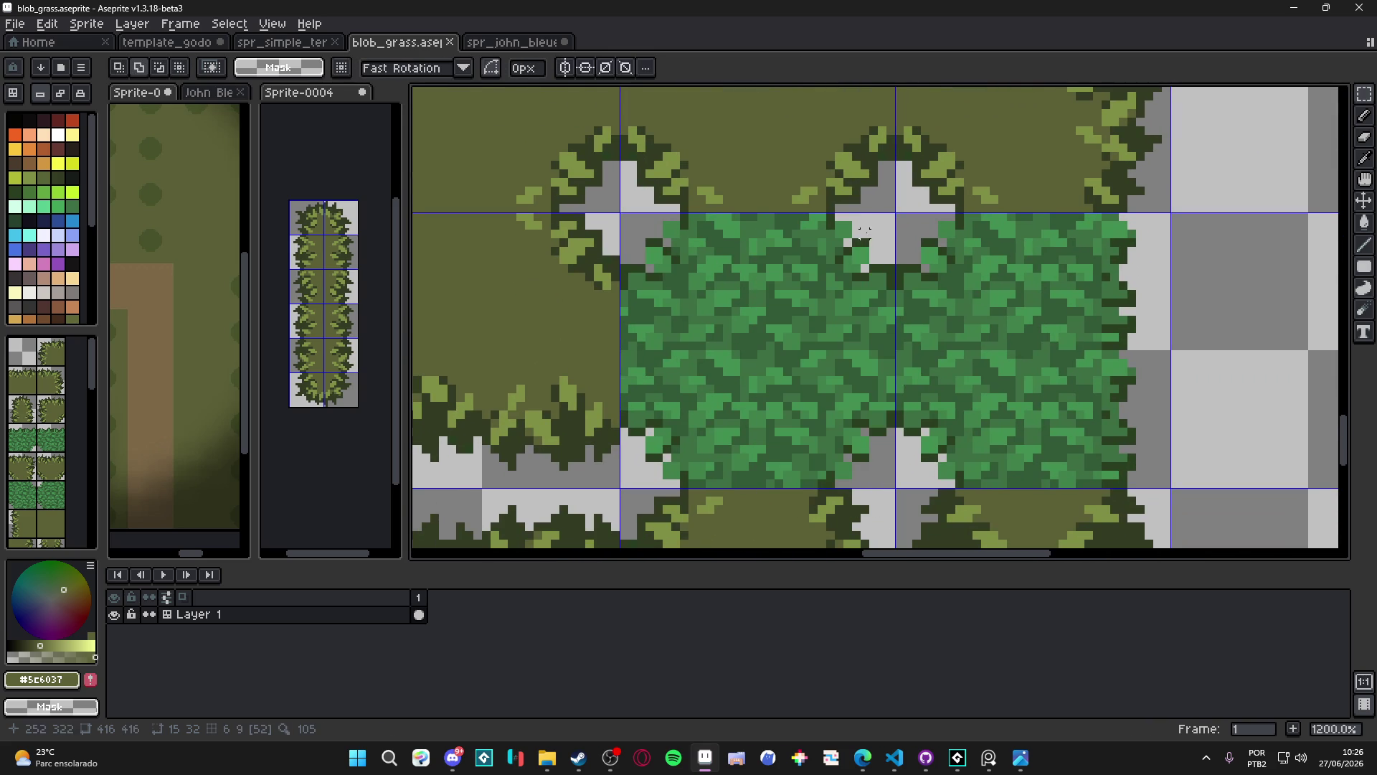
Clear the strip between the green tiles and fill it with the pasted olive grass strip
left_click_drag(889, 215, 809, 487)
key("Delete")
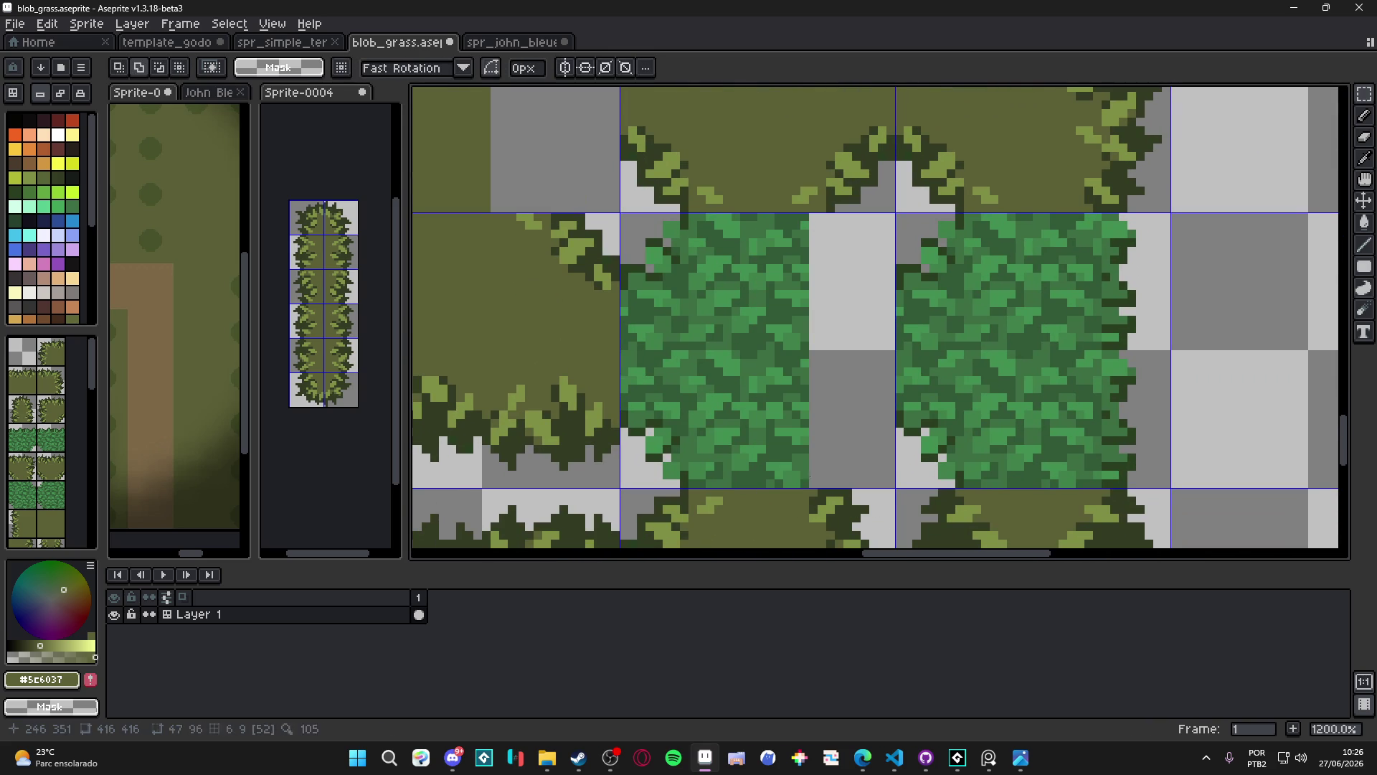
key("ctrl+v")
mouse_move(550, 337)
left_mouse_down()
mouse_move(629, 354)
mouse_move(833, 350)
mouse_move(830, 363)
left_mouse_up()
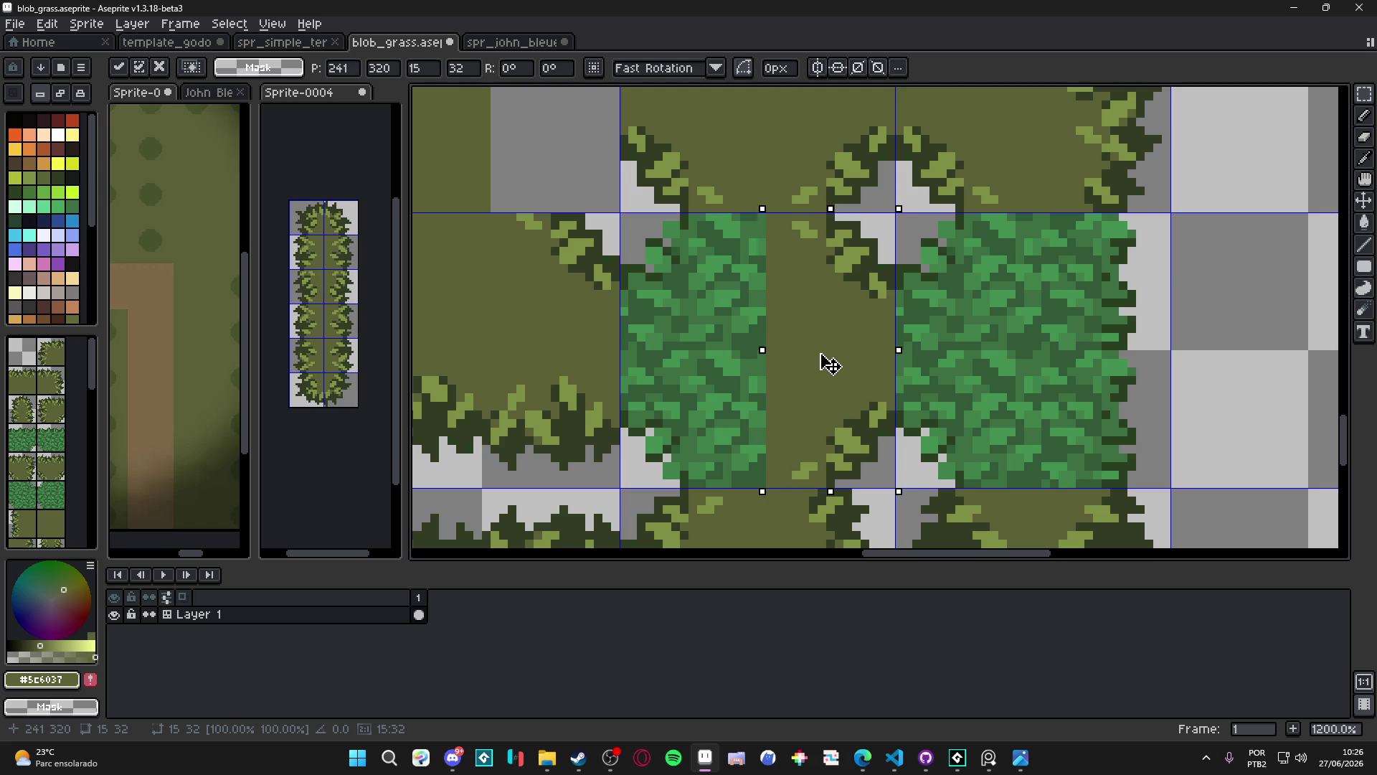
key("Return")
scroll(821, 353, "down", 3)
scroll(753, 416, "up", 1)
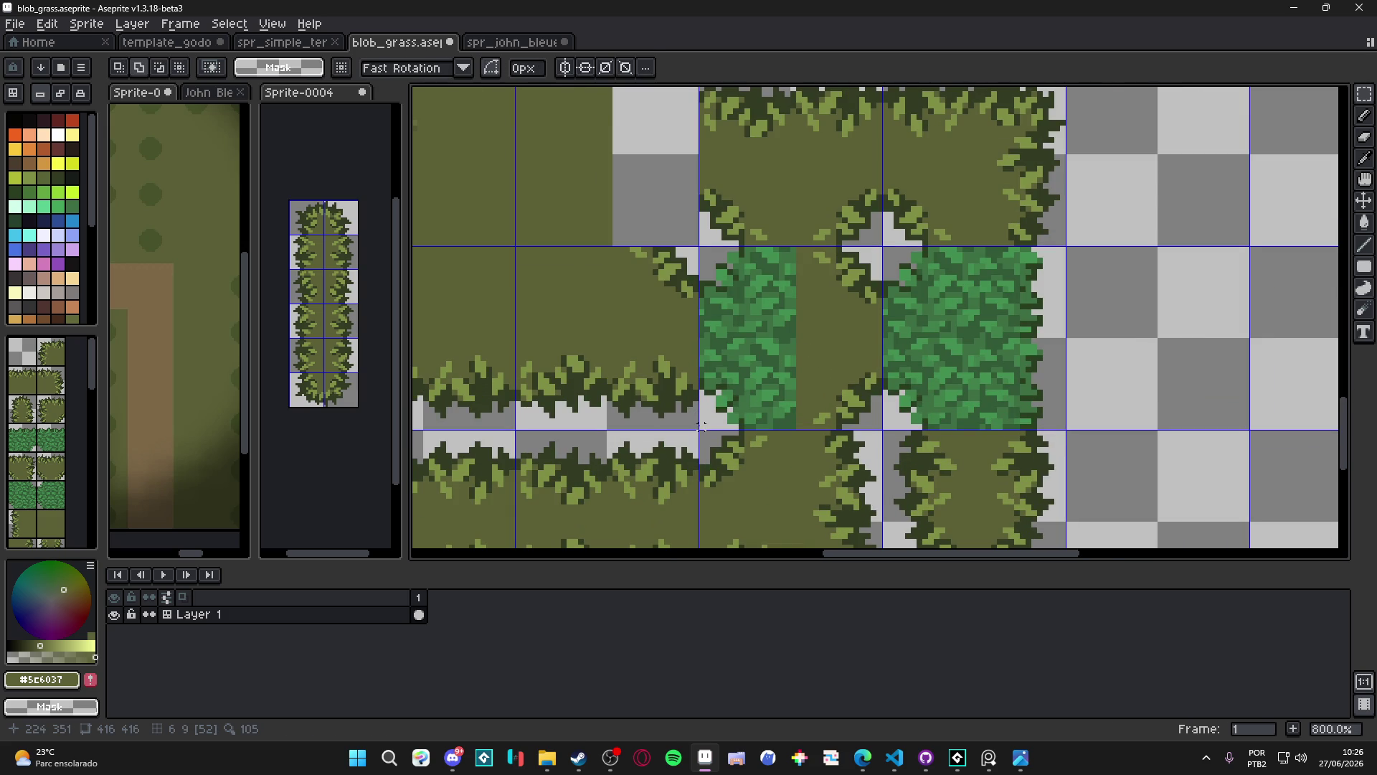
Erase the left green patch and shift the neighbouring olive strip 17 pixels left
left_click_drag(701, 426, 792, 254)
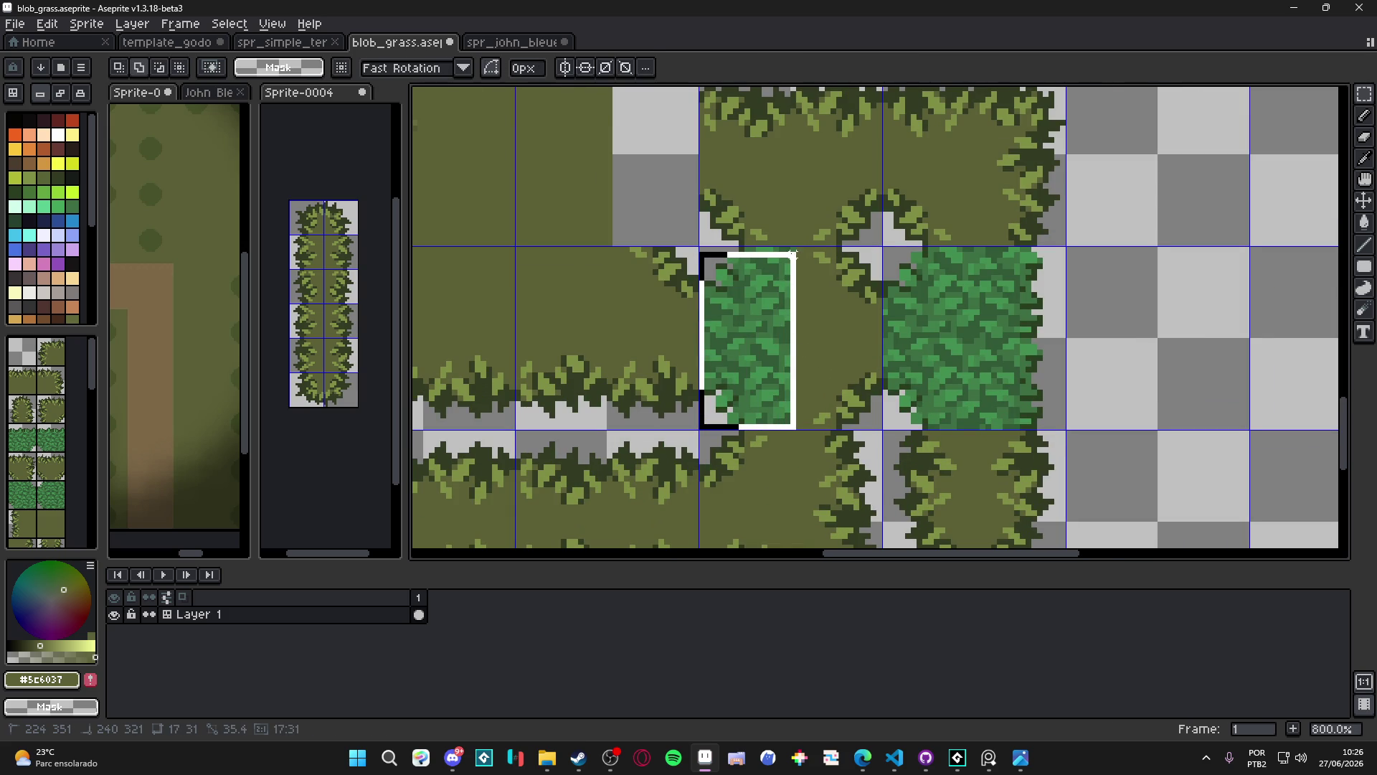
key("Delete")
left_click_drag(881, 249, 799, 433)
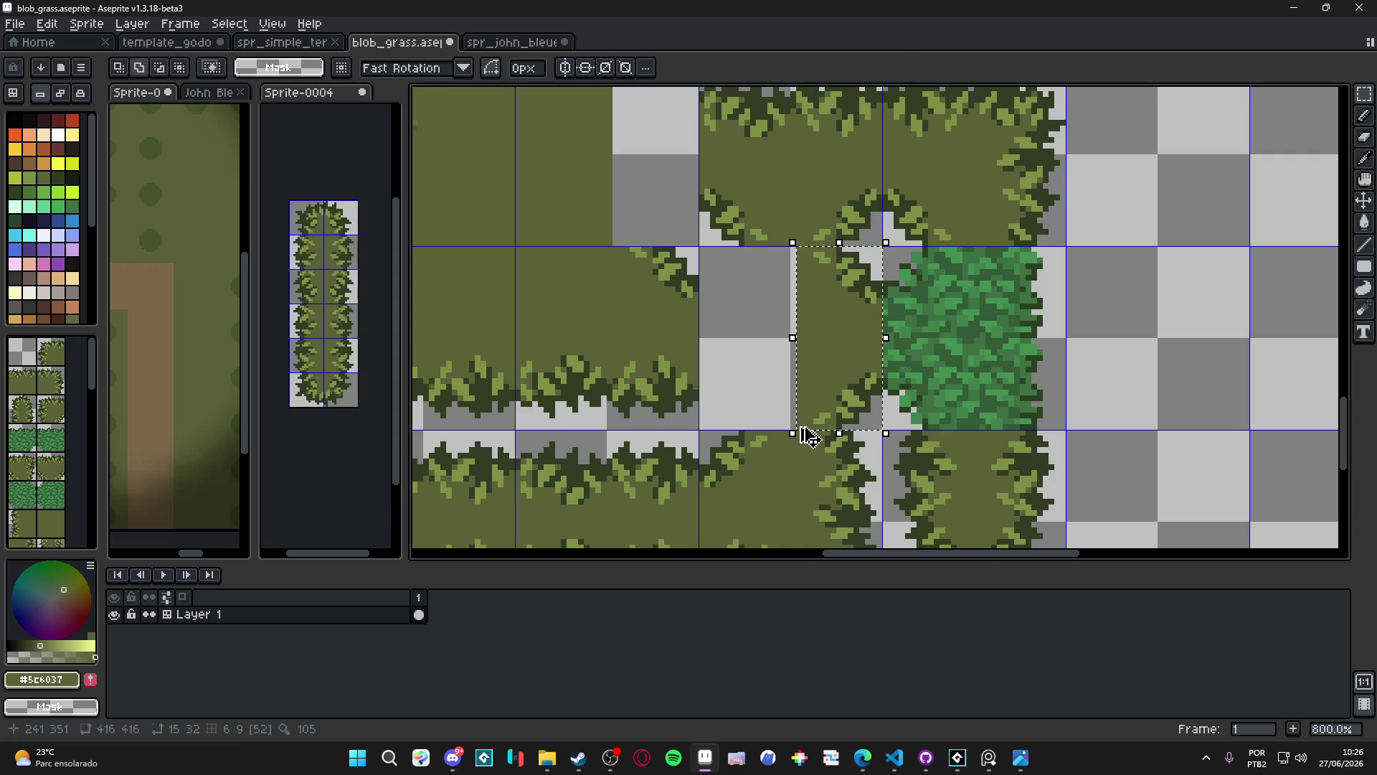
left_click(825, 373)
left_click_drag(825, 370, 727, 371)
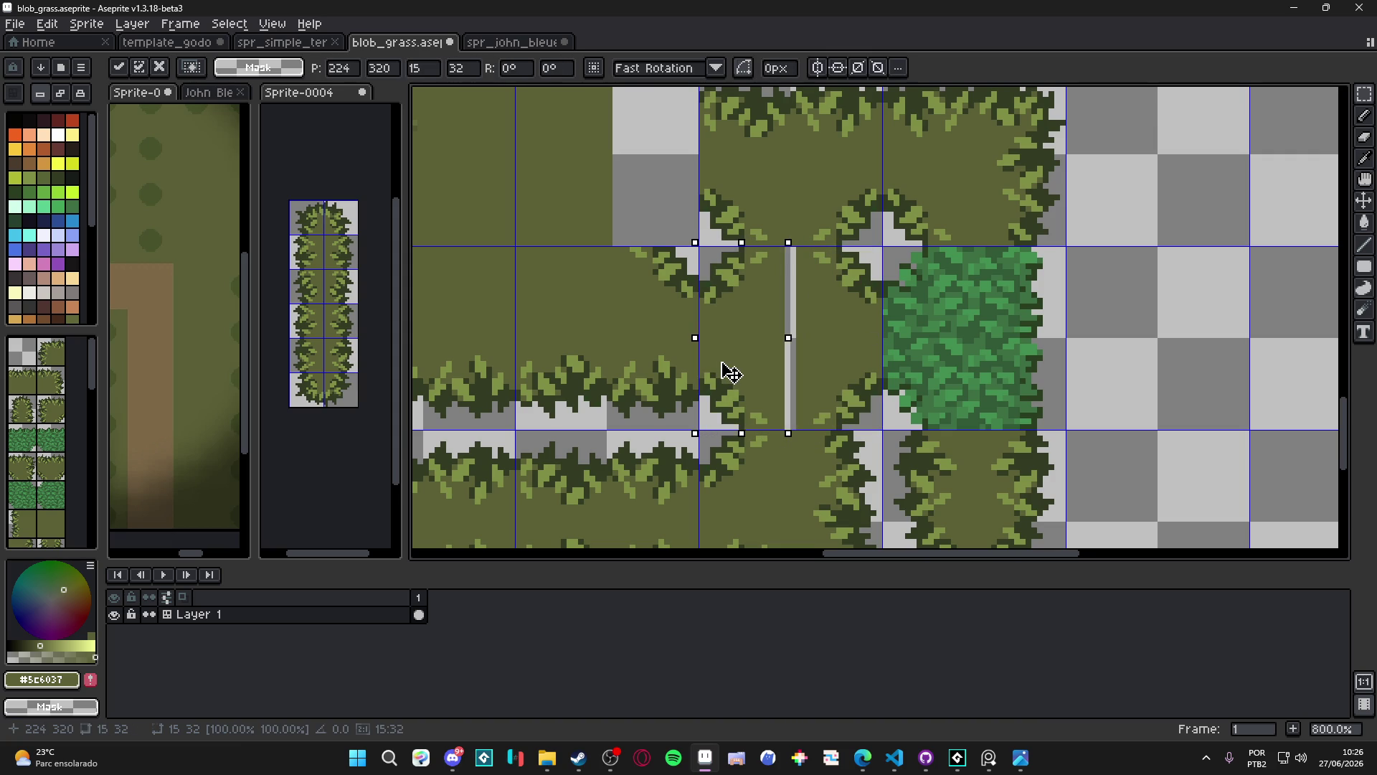
key("ctrl+d")
Stretch a one-pixel grass column over the leftover grey gap and save blob_grass.aseprite
scroll(782, 254, "up", 2)
left_click_drag(780, 245, 786, 519)
left_click_drag(790, 381, 818, 378)
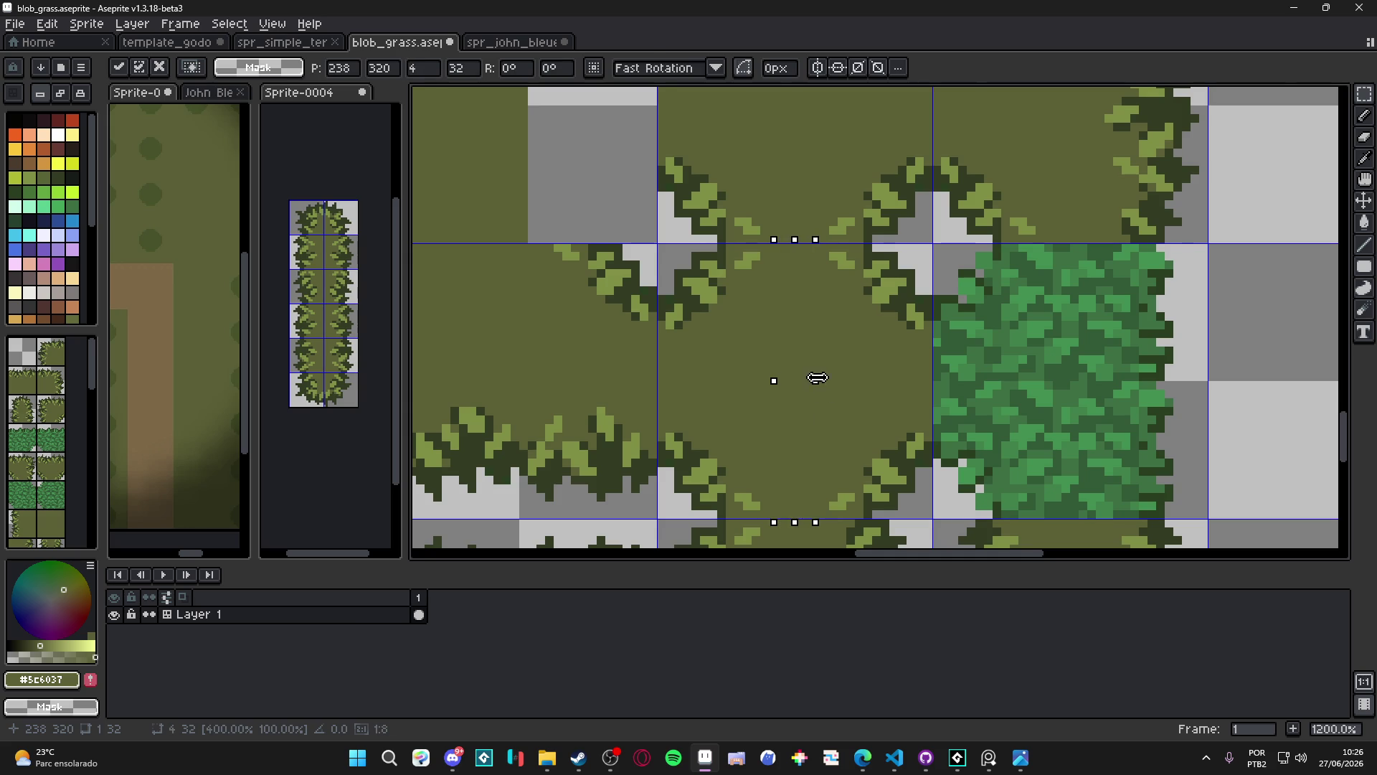
key("ctrl+d")
scroll(807, 383, "down", 6)
scroll(807, 382, "down", 3)
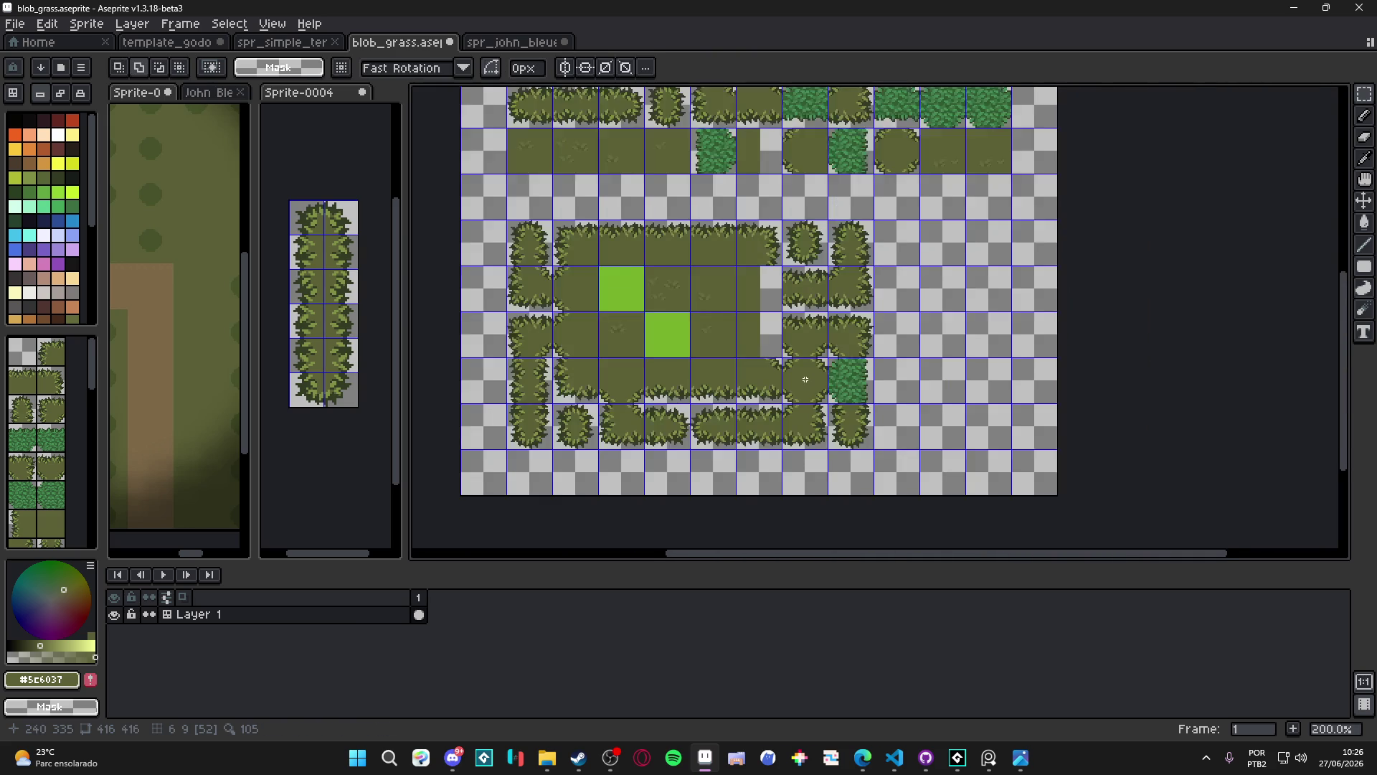
scroll(810, 377, "up", 2)
key("ctrl+s")
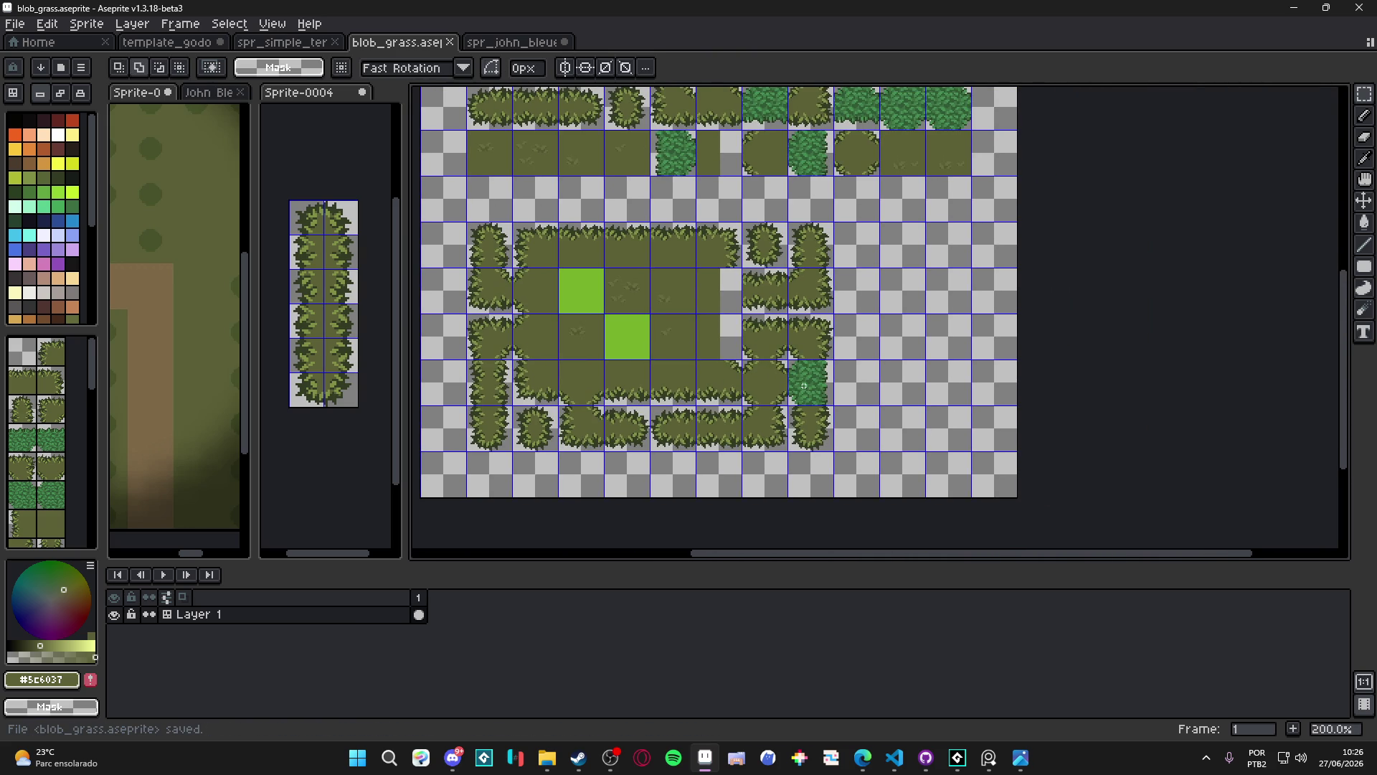
Undo the last two tile edits and copy a narrow strip of olive grass
scroll(782, 387, "up", 1)
mouse_move(699, 389)
left_mouse_down()
mouse_move(667, 439)
mouse_move(678, 442)
left_mouse_up()
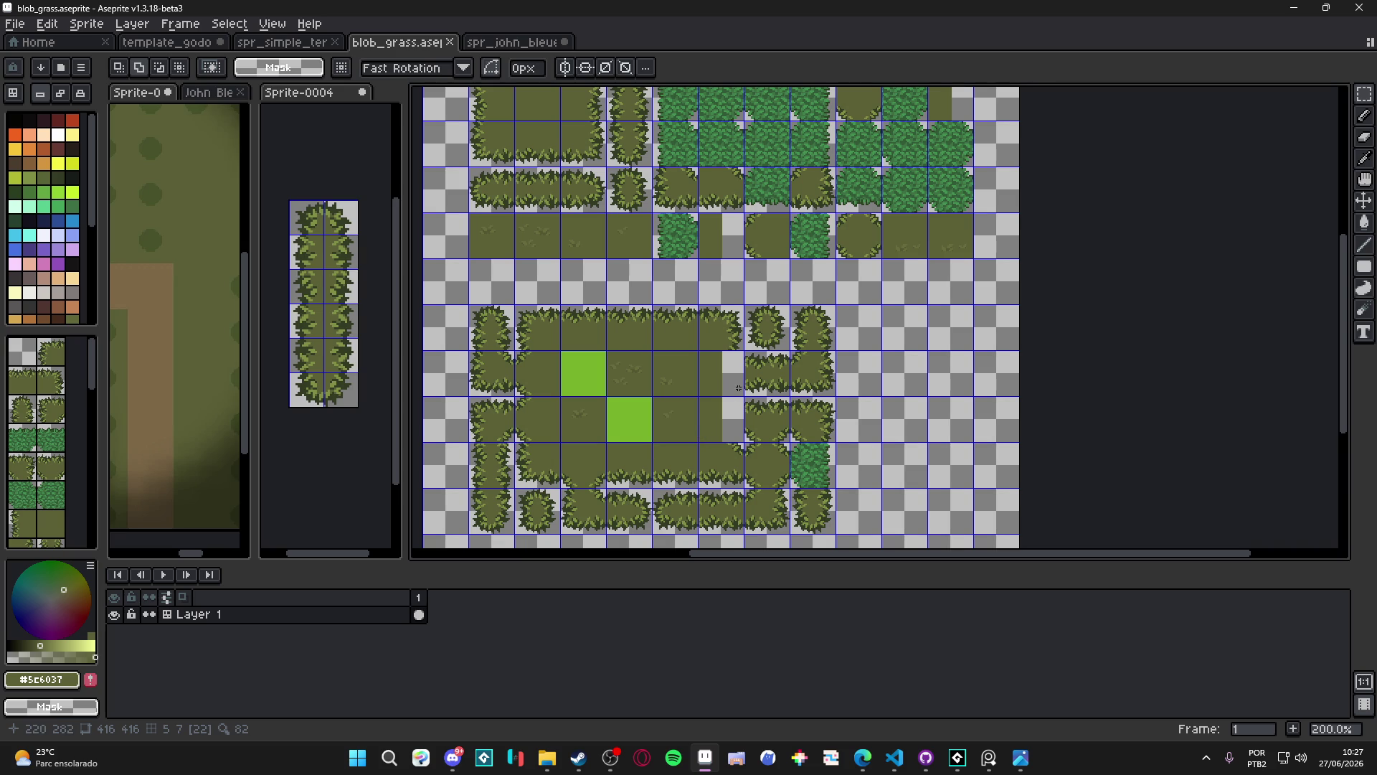
key("ctrl+z")
key("ctrl+z")
key("ctrl+z")
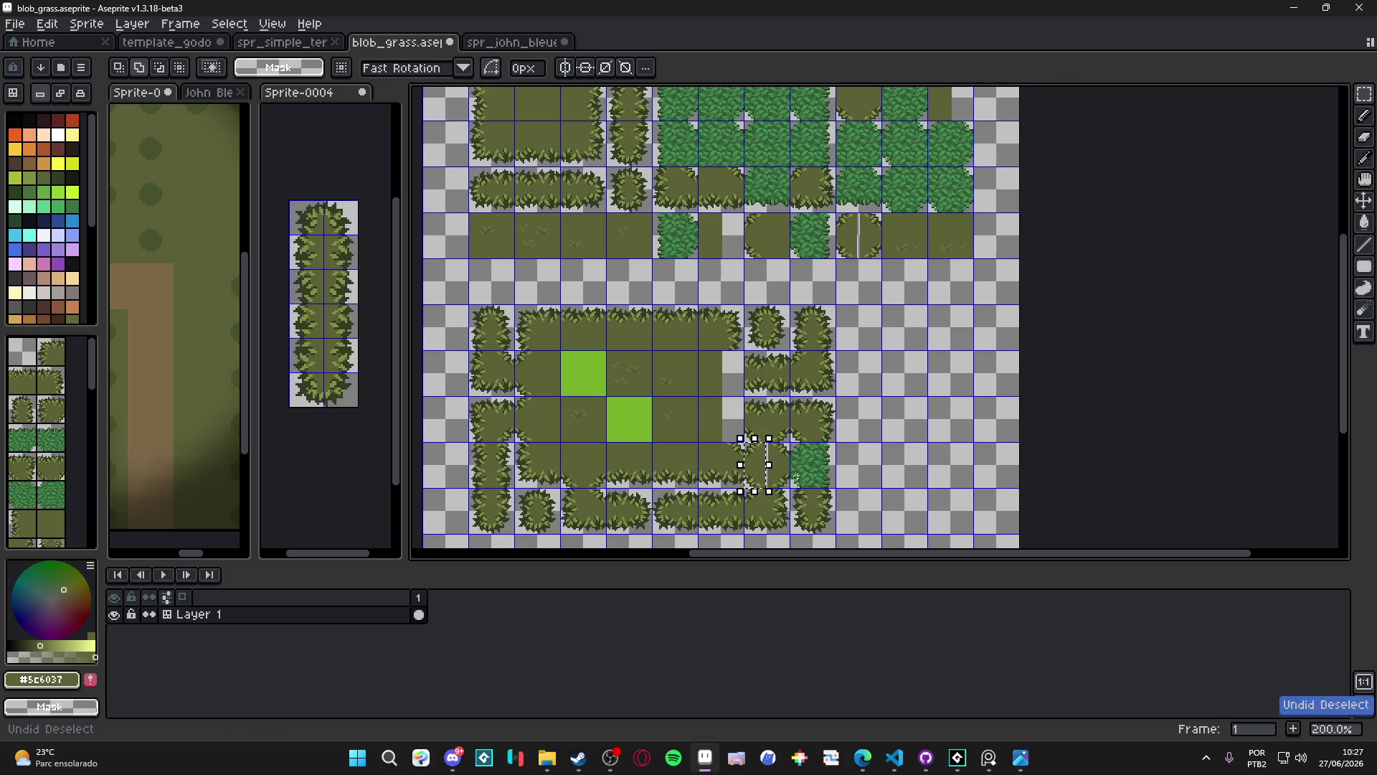
key("ctrl+z")
key("ctrl+z")
key("ctrl+z")
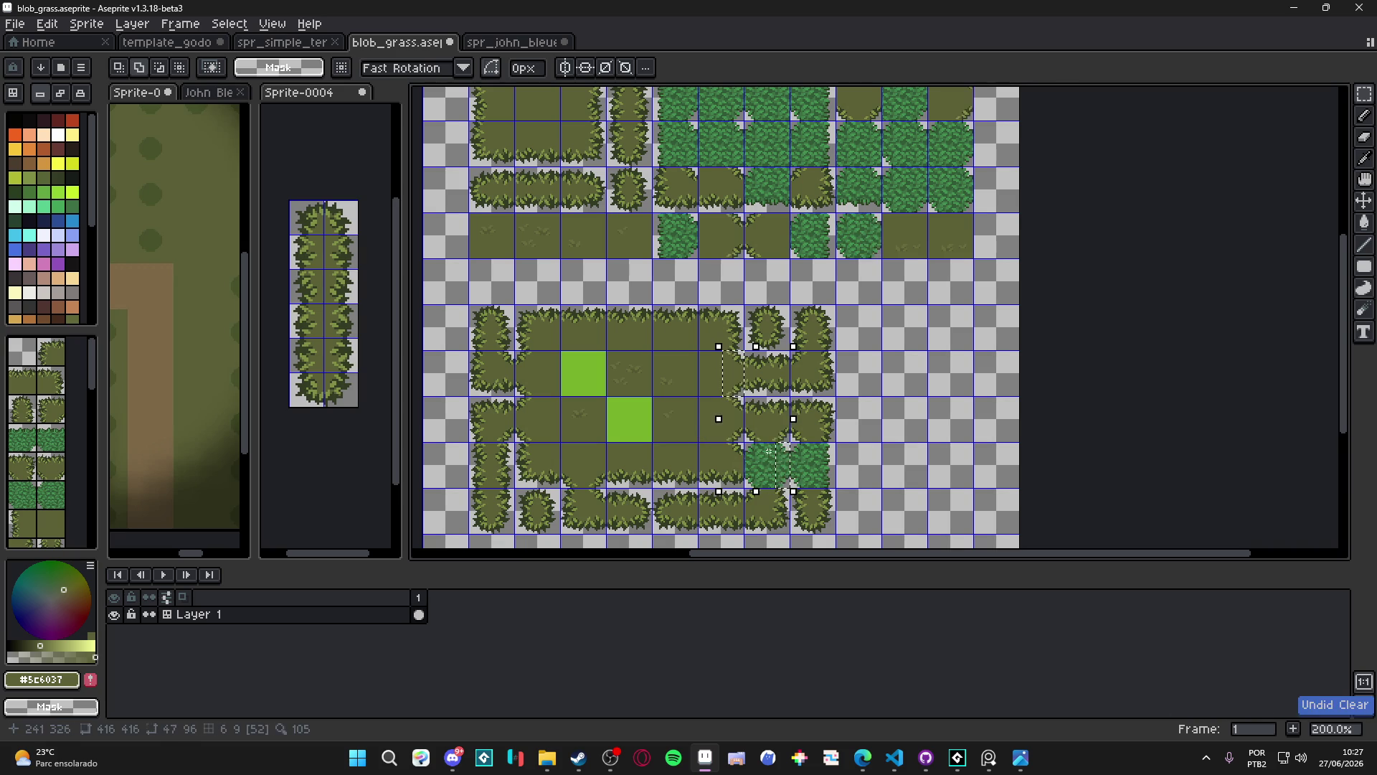
scroll(761, 437, "up", 1)
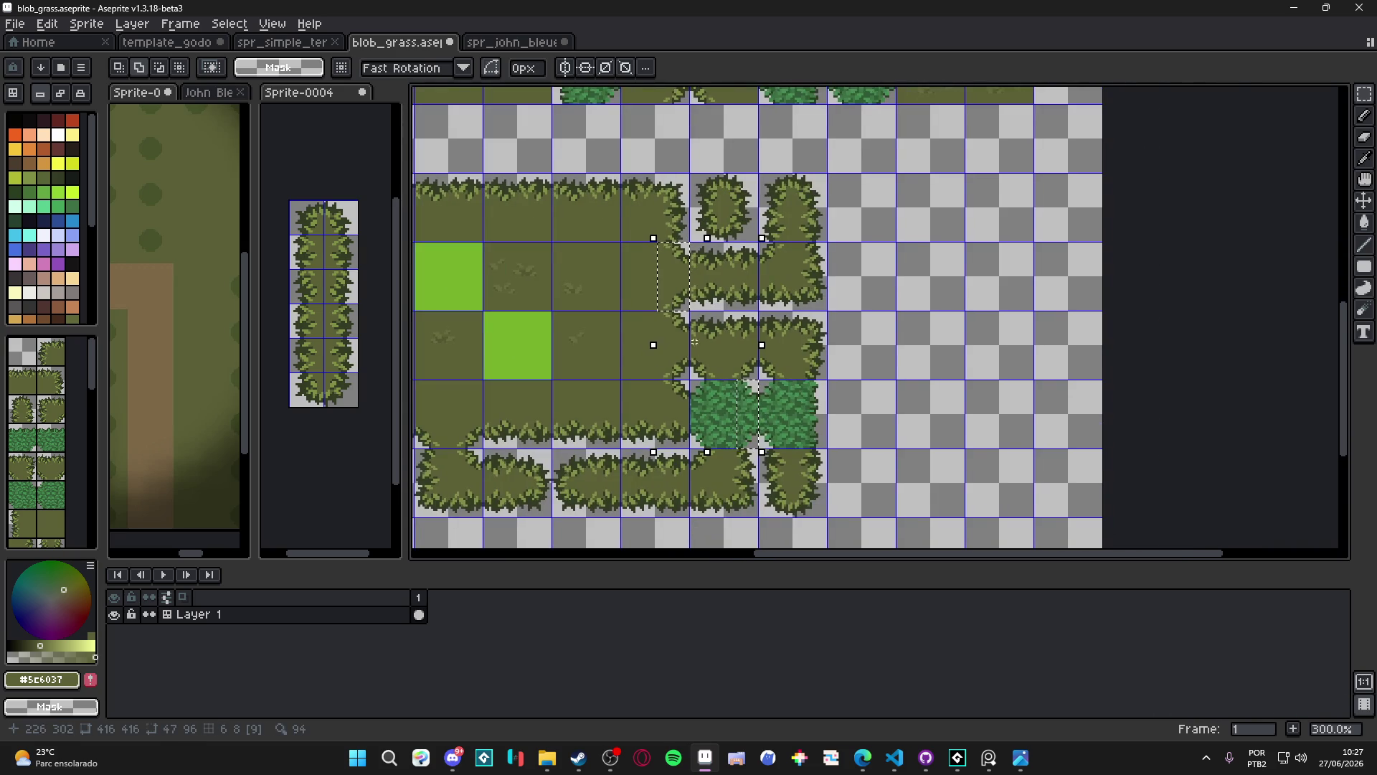
scroll(681, 257, "up", 1)
left_click_drag(689, 239, 650, 327)
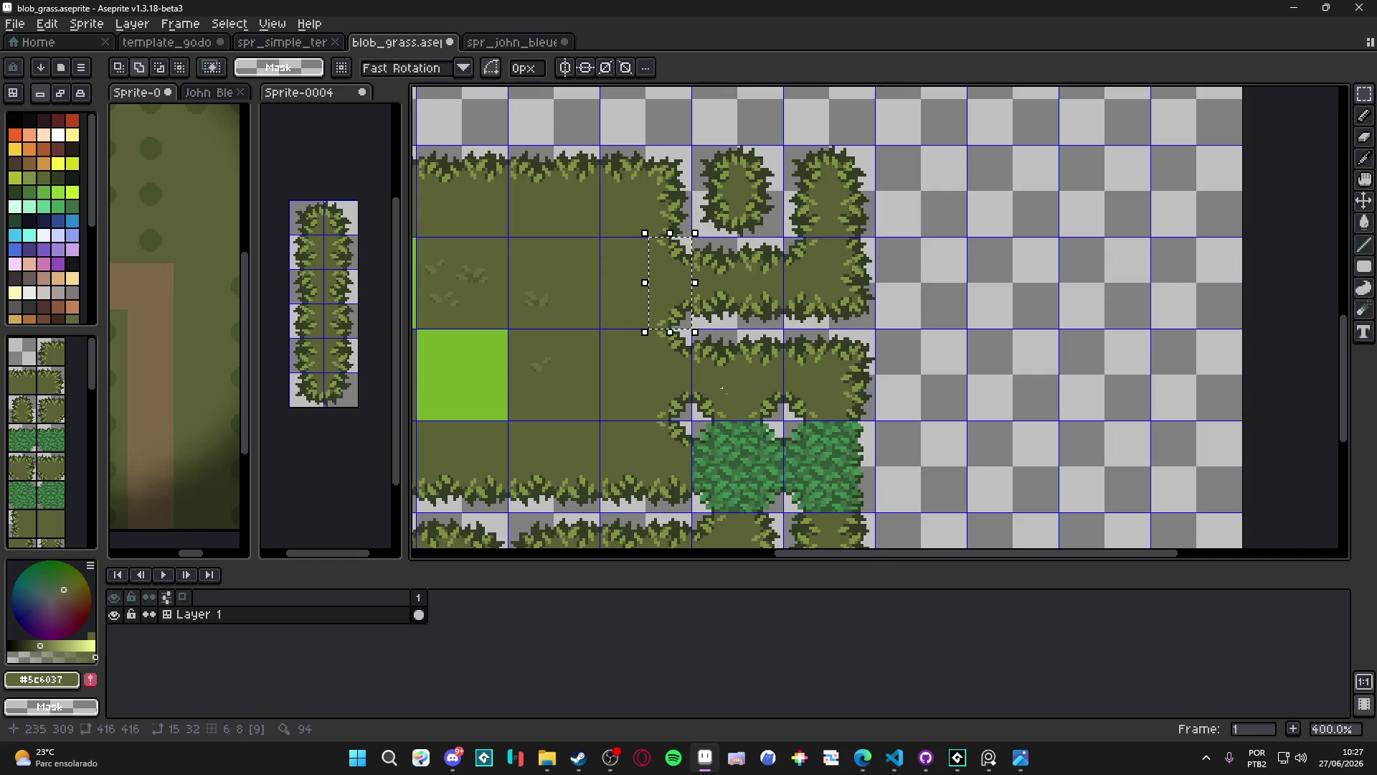
key("v")
Erase the left half of the right green tile and place the olive strip over the gap
scroll(729, 391, "up", 2)
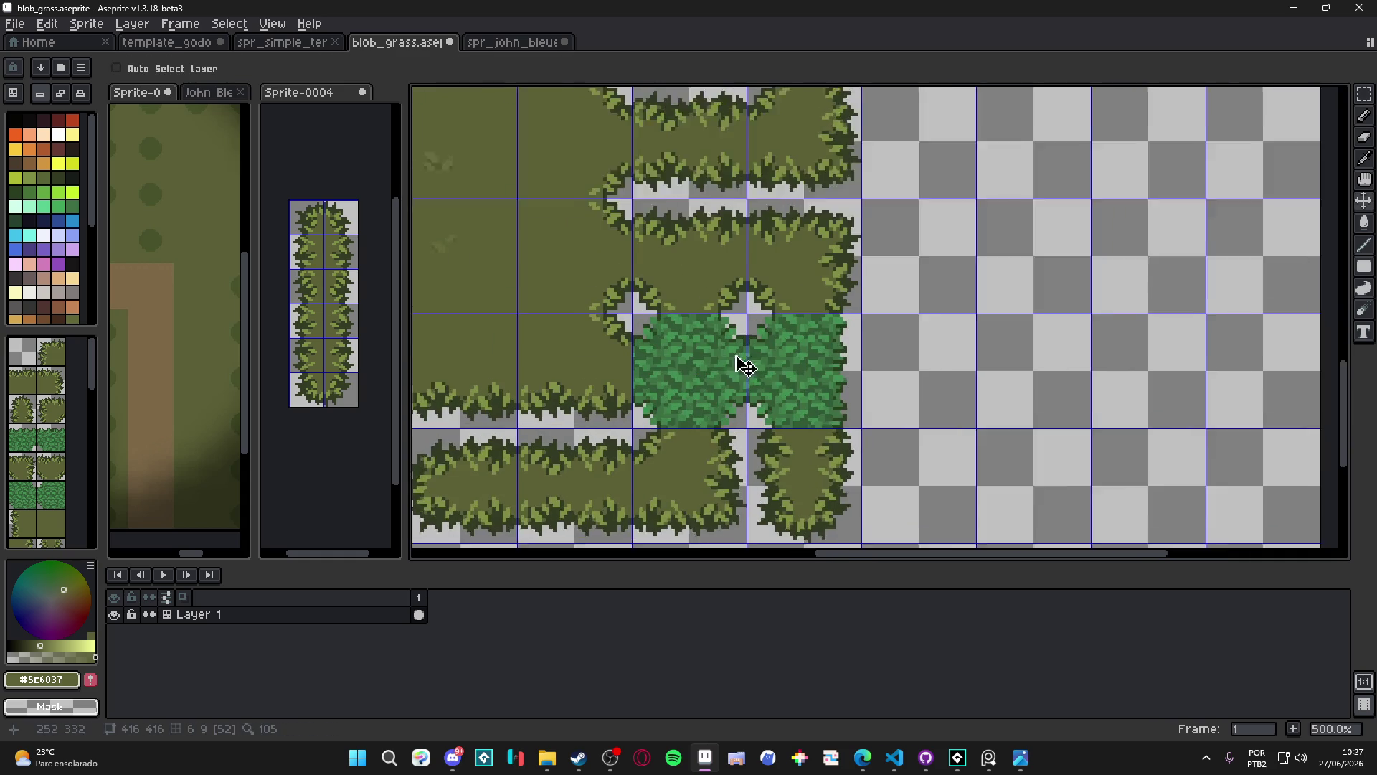
key("m")
left_click_drag(746, 309, 690, 442)
key("Delete")
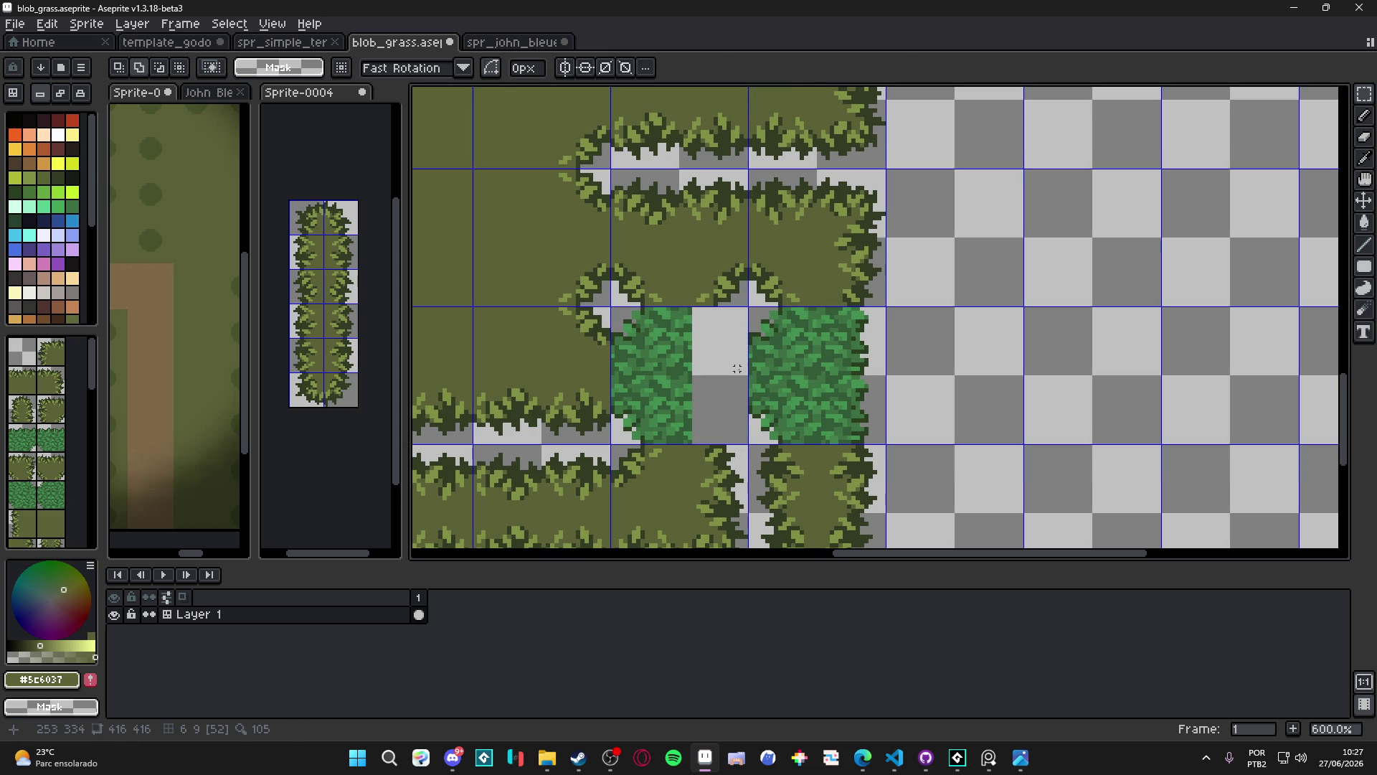
key("ctrl+v")
left_click_drag(544, 101, 734, 414)
key("Down")
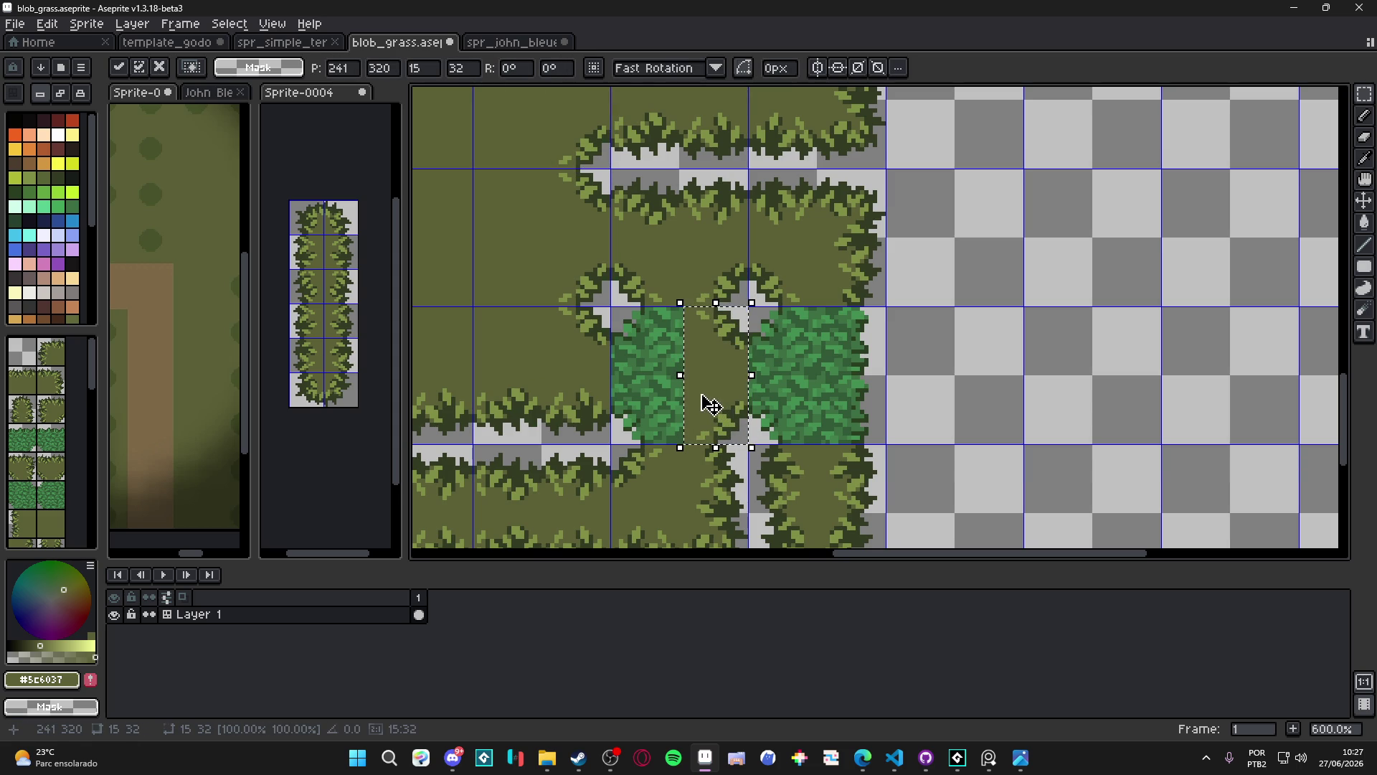
left_click_drag(703, 395, 629, 395)
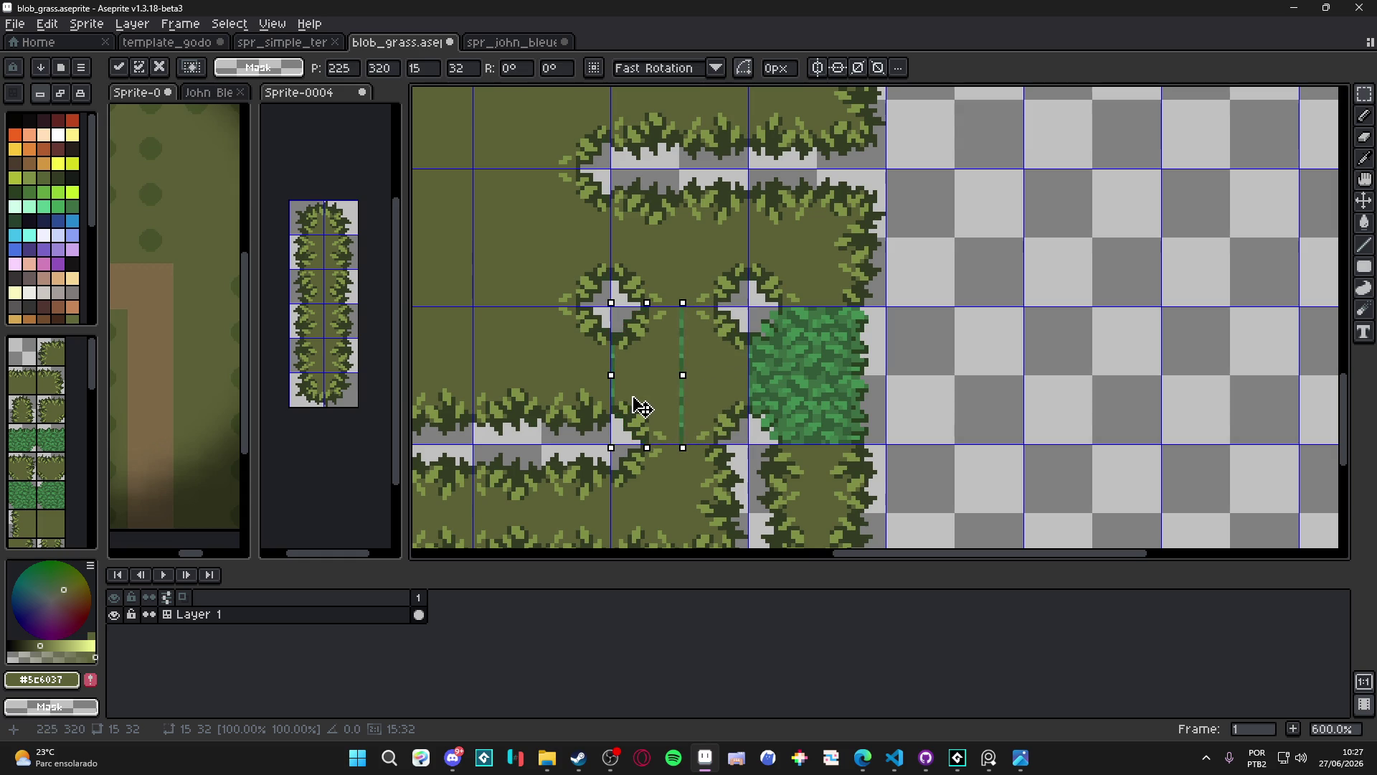
scroll(666, 343, "up", 1)
key("Return")
Stretch a one-pixel grass column to close the remaining gap in the tile
left_click_drag(678, 299, 677, 480)
key("ctrl+v")
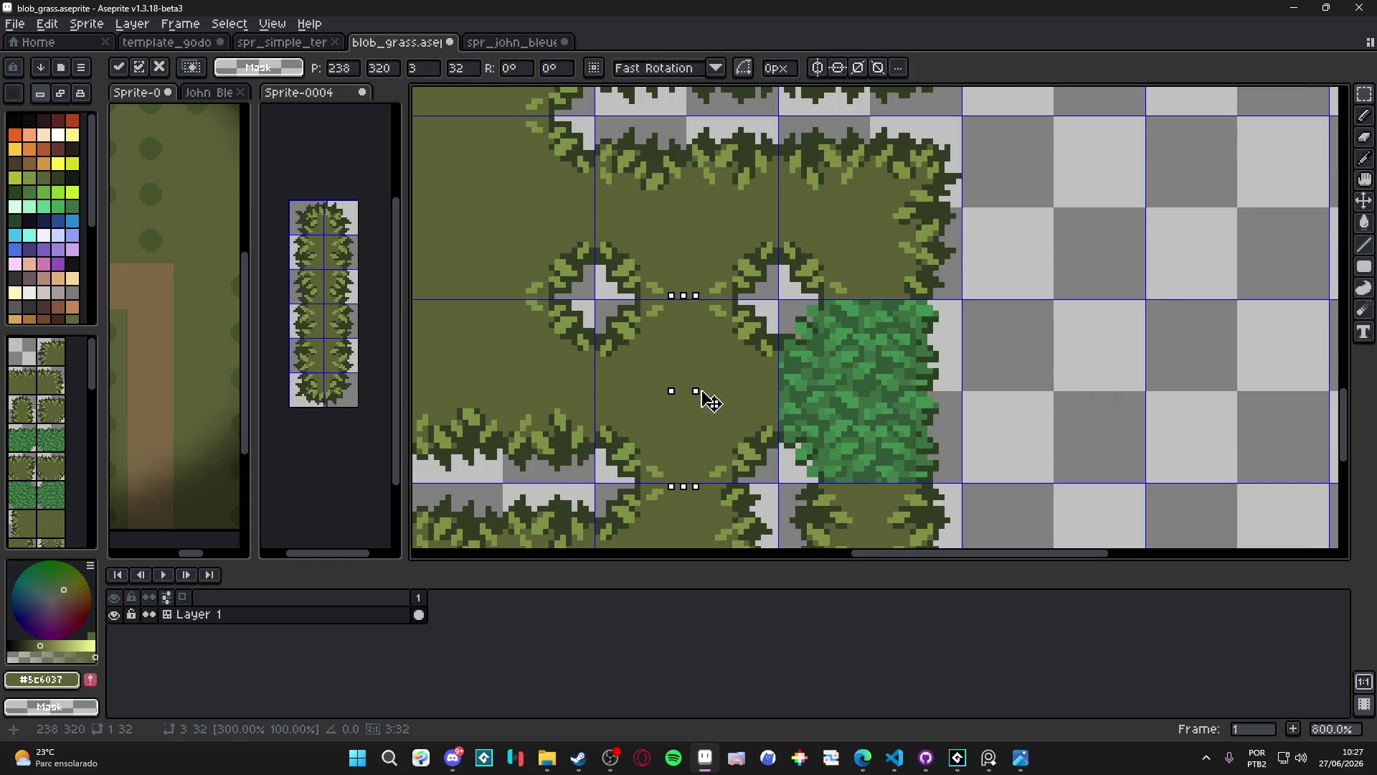
key("Return")
scroll(703, 391, "down", 5)
left_click_drag(699, 391, 767, 444)
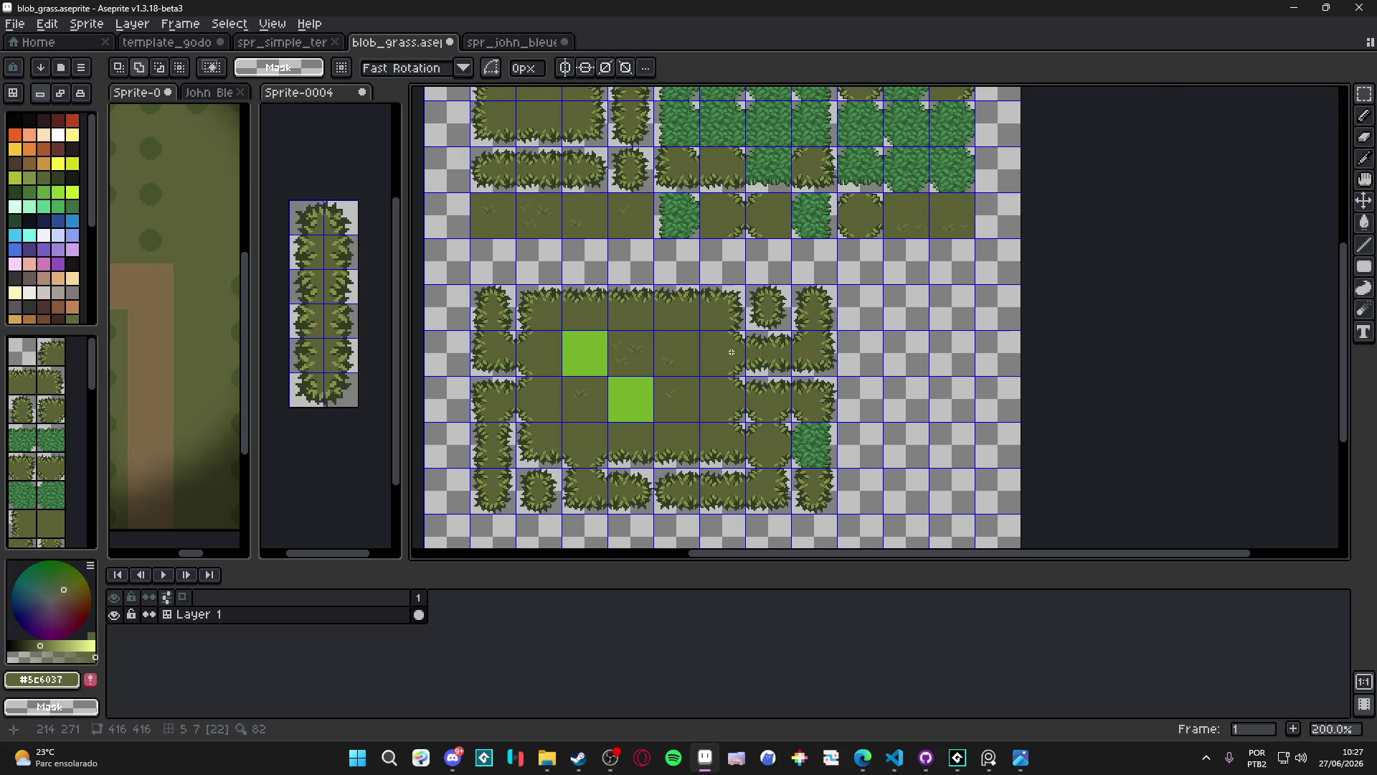
Copy a grass strip, clear the left part of the green tile, and paste the strip there
scroll(731, 351, "up", 4)
left_click_drag(758, 316, 701, 456)
scroll(739, 445, "down", 2)
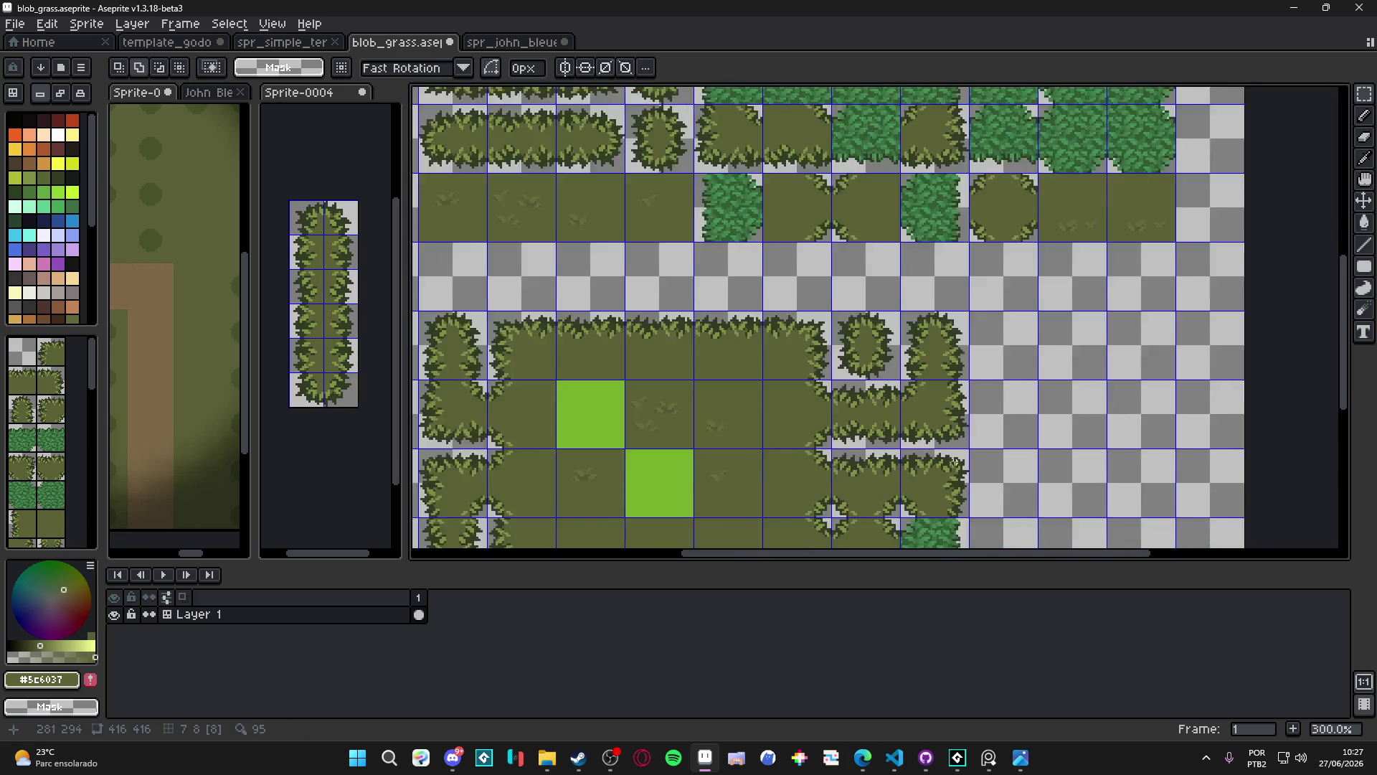
scroll(776, 406, "up", 2)
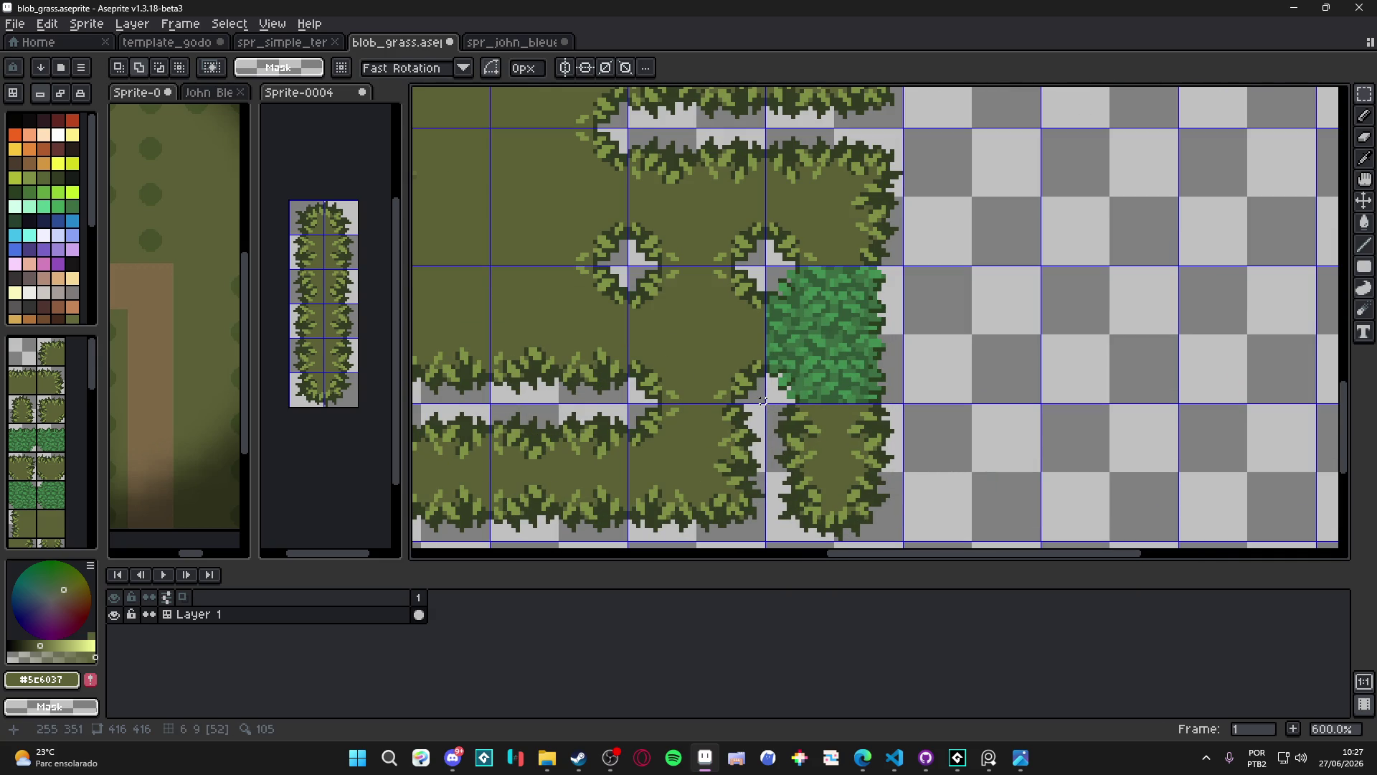
left_click_drag(767, 400, 831, 271)
key("Delete")
scroll(825, 326, "down", 4)
scroll(824, 327, "up", 4)
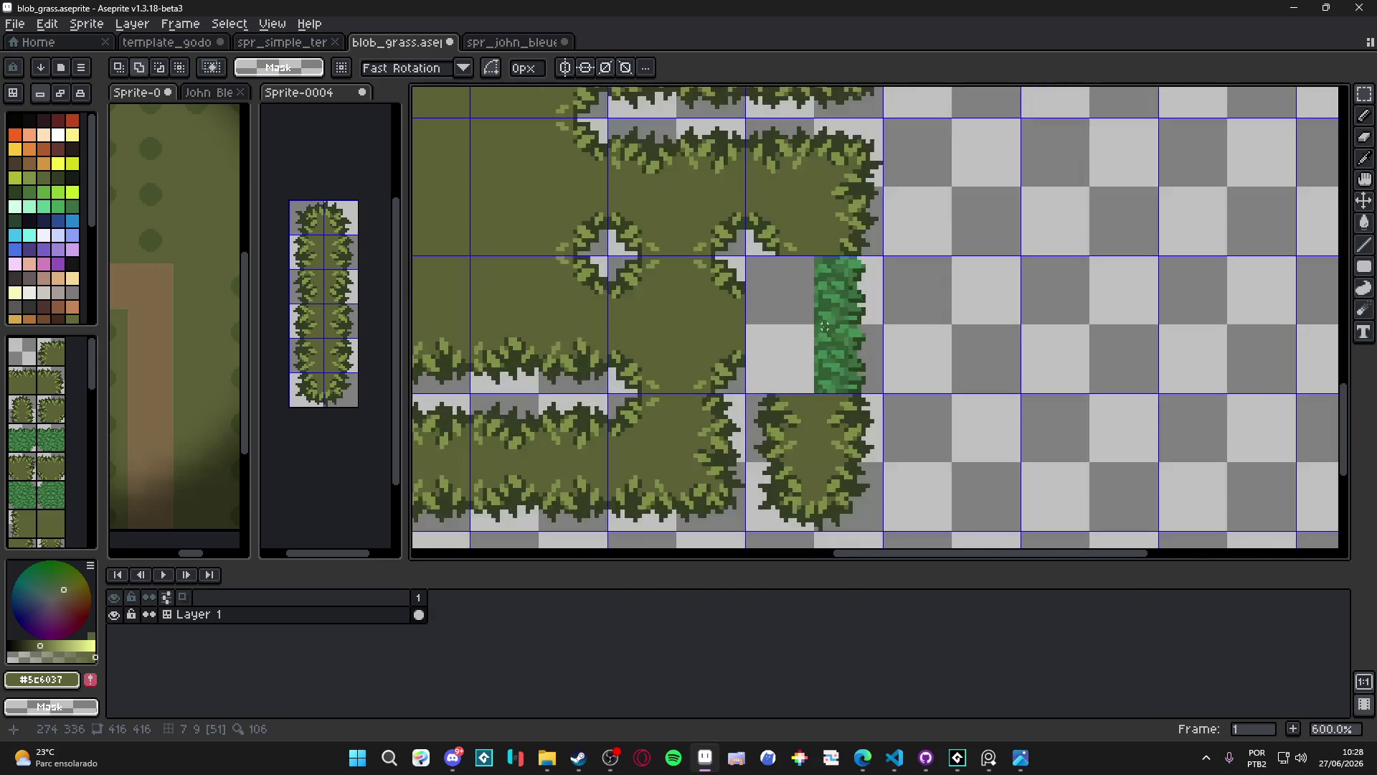
key("ctrl+v")
left_click_drag(595, 332, 785, 343)
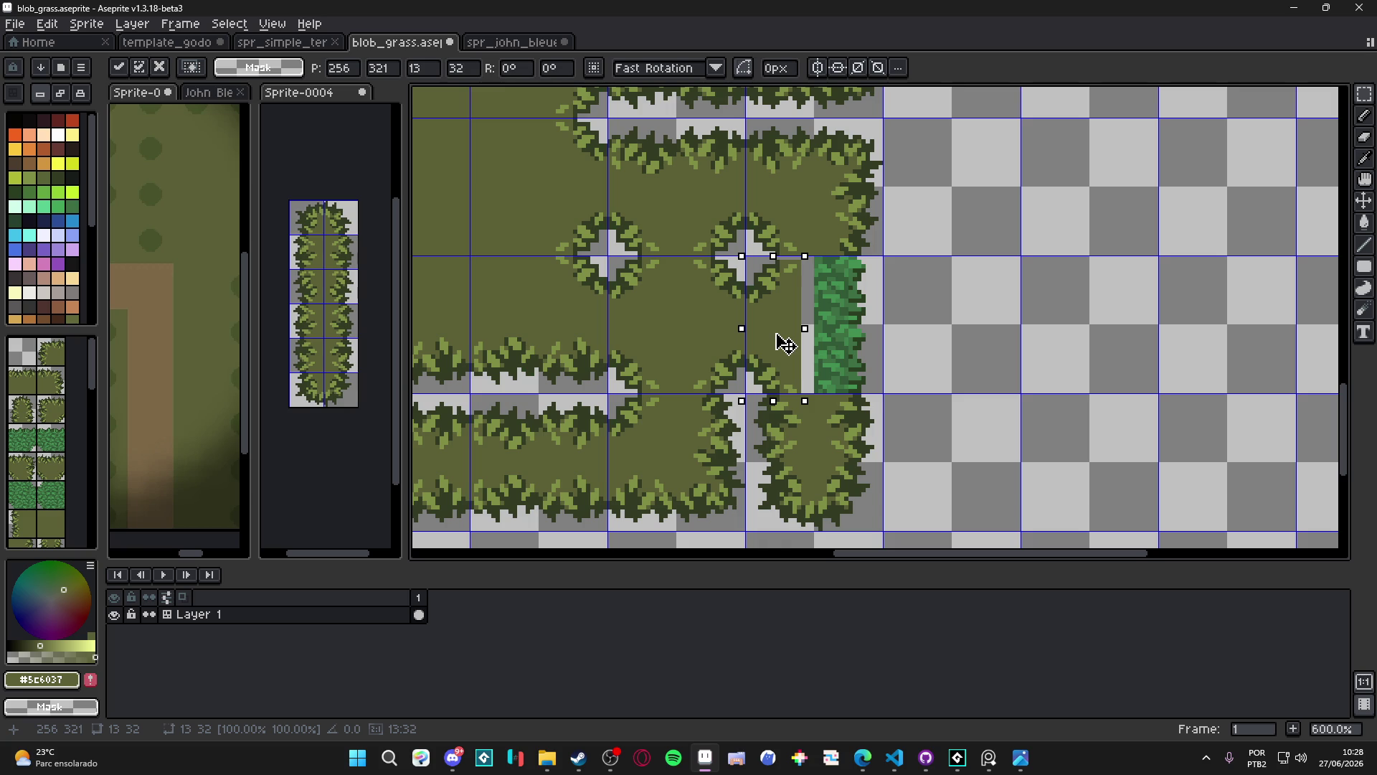
key("Return")
Select the leafy left edge of the upper grass tiles to use as the bush strip
scroll(708, 301, "down", 3)
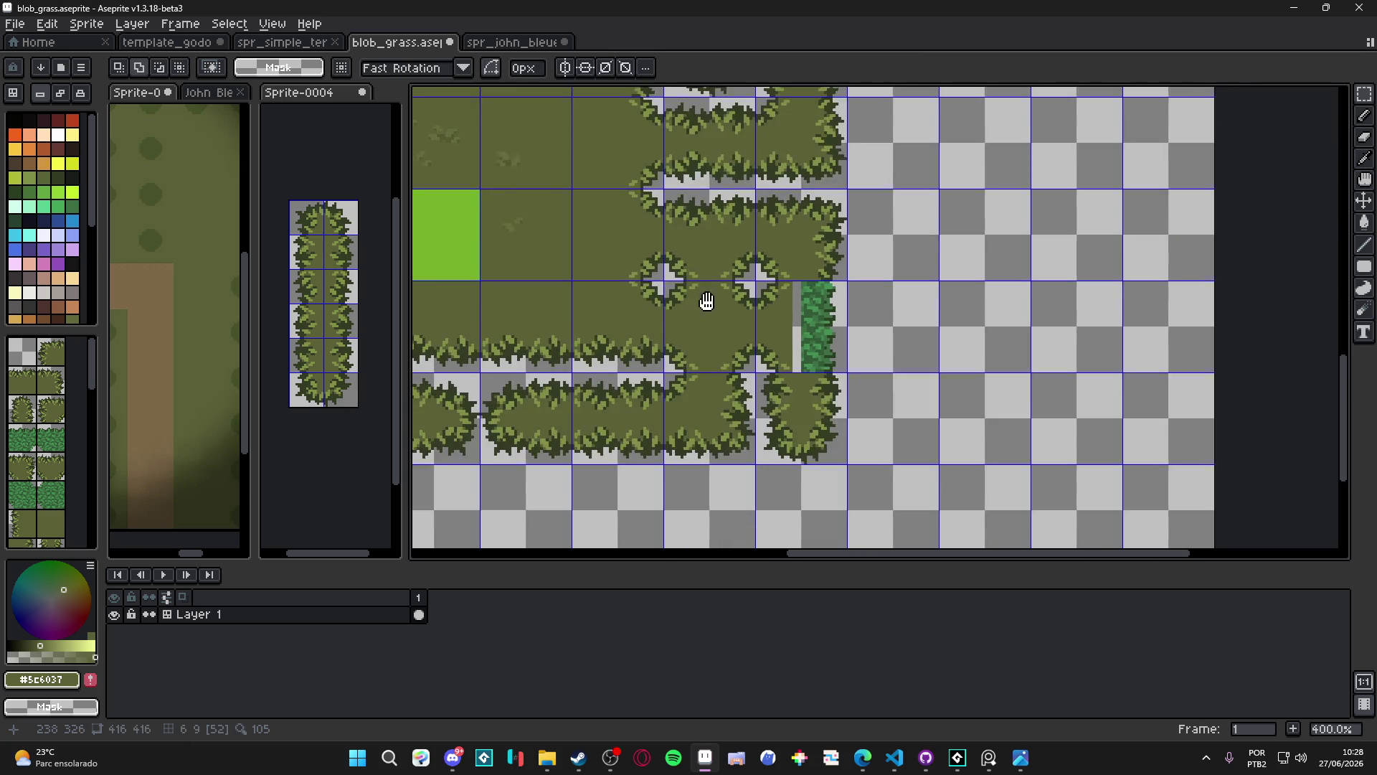
scroll(855, 266, "up", 1)
scroll(868, 213, "up", 1)
scroll(831, 239, "down", 3)
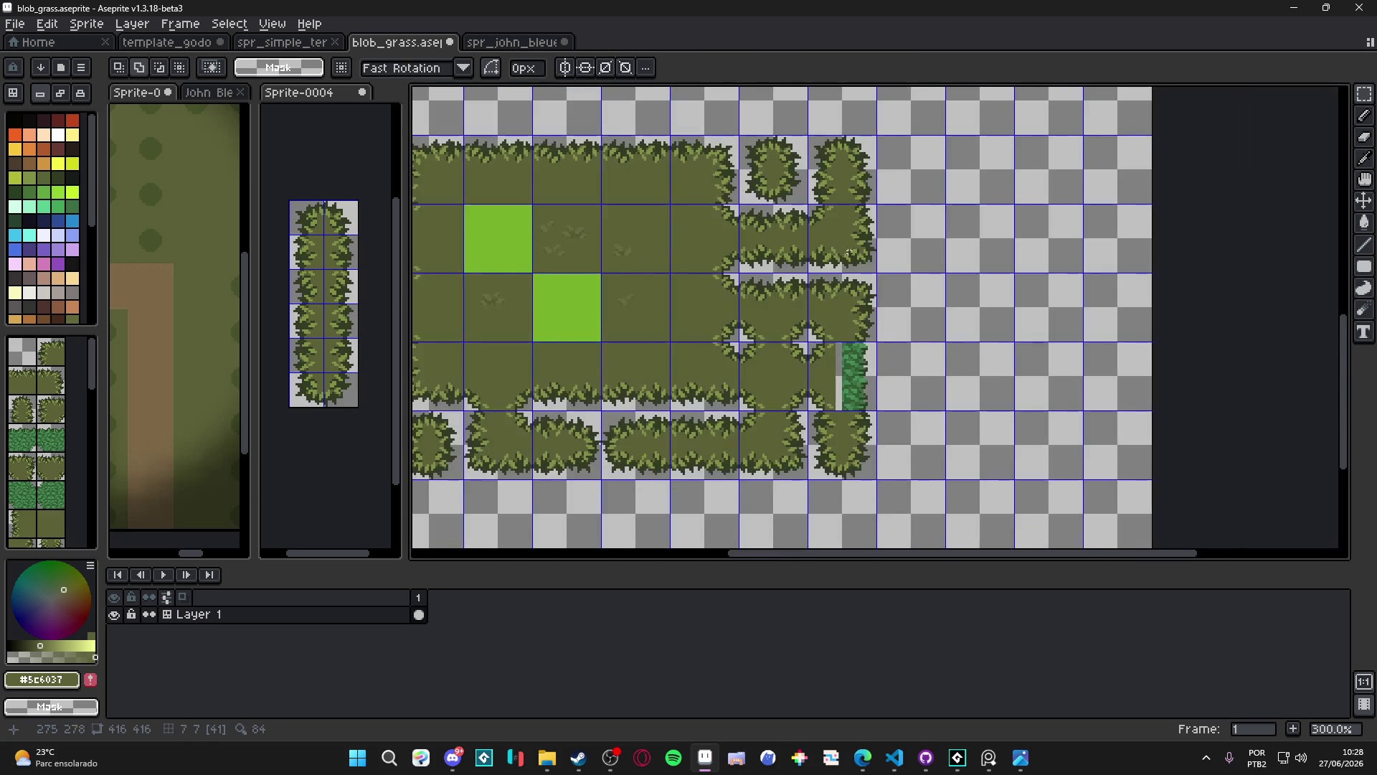
mouse_move(760, 225)
left_mouse_down()
mouse_move(910, 221)
mouse_move(849, 316)
mouse_move(840, 547)
left_mouse_up()
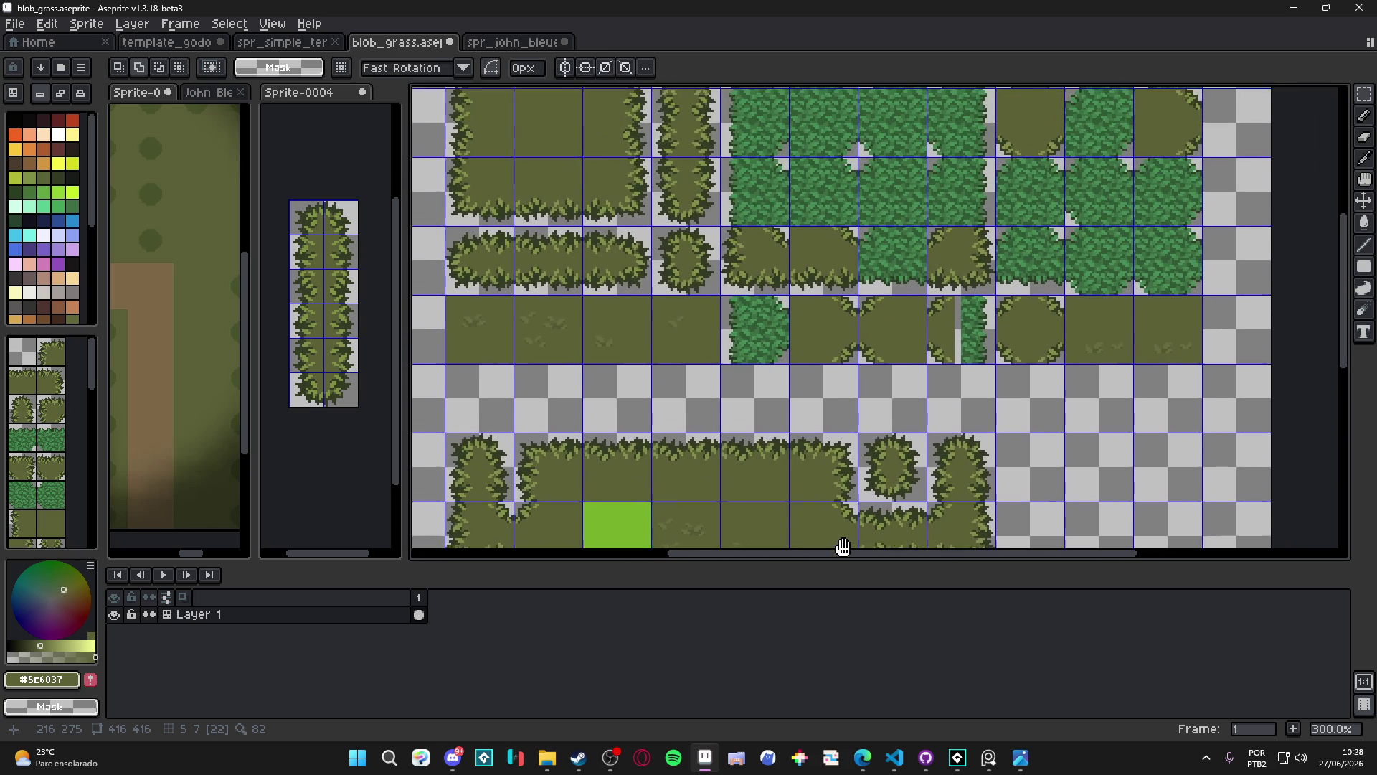
scroll(552, 215, "up", 4)
scroll(545, 211, "up", 2)
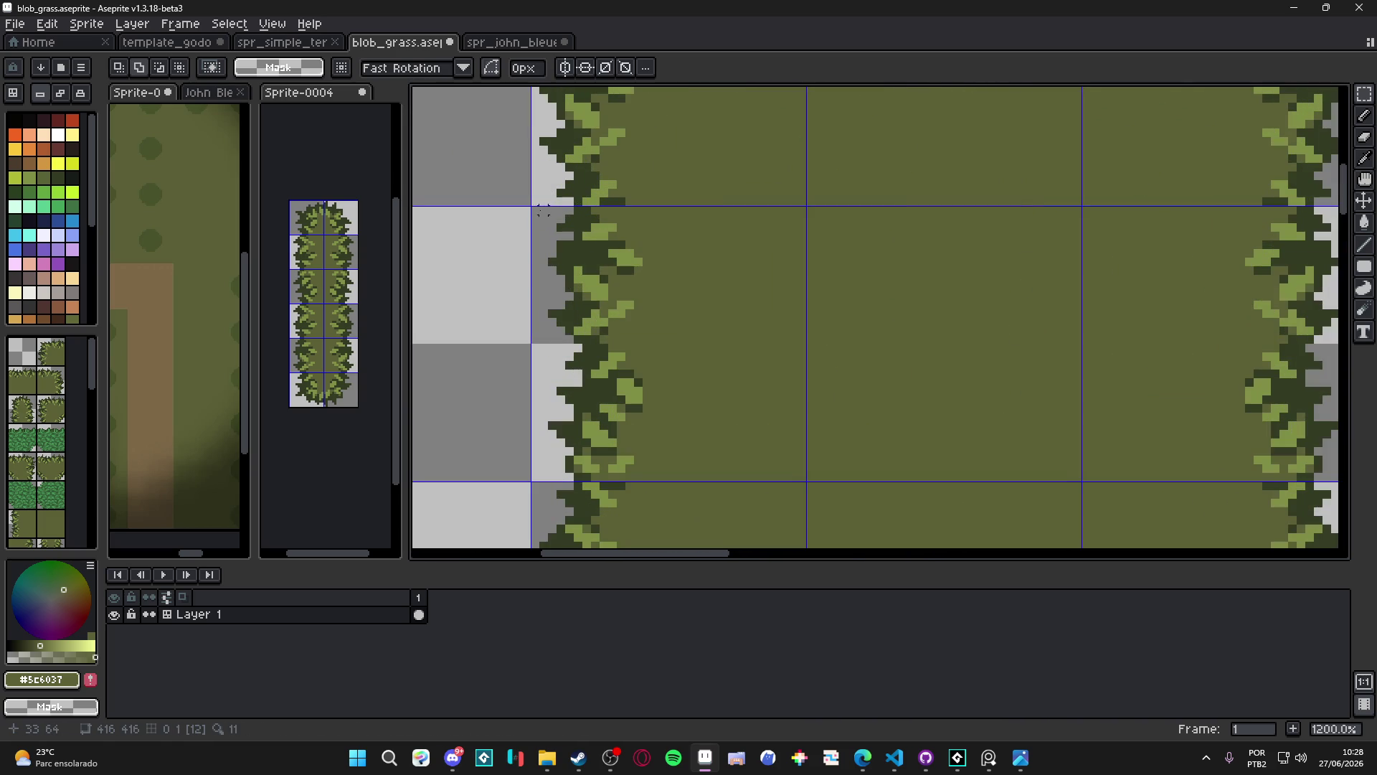
left_click_drag(534, 209, 654, 477)
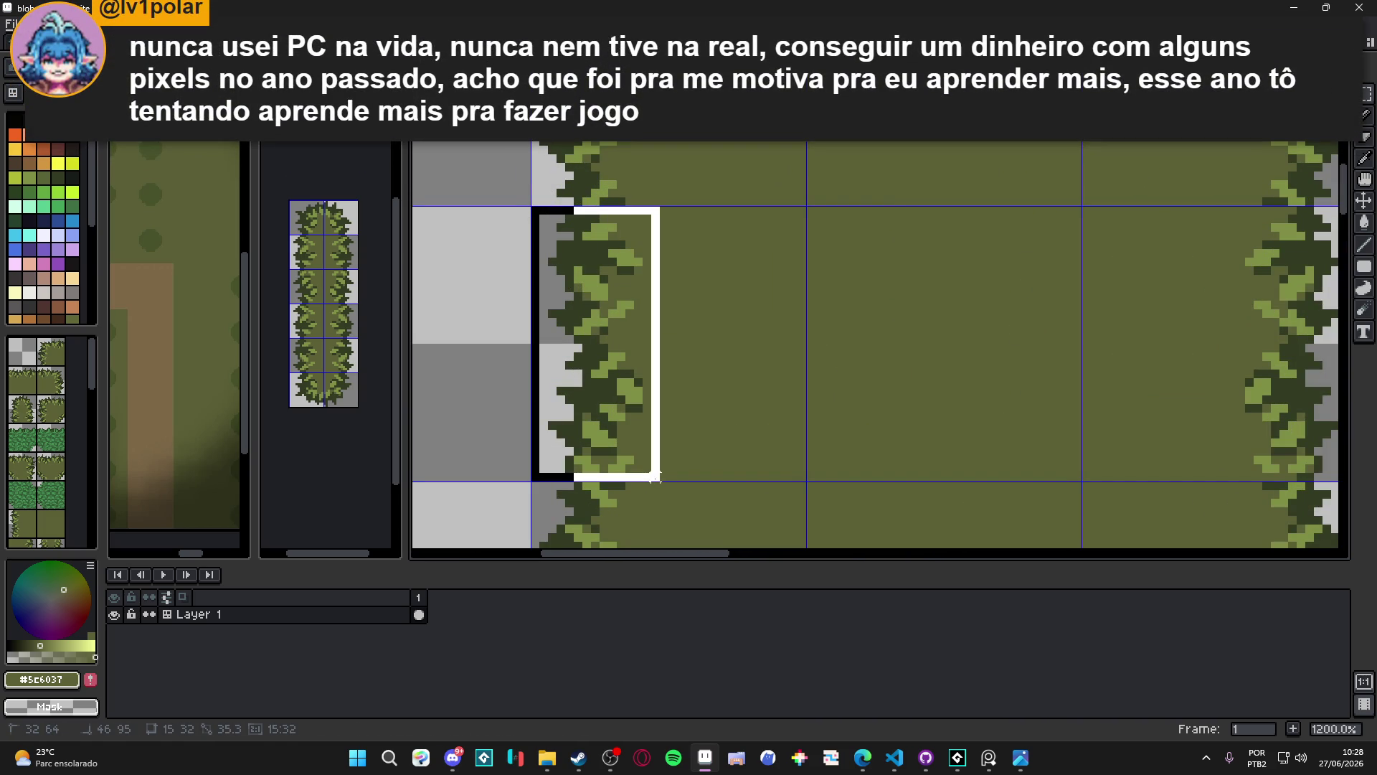
scroll(655, 476, "down", 5)
left_click_drag(776, 357, 773, 331)
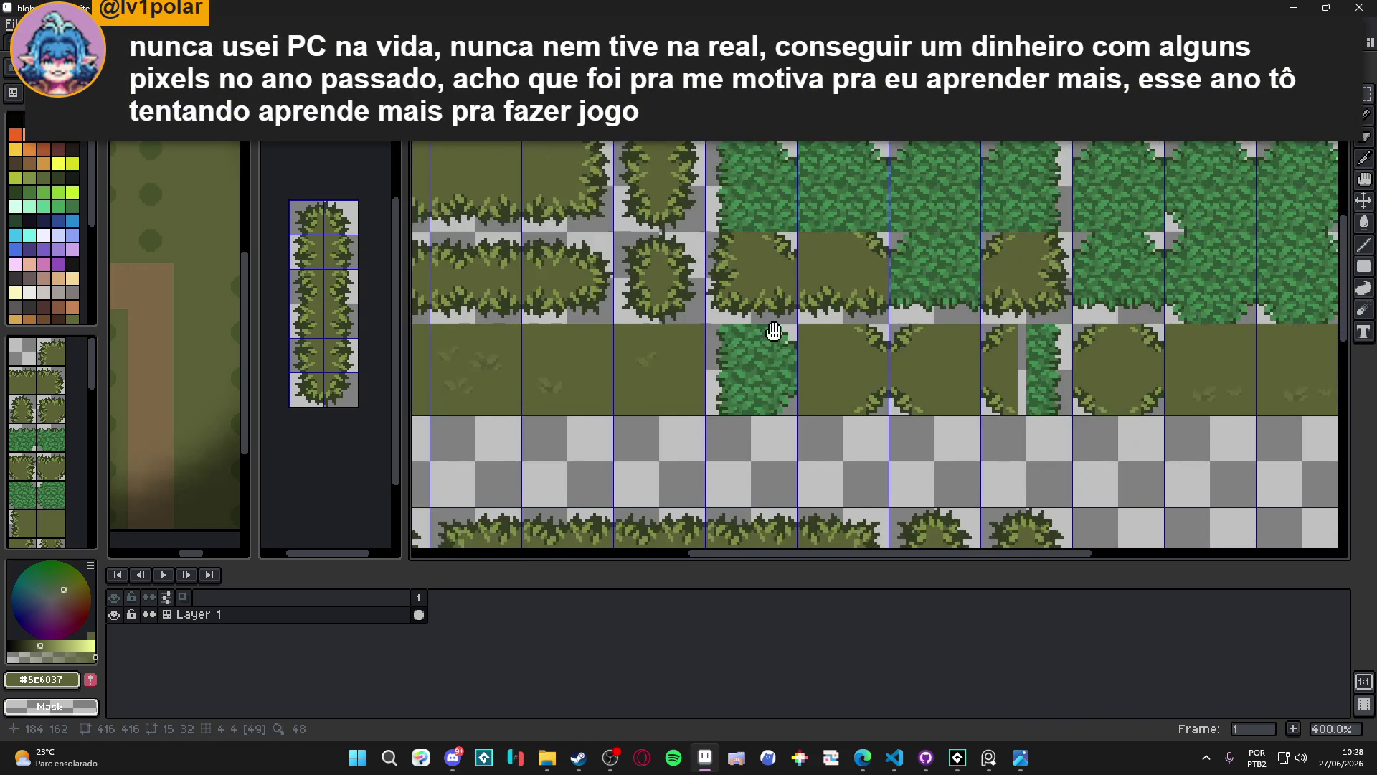
scroll(774, 332, "down", 1)
mouse_move(781, 470)
left_mouse_down()
mouse_move(846, 491)
mouse_move(771, 323)
left_mouse_up()
scroll(785, 441, "up", 3)
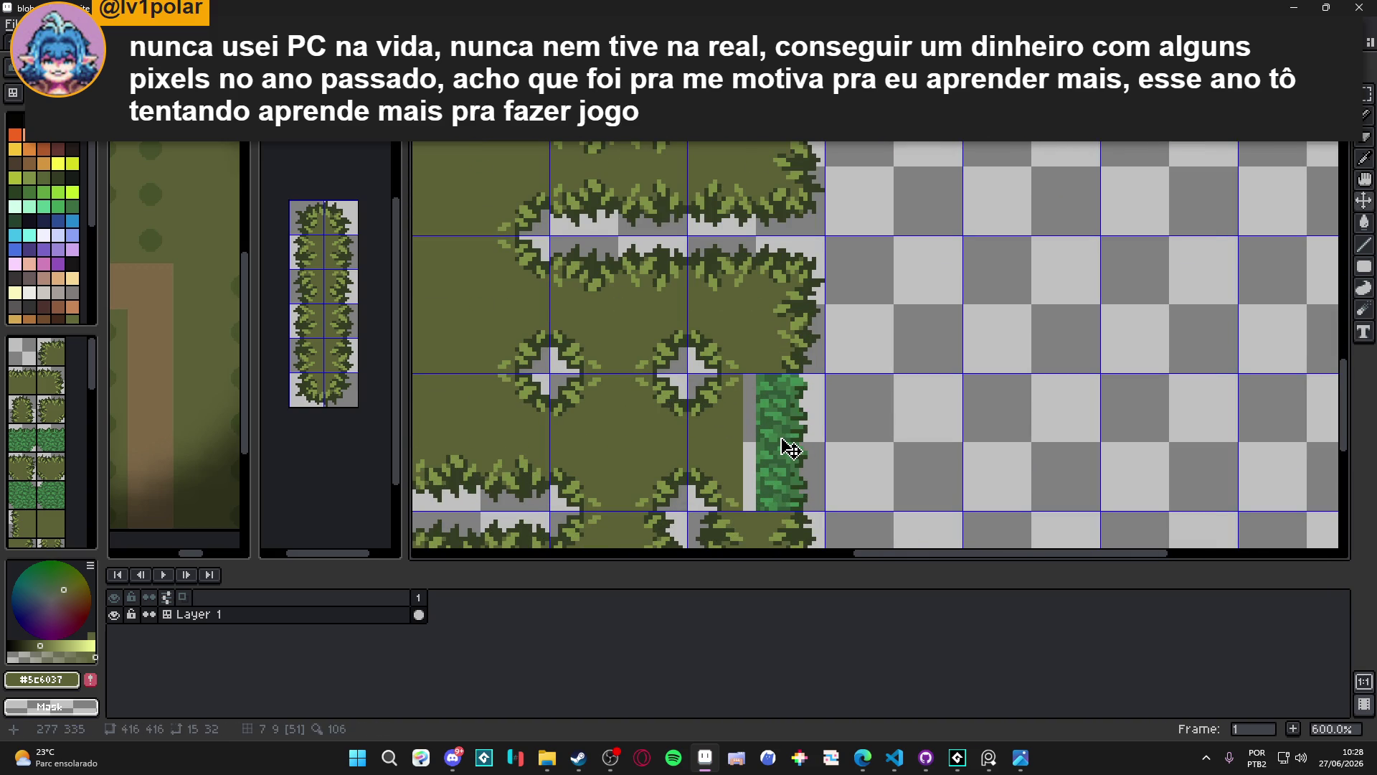
scroll(818, 374, "up", 3)
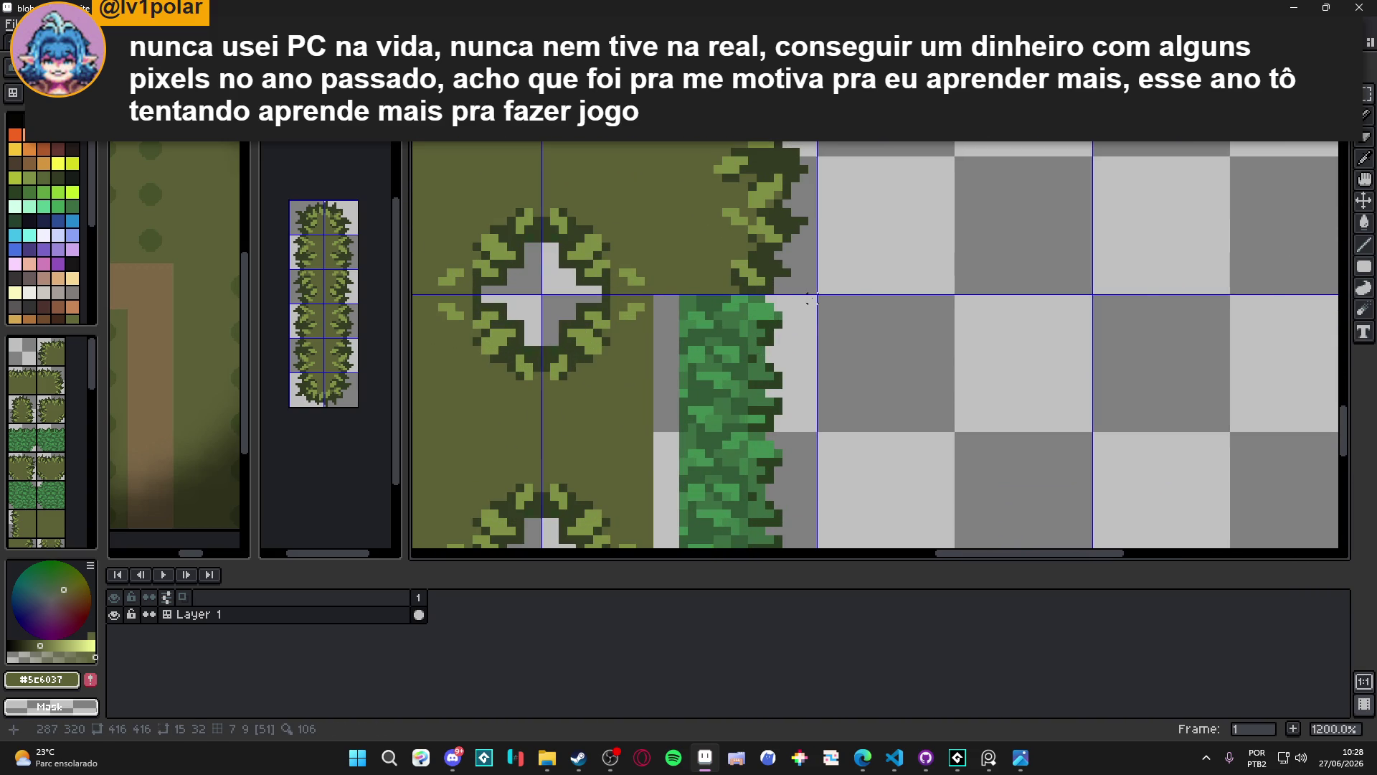
scroll(810, 298, "down", 3)
Erase the stray green grass column and move a pasted bush strip into the gap
left_click_drag(814, 298, 742, 431)
key("Delete")
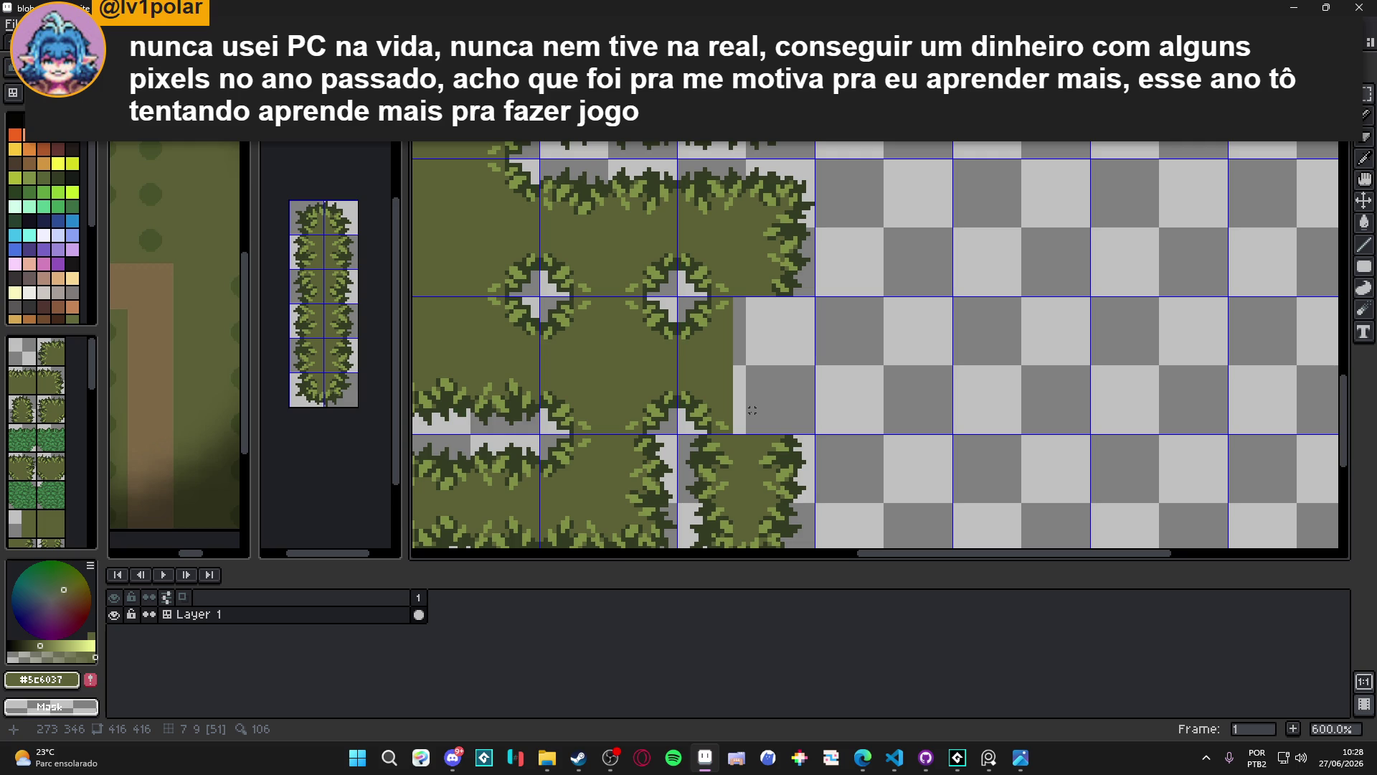
scroll(752, 409, "up", 3)
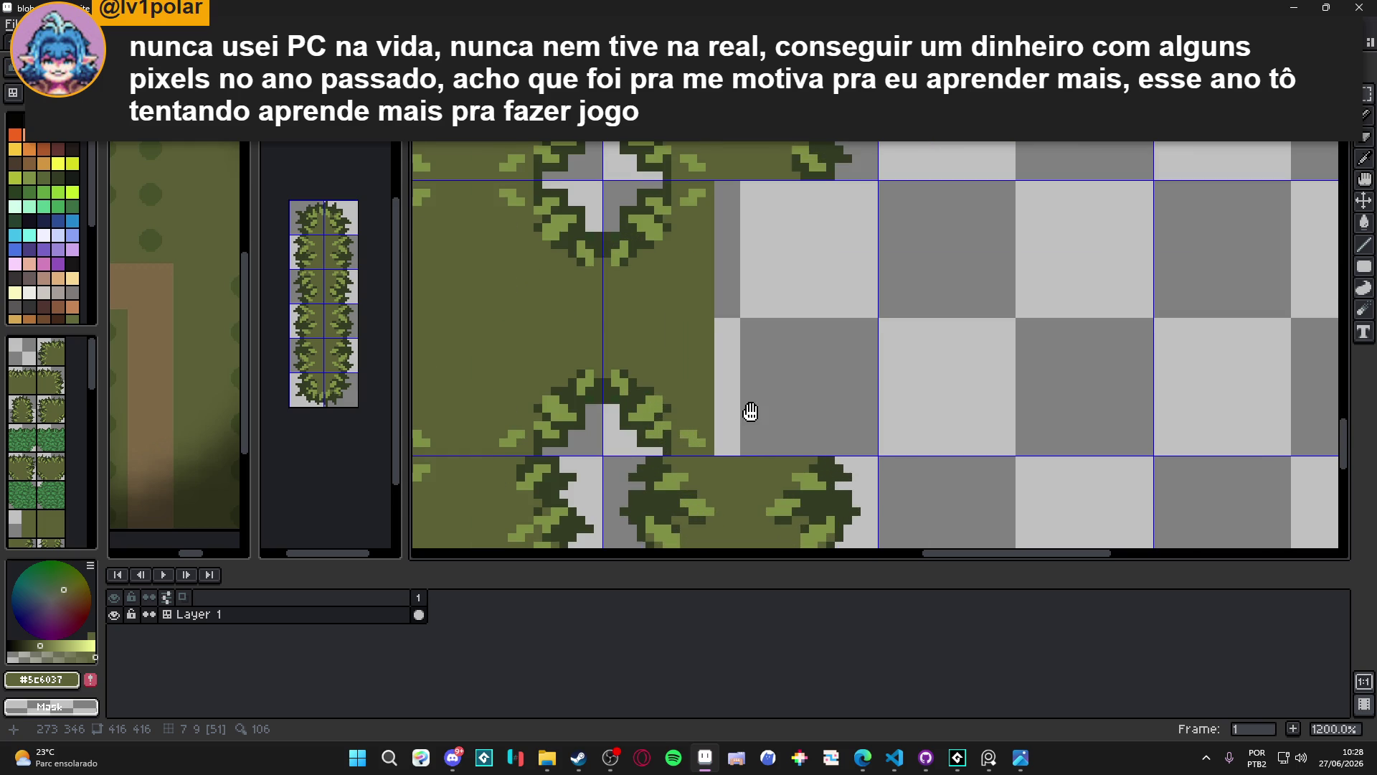
left_click_drag(750, 411, 759, 345)
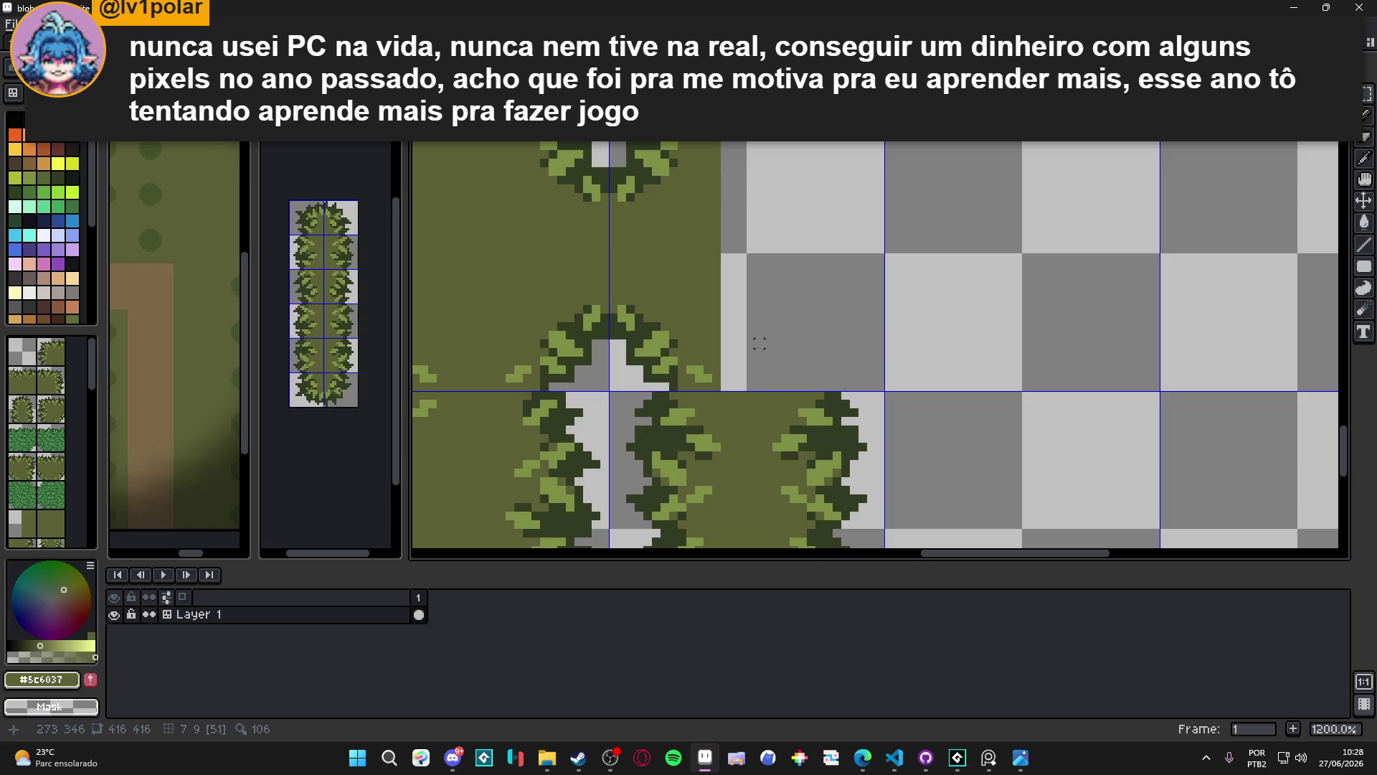
key("ctrl+v")
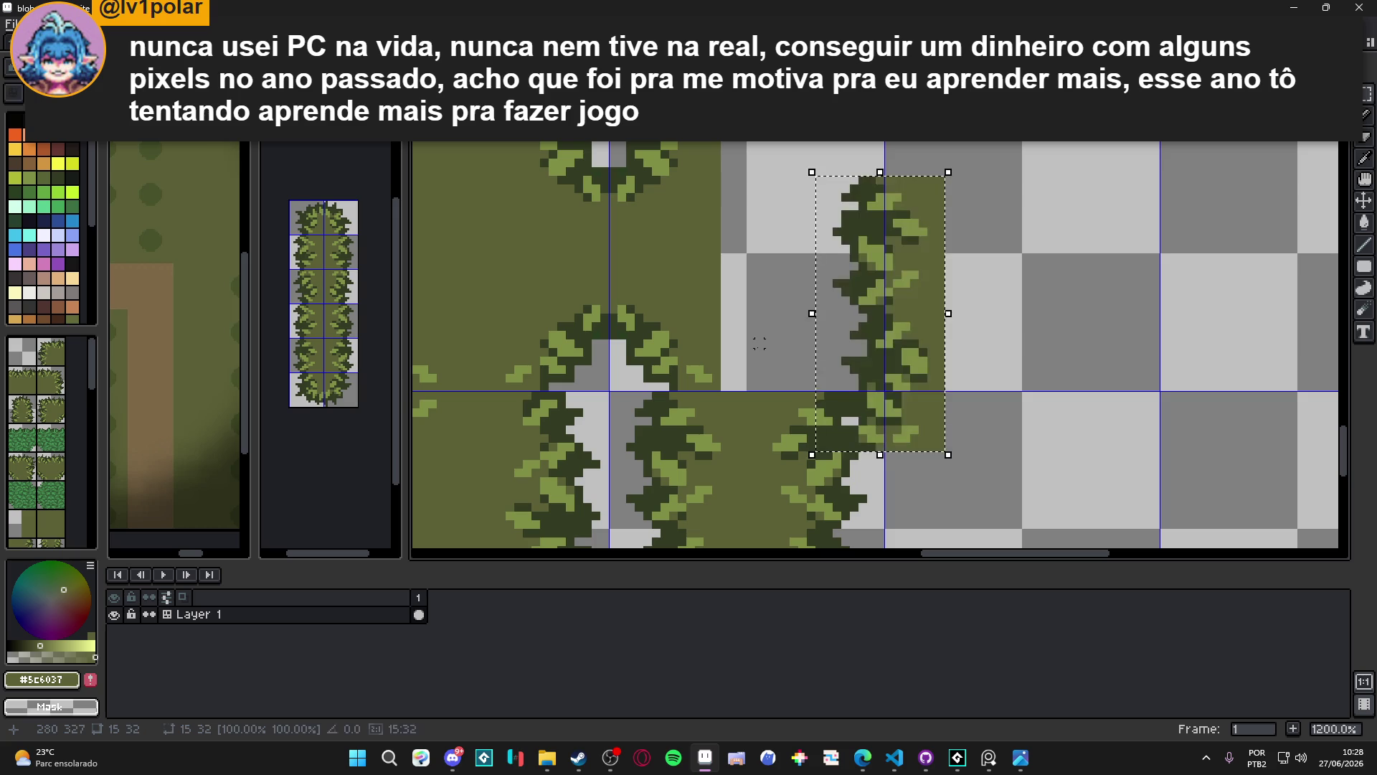
mouse_move(885, 383)
left_mouse_down()
mouse_move(846, 322)
mouse_move(815, 321)
left_mouse_up()
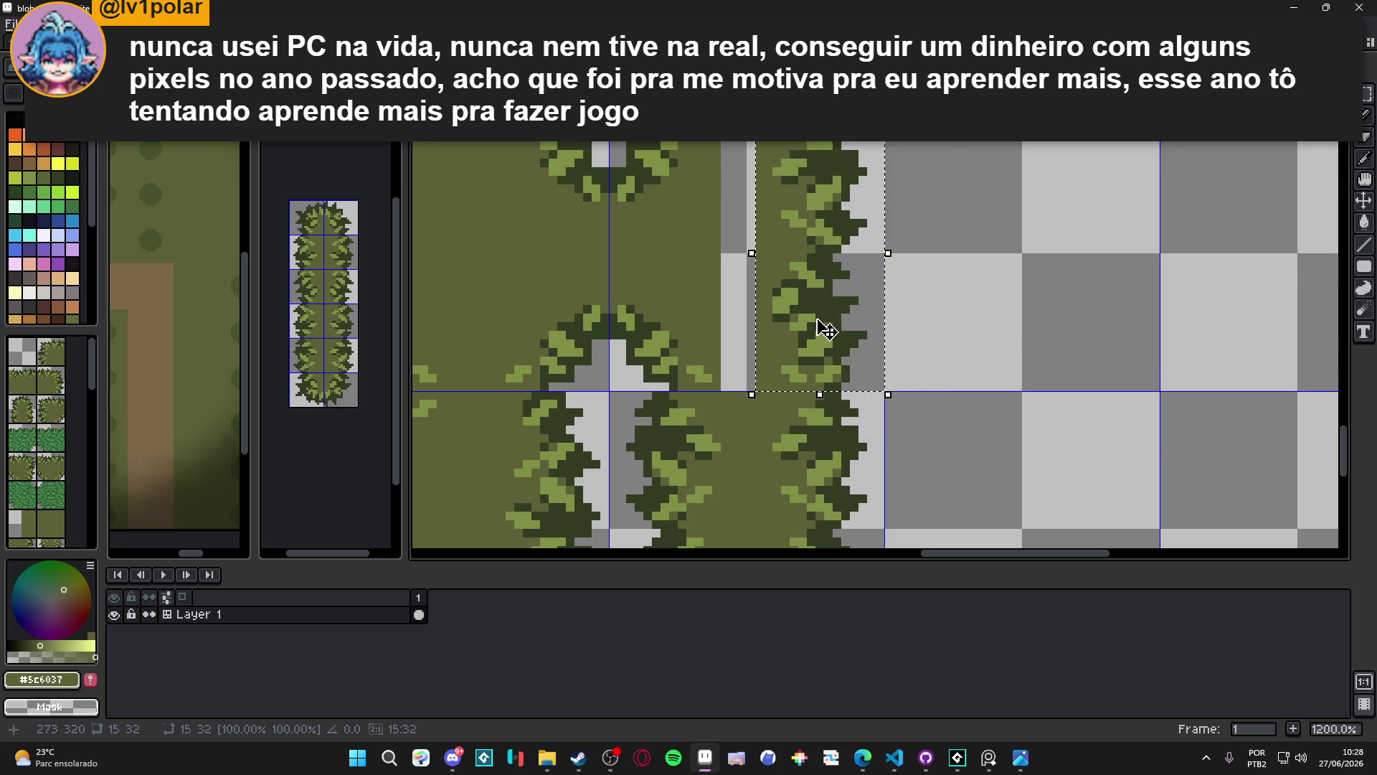
scroll(823, 326, "down", 3)
scroll(823, 329, "up", 4)
scroll(772, 212, "down", 1)
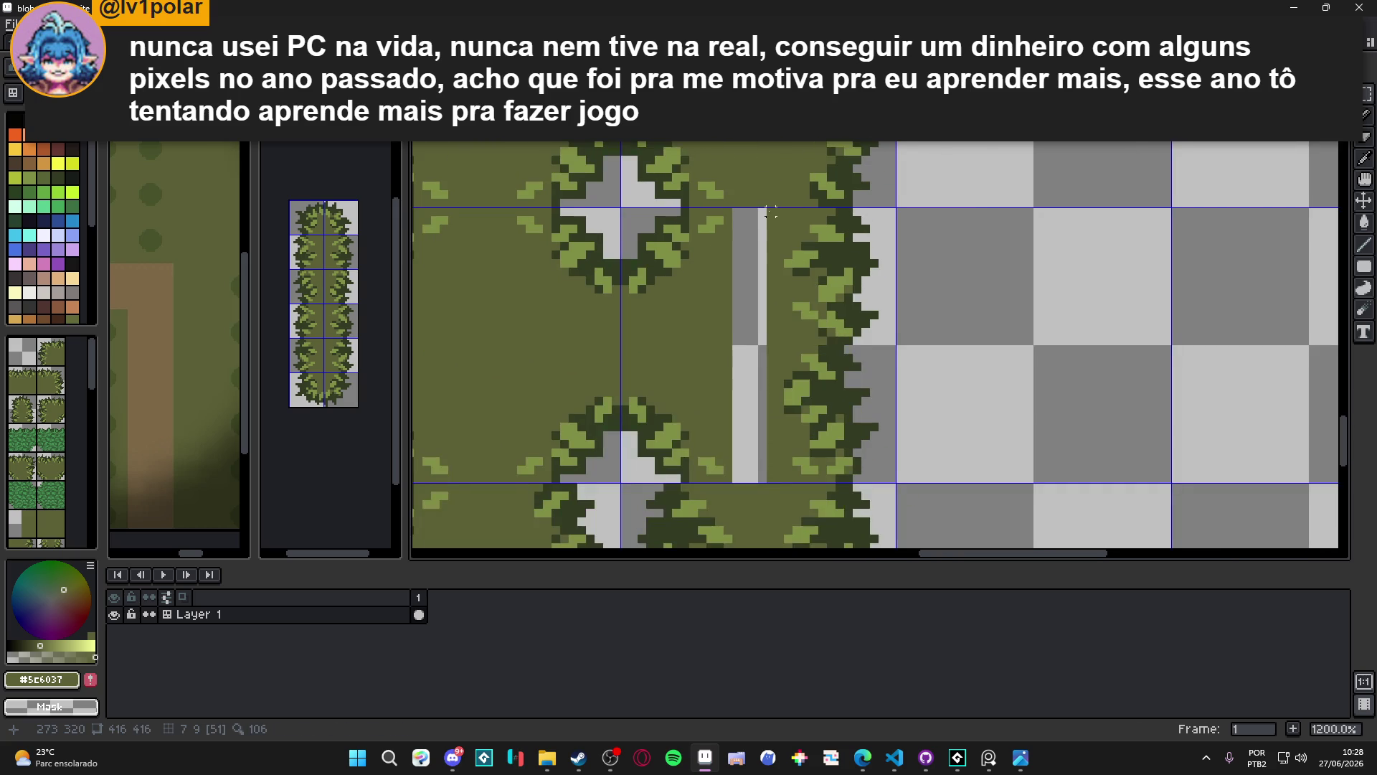
Stretch a one-pixel column beside the bush strip to fill the rest of the gap
left_click_drag(771, 179, 776, 448)
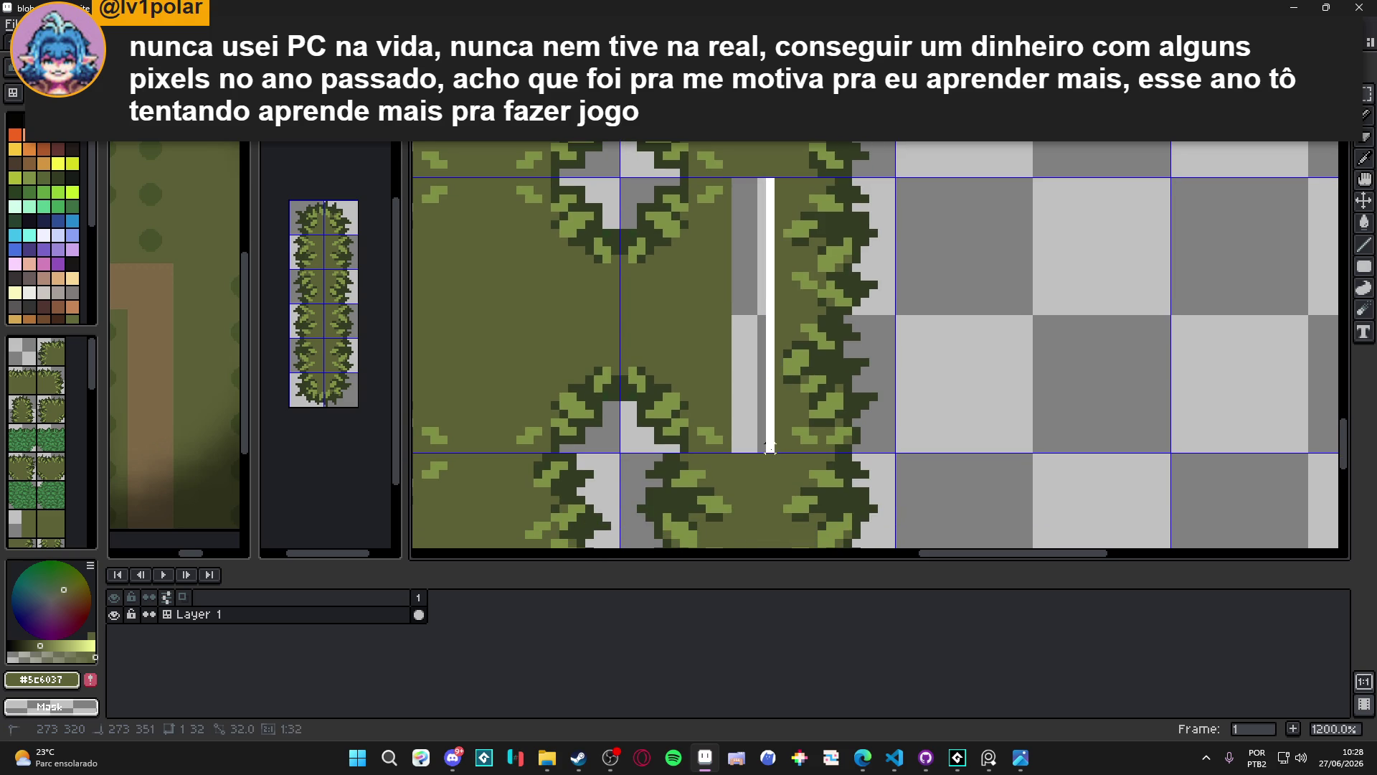
left_click_drag(769, 315, 726, 320)
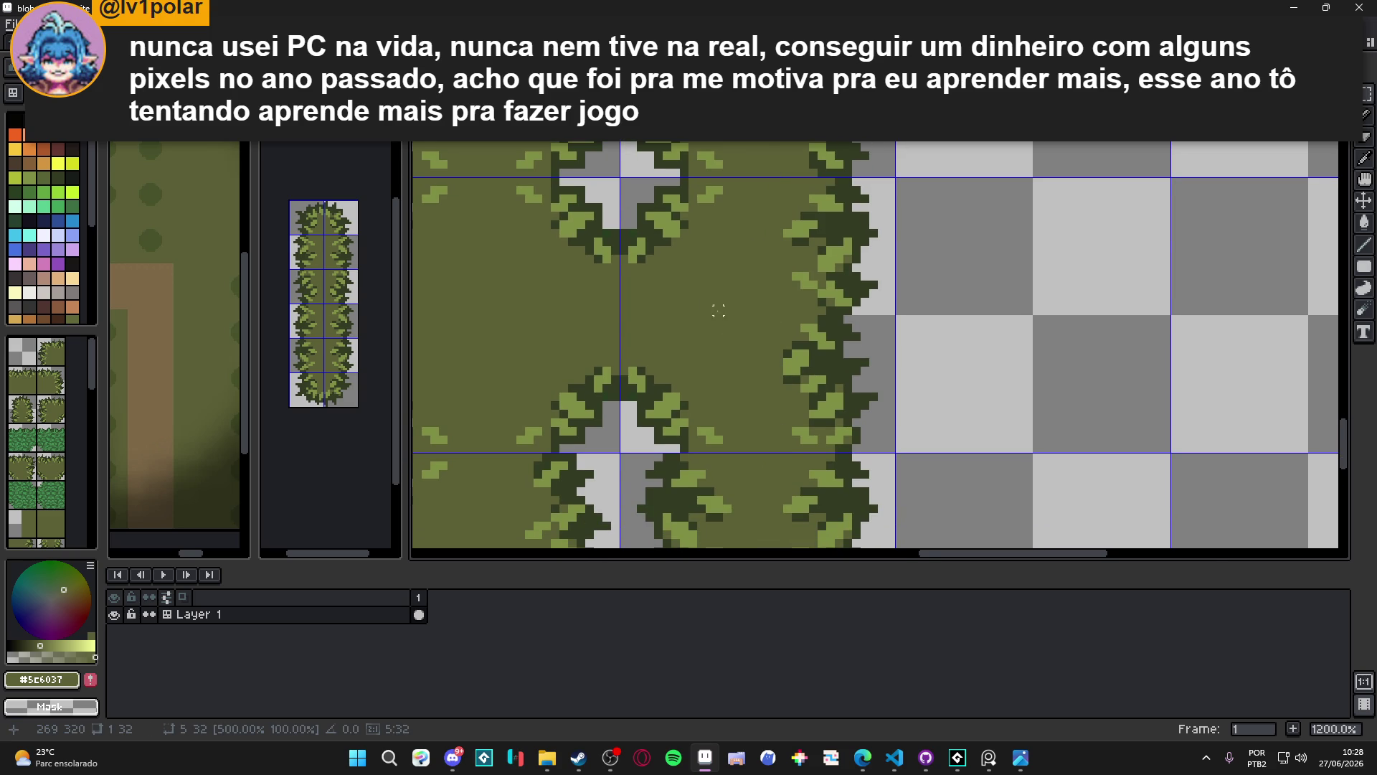
scroll(717, 316, "down", 7)
scroll(790, 394, "up", 2)
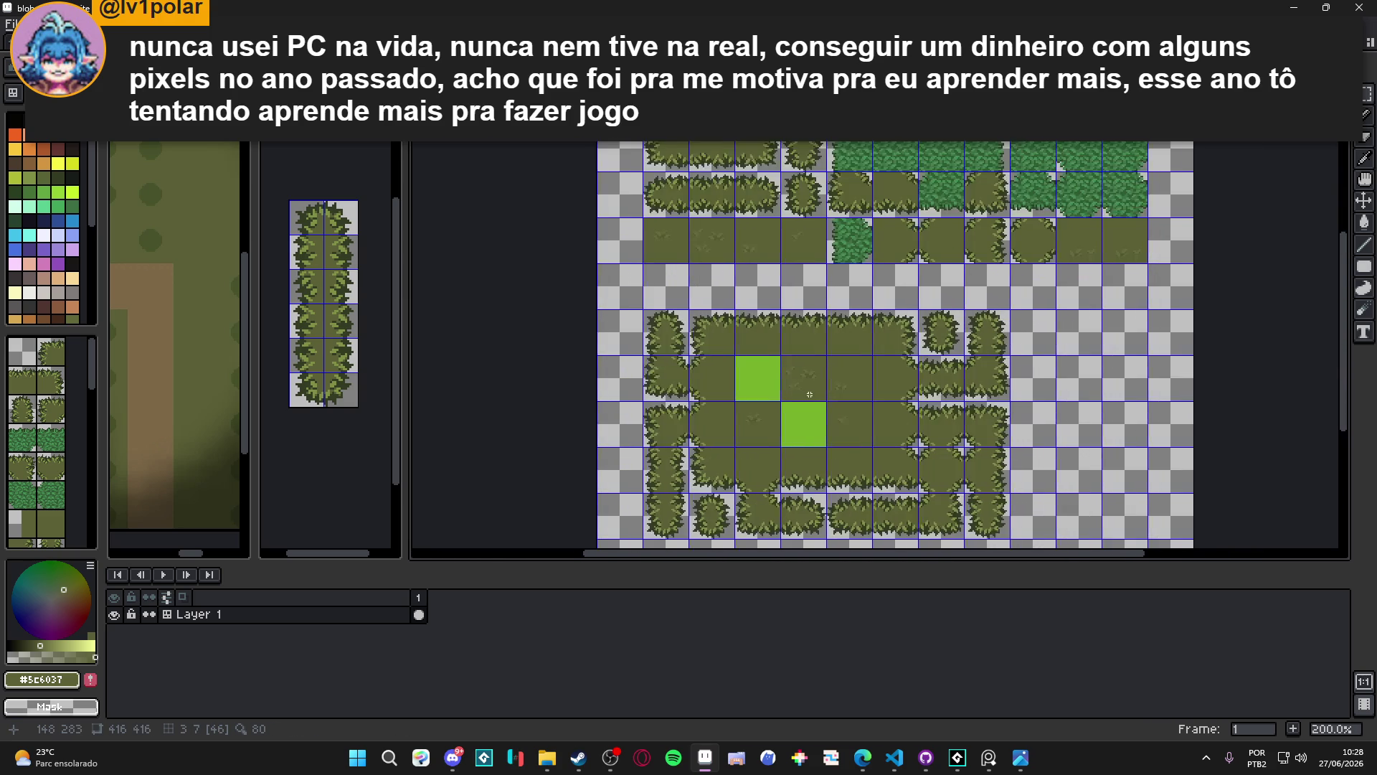
scroll(819, 359, "down", 1)
scroll(780, 351, "up", 1)
Save blob_grass.aseprite and turn on the tile grid over the canvas
key("ctrl+s")
left_click_drag(780, 351, 767, 397)
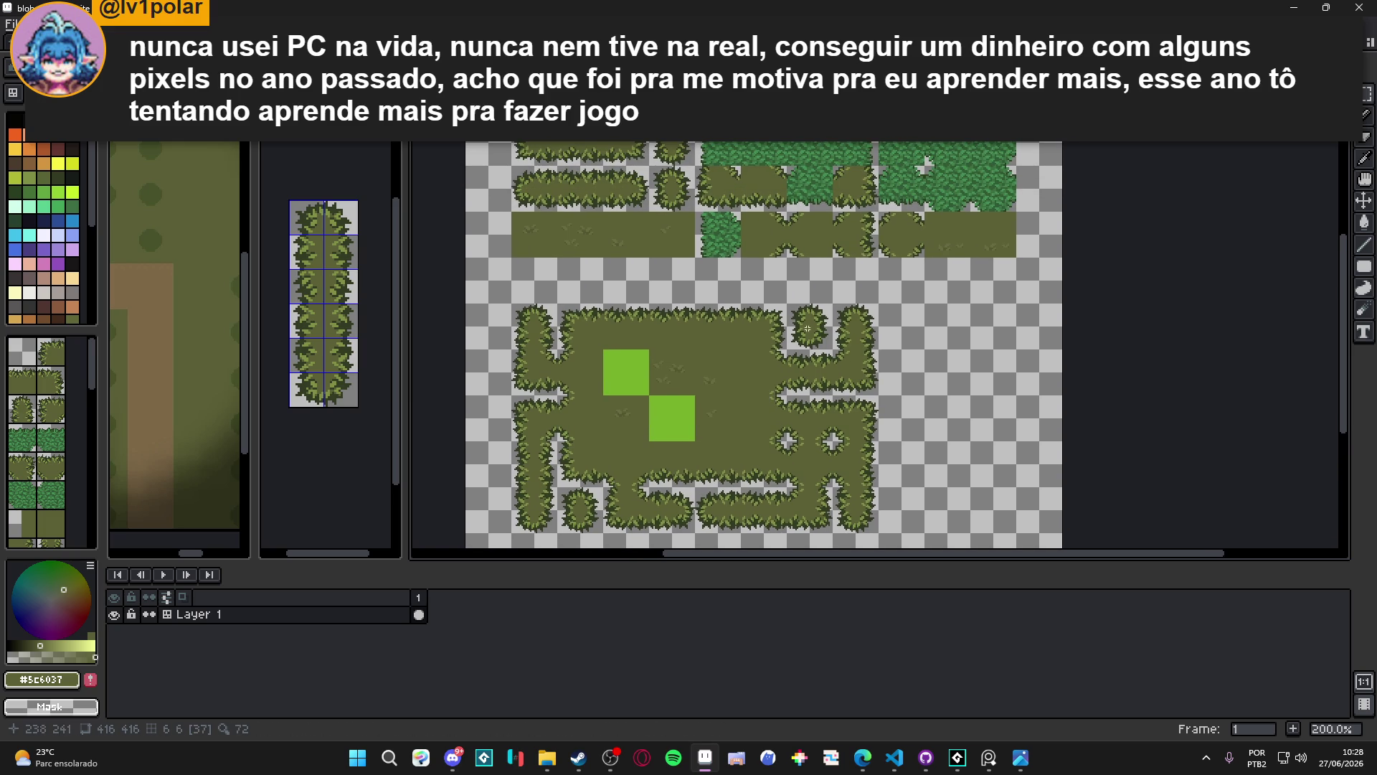
scroll(795, 251, "down", 1)
scroll(815, 272, "up", 1)
scroll(815, 273, "down", 1)
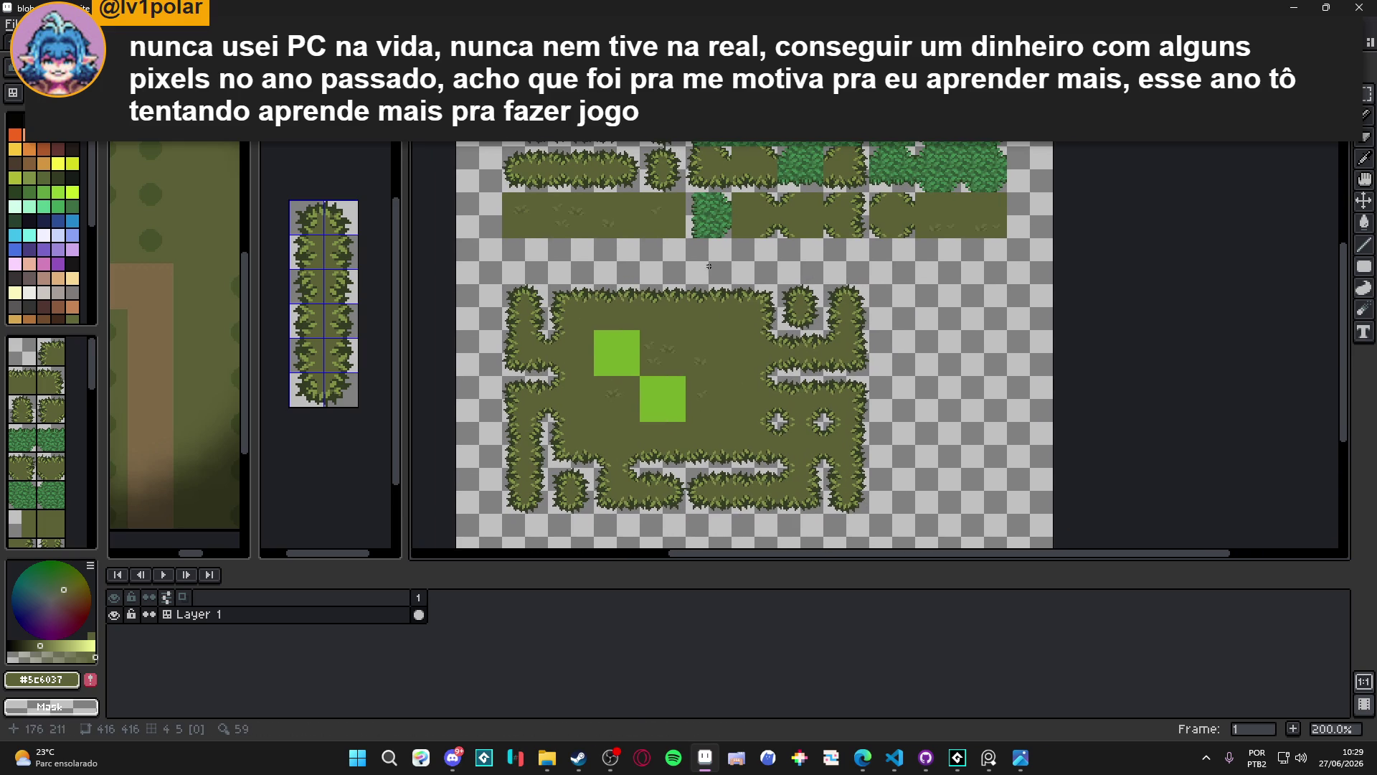
scroll(855, 164, "up", 1)
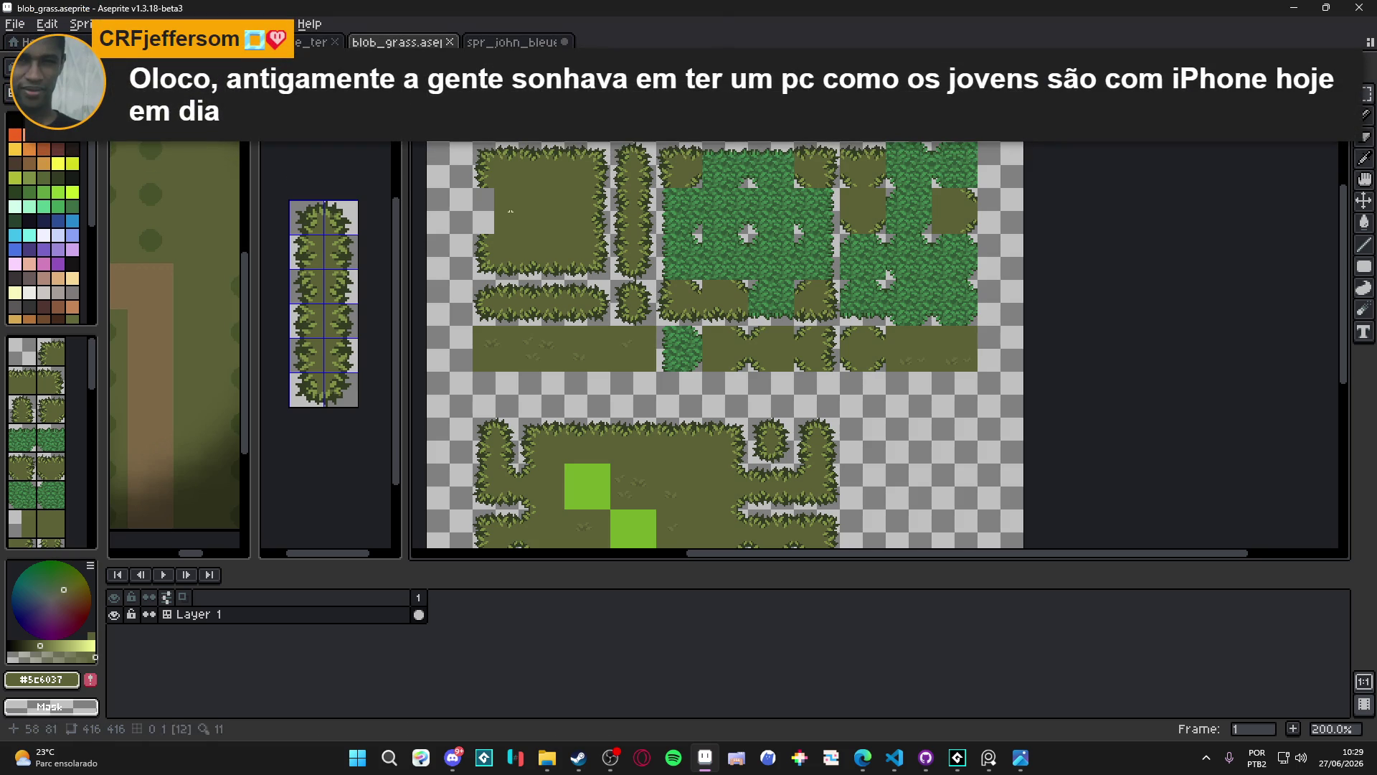
key("ctrl+apostrophe")
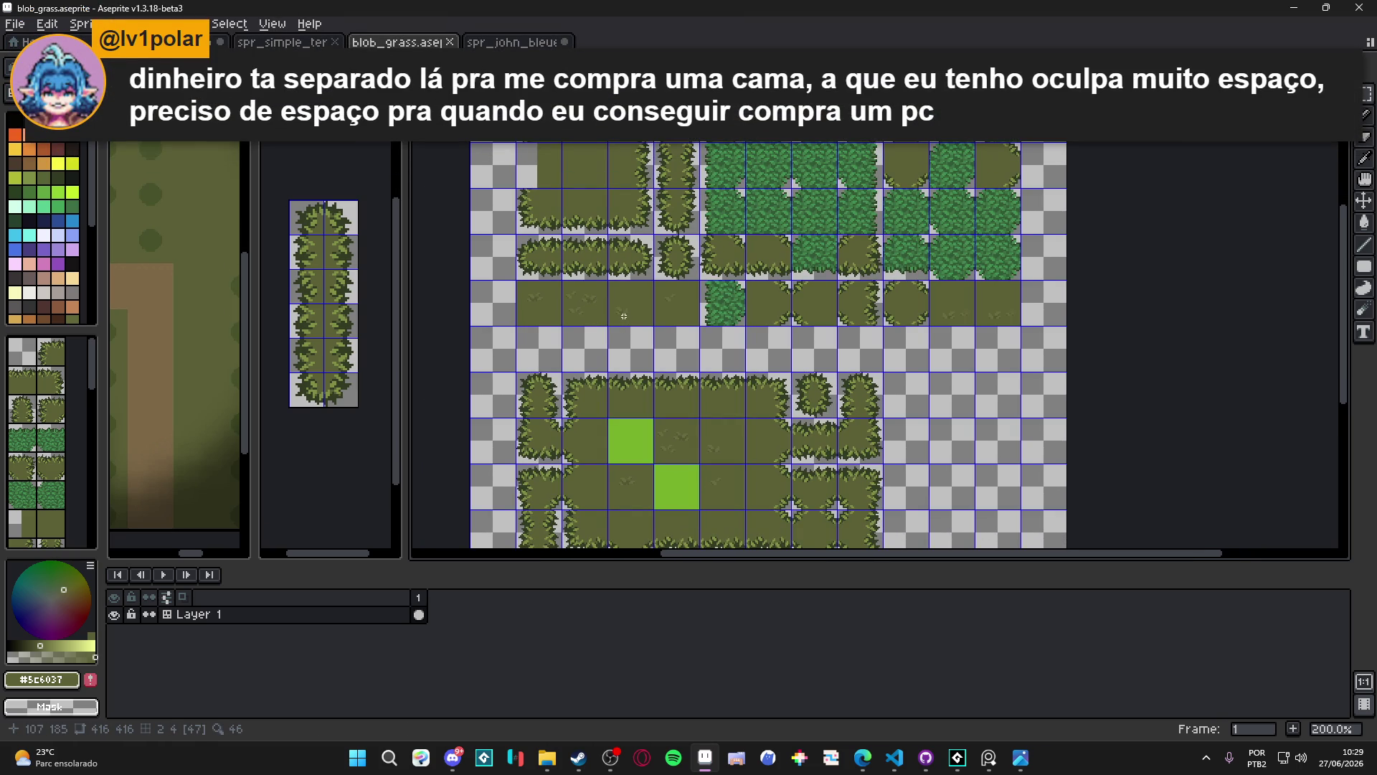
Save the tileset and bring the upper tile rows with the right-edge grass tile into view
mouse_move(721, 265)
left_mouse_down()
mouse_move(707, 296)
mouse_move(671, 183)
mouse_move(690, 243)
mouse_move(744, 292)
mouse_move(796, 274)
left_mouse_up()
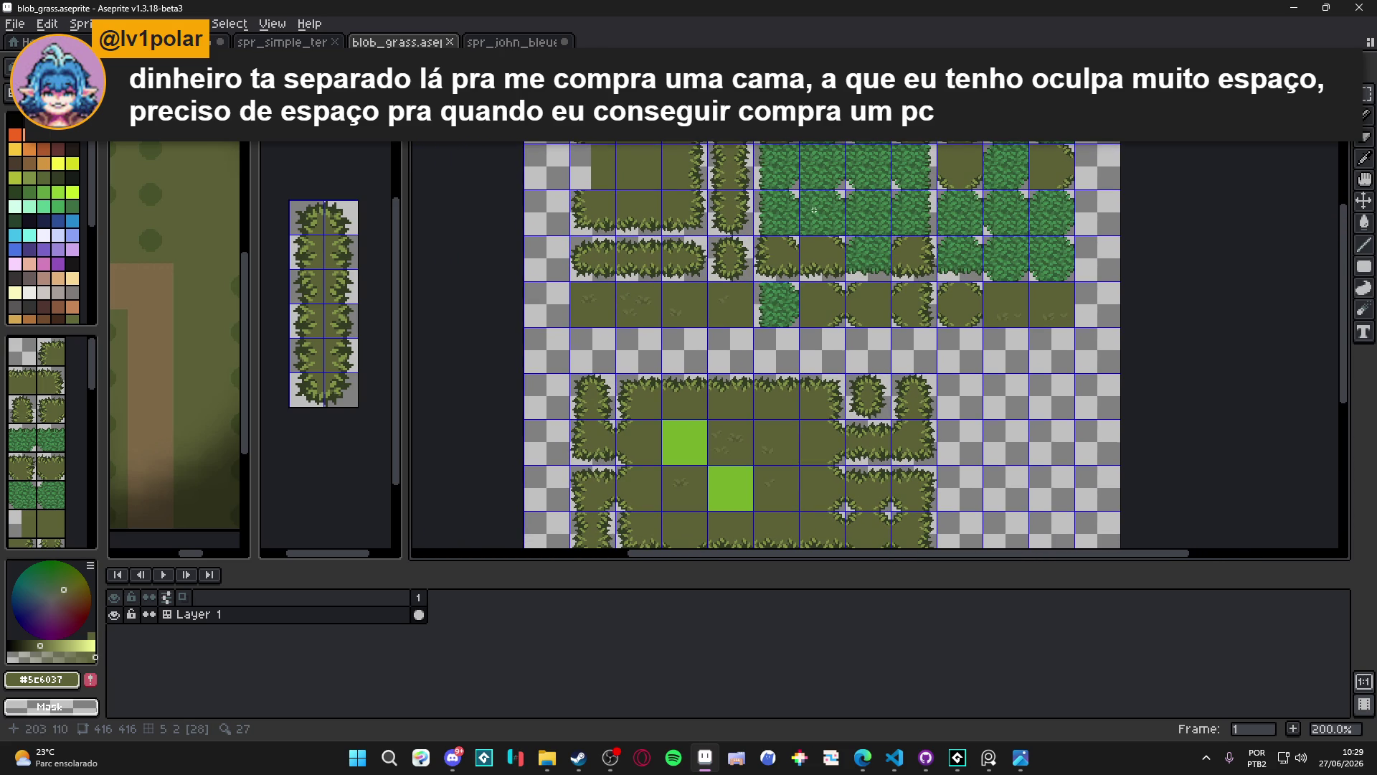
mouse_move(768, 292)
left_mouse_down()
mouse_move(725, 269)
mouse_move(751, 401)
left_mouse_up()
key("ctrl+s")
scroll(693, 319, "up", 1)
scroll(694, 318, "down", 1)
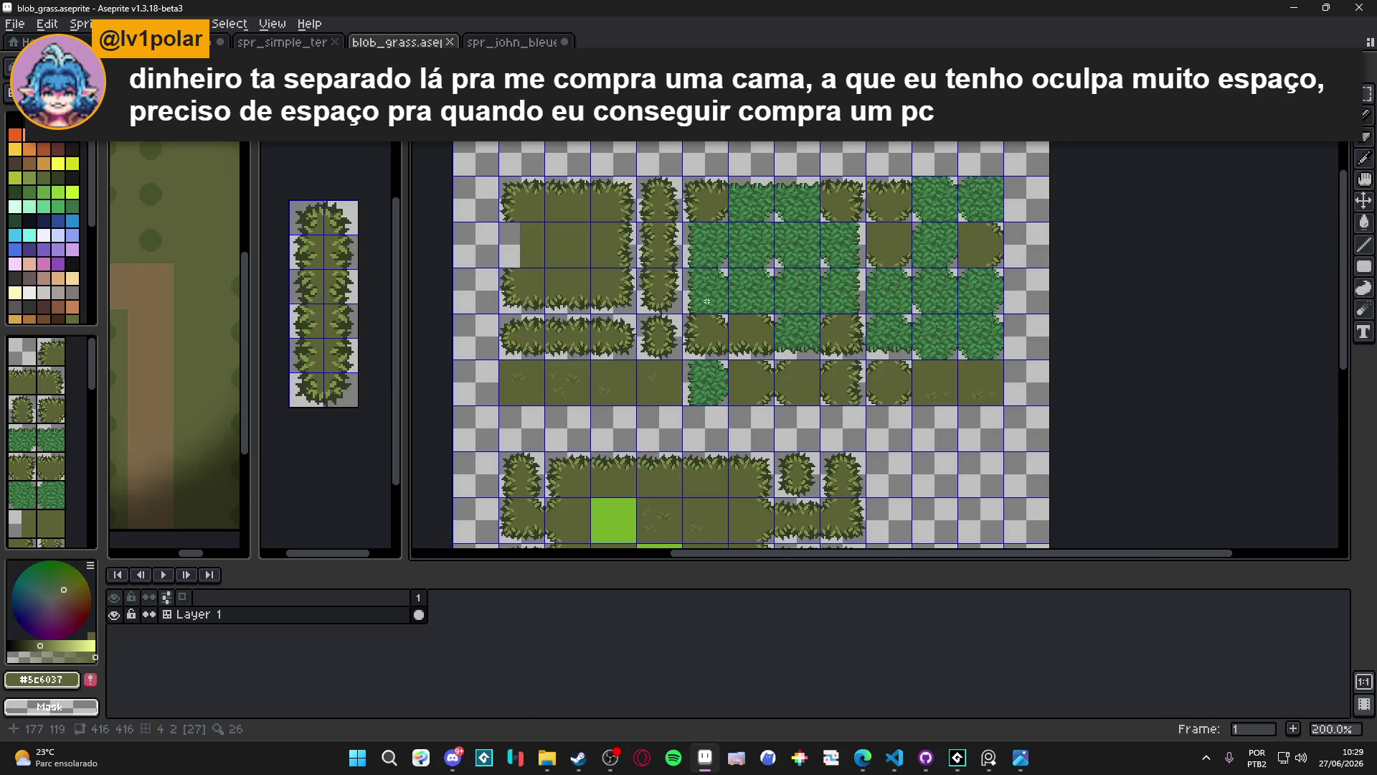
left_click_drag(690, 331, 711, 198)
scroll(652, 326, "up", 2)
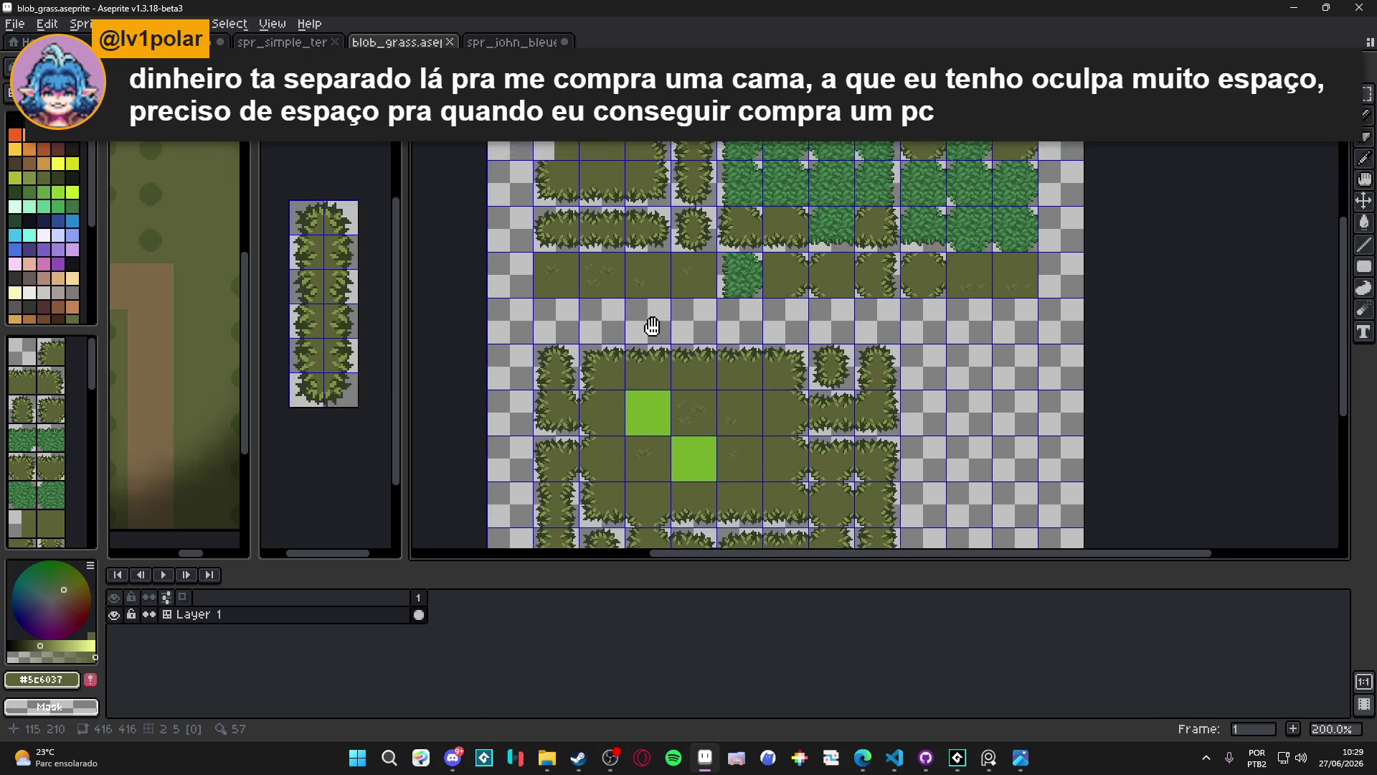
scroll(713, 325, "down", 4)
mouse_move(792, 372)
left_mouse_down()
mouse_move(772, 438)
mouse_move(754, 366)
mouse_move(797, 388)
mouse_move(790, 511)
mouse_move(849, 394)
mouse_move(860, 393)
mouse_move(874, 447)
left_mouse_up()
mouse_move(791, 217)
left_mouse_down()
mouse_move(678, 171)
mouse_move(791, 234)
mouse_move(745, 133)
mouse_move(763, 199)
left_mouse_up()
left_click_drag(773, 340, 773, 380)
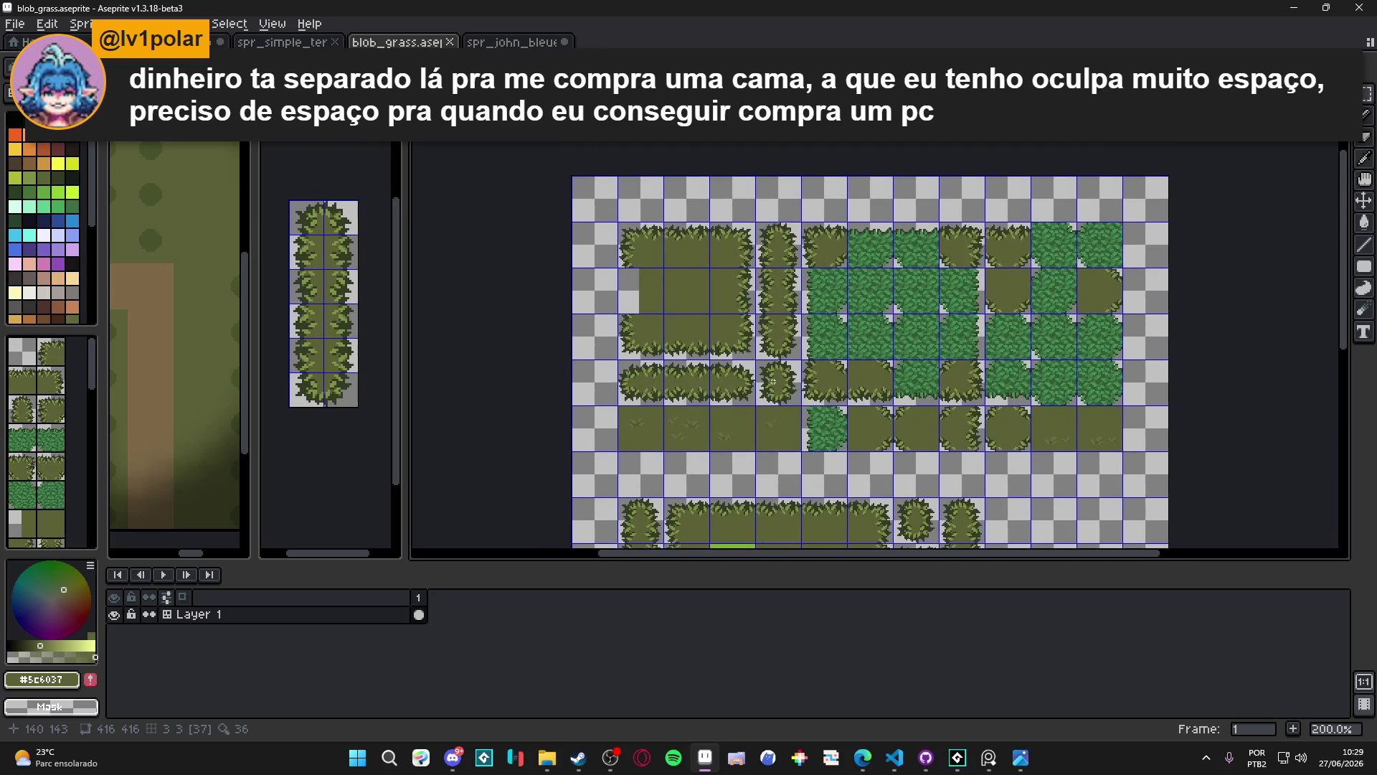
scroll(759, 330, "up", 3)
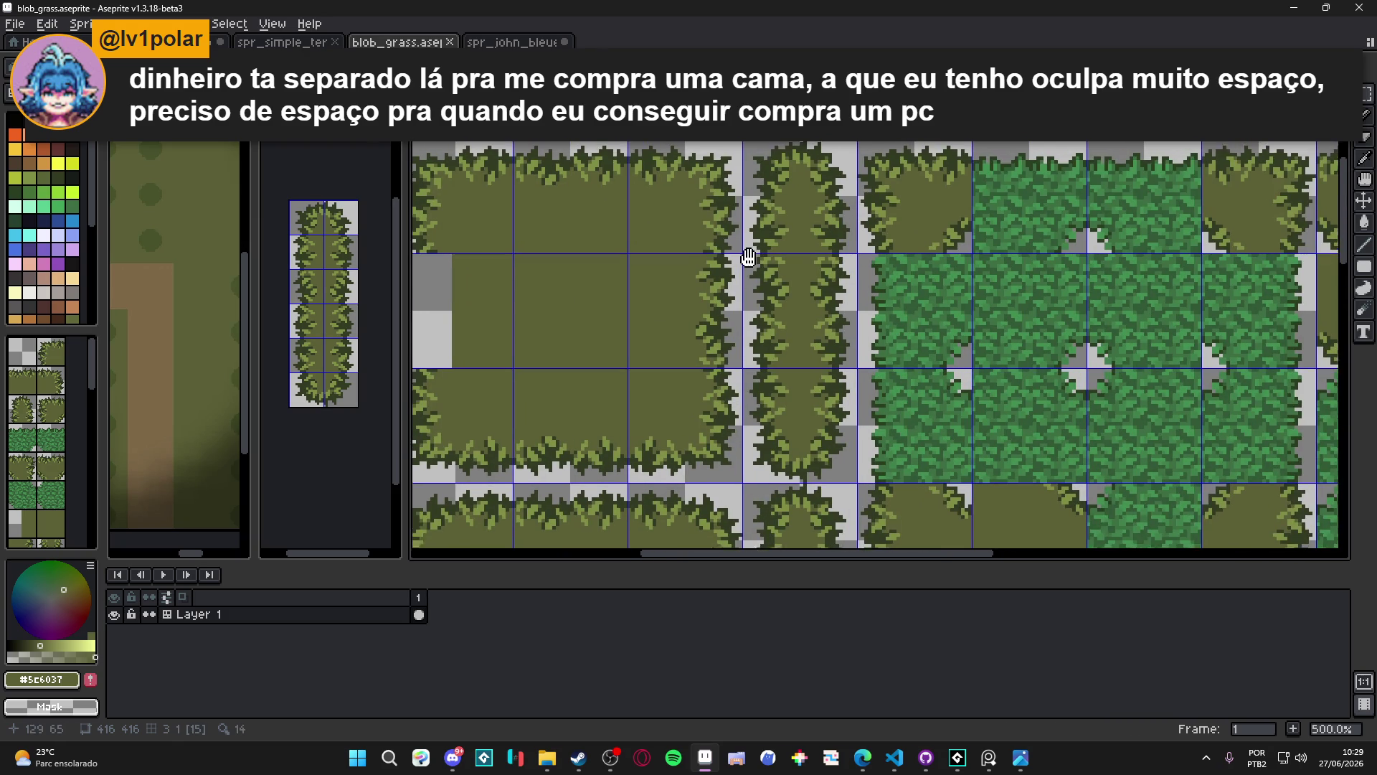
Place a horizontally flipped copy of the right-edge grass tile one slot left, then save
key("ctrl+c")
key("ctrl+v")
key("shift+h")
key("Left")
key("Left")
key("Return")
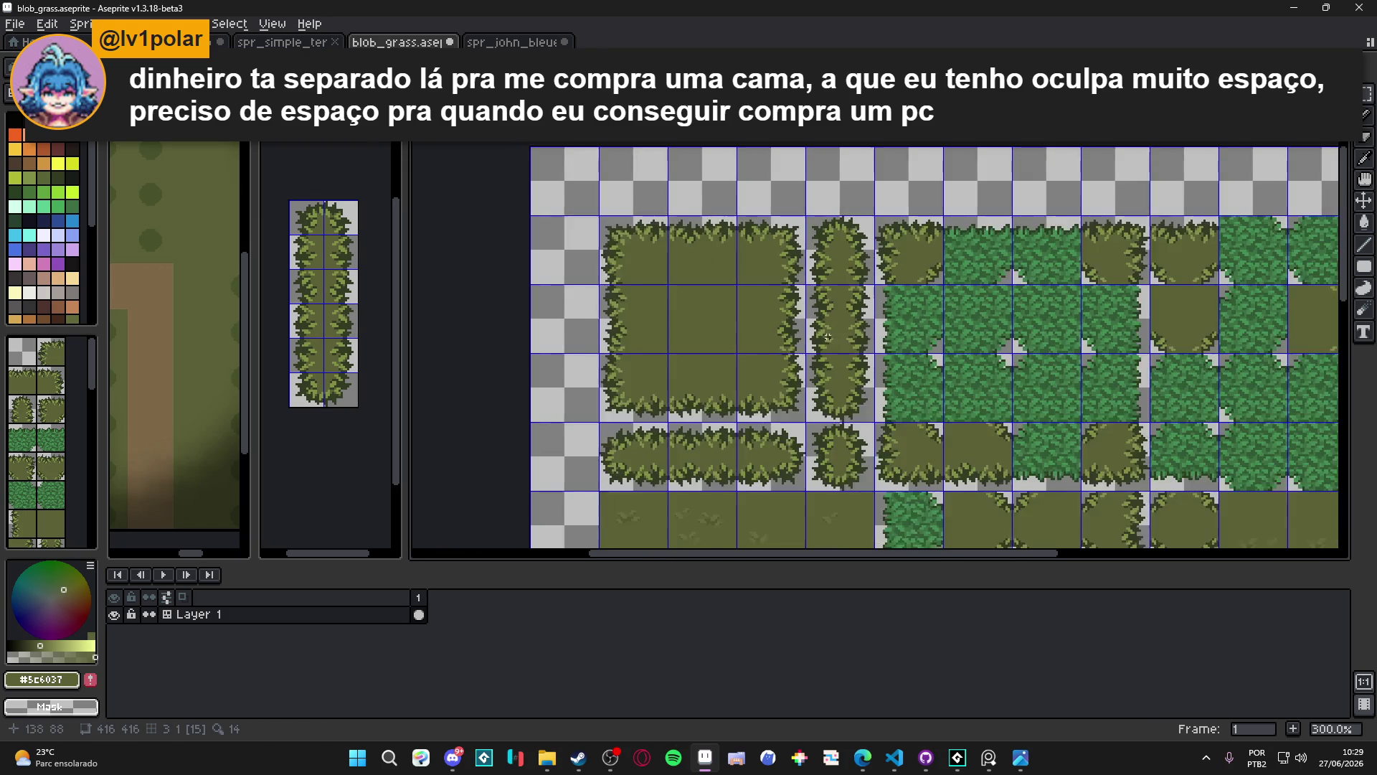
scroll(734, 274, "down", 2)
key("ctrl+s")
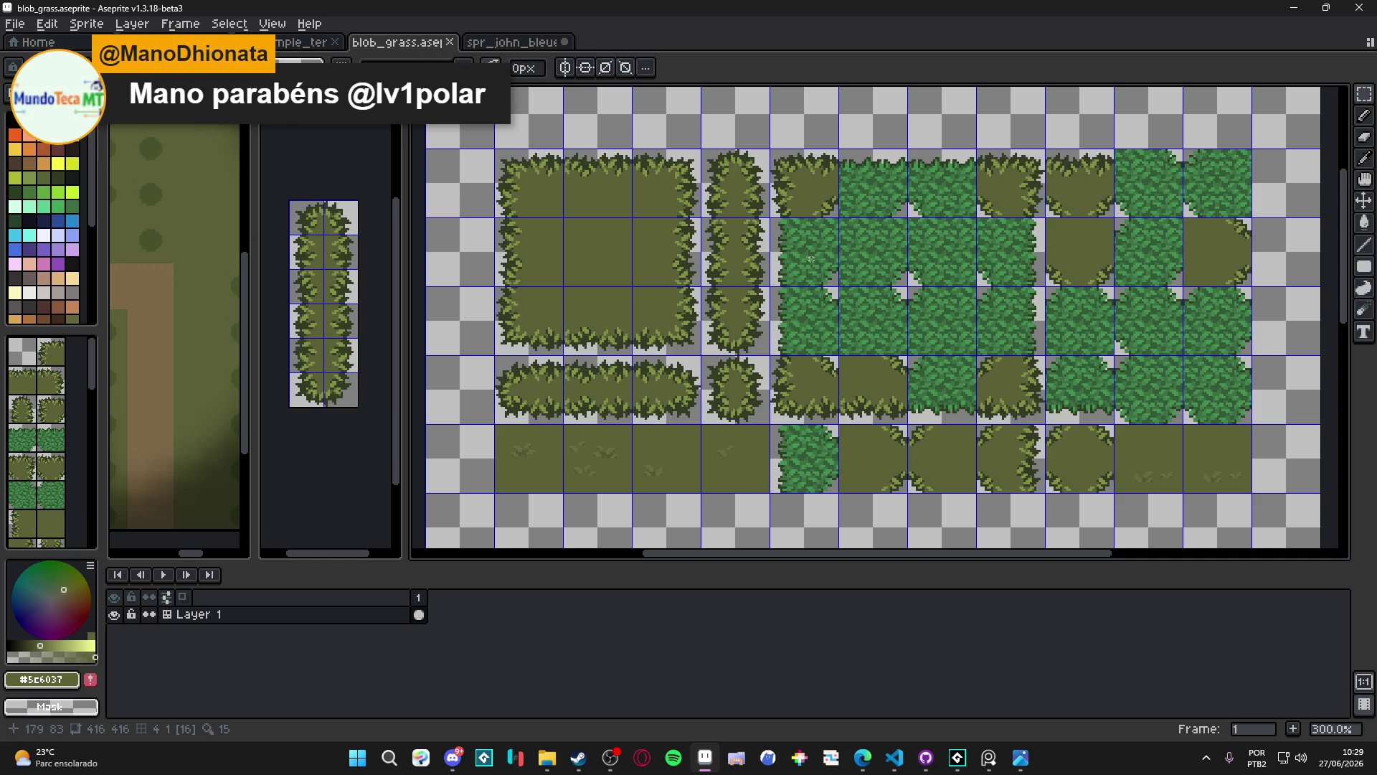
scroll(793, 257, "down", 1)
scroll(792, 268, "up", 1)
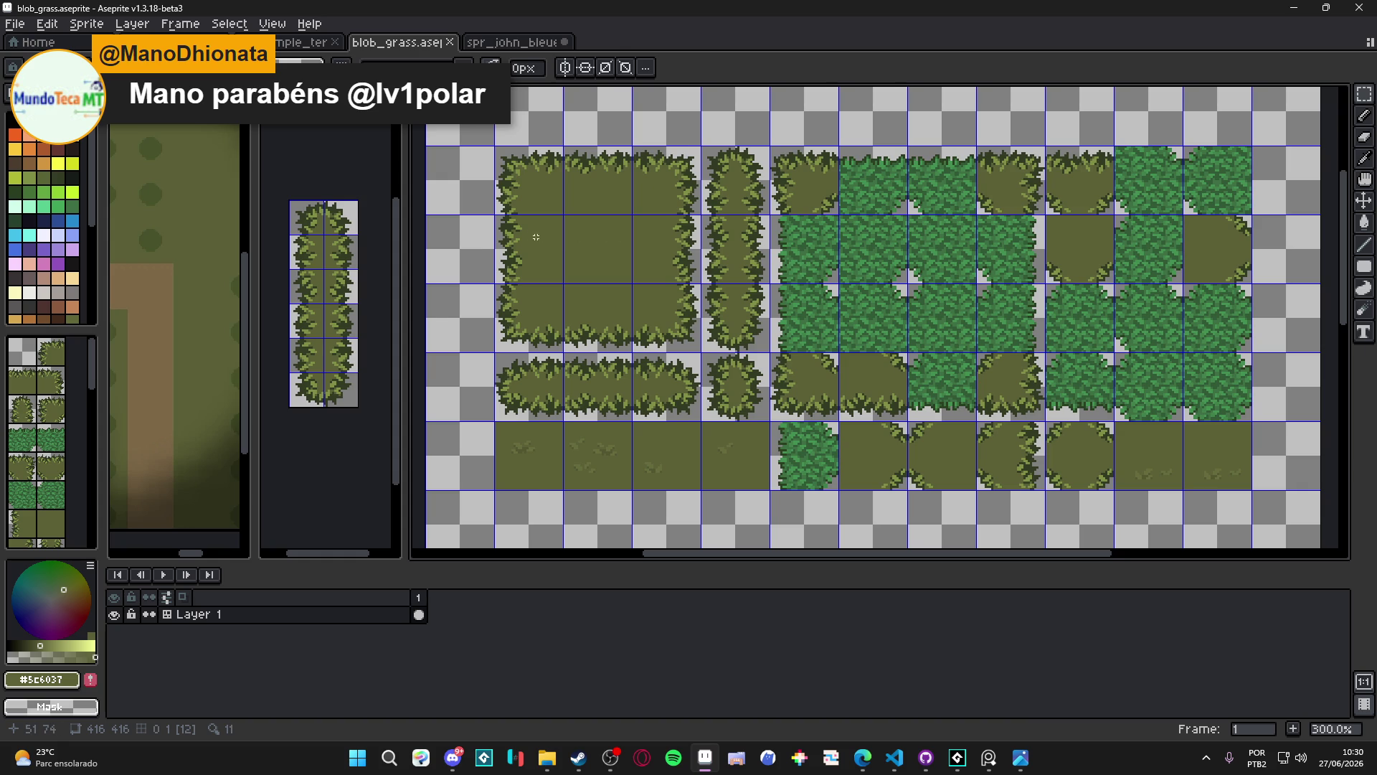
scroll(536, 237, "up", 2)
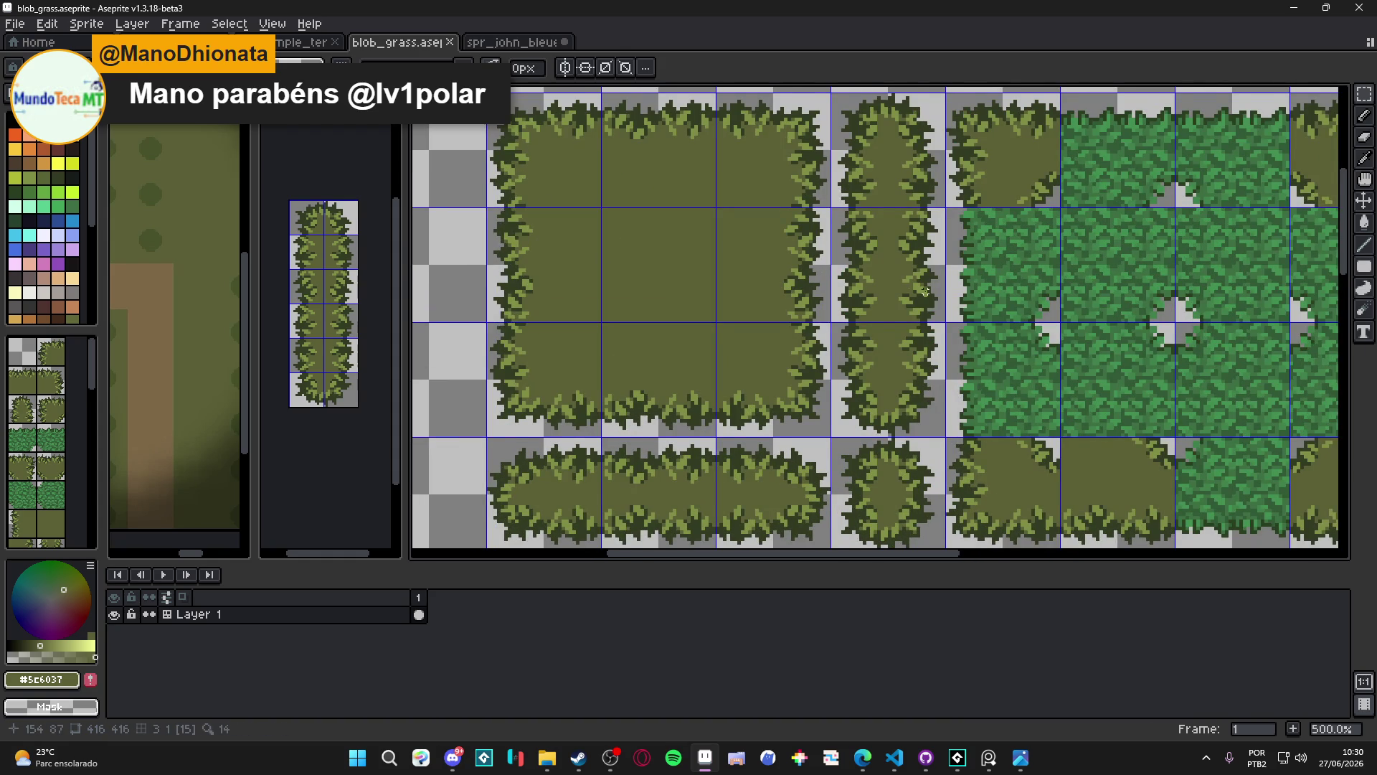
scroll(925, 290, "right", 2)
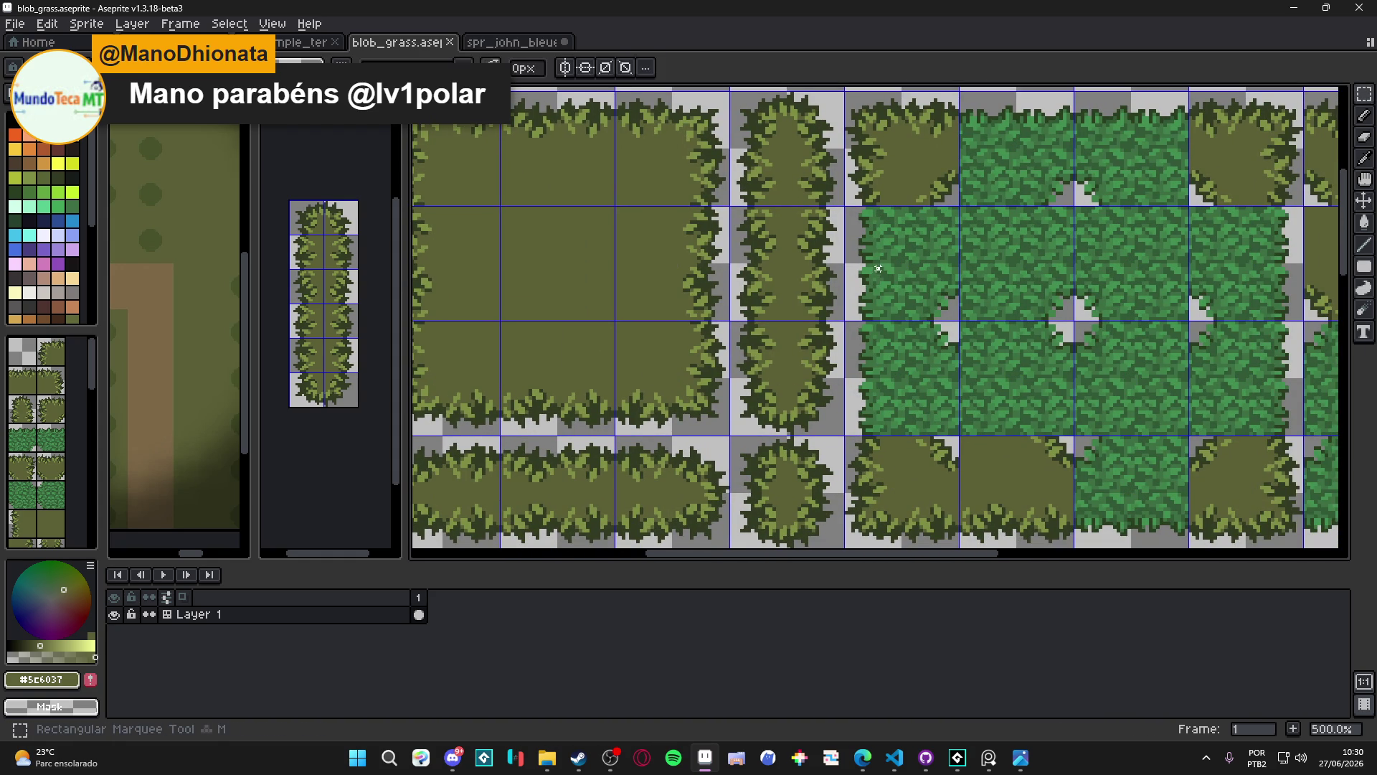
Erase a grass tile and paste a copy of the left grass tile into its slot
left_click_drag(878, 269, 887, 278)
key("Delete")
key("ctrl+v")
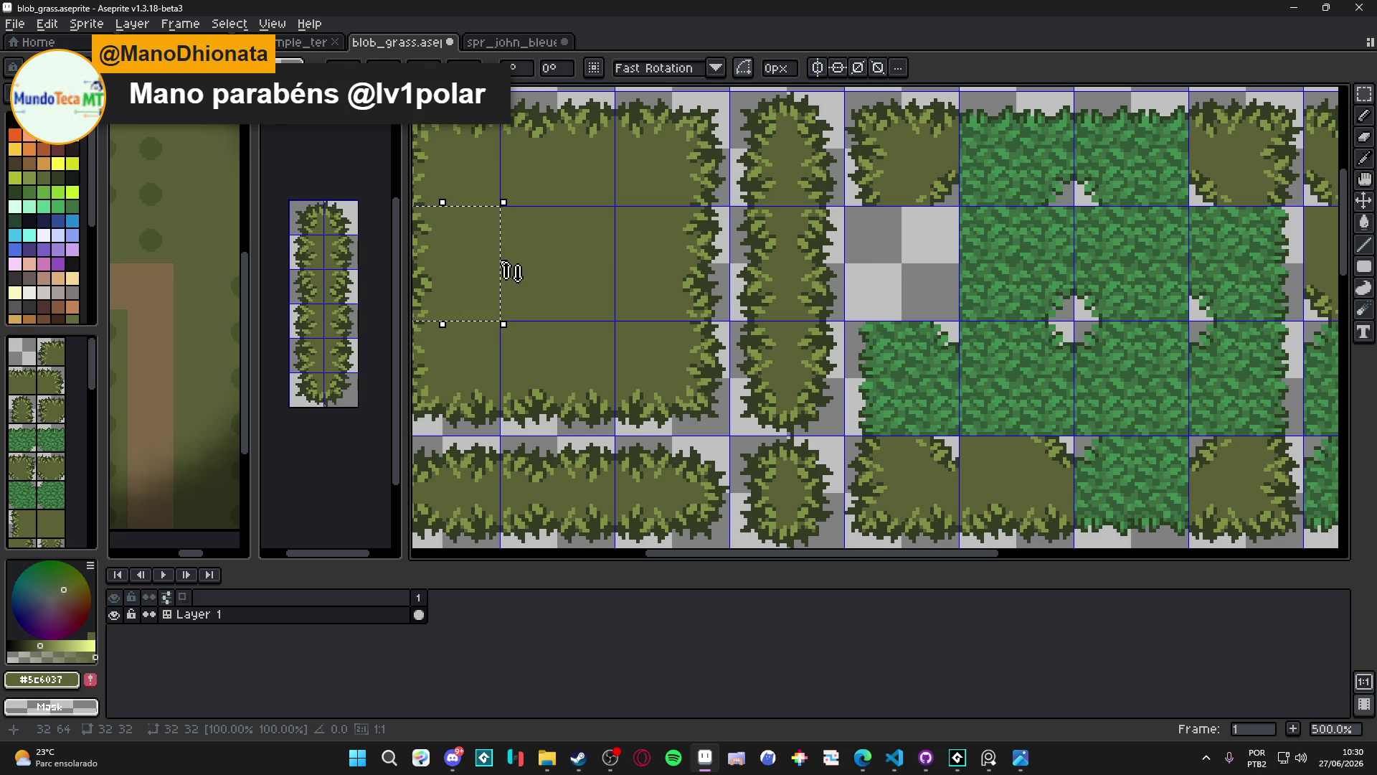
left_click_drag(482, 282, 945, 296)
key("ctrl+d")
Erase the bottom-right quarter of the tile
scroll(947, 301, "up", 2)
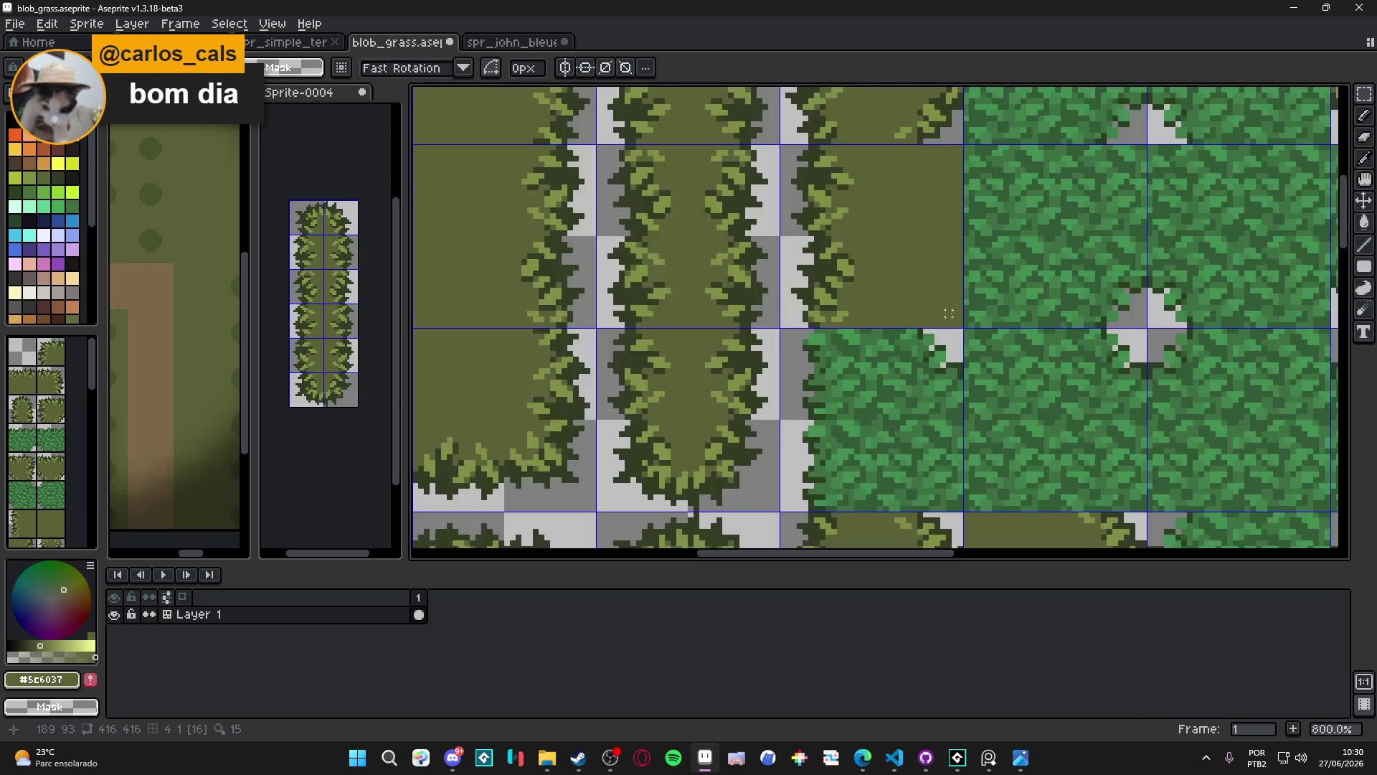
left_click_drag(959, 324, 880, 249)
key("Delete")
Capture a grass corner tuft as a custom brush
scroll(900, 259, "down", 3)
scroll(881, 313, "down", 2)
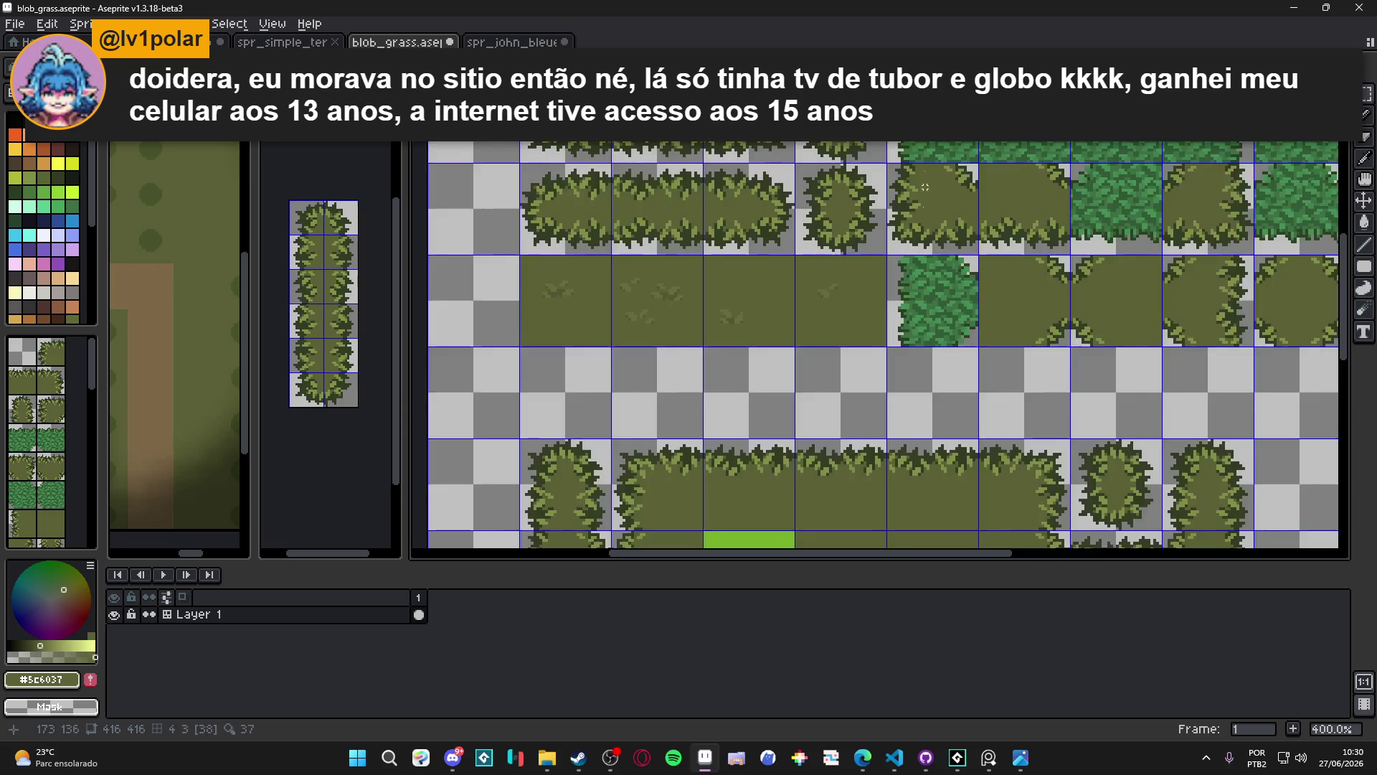
scroll(1007, 522, "up", 3)
left_click_drag(1015, 522, 936, 444)
key("ctrl+b")
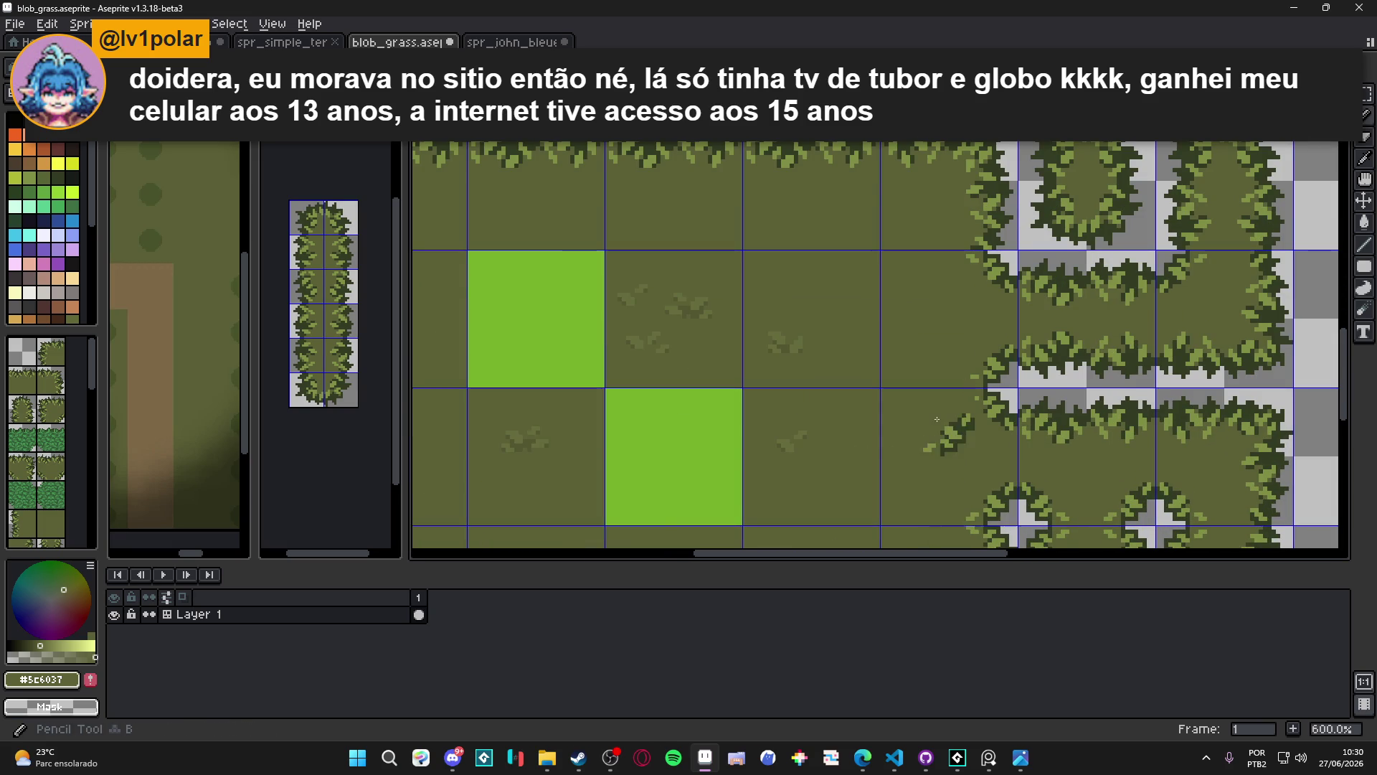
scroll(935, 419, "down", 2)
scroll(841, 198, "up", 3)
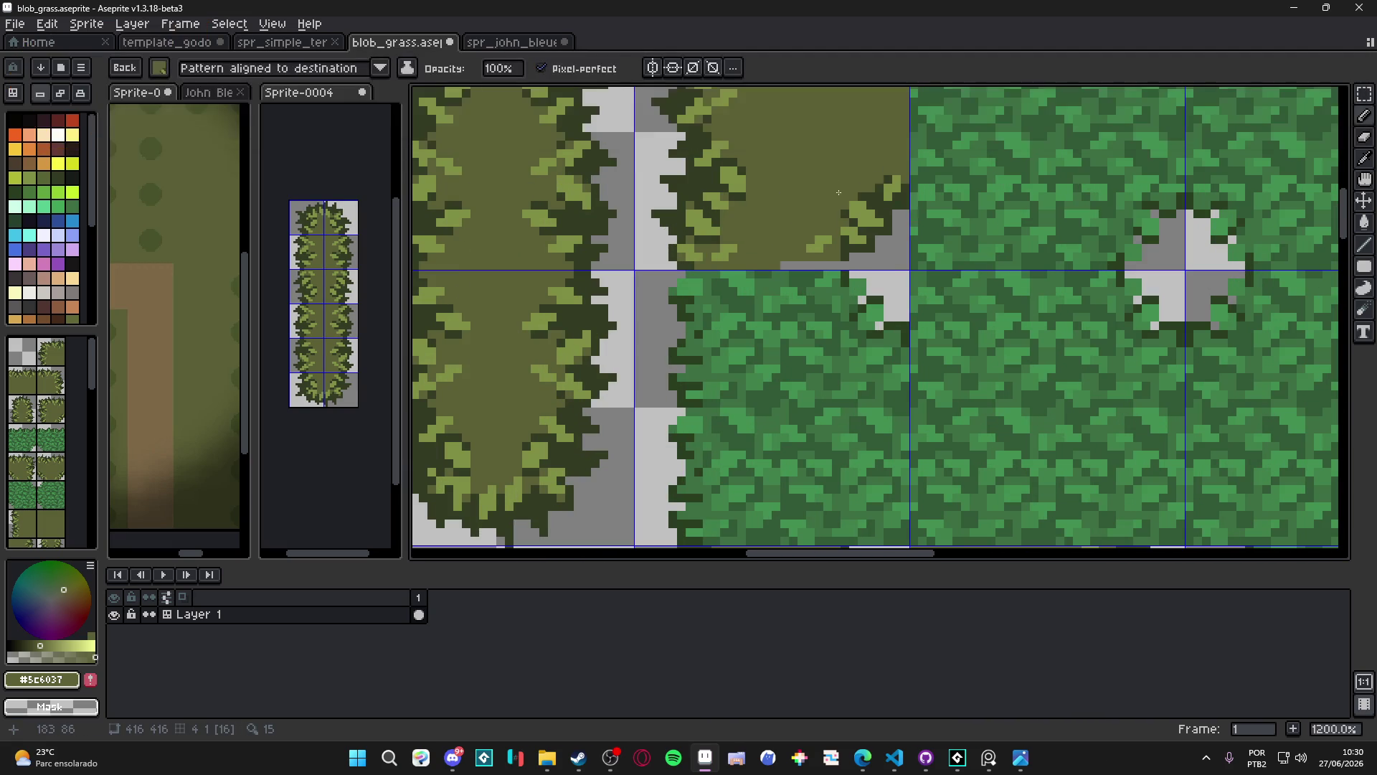
scroll(843, 273, "down", 2)
scroll(860, 337, "down", 2)
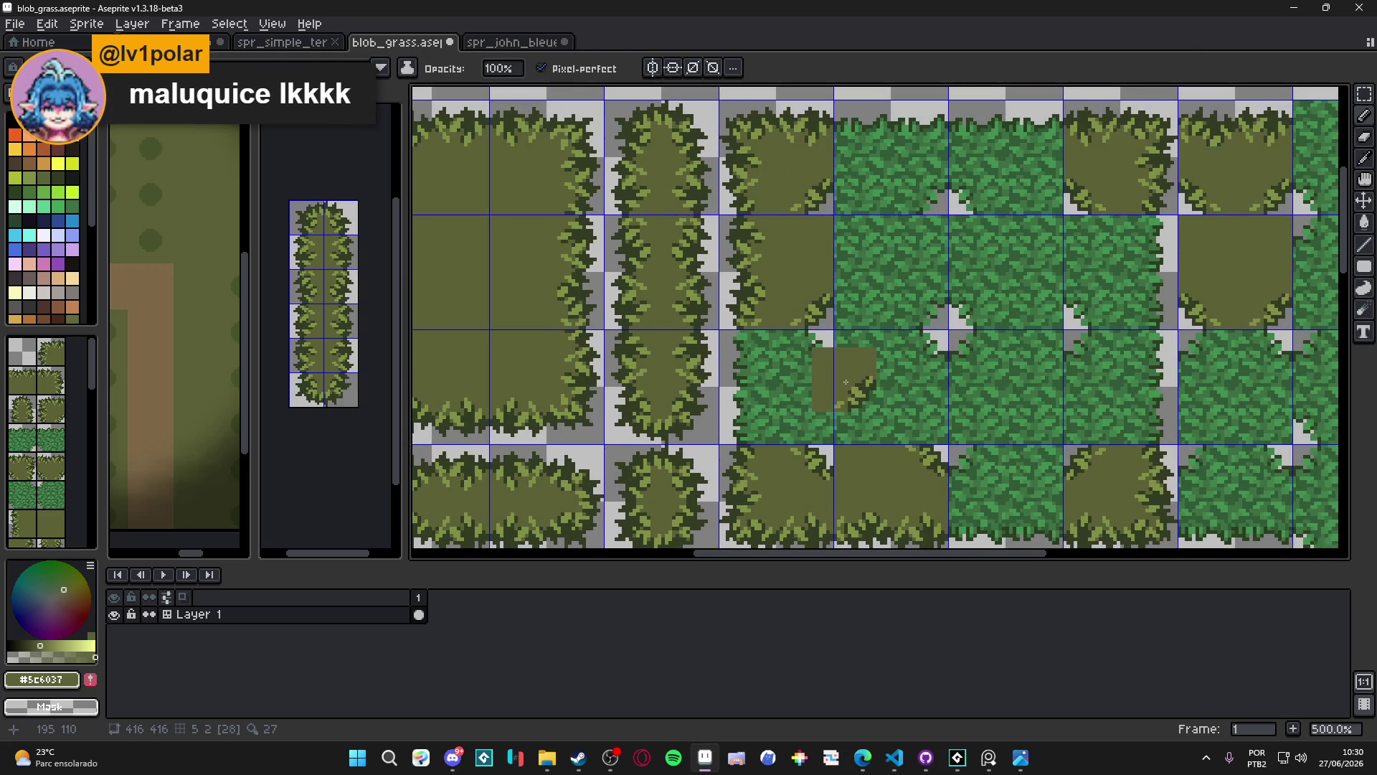
scroll(847, 382, "down", 2)
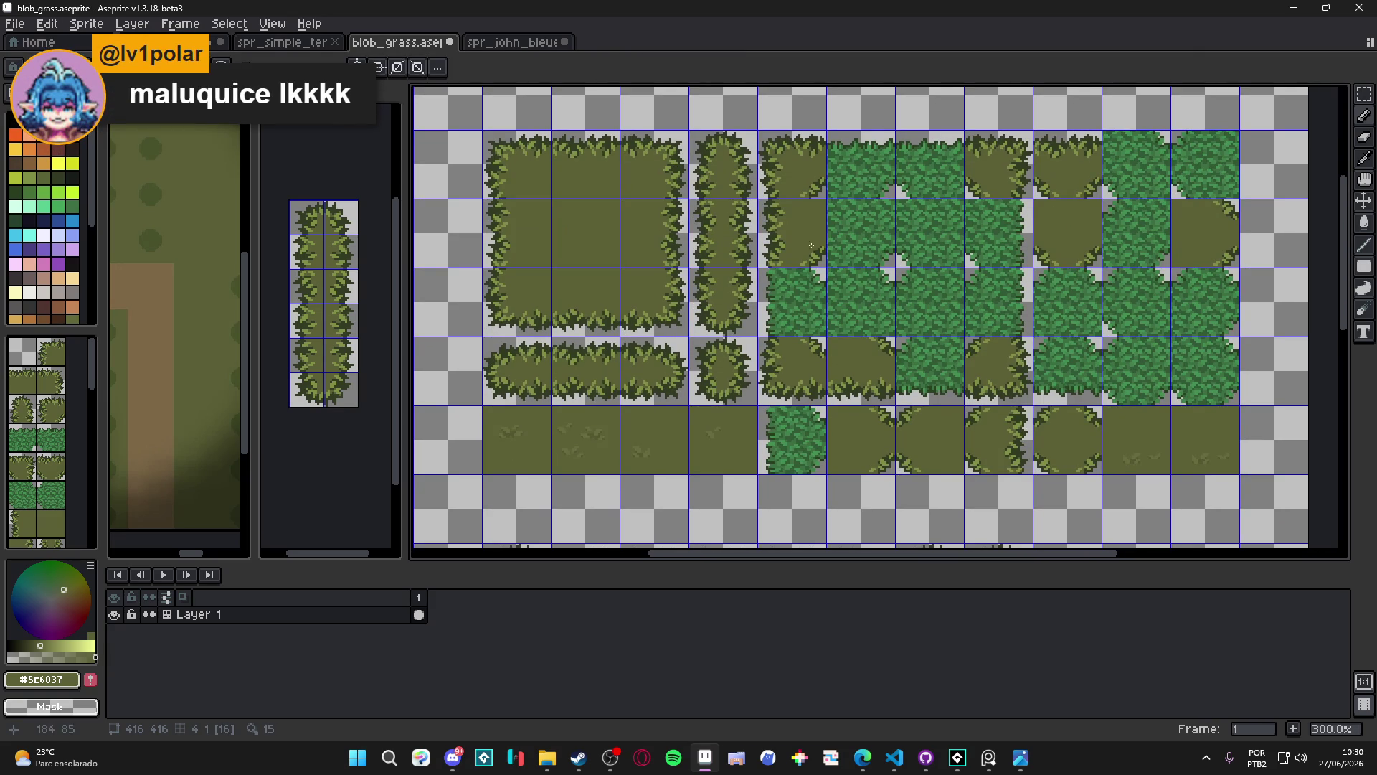
scroll(811, 246, "up", 1)
Clear the green grass tile to transparent, undoing the attempted paste into the gap
key("m")
left_click(789, 308)
key("Delete")
left_click(782, 240)
left_click(834, 283)
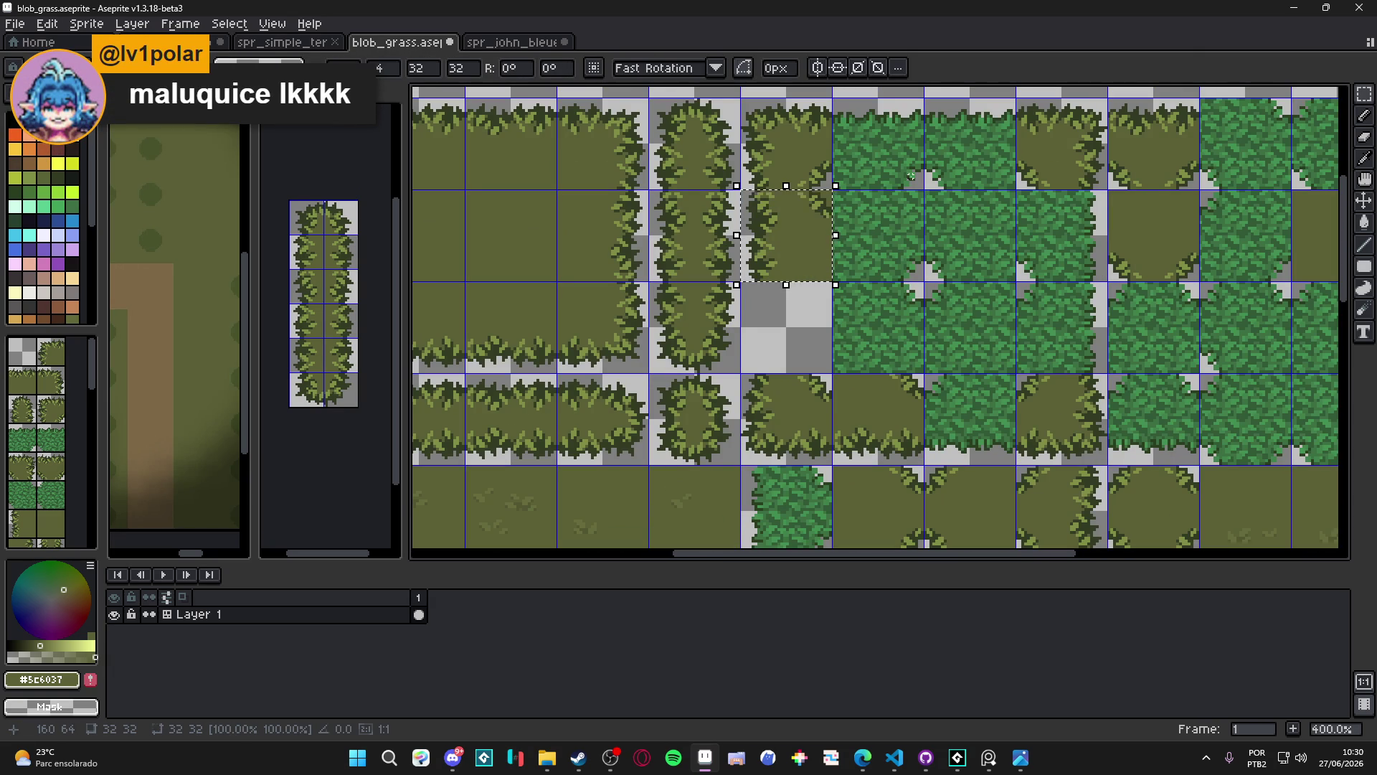
key("ctrl+z")
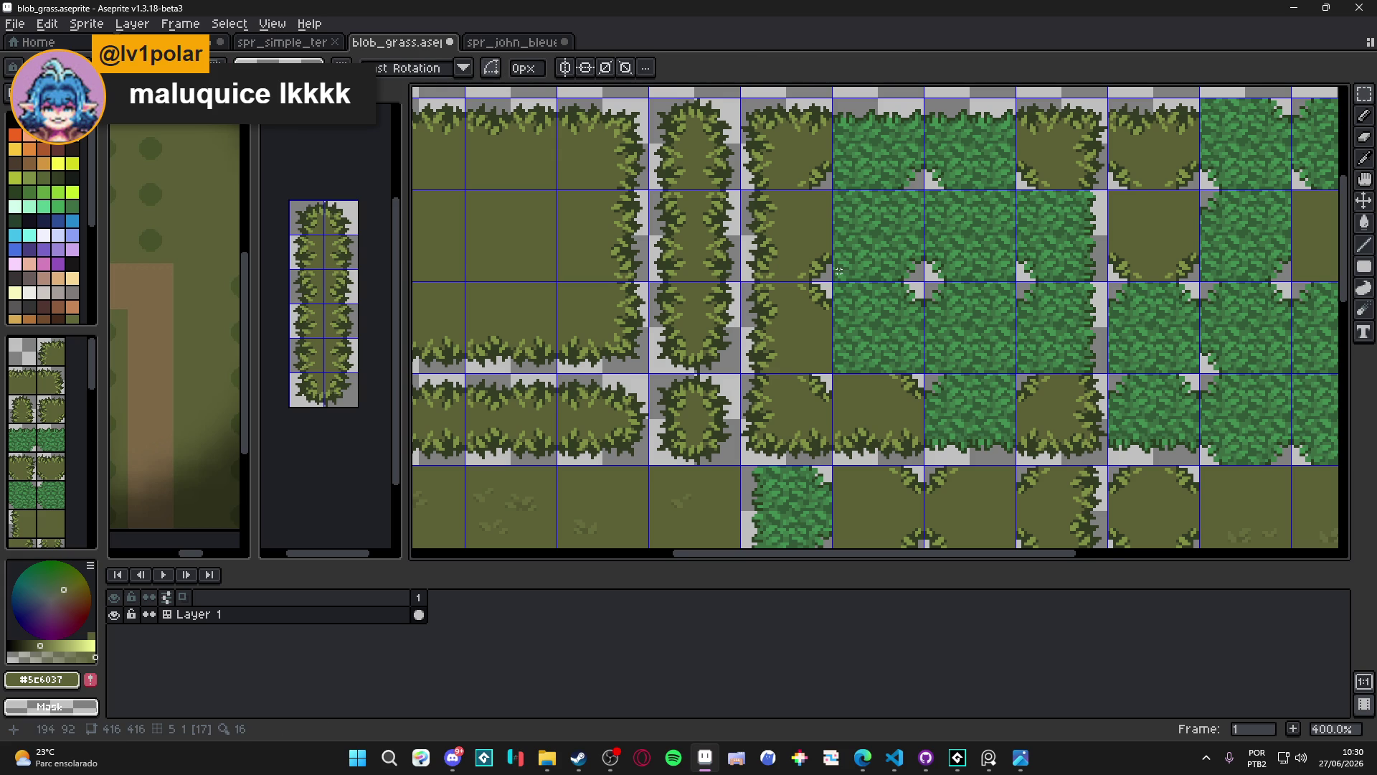
scroll(839, 271, "down", 1)
key("ctrl+z")
key("ctrl+z")
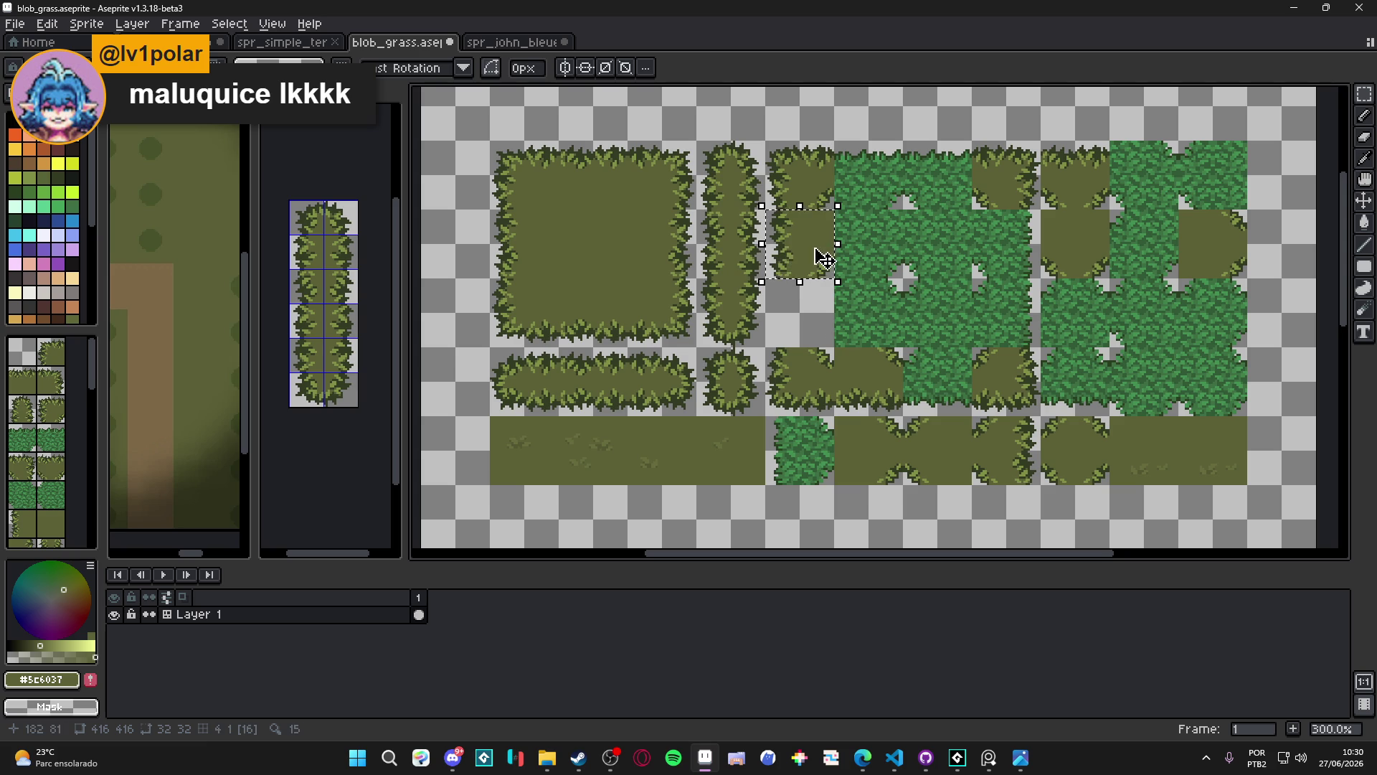
Drop the floating tile and paint left-edge grass tiles down the column
left_click(818, 286)
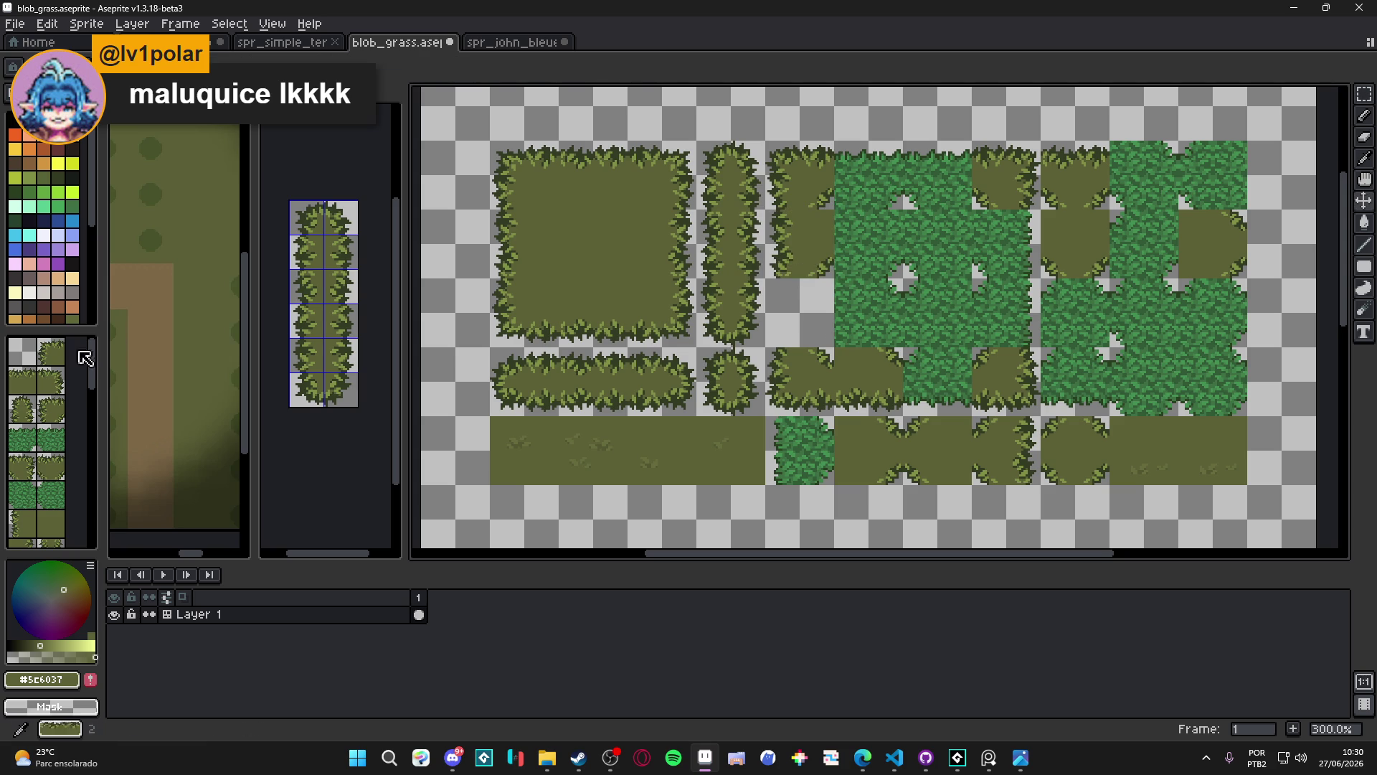
left_click(52, 367)
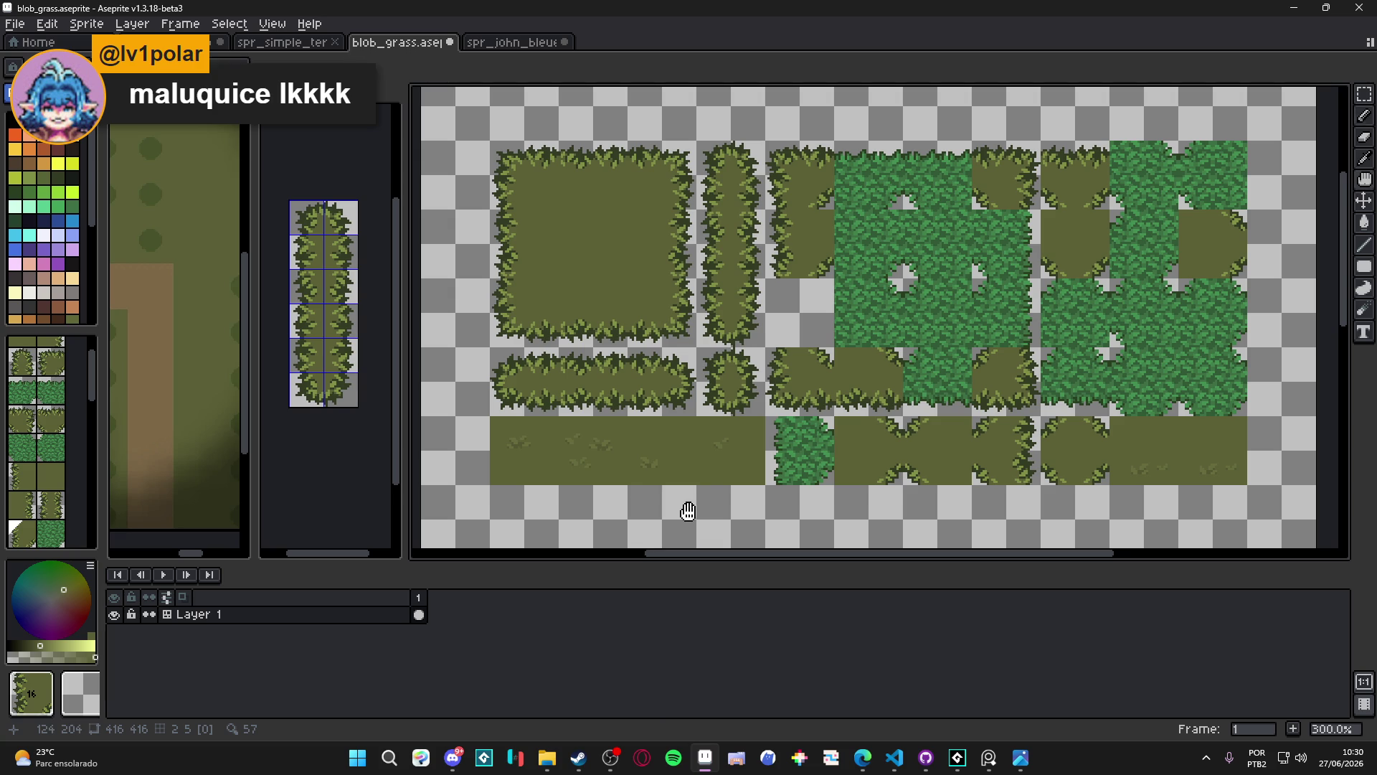
left_click_drag(776, 271, 789, 298)
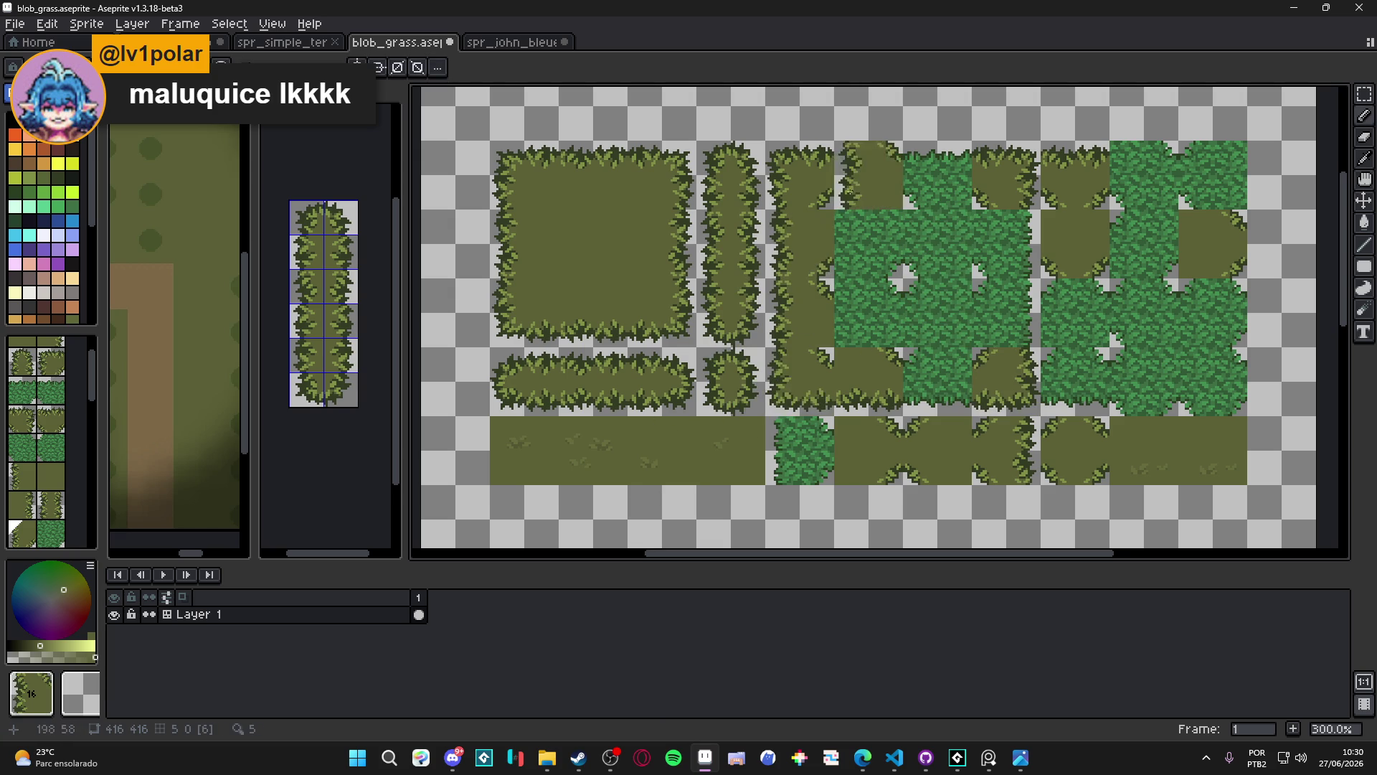
Replace a green cell with the olive strip tile 16
left_click(799, 176, "alt")
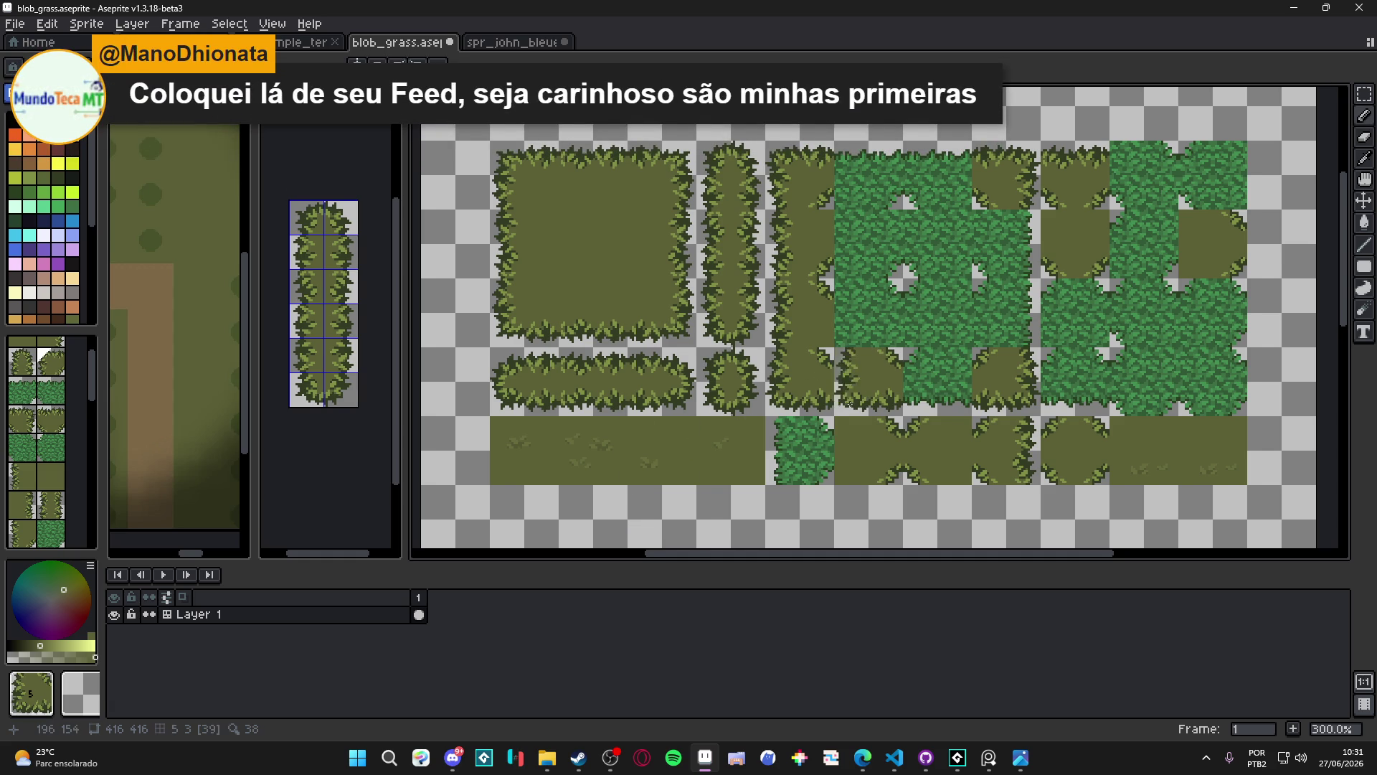
scroll(818, 374, "right", 3)
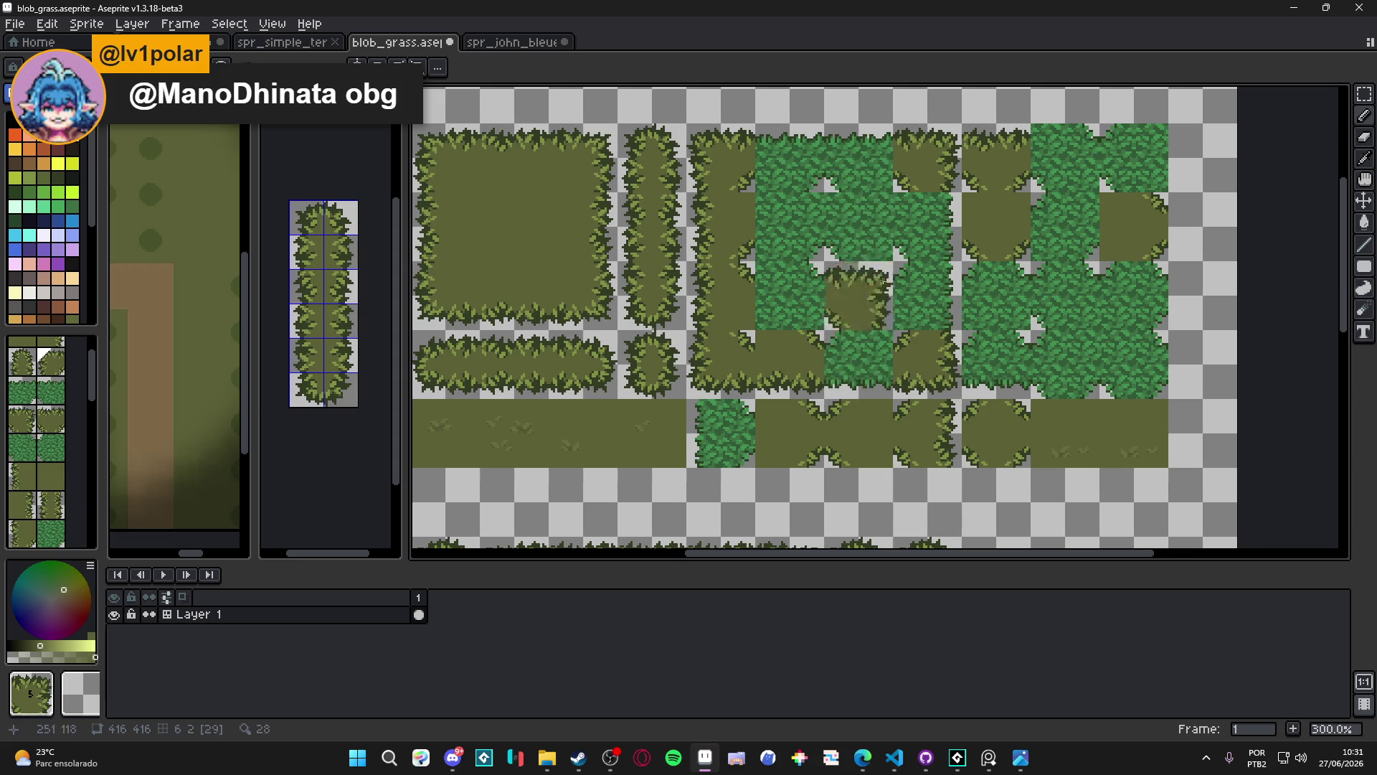
scroll(922, 168, "left", 2)
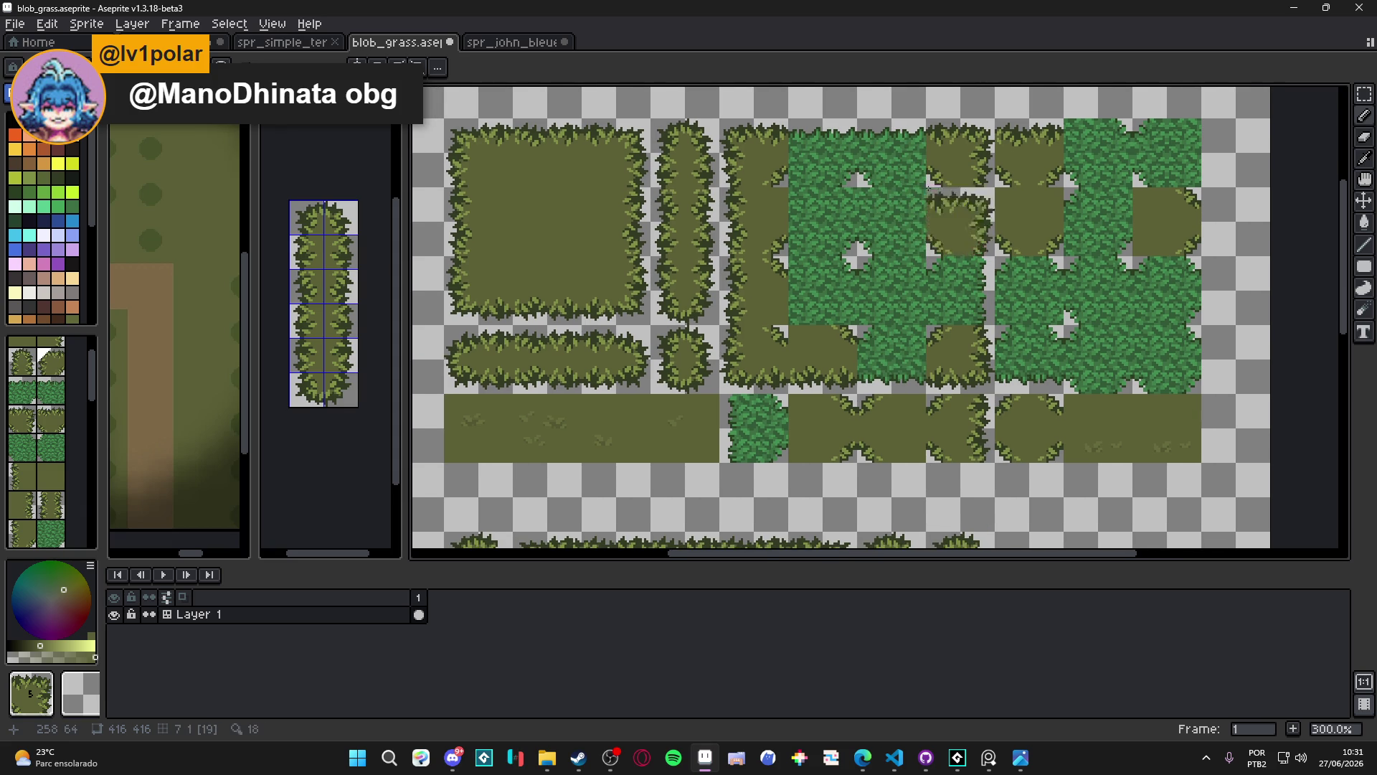
left_click(780, 216, "alt")
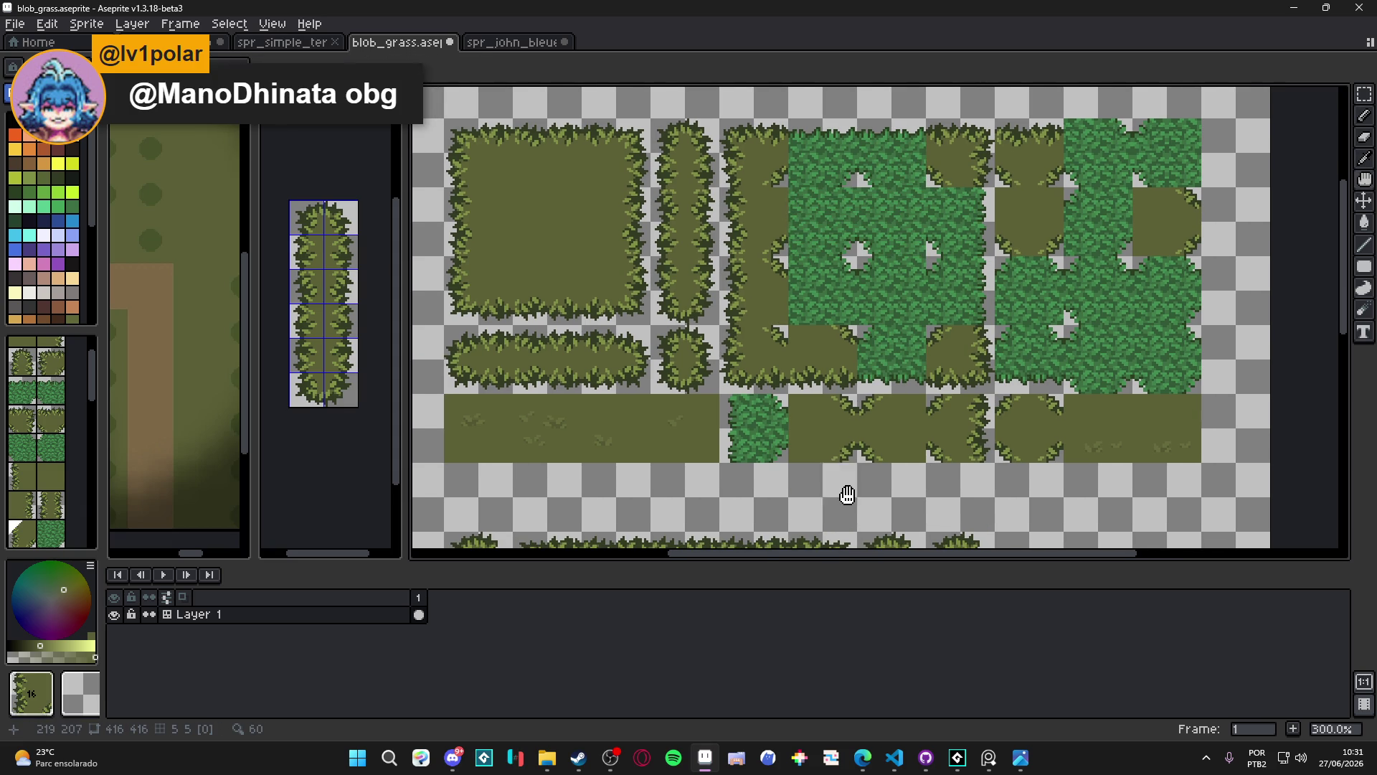
left_click(977, 294)
Paint olive edge tiles along three cells, green grass in two, and a grass-edge tile below
scroll(954, 313, "down", 2)
mouse_move(816, 330)
left_mouse_down()
mouse_move(886, 331)
mouse_move(876, 274)
left_mouse_up()
scroll(878, 275, "up", 3)
scroll(863, 365, "down", 1)
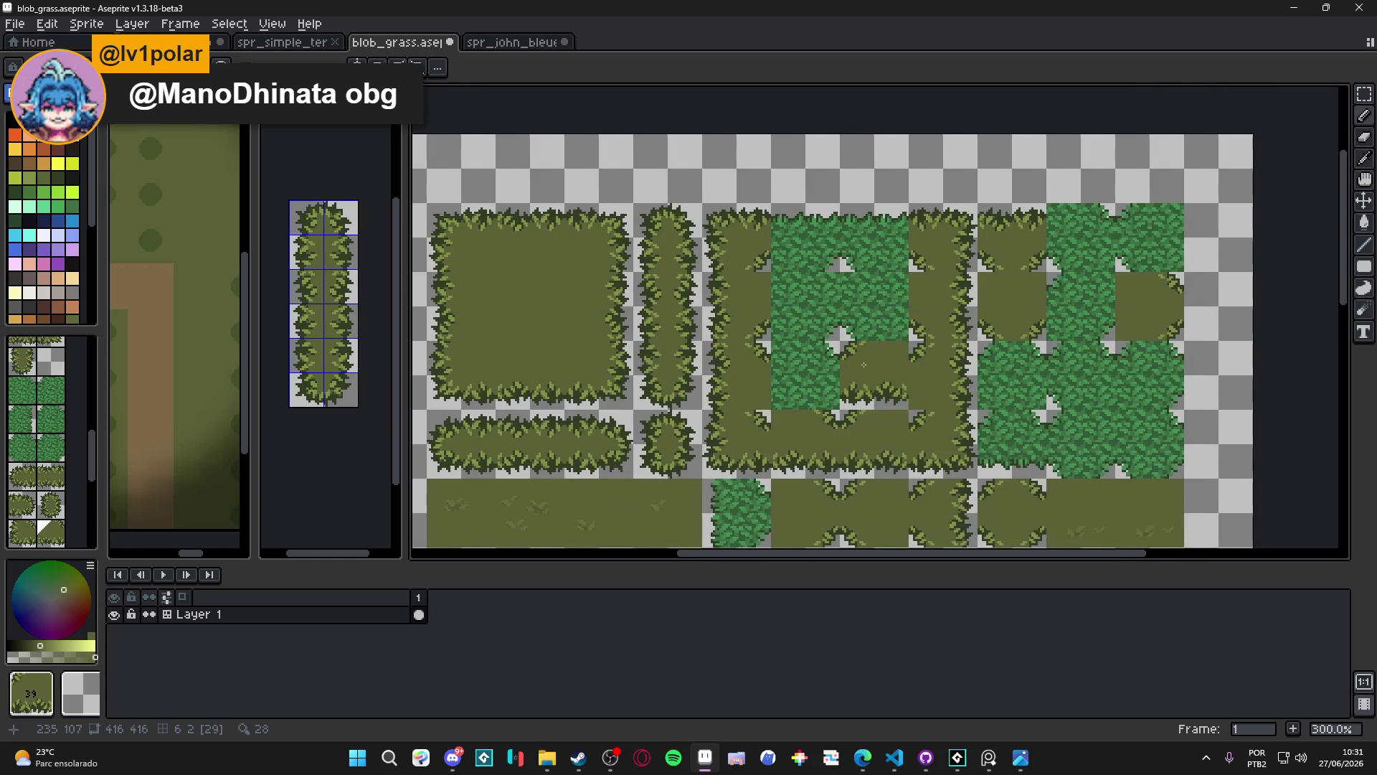
left_click_drag(867, 360, 765, 304)
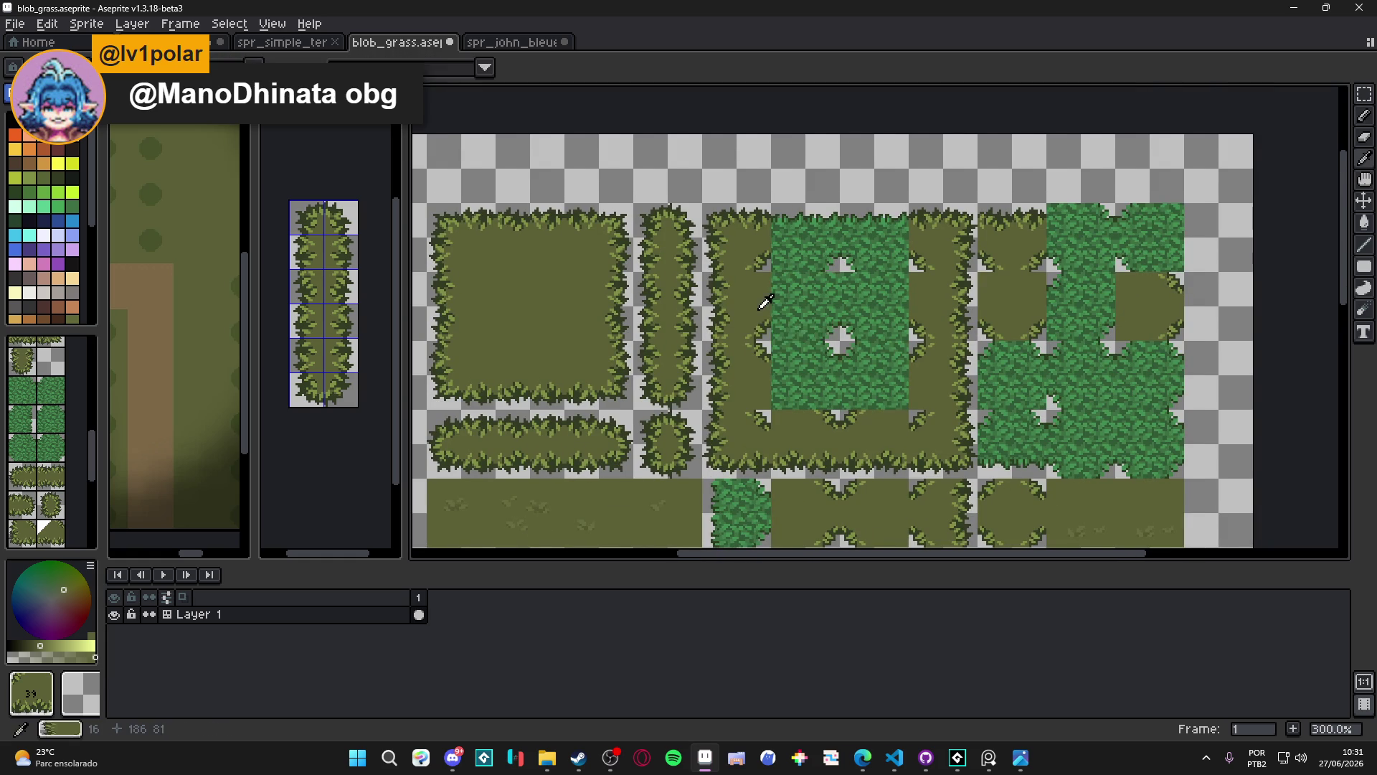
scroll(918, 448, "down", 6)
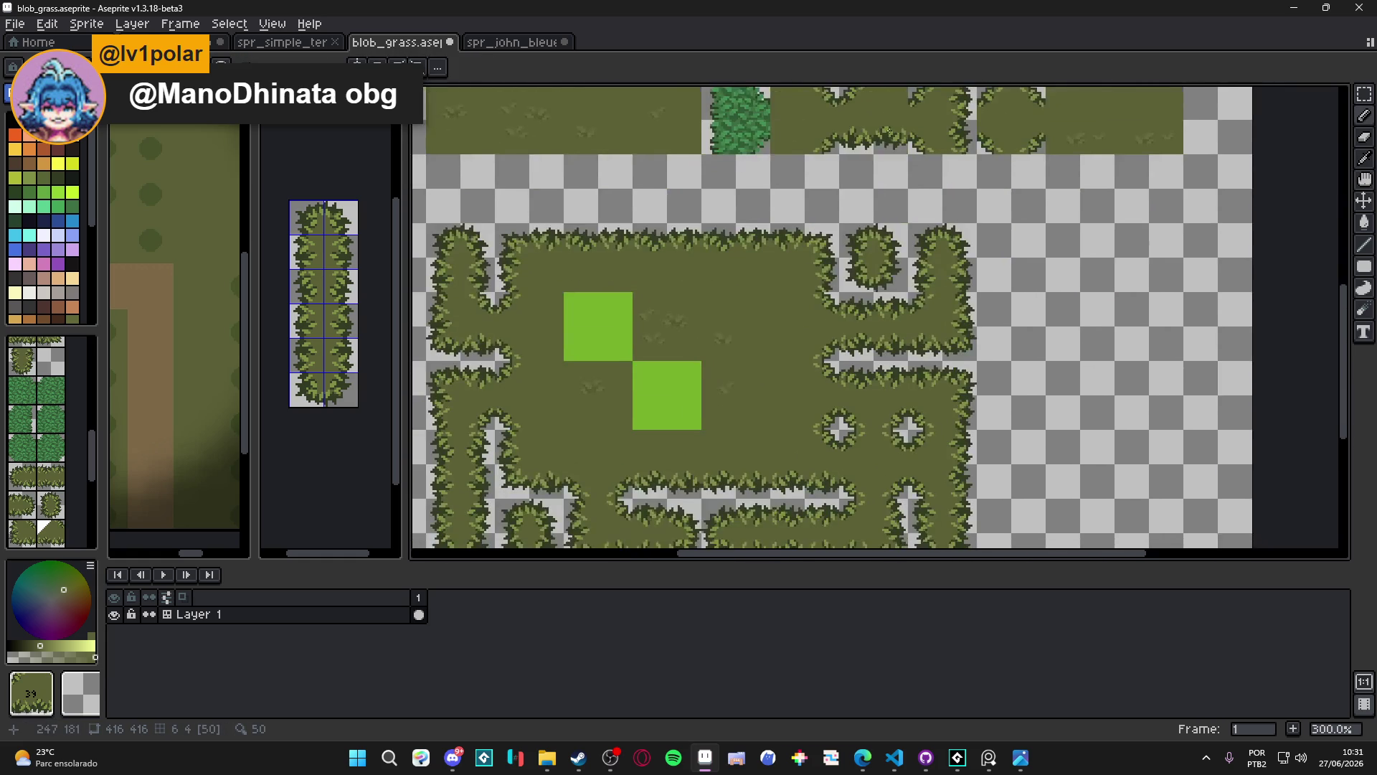
scroll(917, 448, "up", 5)
left_click_drag(917, 448, 933, 439)
left_click(933, 439)
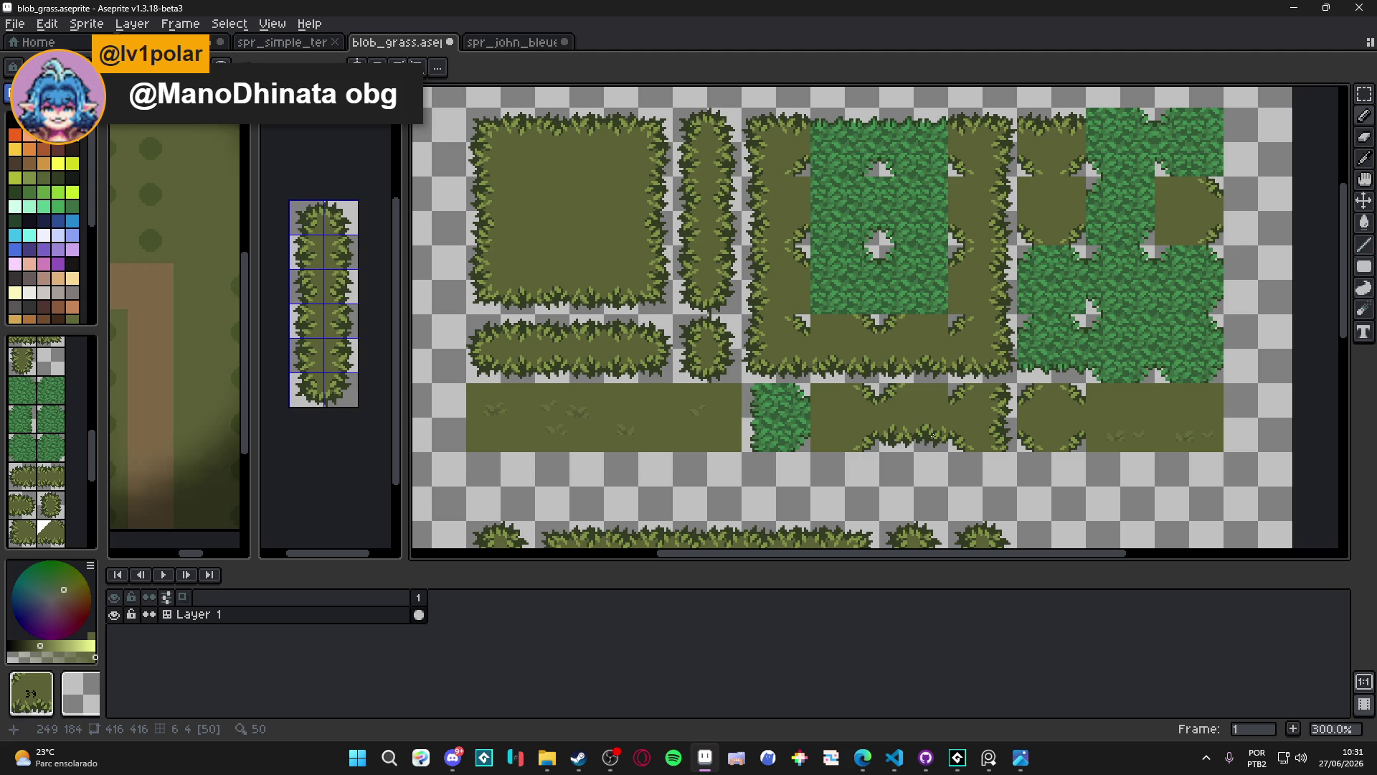
Turn the middle block's top into olive path with grass edging and olive middle-column tiles
key("ctrl")
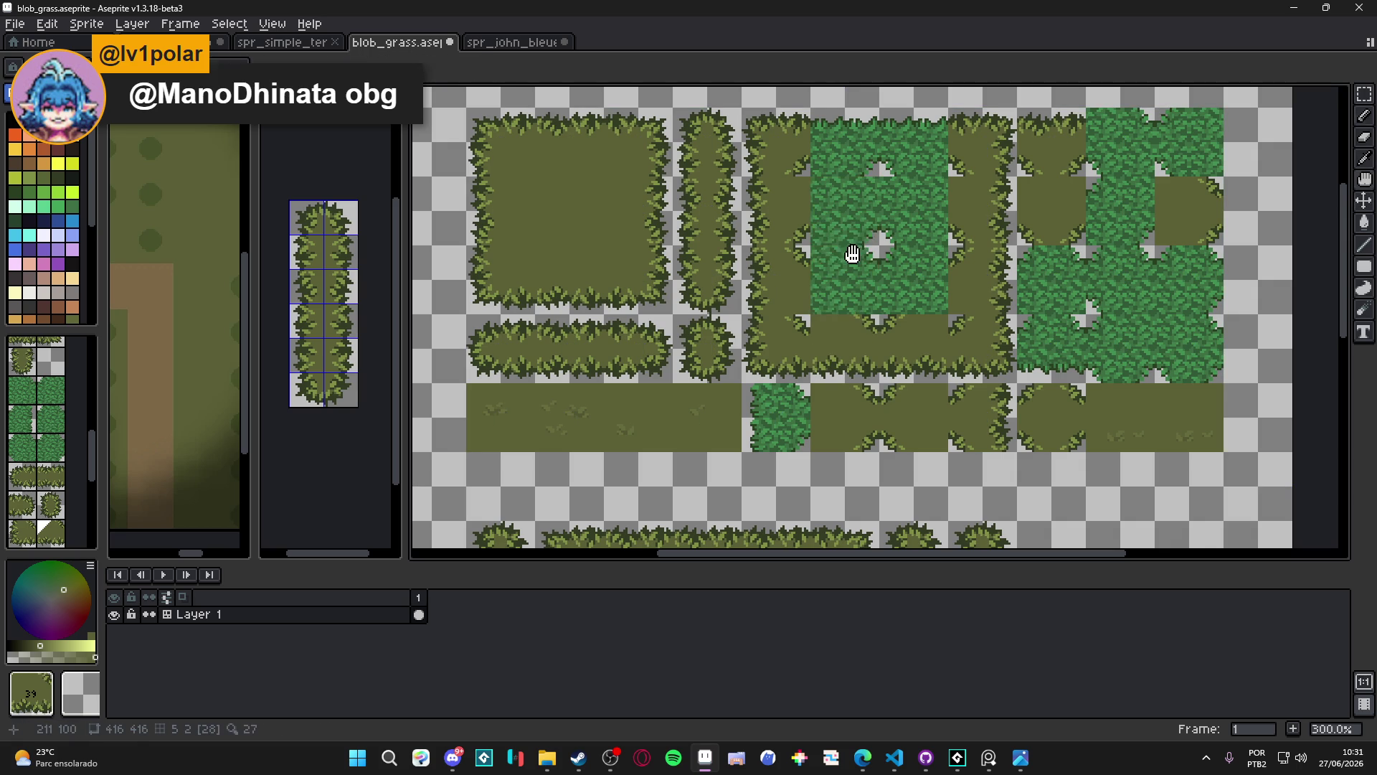
left_click(844, 142)
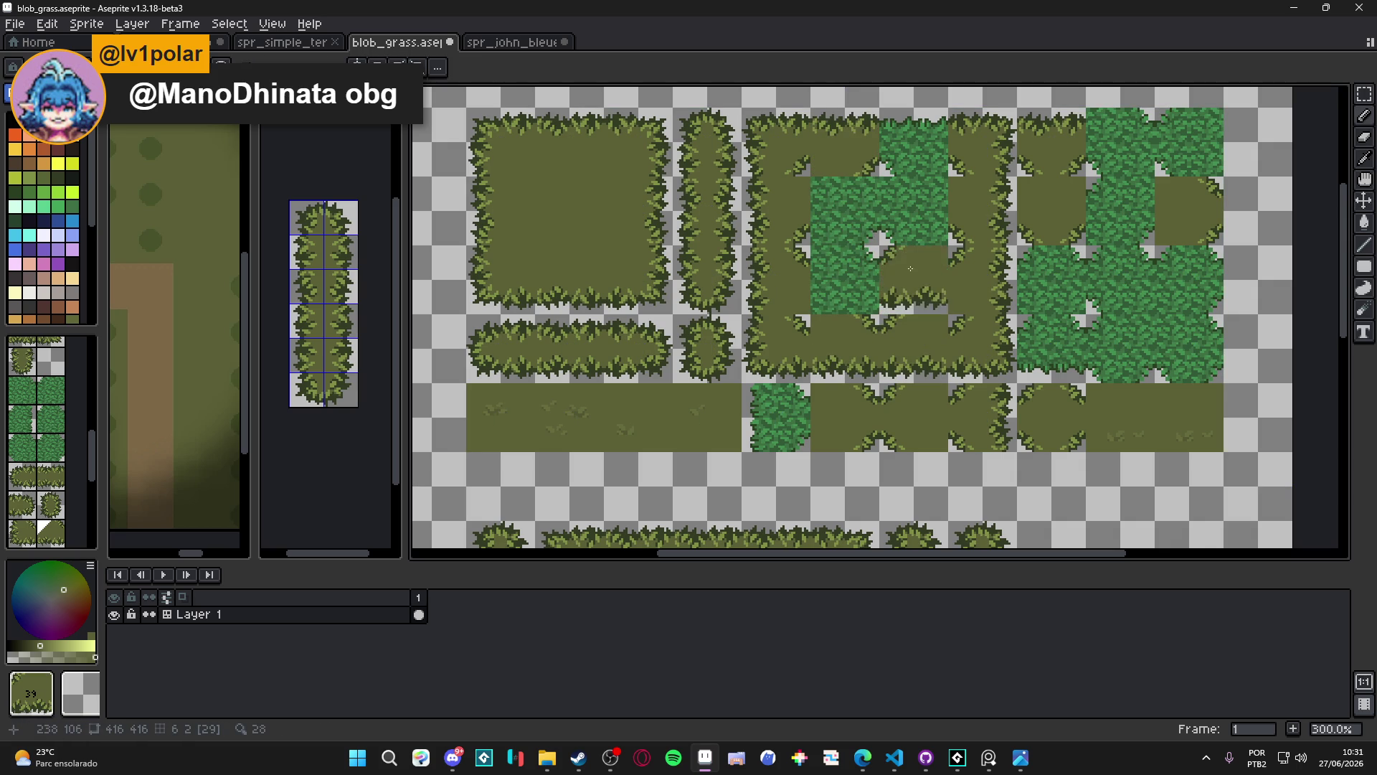
left_click(921, 143)
left_click(934, 350)
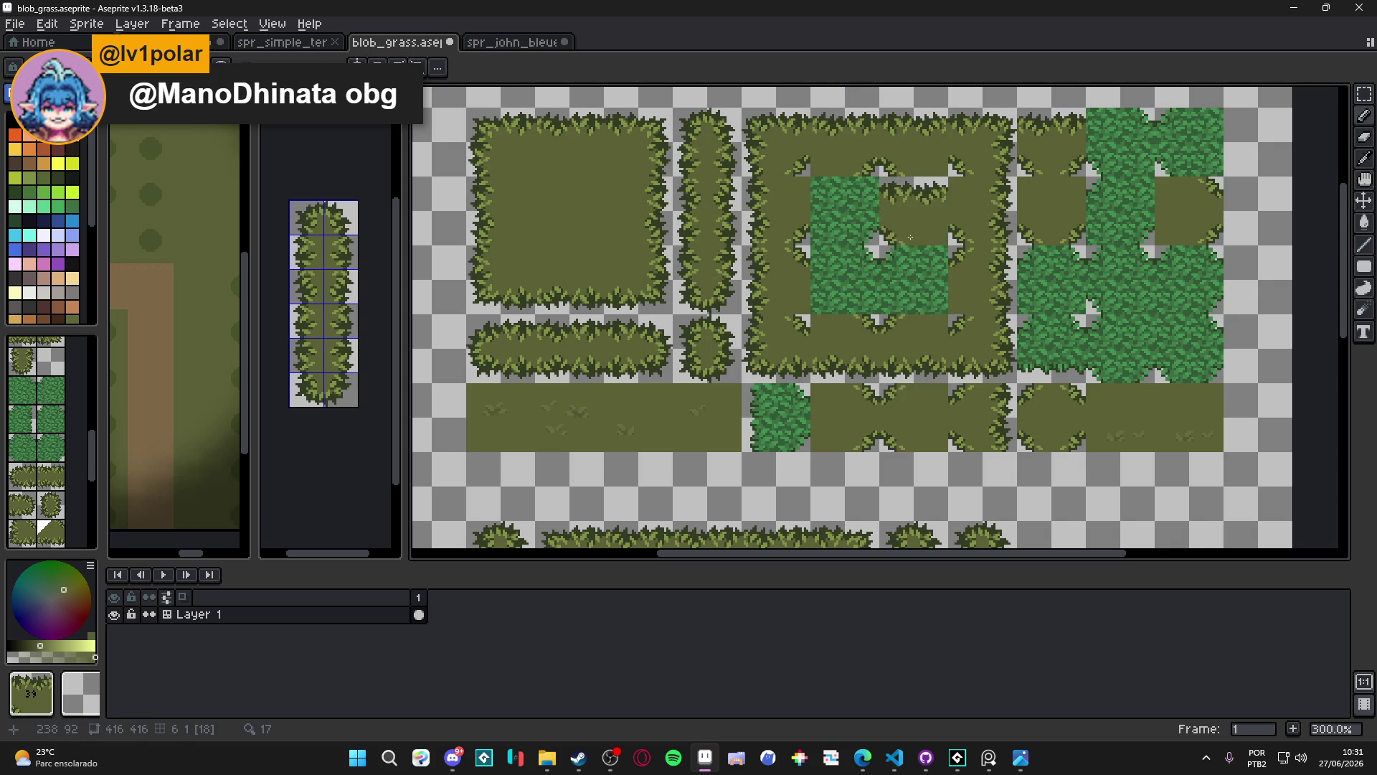
left_click_drag(949, 370, 927, 254)
scroll(926, 254, "down", 2)
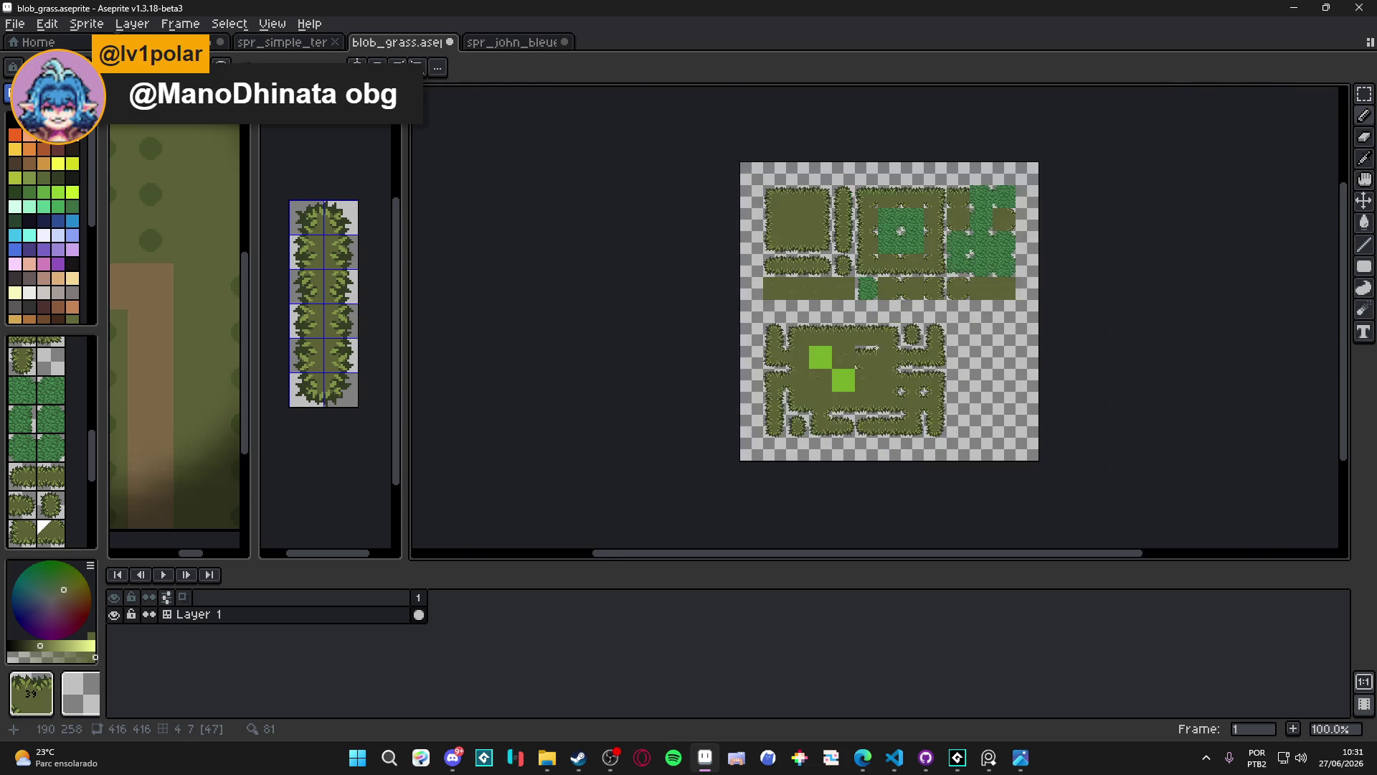
Place a grass-edged tile in an empty row, then undo it
scroll(860, 348, "up", 1)
mouse_move(852, 359)
left_mouse_down()
mouse_move(815, 368)
mouse_move(753, 493)
mouse_move(810, 544)
left_mouse_up()
left_click(857, 461)
mouse_move(857, 461)
left_mouse_down()
mouse_move(870, 302)
mouse_move(915, 411)
mouse_move(907, 315)
mouse_move(948, 208)
mouse_move(993, 206)
mouse_move(916, 205)
left_mouse_up()
scroll(916, 206, "up", 3)
key("ctrl+z")
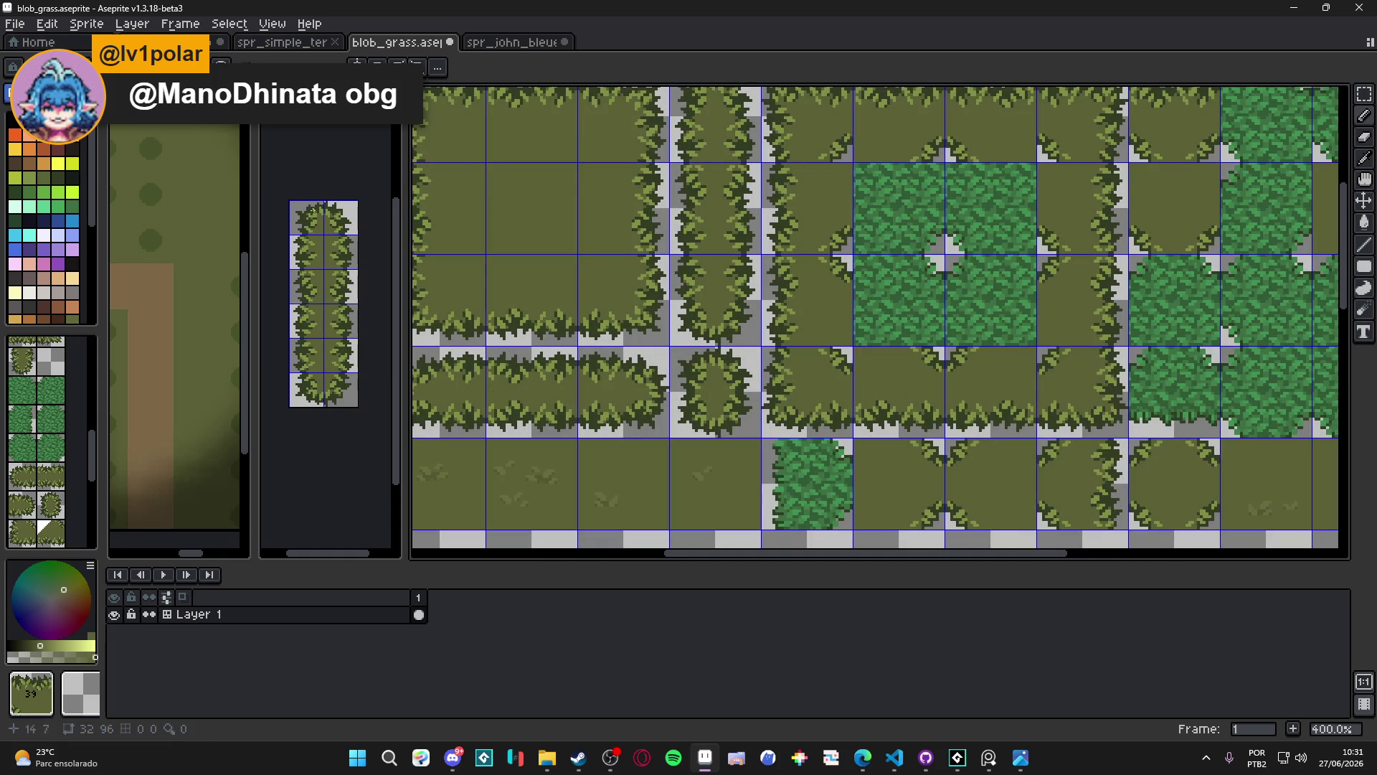
In pixel mode, move a 16x16 block of the grass edge down into the green tile
key("Tab")
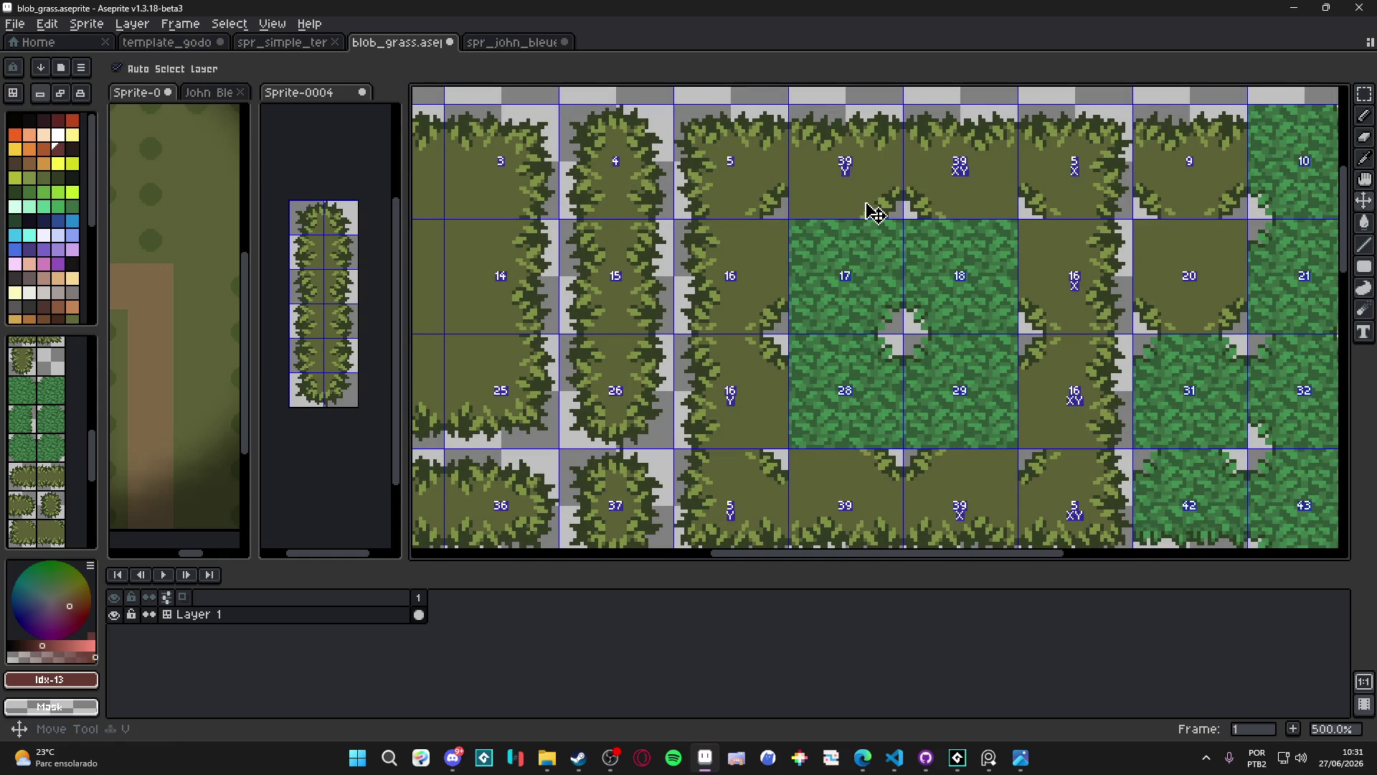
key("m")
scroll(903, 181, "up", 1)
scroll(904, 182, "up", 1)
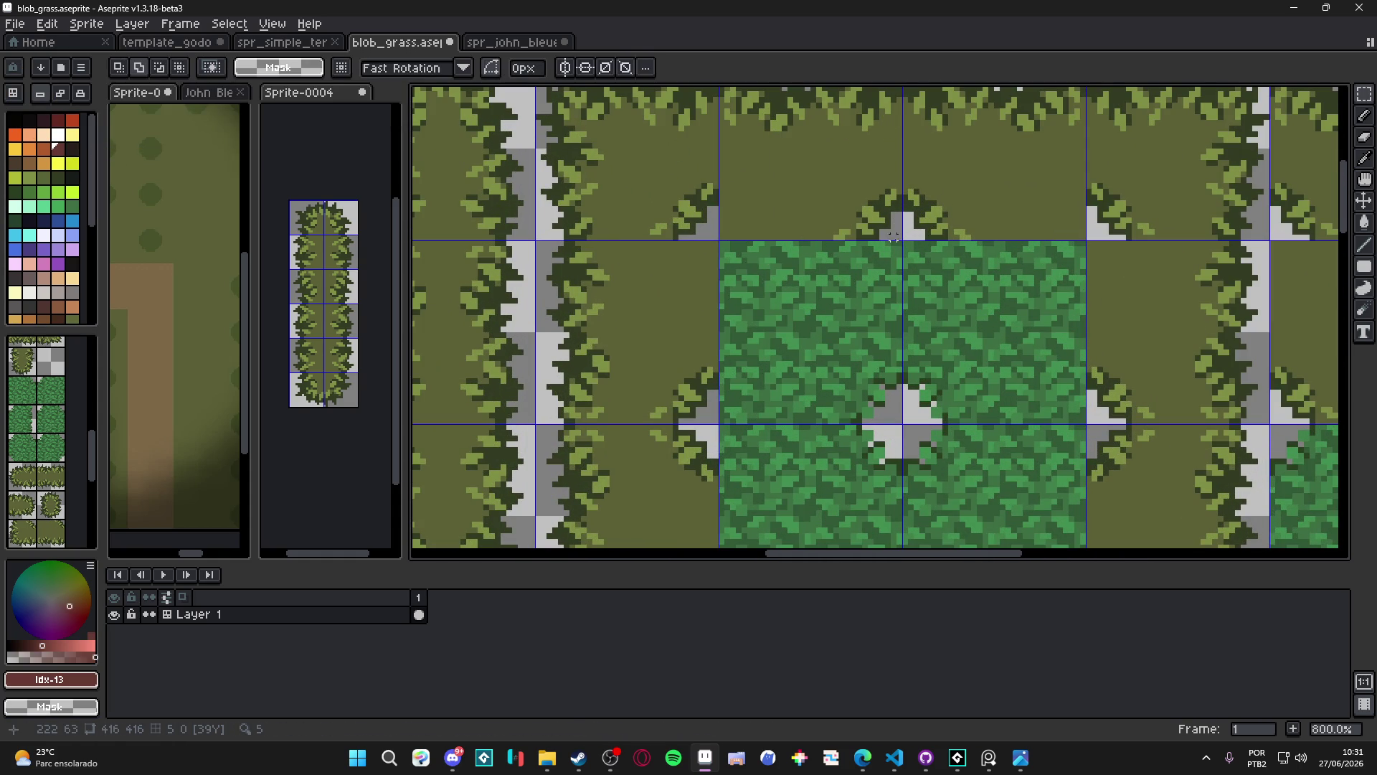
mouse_move(902, 241)
left_mouse_down()
mouse_move(799, 139)
mouse_move(814, 153)
left_mouse_up()
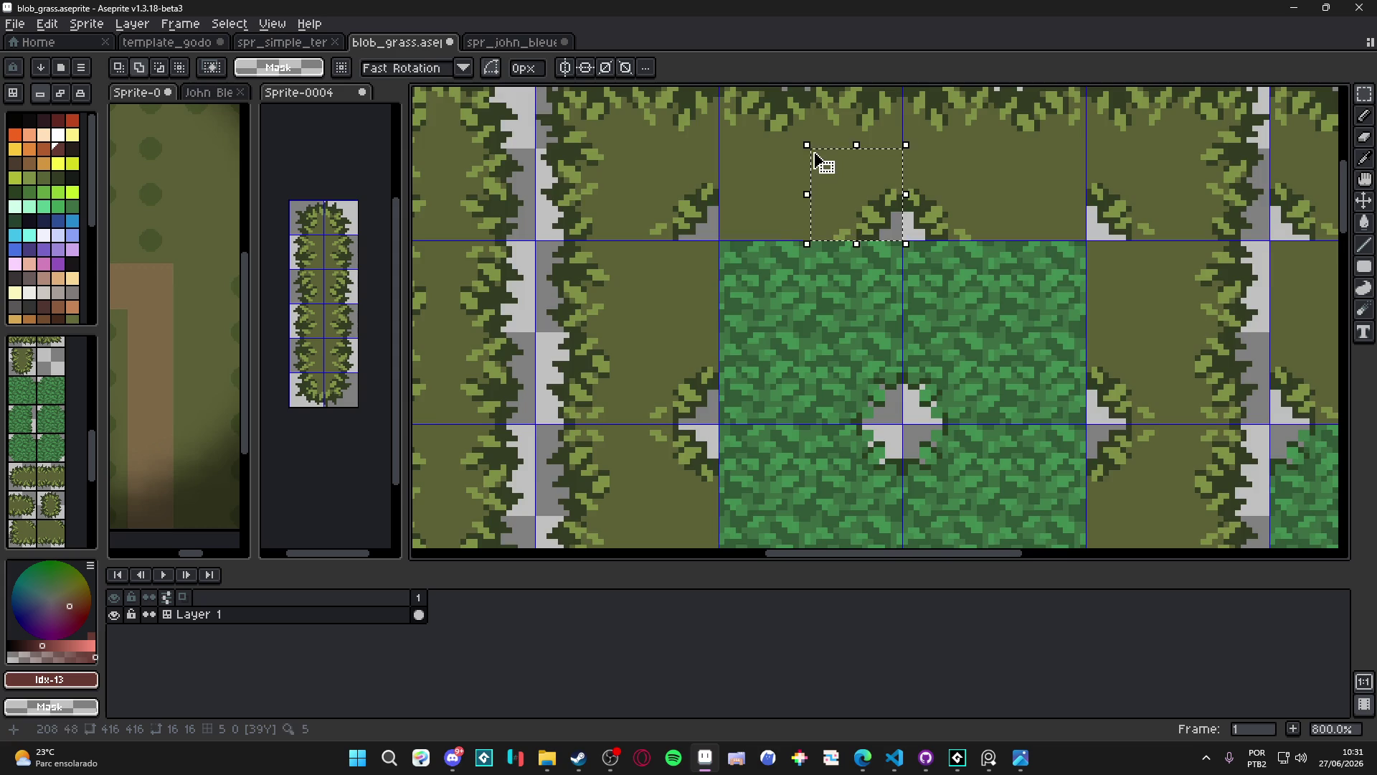
scroll(882, 216, "down", 2)
scroll(888, 222, "up", 2)
mouse_move(900, 222)
left_mouse_down()
mouse_move(892, 567)
mouse_move(884, 364)
left_mouse_up()
scroll(885, 365, "down", 1)
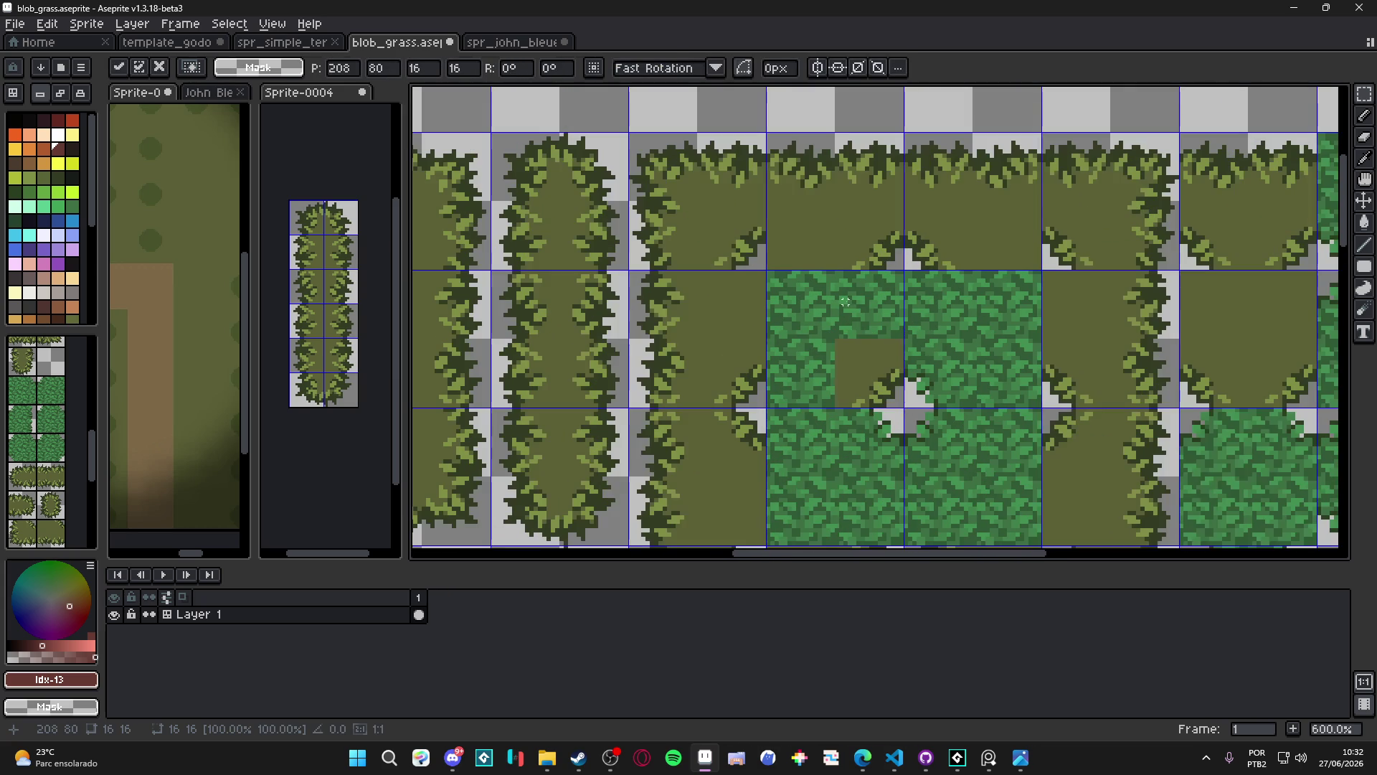
key("ctrl+d")
Fill the top of the green tile with an olive #5c6037 rectangle
left_click(875, 344, "alt")
left_click_drag(1364, 266, 1301, 267)
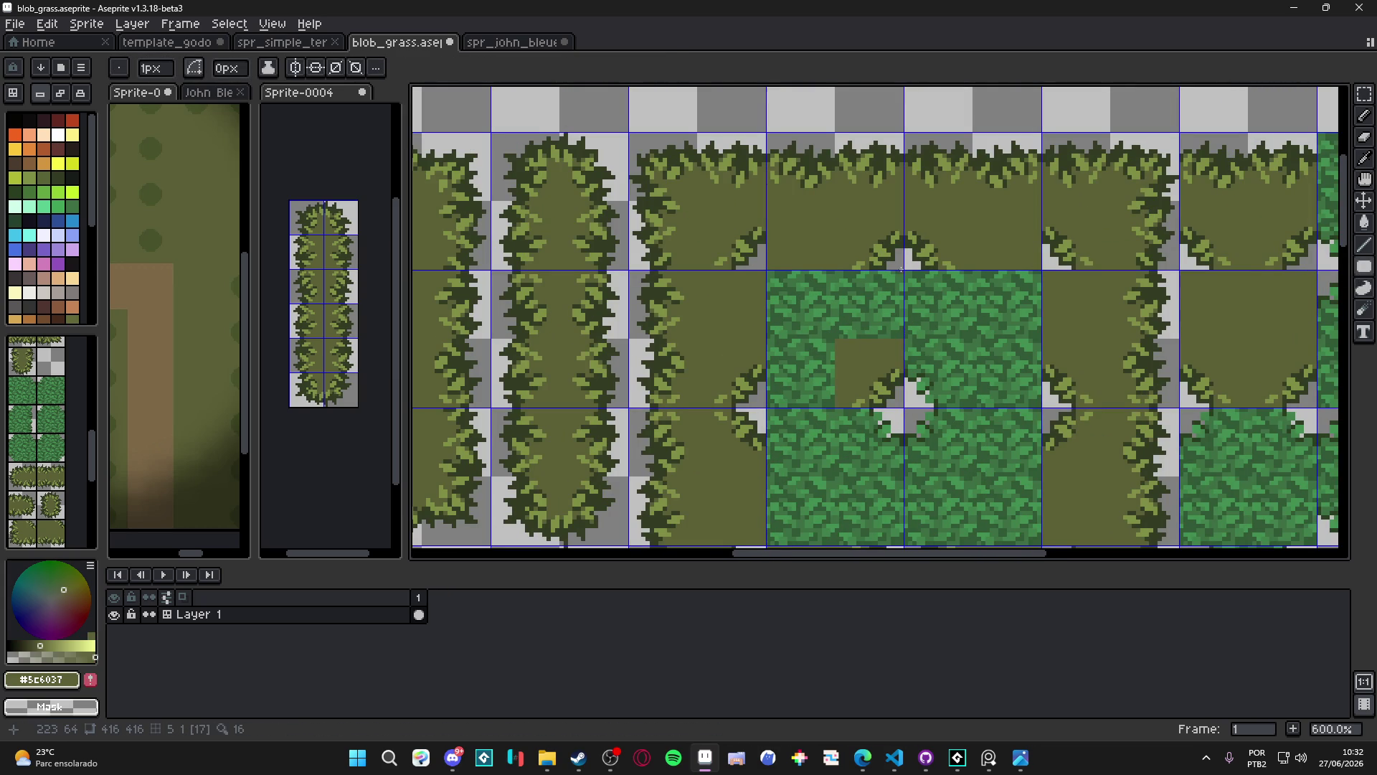
left_click_drag(903, 272, 769, 336)
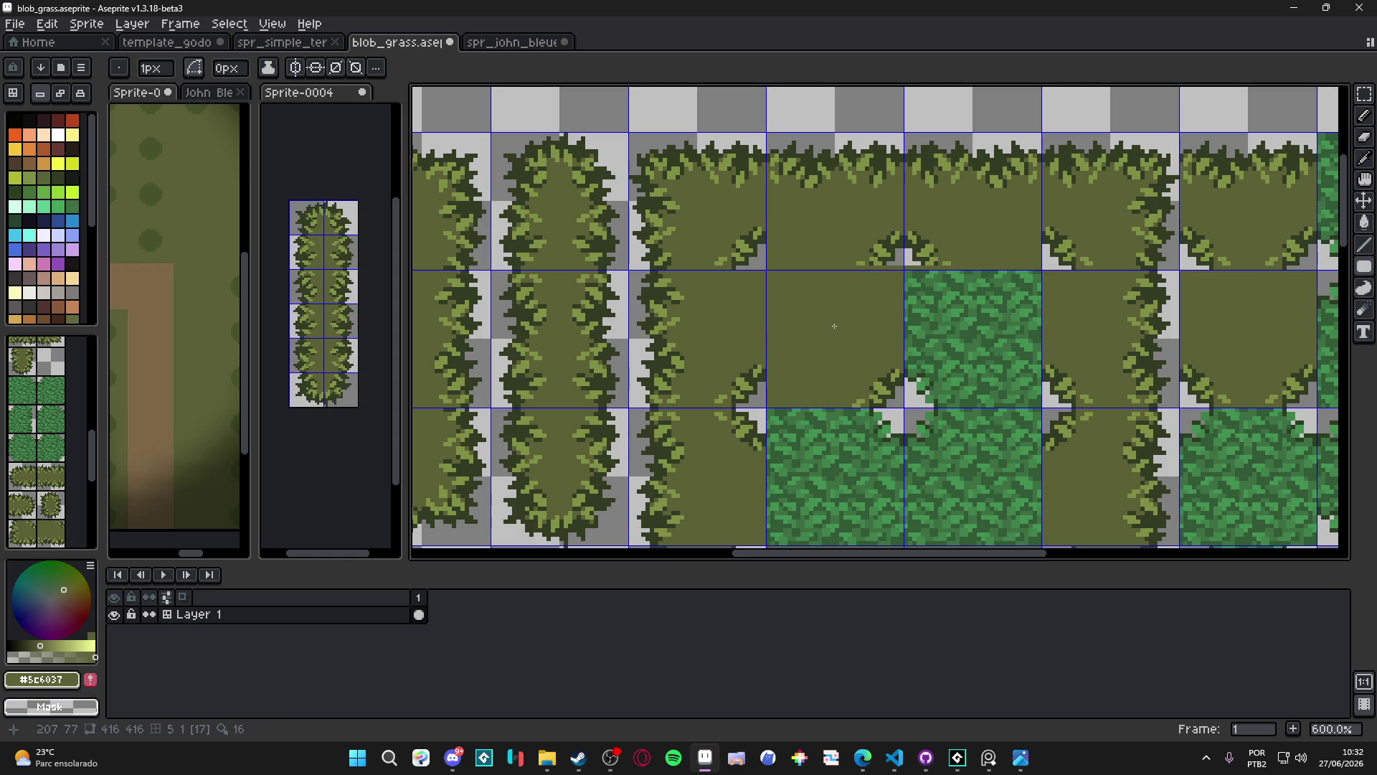
key("m")
left_click_drag(976, 382, 932, 390)
scroll(933, 389, "down", 1)
key("ctrl+d")
key("v")
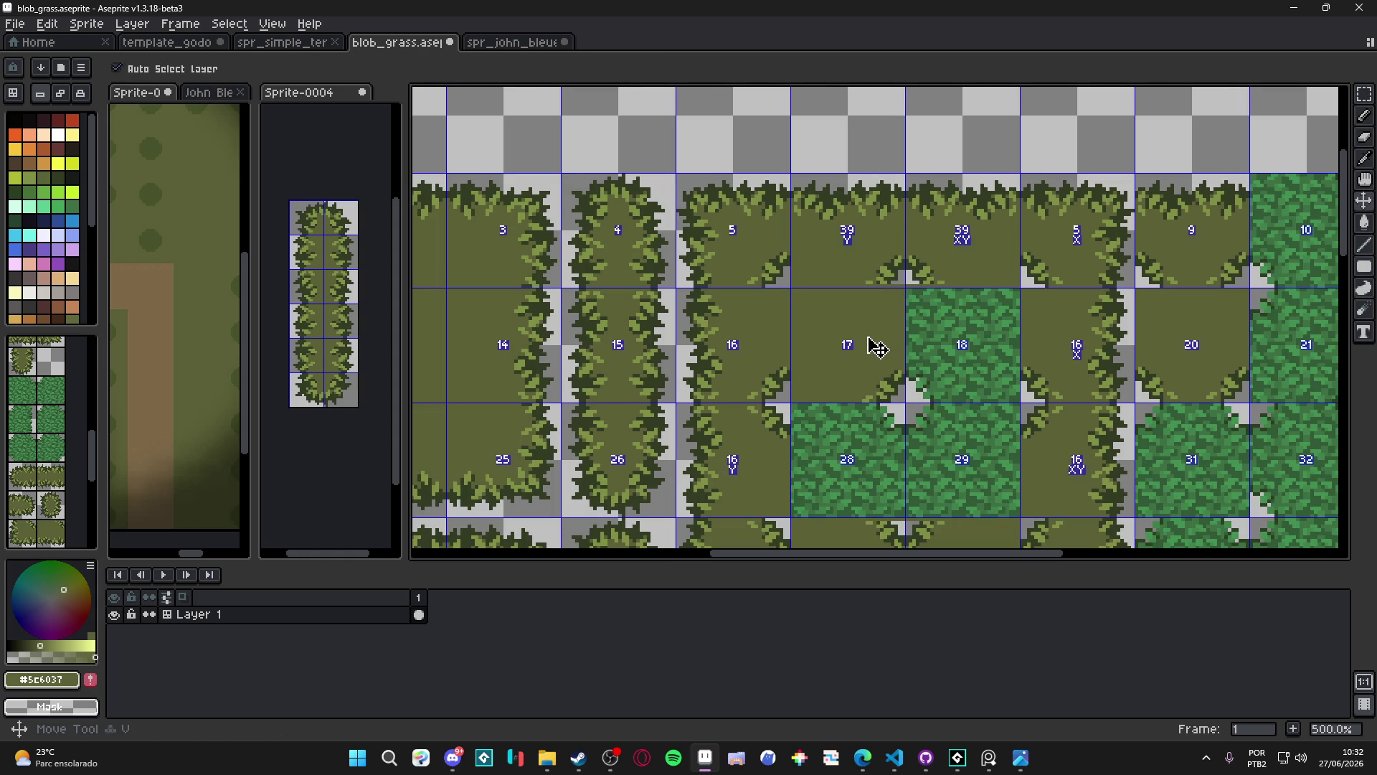
Paint plain olive tile 17 over three green tiles, fixing one wrong corner tile
left_click(44, 235)
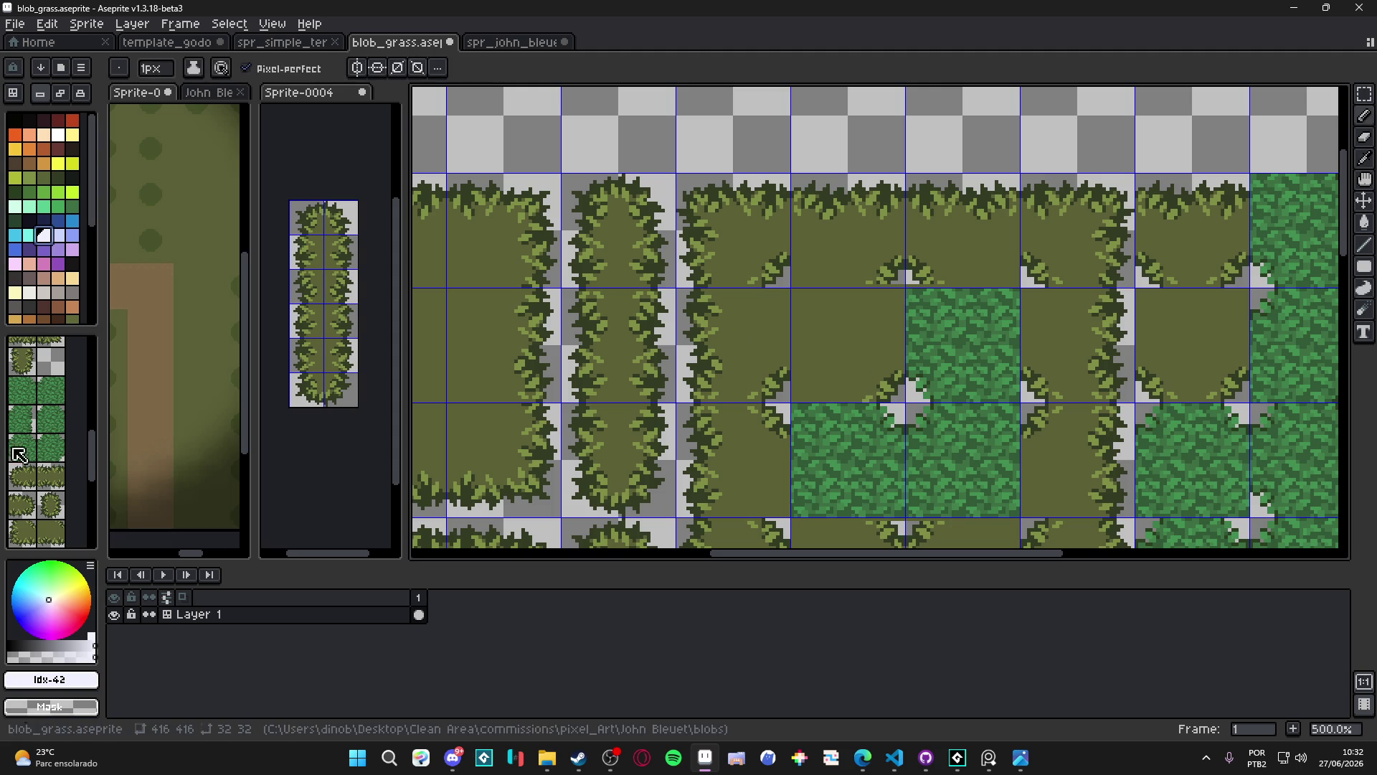
left_click(51, 476)
left_click(857, 345, "alt")
left_click(935, 341)
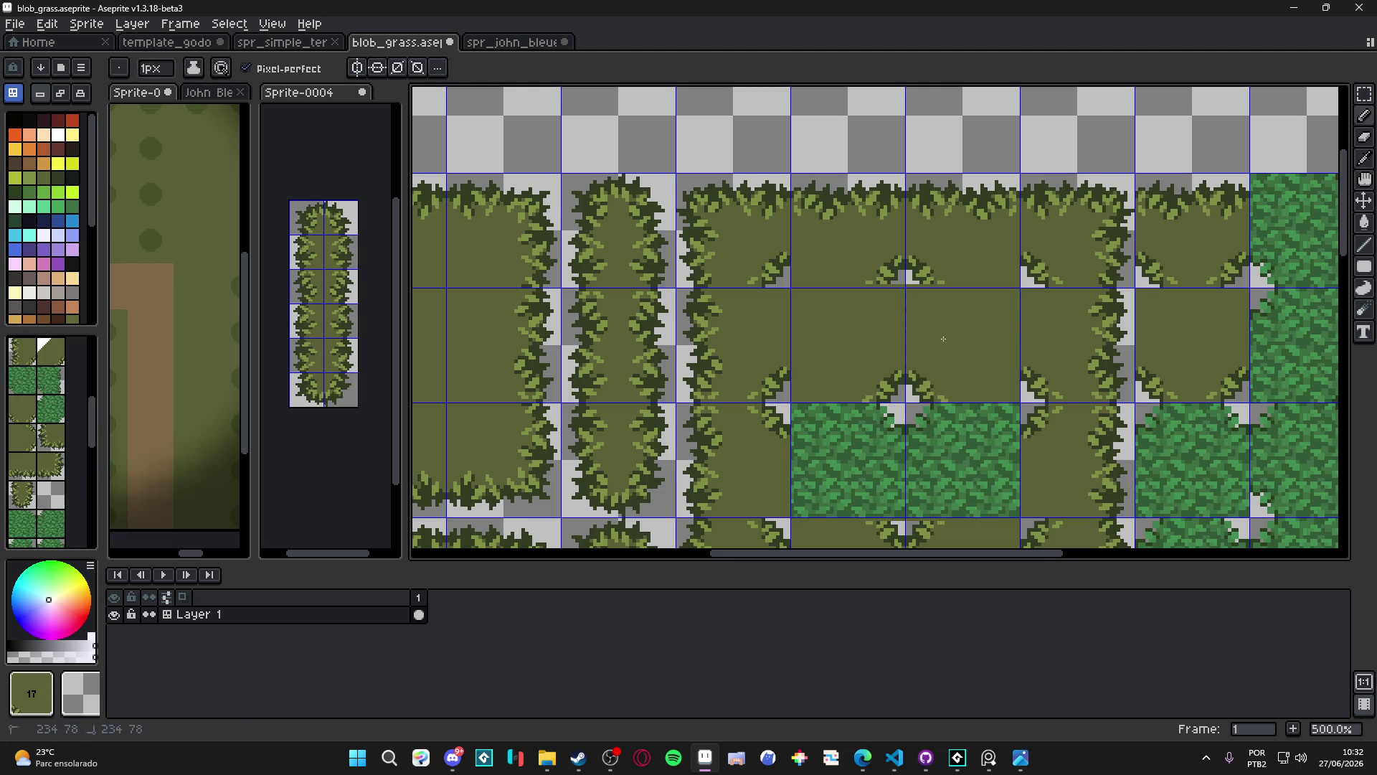
scroll(826, 227, "down", 2)
left_click(830, 347)
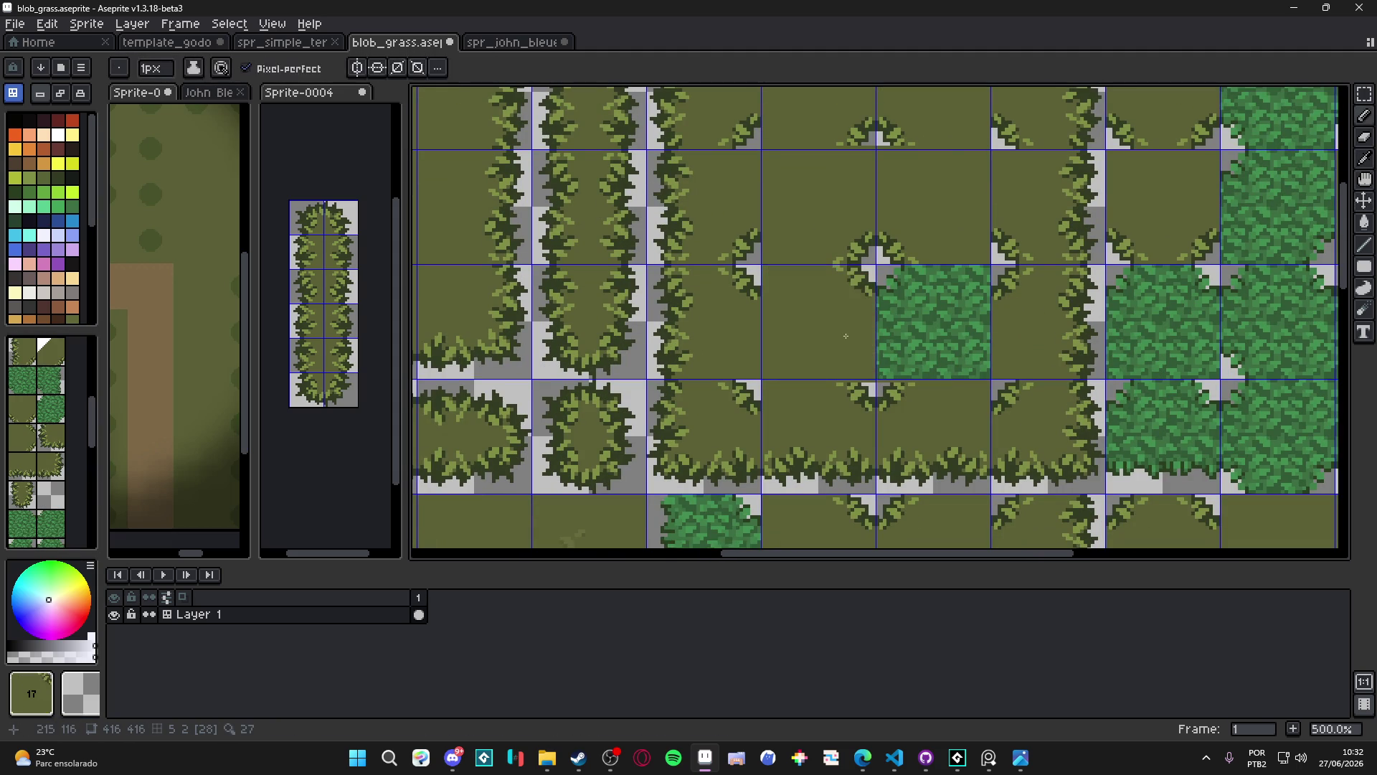
left_click(922, 321)
key("ctrl+z")
left_click(927, 326)
Replace more green tiles with grass-edge tile 20 and olive grass, then pick tile 42
scroll(927, 327, "down", 3)
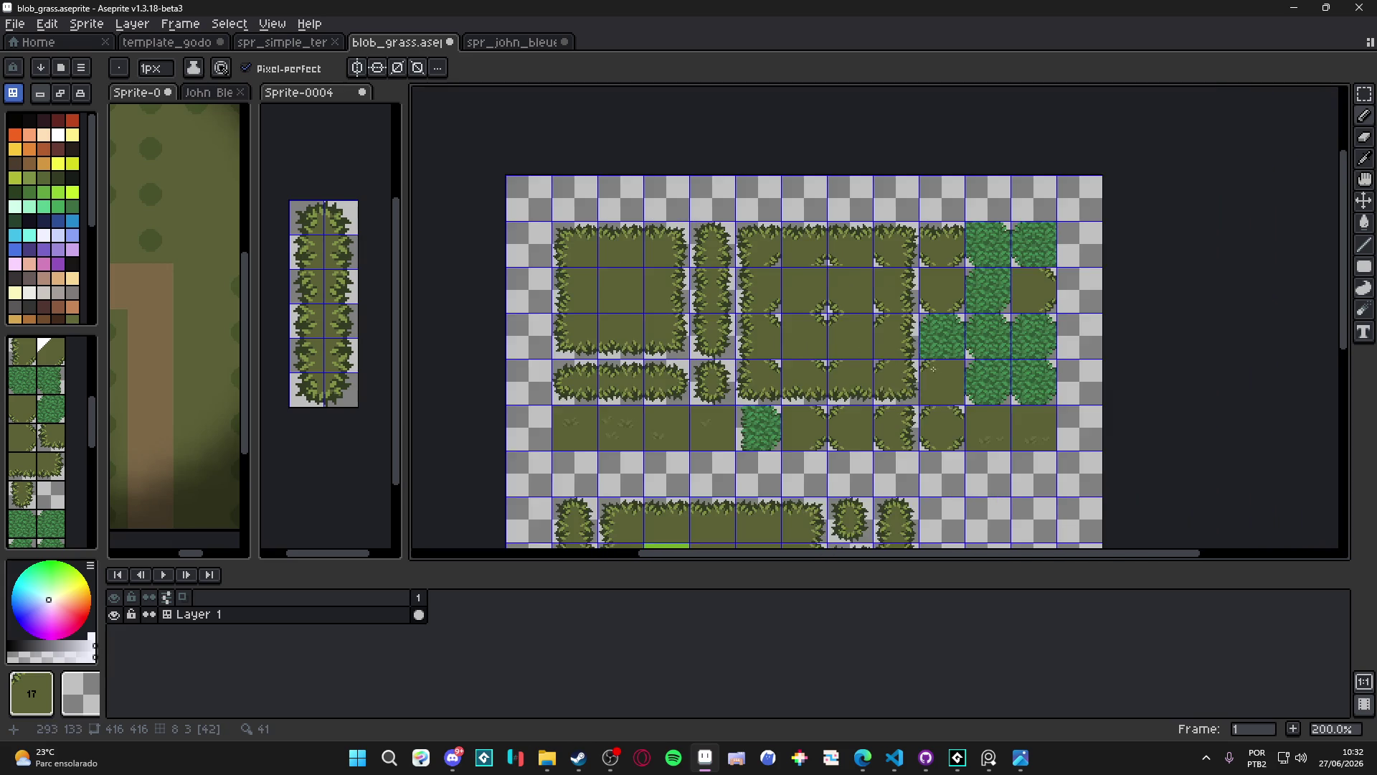
left_click_drag(860, 464, 942, 412)
left_click(904, 301)
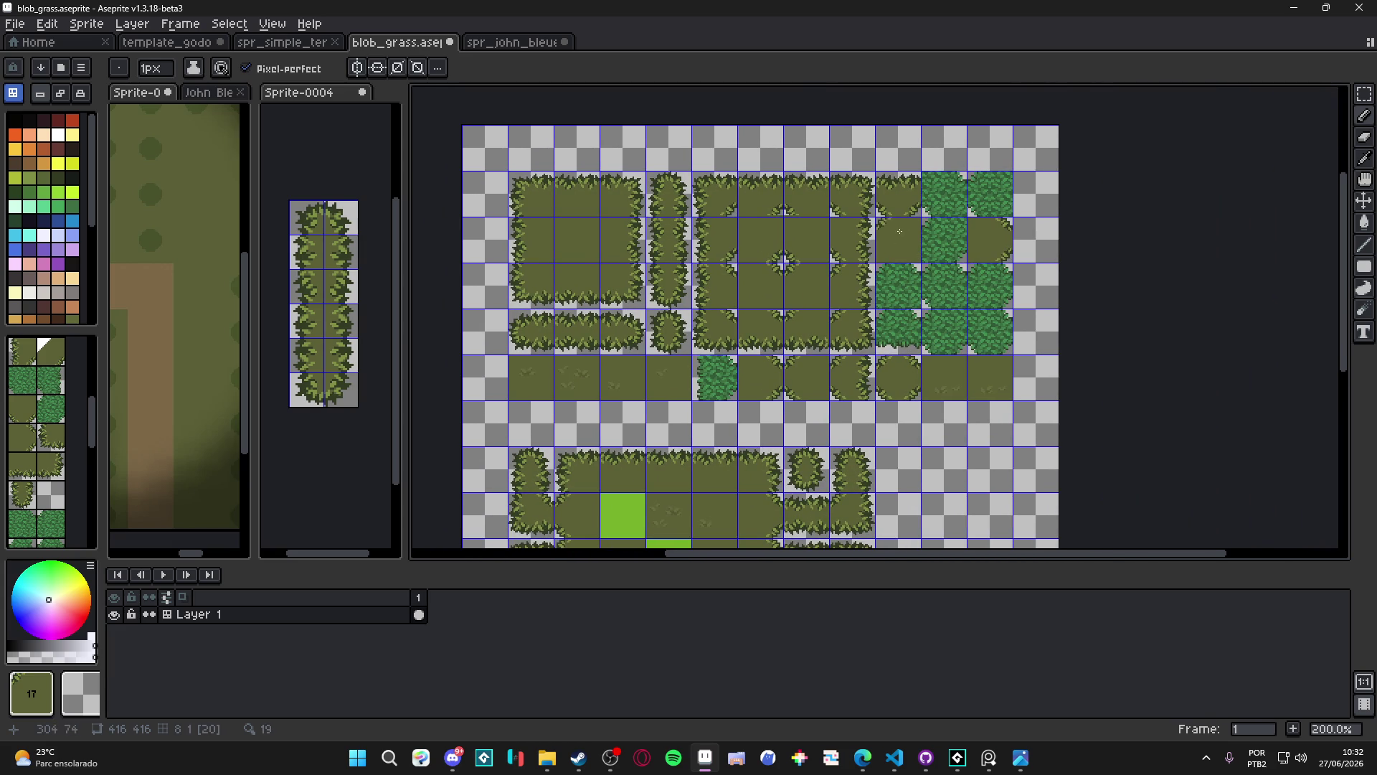
left_click(981, 271)
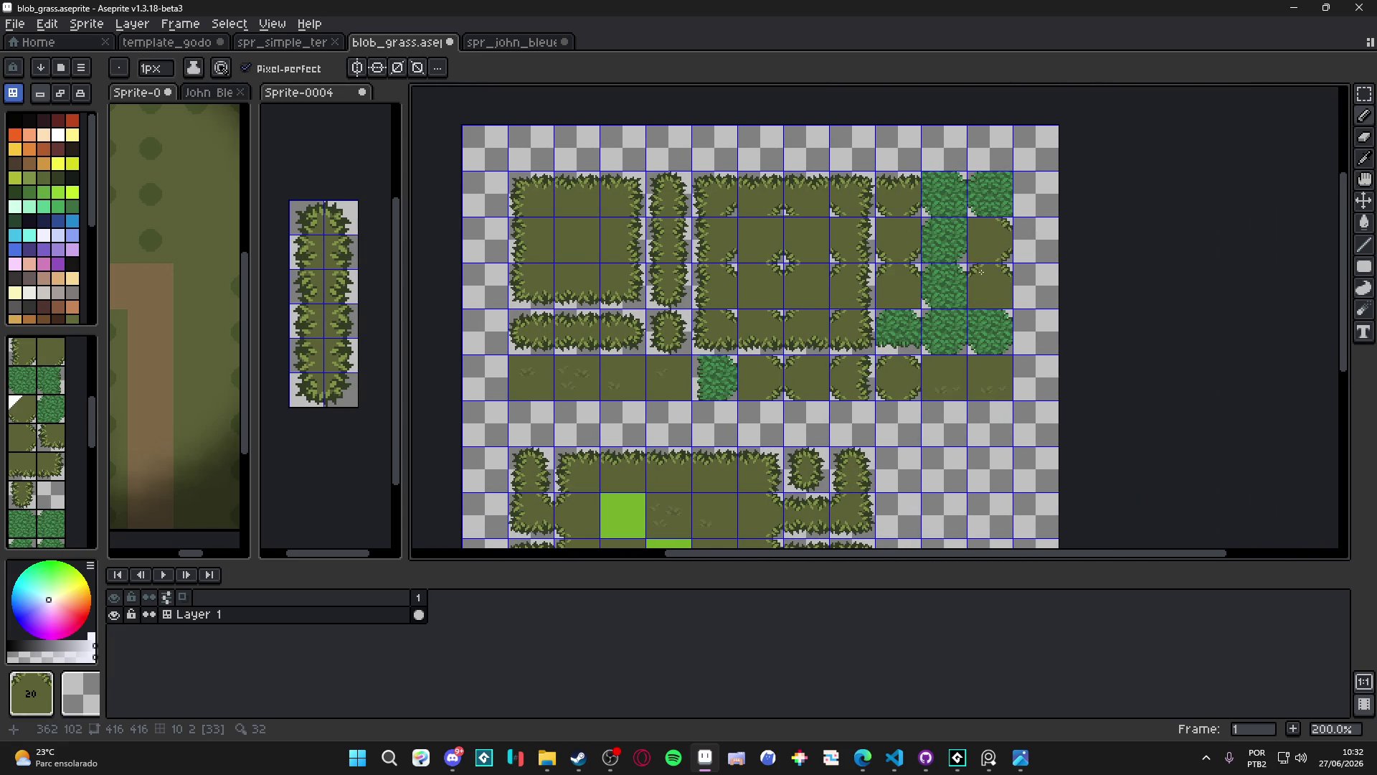
left_click(905, 269, "alt")
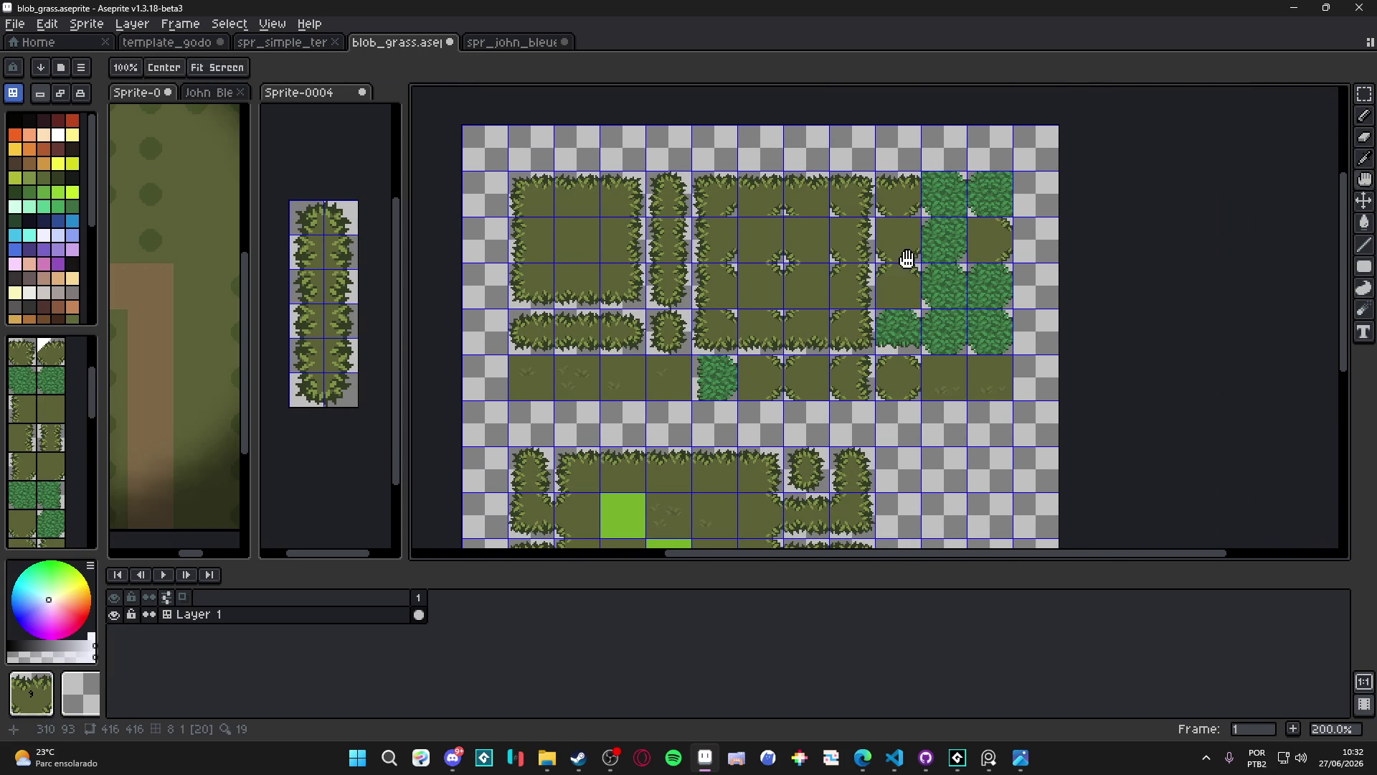
scroll(910, 327, "up", 1)
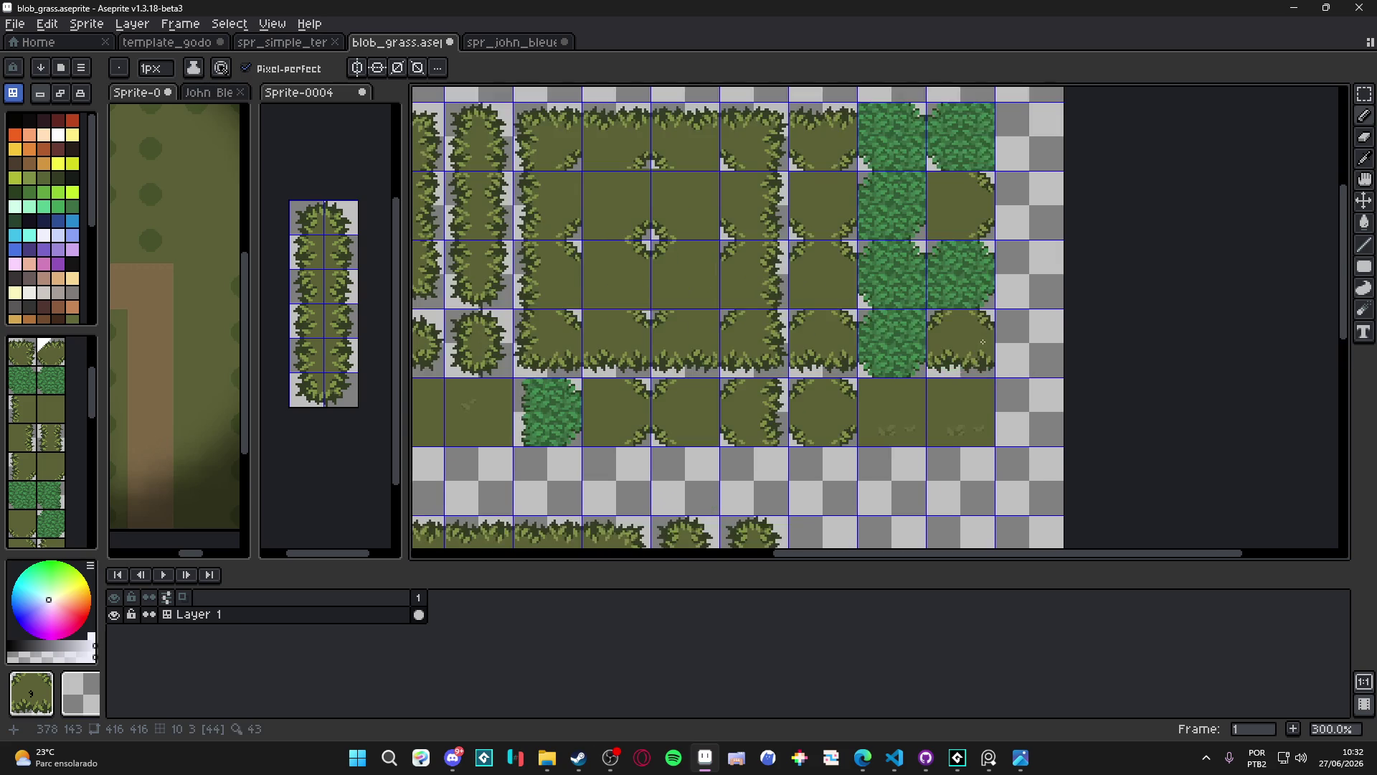
scroll(1042, 393, "down", 1)
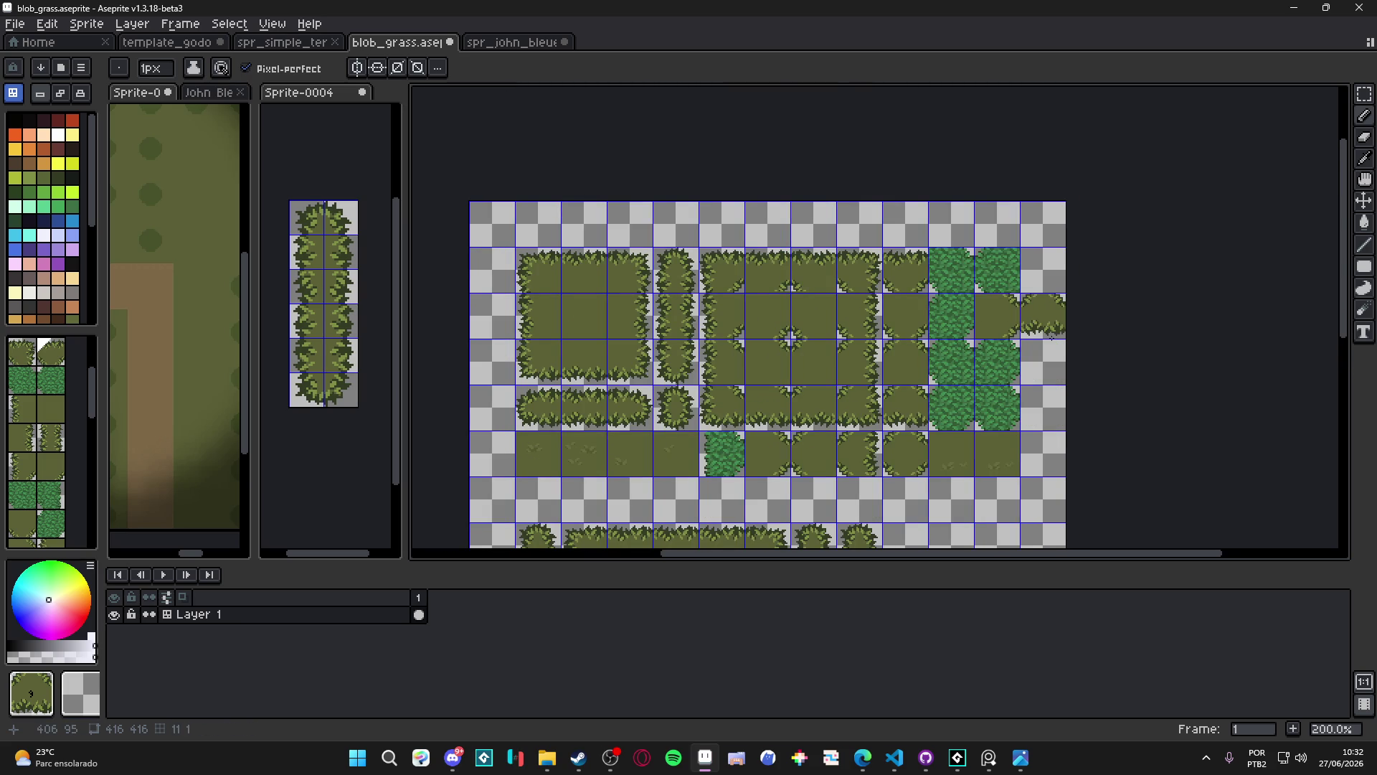
left_click_drag(1052, 338, 1082, 292)
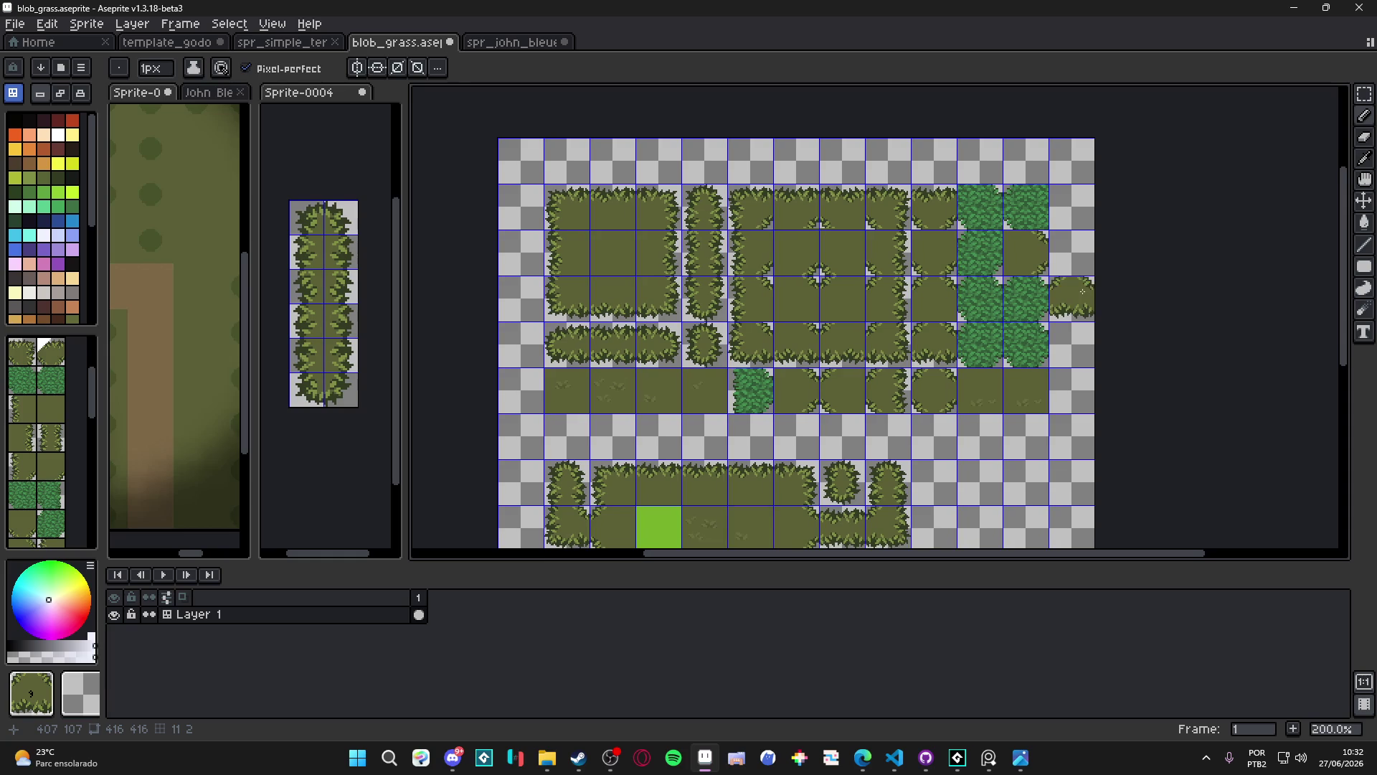
scroll(1057, 308, "down", 1)
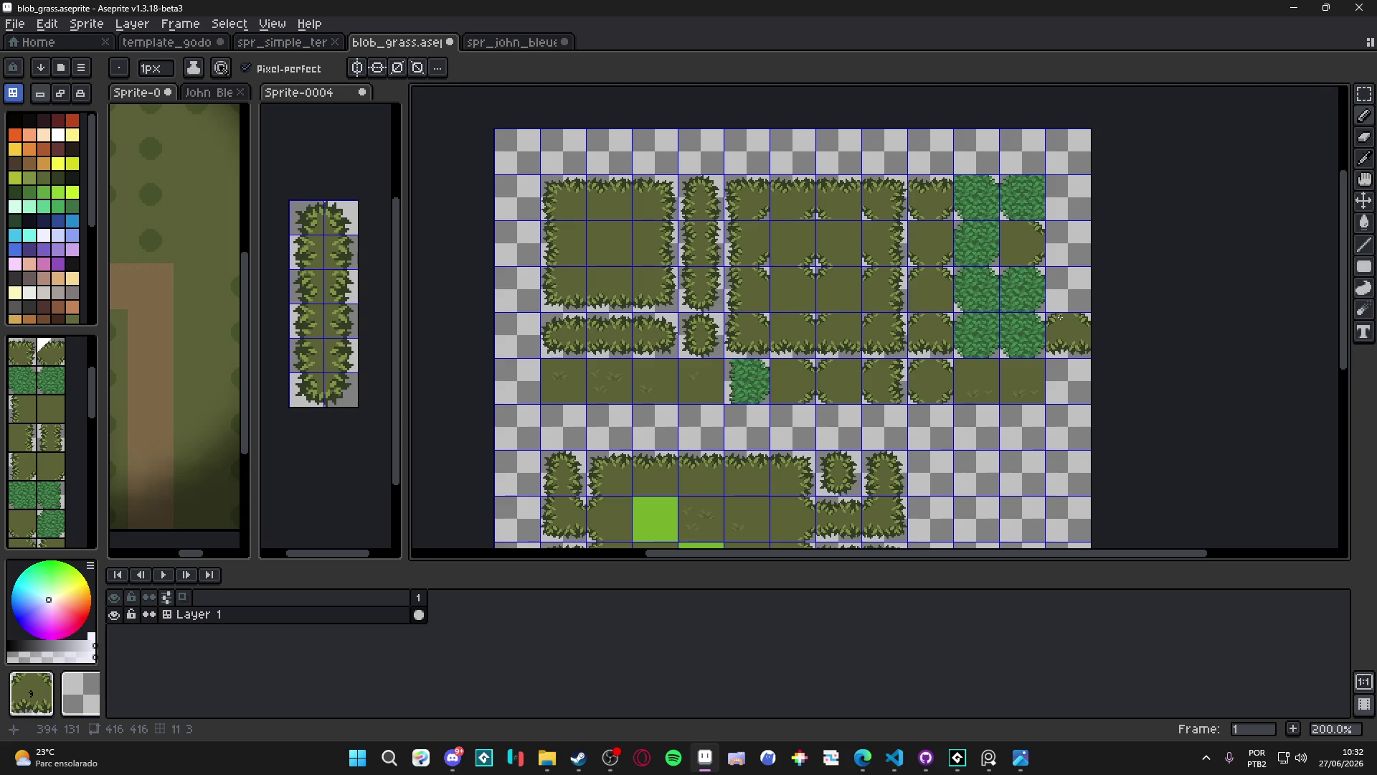
scroll(981, 295, "up", 1)
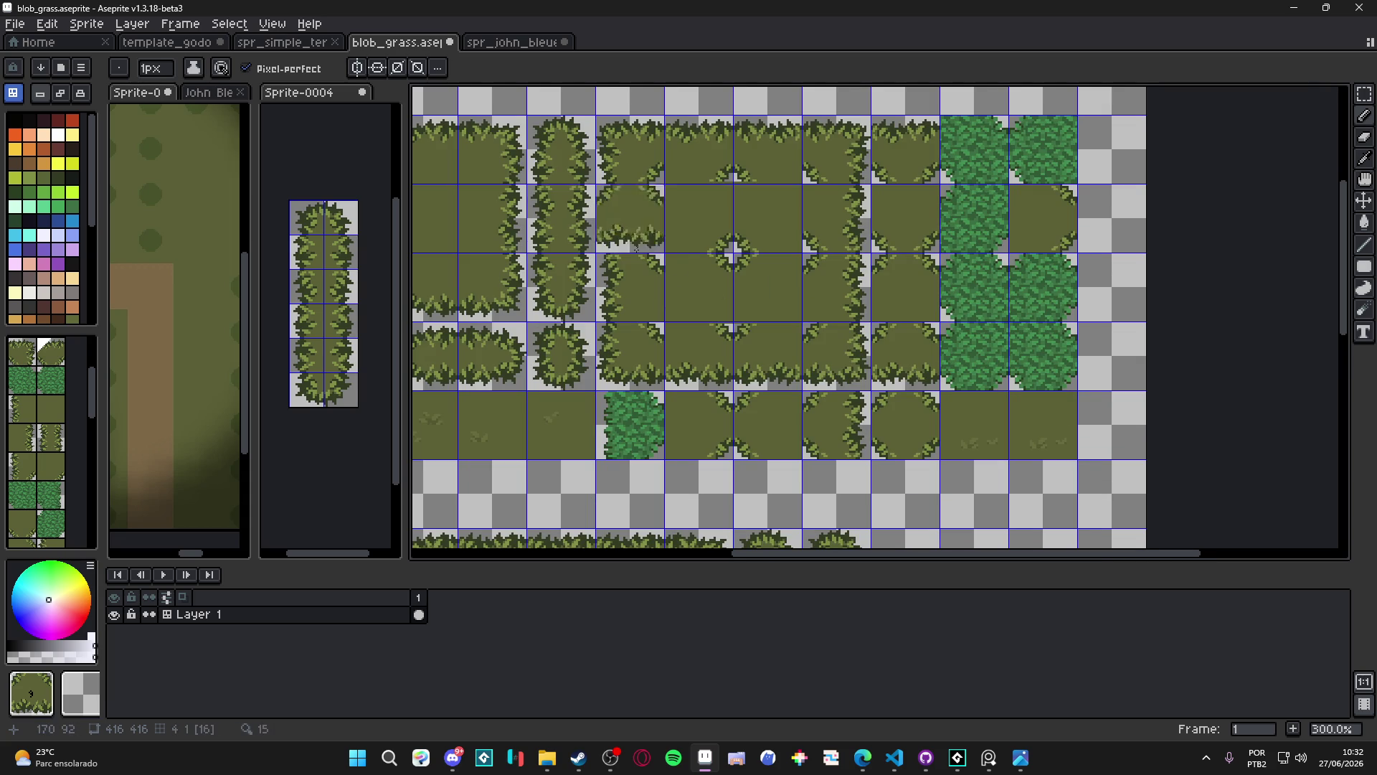
key("ctrl")
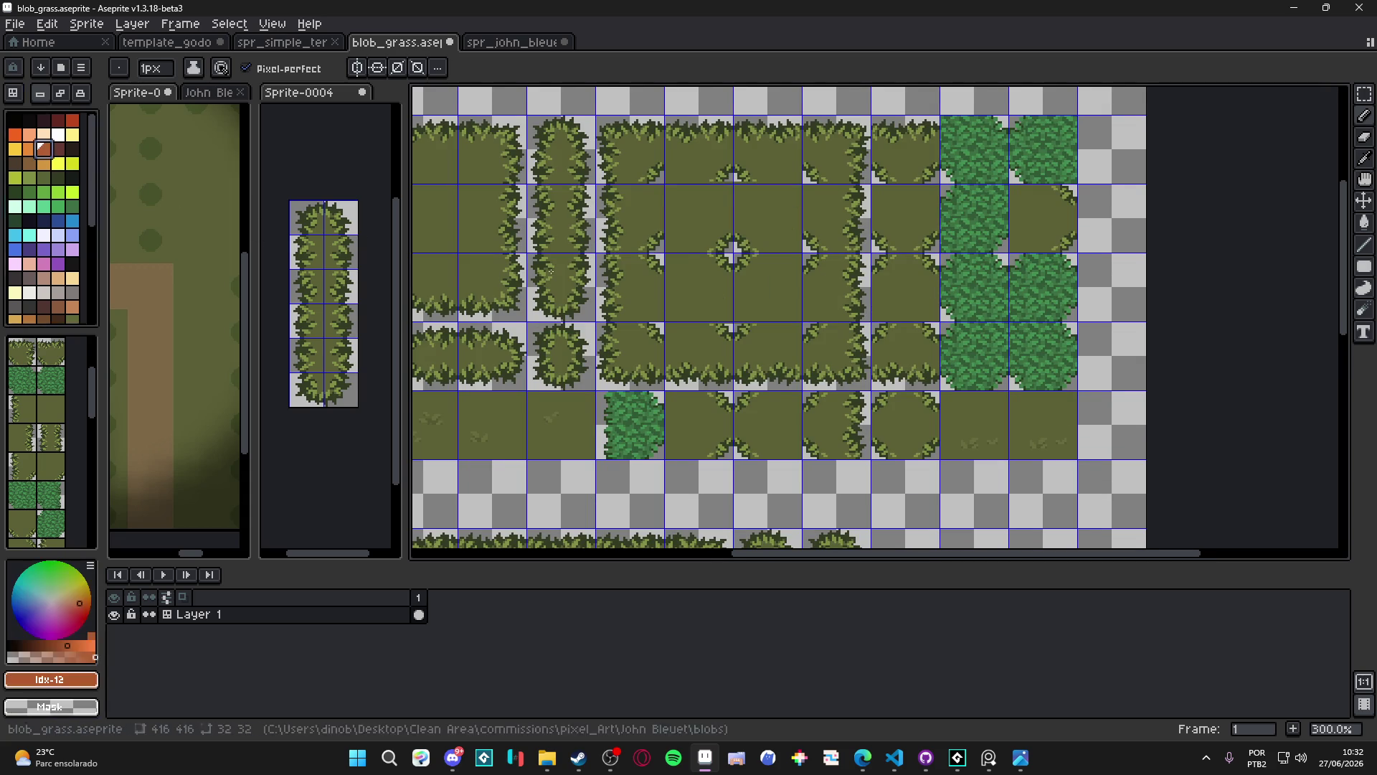
Save blob_grass.aseprite and switch to Discord's feedback_artistico channel
key("ctrl+s")
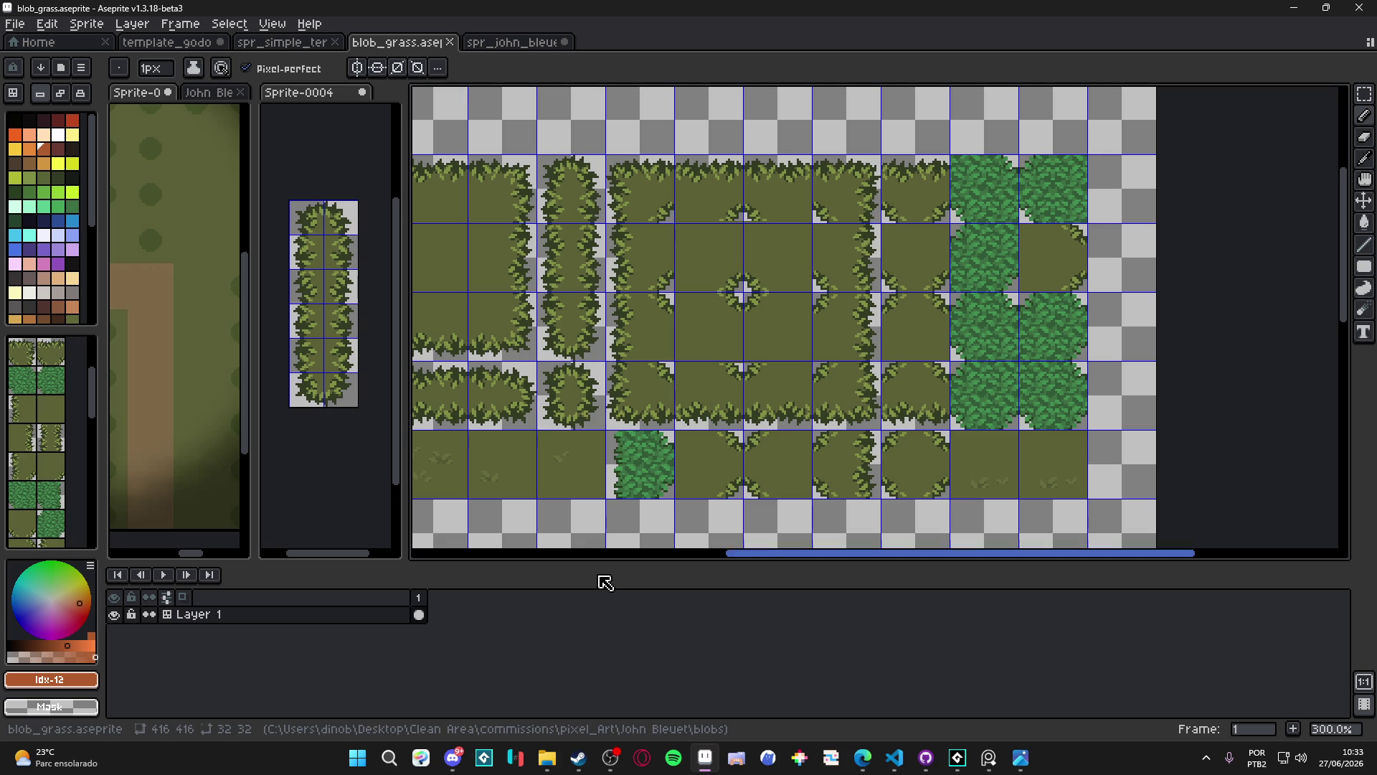
left_click(453, 758)
key("alt+Down")
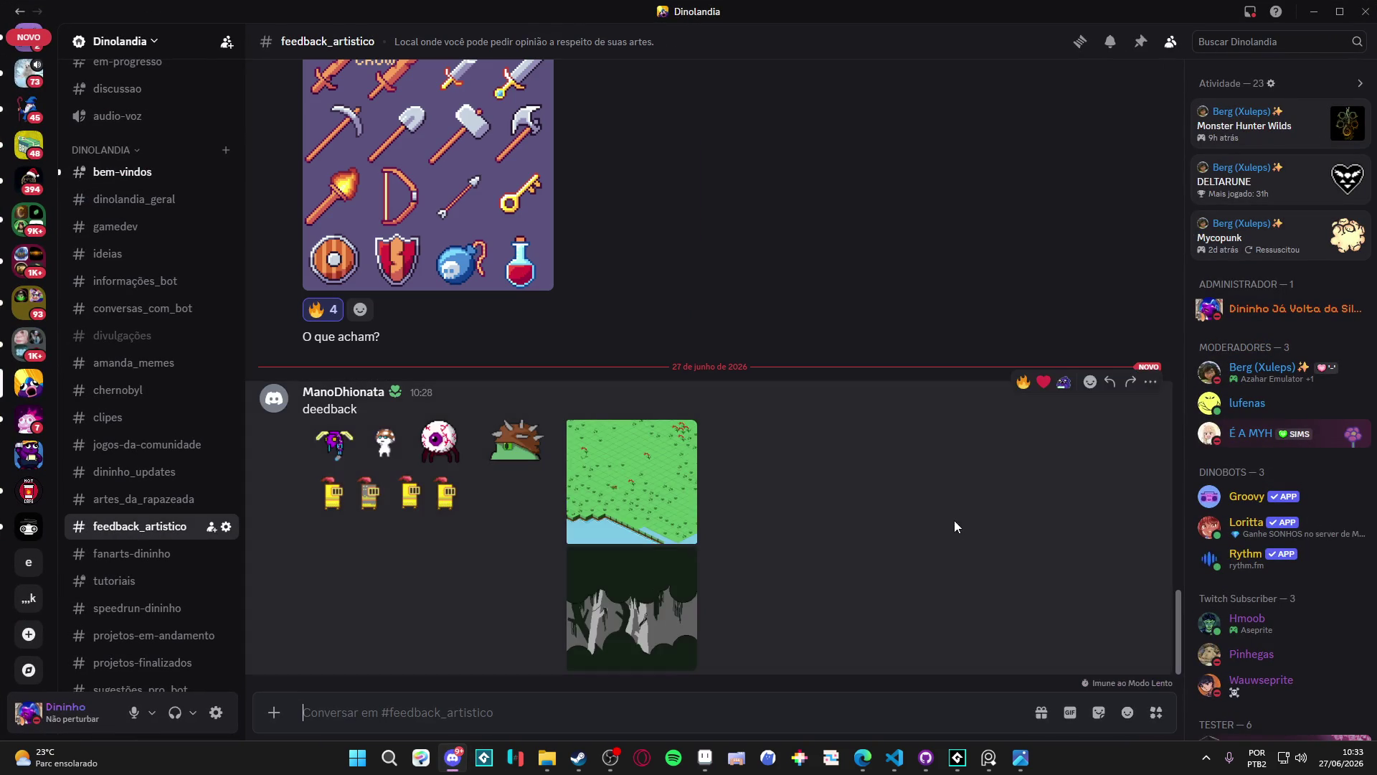
View the posted grass and forest images at full size
left_click(656, 498)
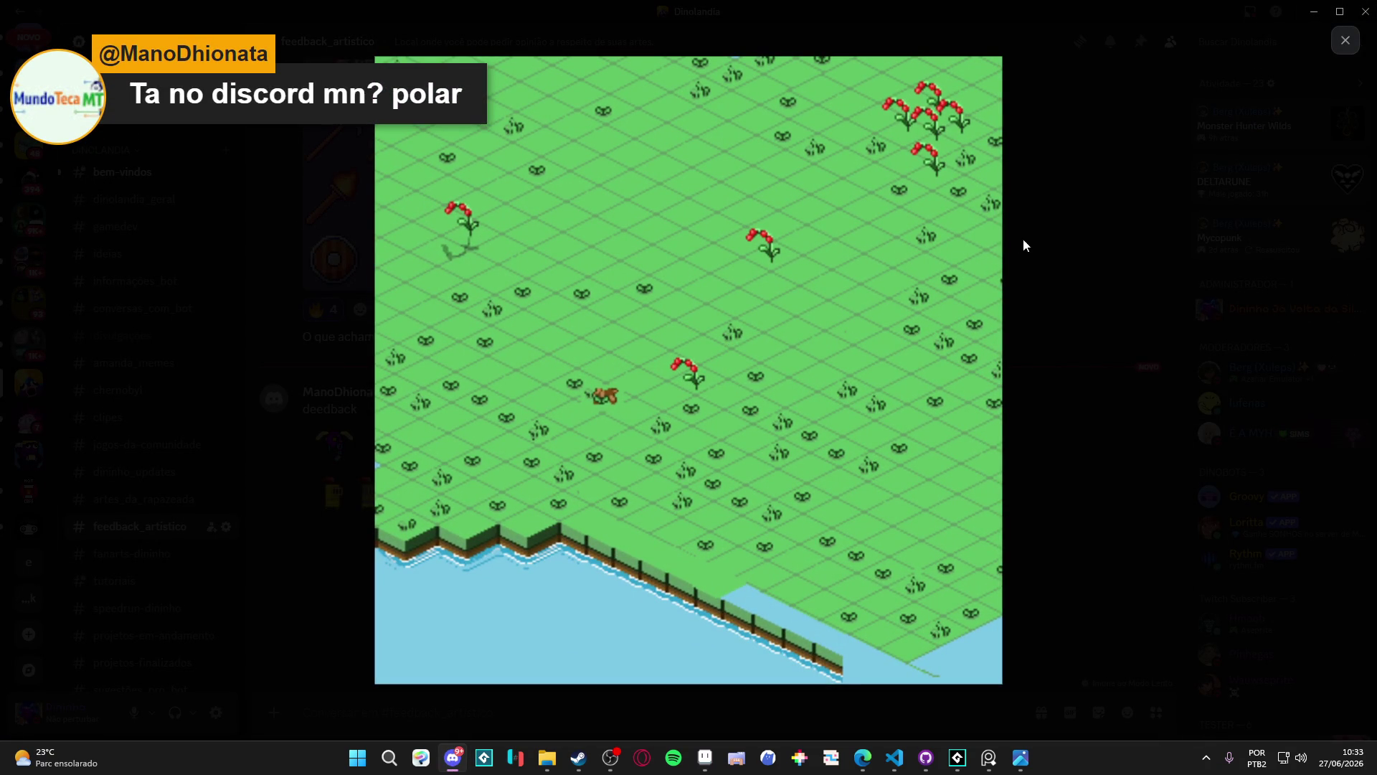
left_click(1044, 288)
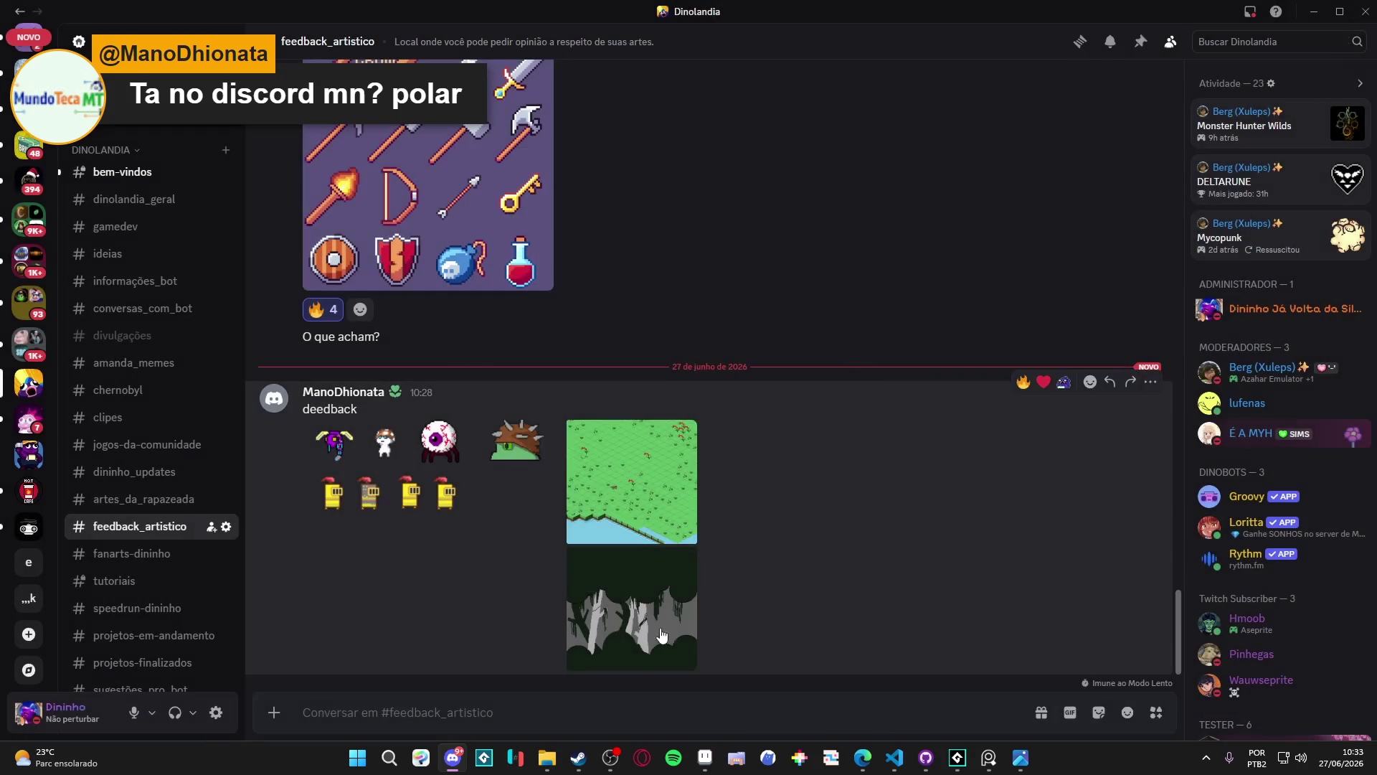
left_click(631, 638)
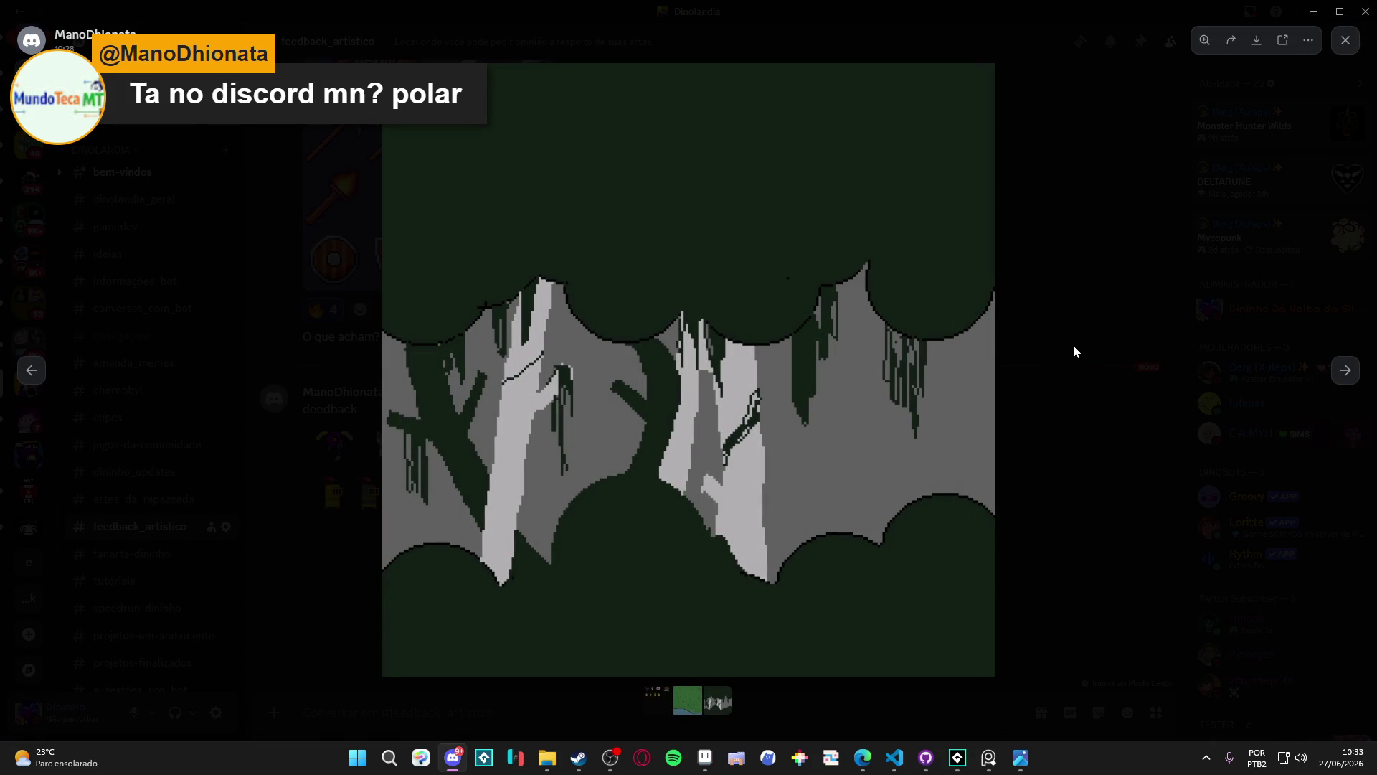
left_click(1060, 347)
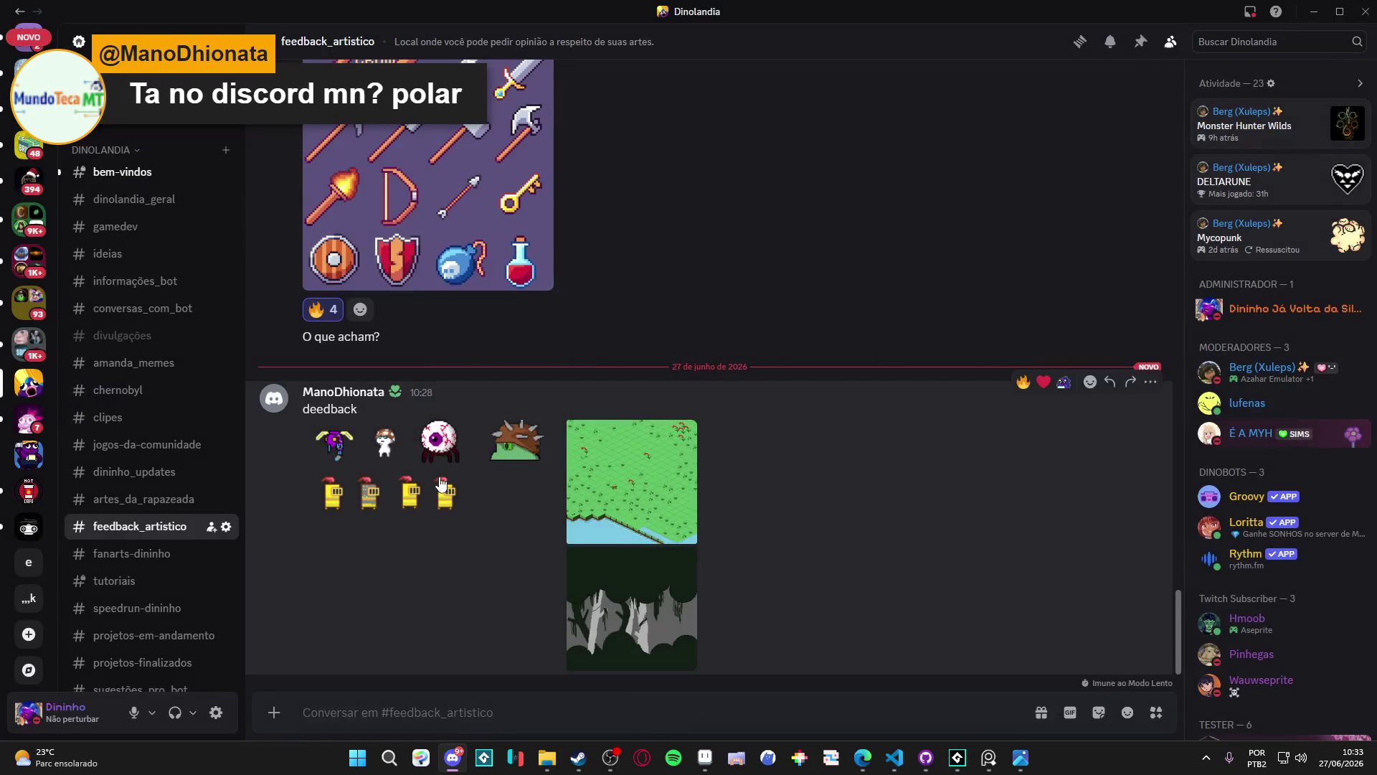
Inspect the character sprites image zoomed in, then minimize Discord
left_click(441, 474)
left_click(663, 319)
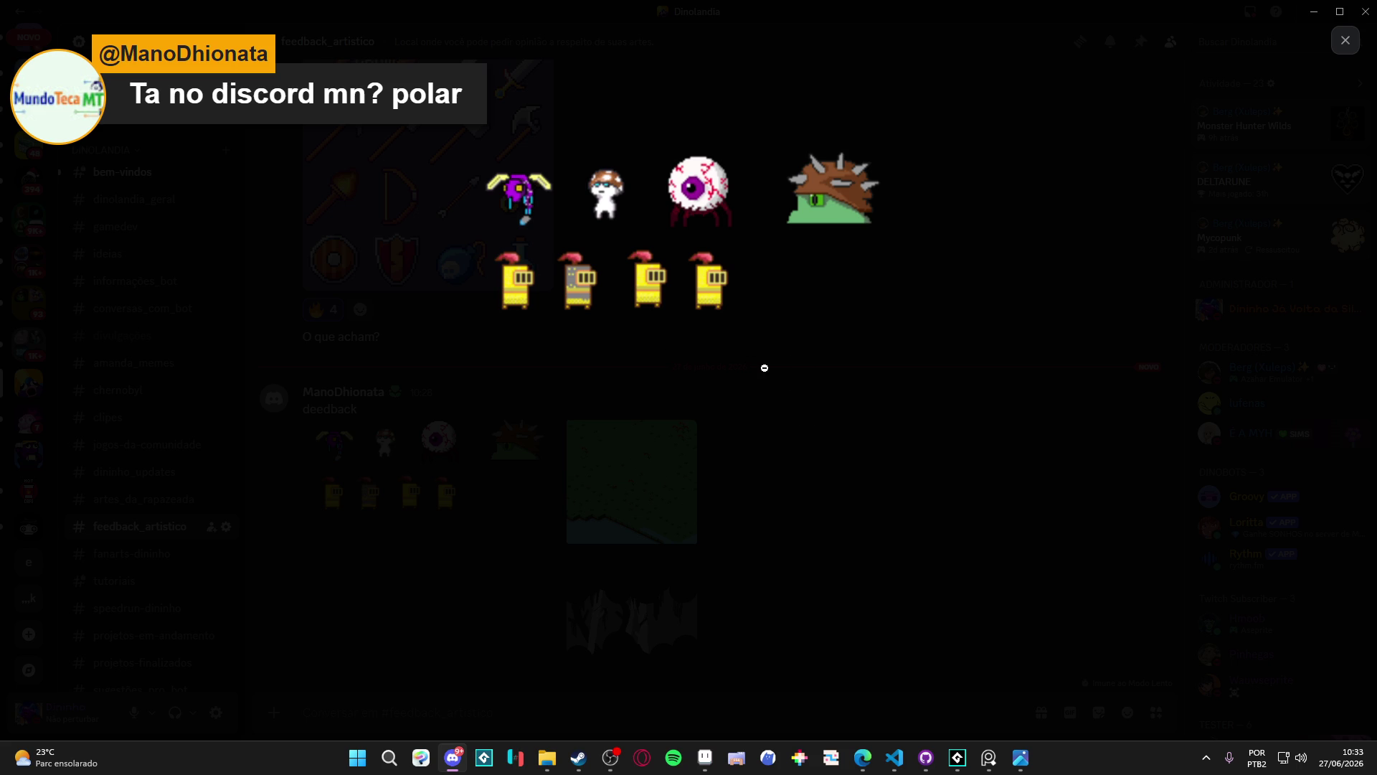
left_click(810, 426)
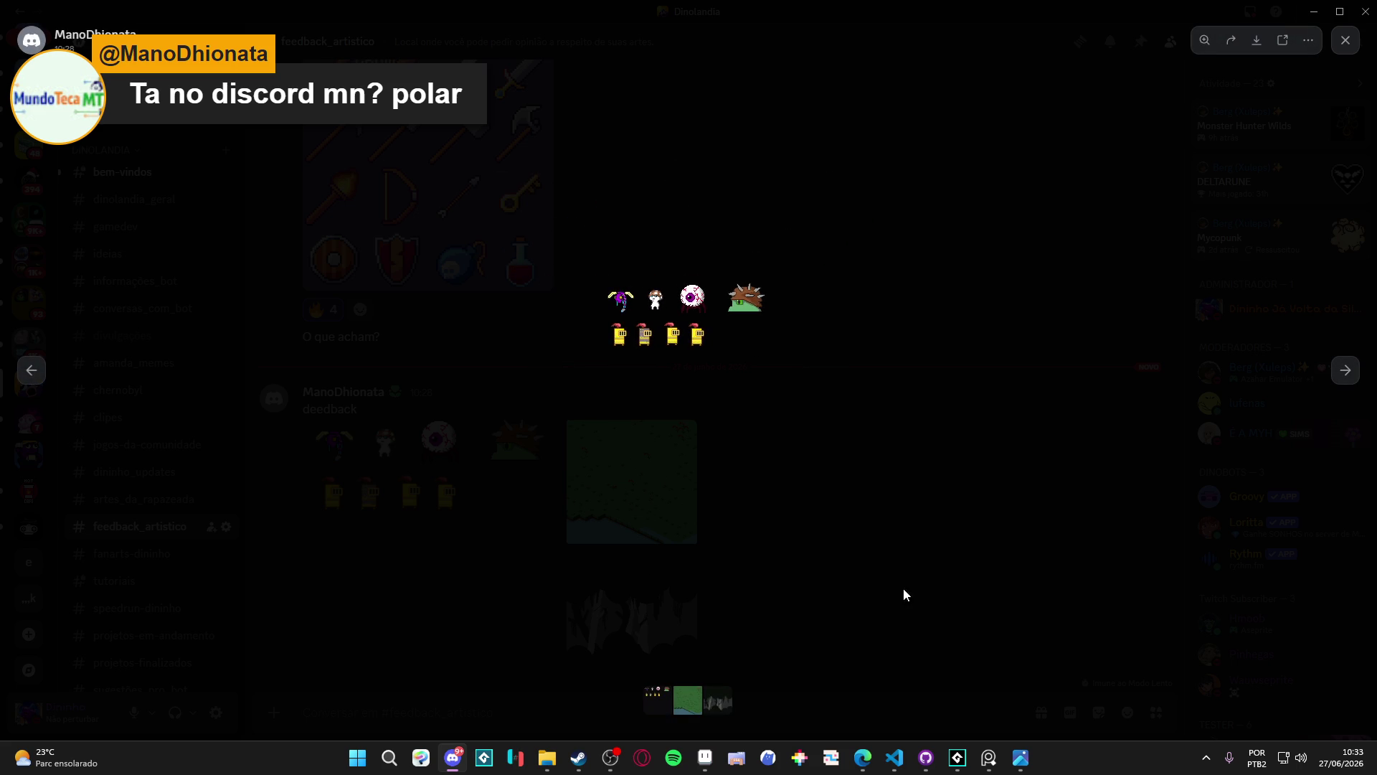
left_click(904, 593)
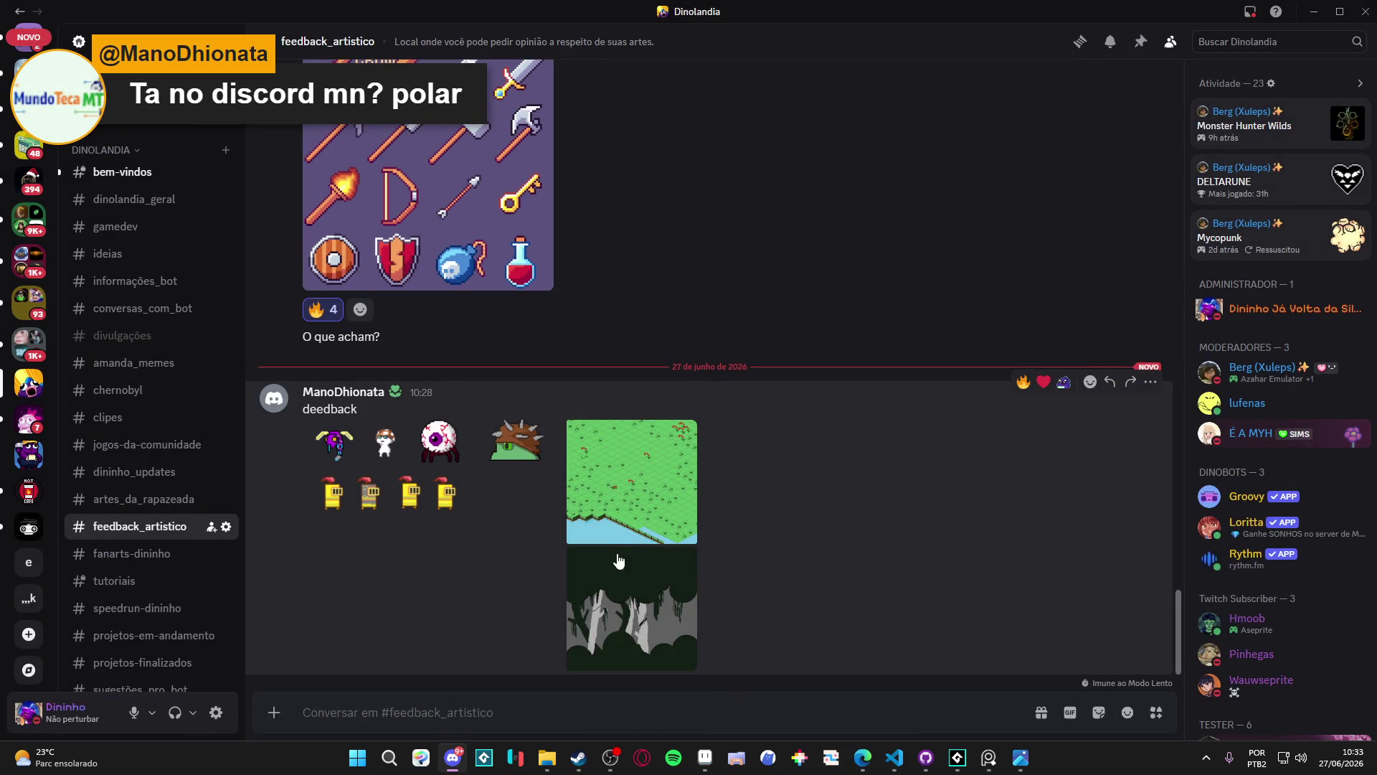
left_click(383, 443)
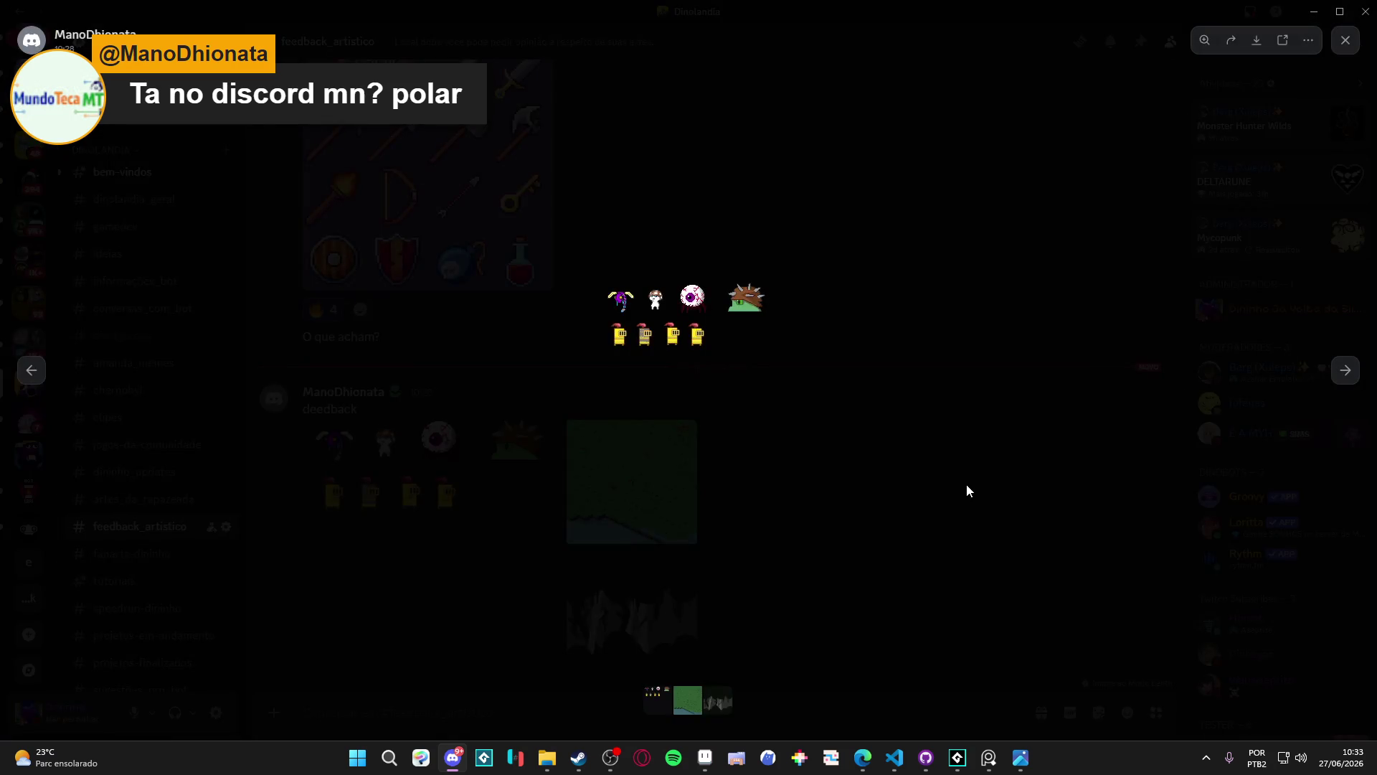
left_click(890, 504)
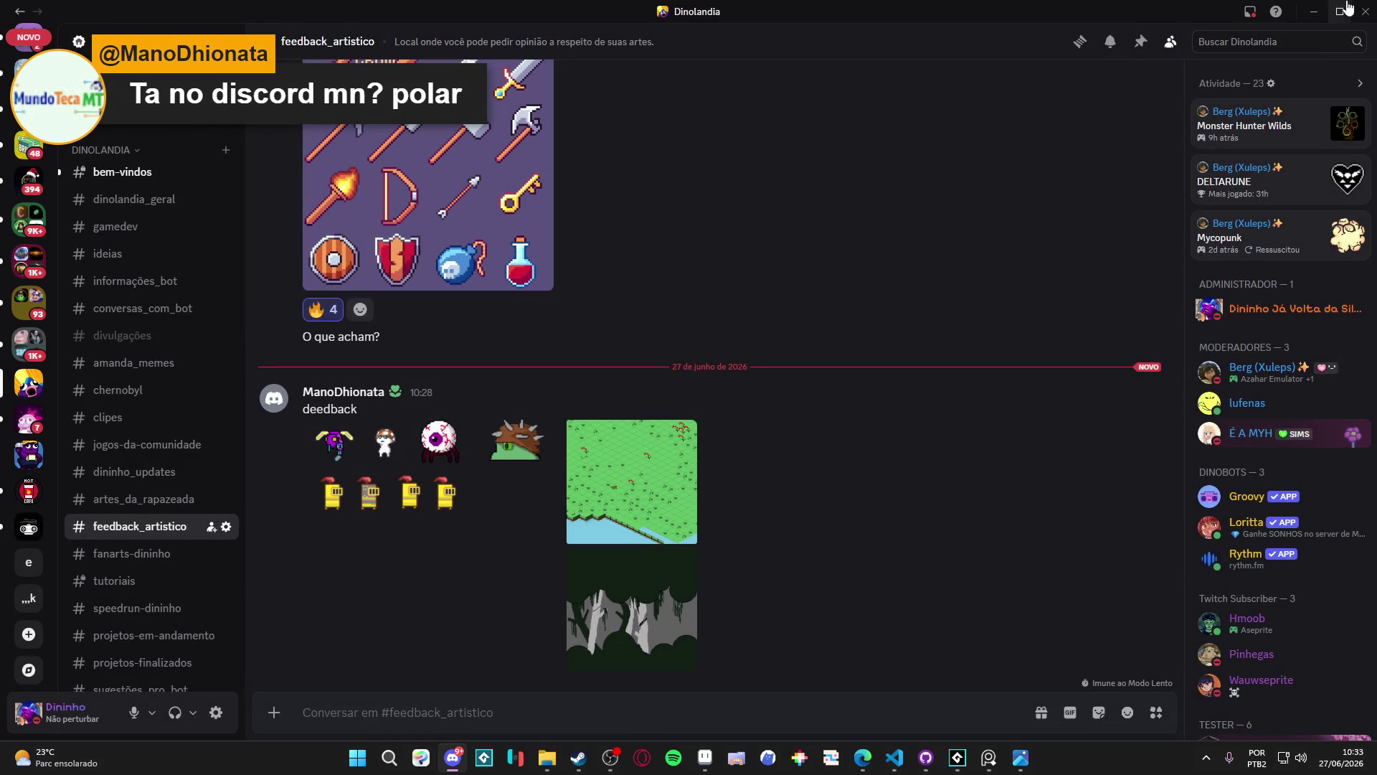
left_click(1313, 12)
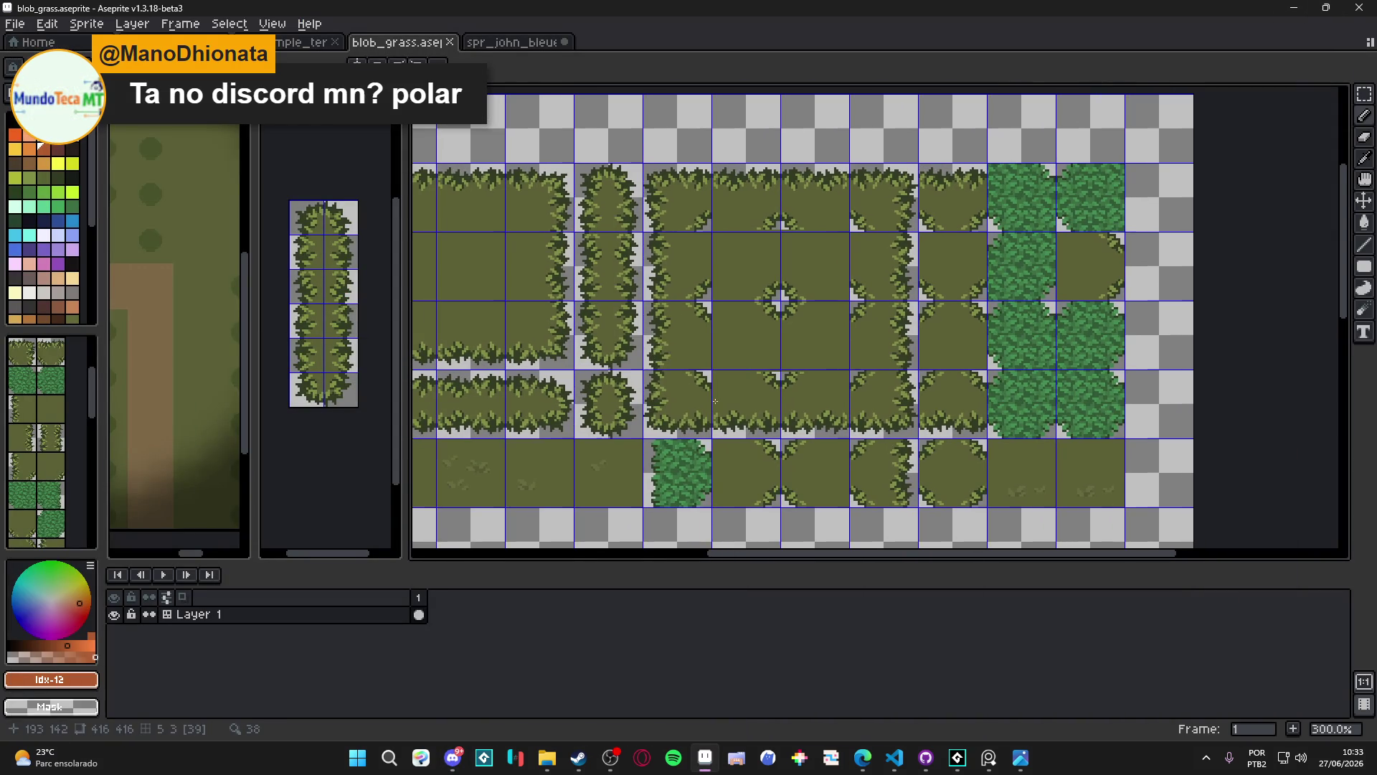
left_click(15, 23)
left_click(25, 46)
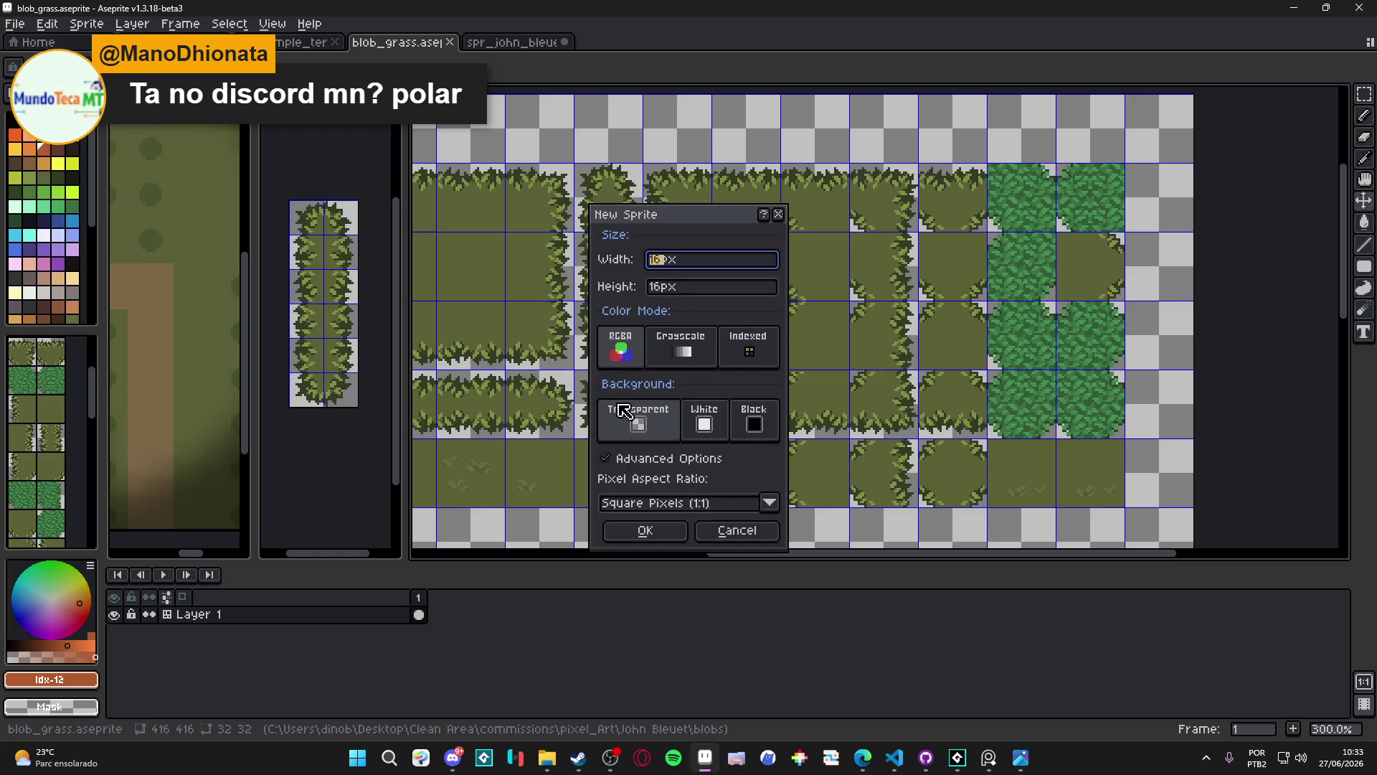
left_click(663, 533)
key("ctrl+alt+c")
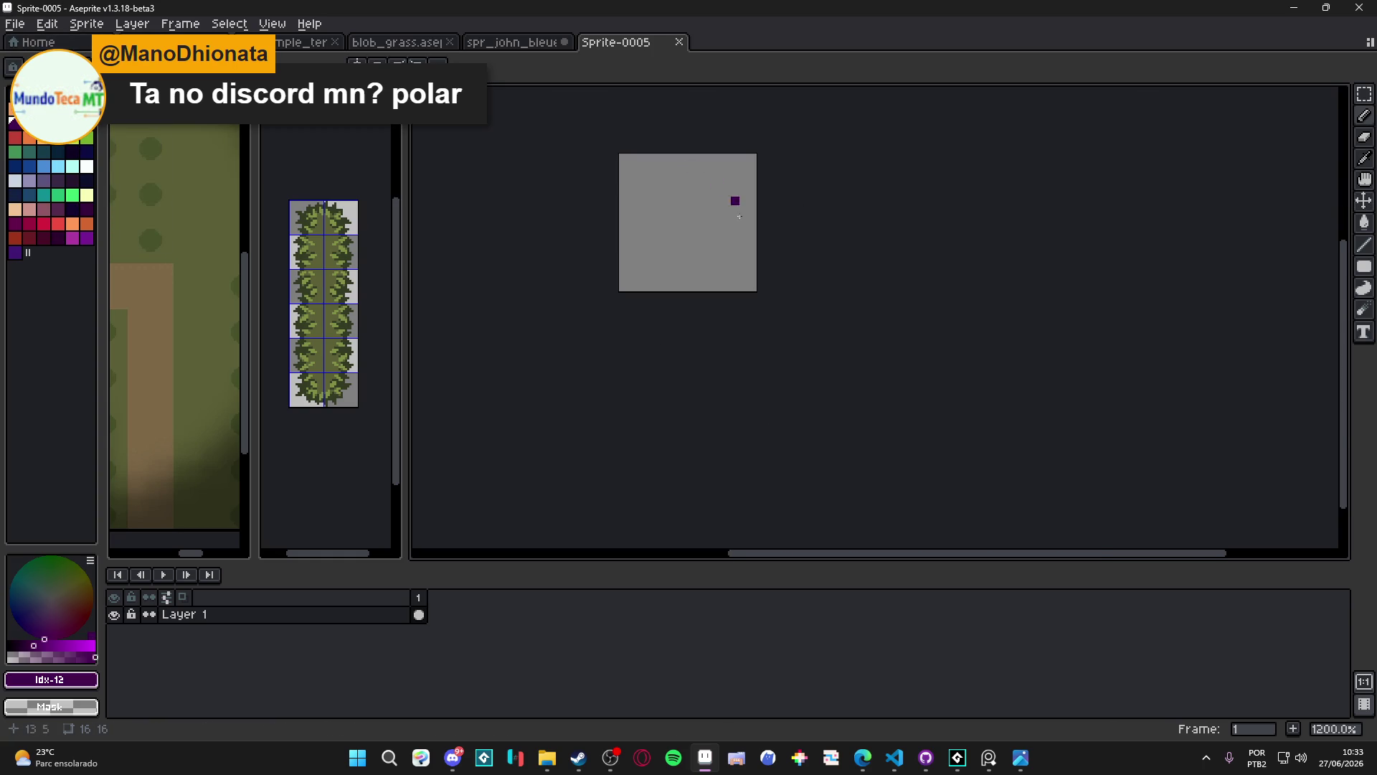
left_click_drag(760, 298, 1067, 528)
left_click(1224, 420)
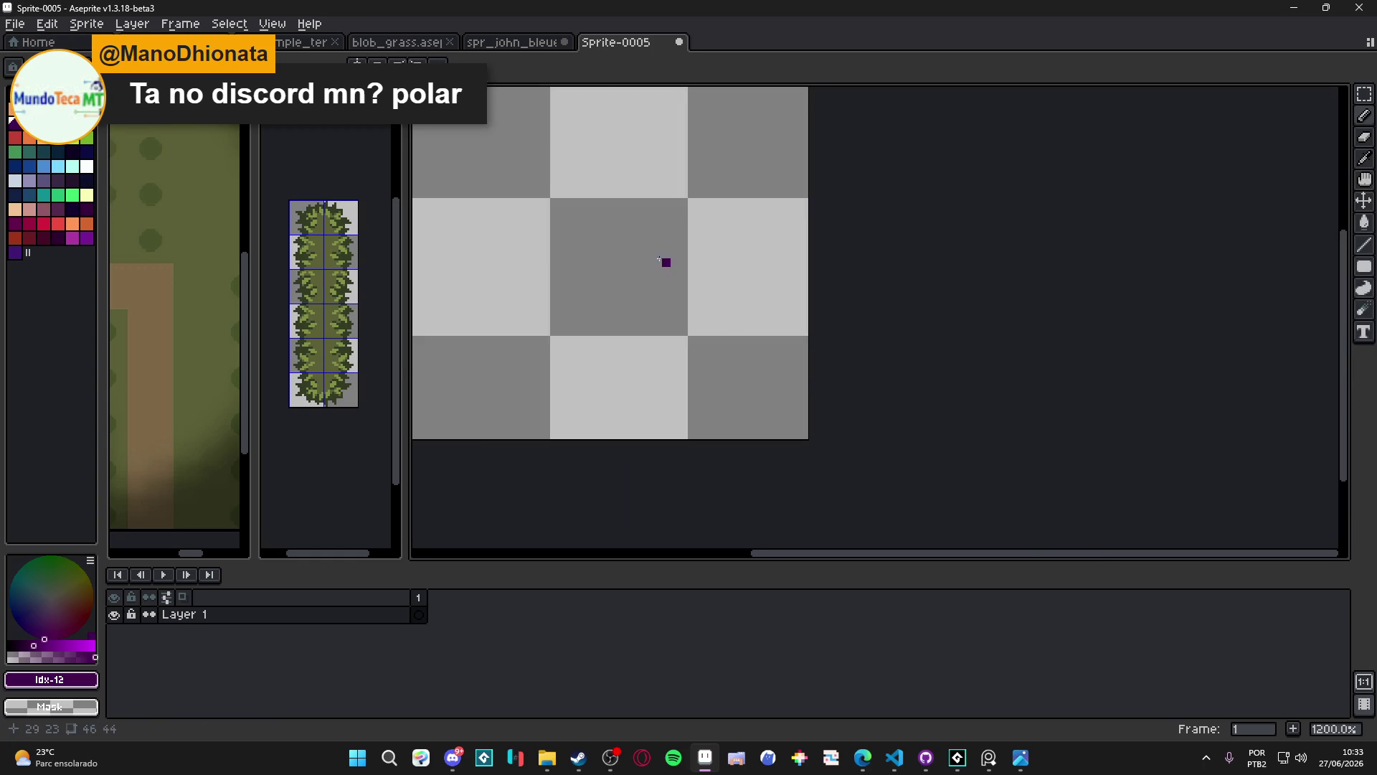
scroll(754, 399, "up", 1)
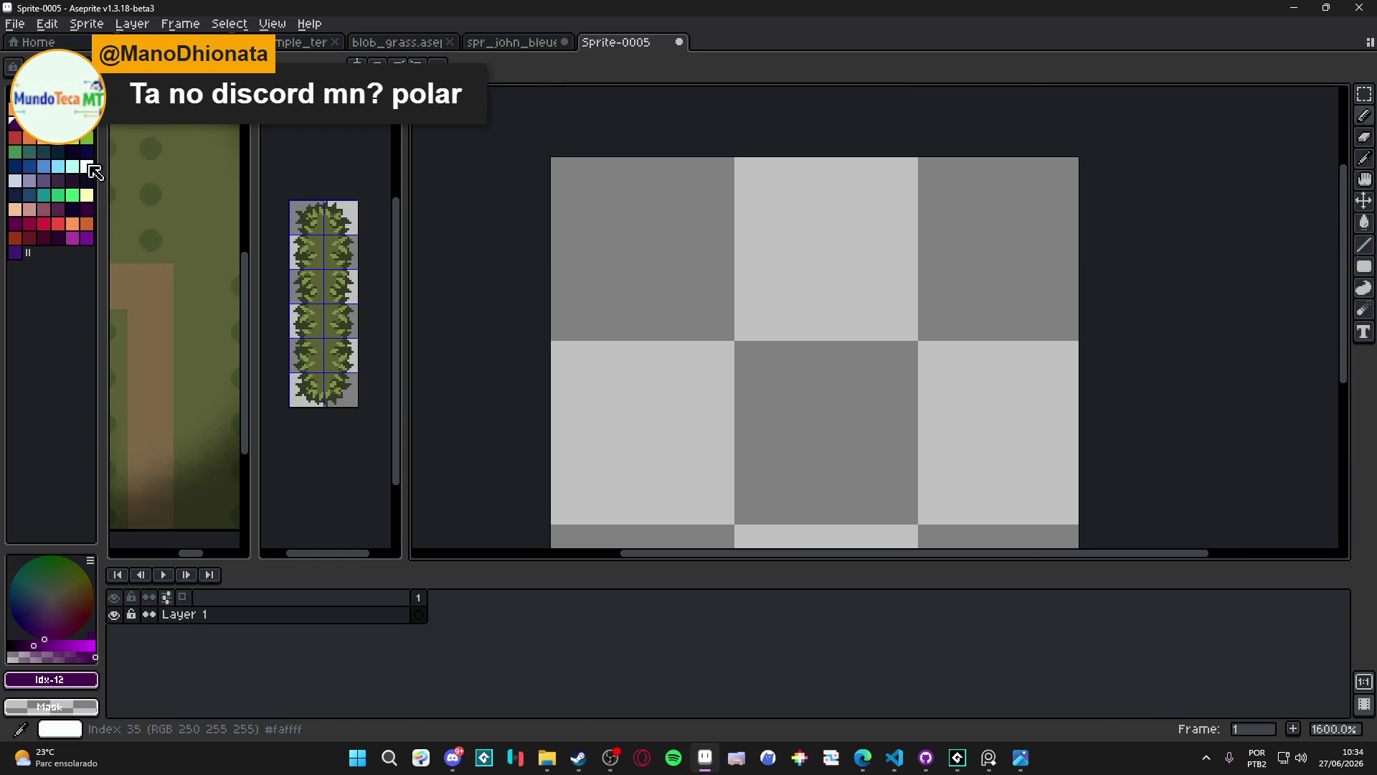
left_click(87, 167)
scroll(710, 302, "right", 1)
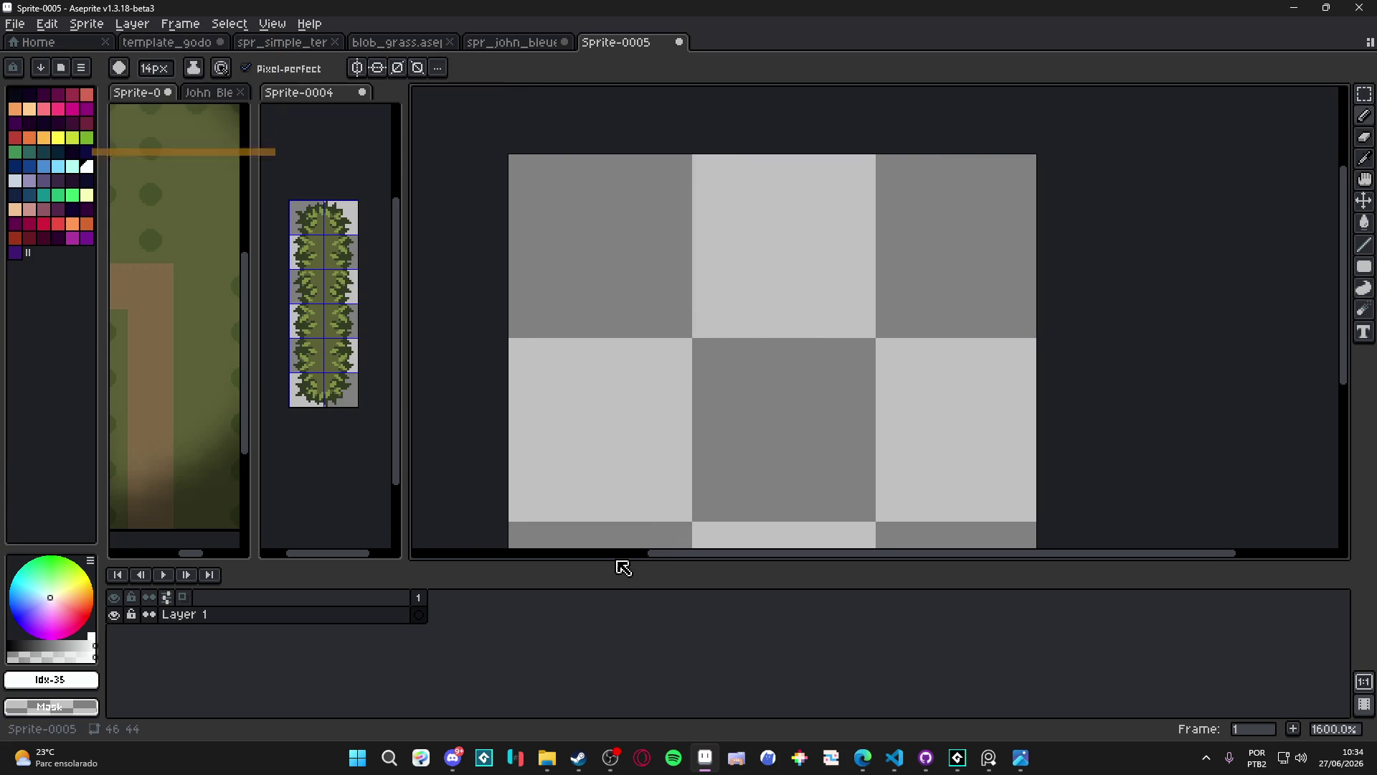
scroll(778, 350, "left", 1)
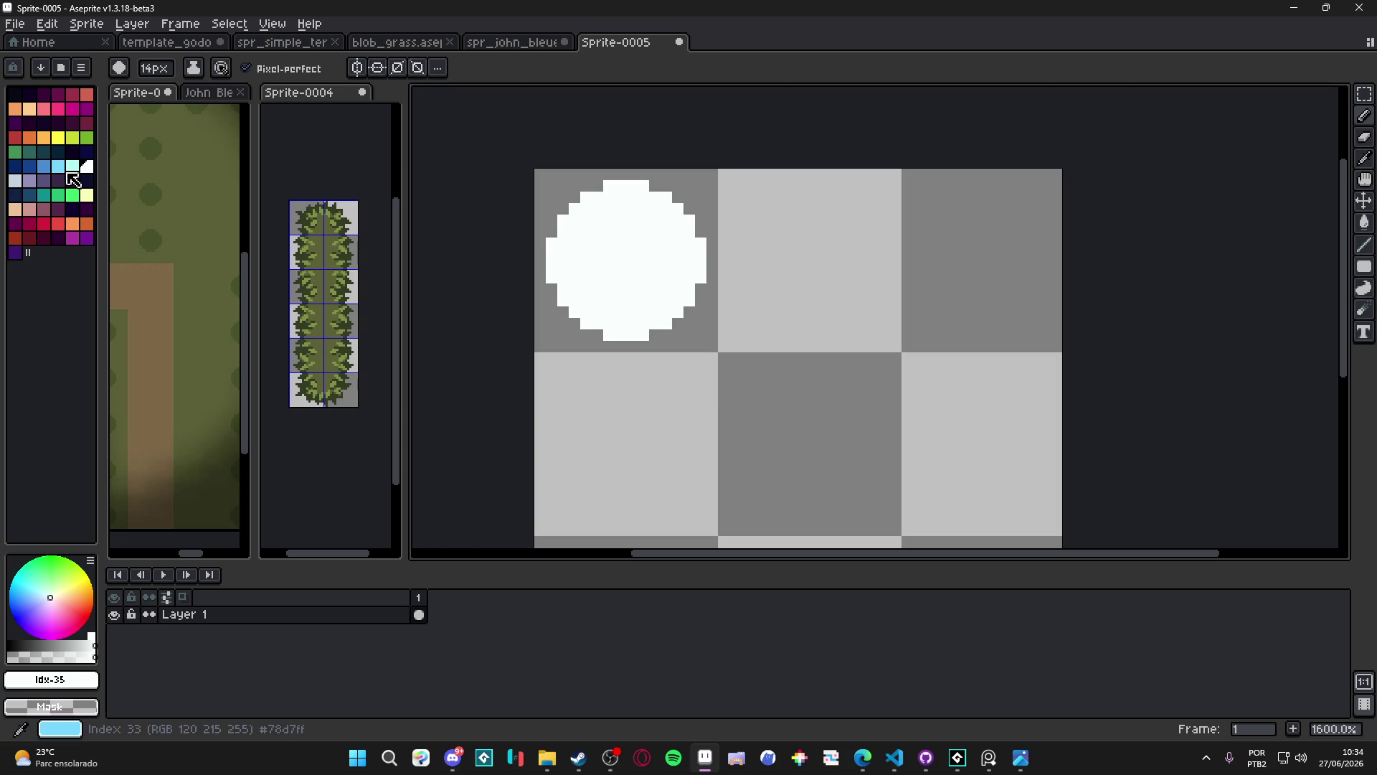
left_click(29, 180)
key("minus")
key("minus")
key("minus")
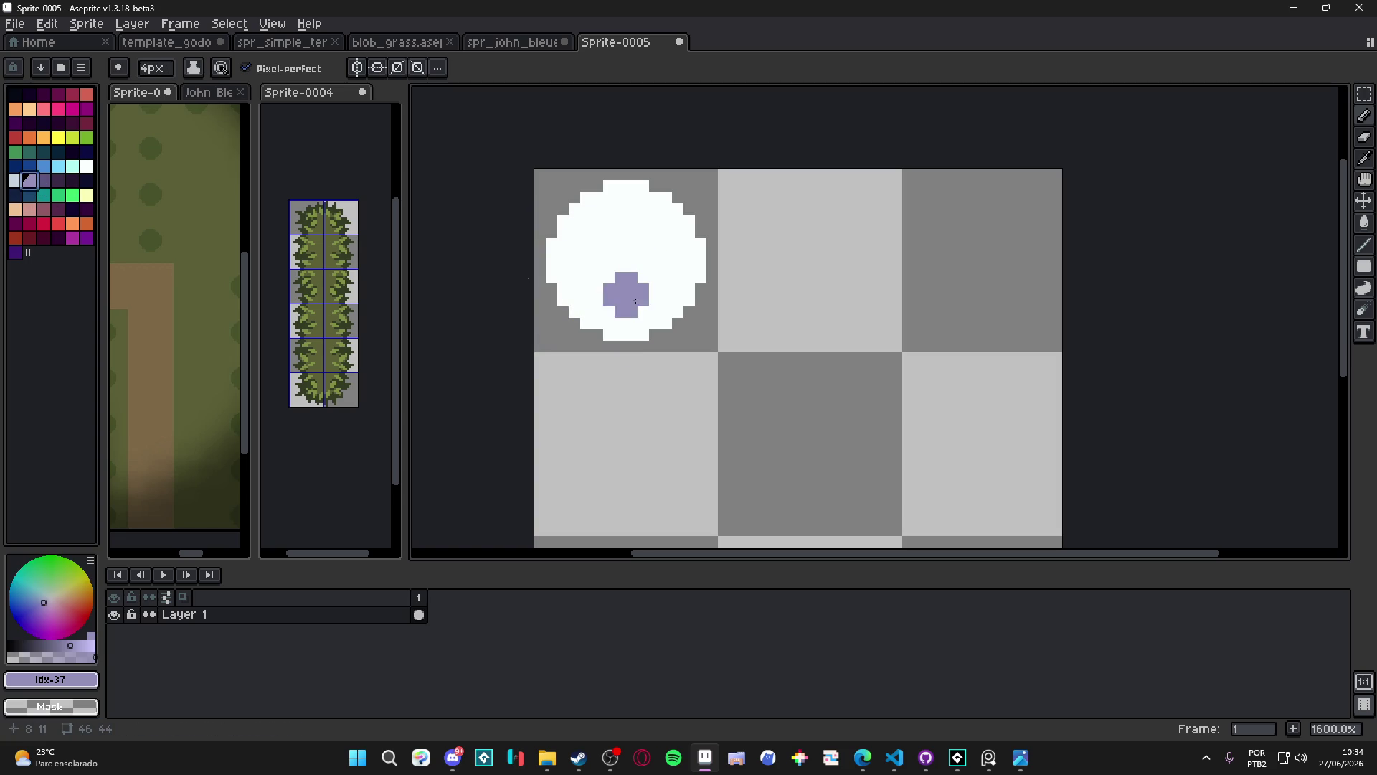
left_click(51, 598)
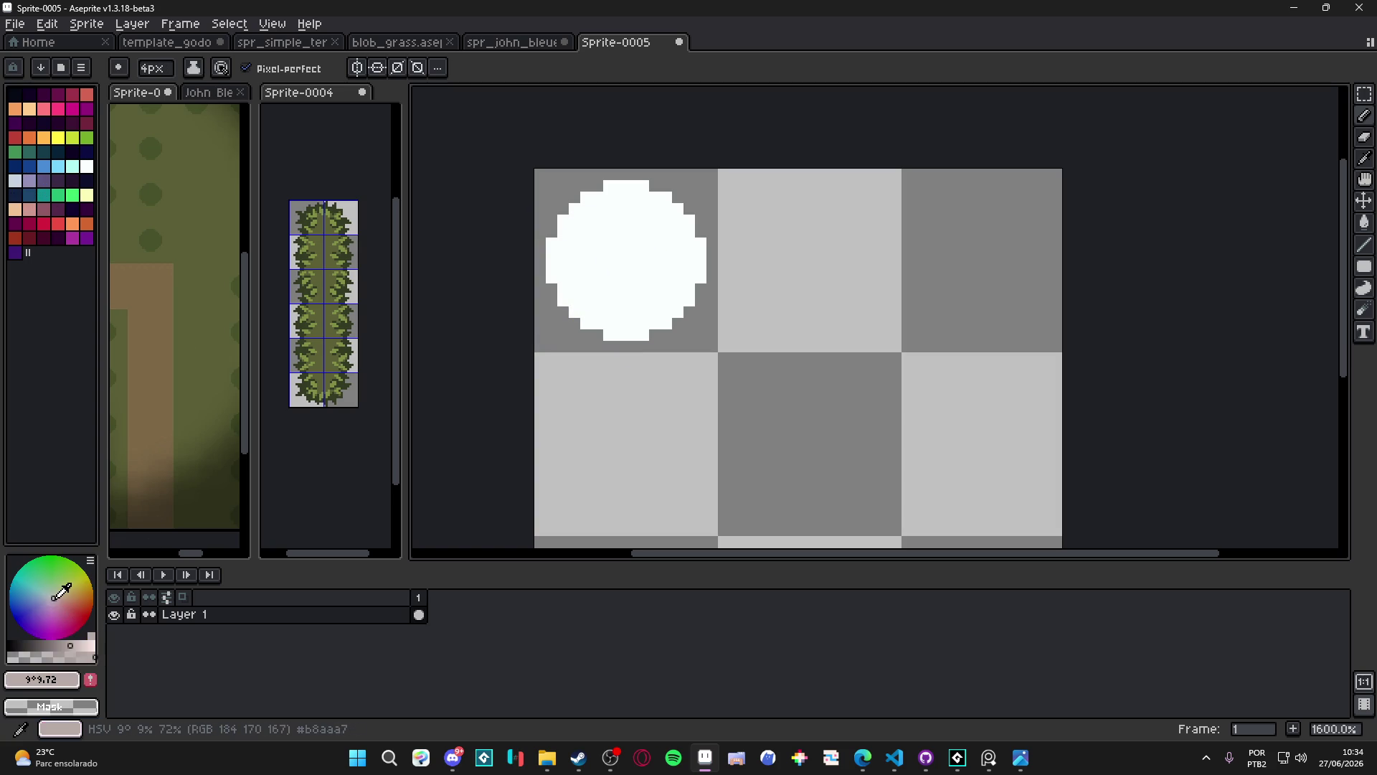
scroll(637, 319, "up", 2)
mouse_move(615, 299)
left_mouse_down()
mouse_move(674, 237)
mouse_move(667, 208)
left_mouse_up()
scroll(667, 208, "down", 2)
key("ctrl+z")
key("v")
key("ctrl+z")
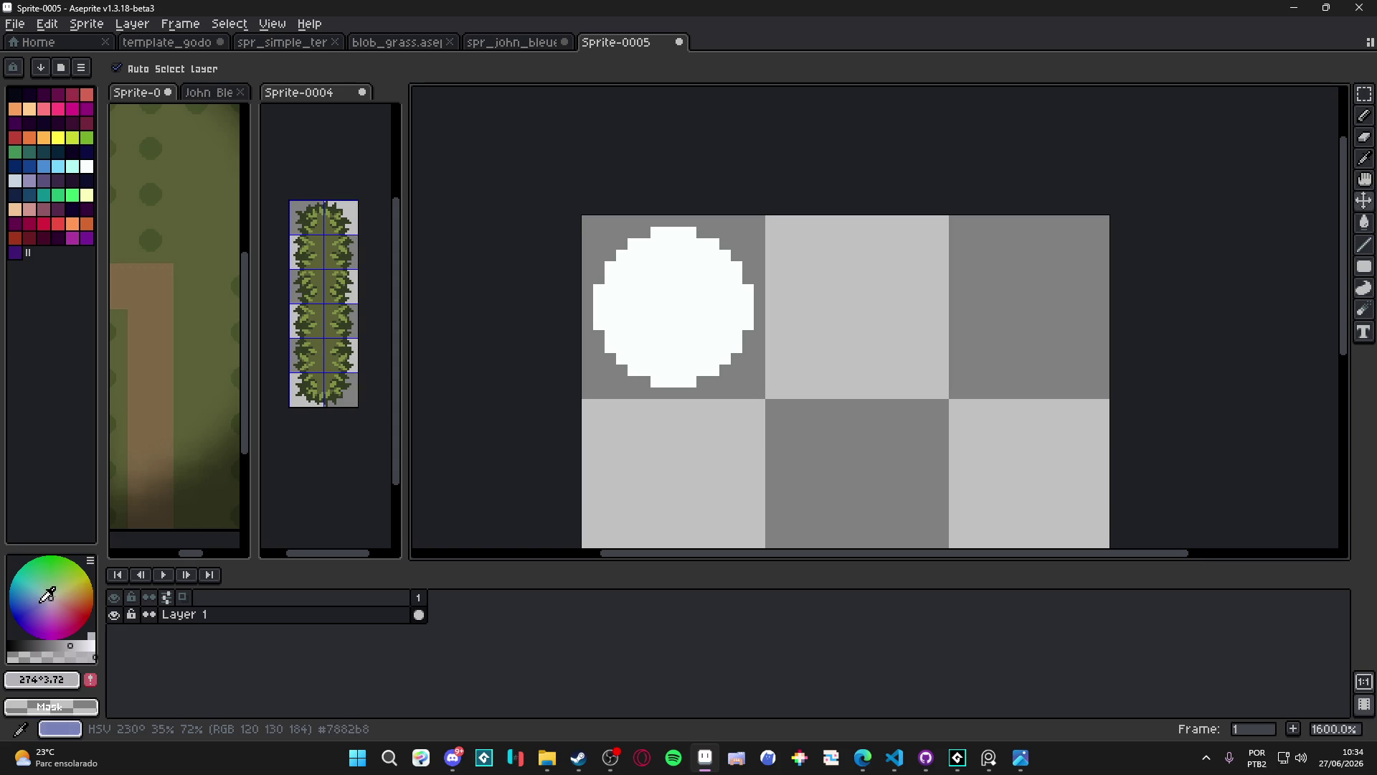
left_click(44, 599)
key("b")
left_click_drag(685, 338, 713, 313)
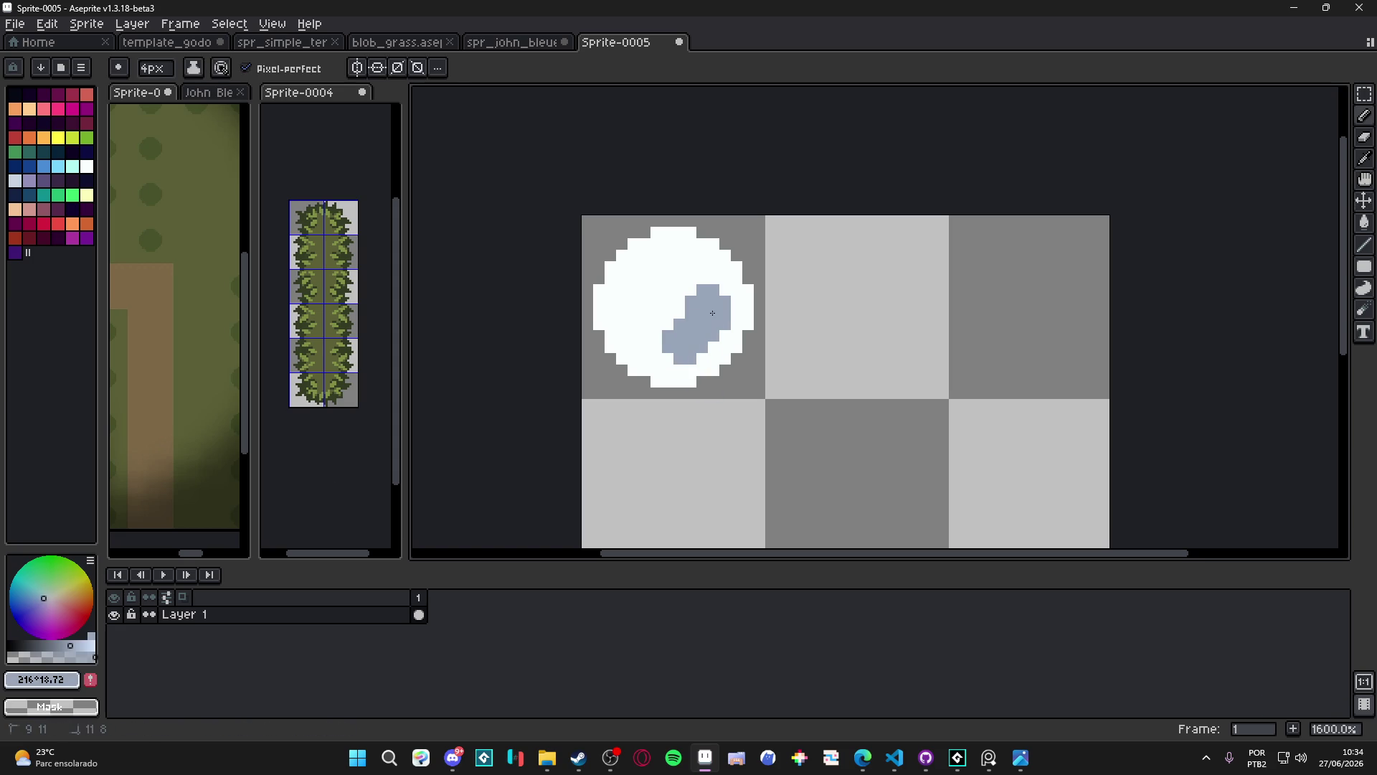
scroll(677, 344, "down", 5)
scroll(707, 373, "up", 4)
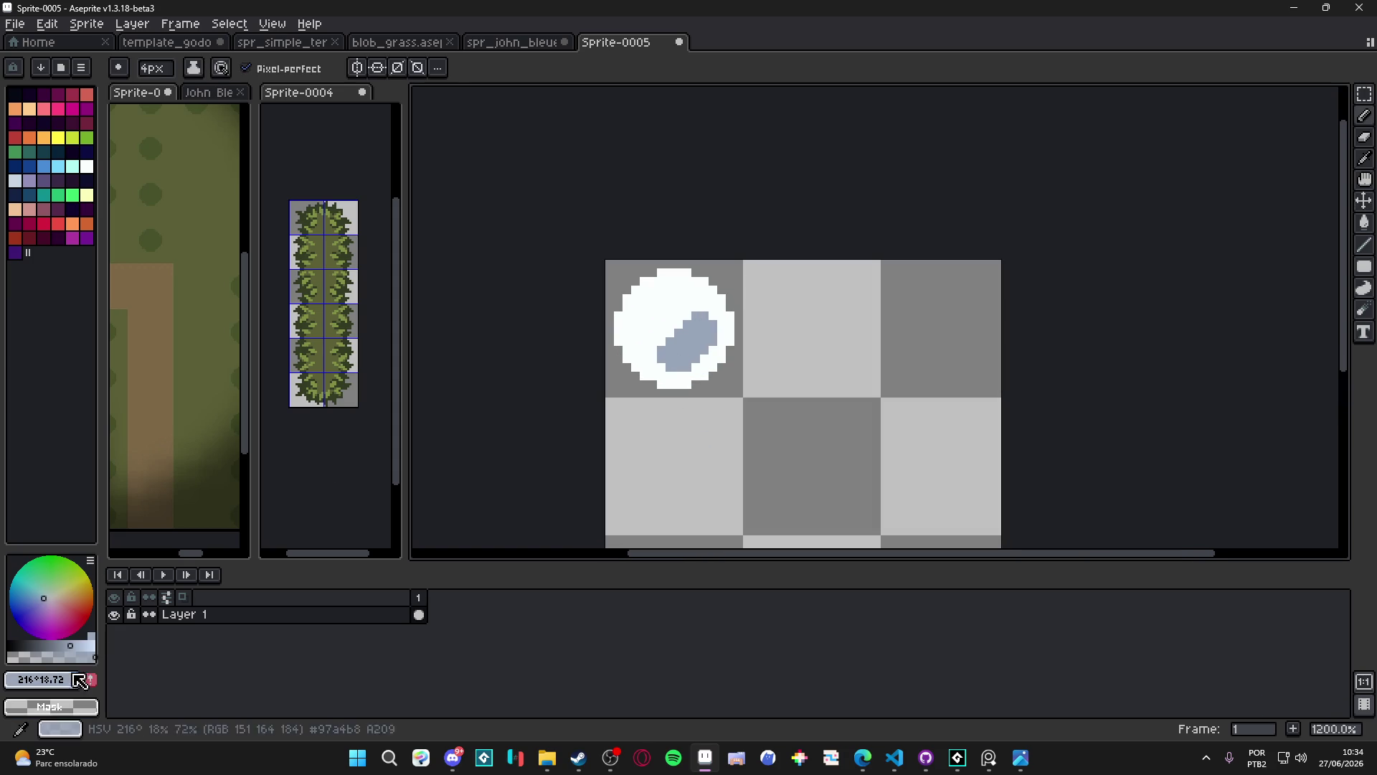
left_click(40, 598)
left_click(674, 354)
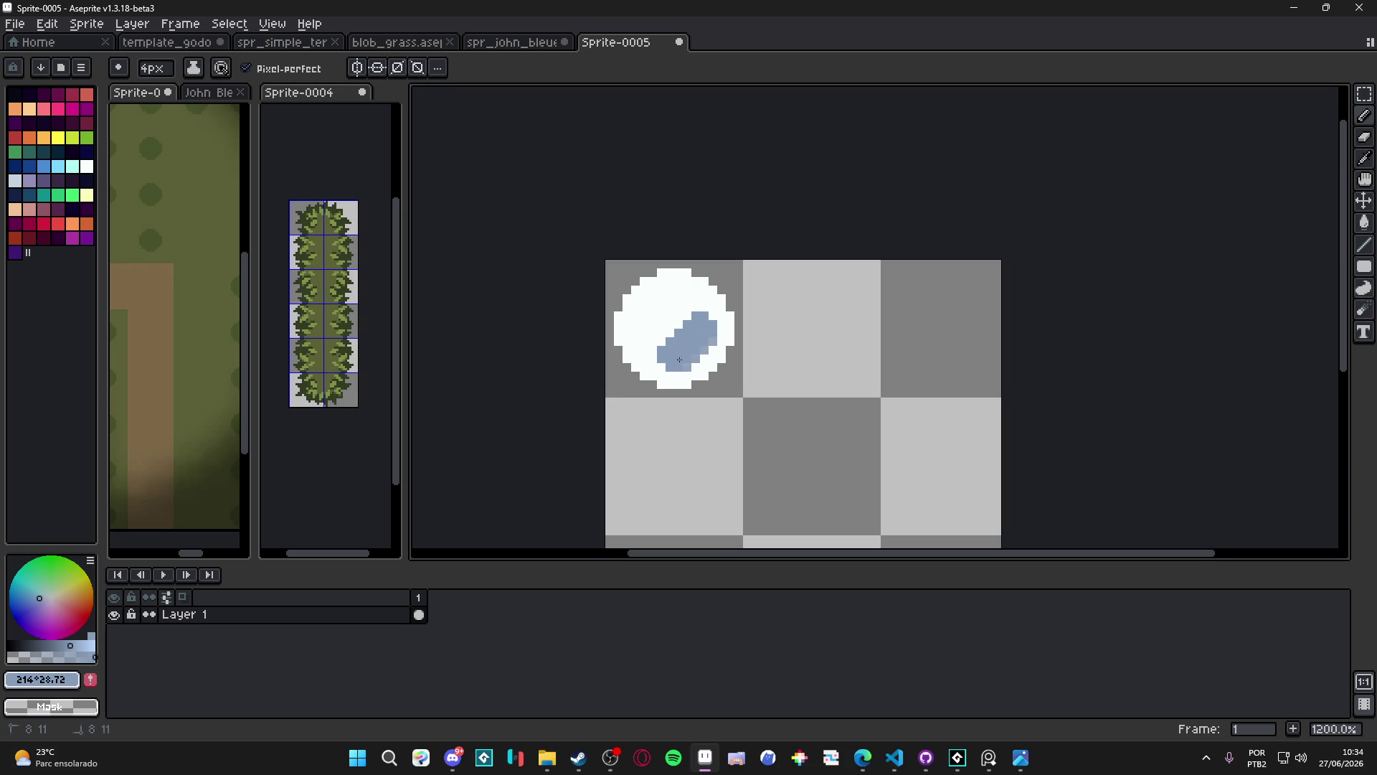
scroll(765, 421, "down", 3)
key("ctrl+z")
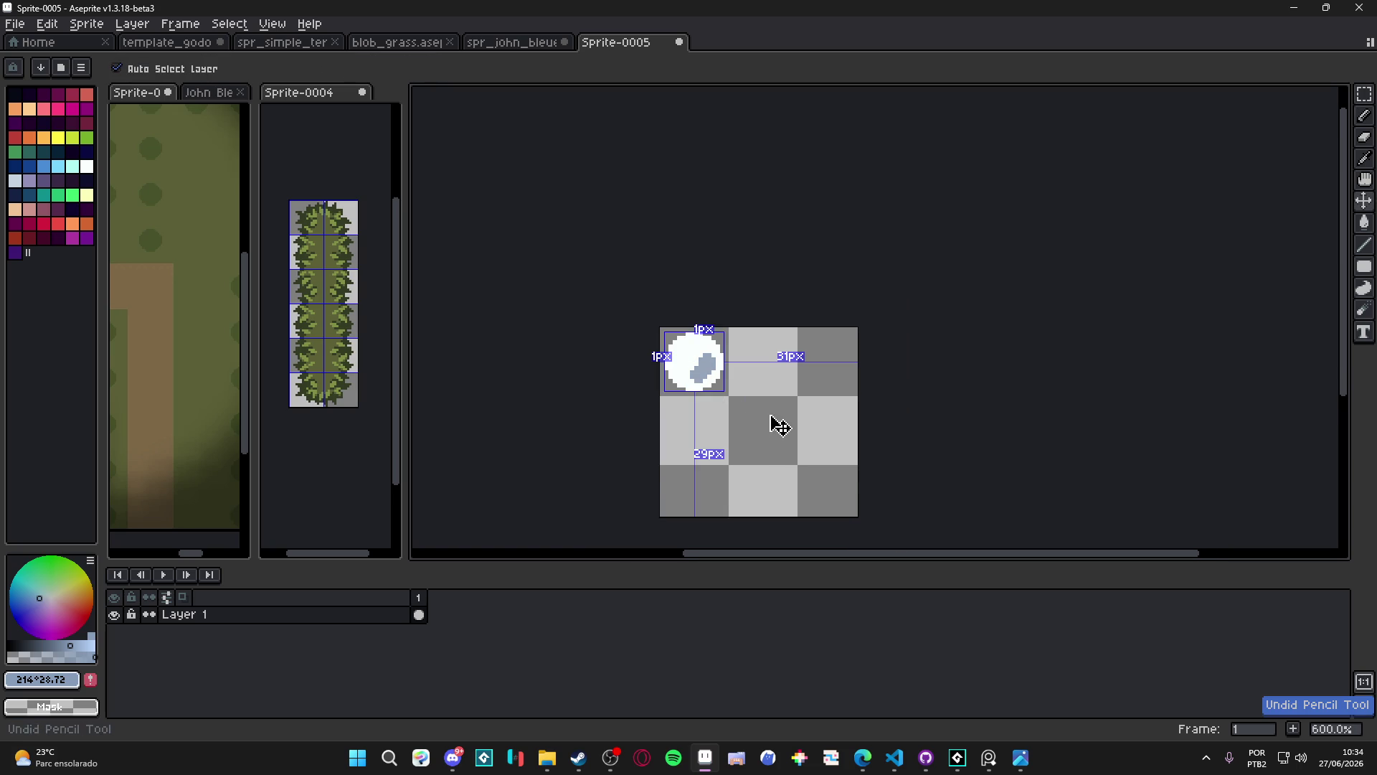
scroll(718, 373, "up", 4)
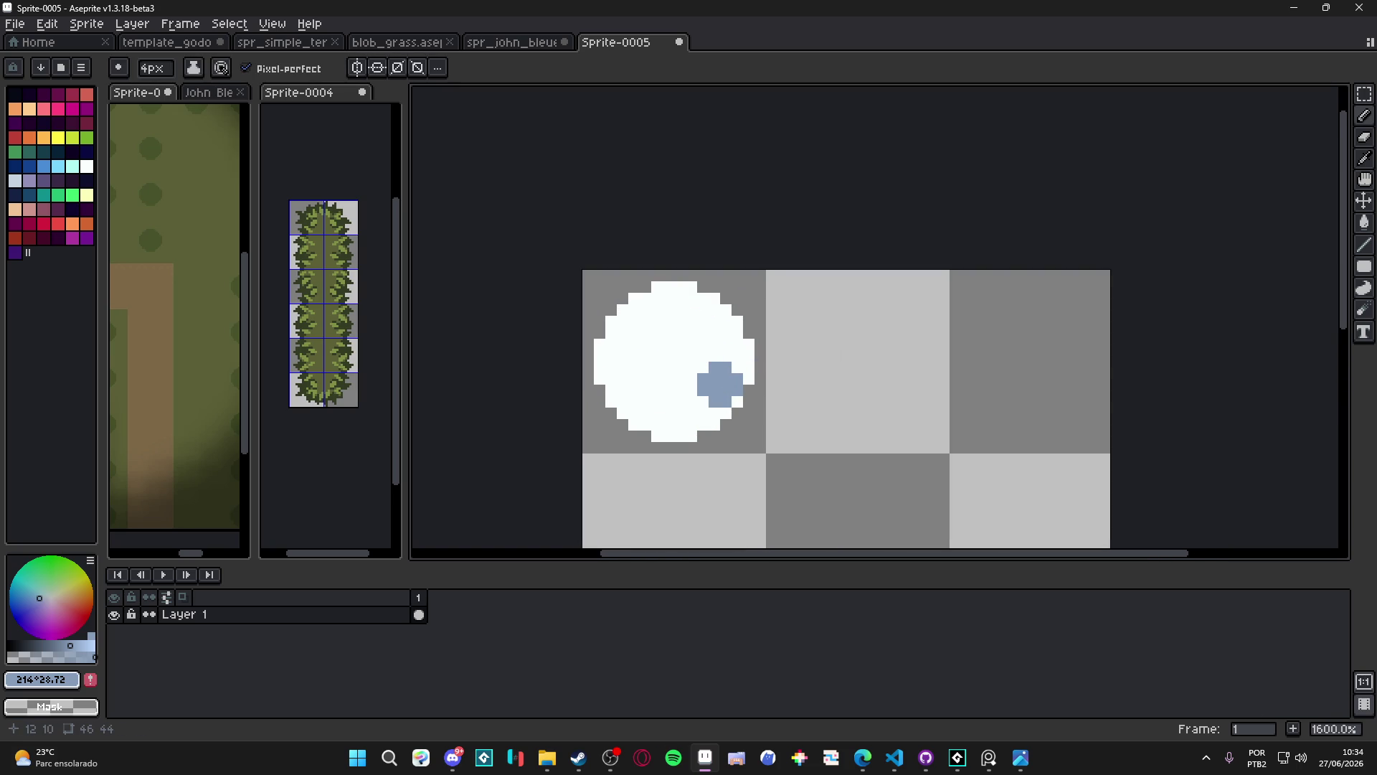
left_click_drag(683, 382, 717, 380)
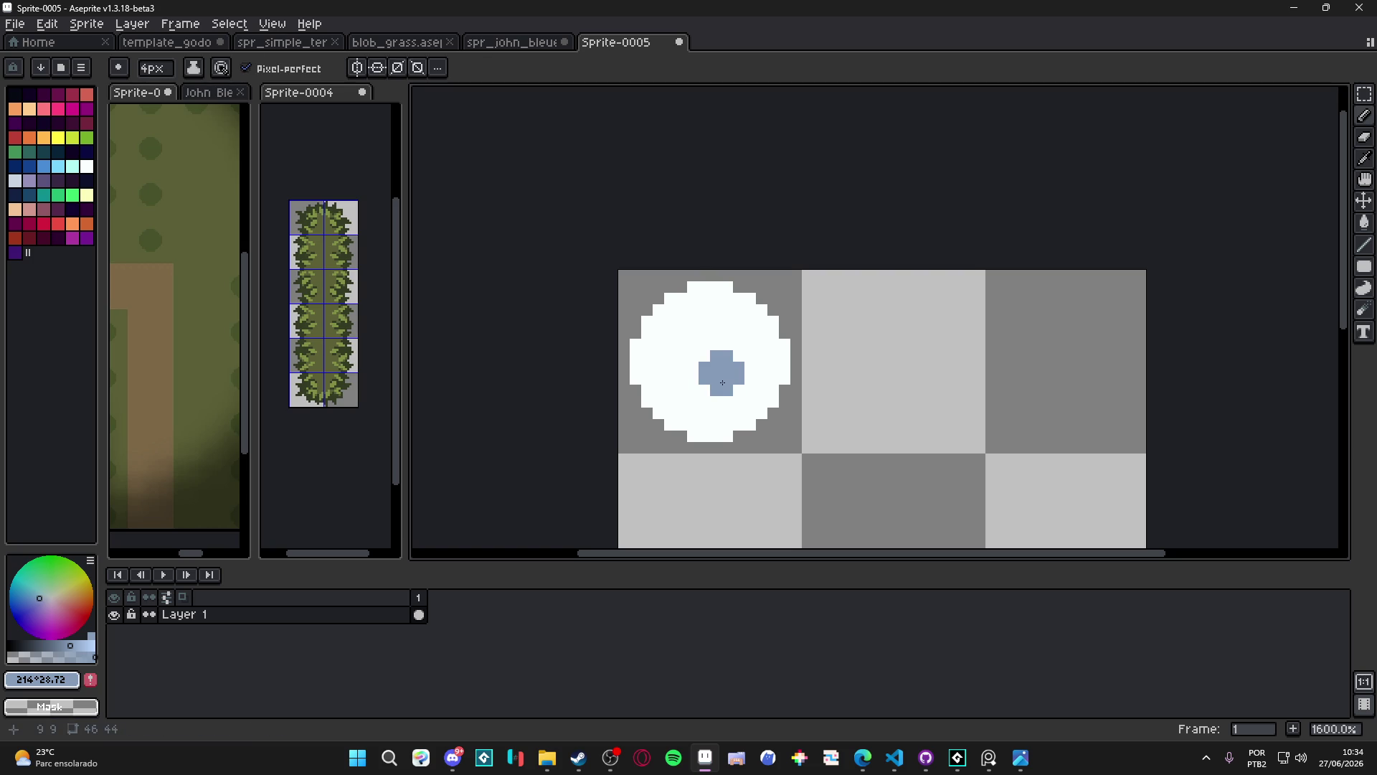
scroll(709, 405, "up", 2)
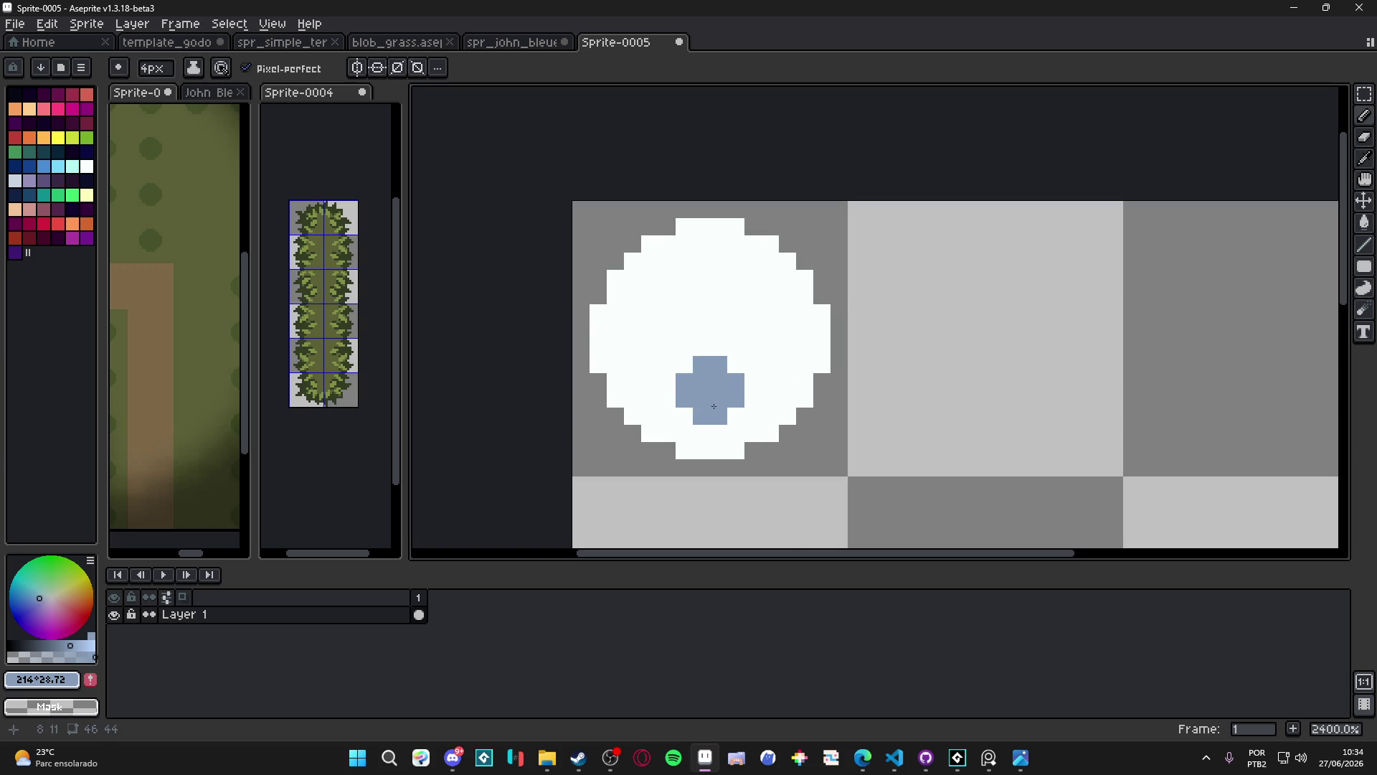
left_click(676, 308, "alt")
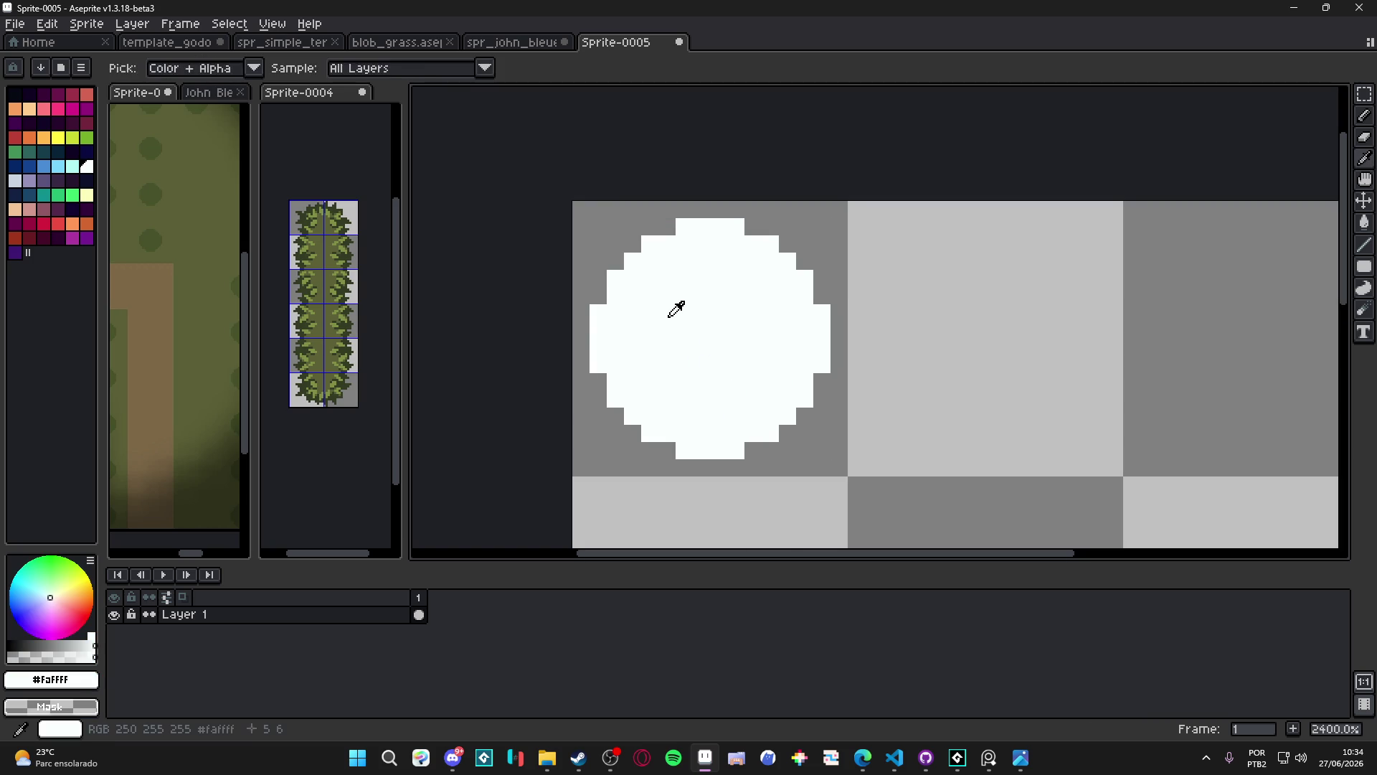
Fill the white circle with pale blue using the paint bucket
left_click(15, 180)
key("plus")
mouse_move(689, 405)
left_mouse_down()
mouse_move(717, 407)
mouse_move(803, 315)
mouse_move(759, 420)
mouse_move(692, 391)
mouse_move(781, 305)
mouse_move(746, 323)
left_mouse_up()
key("ctrl+z")
key("g")
left_click(682, 310)
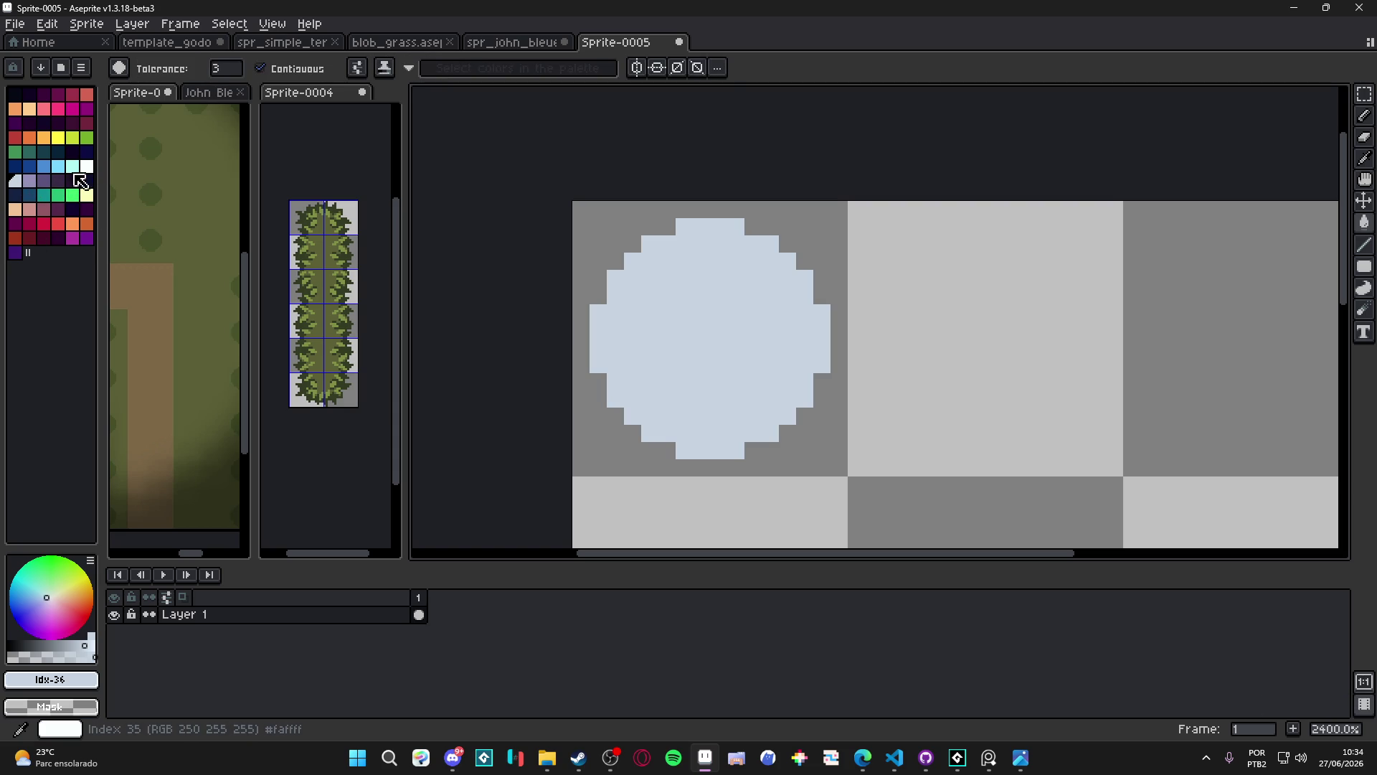
Paint a lavender diagonal shade inside the blue circle
left_click(30, 180)
key("b")
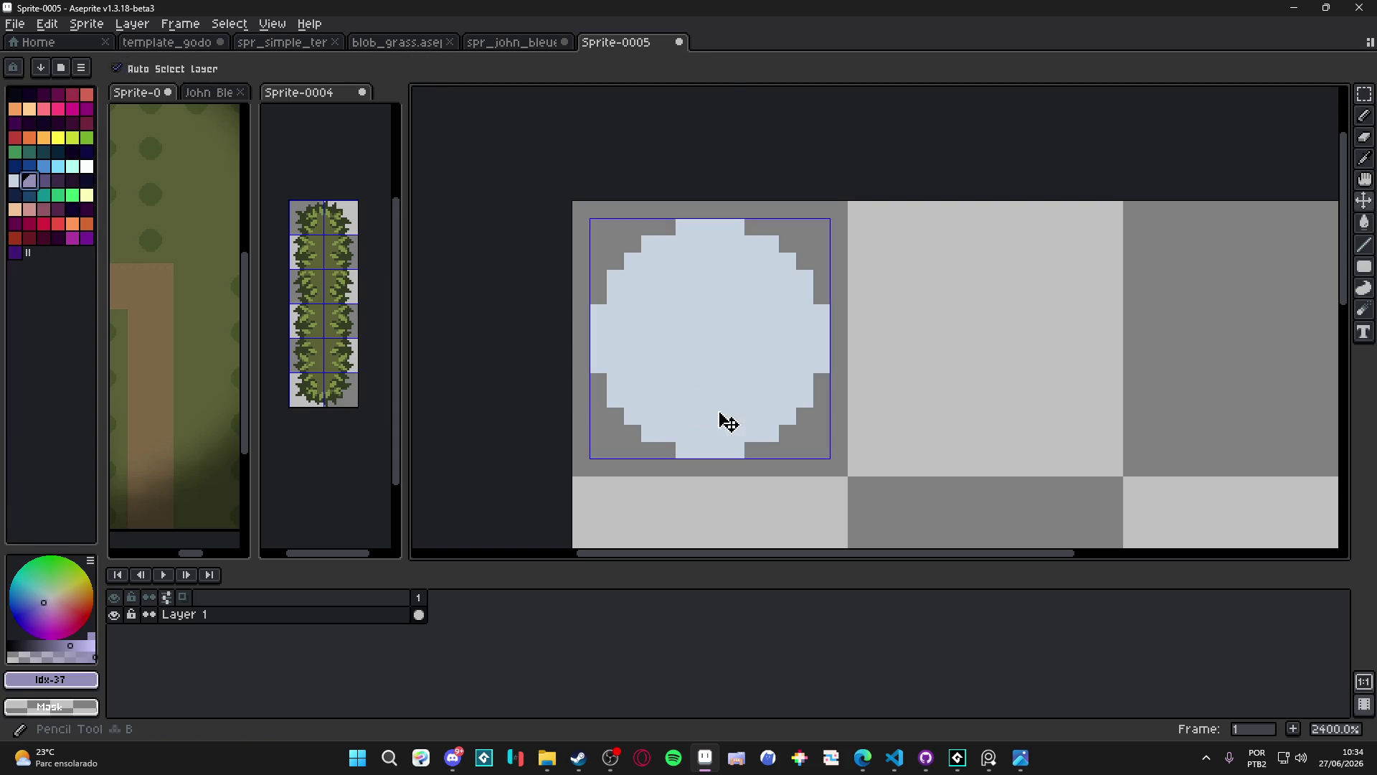
left_click_drag(701, 399, 777, 334)
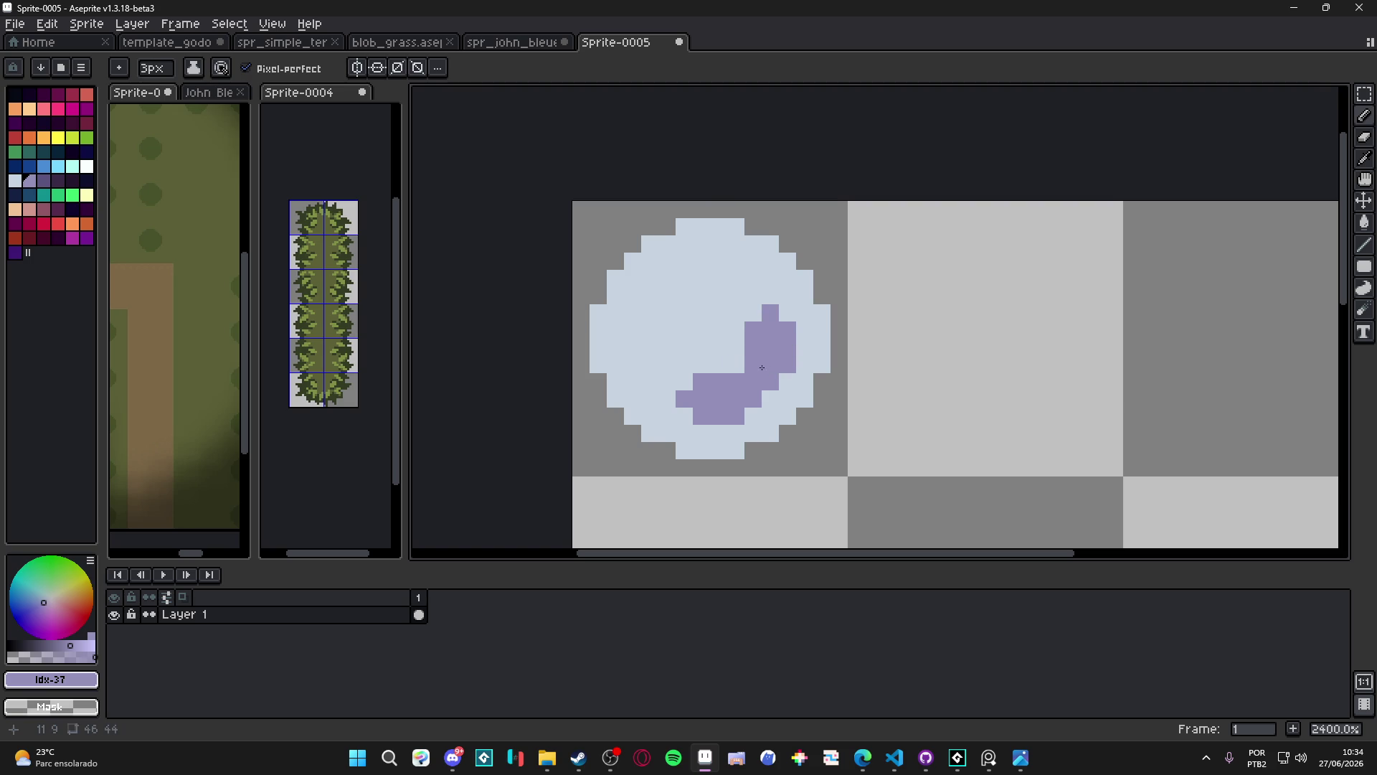
key("minus")
key("minus")
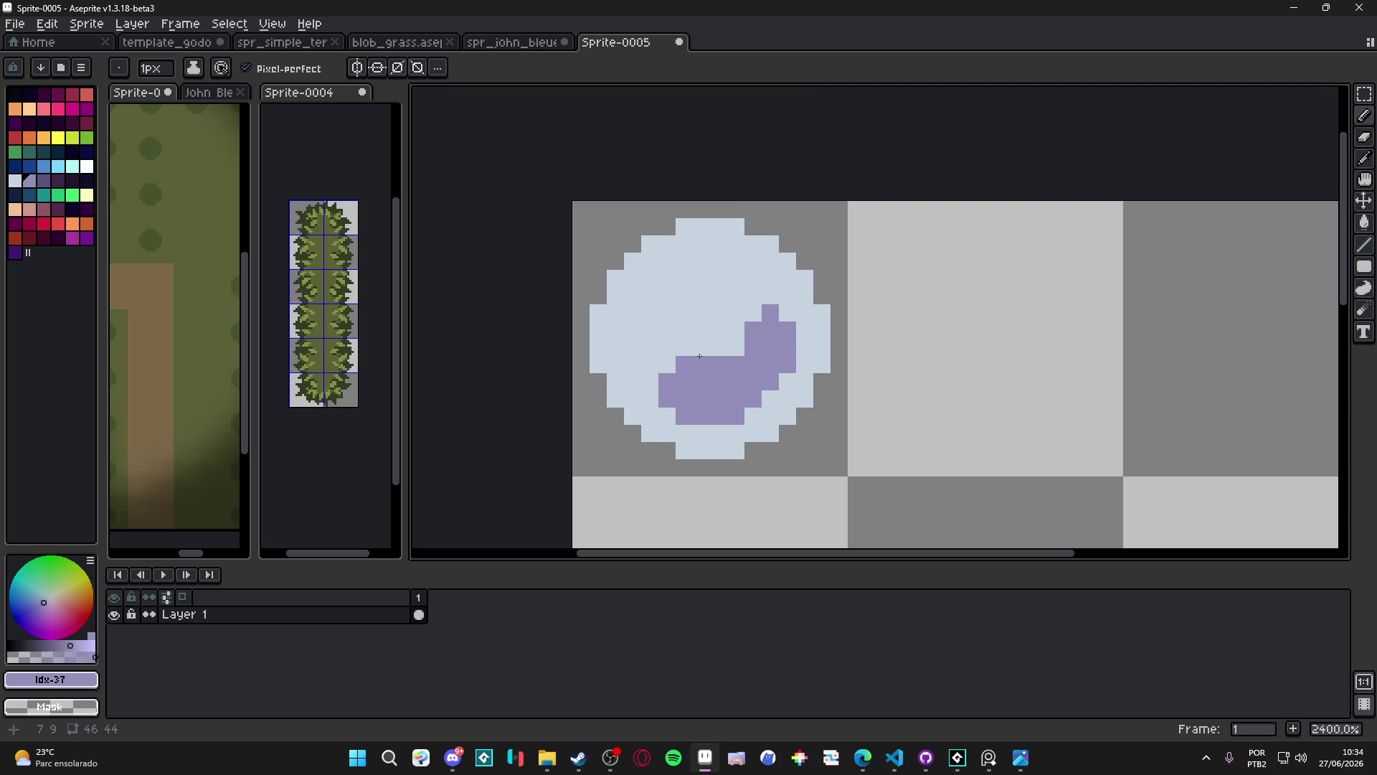
scroll(652, 344, "down", 3)
scroll(632, 324, "up", 1)
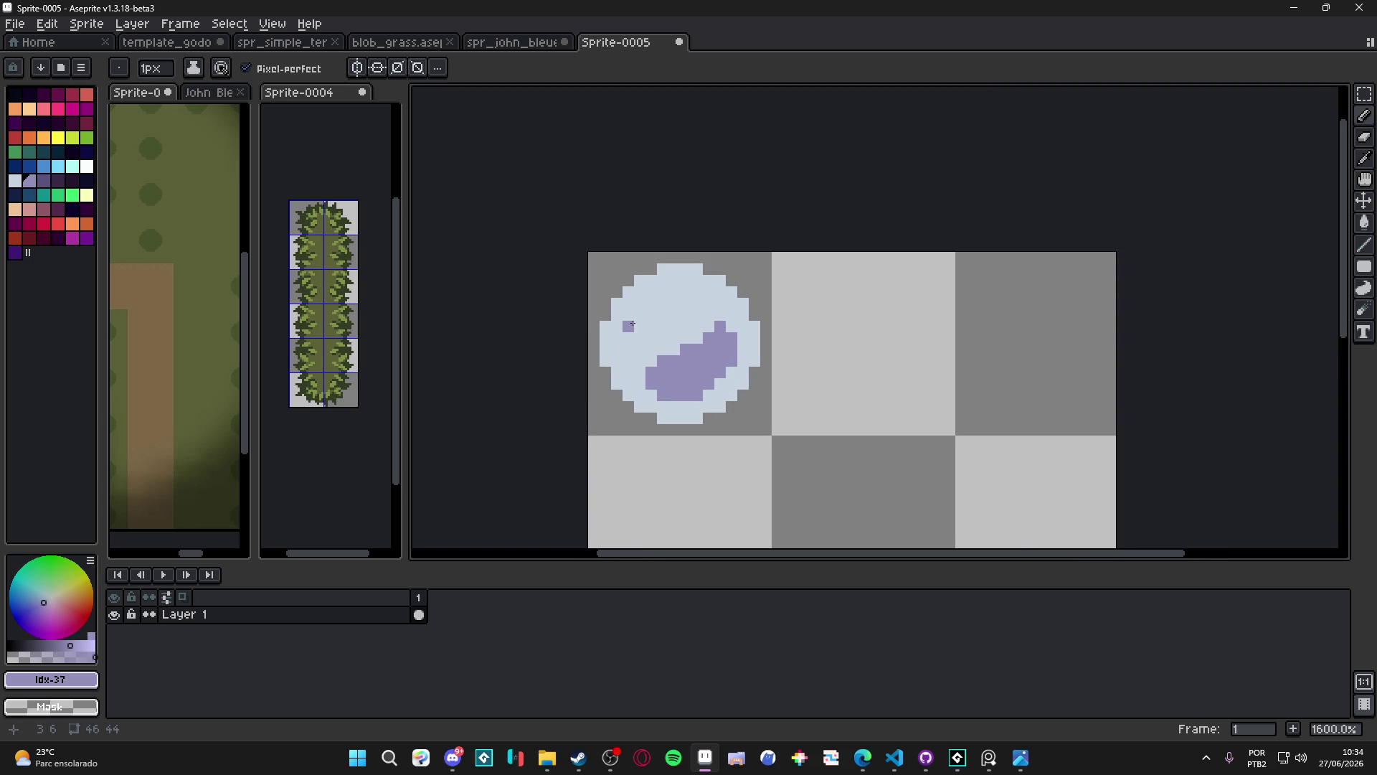
scroll(668, 327, "up", 2)
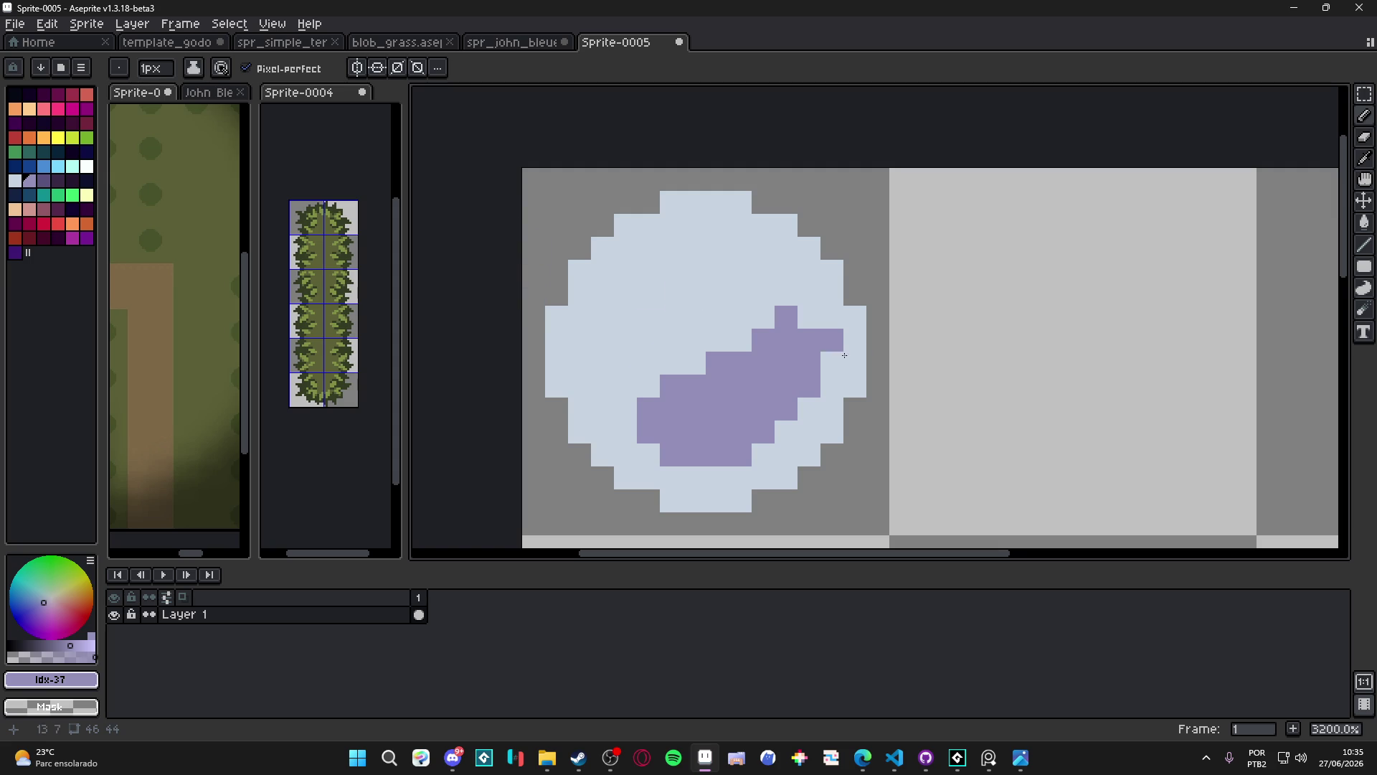
scroll(770, 342, "down", 2)
scroll(770, 342, "up", 2)
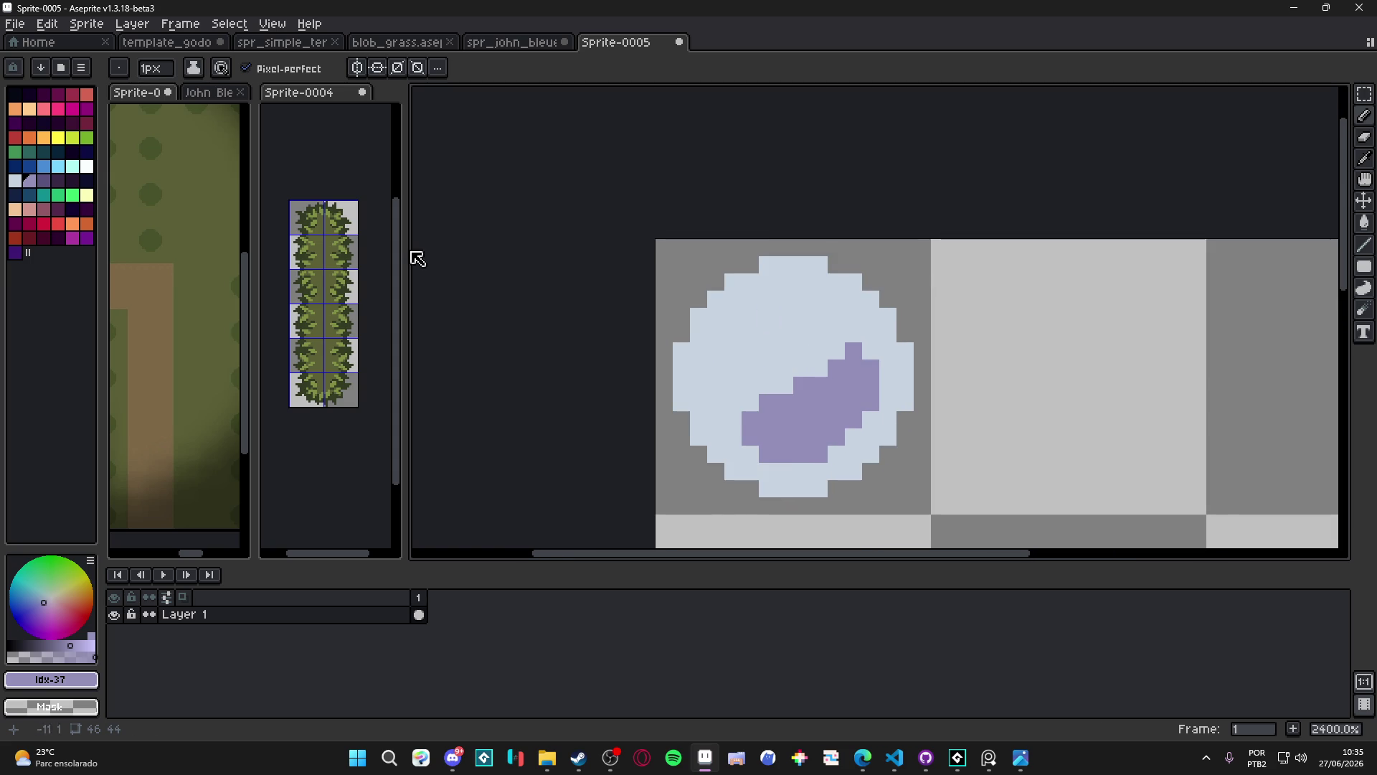
Try a white 2px highlight near the circle's top, then undo it
left_click(86, 169)
key("plus")
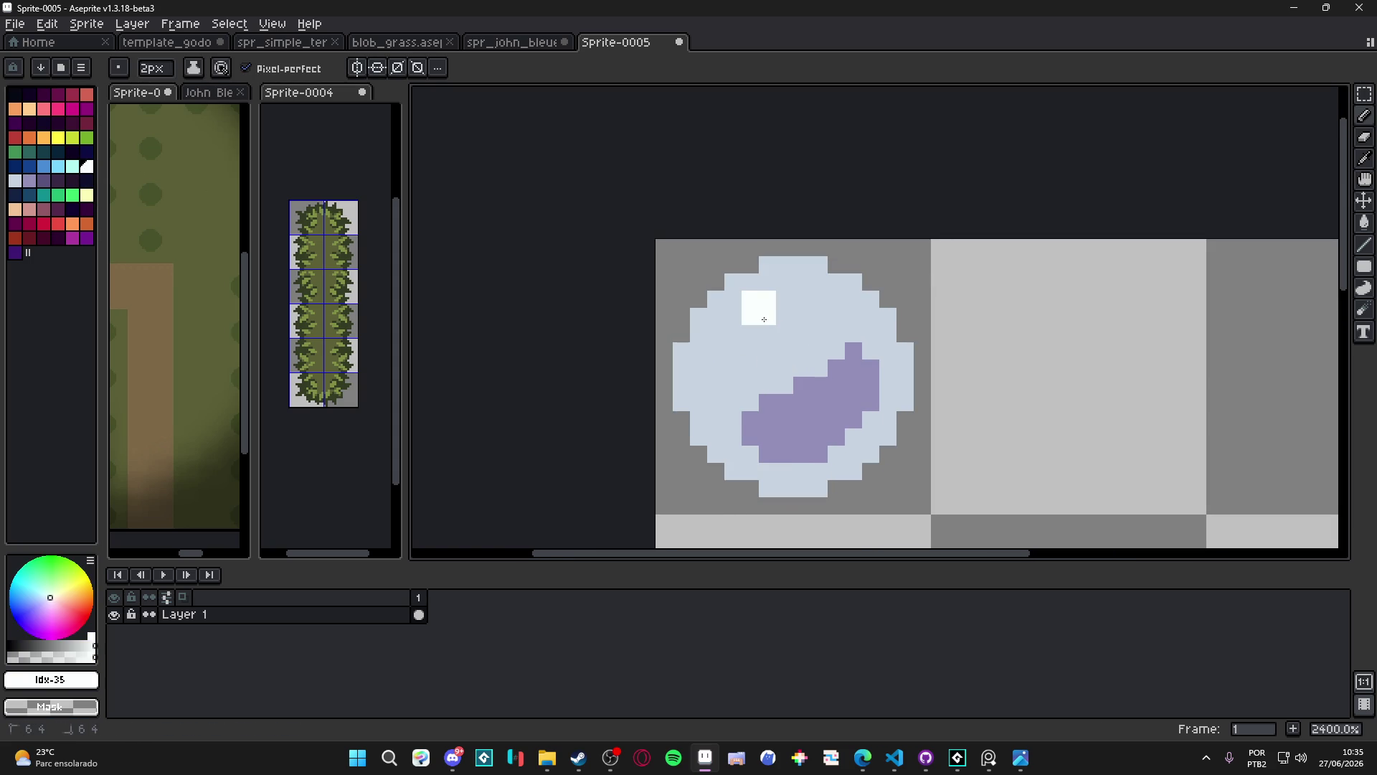
left_click_drag(768, 326, 777, 308)
scroll(812, 378, "down", 4)
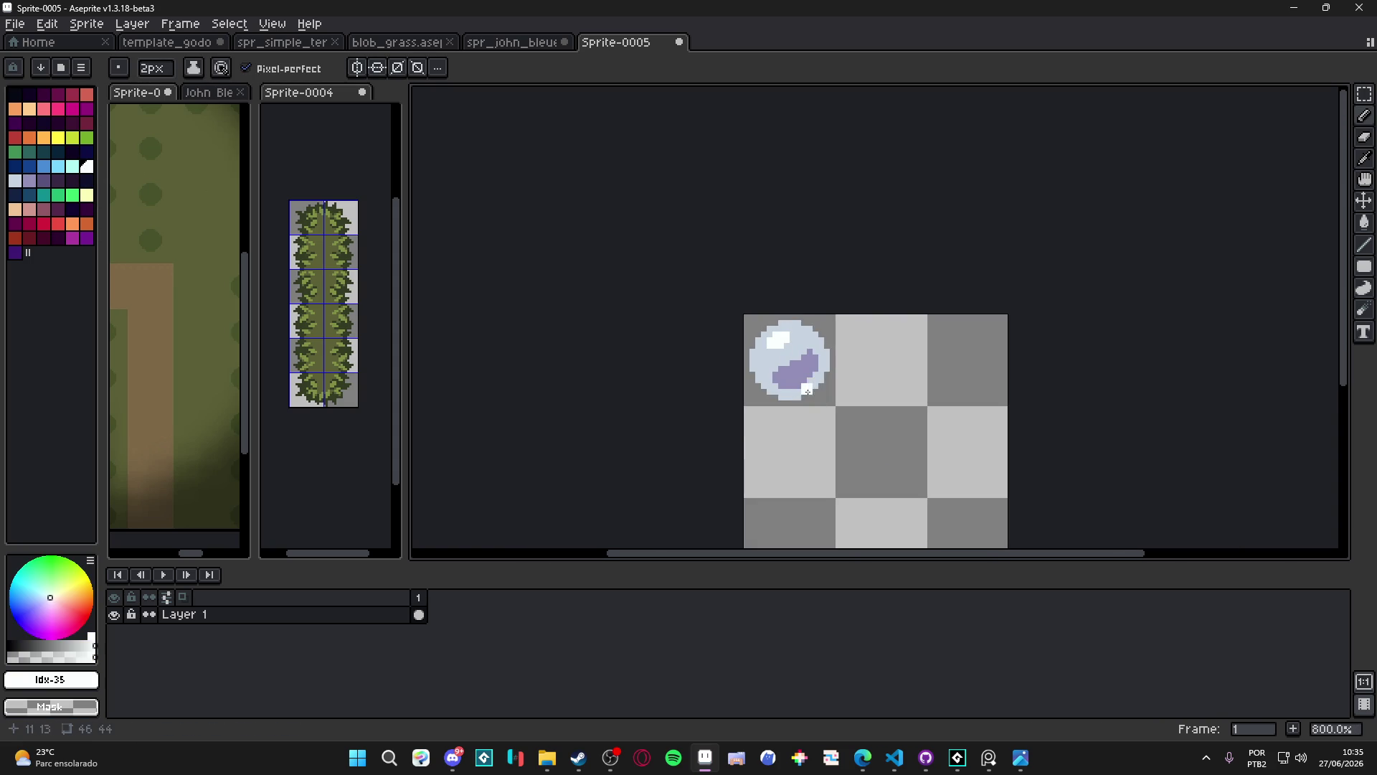
scroll(808, 391, "down", 2)
scroll(804, 421, "up", 4)
key("ctrl+z")
key("ctrl+z")
key("ctrl+z")
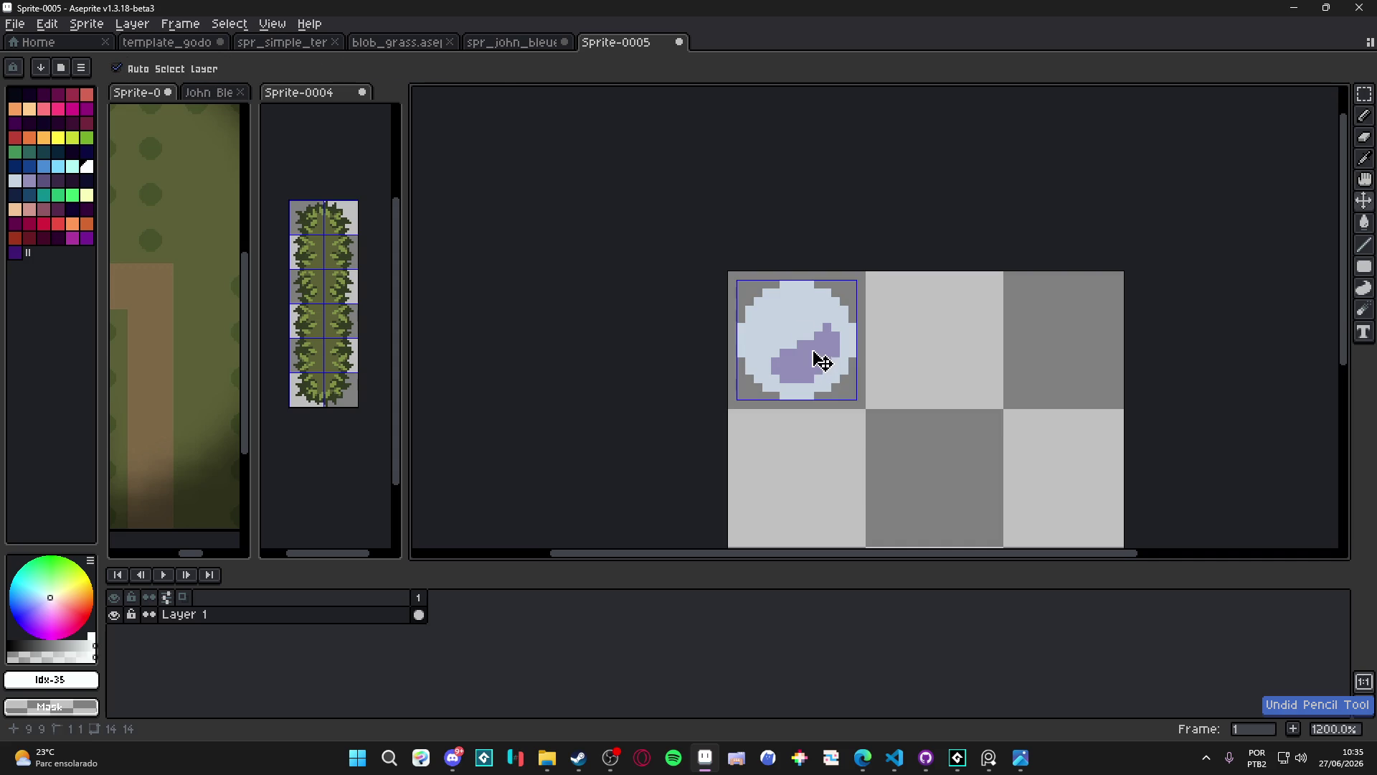
scroll(811, 337, "up", 3)
Trim the lavender shade's edge with the circle's sampled pale blue
left_click(799, 329, "alt")
left_click_drag(796, 373, 789, 416)
scroll(801, 396, "down", 3)
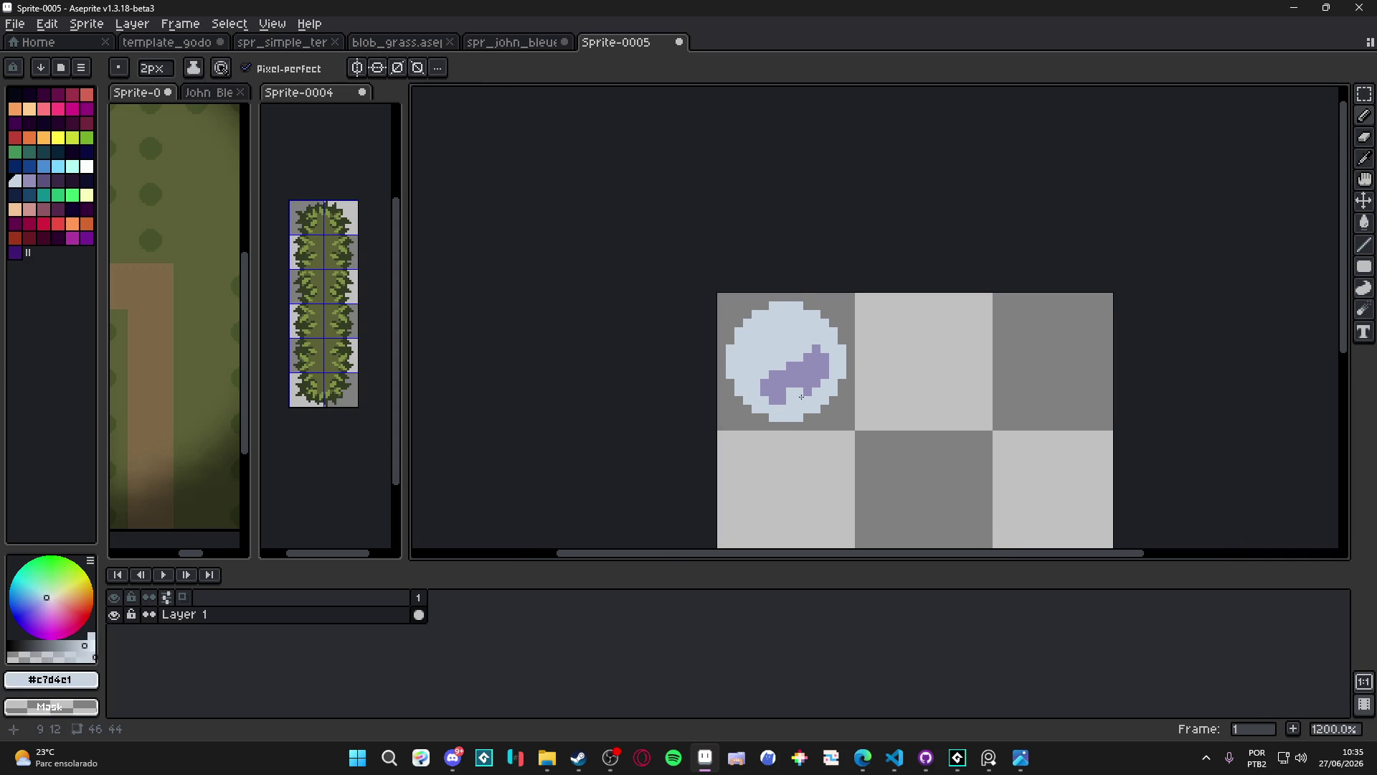
scroll(813, 408, "down", 3)
scroll(782, 391, "up", 3)
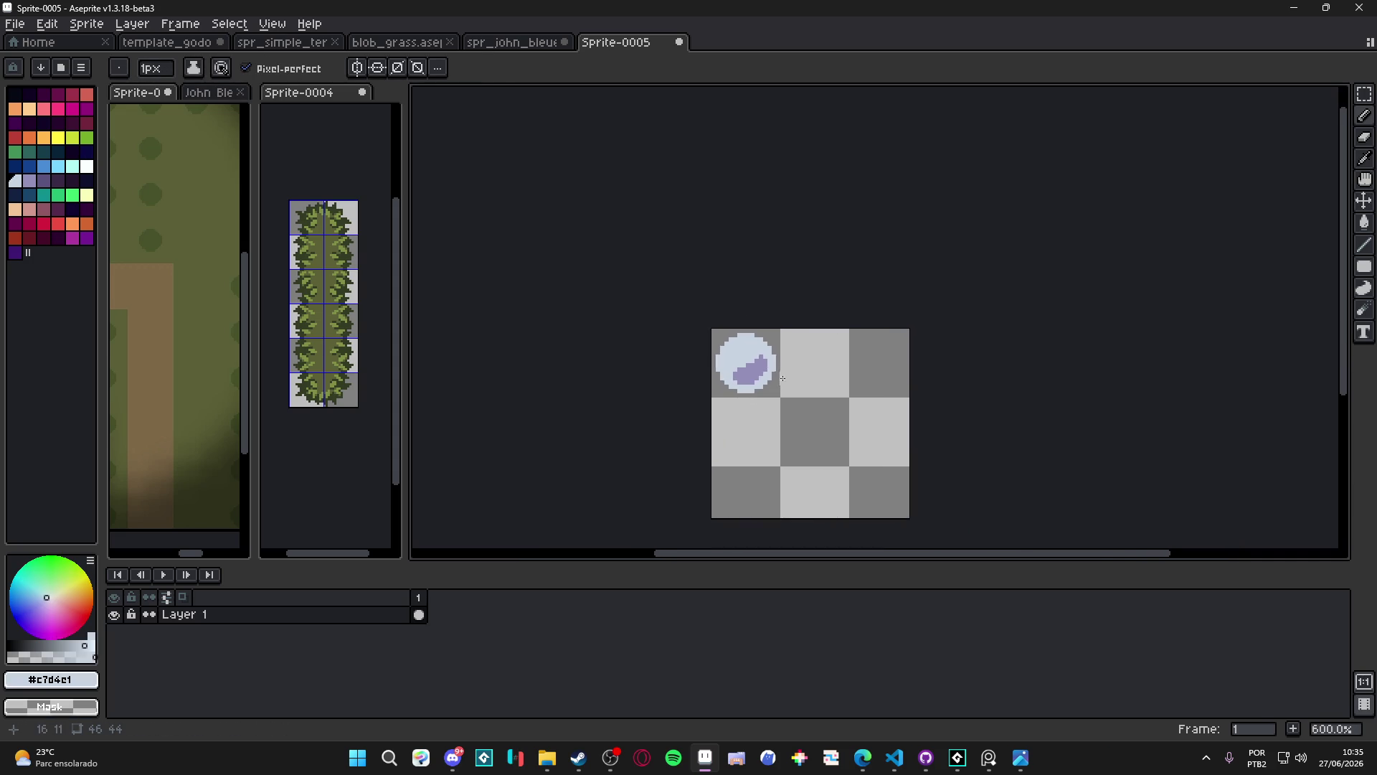
left_click_drag(747, 373, 718, 356)
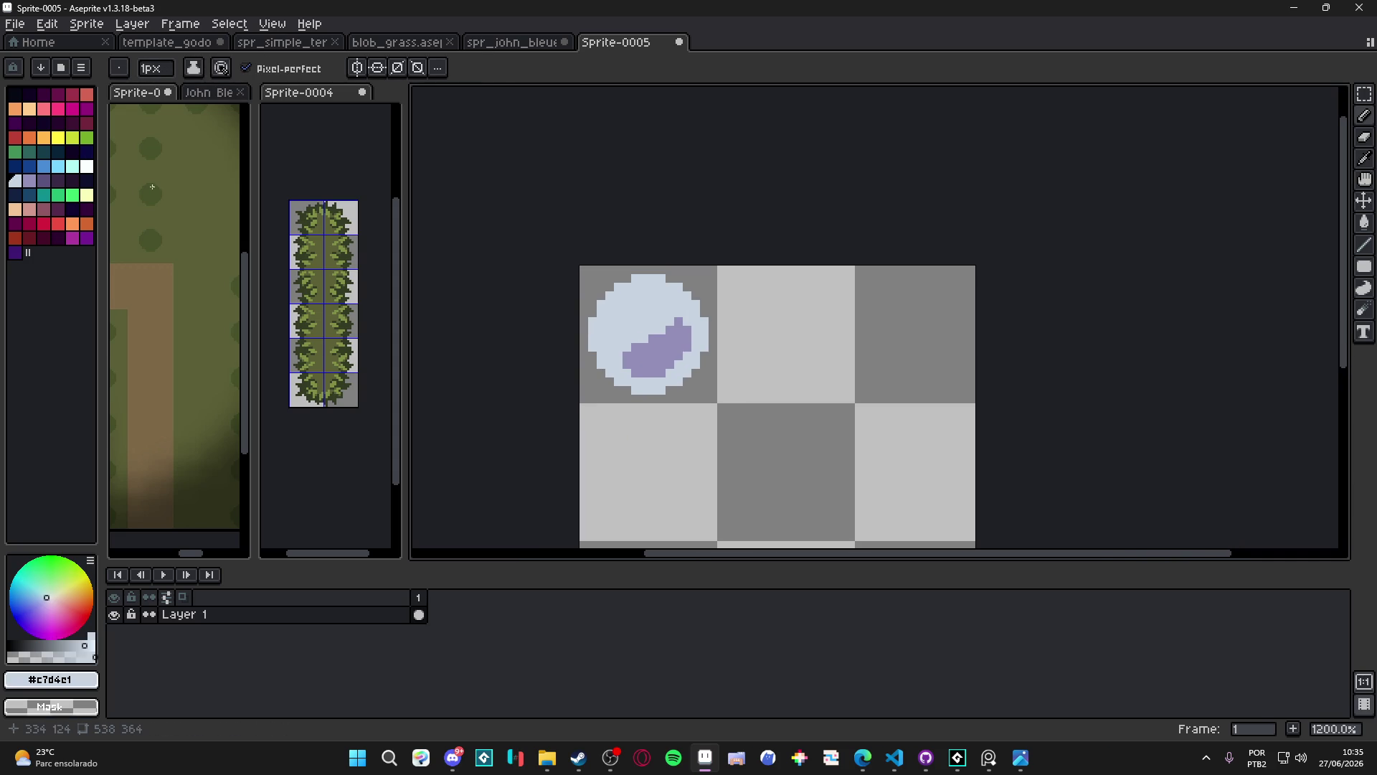
Stamp a bright light-blue circle in the centre tile
left_click(58, 166)
scroll(796, 431, "up", 4)
scroll(817, 372, "up", 9)
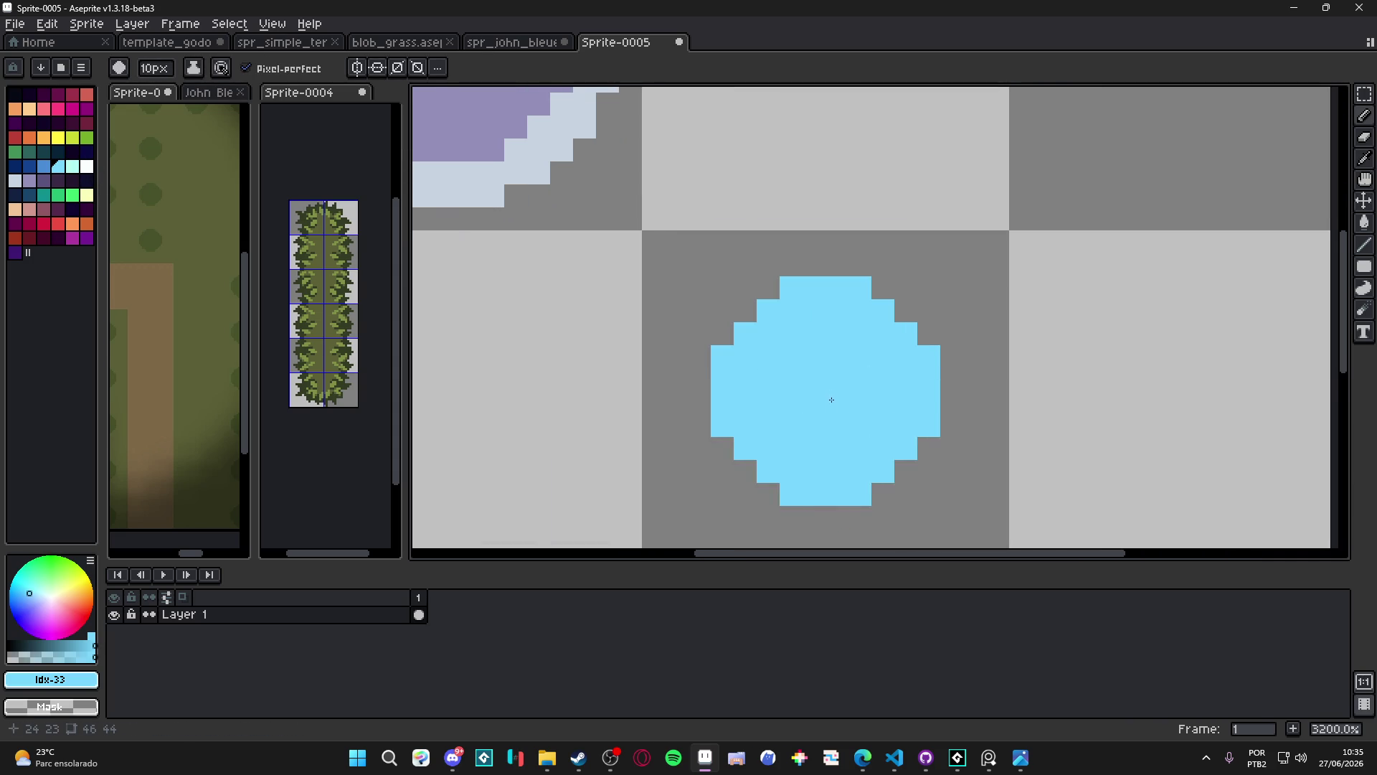
left_click_drag(831, 399, 768, 349)
left_click(732, 368)
scroll(732, 368, "down", 1)
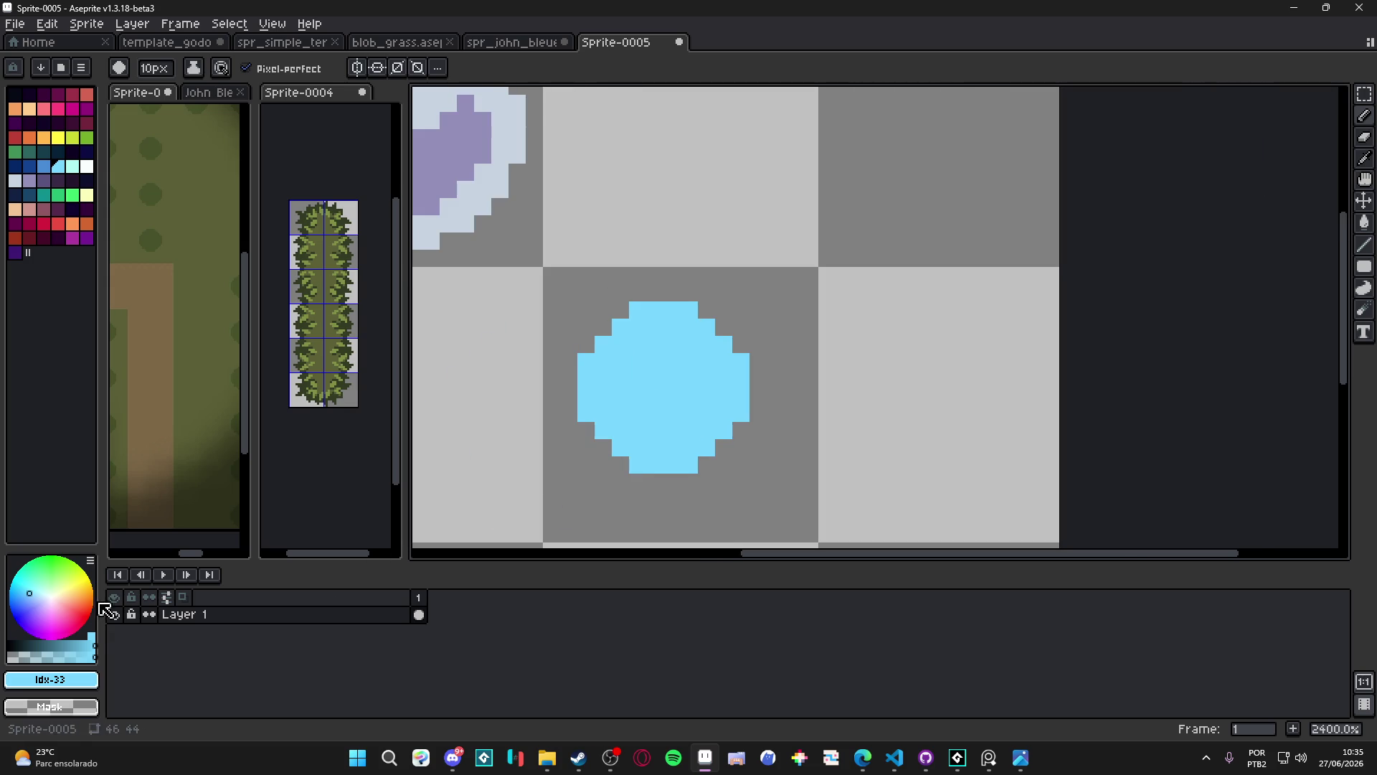
Sample the light blue, darken it twice, and stamp darker blue circles in the right tile
left_click(667, 375, "alt")
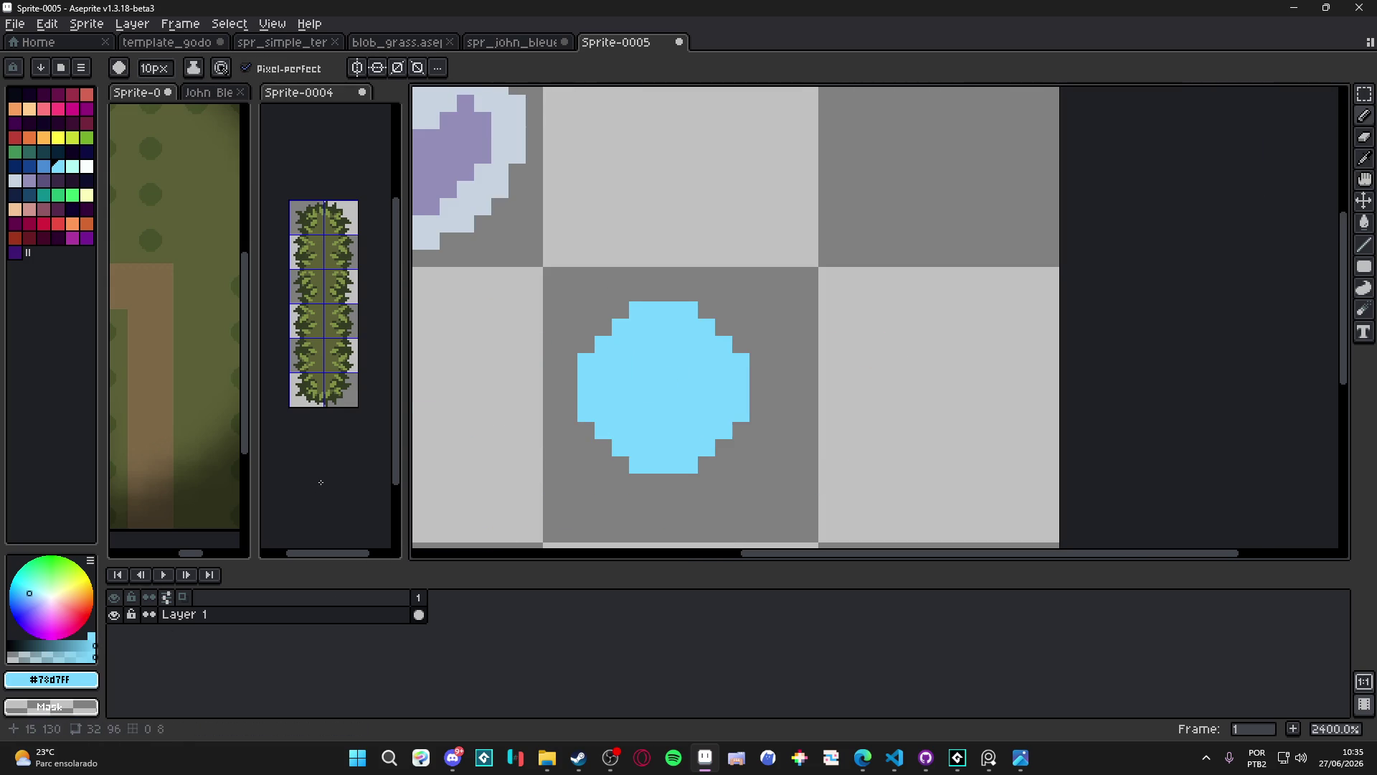
scroll(624, 332, "down", 1)
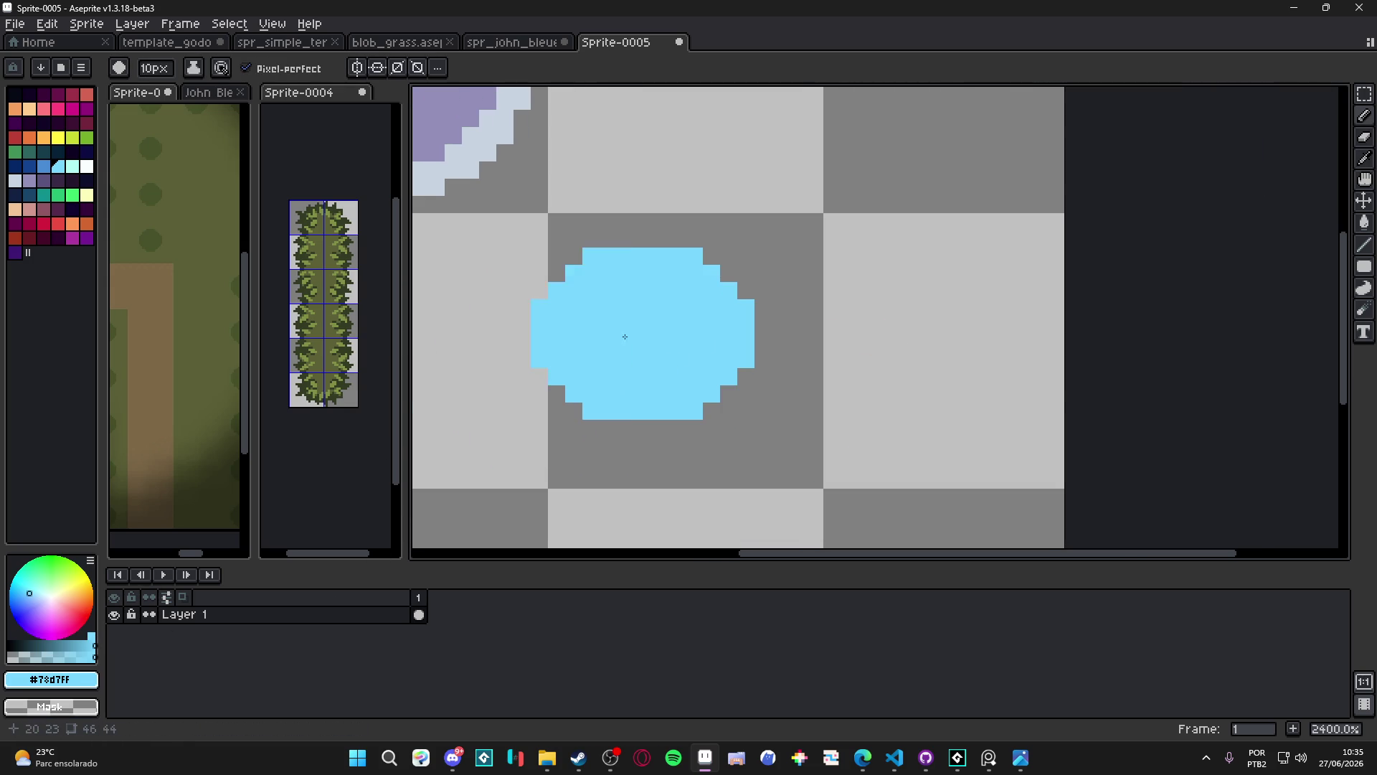
left_click(69, 645)
left_click(912, 322)
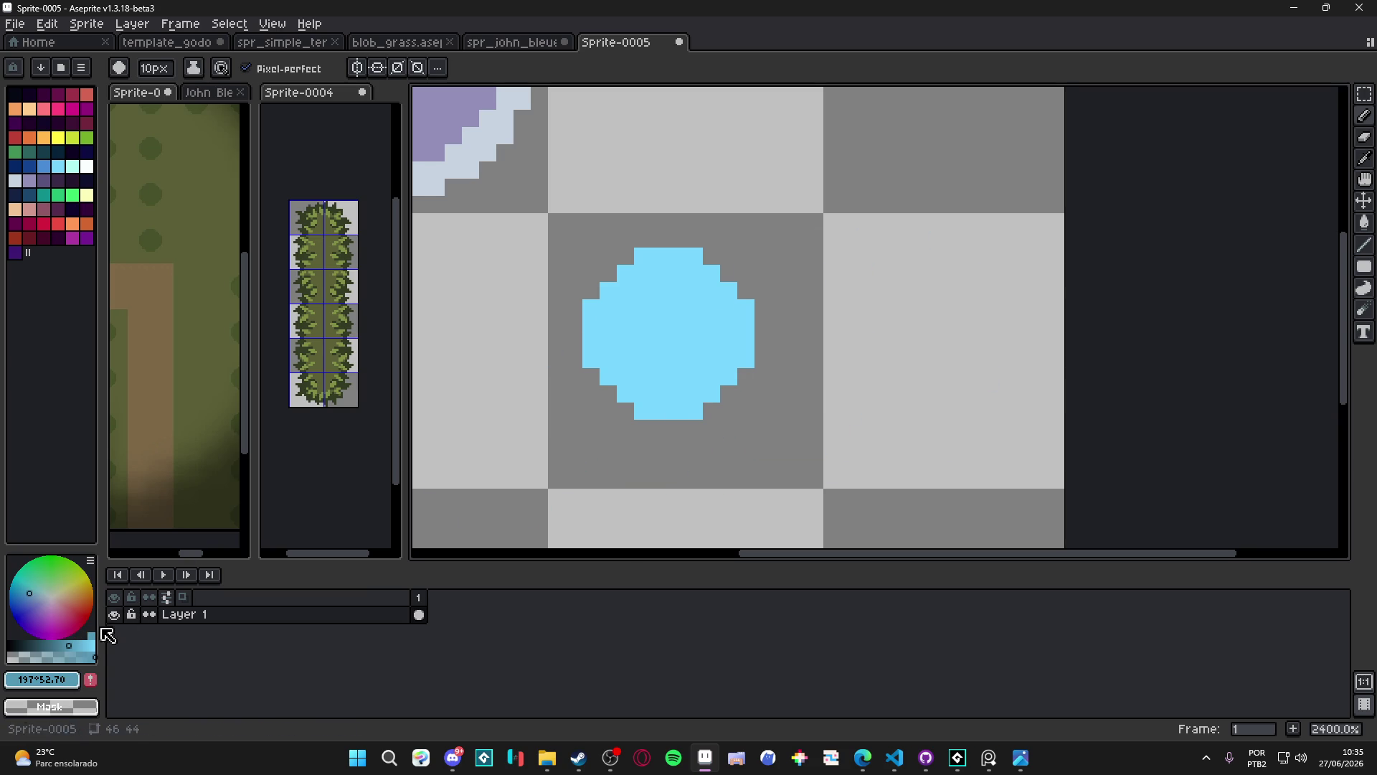
left_click(64, 646)
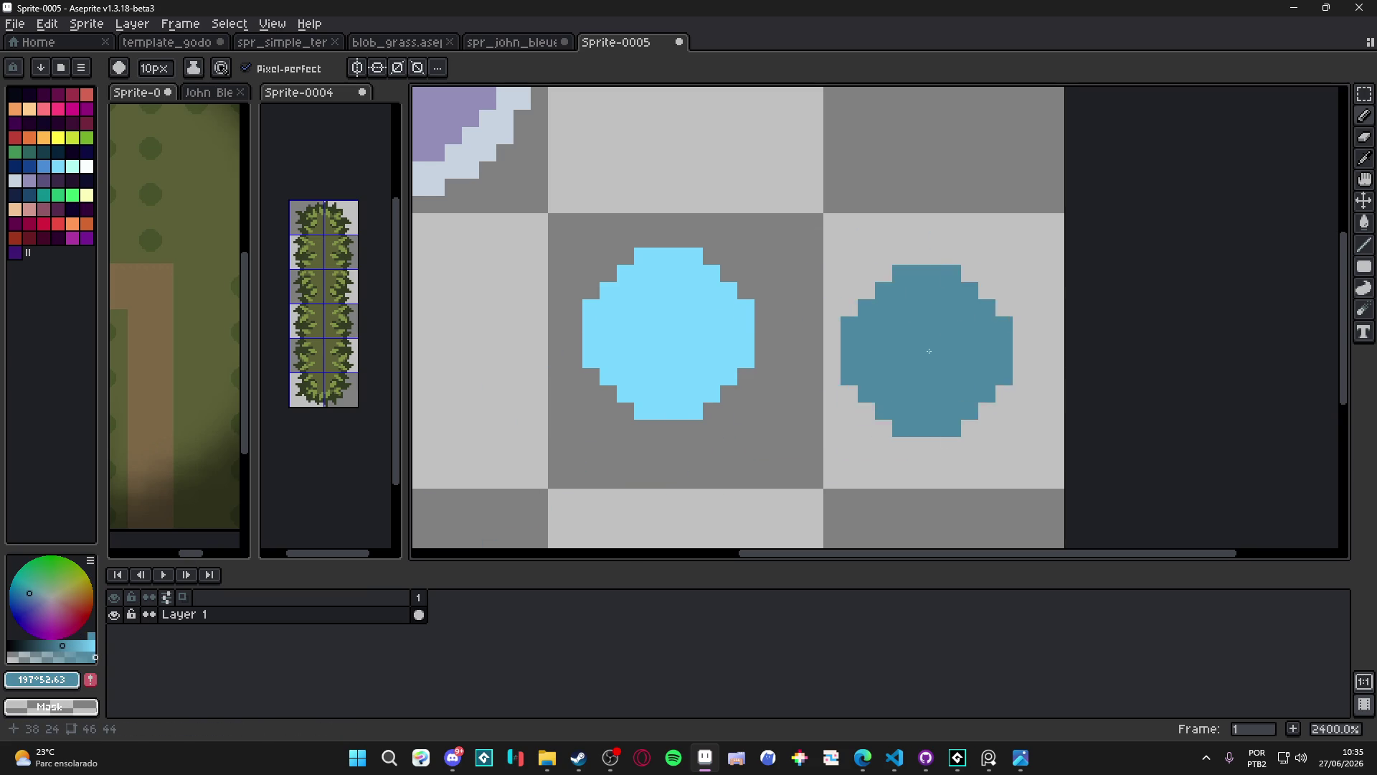
left_click(934, 333)
scroll(830, 246, "down", 2)
Stamp a teal circle in the bottom-right tile
left_click(760, 236, "alt")
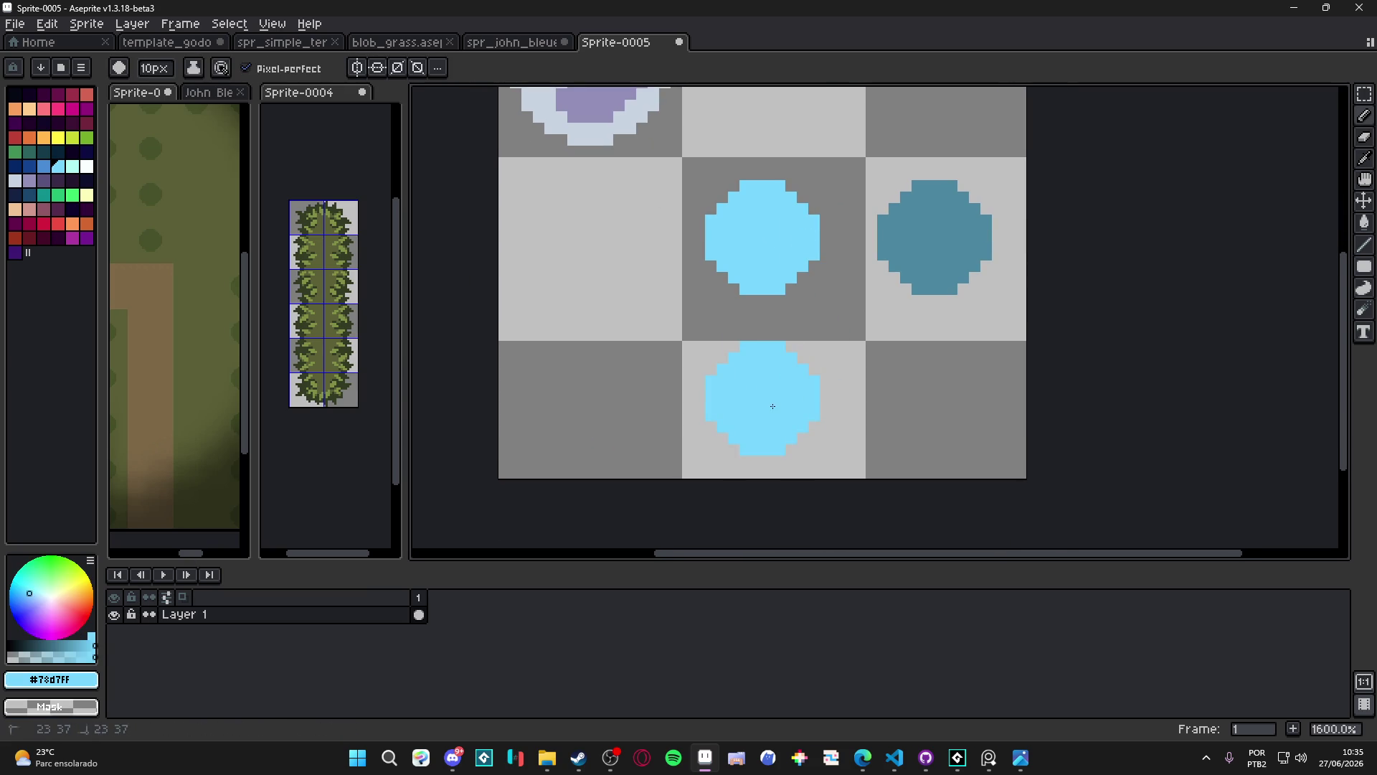
left_click(950, 258, "alt")
left_click(942, 408)
scroll(800, 337, "down", 1)
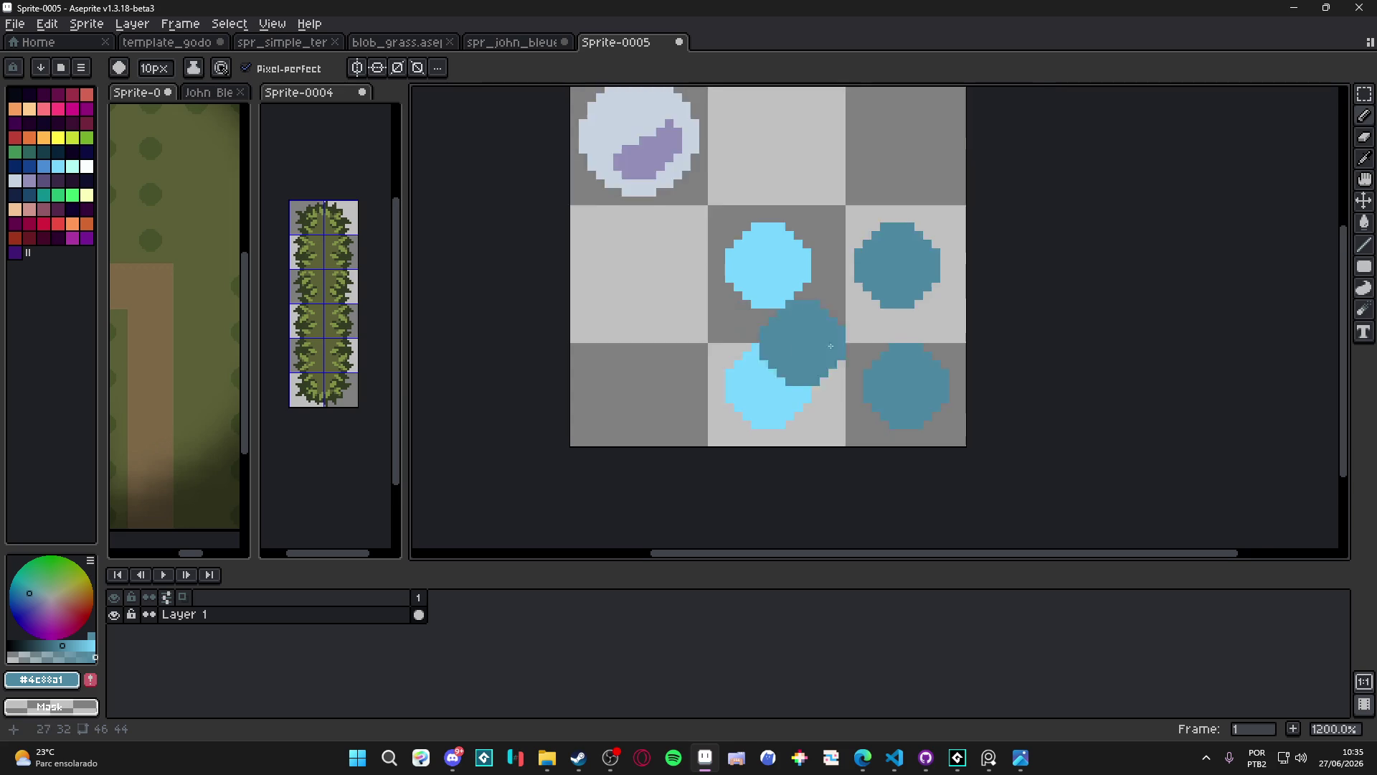
scroll(925, 395, "up", 3)
left_click_drag(955, 244, 945, 285)
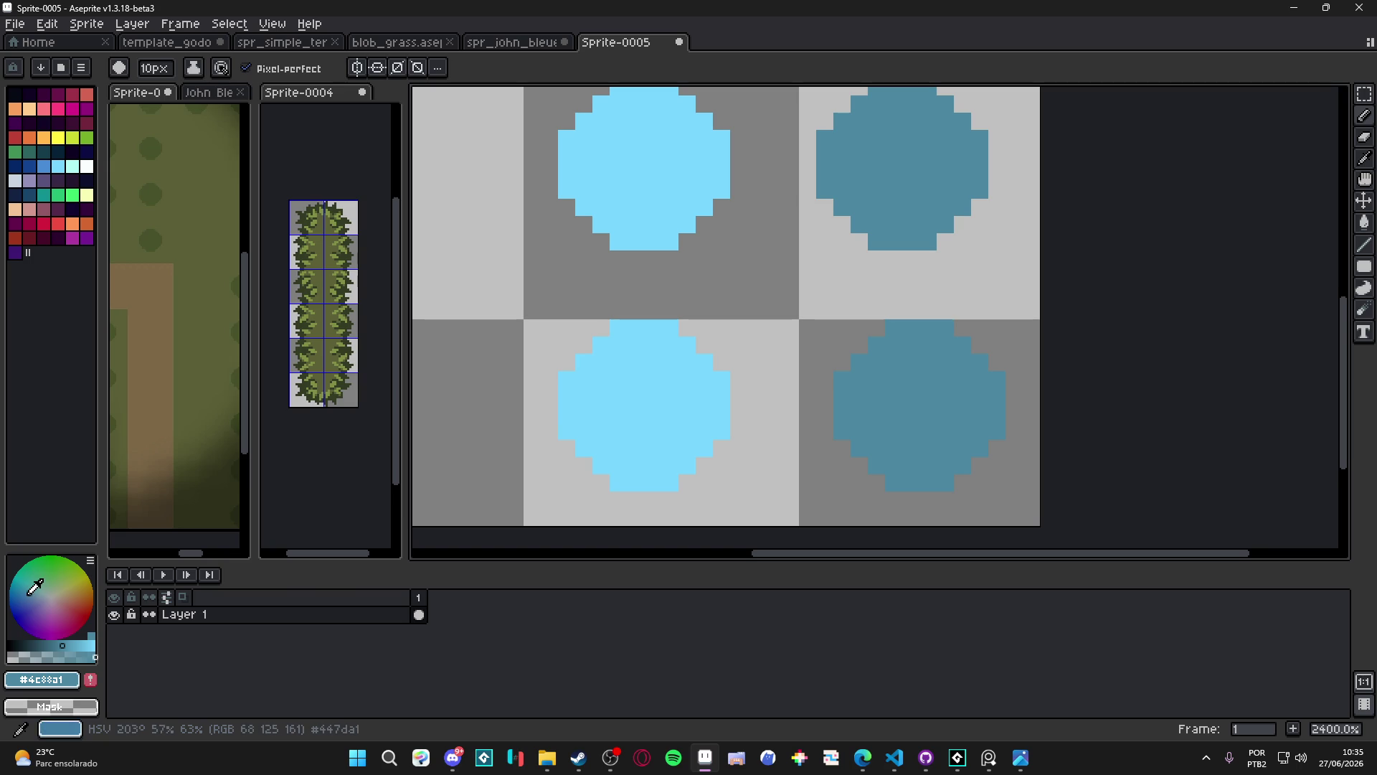
Fill the bottom-right circle with a deeper violet-blue and reframe the whole sprite
left_click(30, 593)
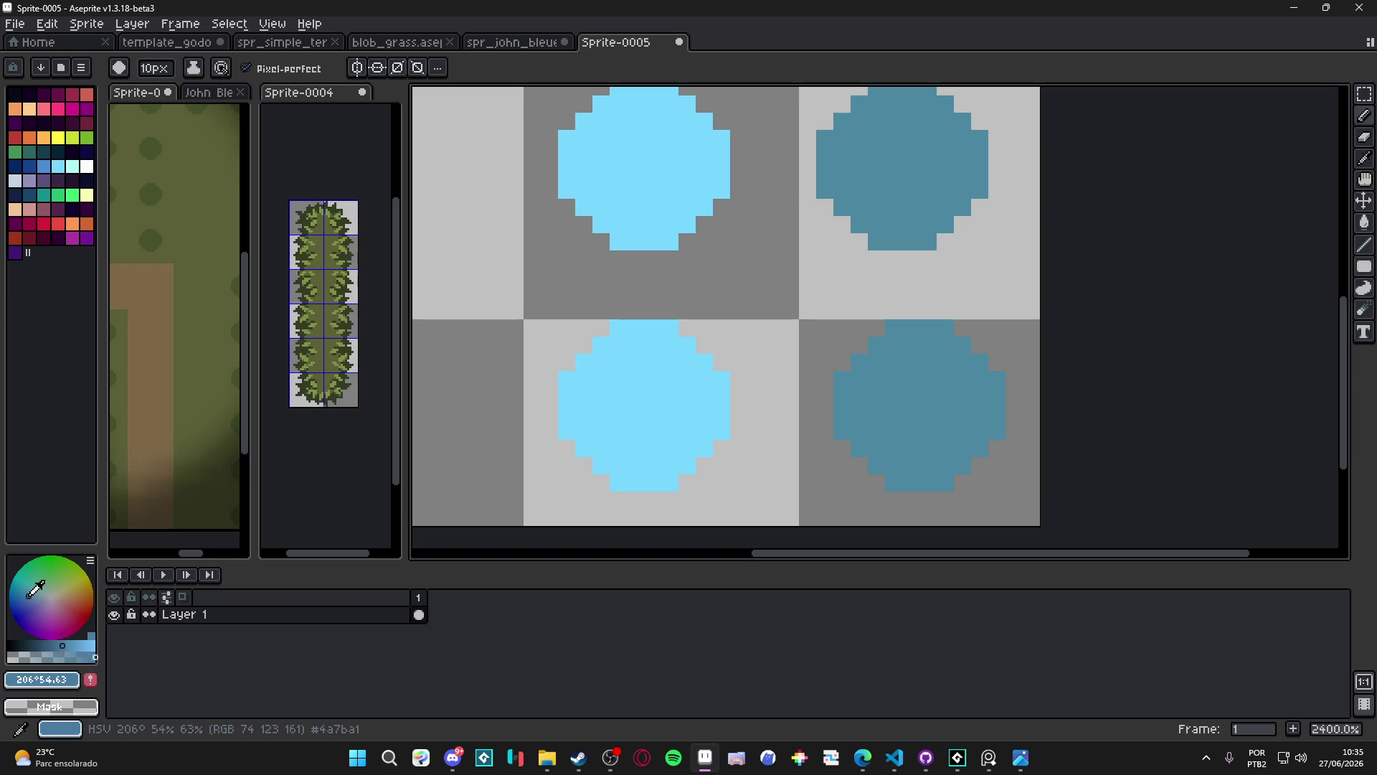
left_click(31, 596)
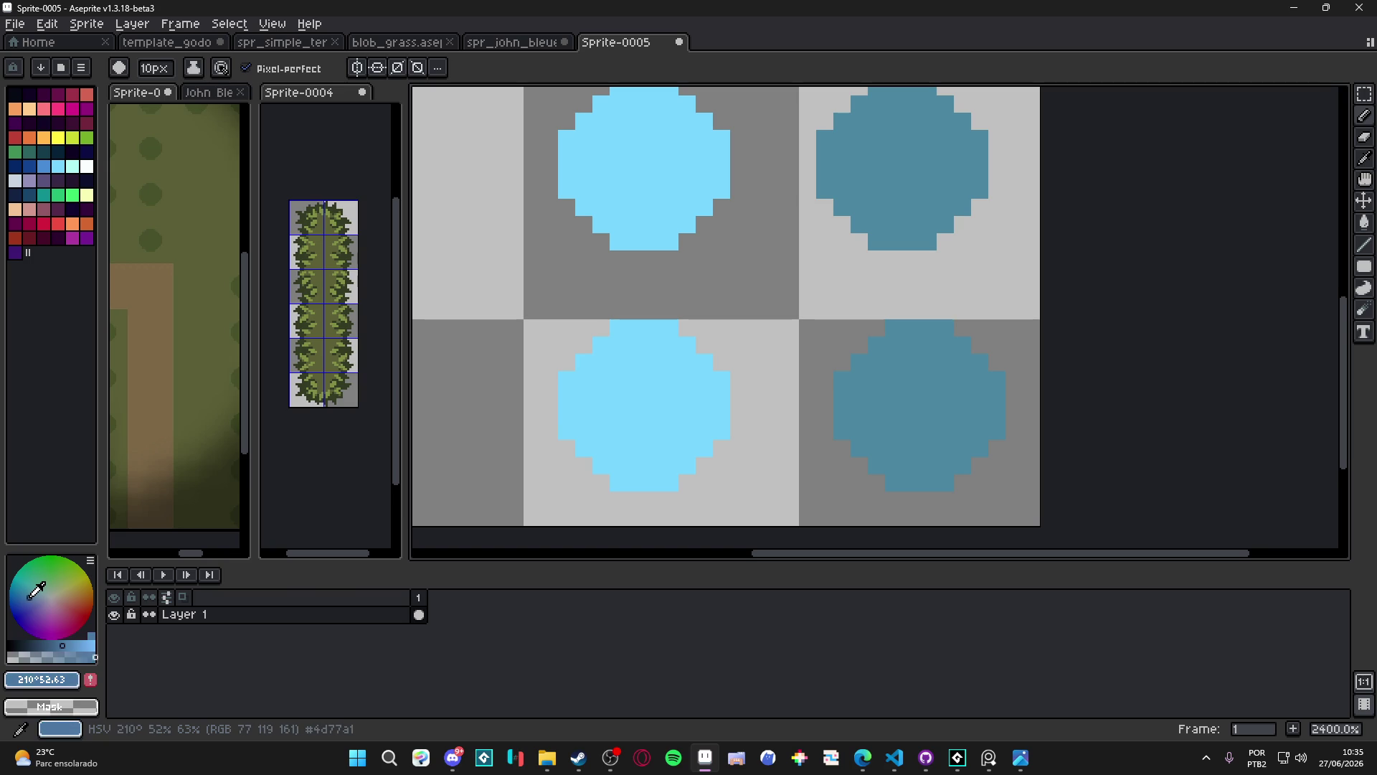
left_click(931, 417)
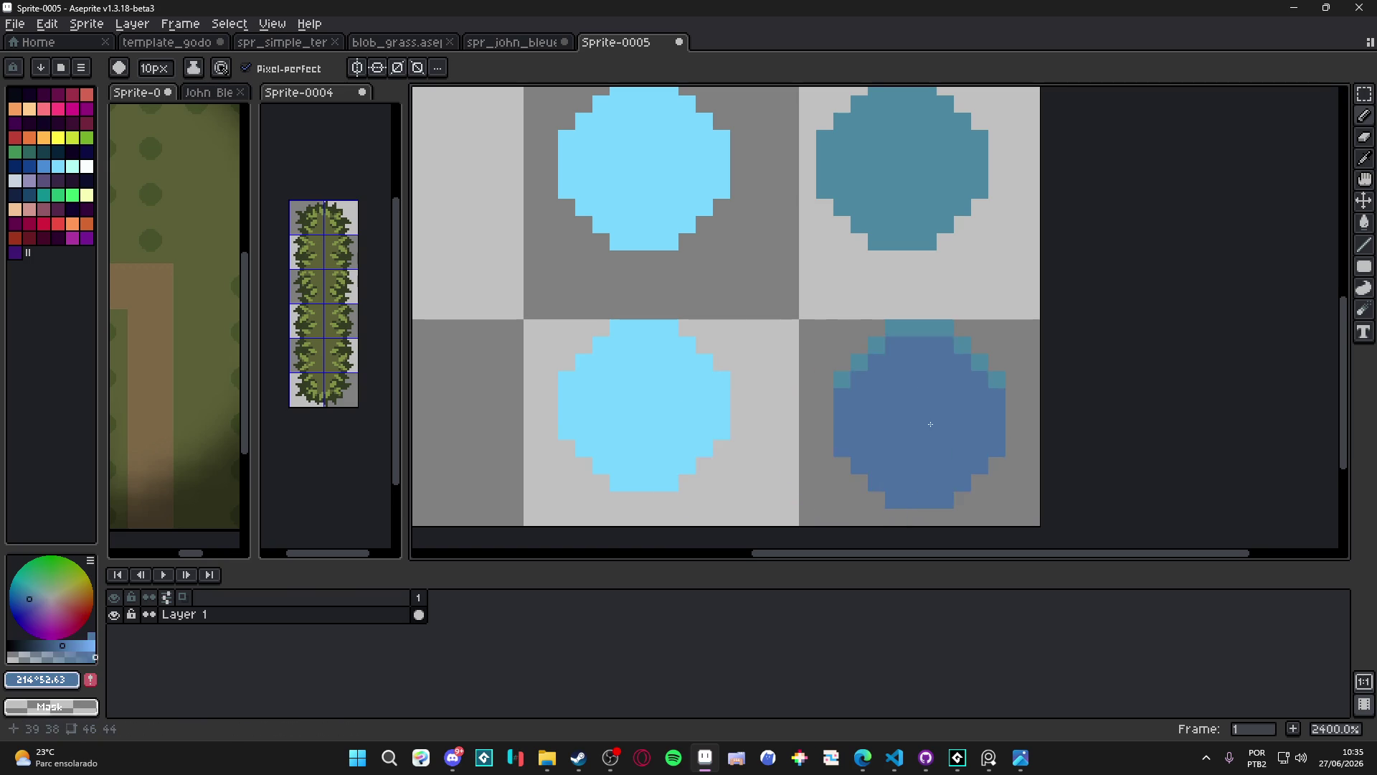
scroll(894, 326, "down", 5)
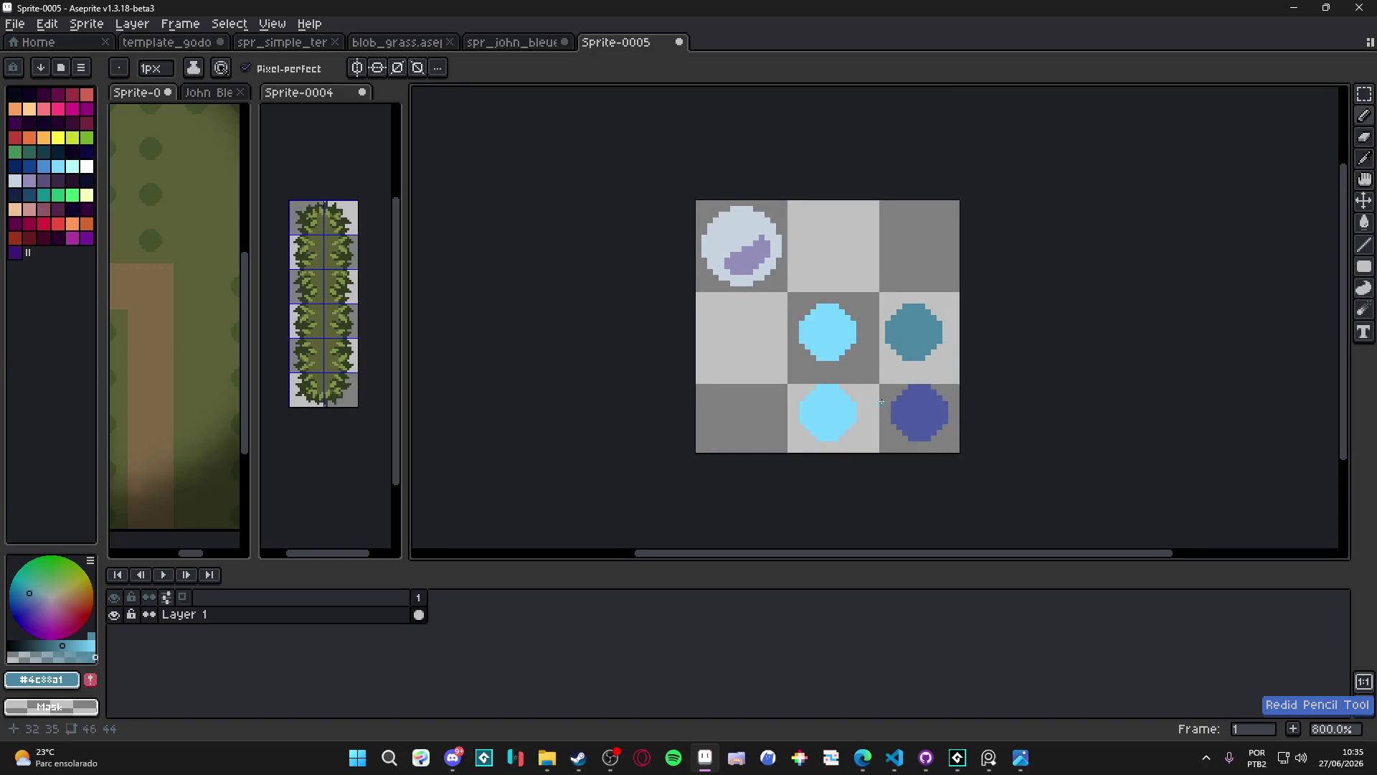
left_click(895, 325, "alt")
scroll(894, 388, "up", 2)
scroll(690, 301, "down", 2)
mouse_move(690, 300)
left_mouse_down()
mouse_move(778, 338)
mouse_move(810, 331)
mouse_move(745, 302)
left_mouse_up()
scroll(777, 258, "up", 2)
scroll(777, 258, "down", 2)
left_click_drag(918, 309, 879, 269)
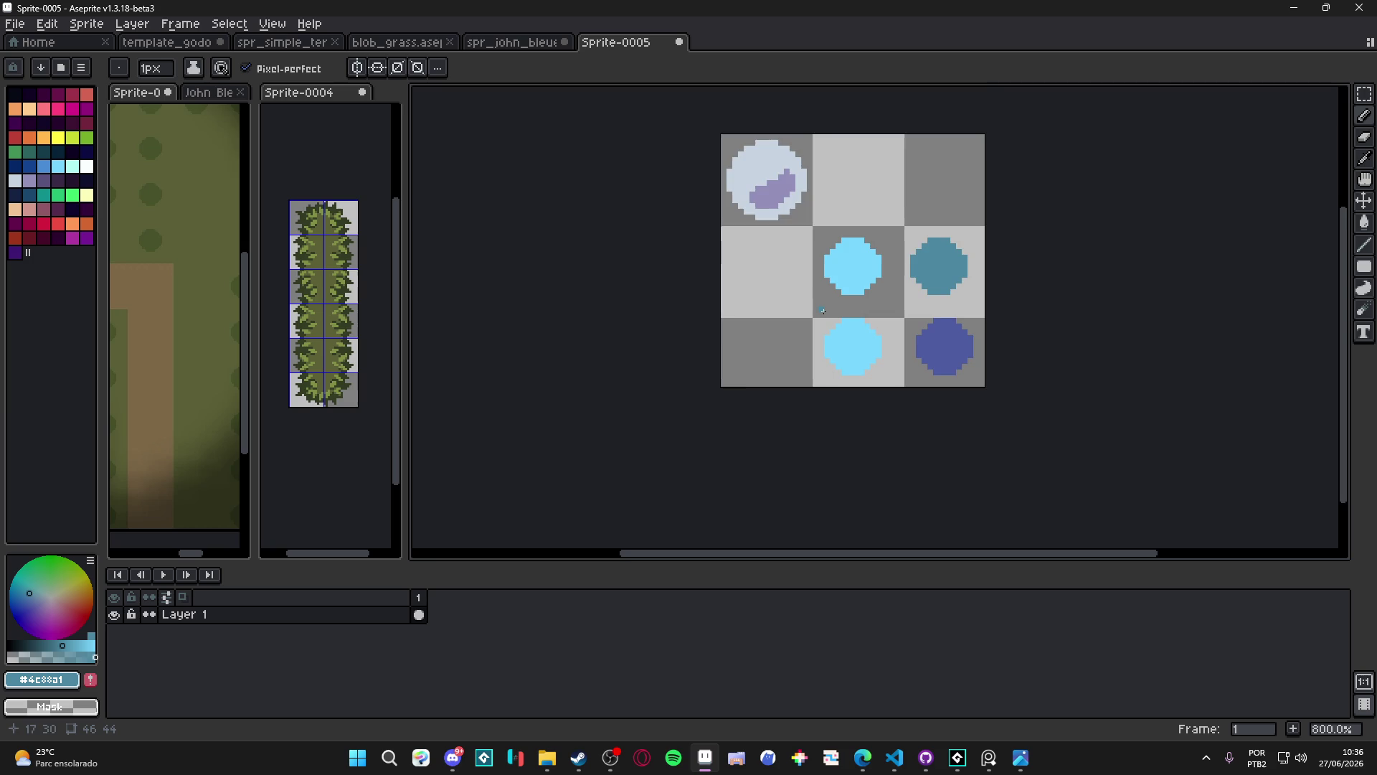
scroll(823, 310, "down", 1)
Glance at the Discord feedback channel and return to the sprite in Aseprite
left_click(460, 757)
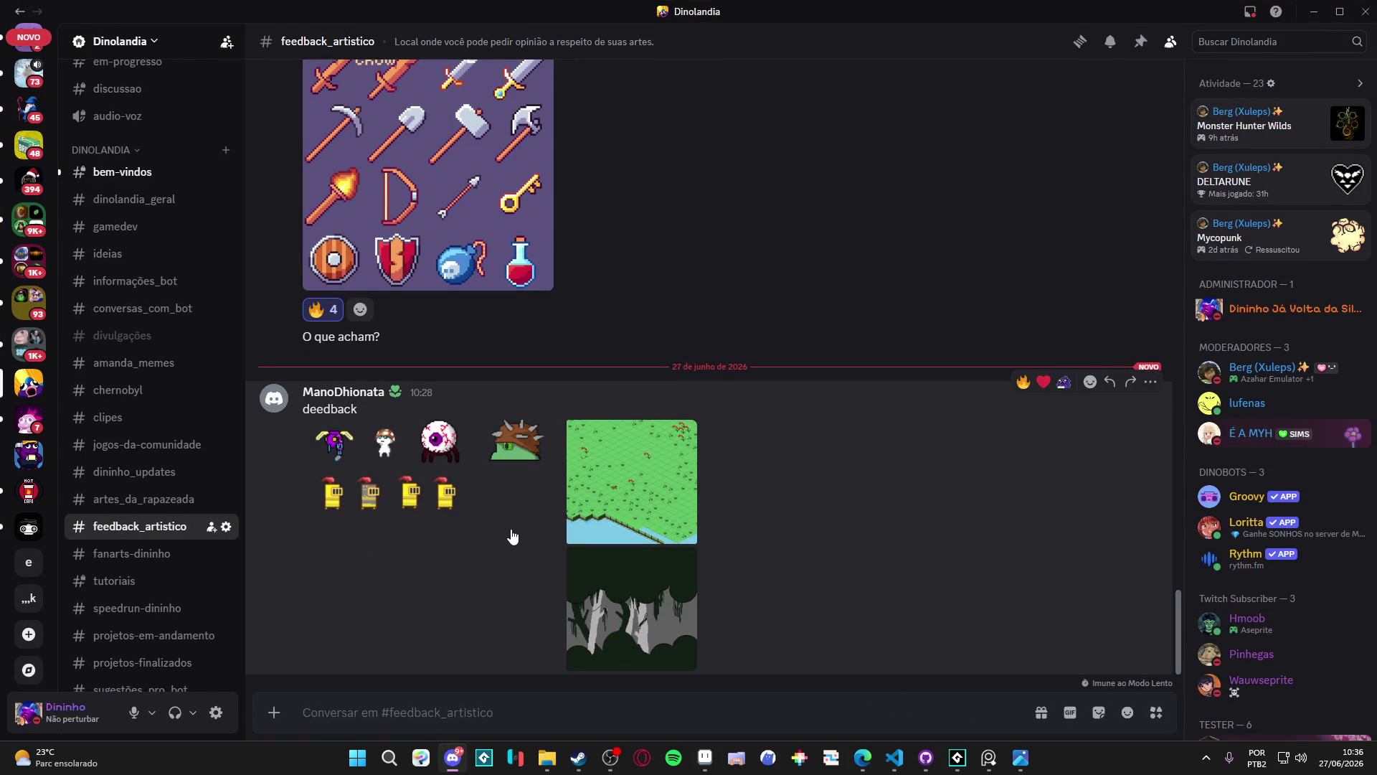
key("alt+Tab")
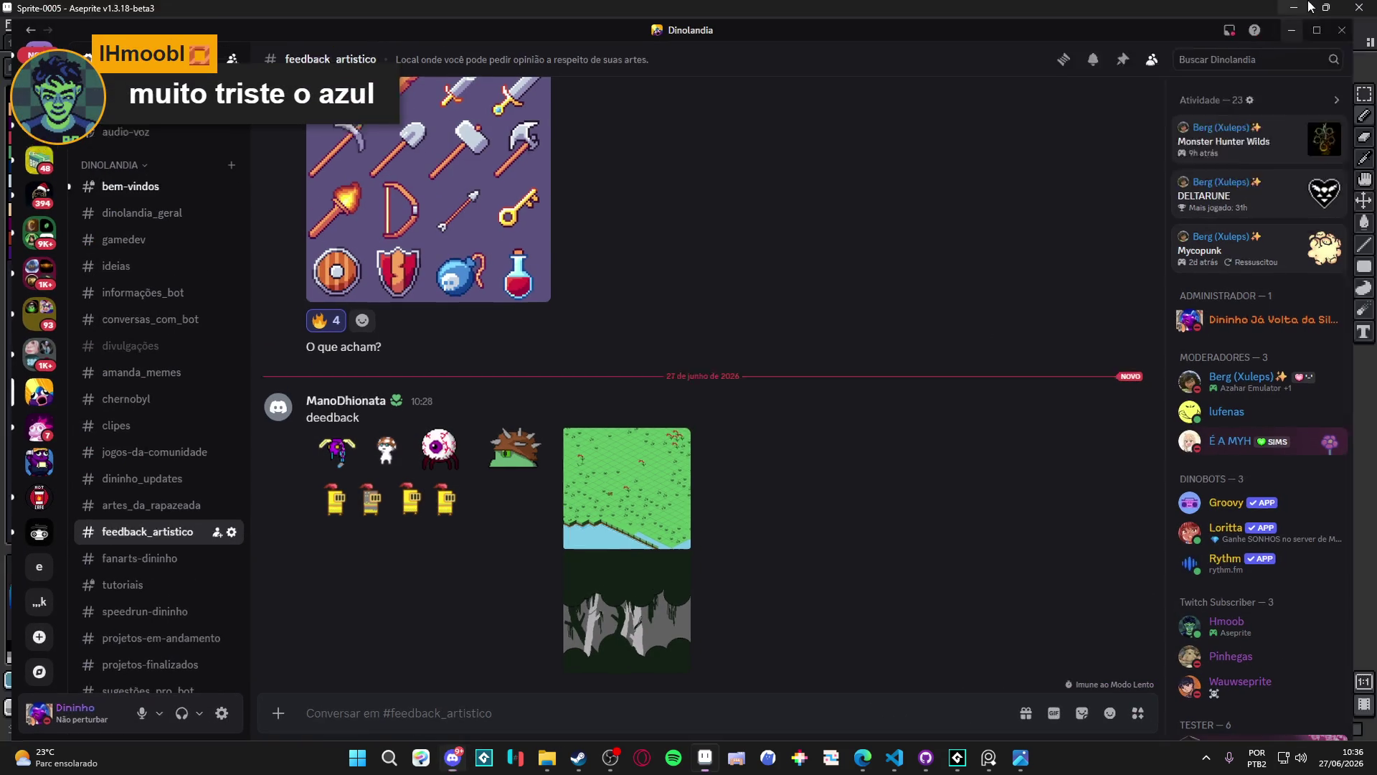
left_click_drag(883, 277, 820, 290)
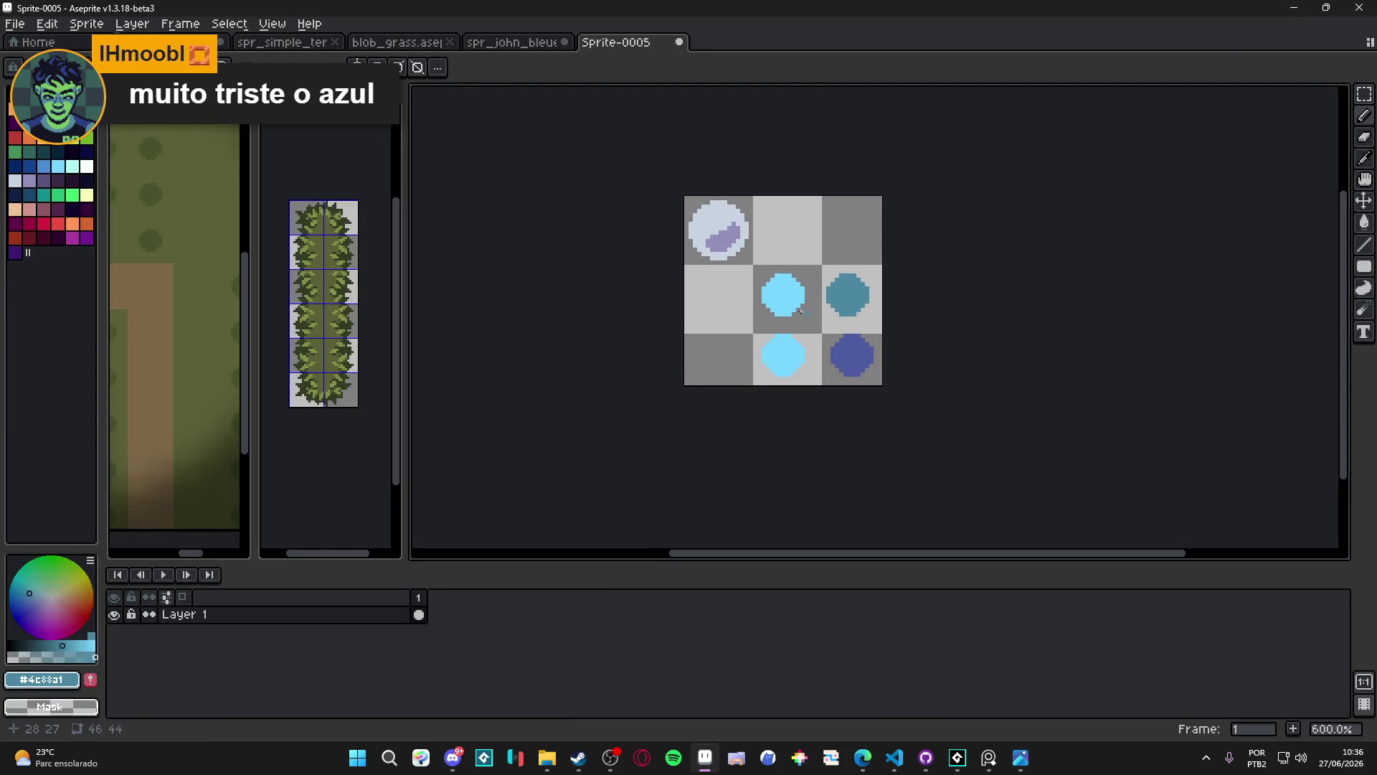
Marquee-select the three blue circles and delete them
scroll(785, 293, "up", 1)
scroll(813, 294, "up", 5)
left_click(787, 292, "alt")
scroll(787, 292, "down", 5)
key("m")
mouse_move(901, 255)
left_mouse_down()
mouse_move(760, 409)
mouse_move(722, 412)
left_mouse_up()
key("Delete")
Draw a filled ellipse in the pale disc's colour in the centre tile
scroll(739, 271, "up", 1)
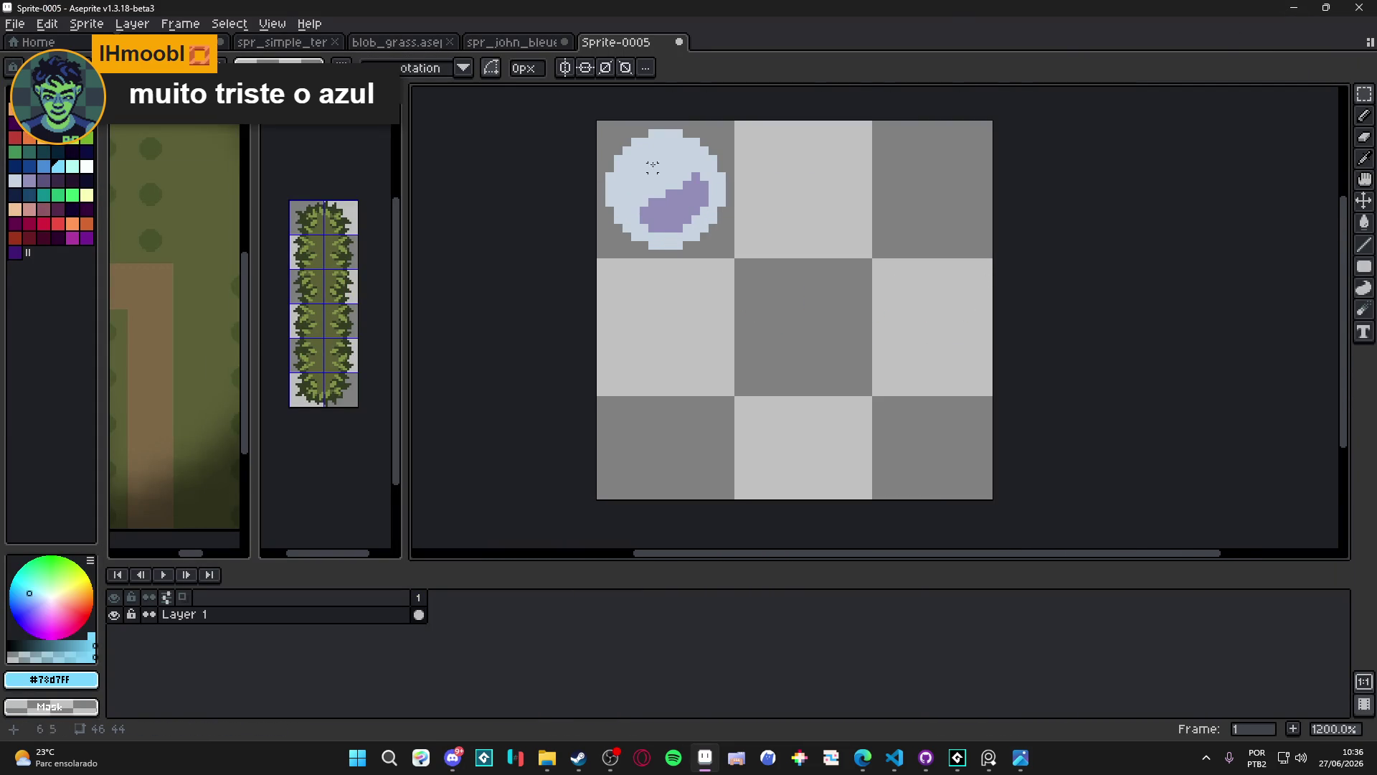
key("b")
left_click(631, 158, "alt")
key("plus")
key("plus")
key("plus")
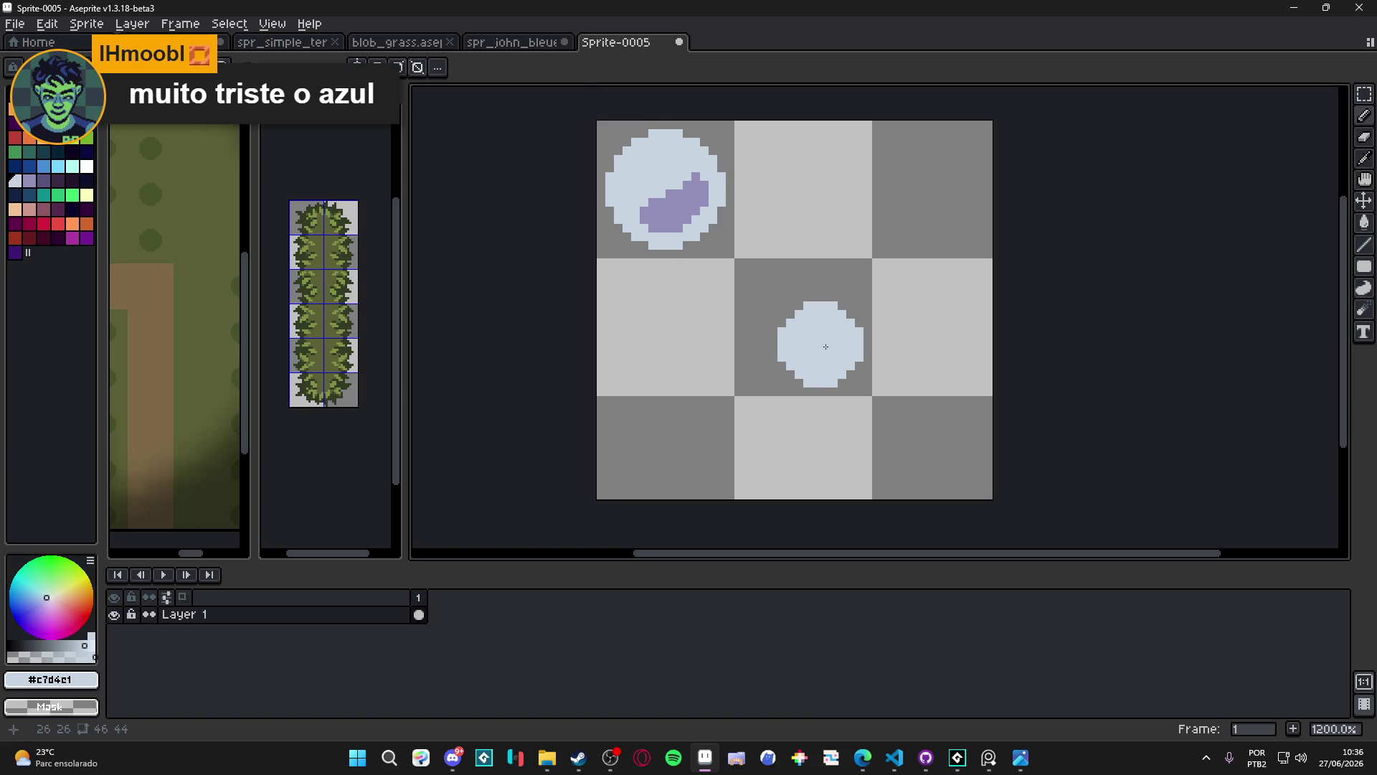
left_click_drag(635, 350, 657, 344)
scroll(920, 323, "up", 1)
mouse_move(920, 324)
left_mouse_down()
mouse_move(855, 310)
mouse_move(943, 311)
mouse_move(937, 322)
mouse_move(839, 224)
mouse_move(936, 322)
left_mouse_up()
Try a filled rectangle over the ellipse, then undo it
left_click(1364, 266)
mouse_move(813, 229)
left_mouse_down()
mouse_move(796, 193)
mouse_move(839, 244)
mouse_move(848, 228)
left_mouse_up()
scroll(864, 282, "down", 3)
key("ctrl+z")
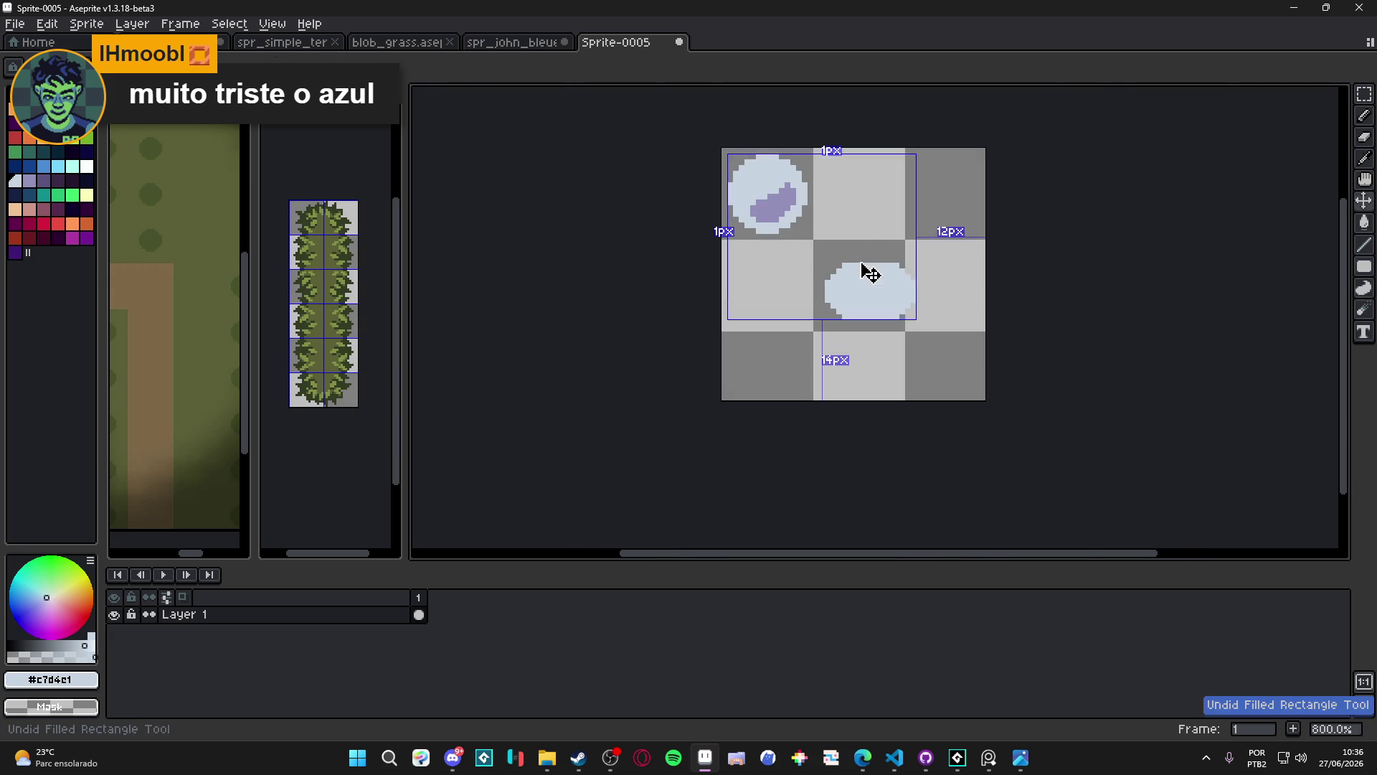
scroll(863, 273, "up", 2)
key("ctrl+y")
key("ctrl+z")
scroll(871, 254, "down", 4)
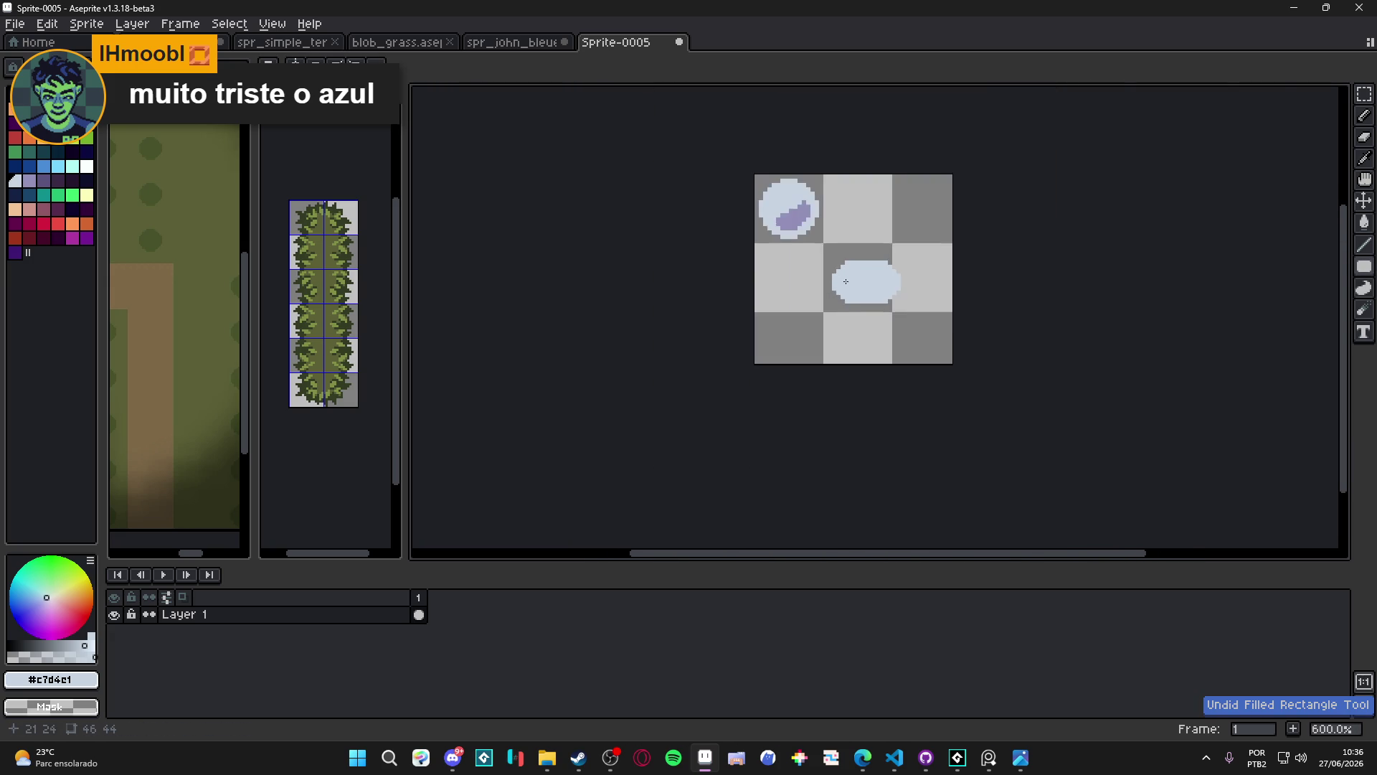
scroll(857, 240, "up", 6)
Erase the ellipse's four corner pixels
left_click(853, 235)
left_click(853, 390)
left_click(1008, 390)
left_click(1009, 235)
scroll(979, 251, "down", 1)
scroll(980, 251, "down", 1)
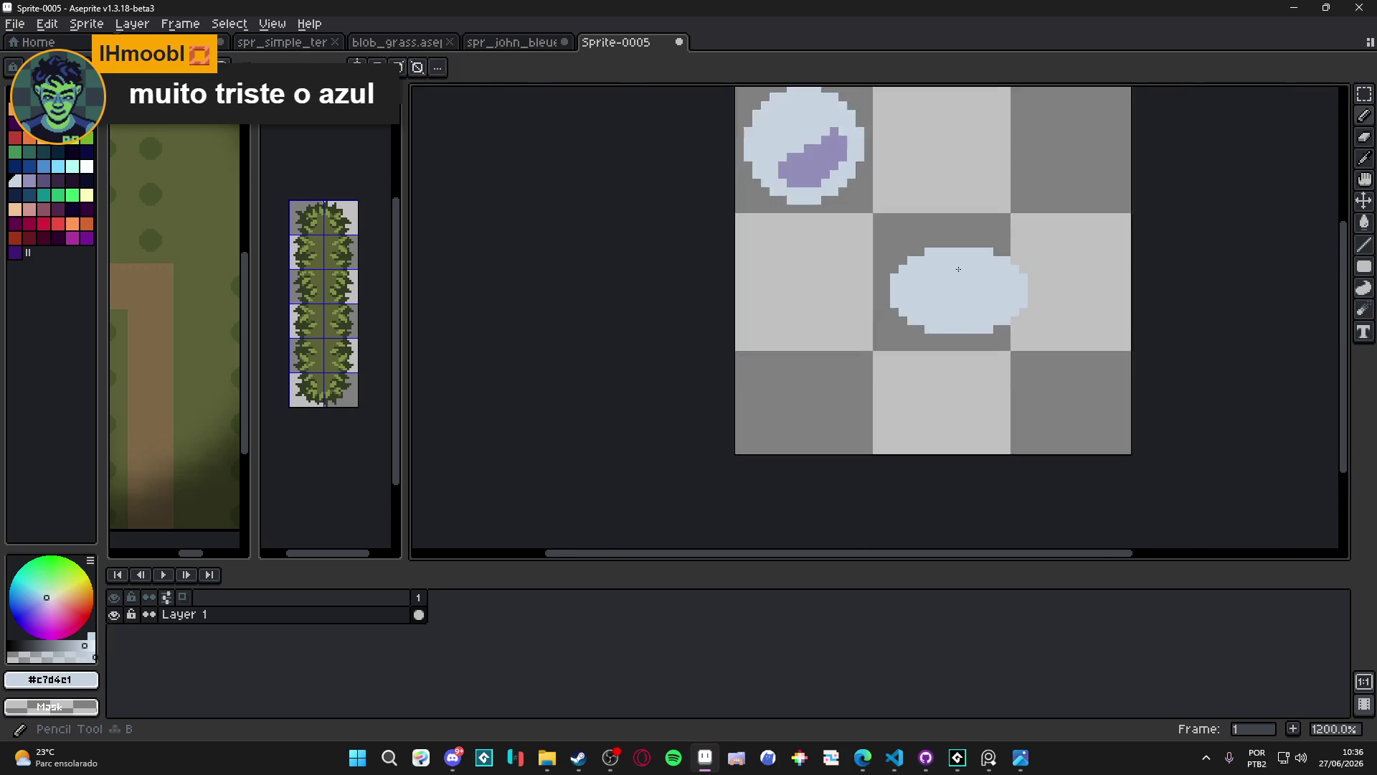
scroll(1223, 238, "up", 1)
Select the ellipse area, preview a dark Outline, cancel it, and deselect
left_click(15, 94)
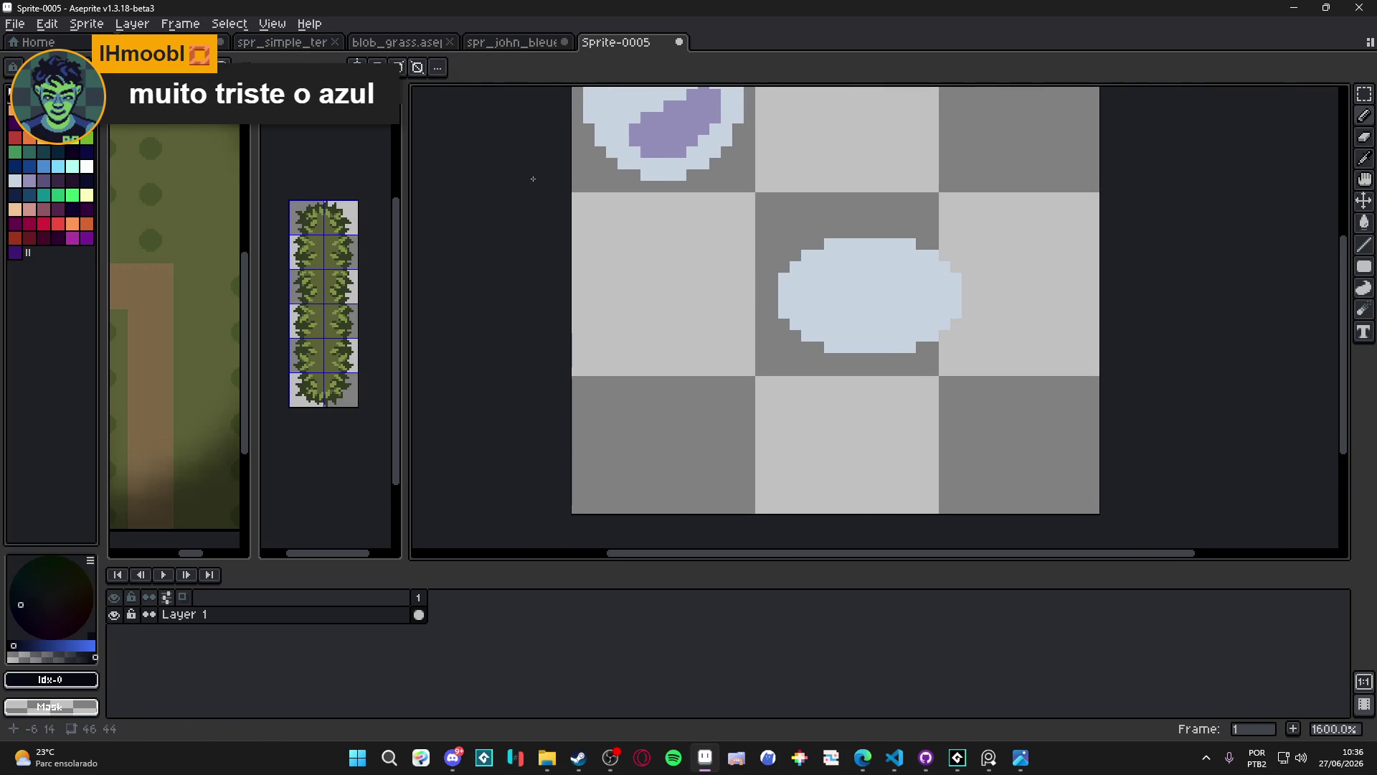
key("m")
mouse_move(717, 200)
left_mouse_down()
mouse_move(846, 335)
mouse_move(1020, 400)
left_mouse_up()
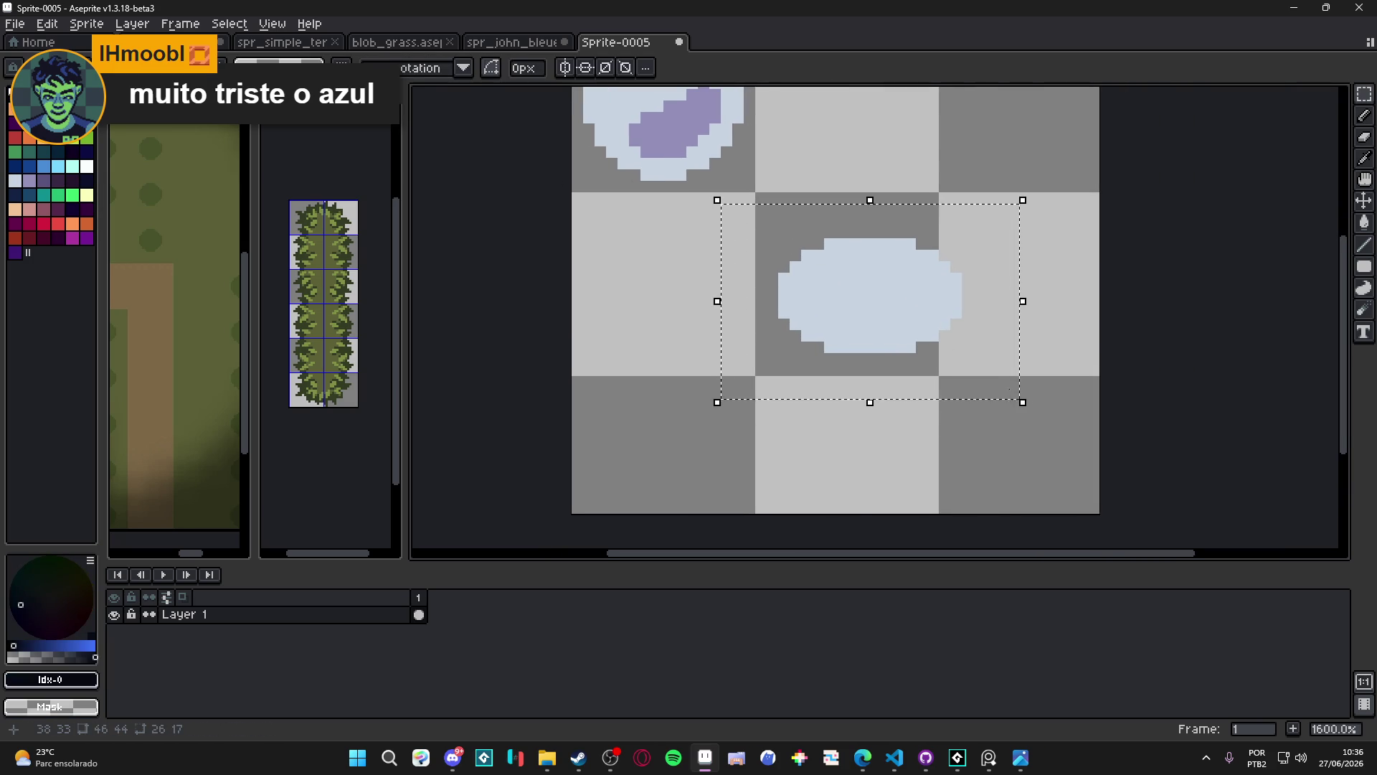
key("shift+o")
left_click(1144, 245)
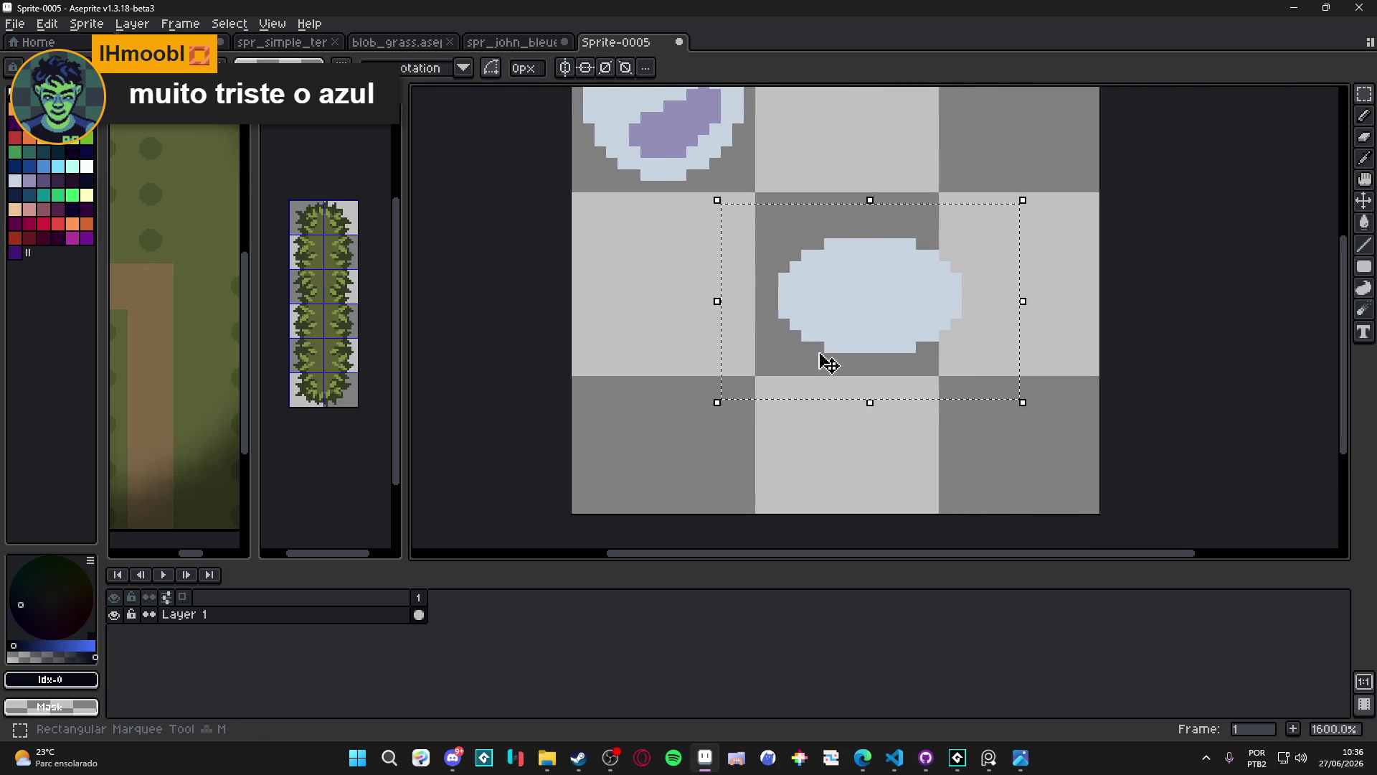
scroll(823, 363, "down", 3)
key("ctrl+d")
Delete the pale ellipse, then switch to the spr_john_bleuet tileset document
key("v")
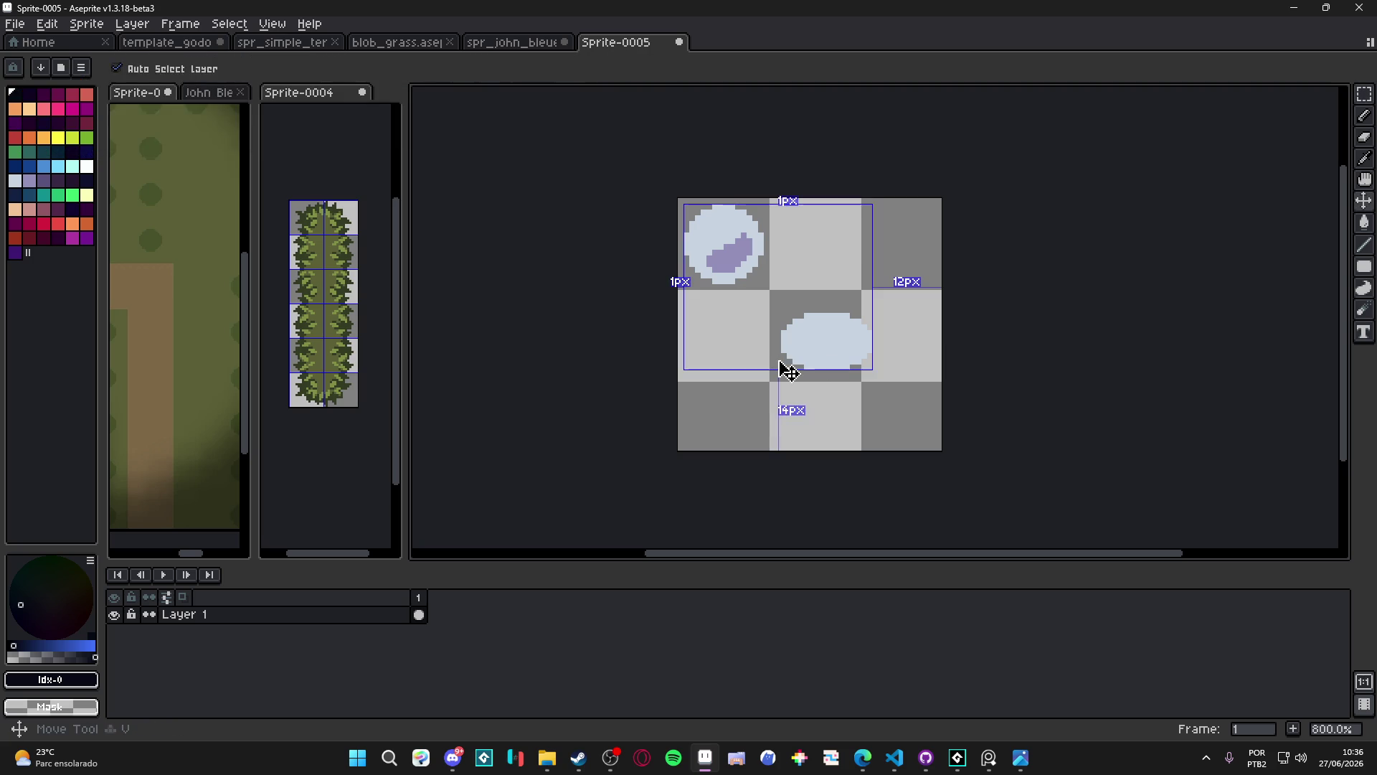
scroll(787, 371, "up", 2)
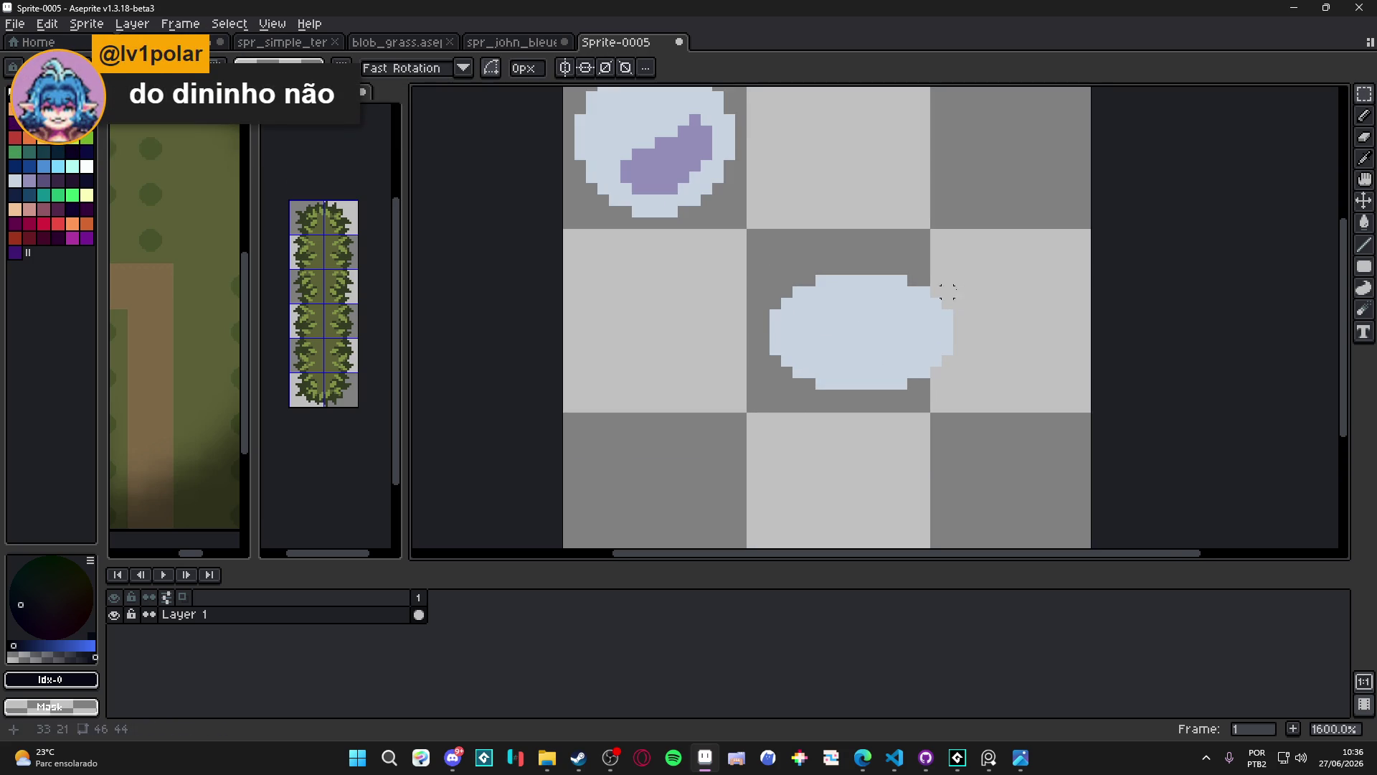
key("Delete")
scroll(727, 378, "down", 3)
scroll(726, 378, "up", 3)
key("ctrl+z")
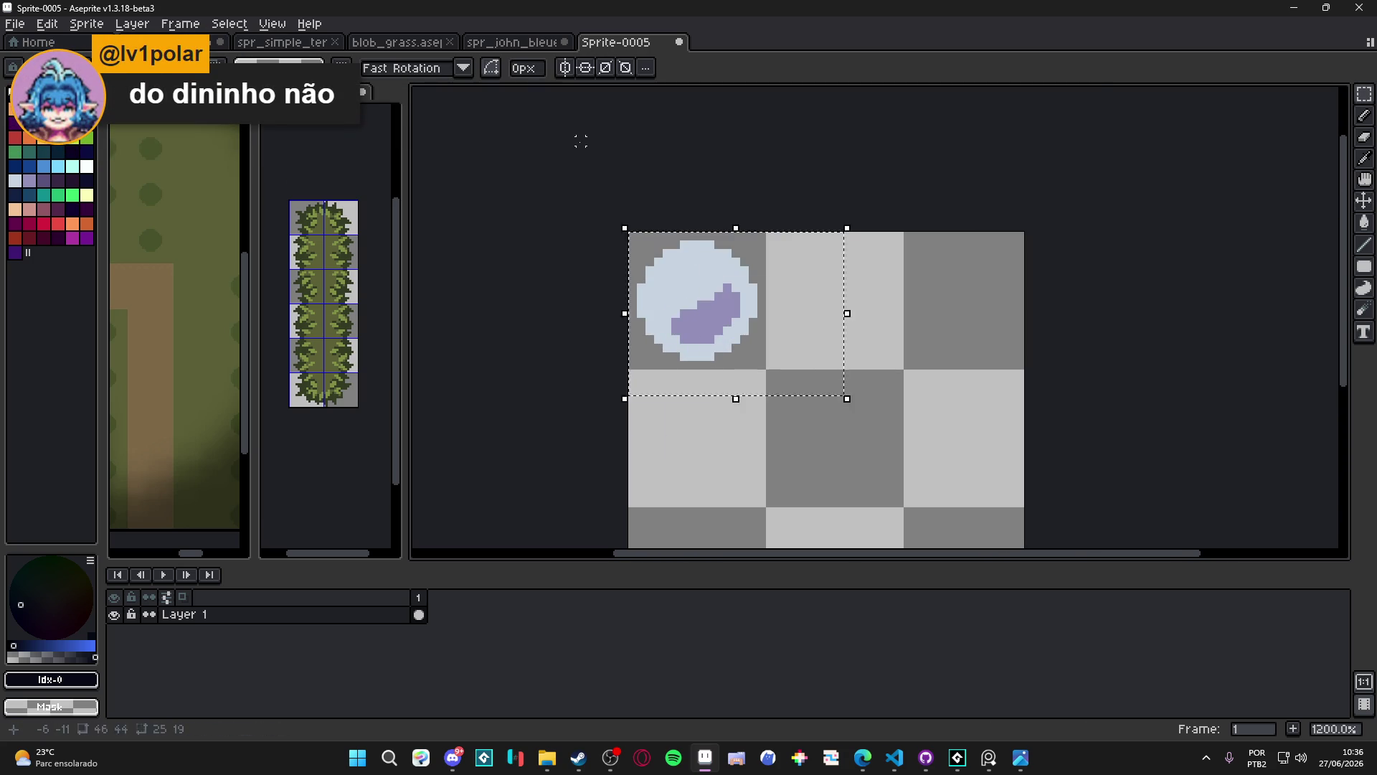
key("ctrl+z")
key("ctrl+shift+Tab")
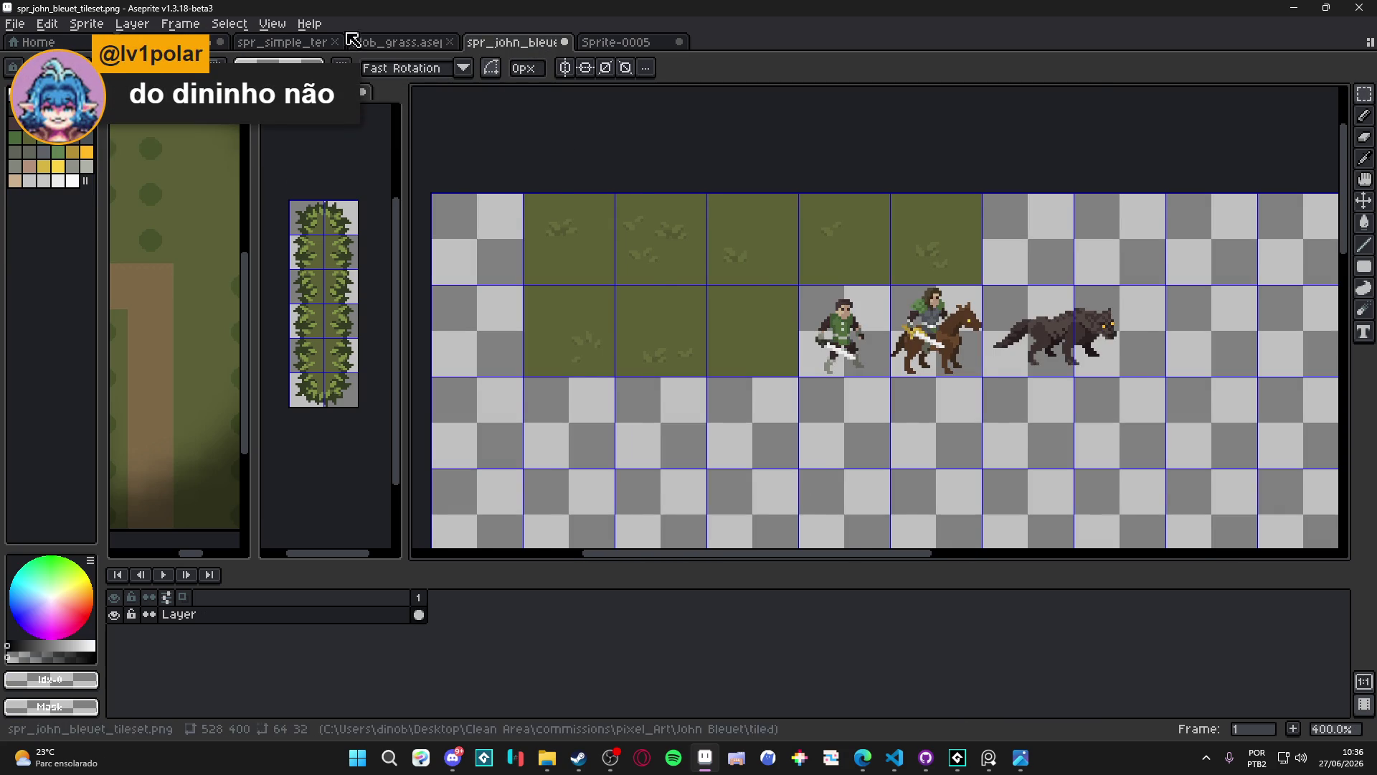
Switch to the blob_grass.aseprite tab and zoom out to 200%
key("ctrl+shift+Tab")
scroll(824, 267, "down", 1)
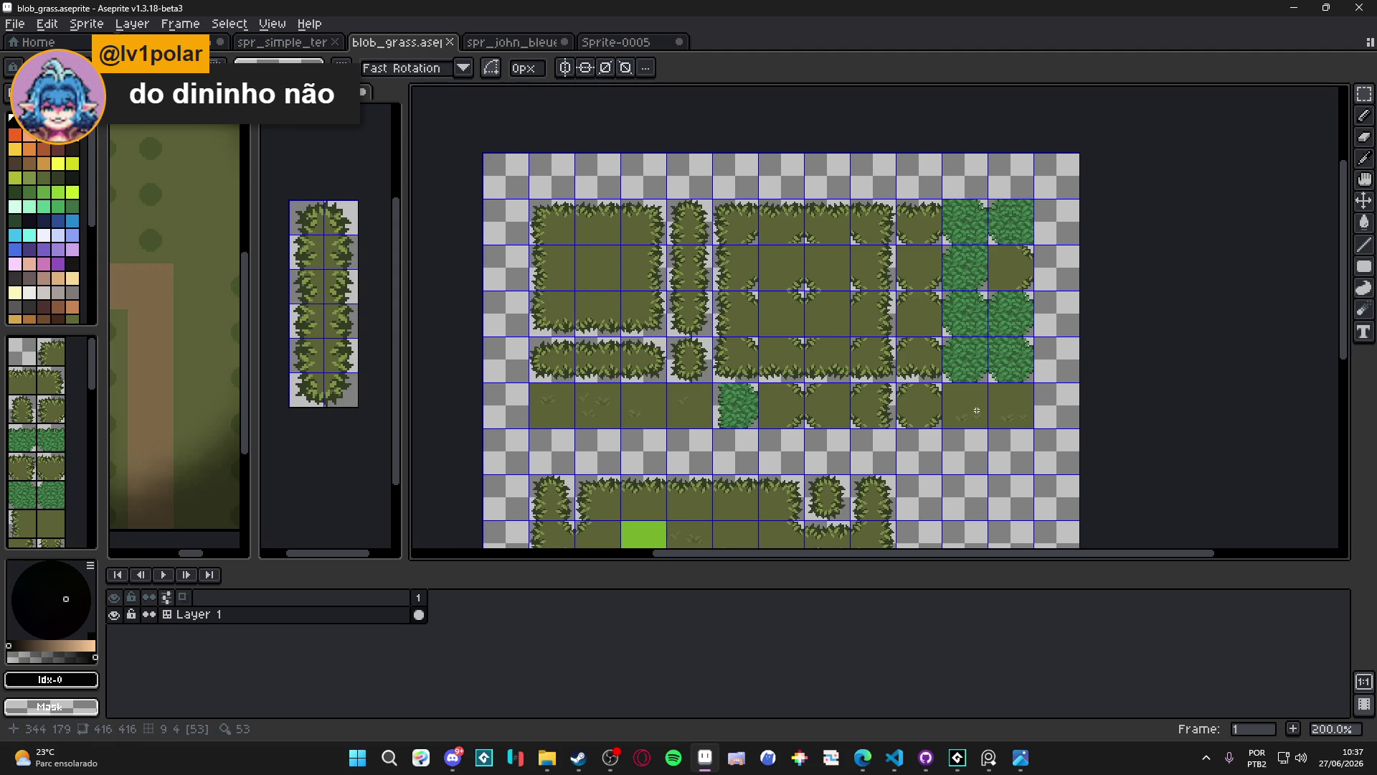
mouse_move(814, 374)
left_mouse_down()
mouse_move(801, 294)
mouse_move(811, 379)
left_mouse_up()
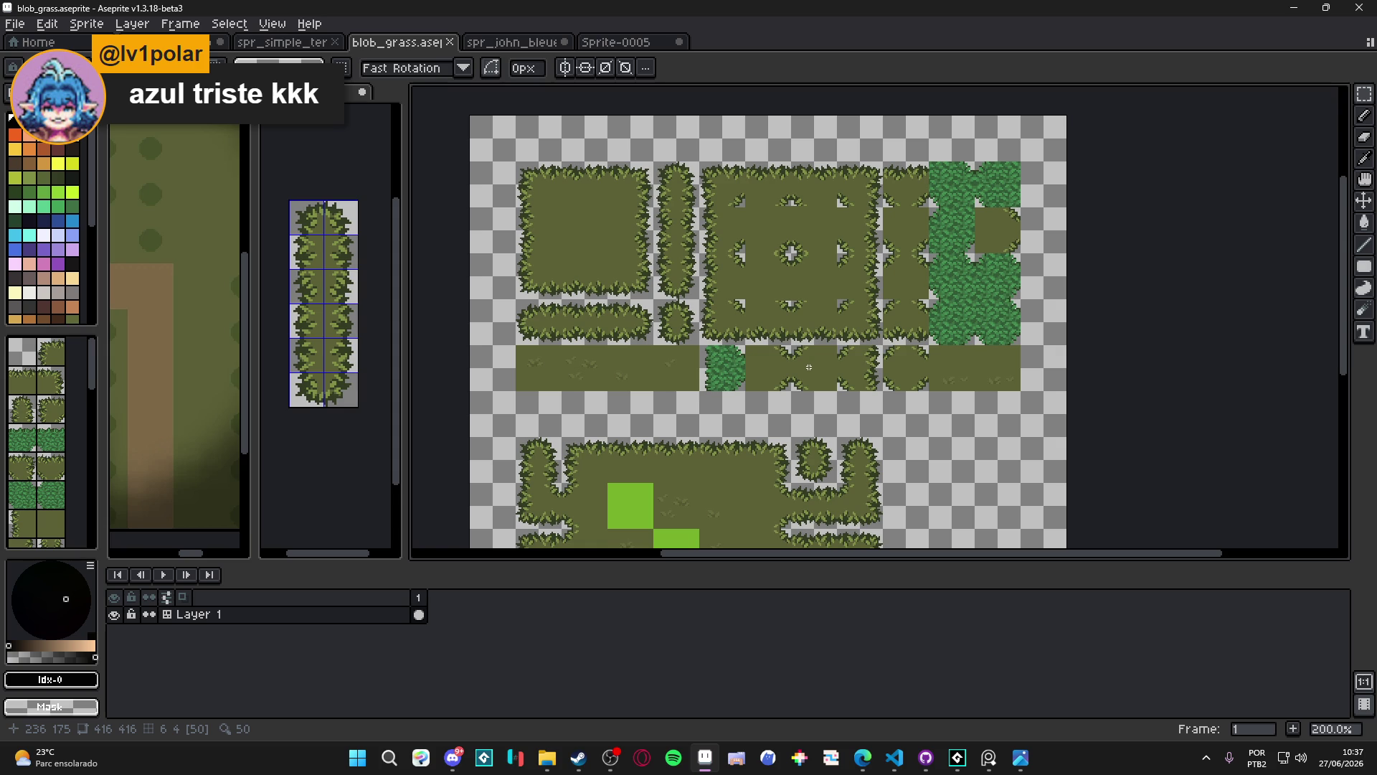
scroll(747, 395, "down", 1)
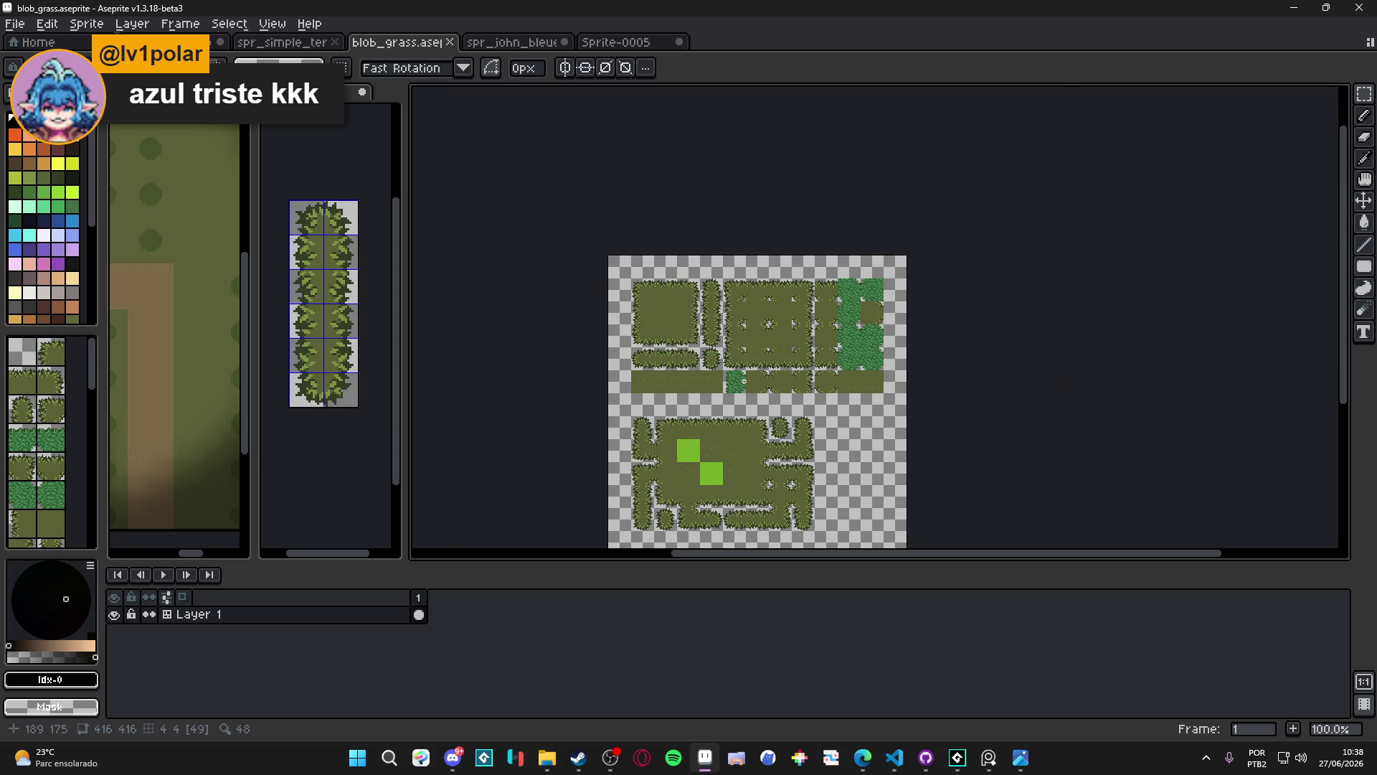
scroll(754, 372, "up", 1)
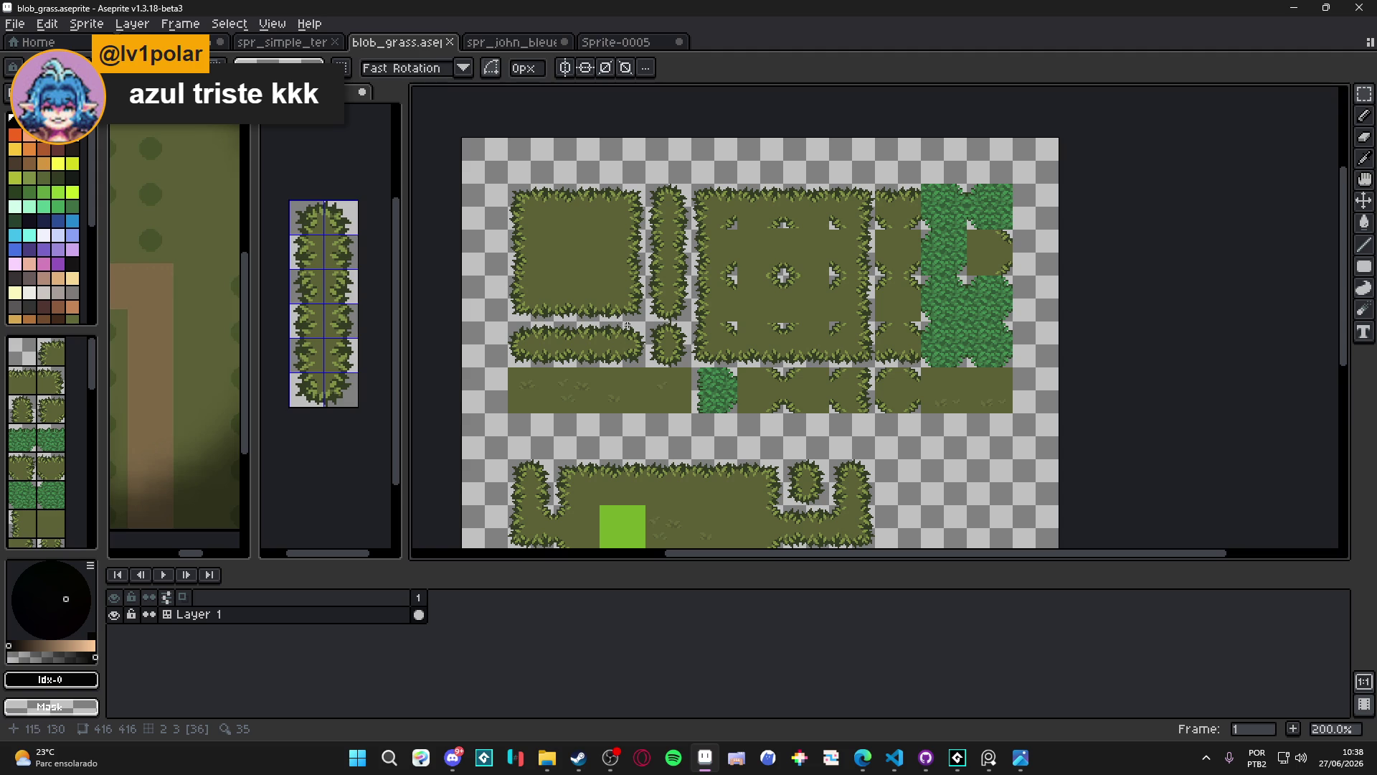
scroll(590, 350, "left", 1)
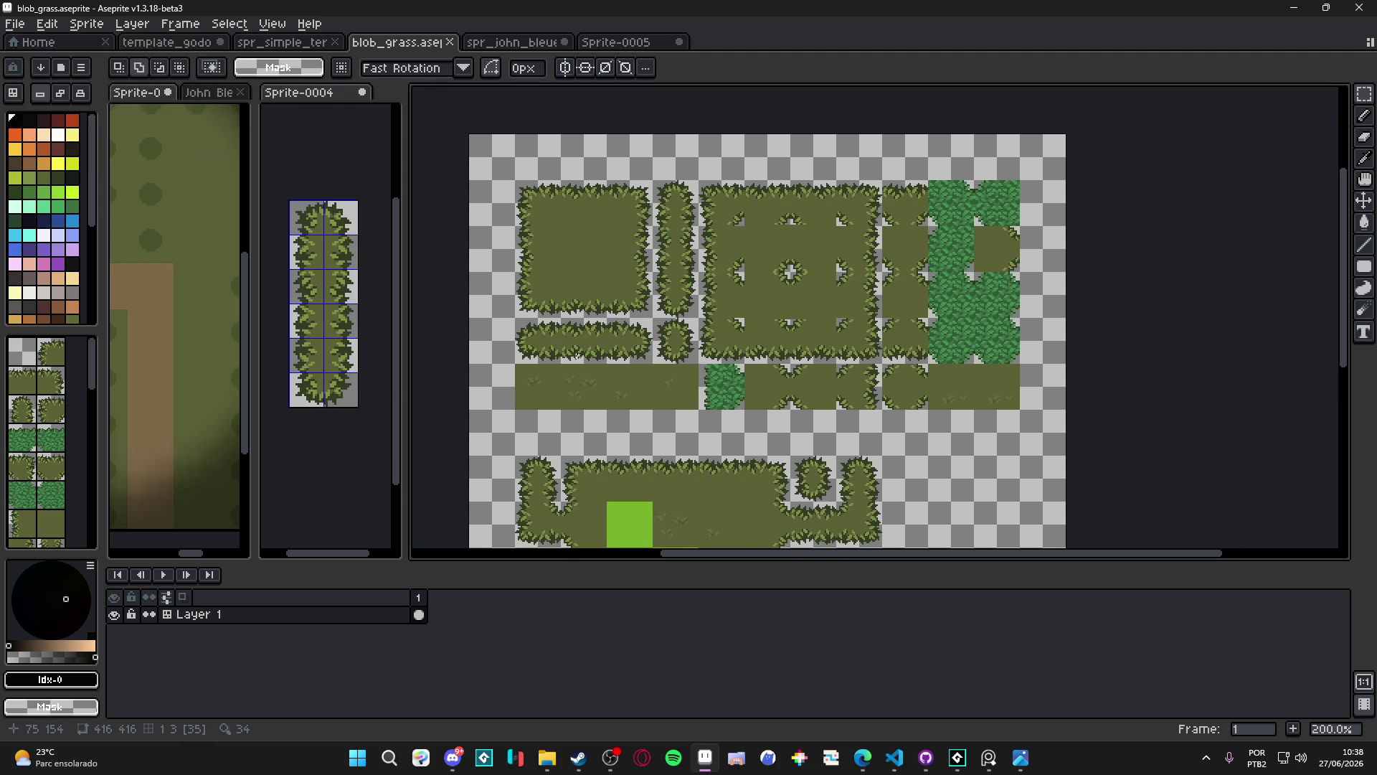
key("ctrl+apostrophe")
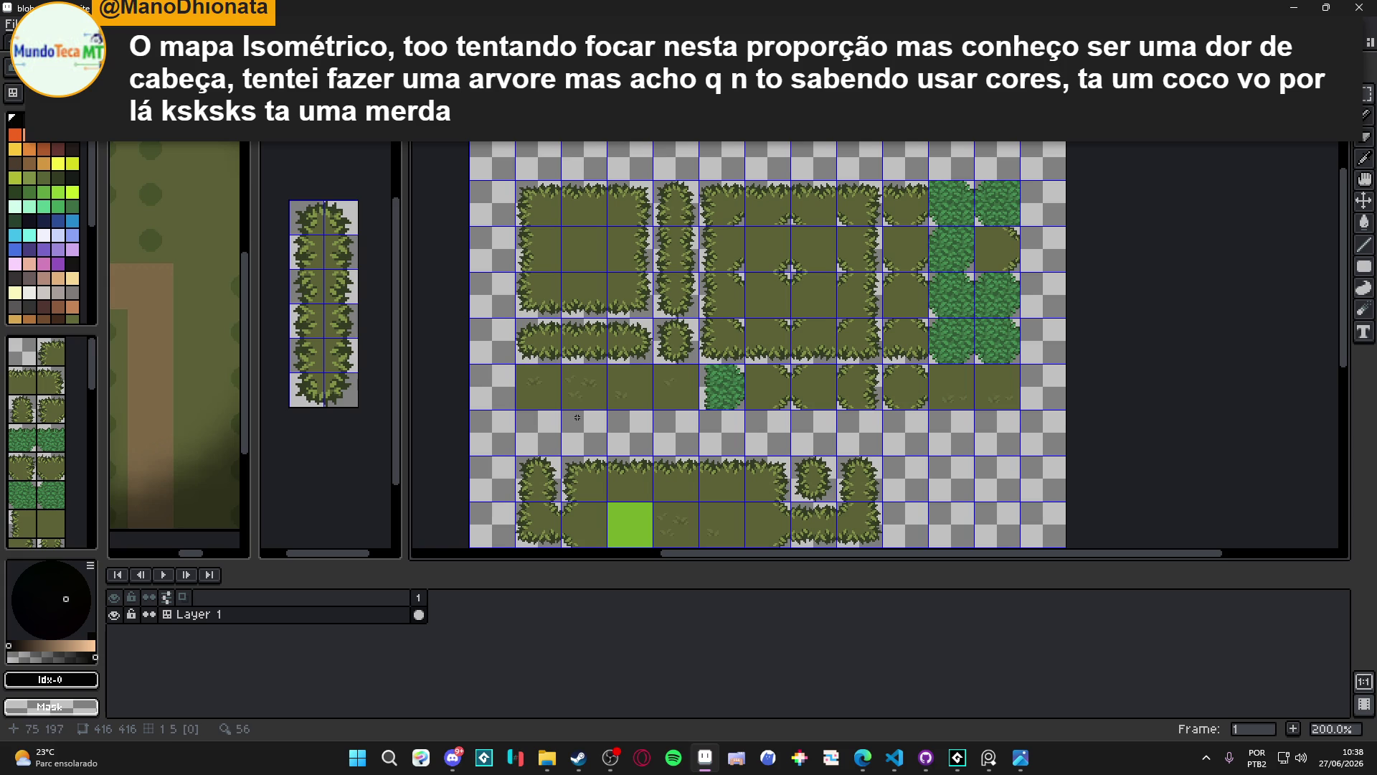
key("ctrl+apostrophe")
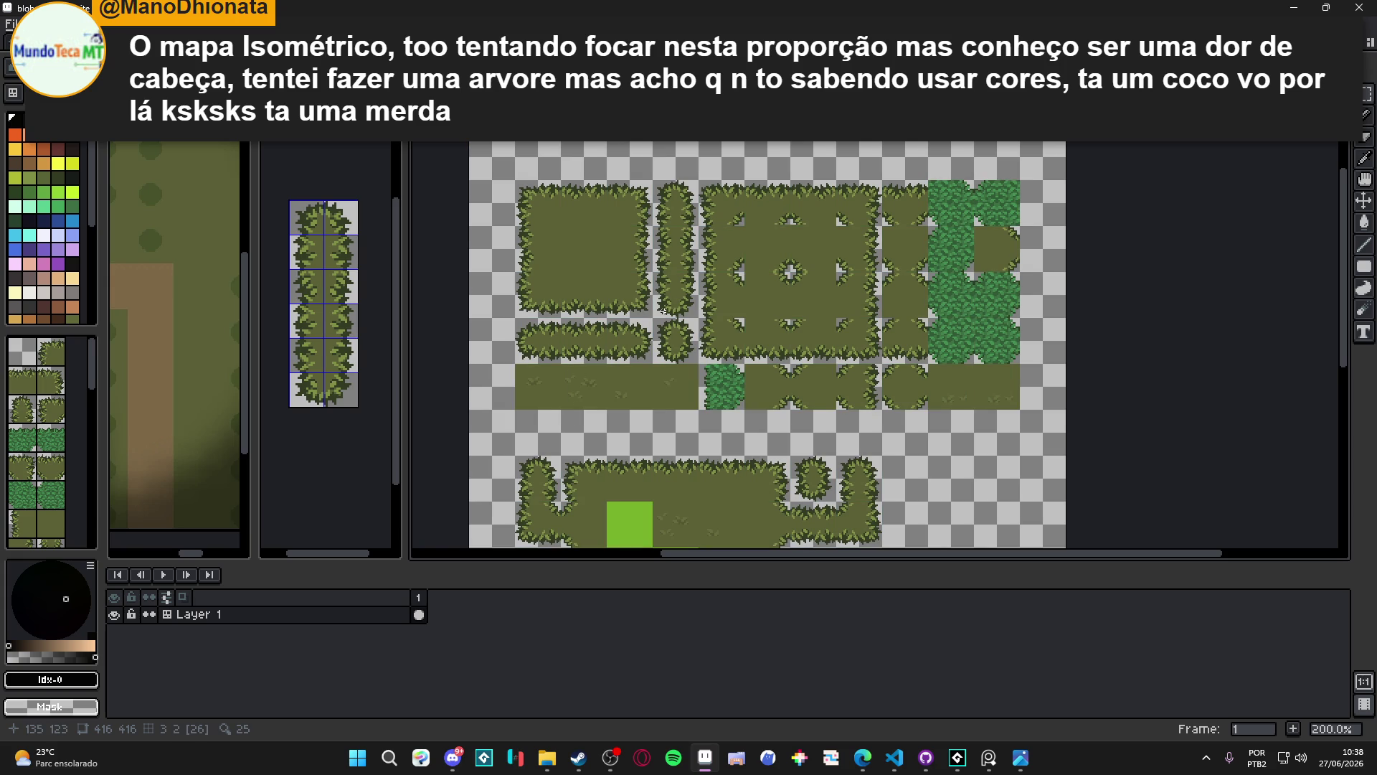
scroll(742, 228, "up", 1)
scroll(738, 221, "down", 1)
scroll(737, 220, "up", 1)
scroll(739, 212, "down", 1)
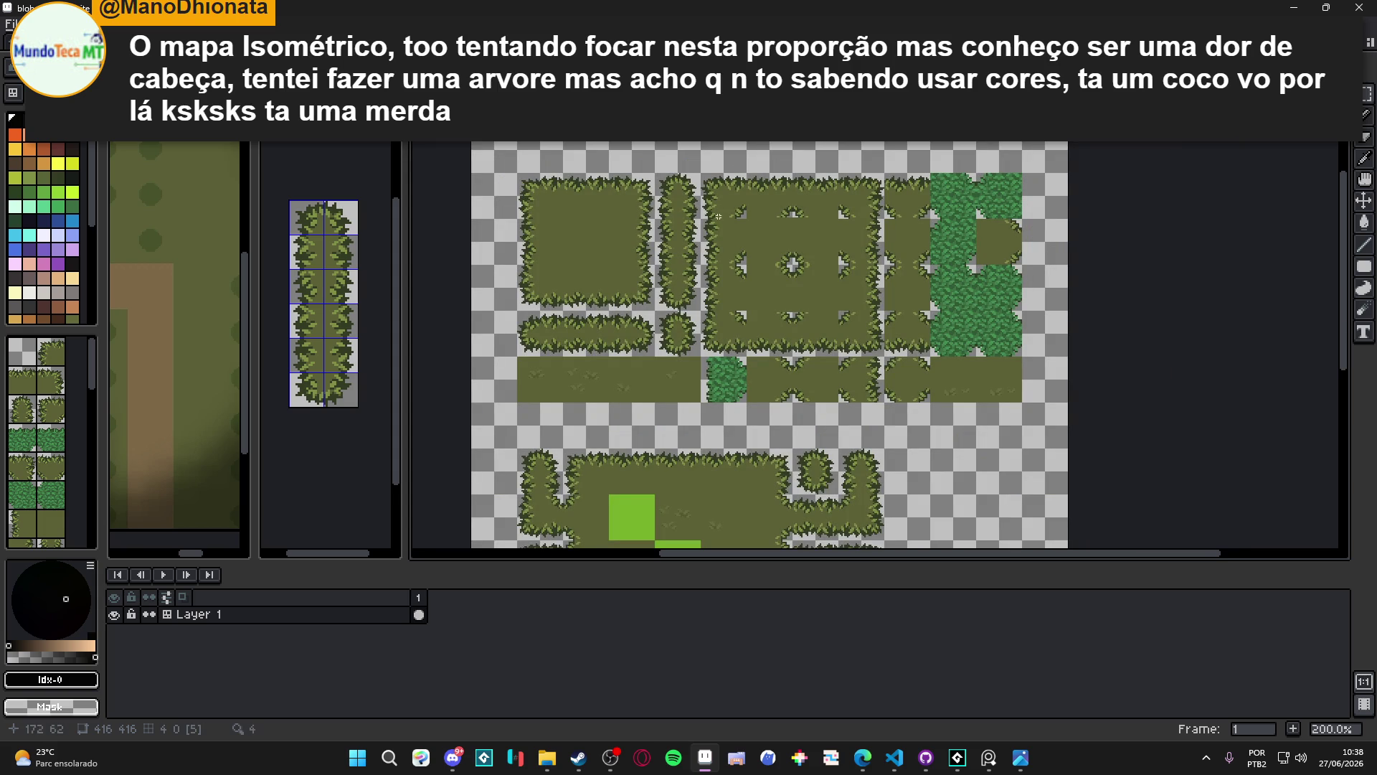
scroll(732, 211, "up", 1)
scroll(737, 208, "down", 1)
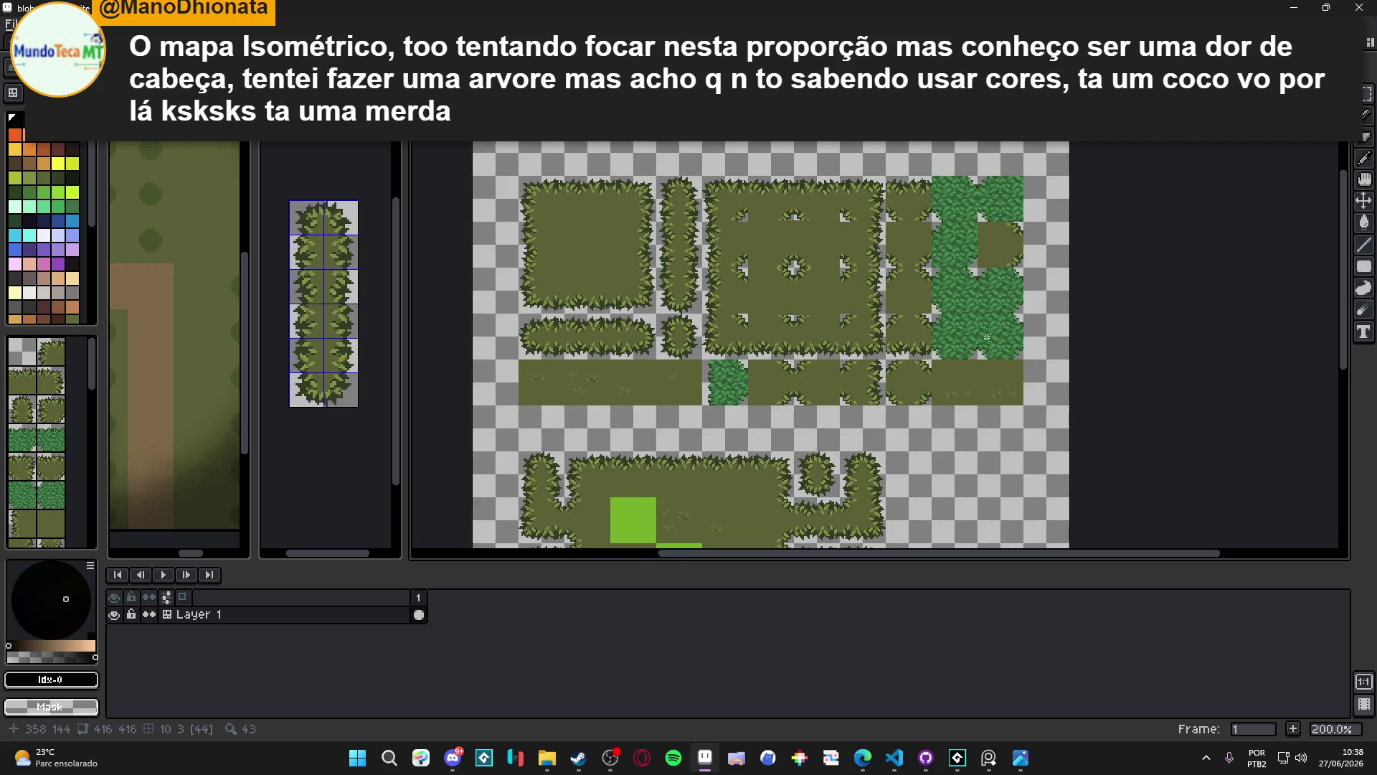
scroll(860, 244, "right", 1)
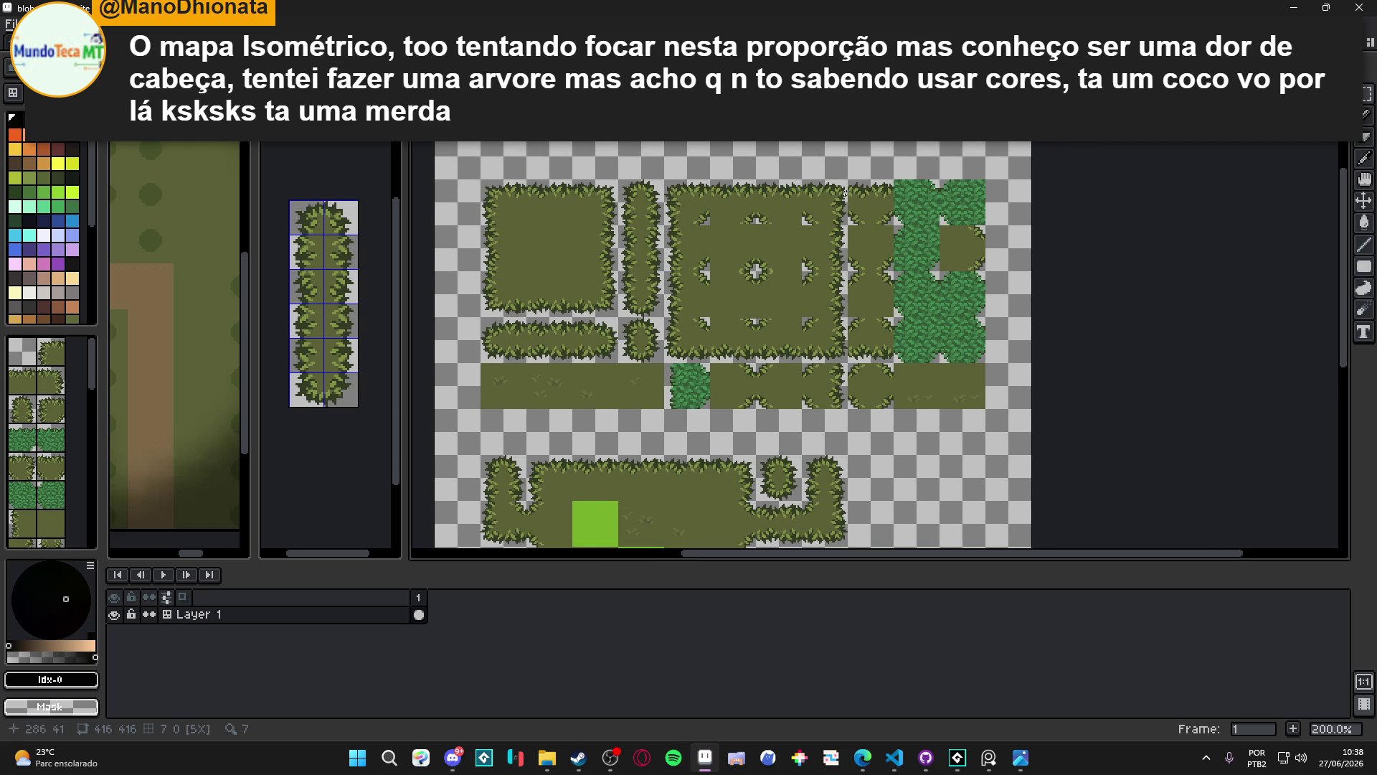
scroll(855, 366, "right", 1)
scroll(856, 365, "down", 2)
scroll(908, 175, "left", 1)
scroll(907, 174, "left", 1)
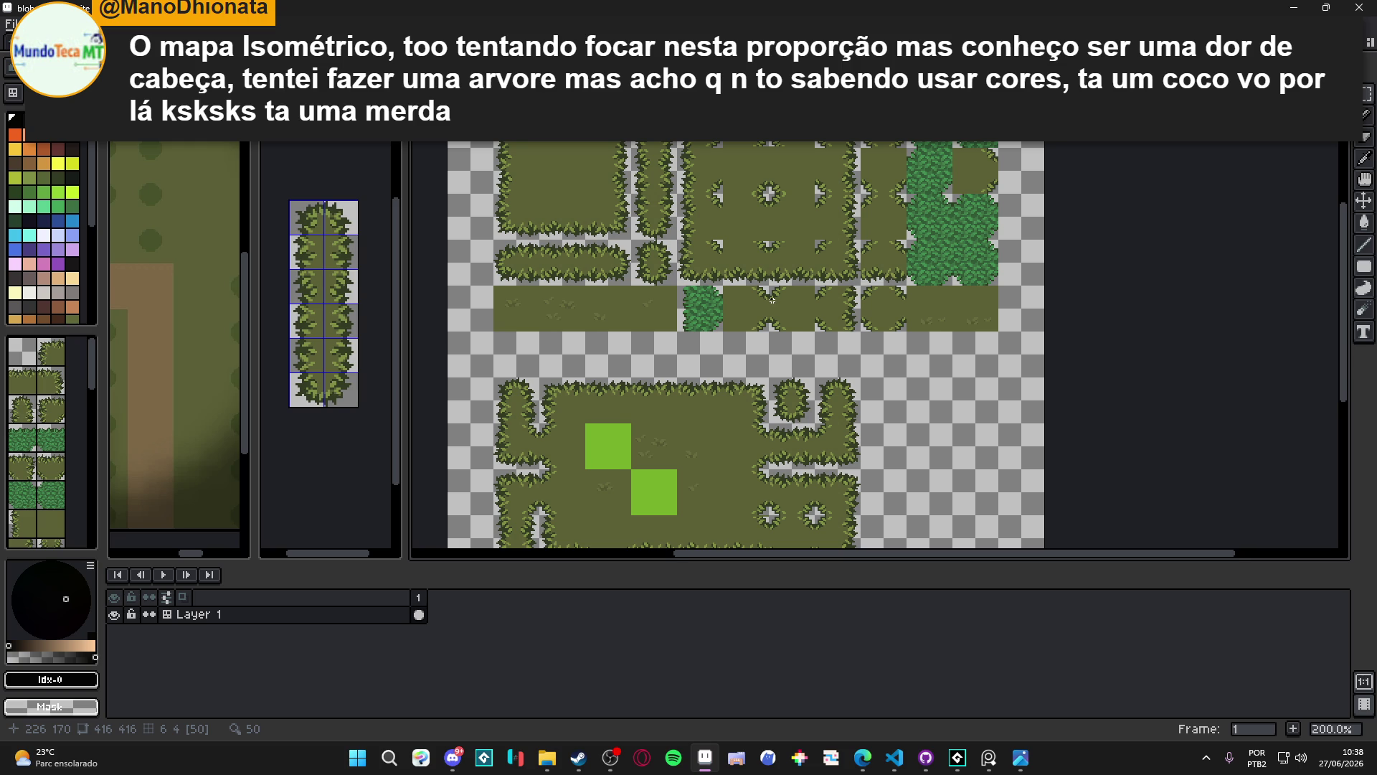
scroll(772, 300, "up", 1)
scroll(772, 300, "right", 1)
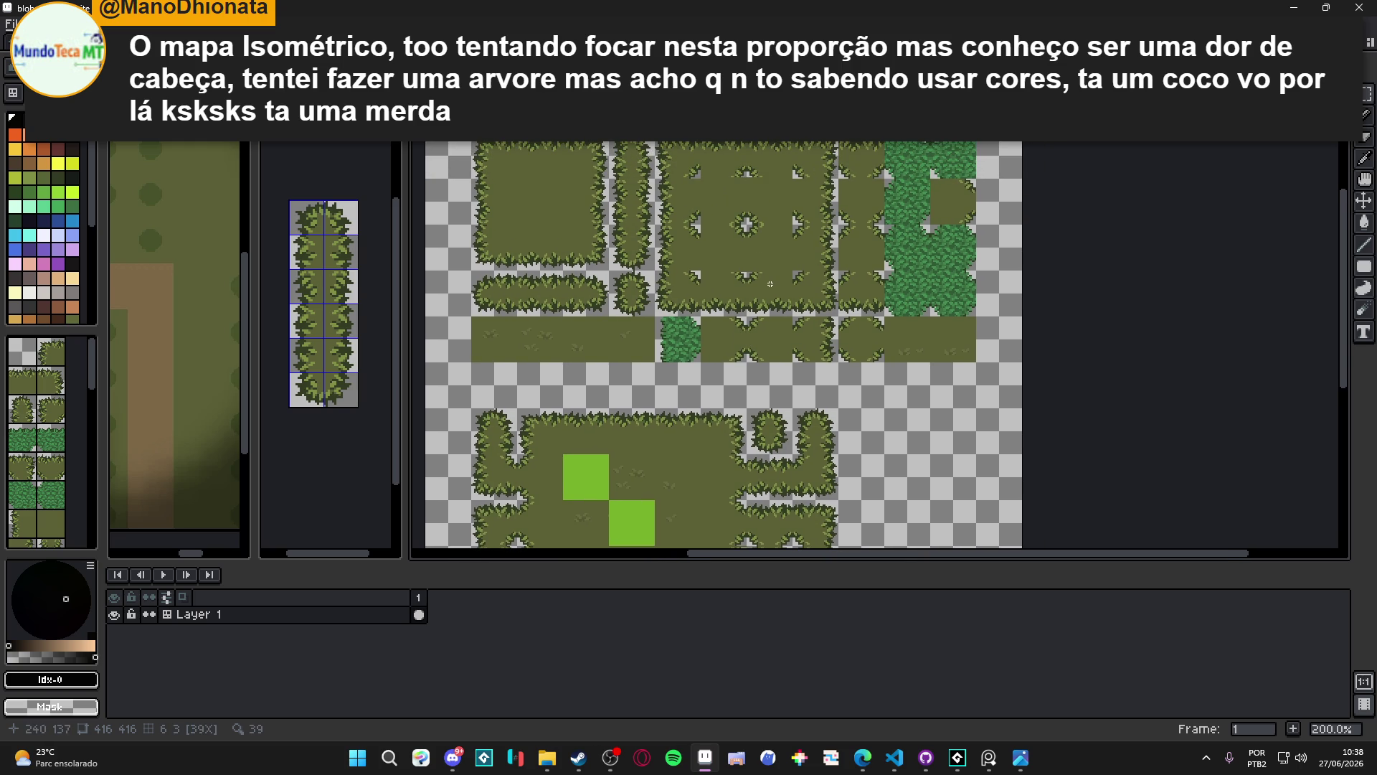
scroll(769, 284, "down", 1)
scroll(760, 281, "up", 1)
scroll(757, 279, "down", 1)
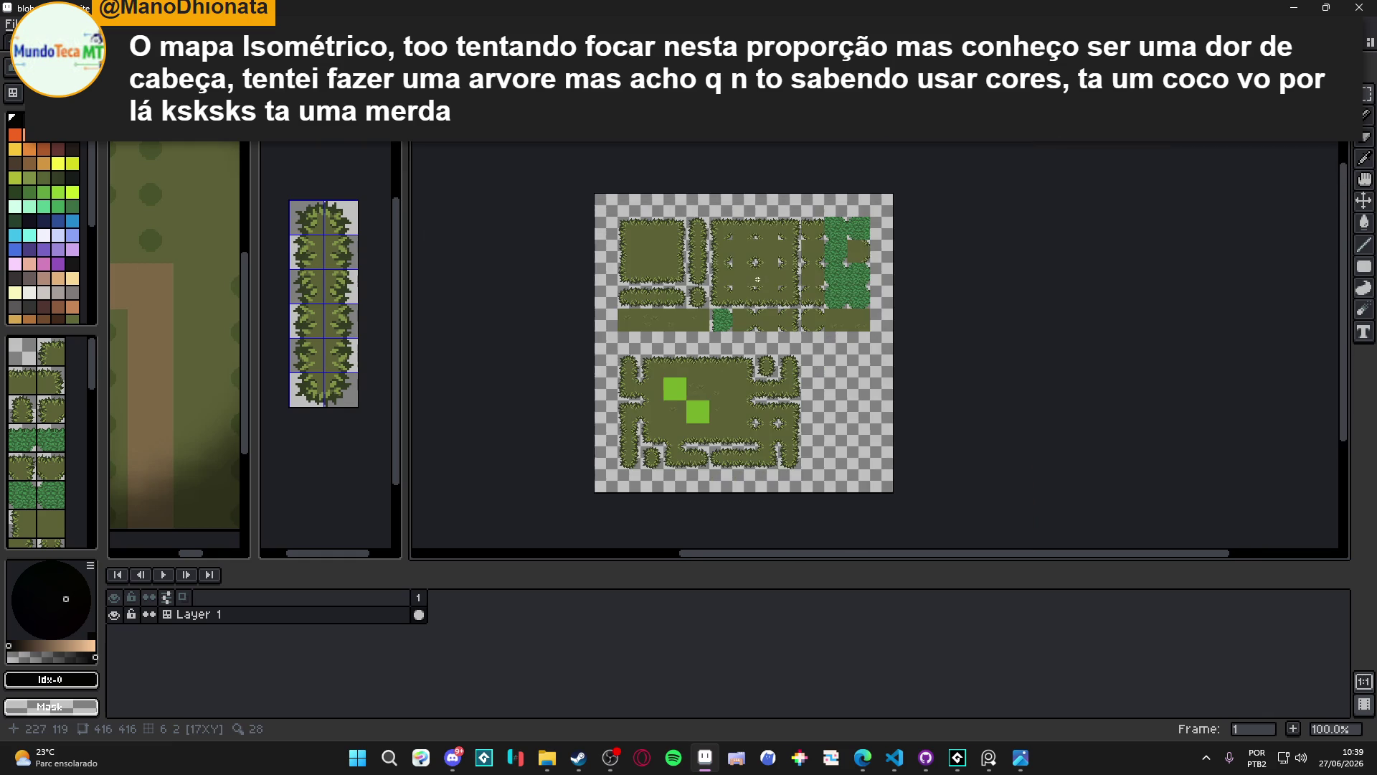
scroll(758, 279, "up", 1)
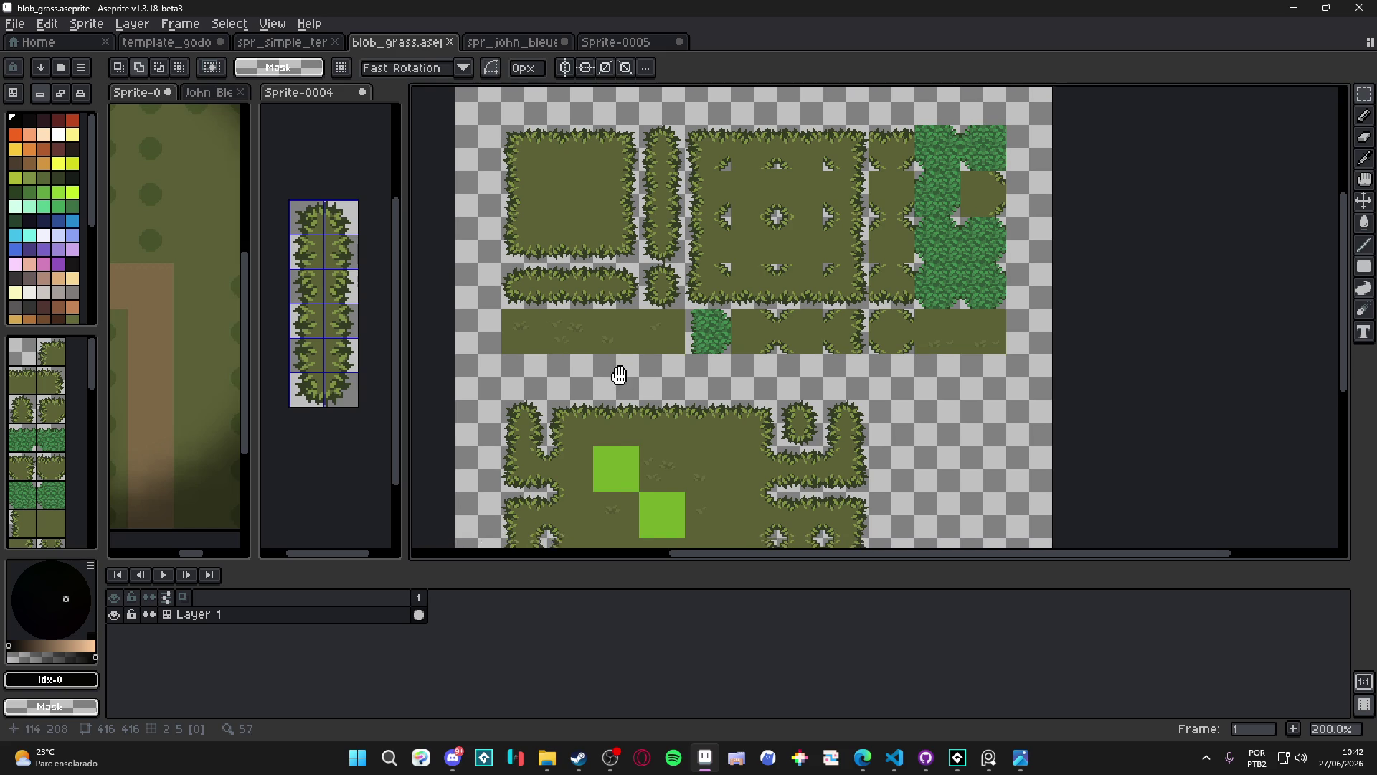
left_click(452, 756)
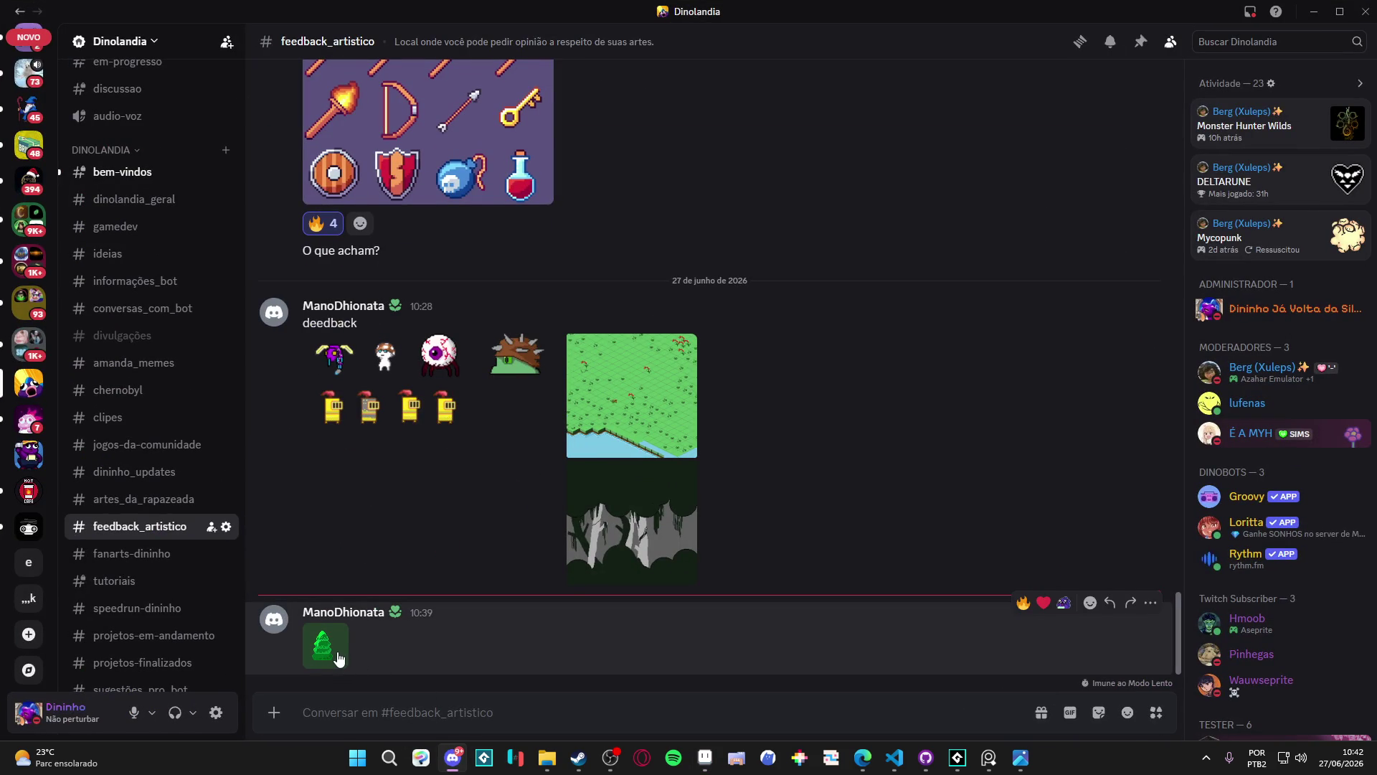
View the posted tree image enlarged, minimize Discord, and open a new Edge tab
left_click(339, 659)
left_click(740, 397)
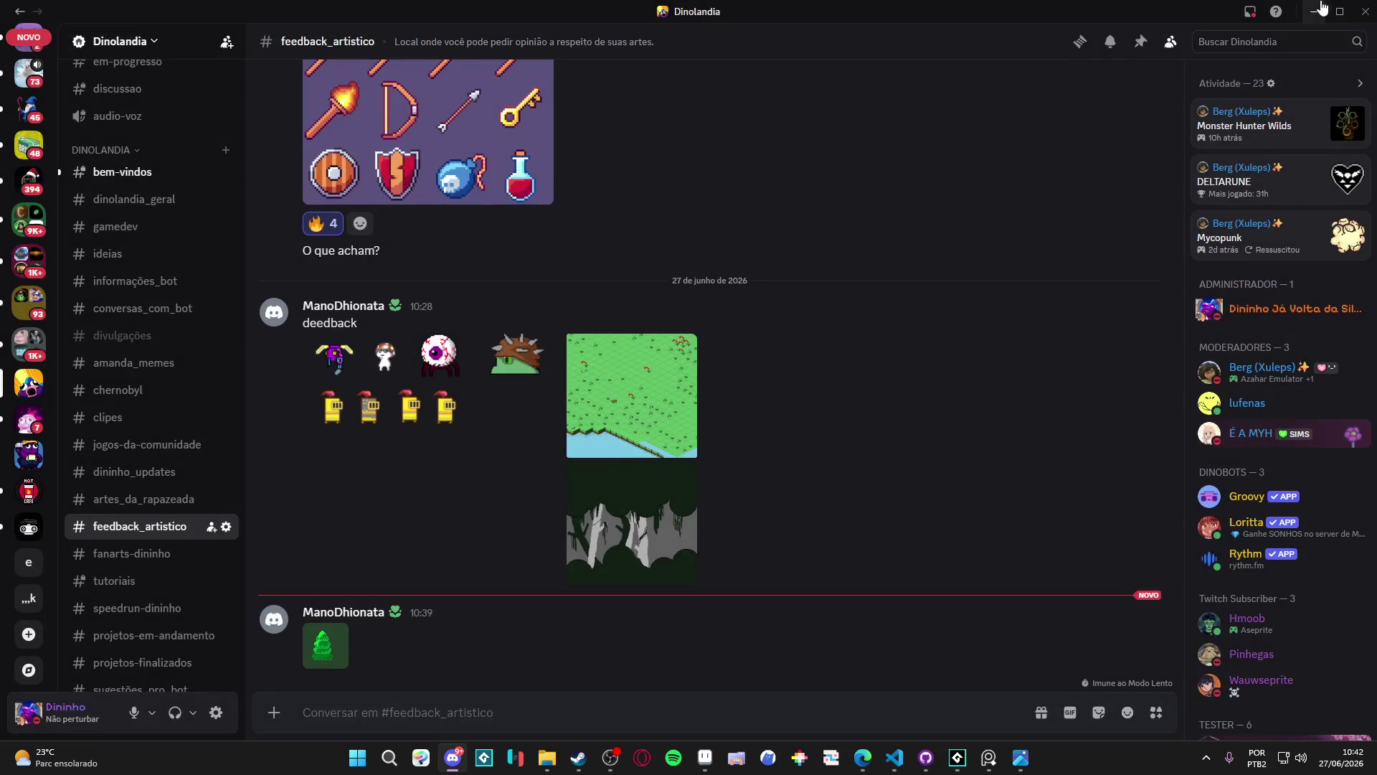
left_click(1314, 12)
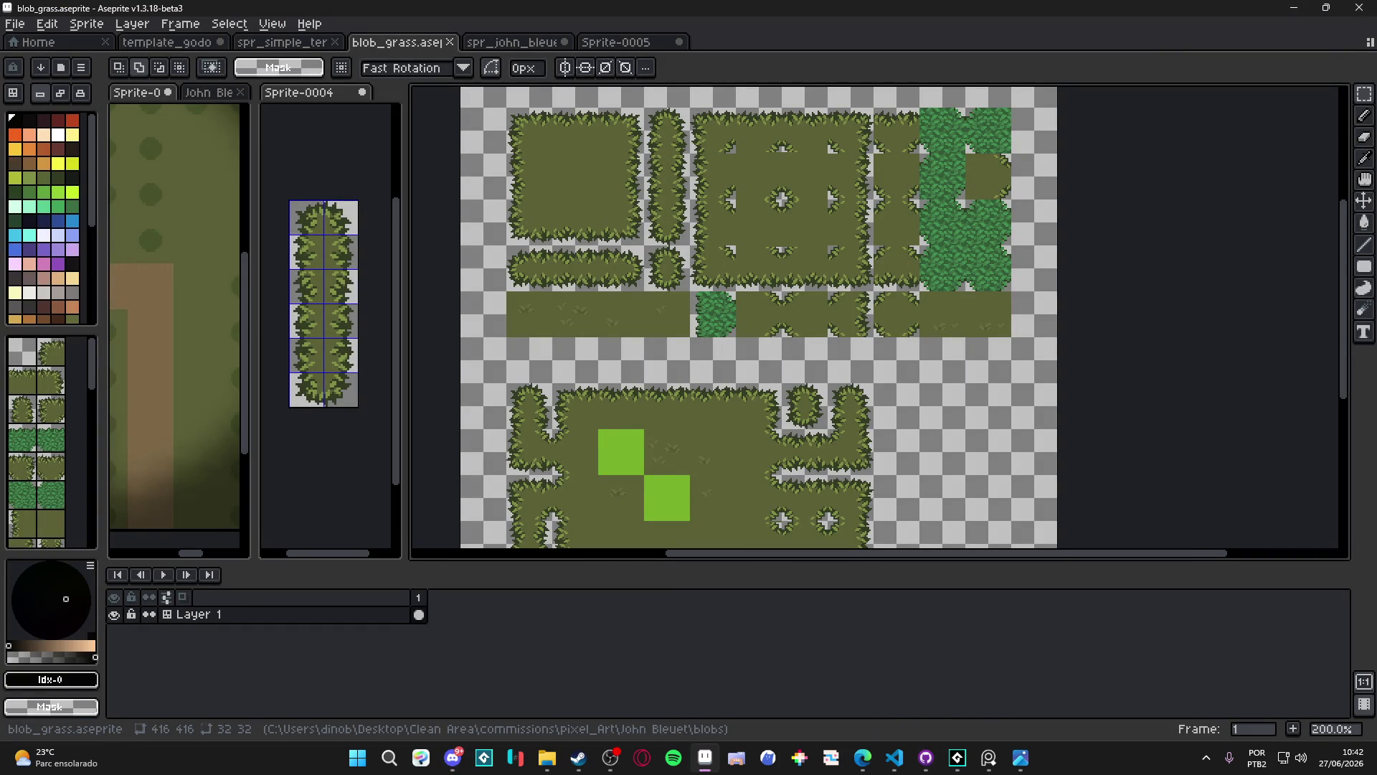
left_click(862, 758)
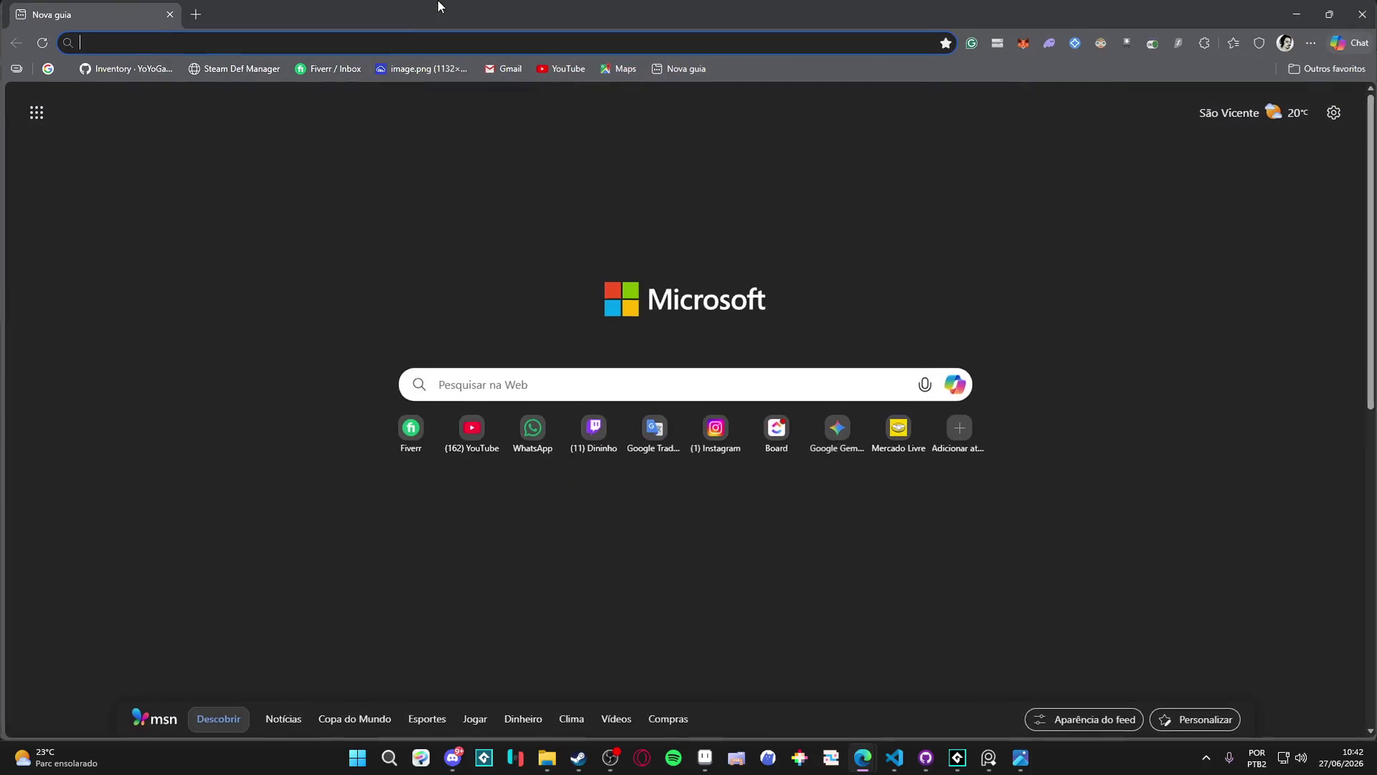
Go to lospec.com/palette-list via 'losp' in the address bar and browse palettes
type("losp")
key("Return")
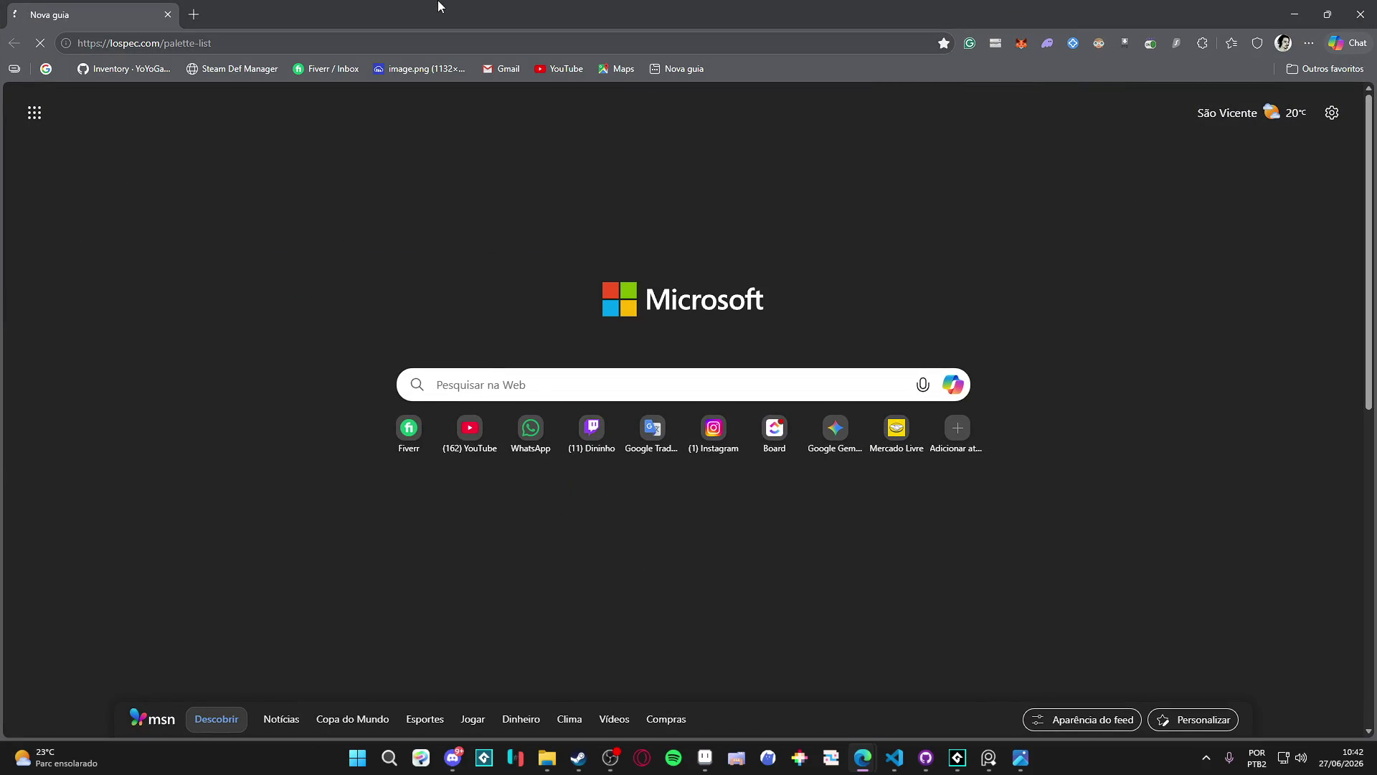
scroll(316, 342, "down", 7)
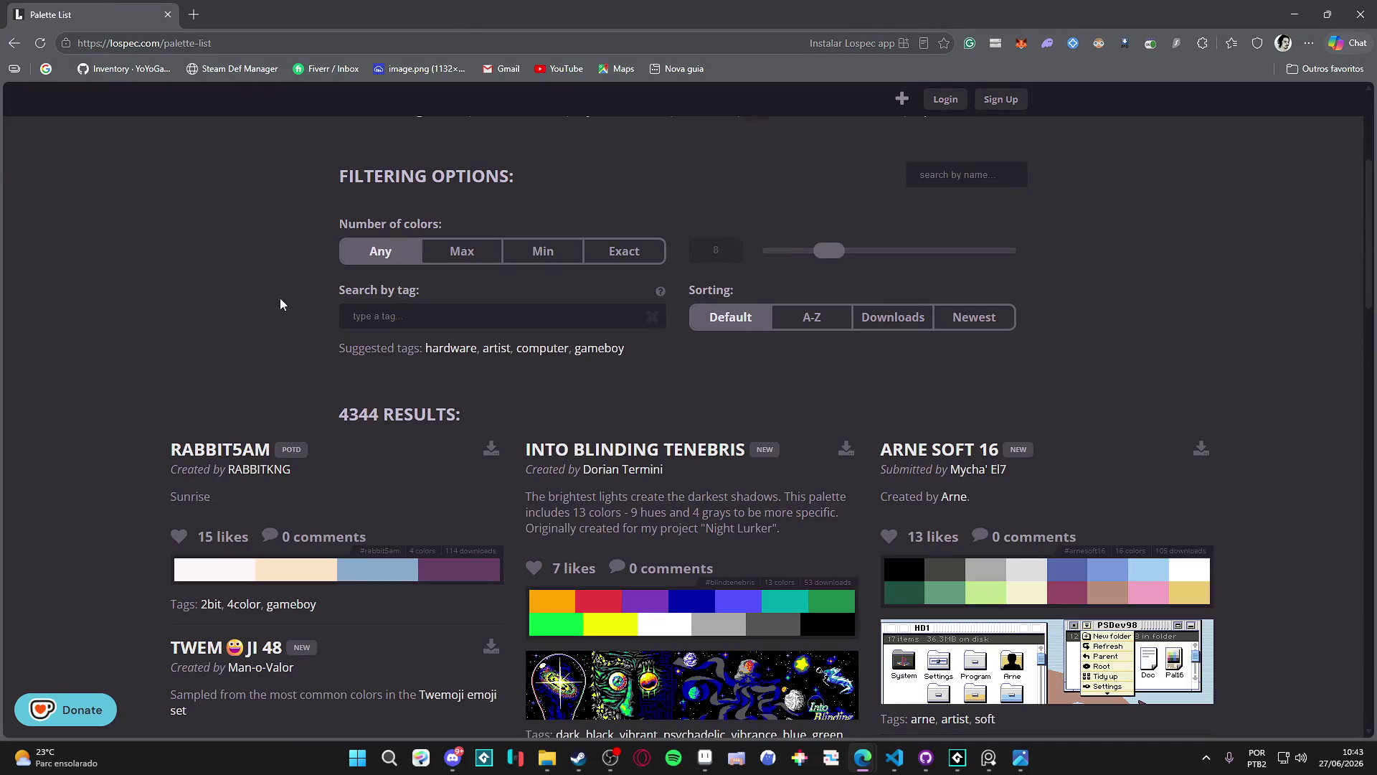
scroll(282, 165, "down", 3)
scroll(282, 117, "up", 3)
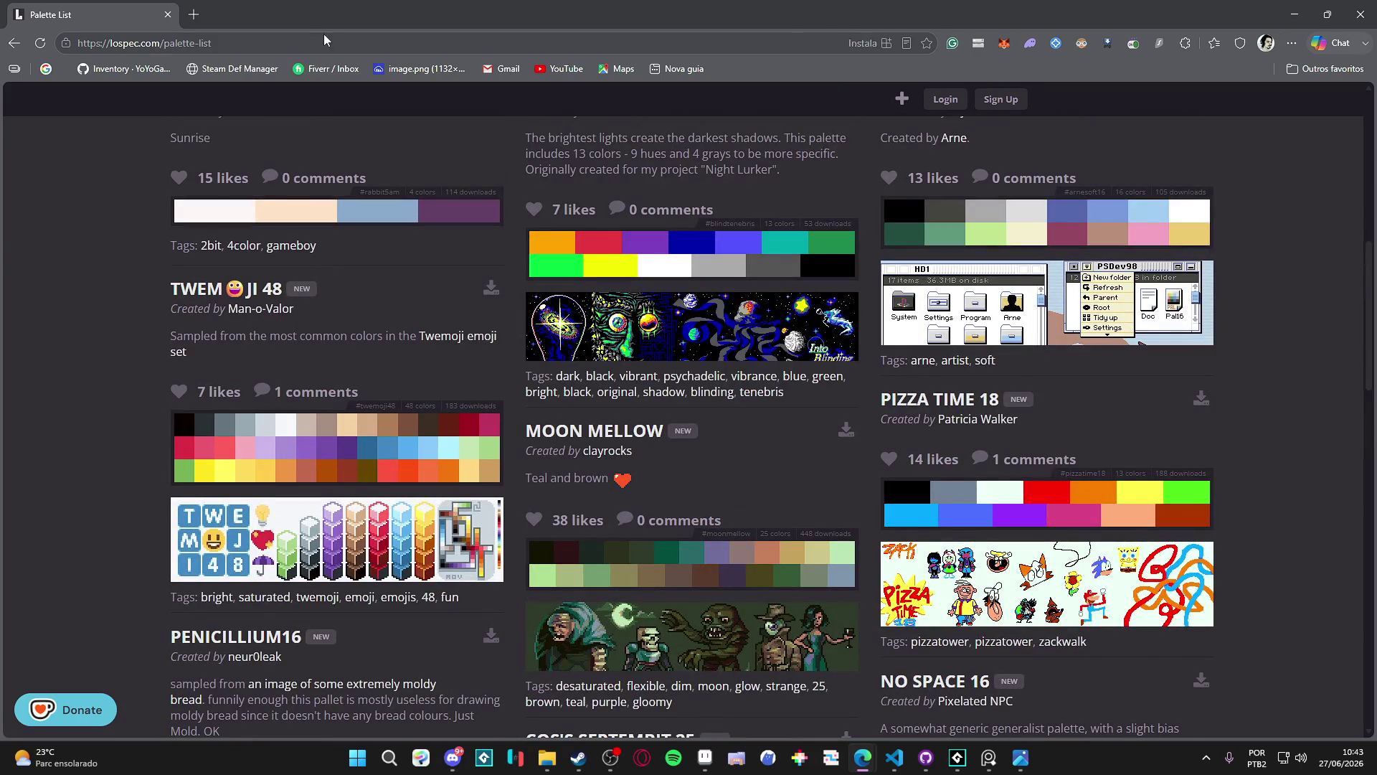
left_click(323, 45)
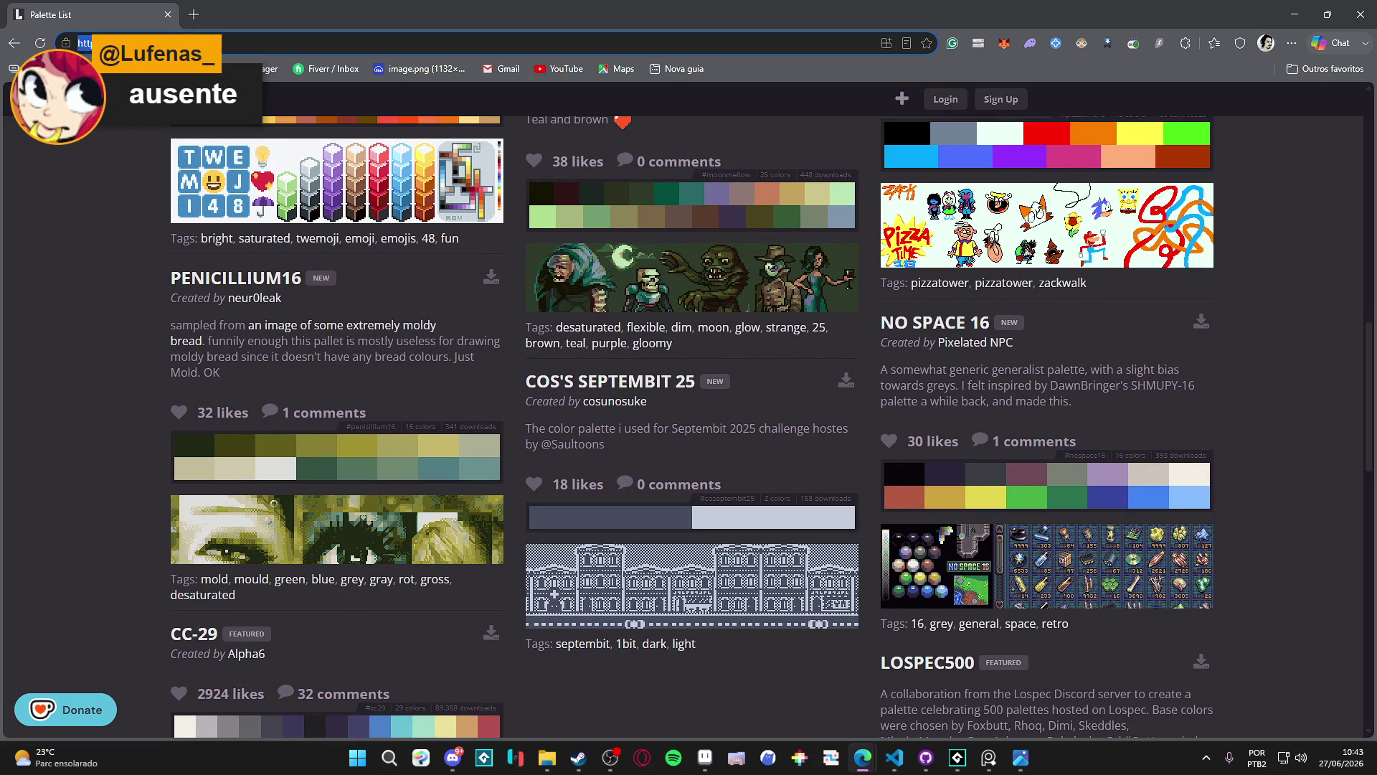
scroll(795, 201, "down", 1)
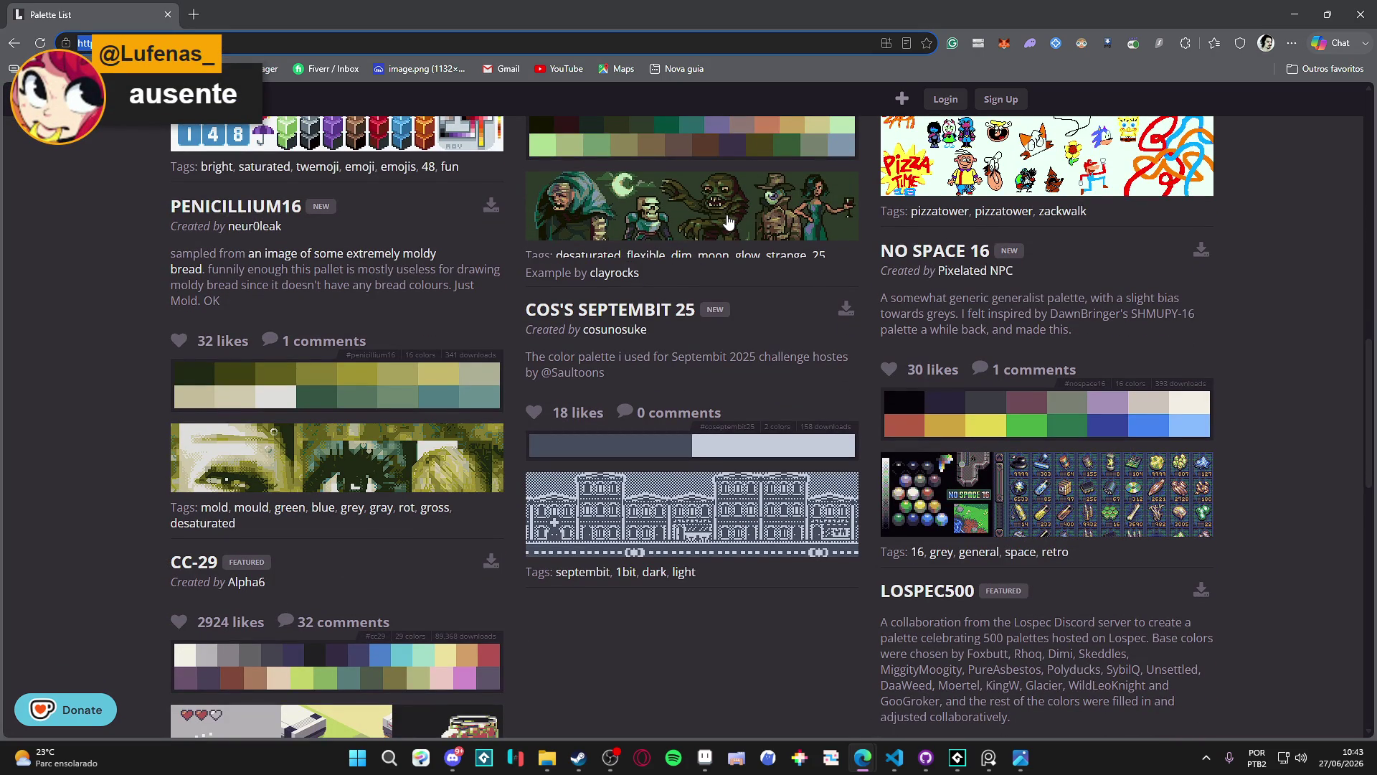
scroll(897, 387, "down", 1)
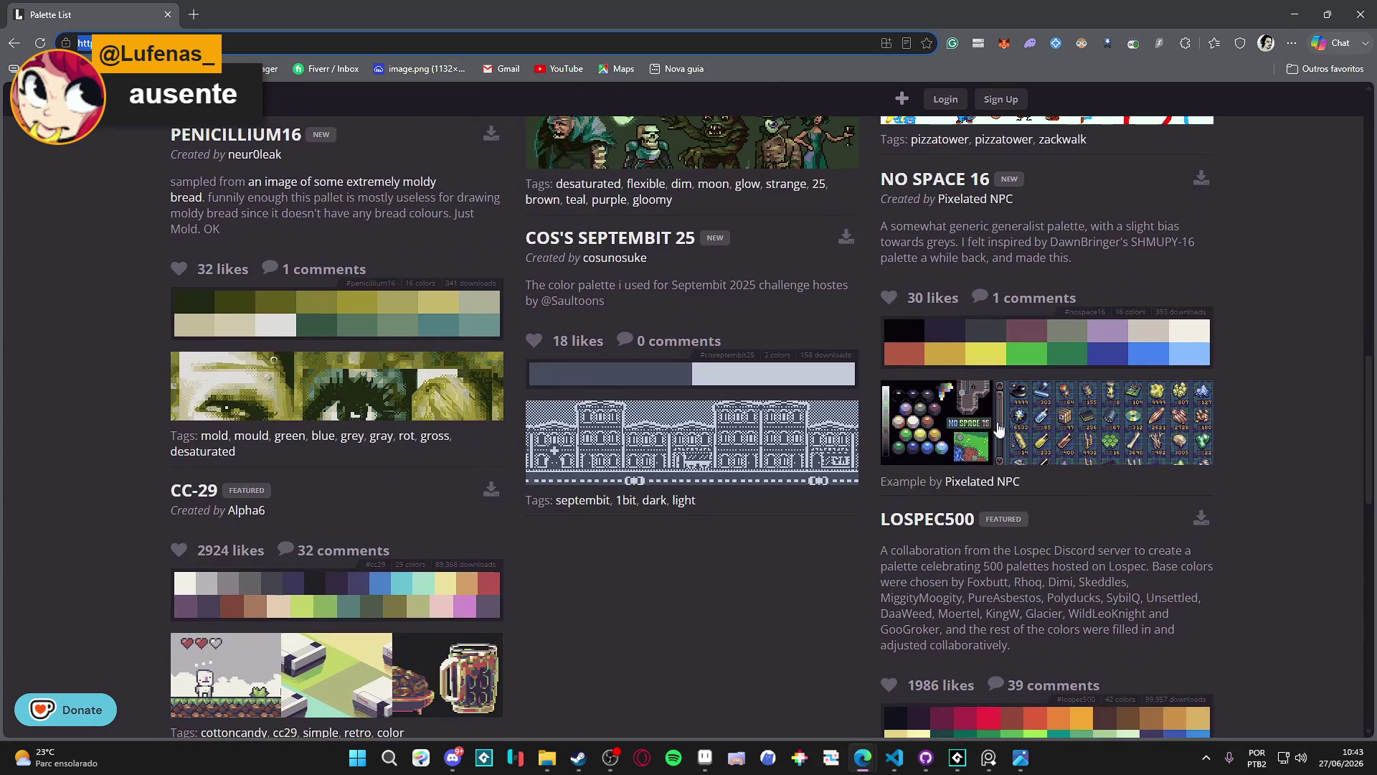
scroll(644, 414, "down", 5)
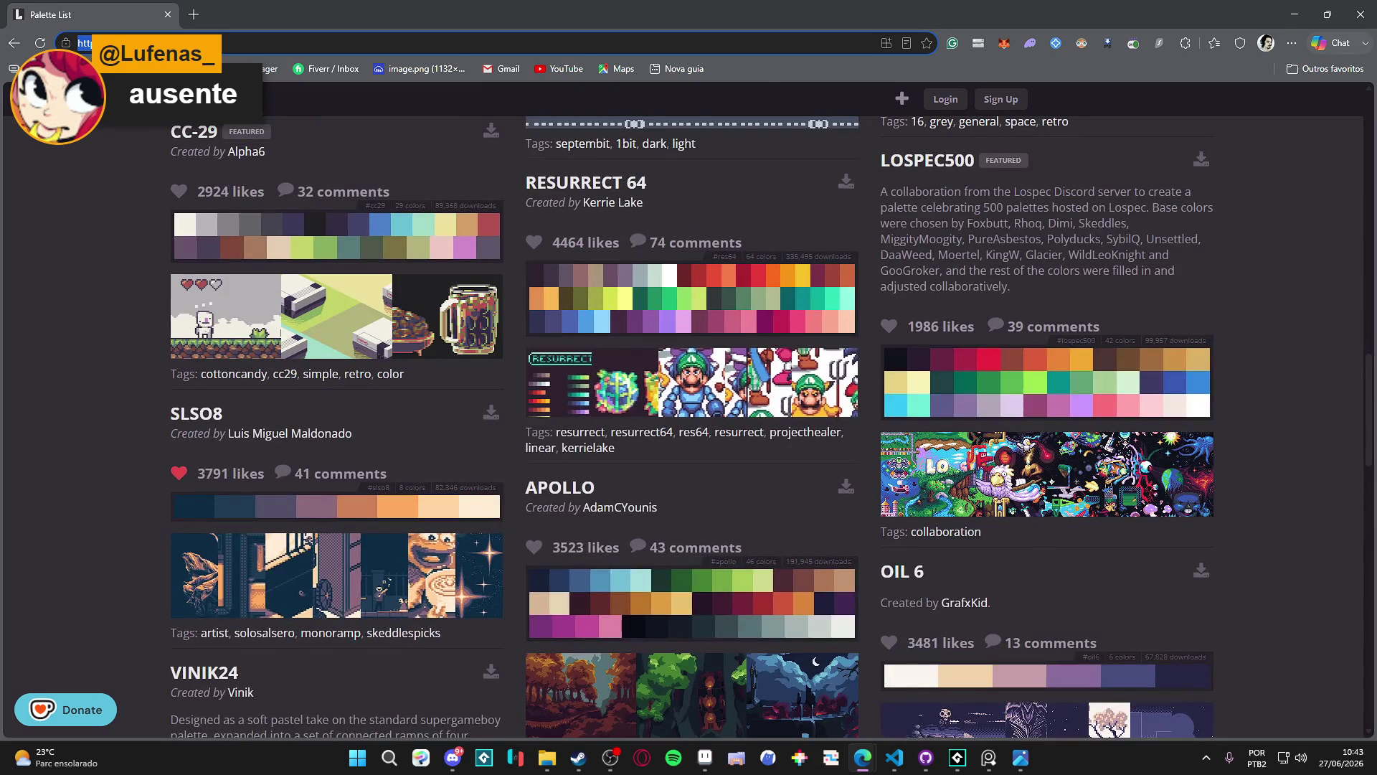
Scroll further through the Lospec palette list, then minimize the browser
key("alt+Tab")
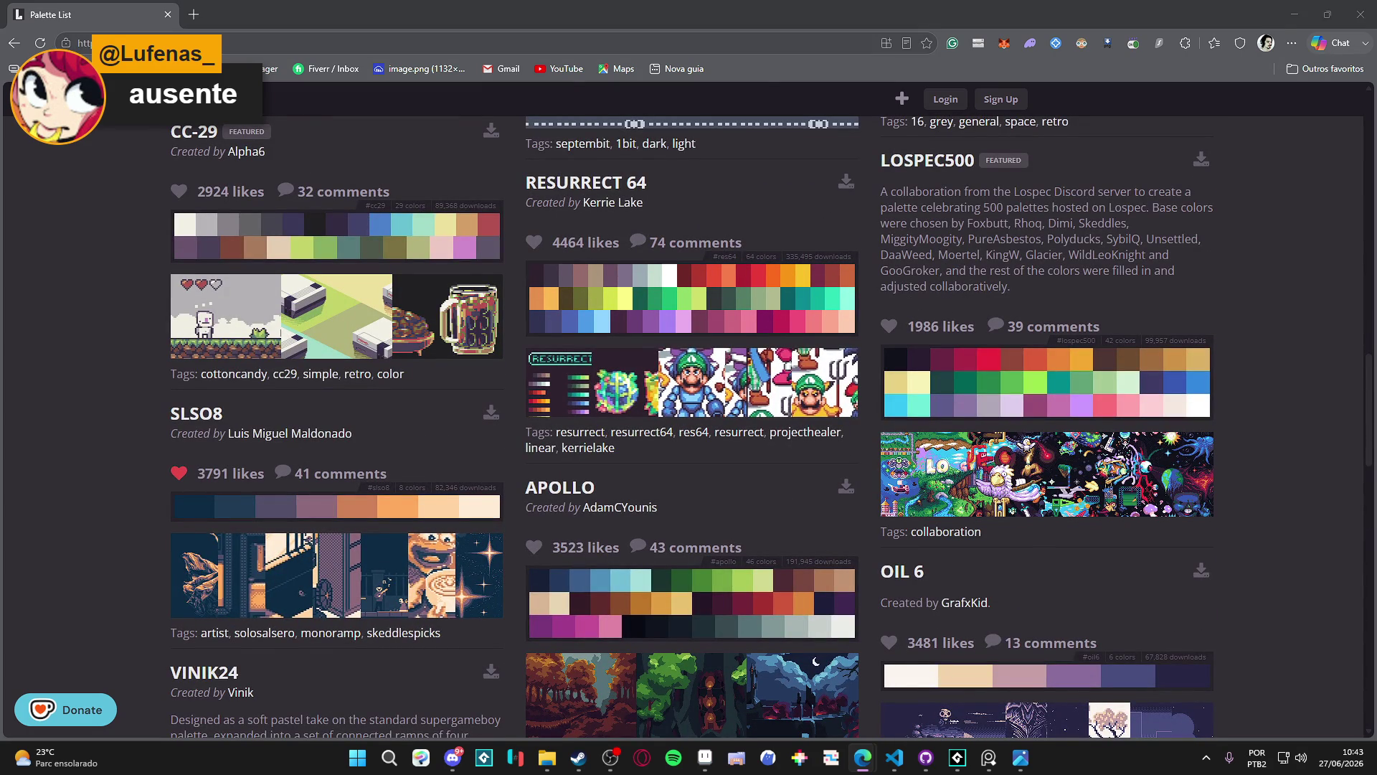
scroll(764, 281, "down", 4)
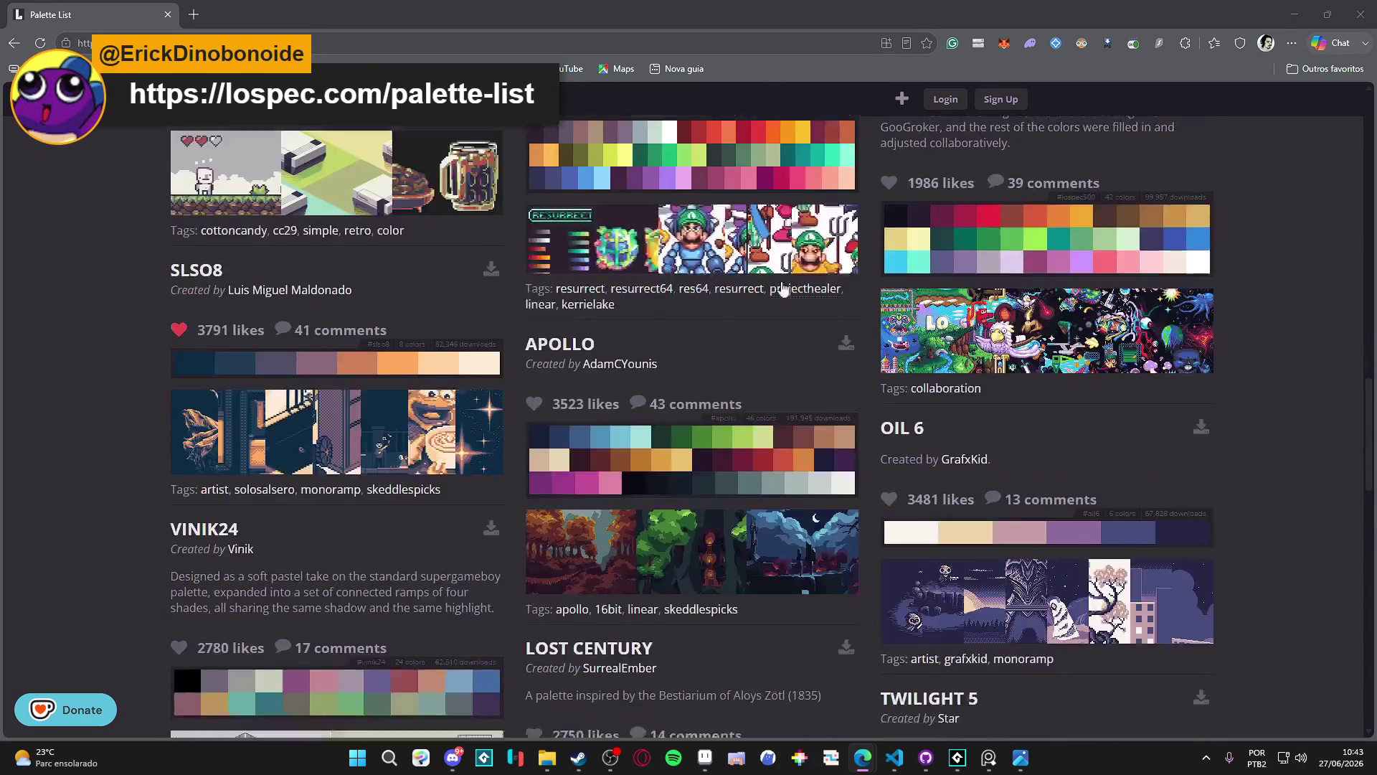
scroll(782, 285, "down", 2)
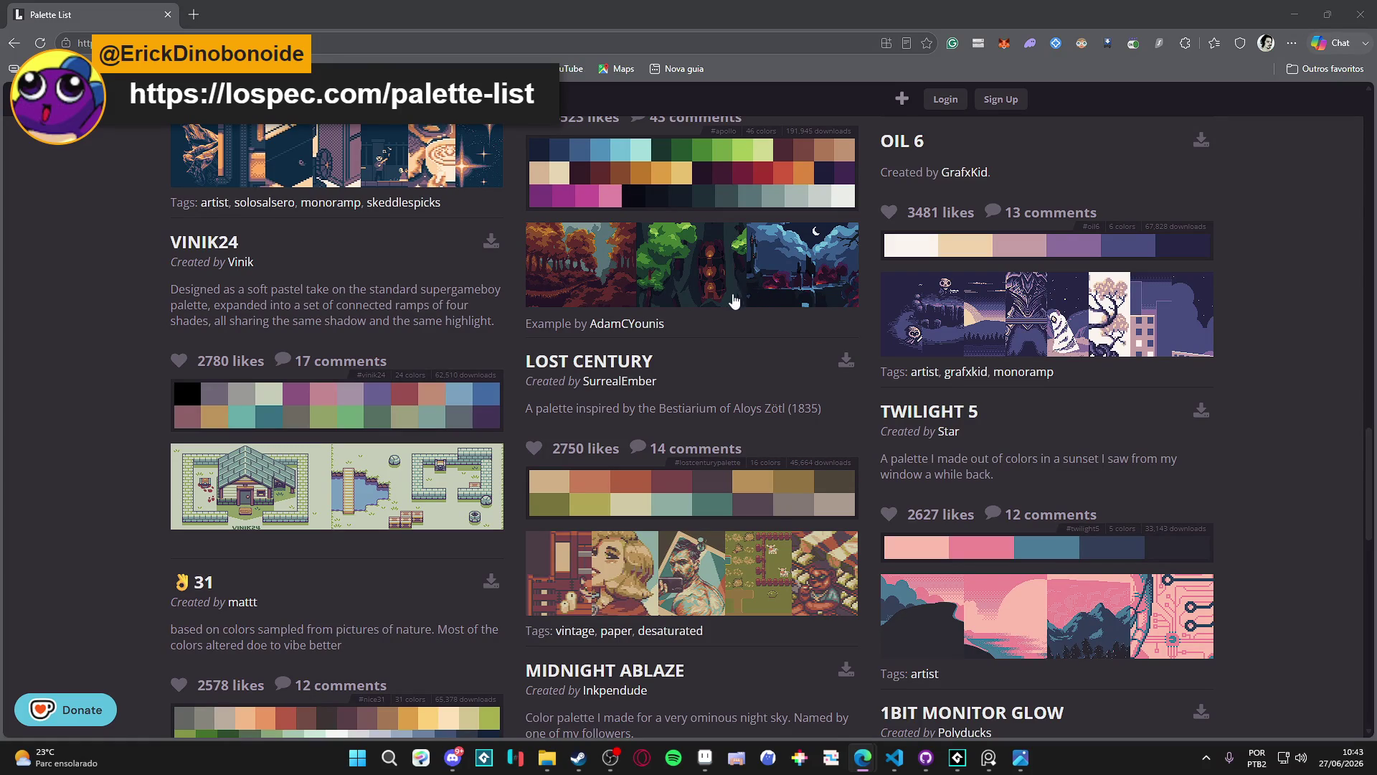
scroll(122, 296, "down", 6)
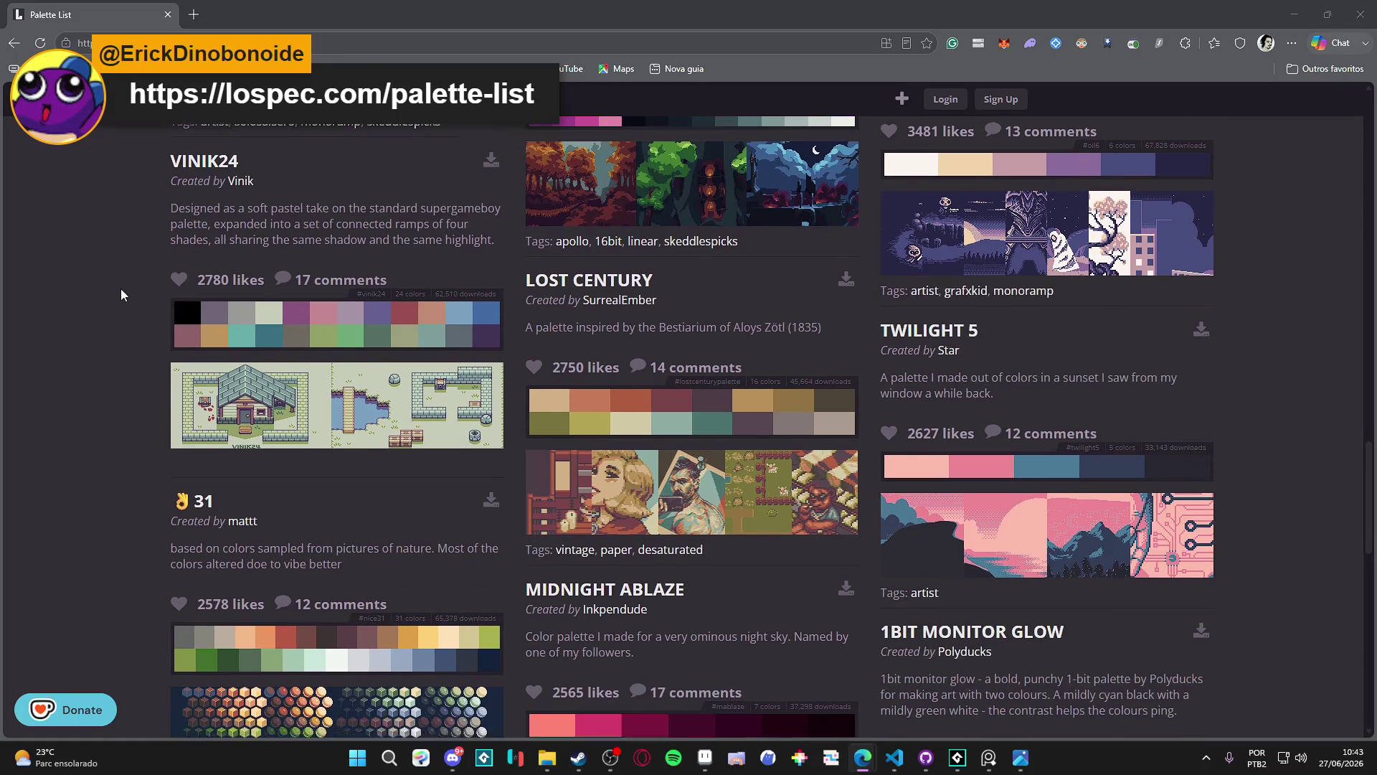
scroll(122, 295, "up", 4)
scroll(210, 226, "down", 2)
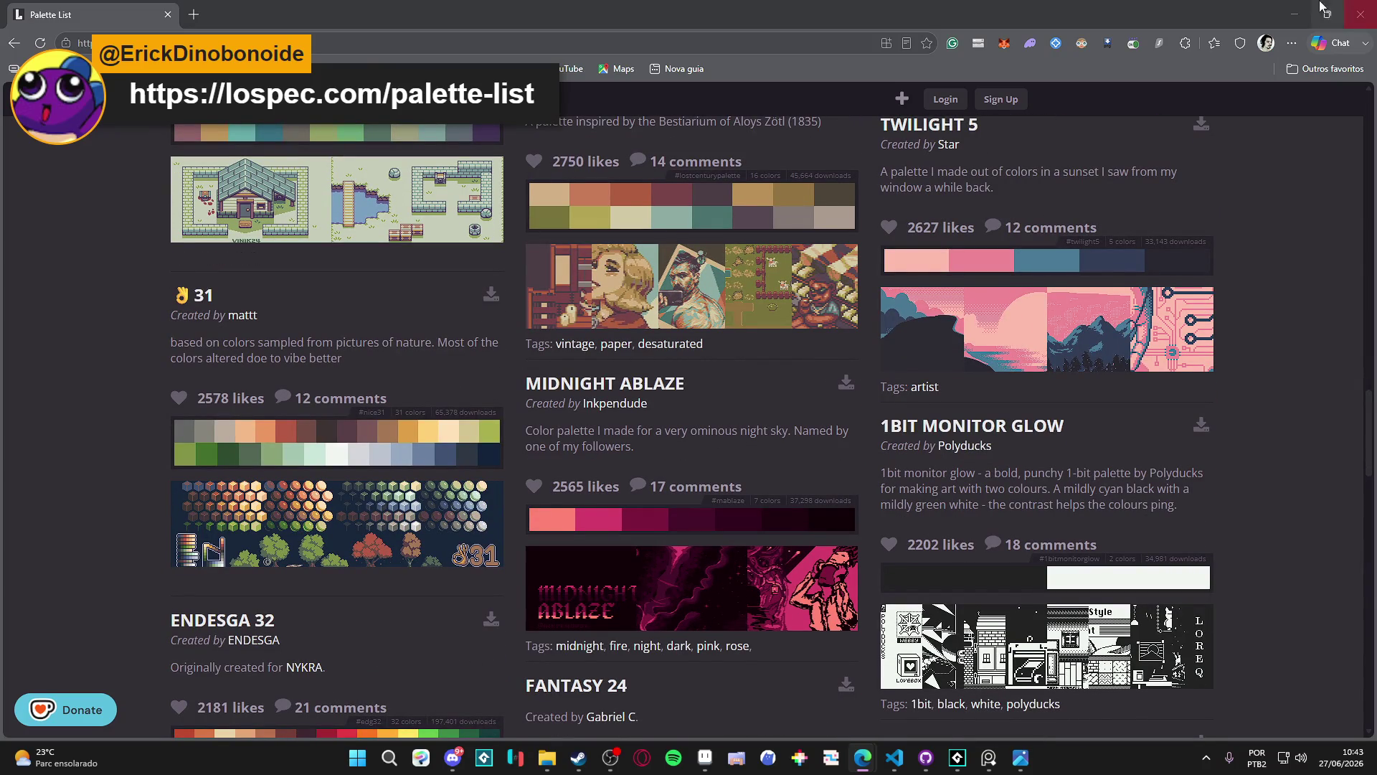
left_click(1294, 14)
Copy the pine-tree image from Discord with Copiar imagem, then return to Aseprite
left_click(452, 758)
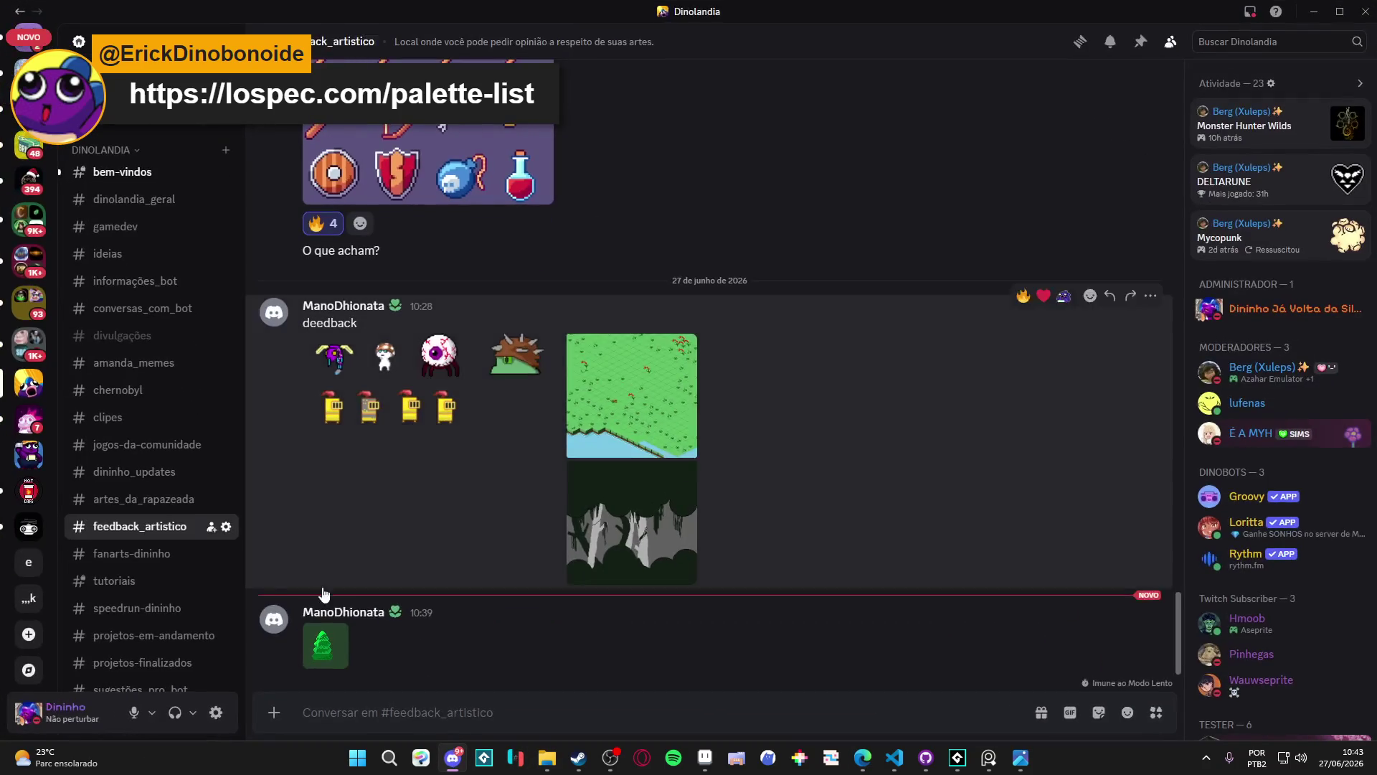
left_click(327, 649)
right_click(692, 363)
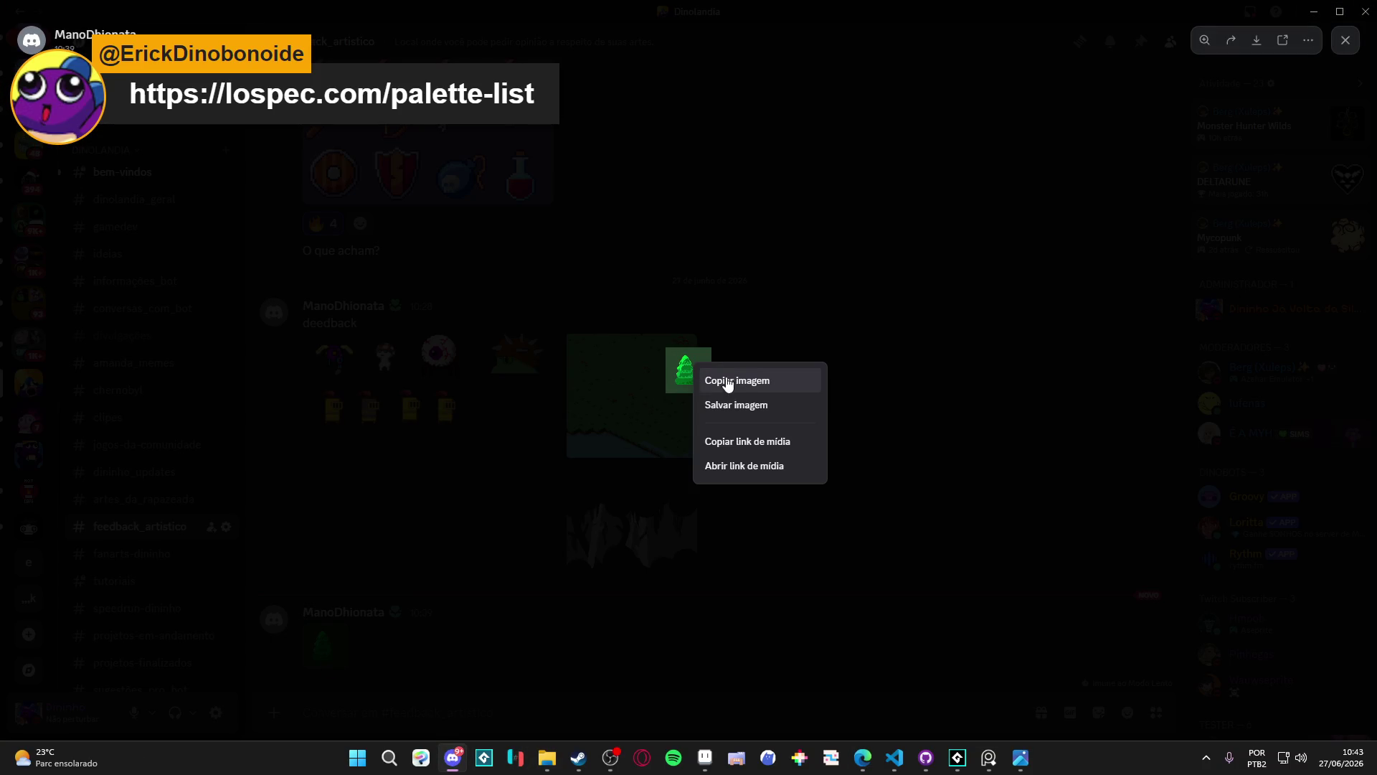
left_click(794, 393)
left_click(843, 417)
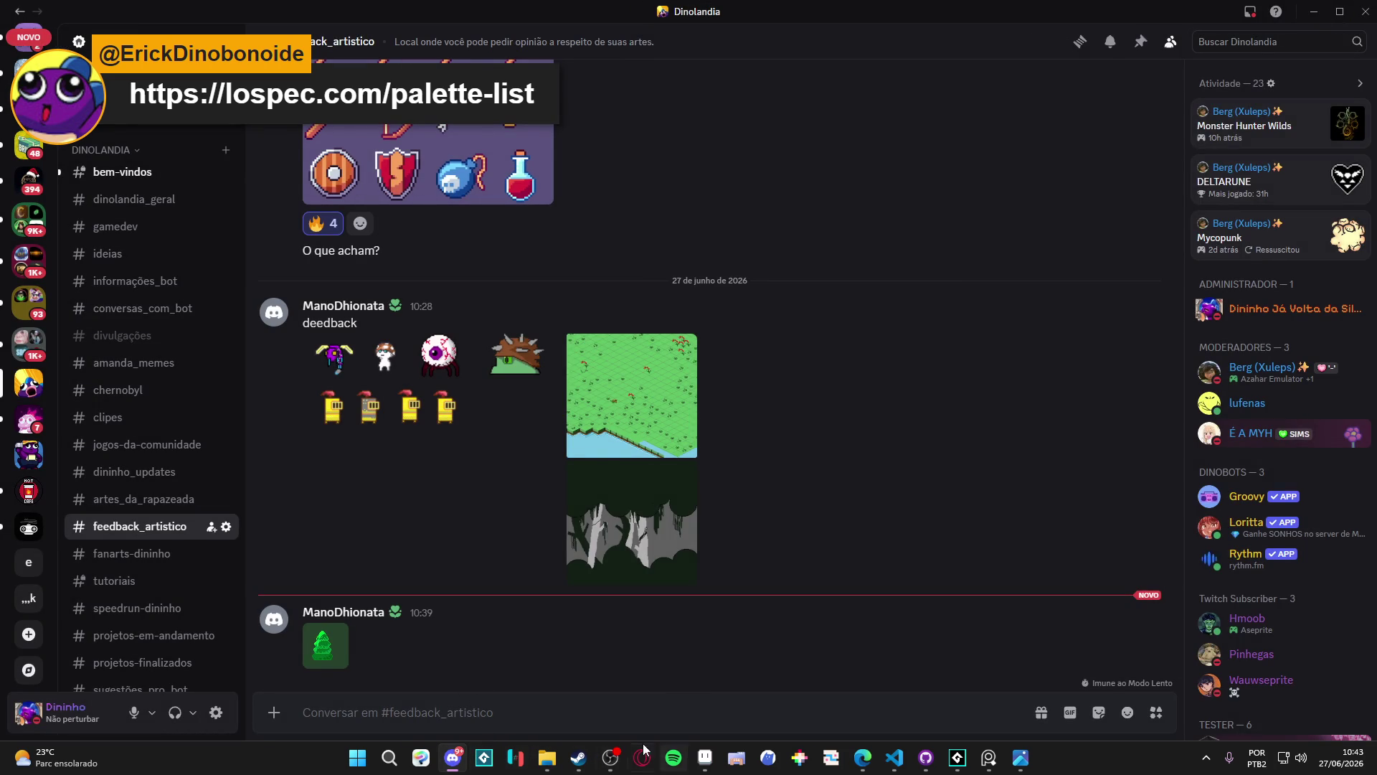
mouse_move(611, 757)
left_click(701, 764)
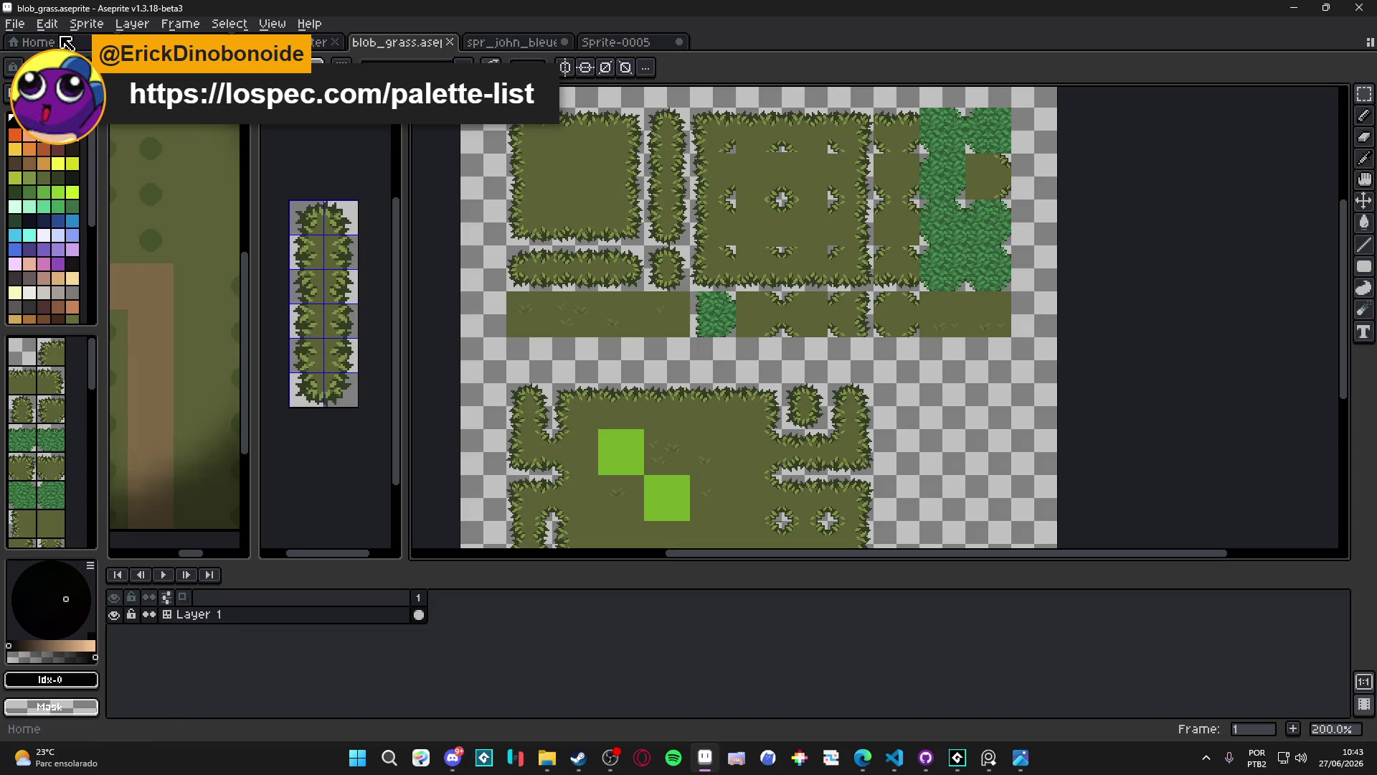
Create Sprite-0006, paste the tree, and clear its green background to transparency
left_click(15, 24)
left_click(57, 47)
left_click(636, 529)
key("ctrl+v")
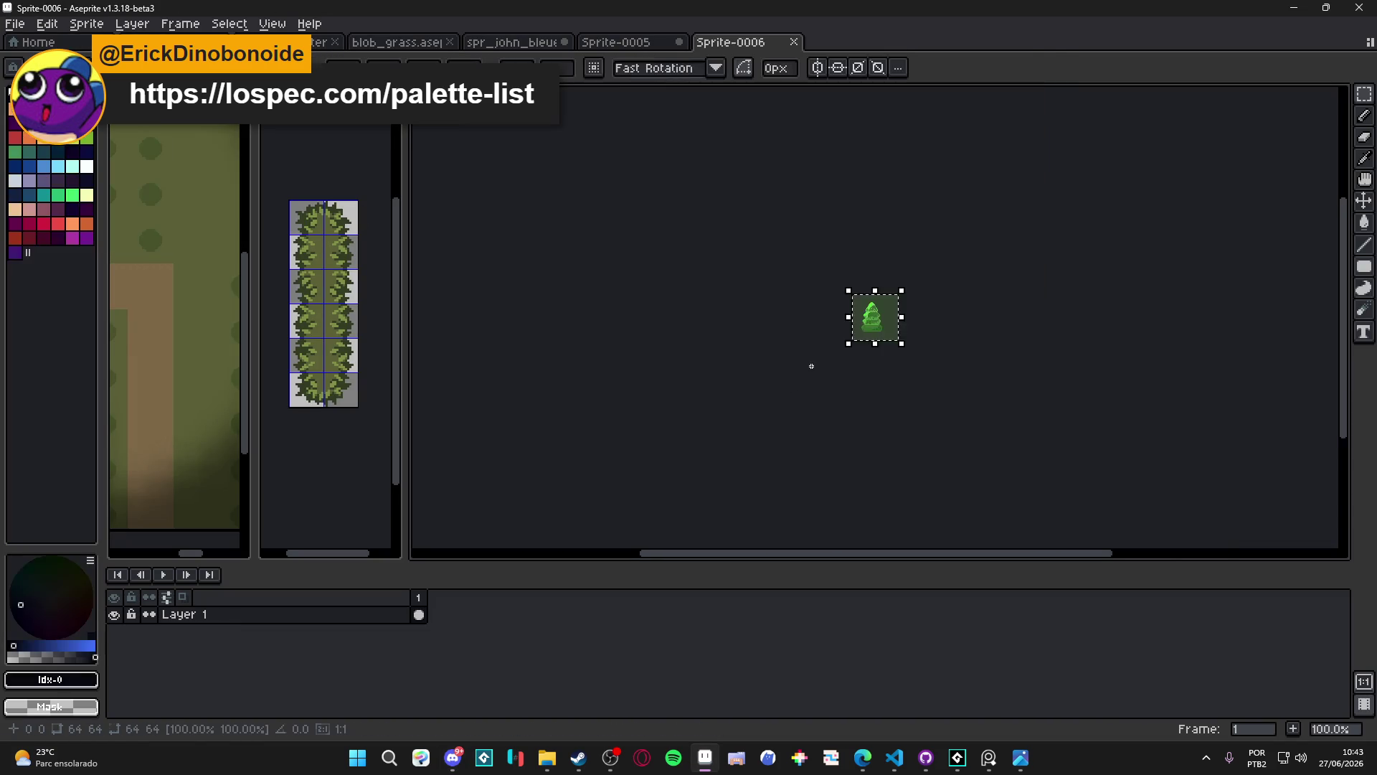
scroll(811, 362, "up", 2)
scroll(812, 329, "up", 4)
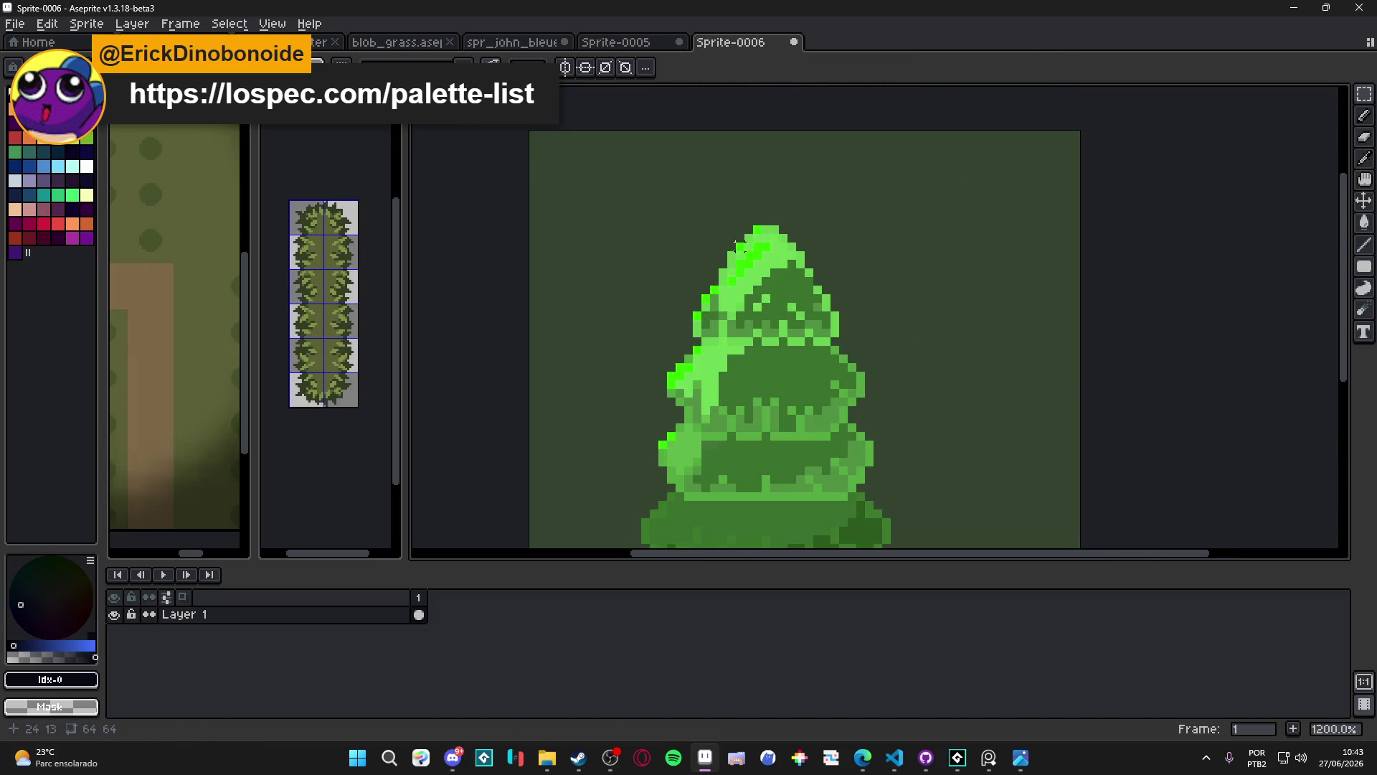
scroll(717, 316, "down", 3)
key("w")
left_click(686, 307)
key("Delete")
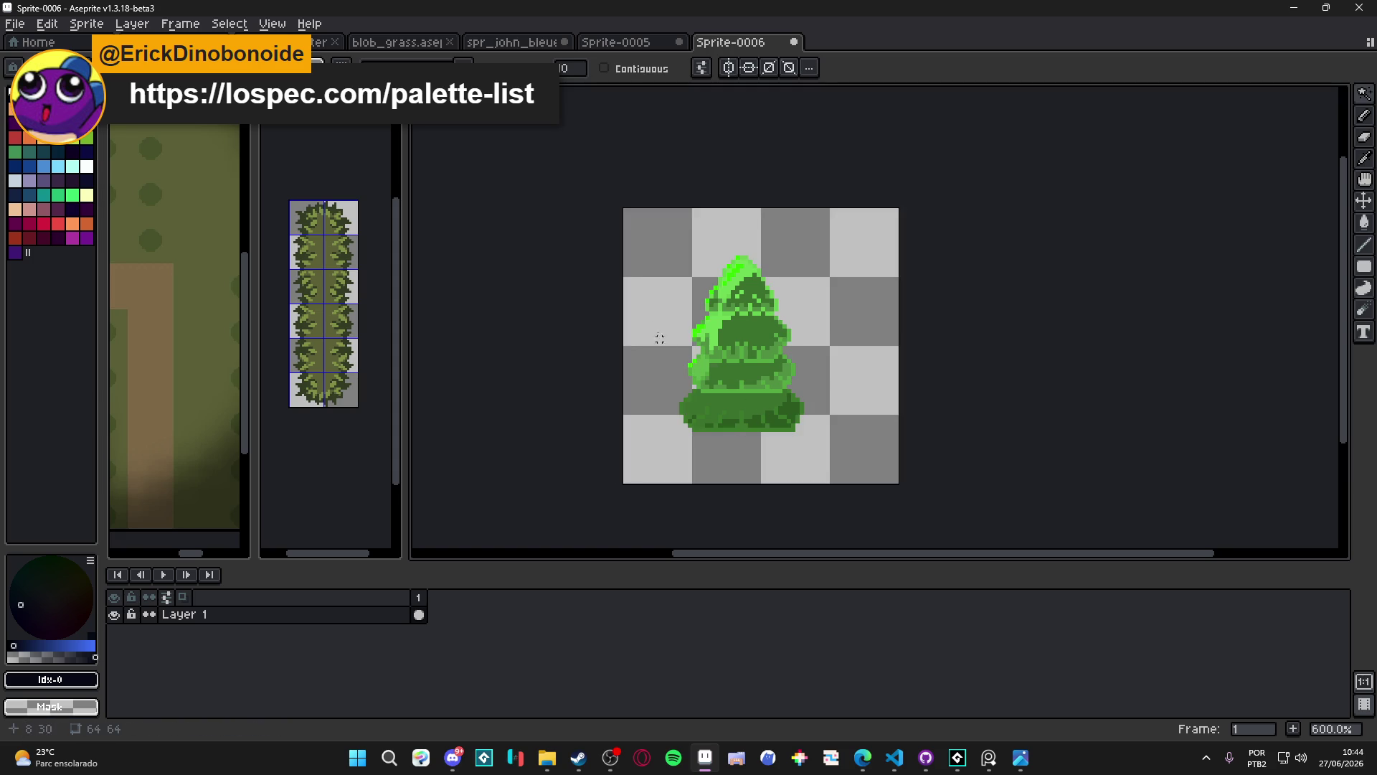
Give the tree a black Inside outline with the Outline effect and deselect
key("m")
left_click_drag(637, 230, 863, 486)
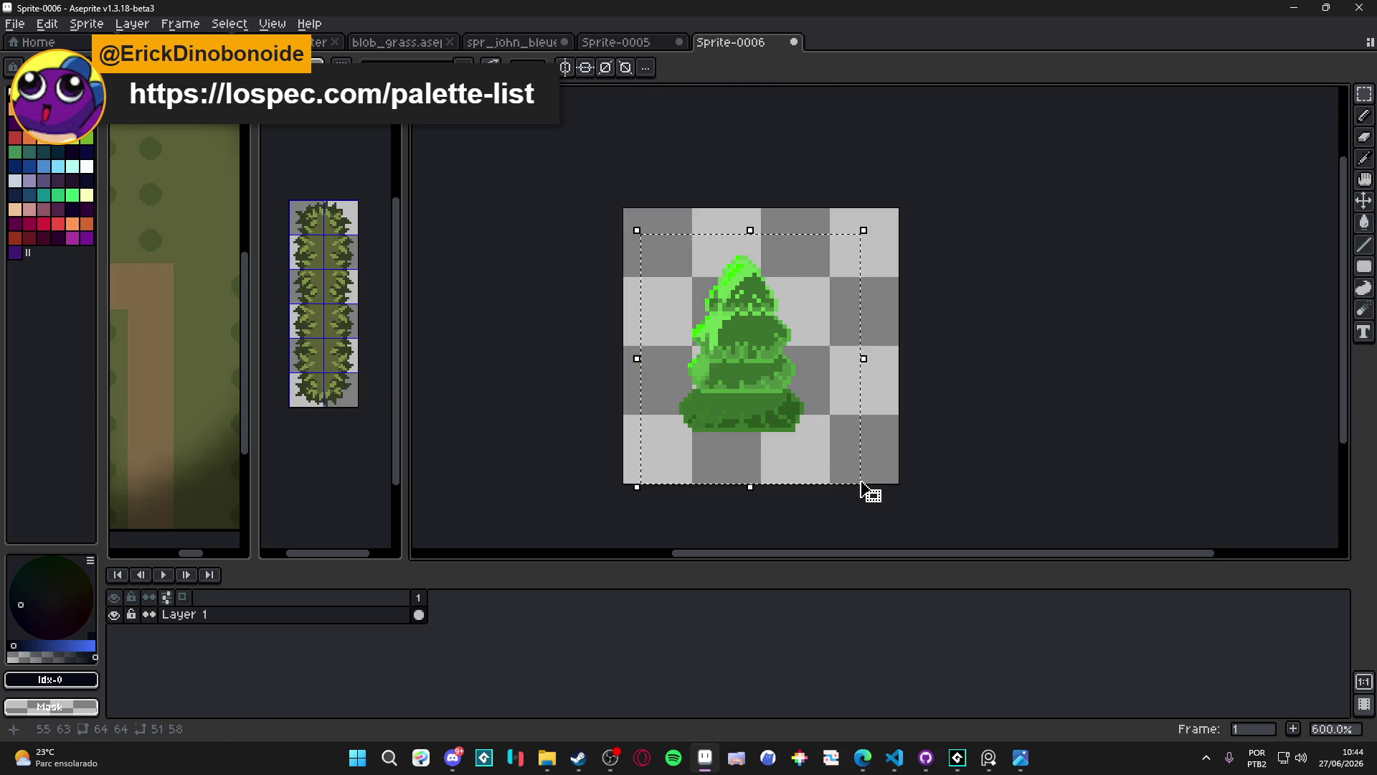
key("shift+o")
left_click(990, 257)
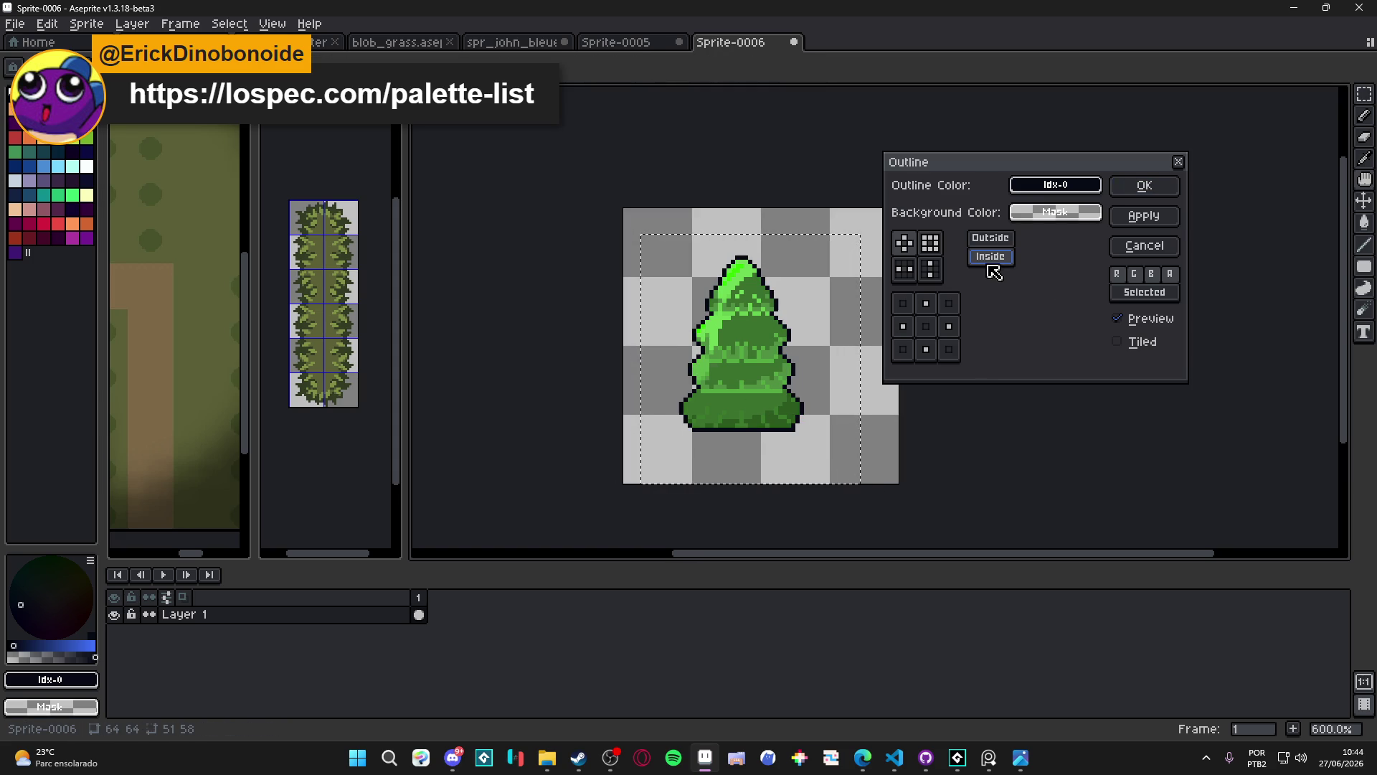
left_click(1150, 185)
key("ctrl+d")
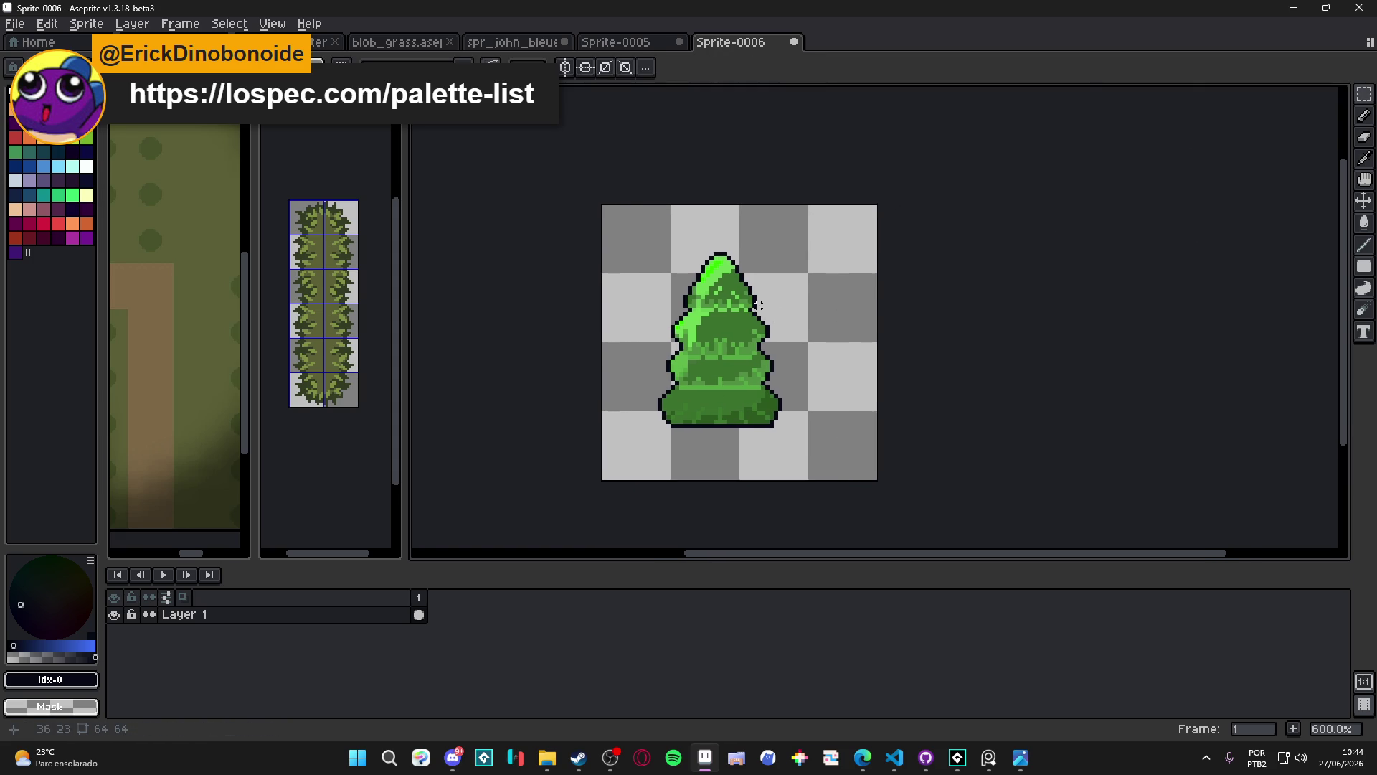
scroll(768, 308, "up", 3)
key("b")
scroll(739, 307, "up", 1)
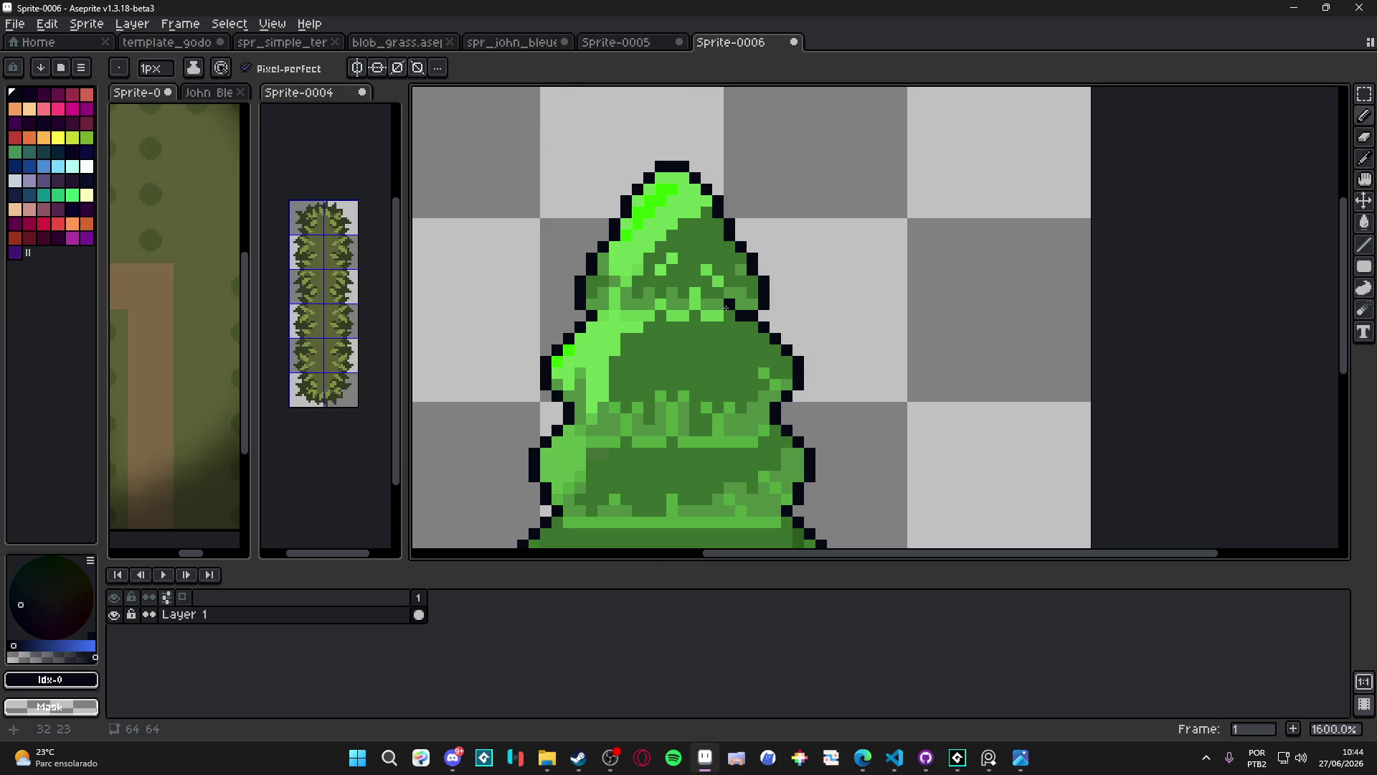
Close the gaps in the tree's black outline and extend the divider between the upper tiers
mouse_move(724, 316)
left_mouse_down()
mouse_move(694, 290)
mouse_move(621, 315)
left_mouse_up()
left_click(670, 318)
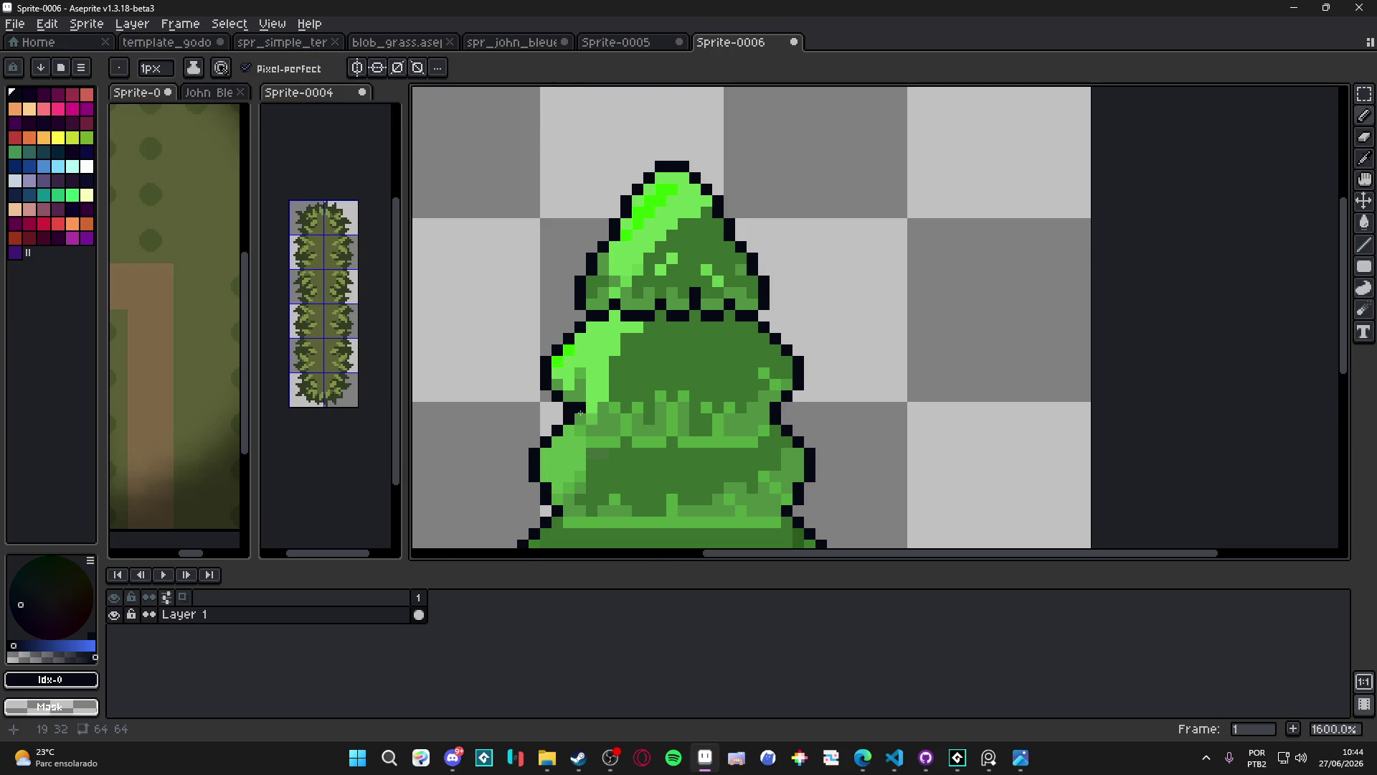
left_click_drag(582, 414, 636, 408)
scroll(653, 409, "down", 3)
scroll(681, 453, "up", 3)
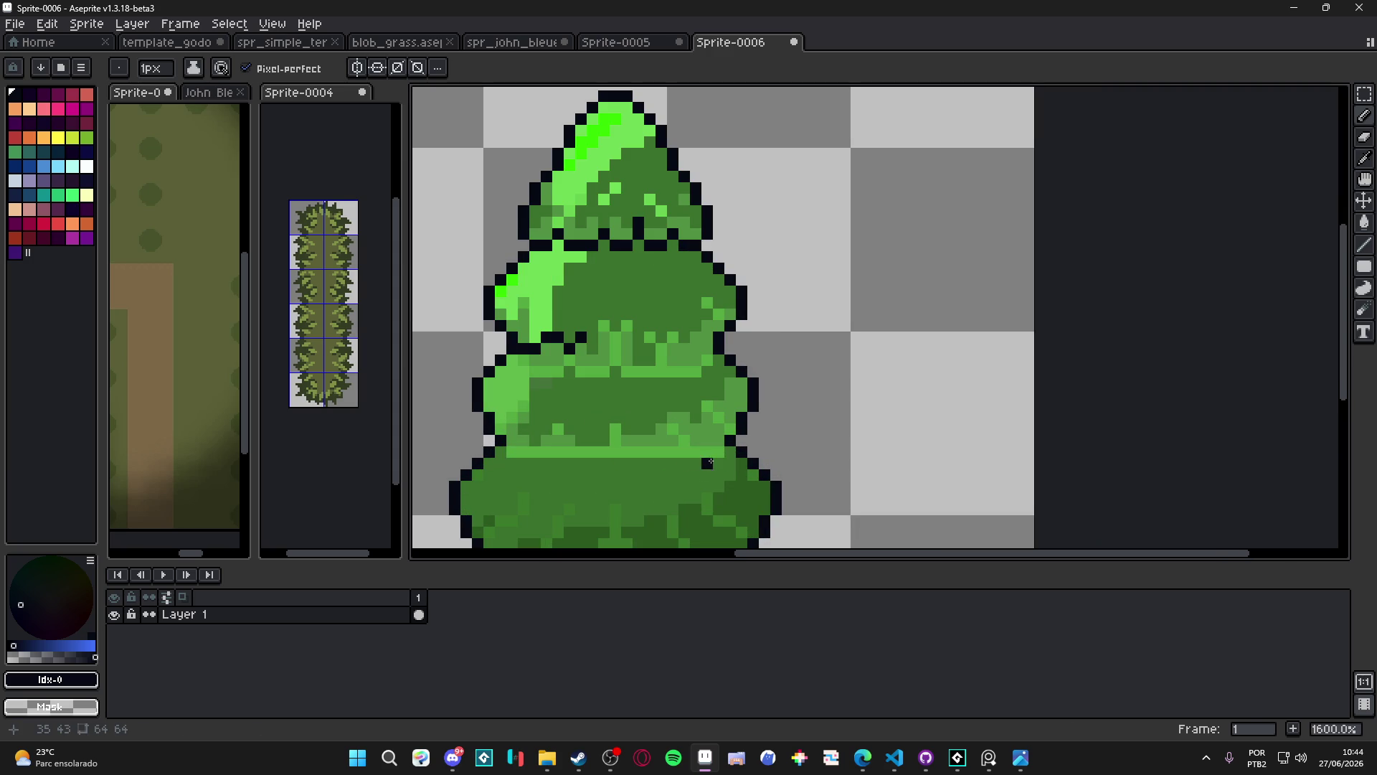
Draw straight black divider lines separating the lower tiers, closing their right-end gaps
left_click_drag(716, 455, 510, 448)
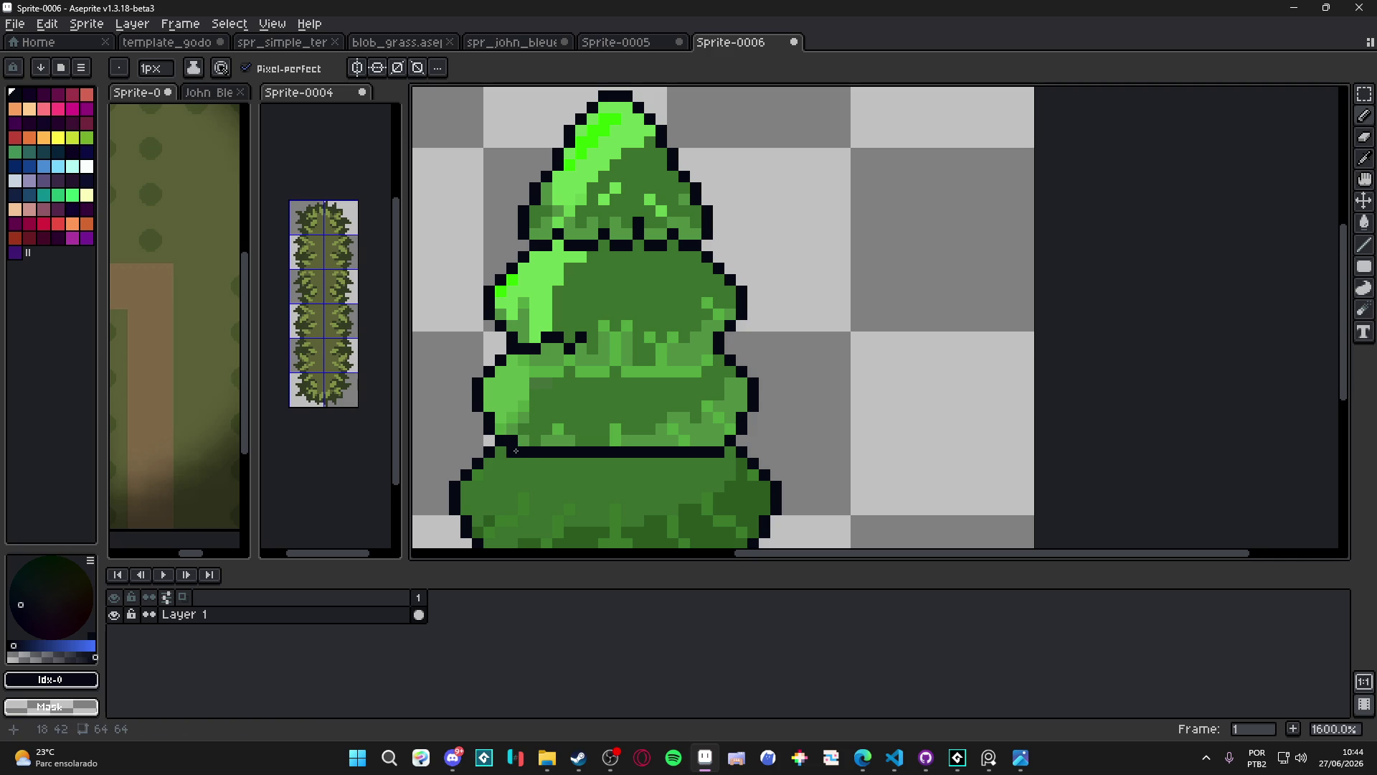
left_click(753, 450)
scroll(720, 436, "down", 2)
scroll(668, 373, "up", 2)
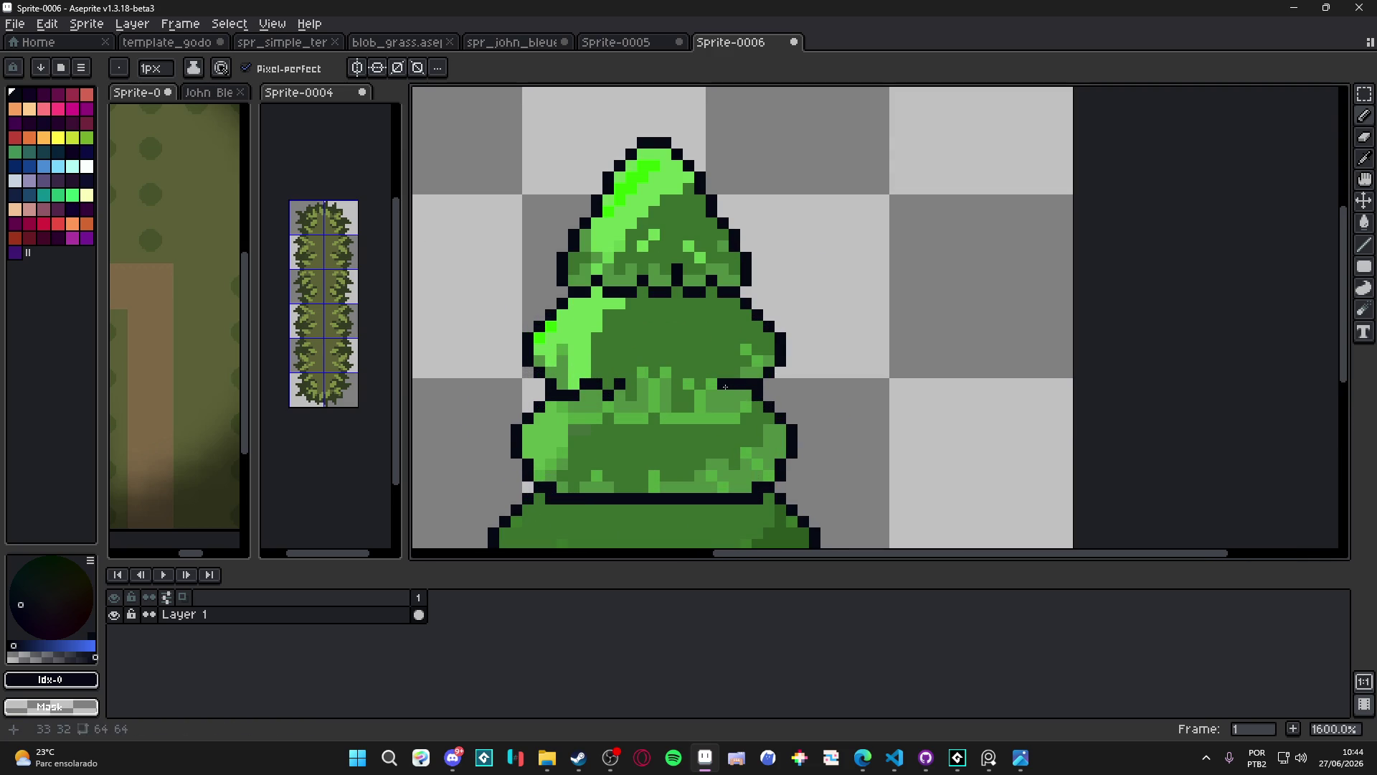
left_click_drag(726, 387, 639, 377)
scroll(685, 347, "down", 3)
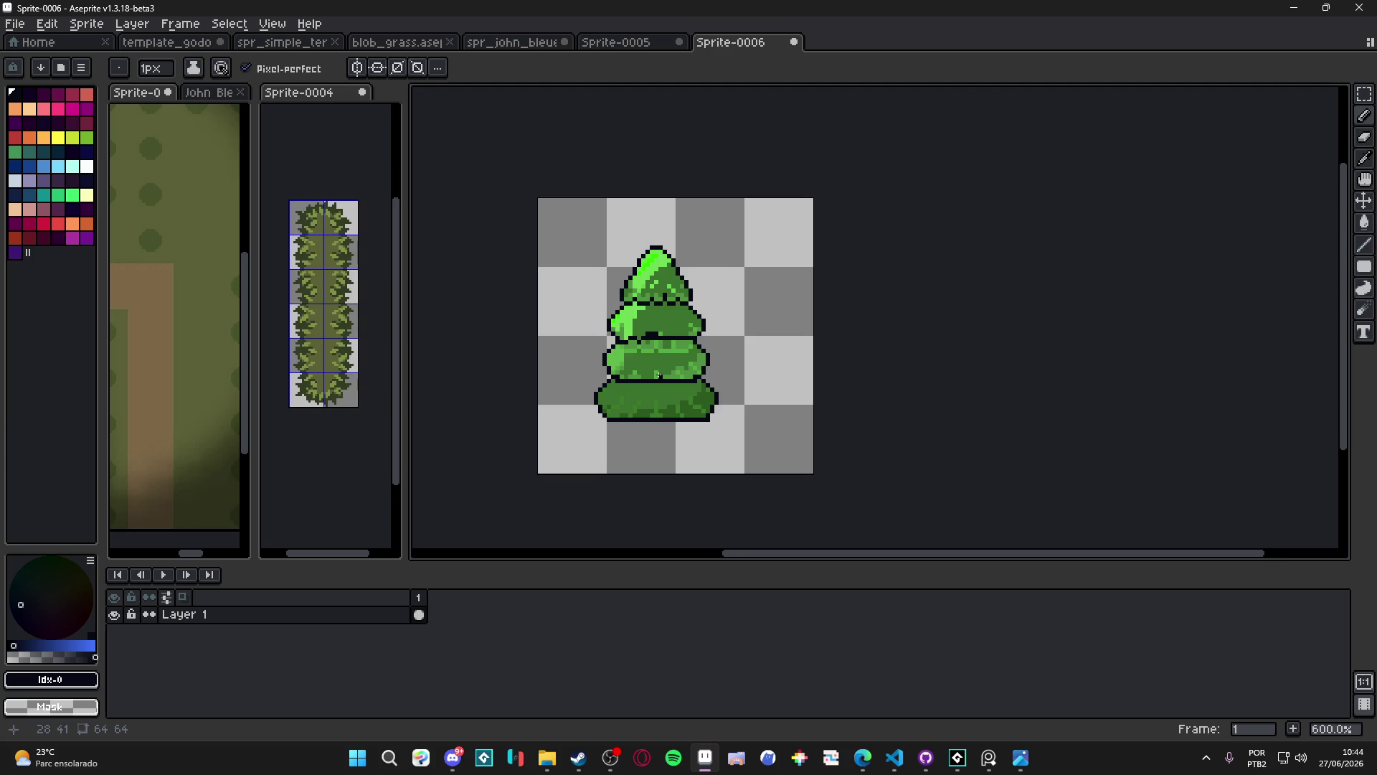
scroll(659, 375, "down", 2)
scroll(654, 348, "up", 3)
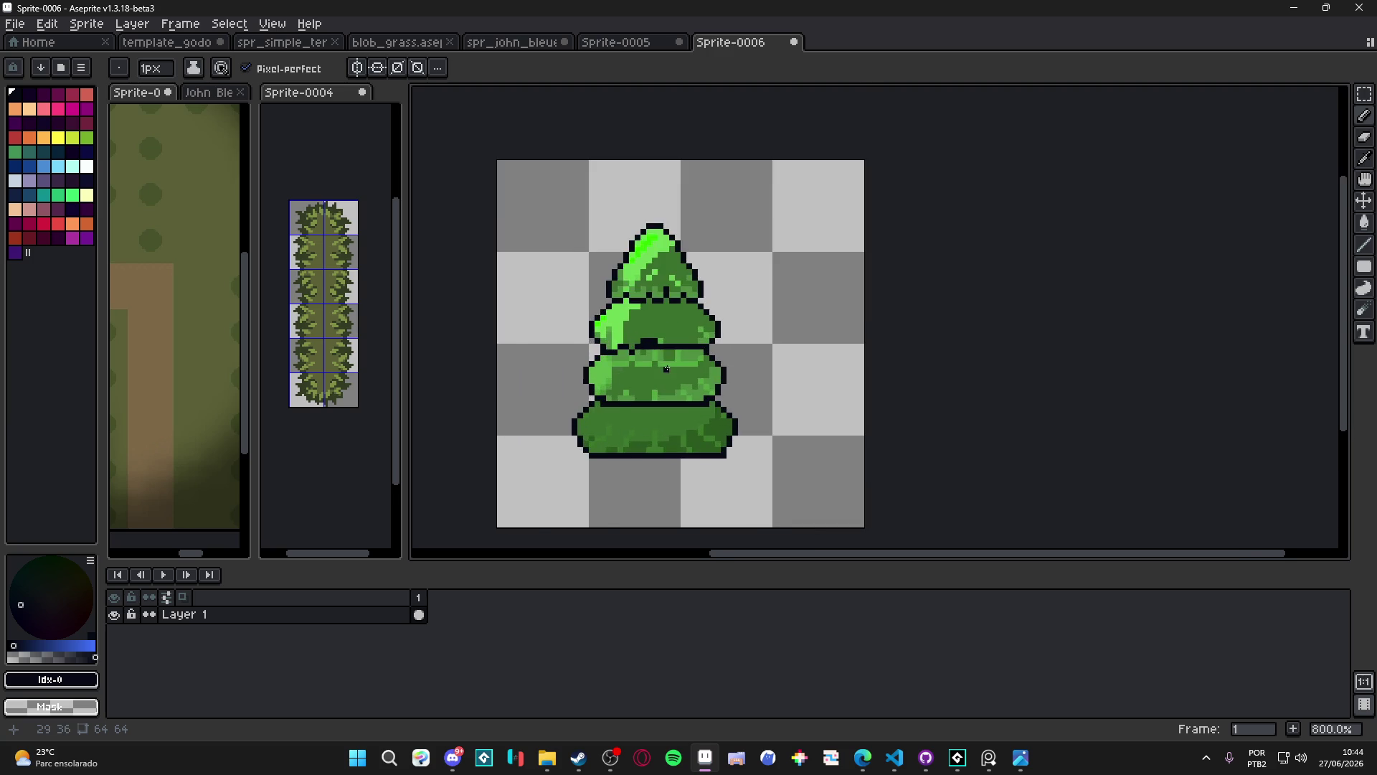
scroll(657, 382, "down", 2)
scroll(658, 382, "up", 2)
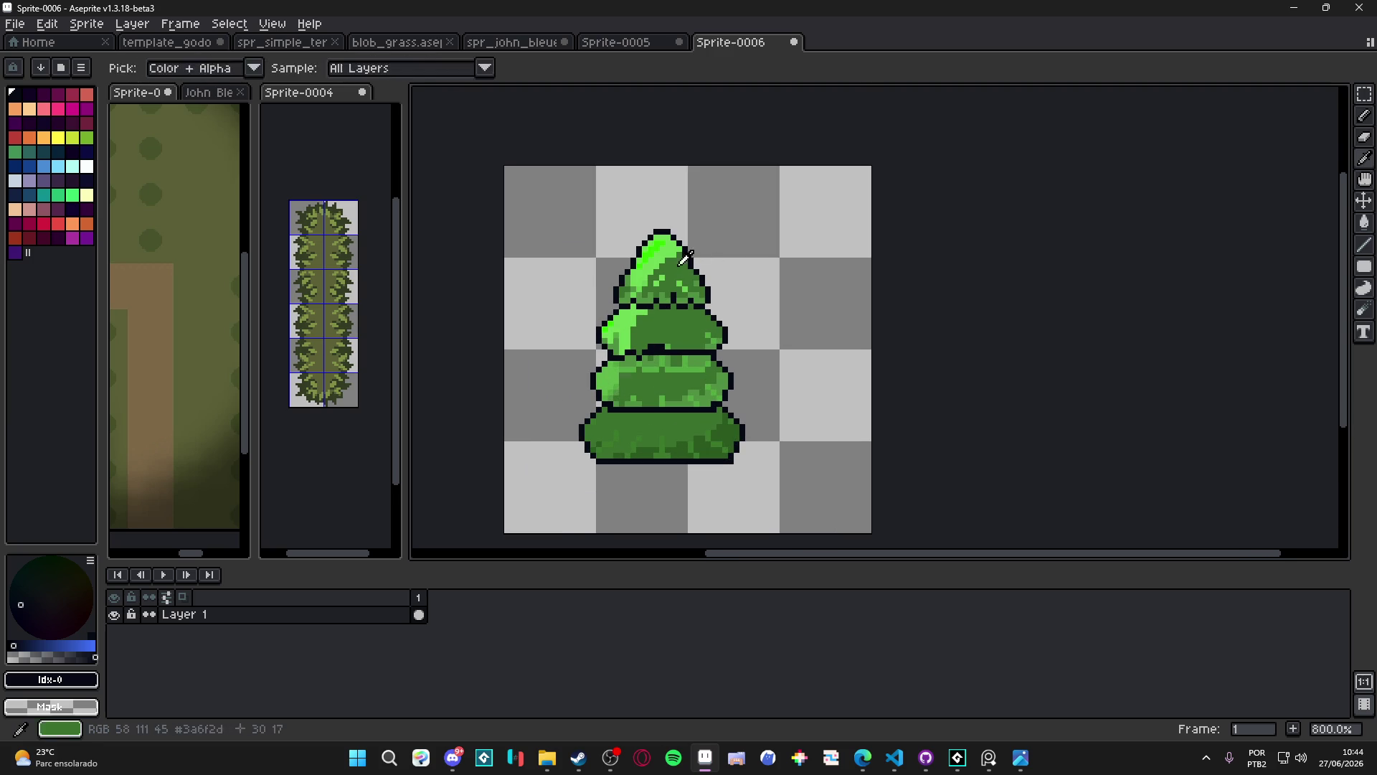
Paint-bucket every tier's bright patches and light speckles with the sampled medium green, Contiguous off
left_click(708, 277, "alt")
key("g")
left_click(651, 249)
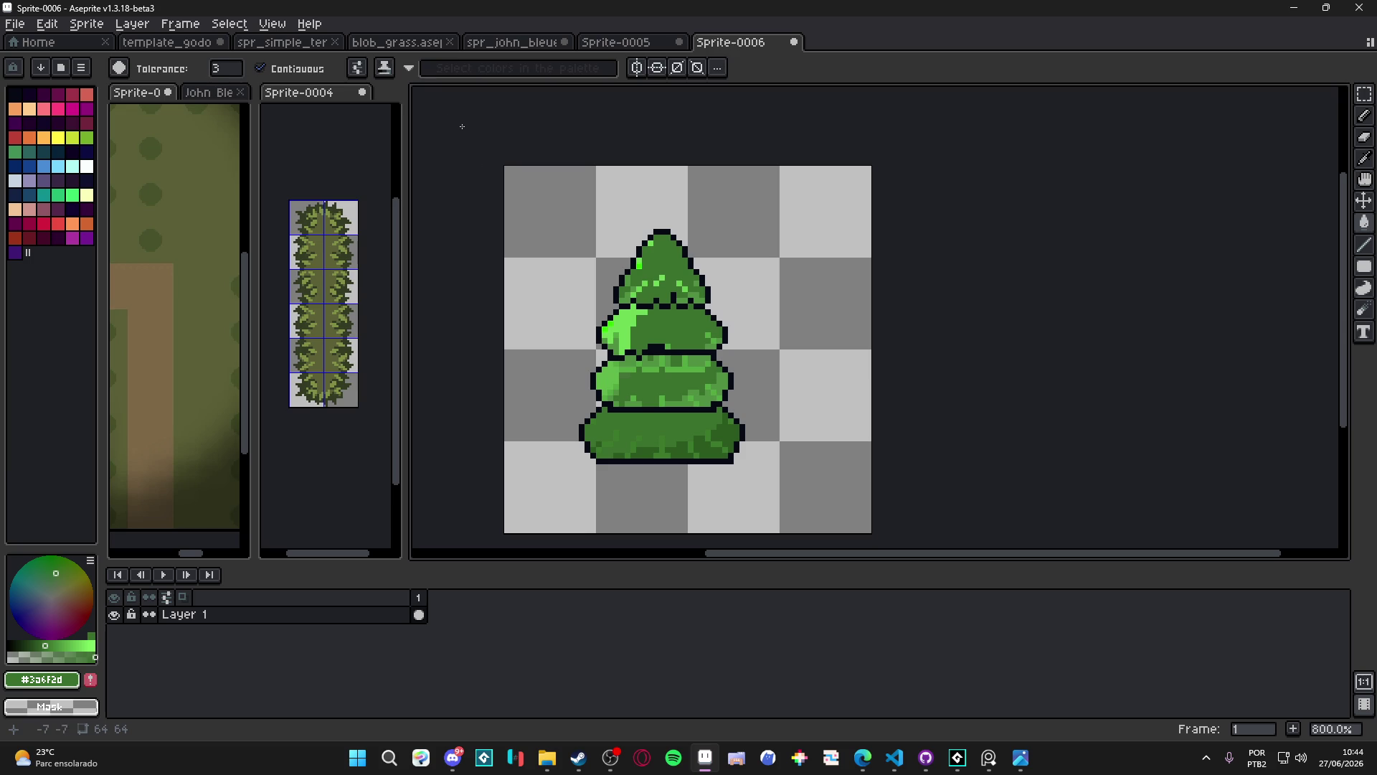
left_click(260, 69)
left_click(617, 330)
left_click(651, 371)
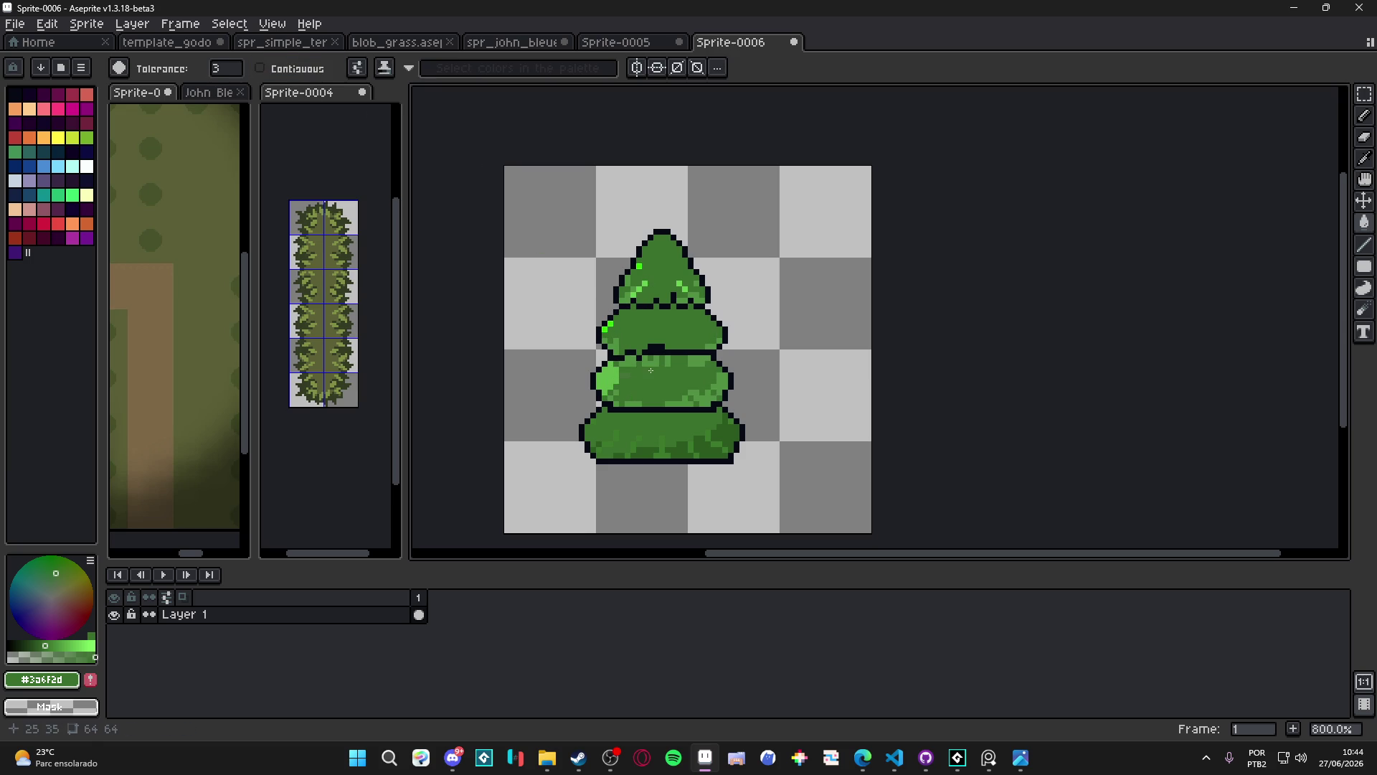
left_click(624, 374)
left_click(618, 393)
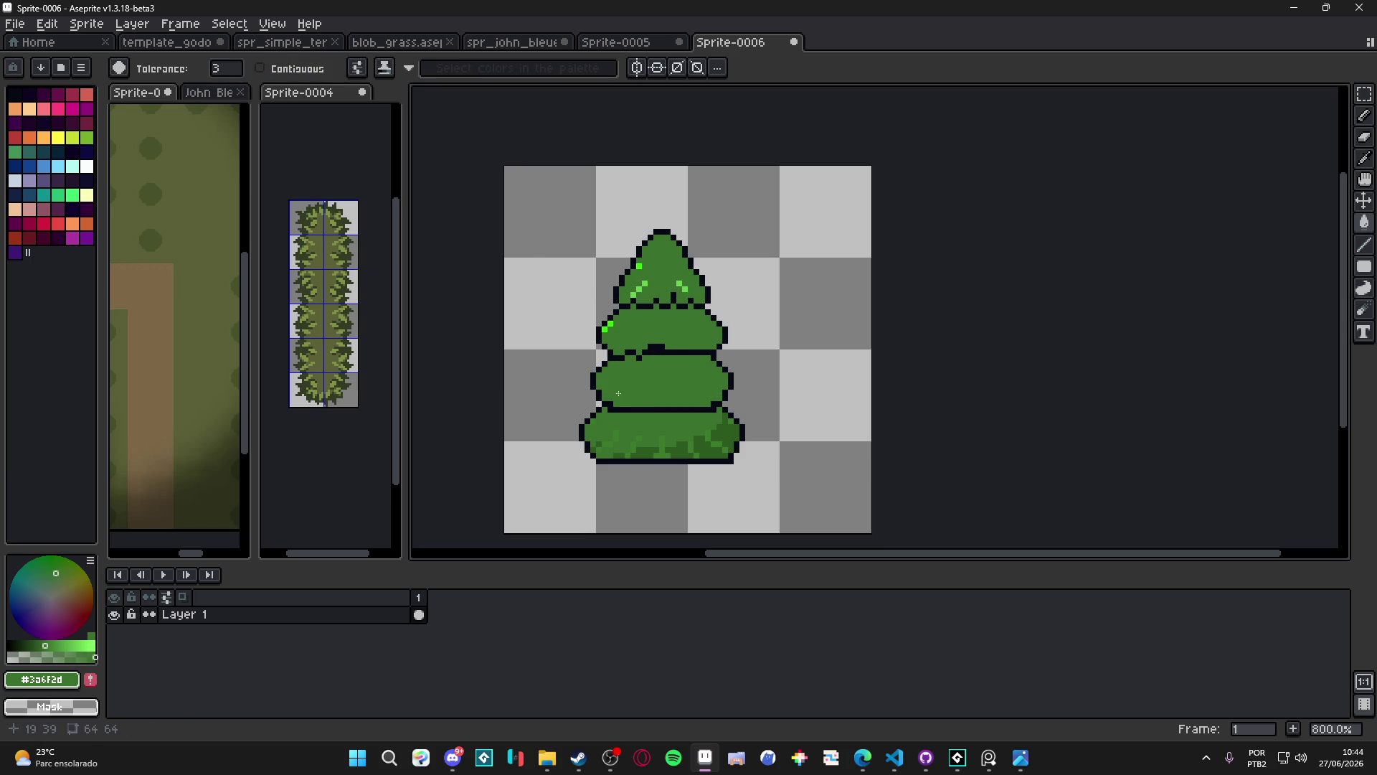
left_click(620, 446)
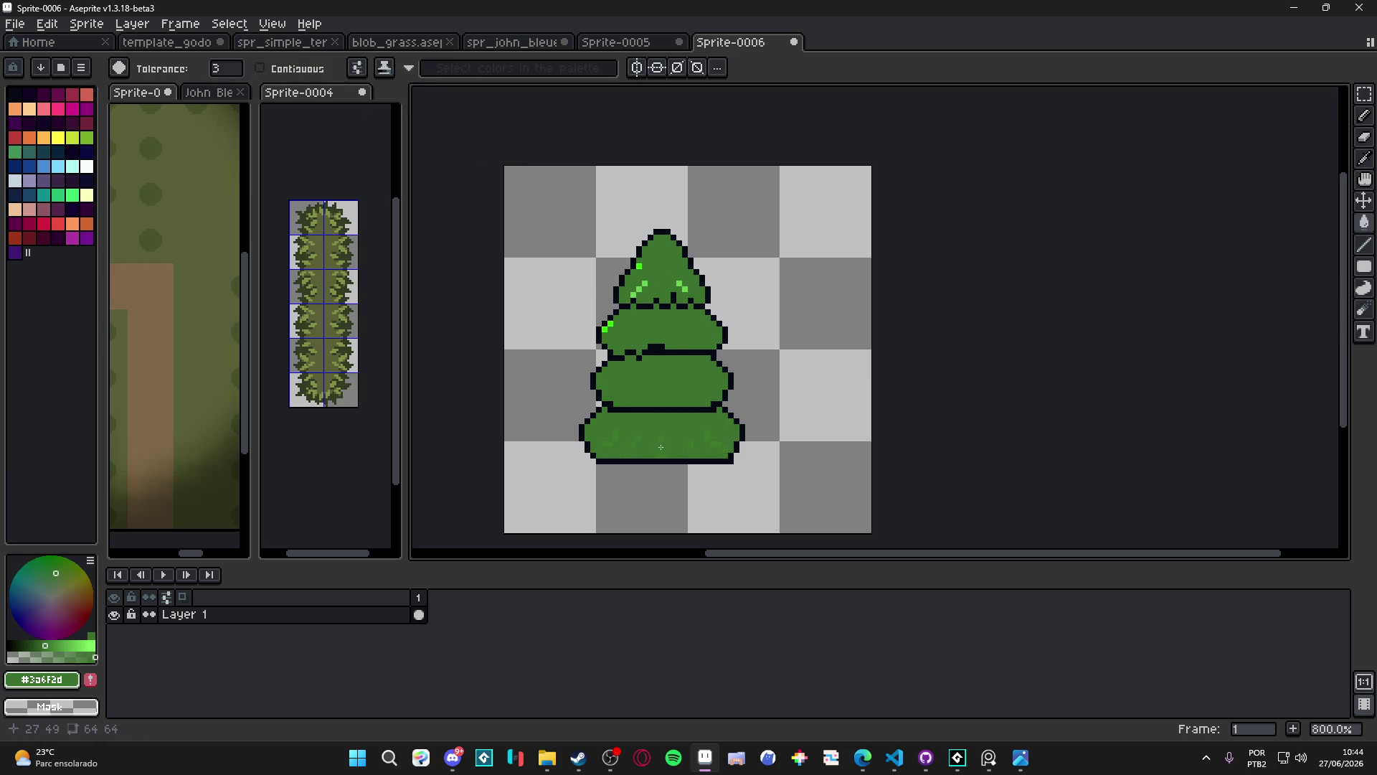
left_click(689, 289)
Darken the Pencil colour and Magic Wand select the whole tree shape
key("b")
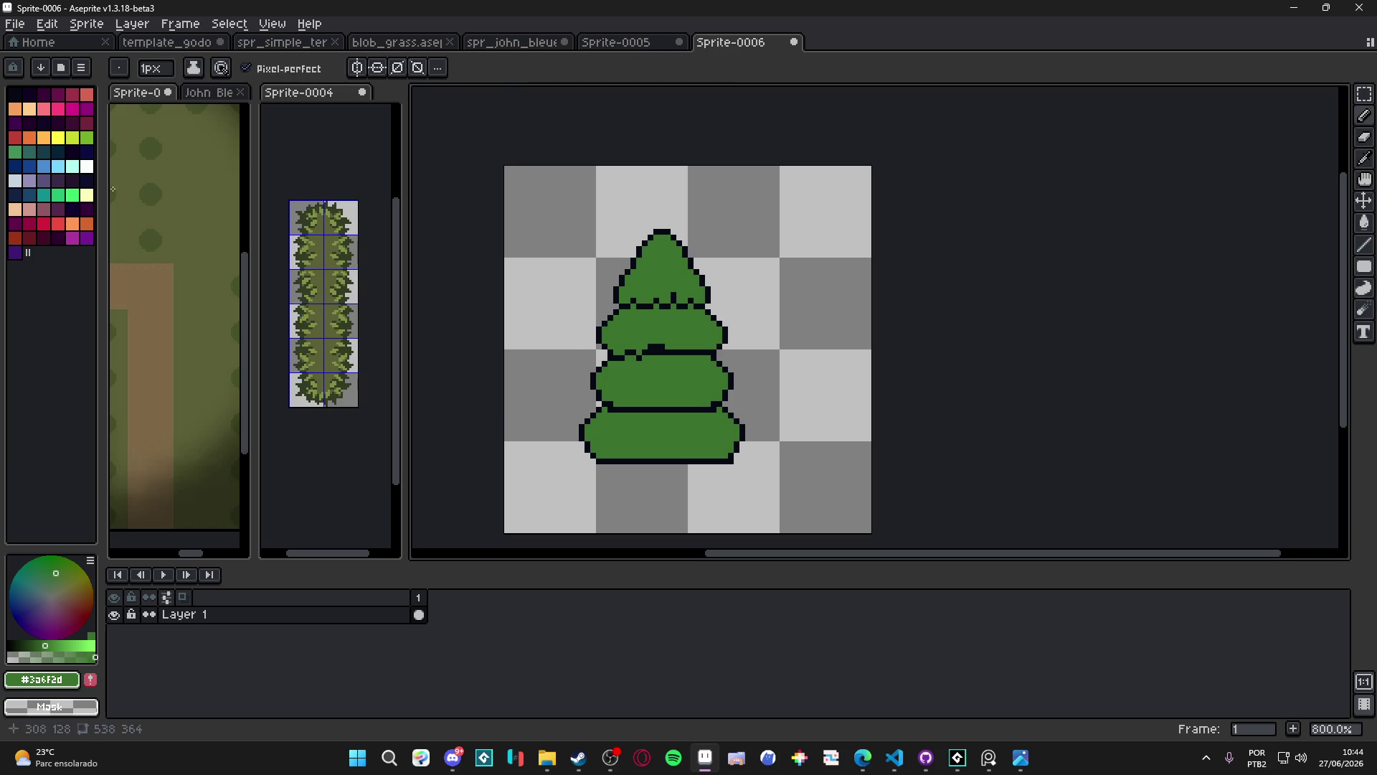
left_click(34, 646)
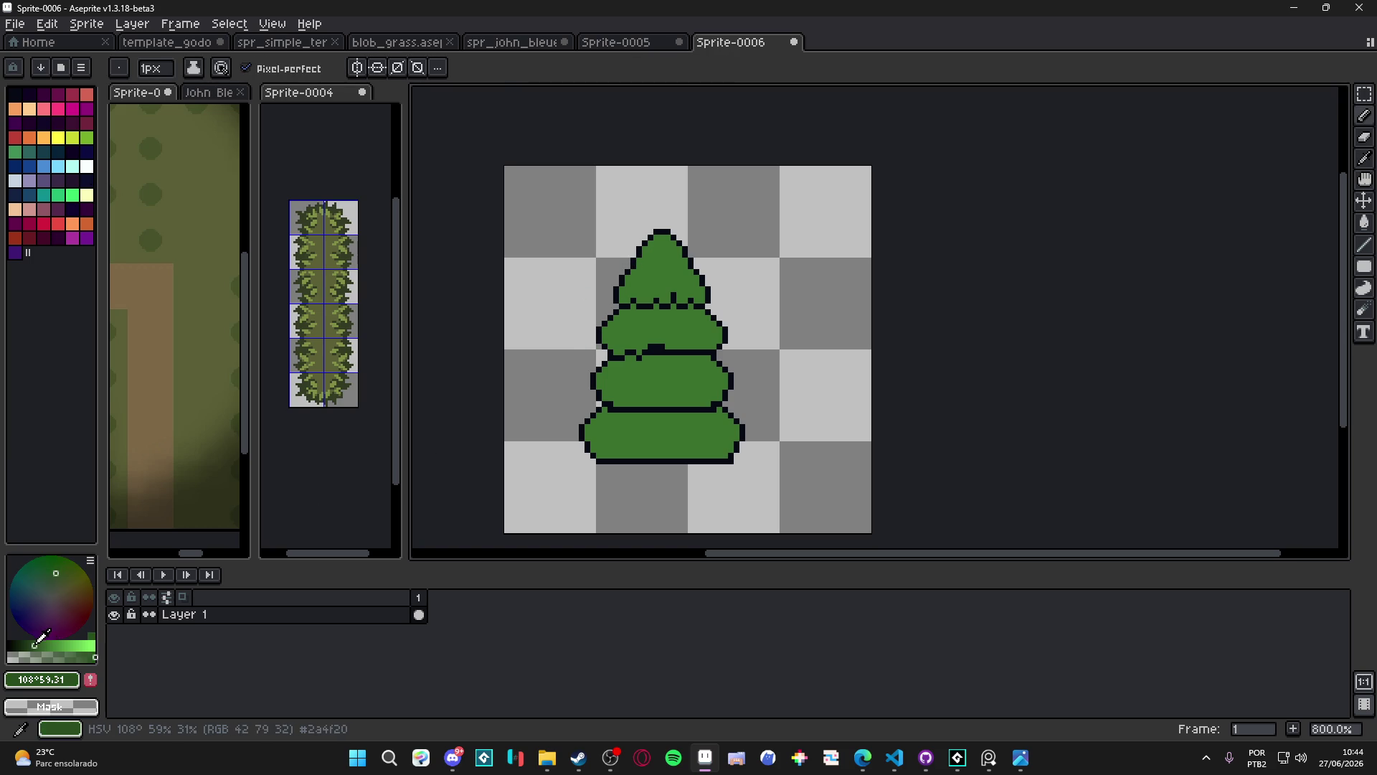
key("w")
left_click(666, 398)
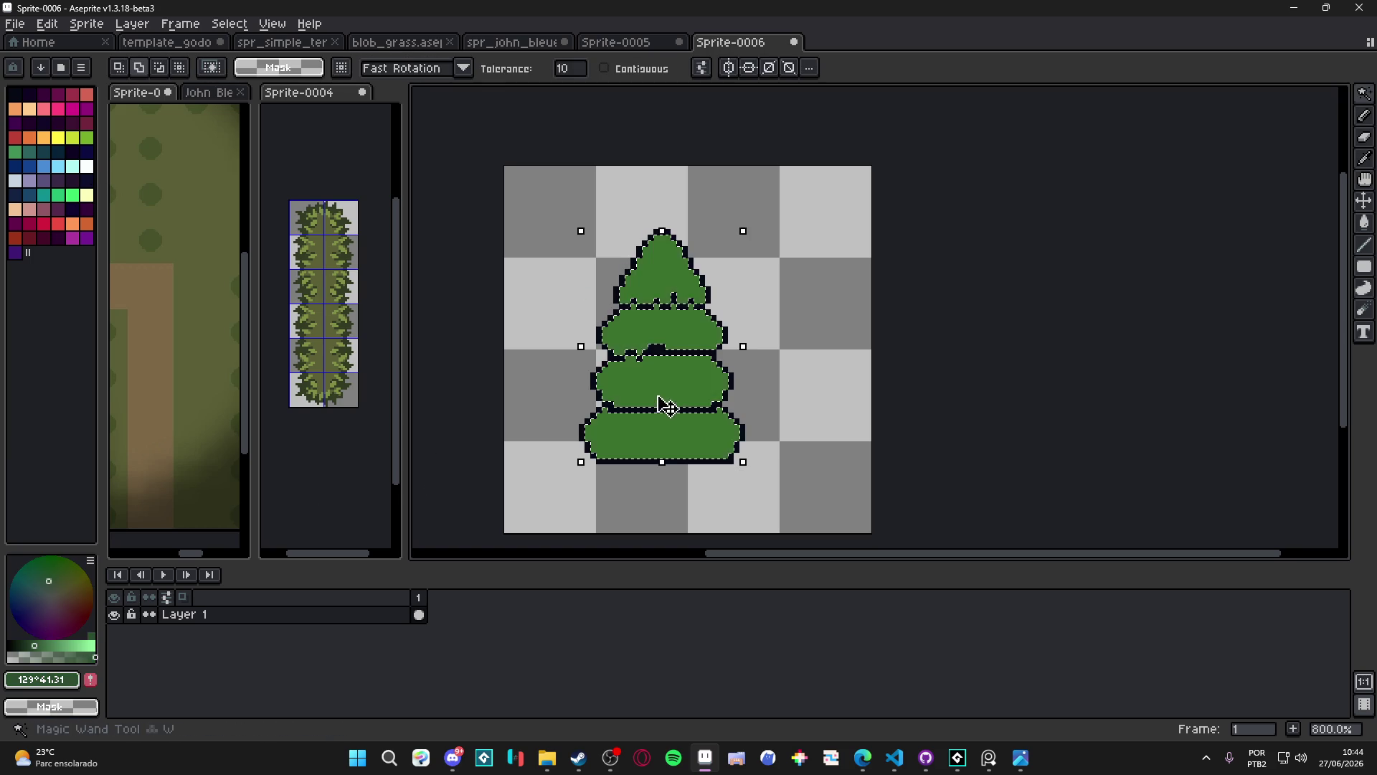
Paint darker shading along the tree's left, bottom and right edges, then retouch the middle tier
key("b")
mouse_move(636, 406)
left_mouse_down()
mouse_move(600, 368)
mouse_move(667, 438)
left_mouse_up()
mouse_move(721, 344)
left_mouse_down()
mouse_move(737, 410)
mouse_move(674, 387)
mouse_move(689, 380)
mouse_move(656, 393)
left_mouse_up()
key("minus")
key("minus")
key("minus")
key("minus")
key("minus")
key("minus")
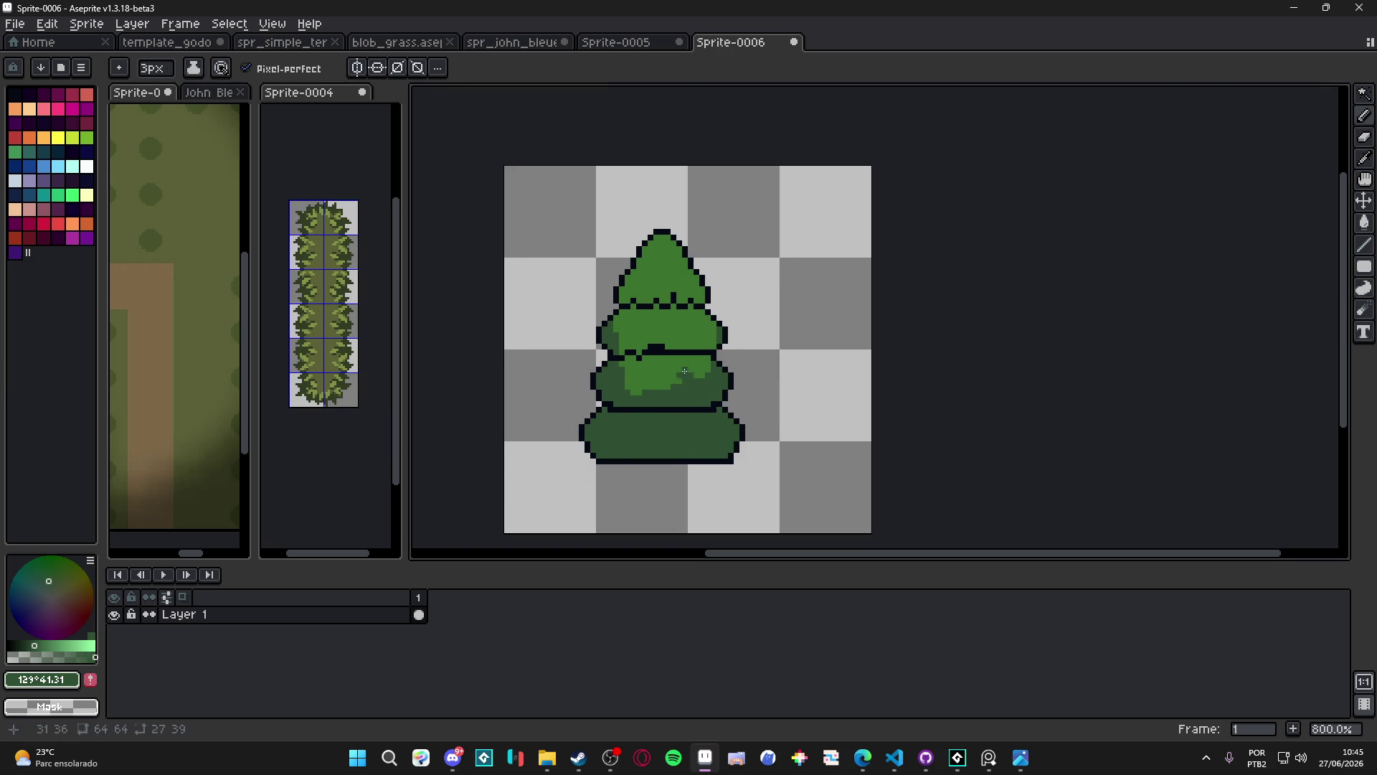
left_click(678, 390, "alt")
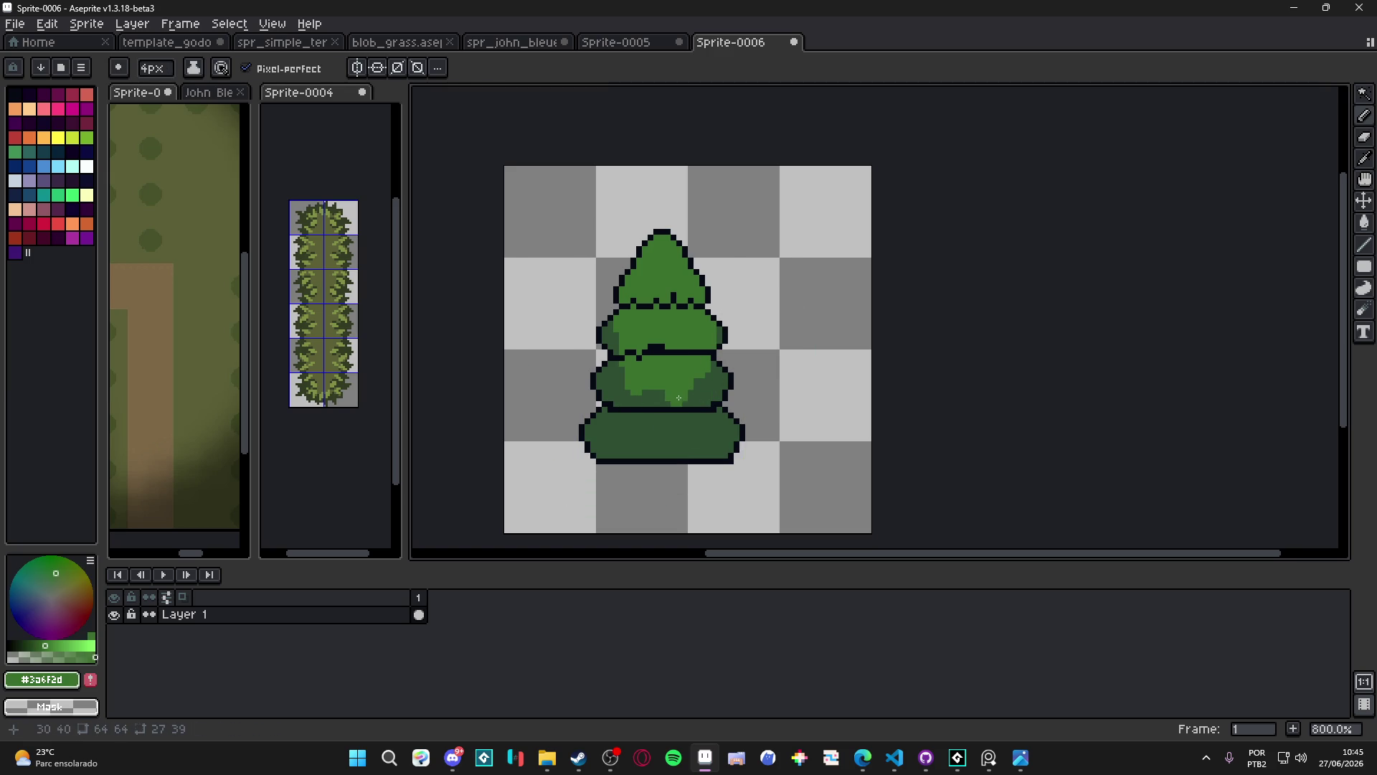
mouse_move(642, 398)
left_mouse_down()
mouse_move(619, 379)
mouse_move(634, 412)
left_mouse_up()
Darken the lower bands of the tiers with dark green #2f4f34
left_click(647, 351, "alt")
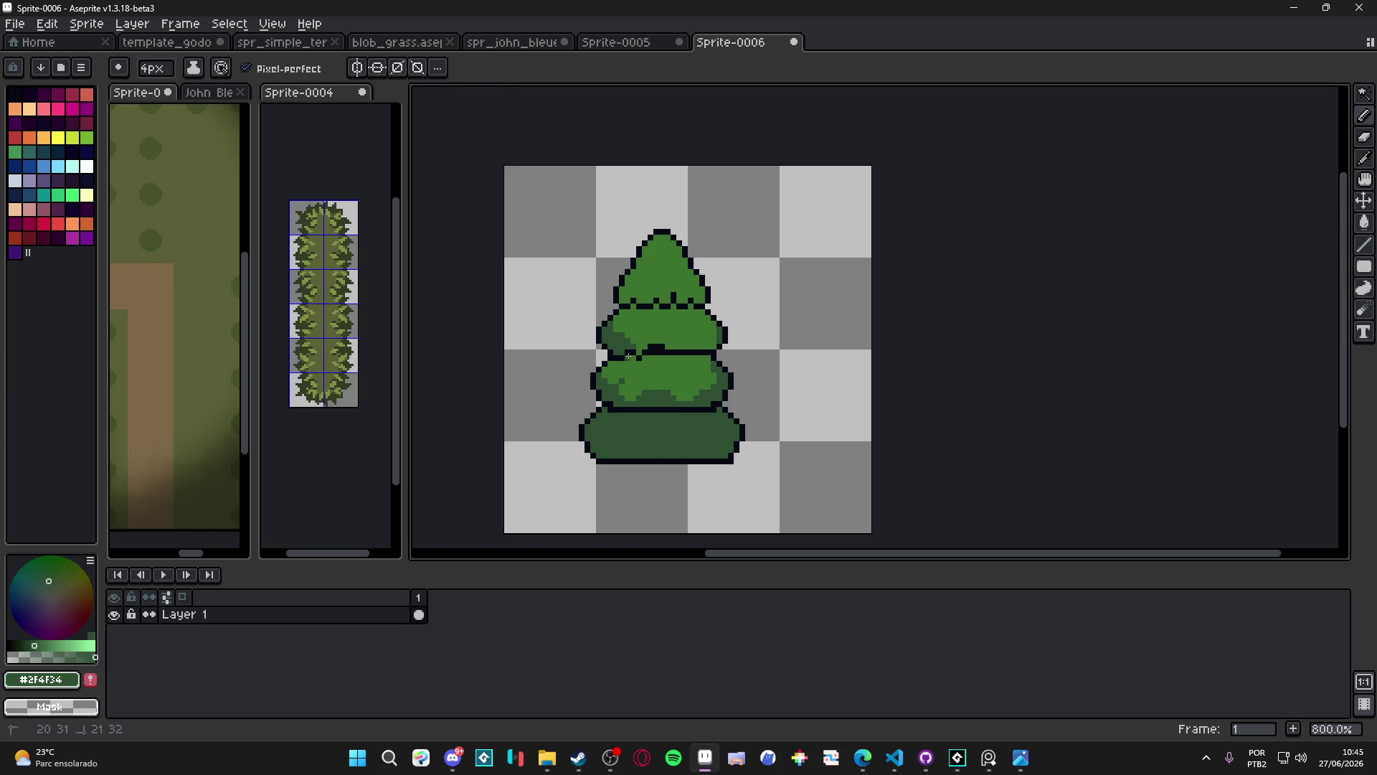
left_click_drag(628, 348, 712, 344)
left_click_drag(613, 301, 703, 305)
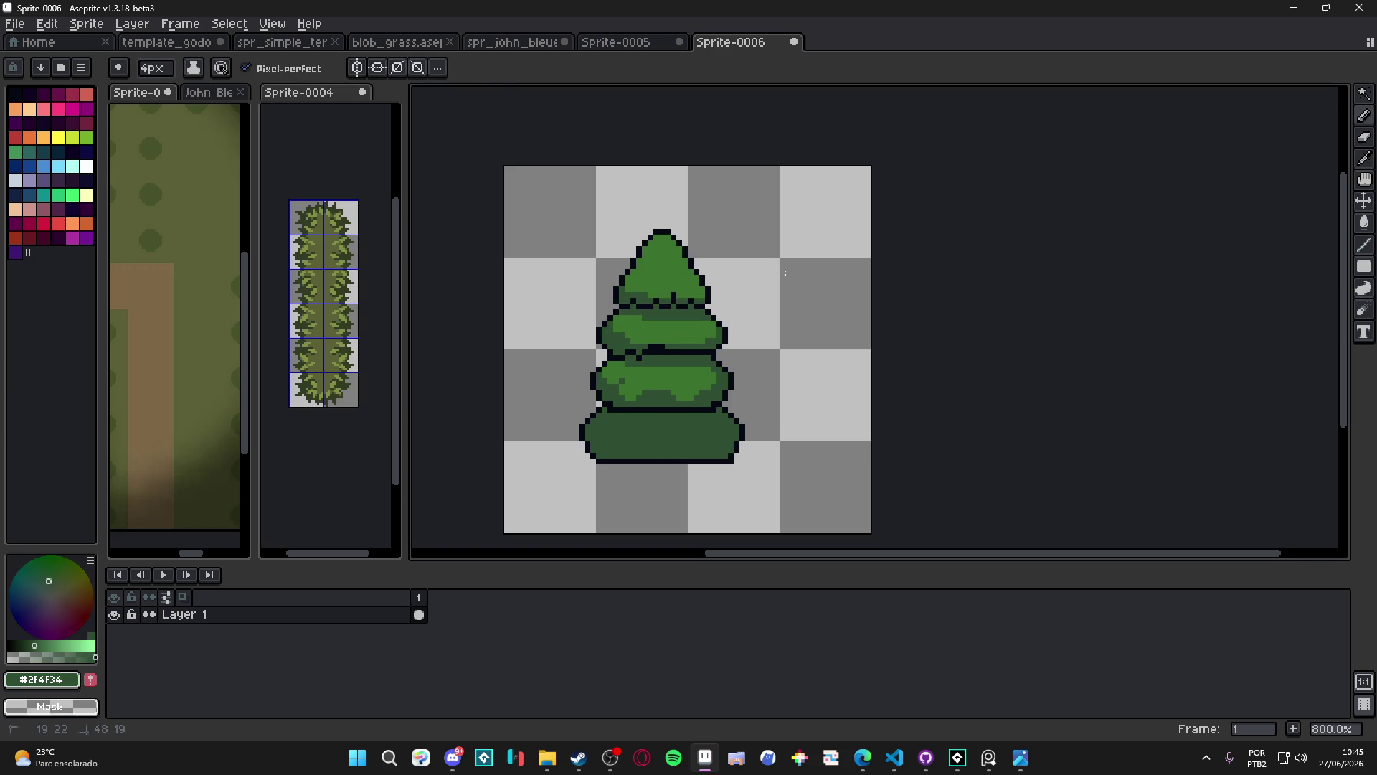
scroll(717, 323, "down", 2)
scroll(753, 352, "up", 2)
Add a lighter #3a6f2d patch on the bottom tier, then shrink the brush to 3px with #2f4f34
left_click(649, 358, "alt")
left_click_drag(634, 403, 708, 412)
scroll(707, 410, "down", 2)
scroll(706, 410, "up", 2)
key("minus")
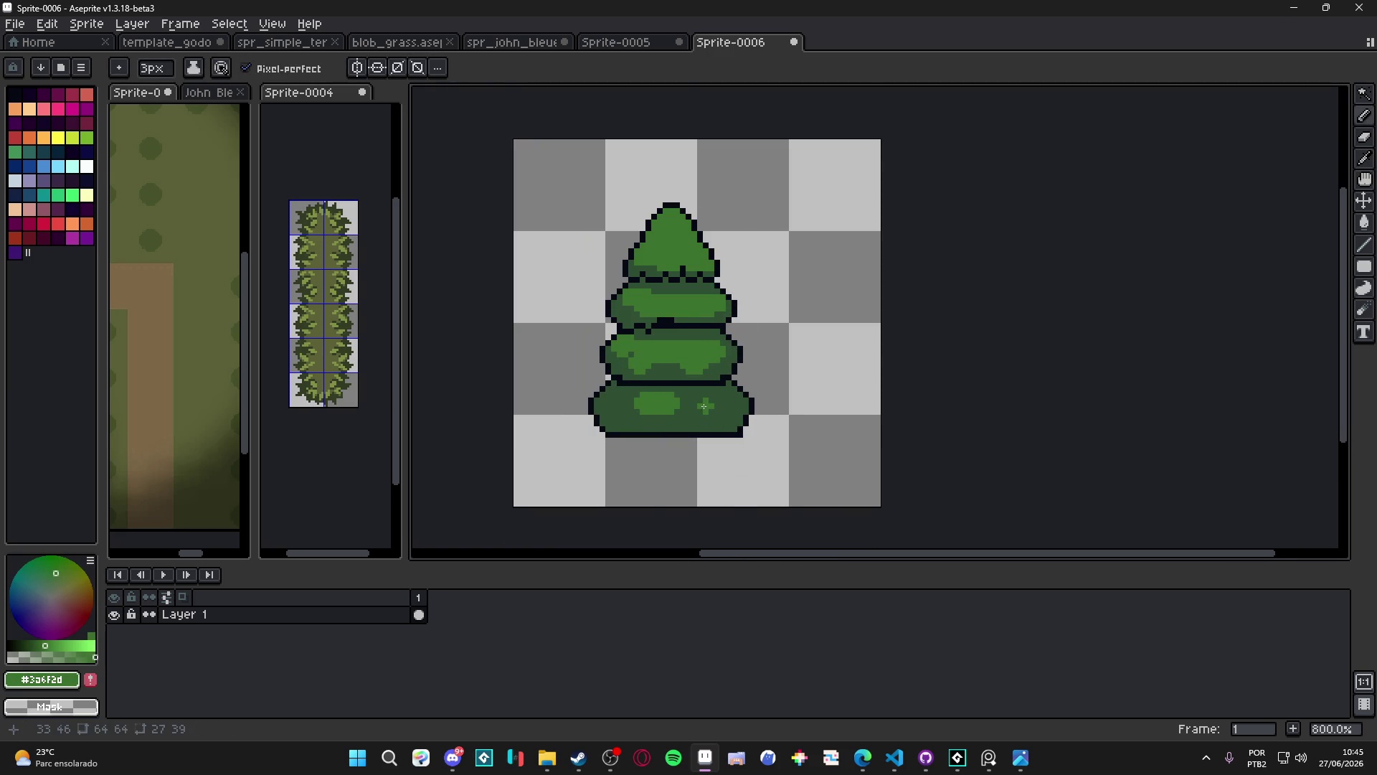
scroll(710, 413, "down", 3)
scroll(682, 359, "up", 3)
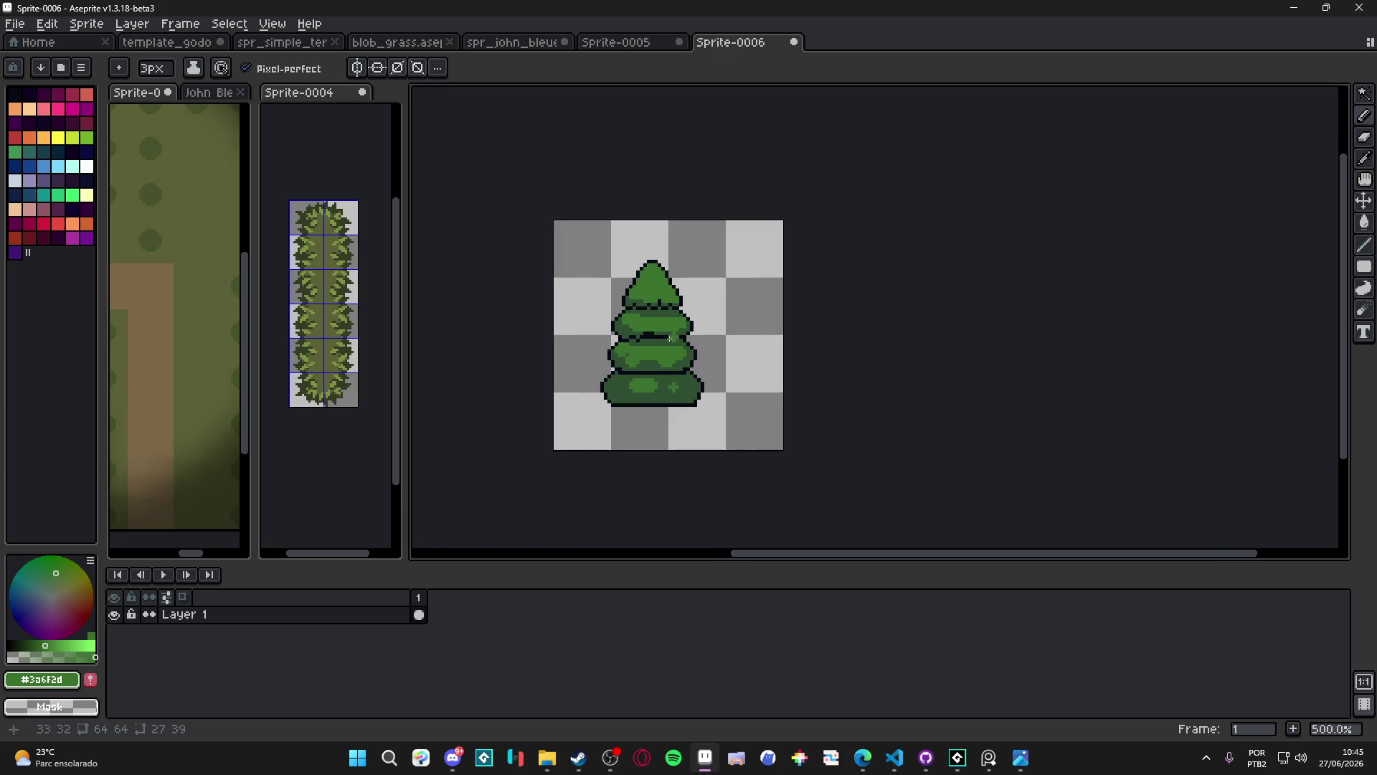
scroll(646, 331, "up", 2)
left_click(648, 338, "alt")
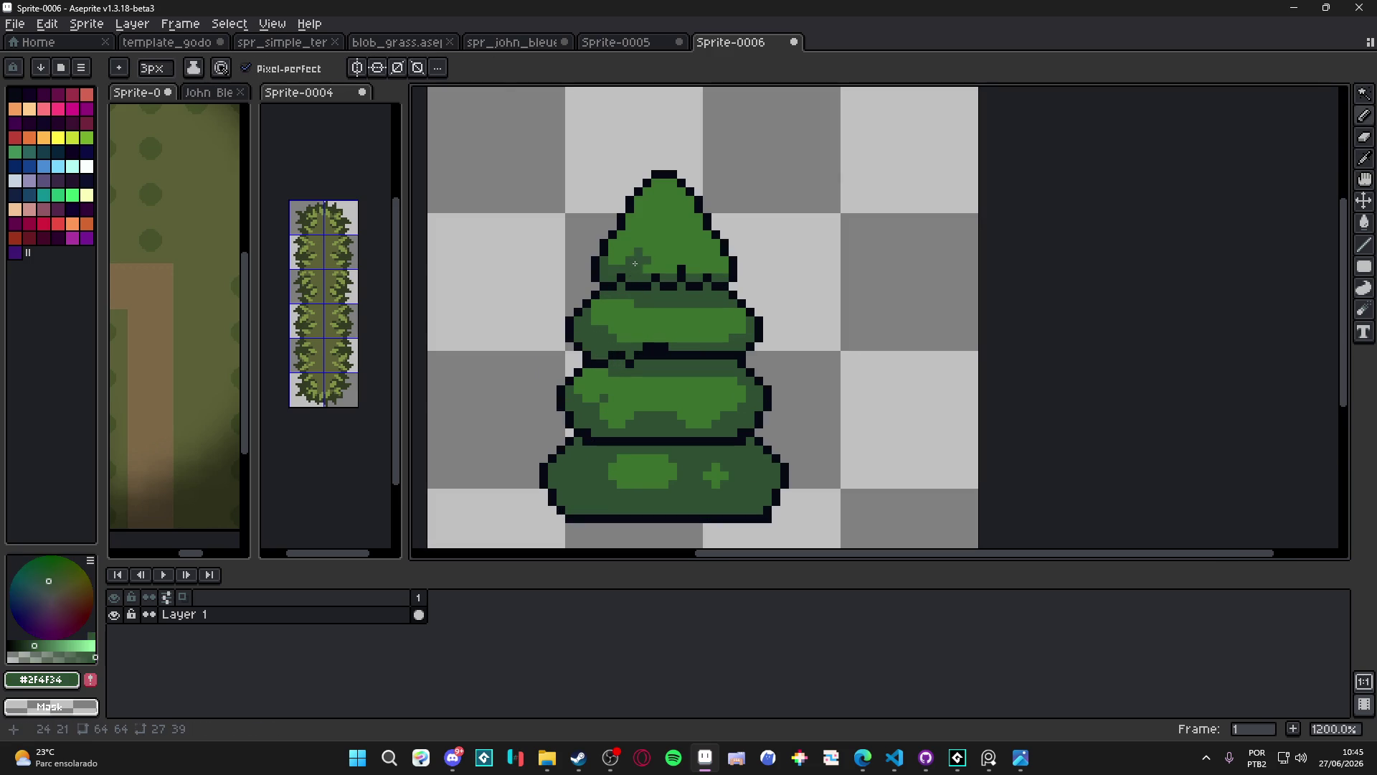
scroll(696, 271, "down", 5)
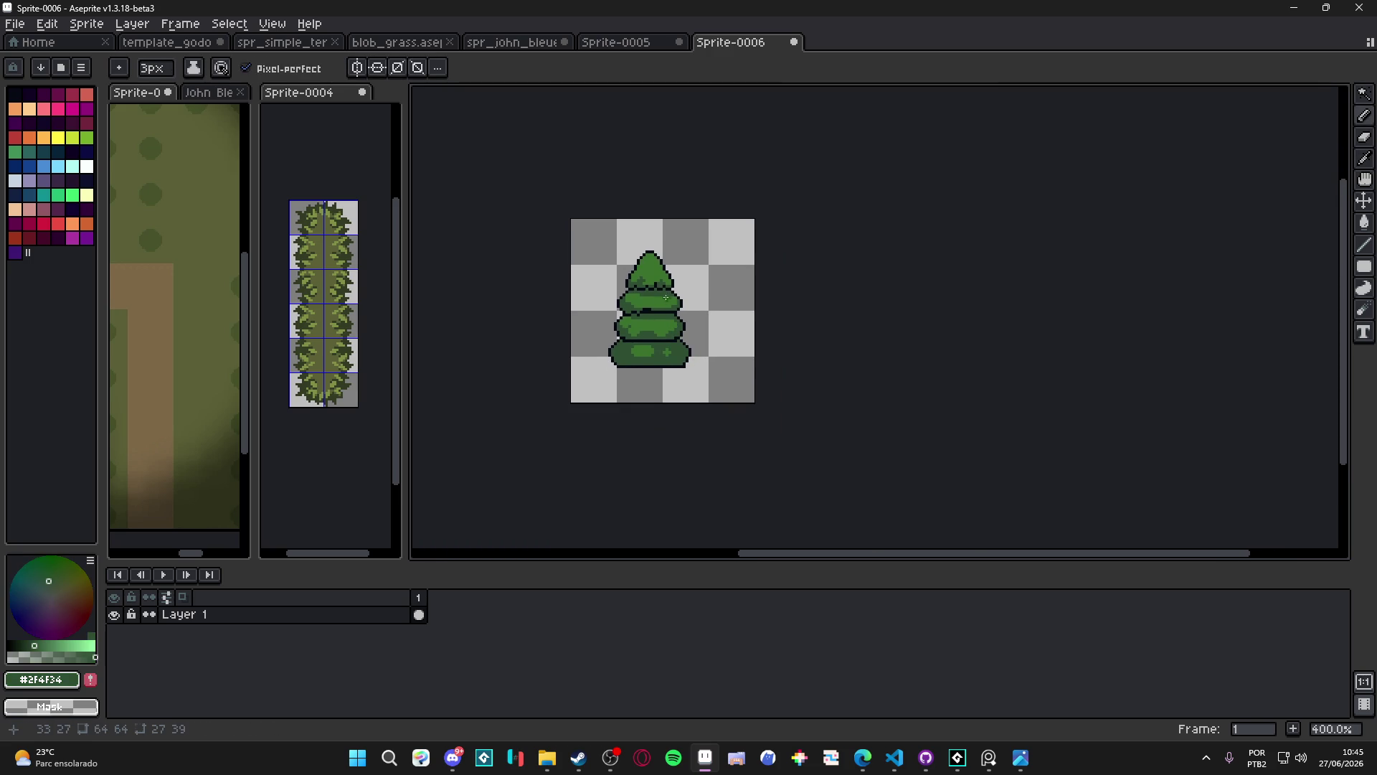
scroll(666, 297, "up", 1)
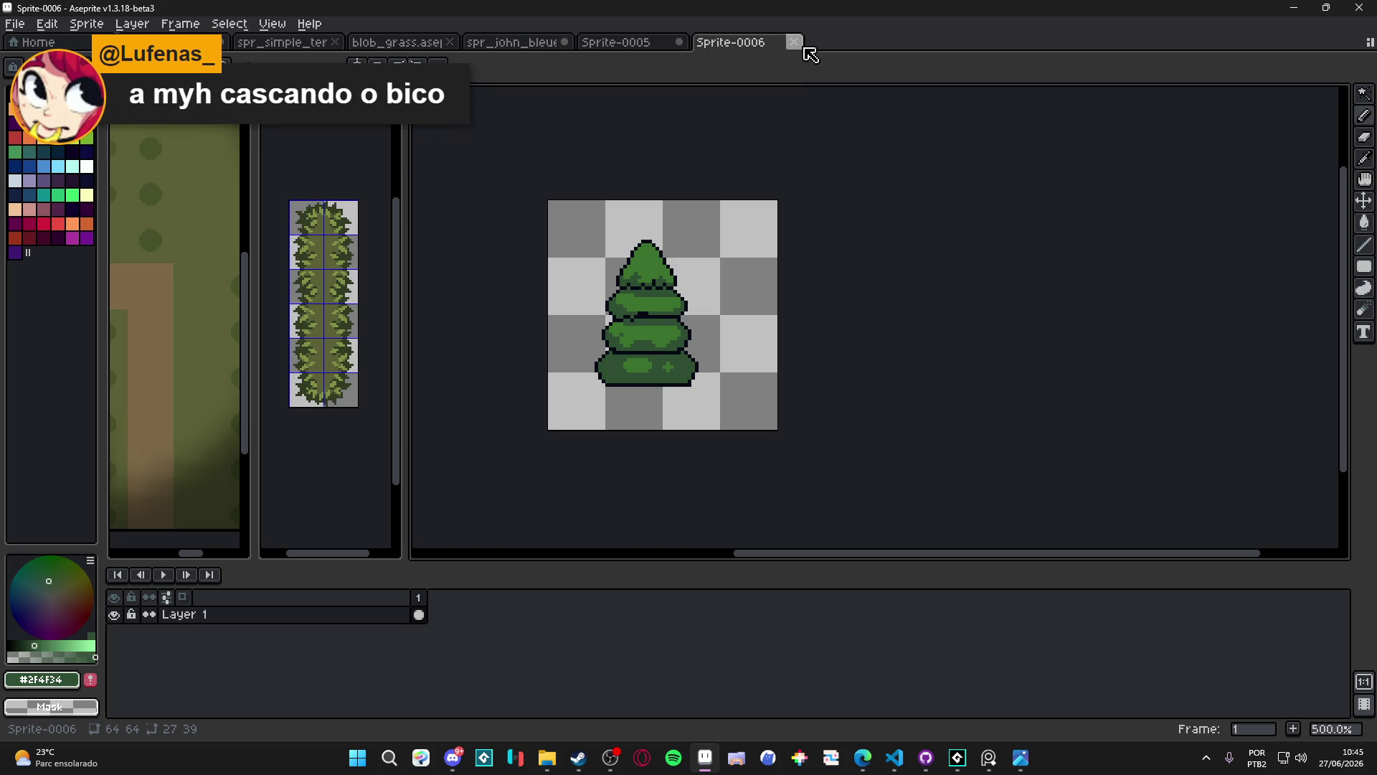
Close the tree sprite without saving and return to the blob_grass tileset
left_click(794, 42)
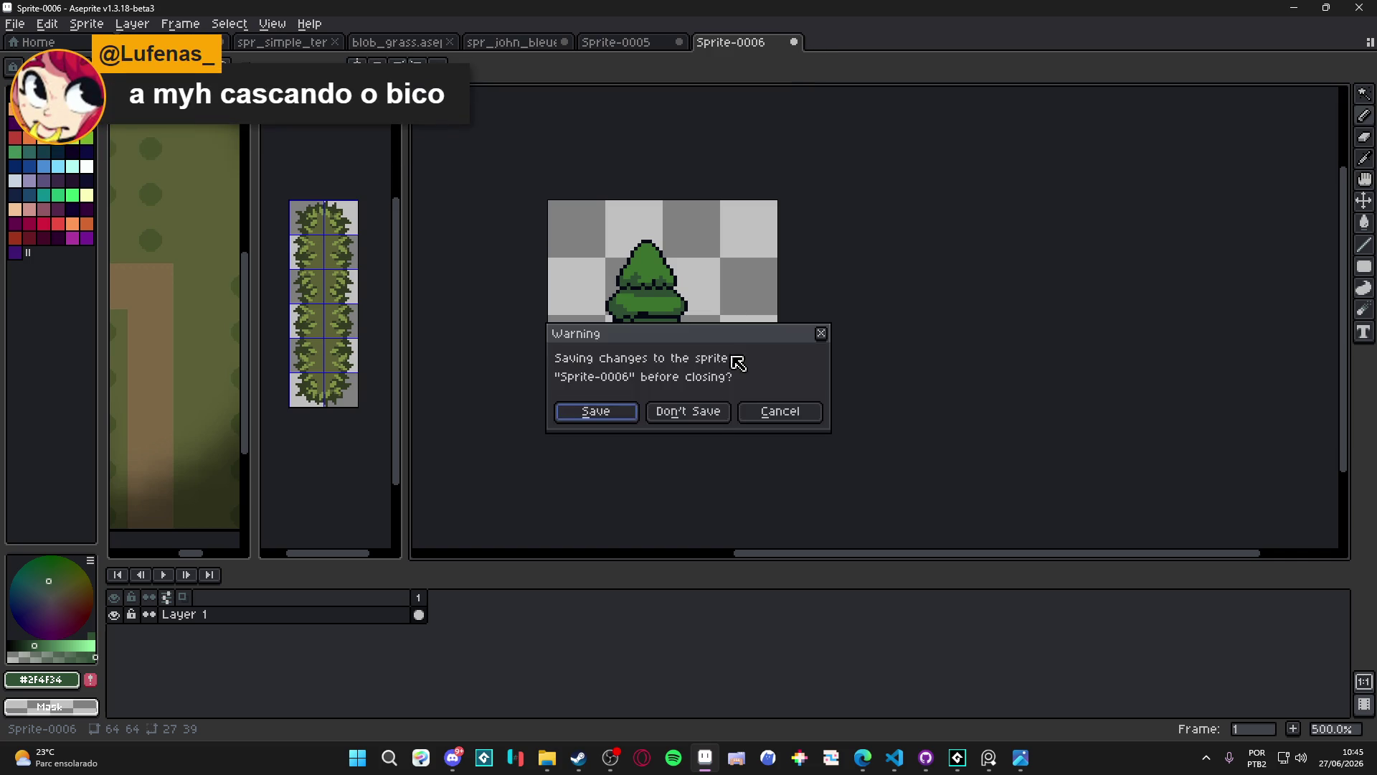
left_click(699, 411)
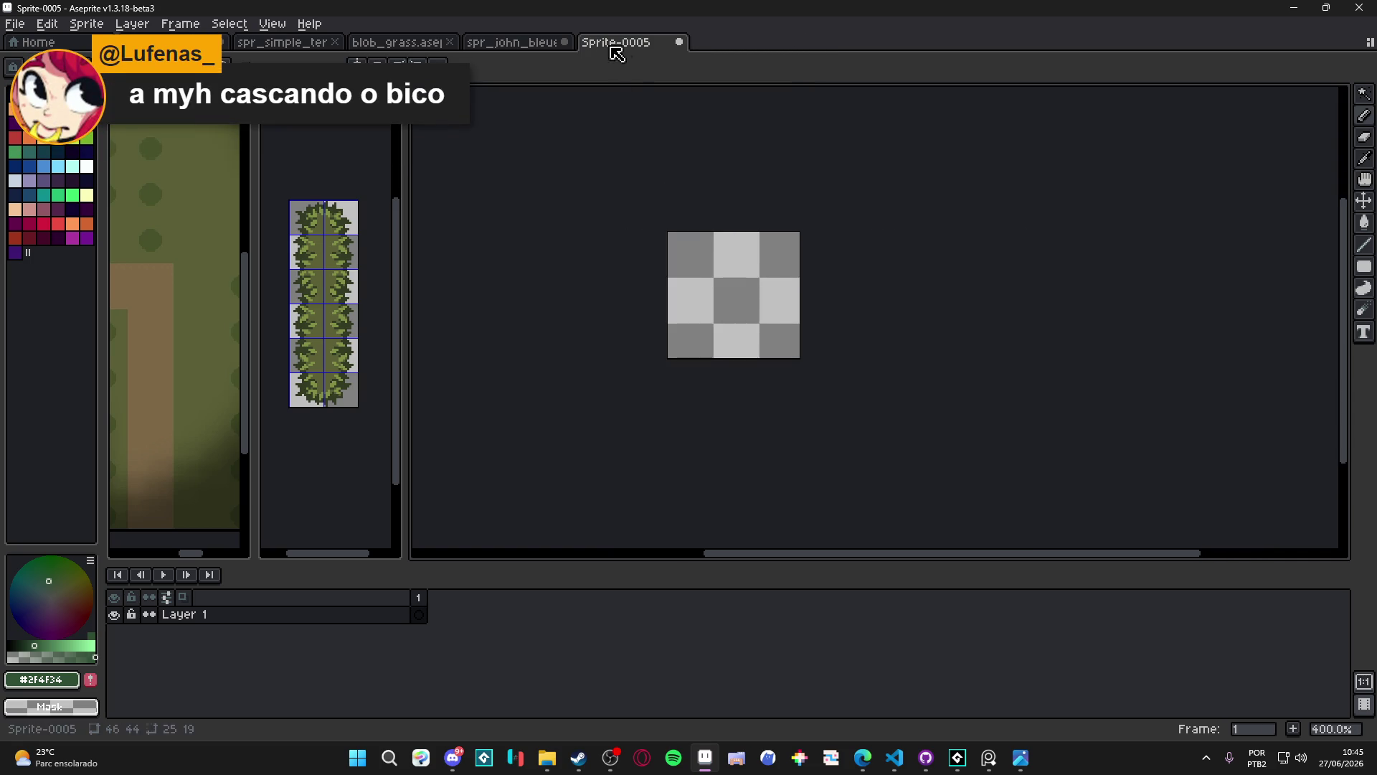
left_click(551, 43)
left_click(447, 43)
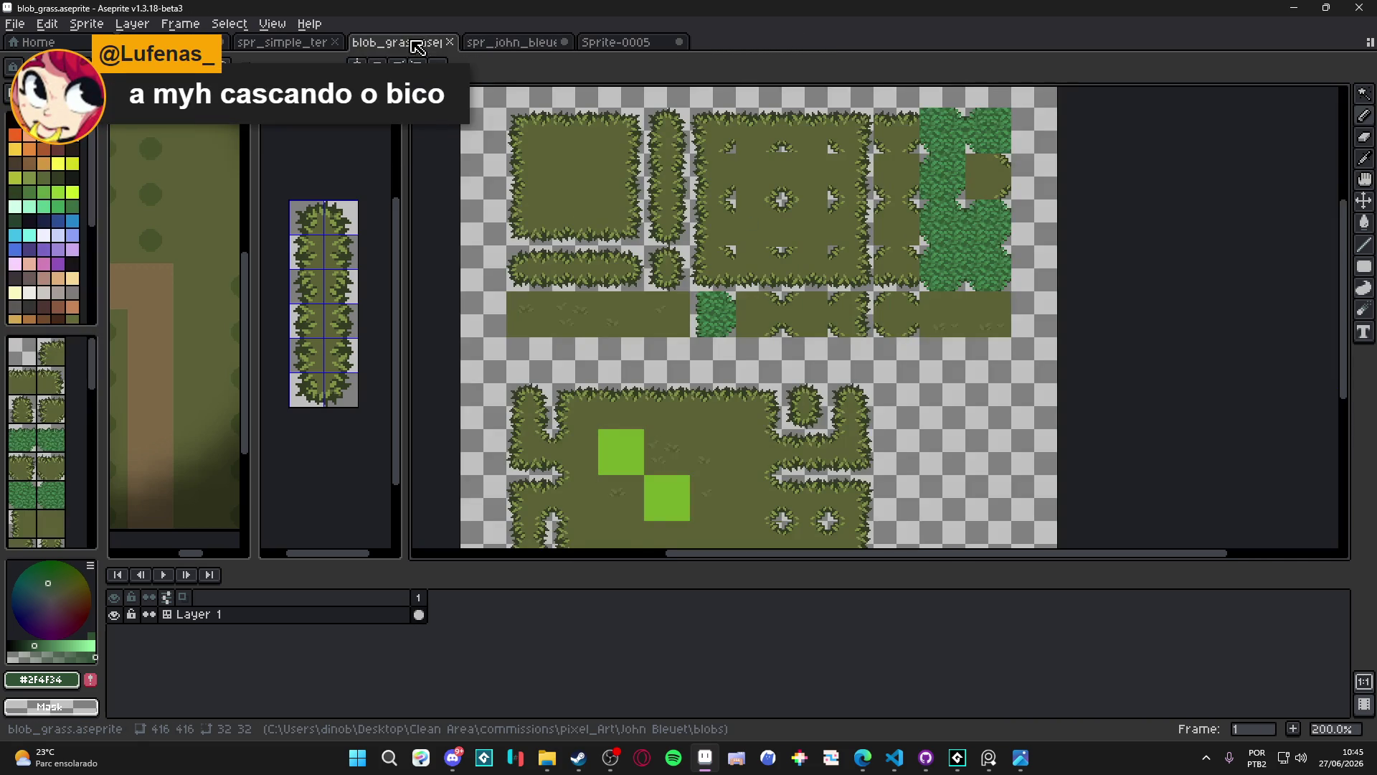
Shift the tilesheet view slightly right and select one tile of the grass sheet
scroll(744, 287, "down", 2)
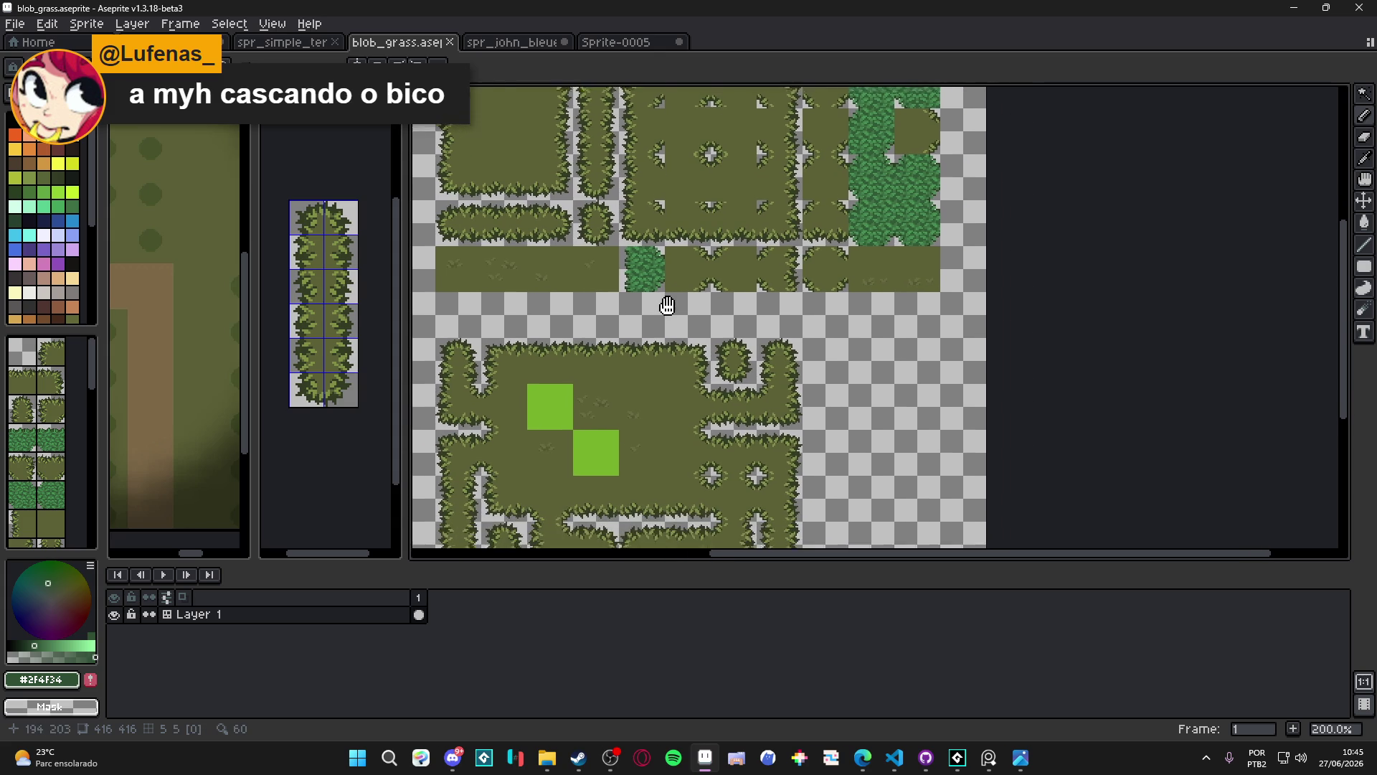
key("ctrl+apostrophe")
left_click_drag(693, 377, 730, 383)
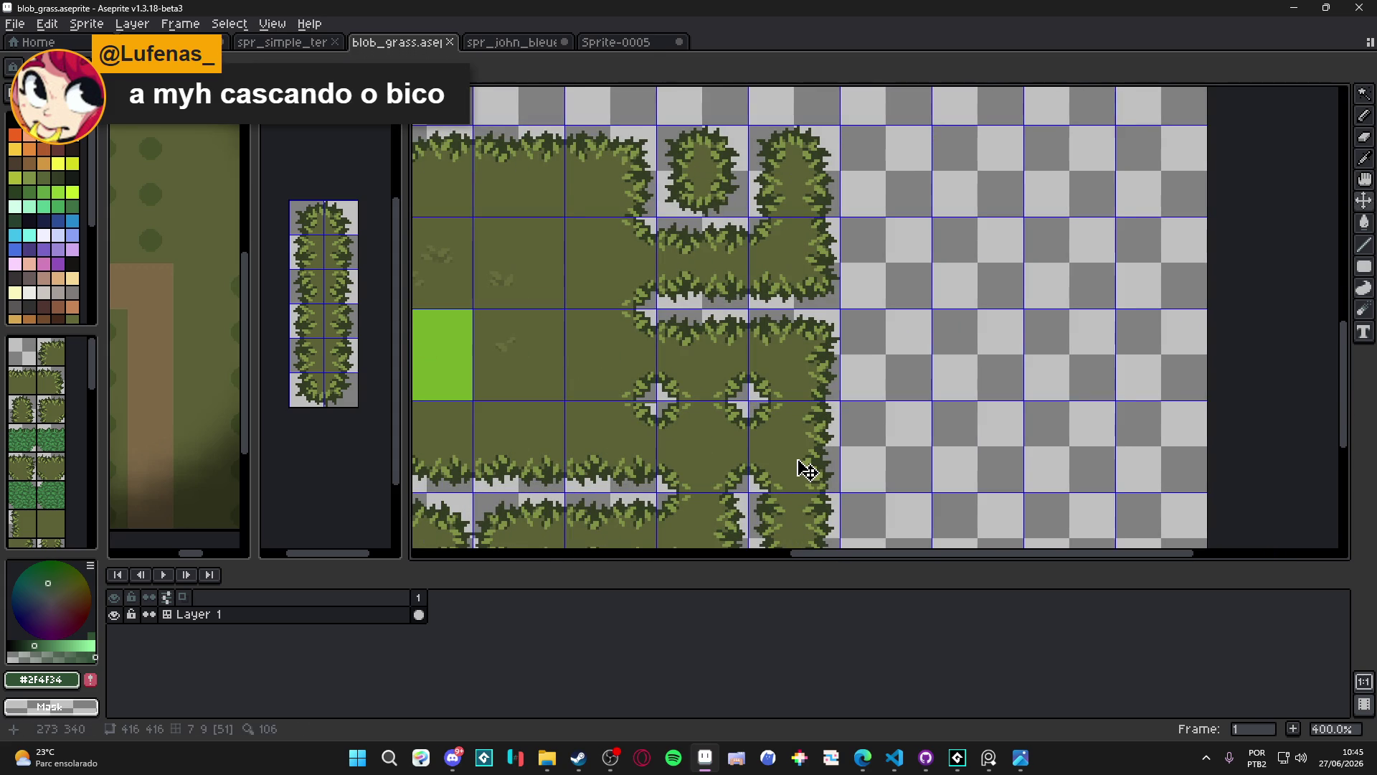
key("m")
left_click_drag(802, 450, 810, 454)
scroll(810, 454, "down", 1)
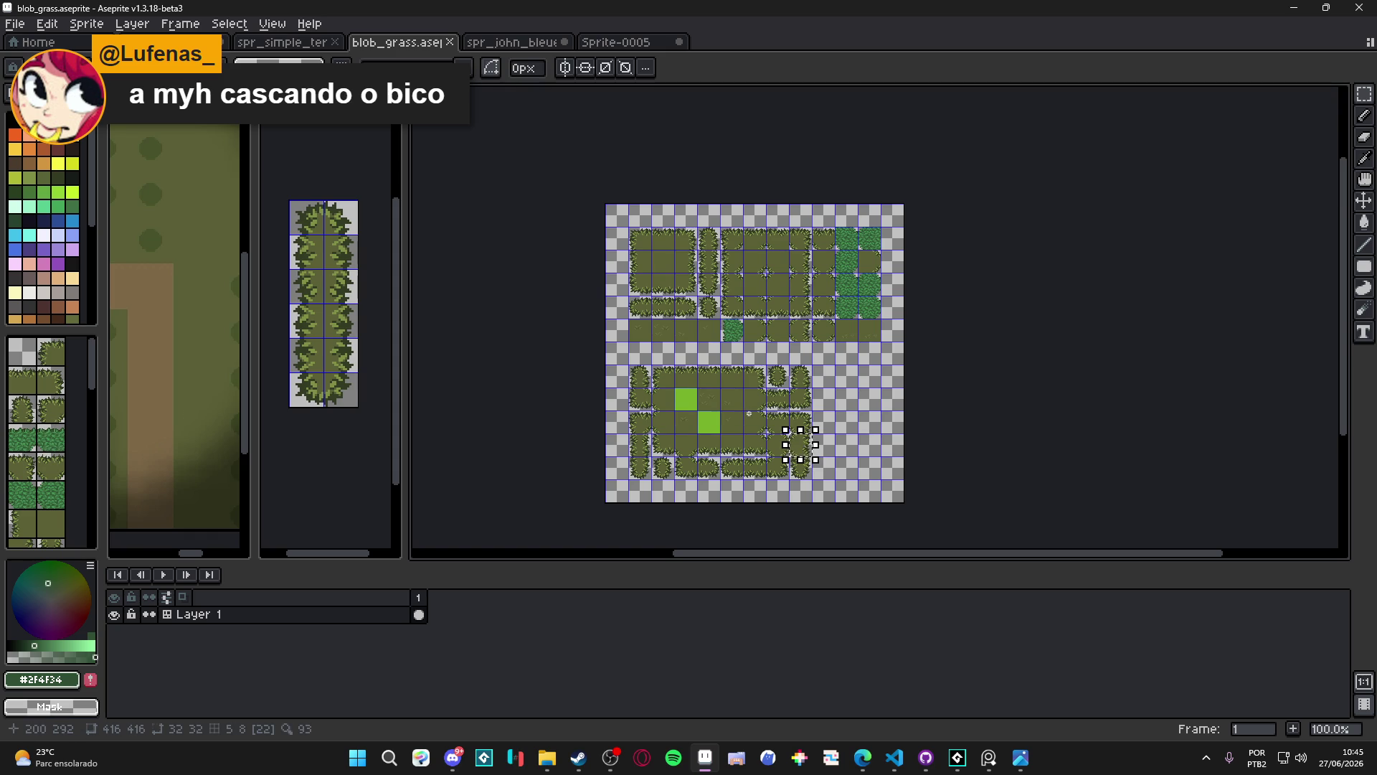
scroll(800, 353, "up", 2)
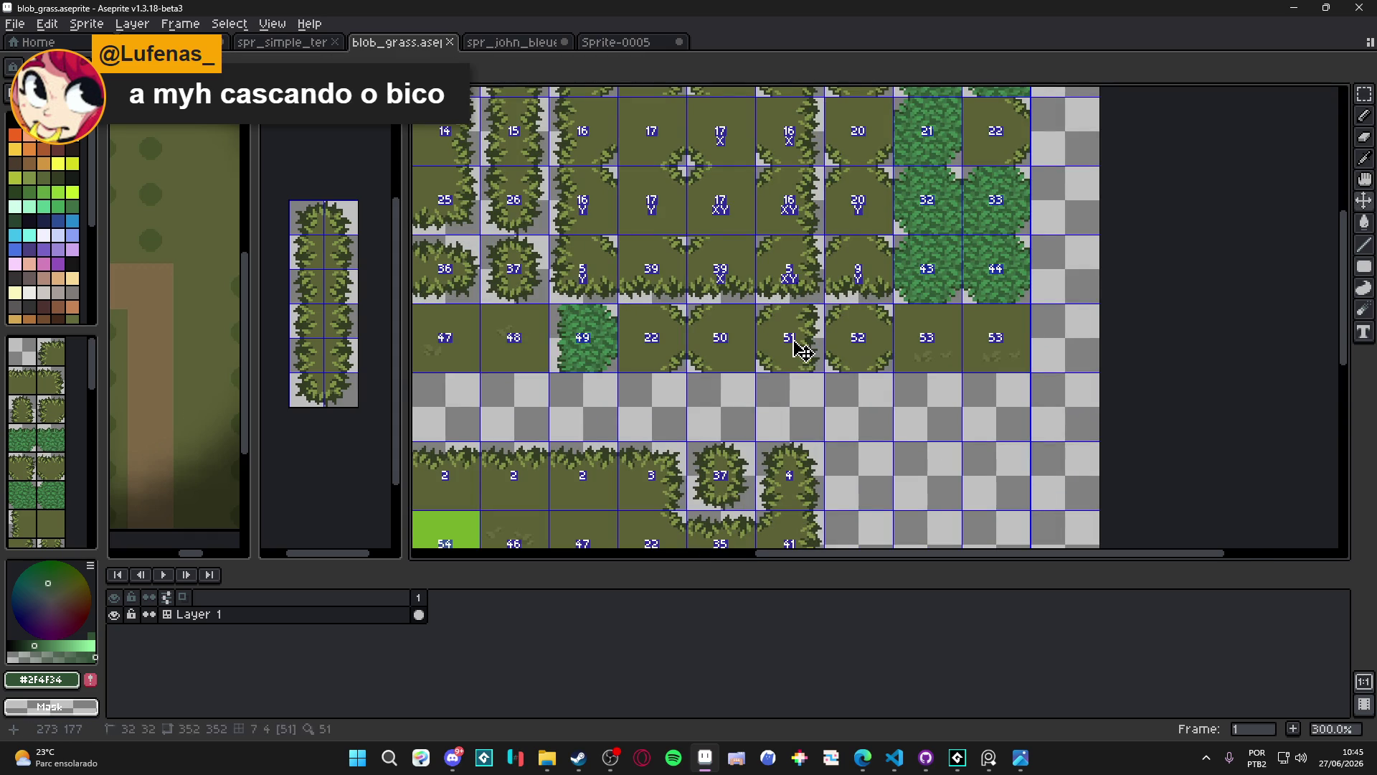
key("m")
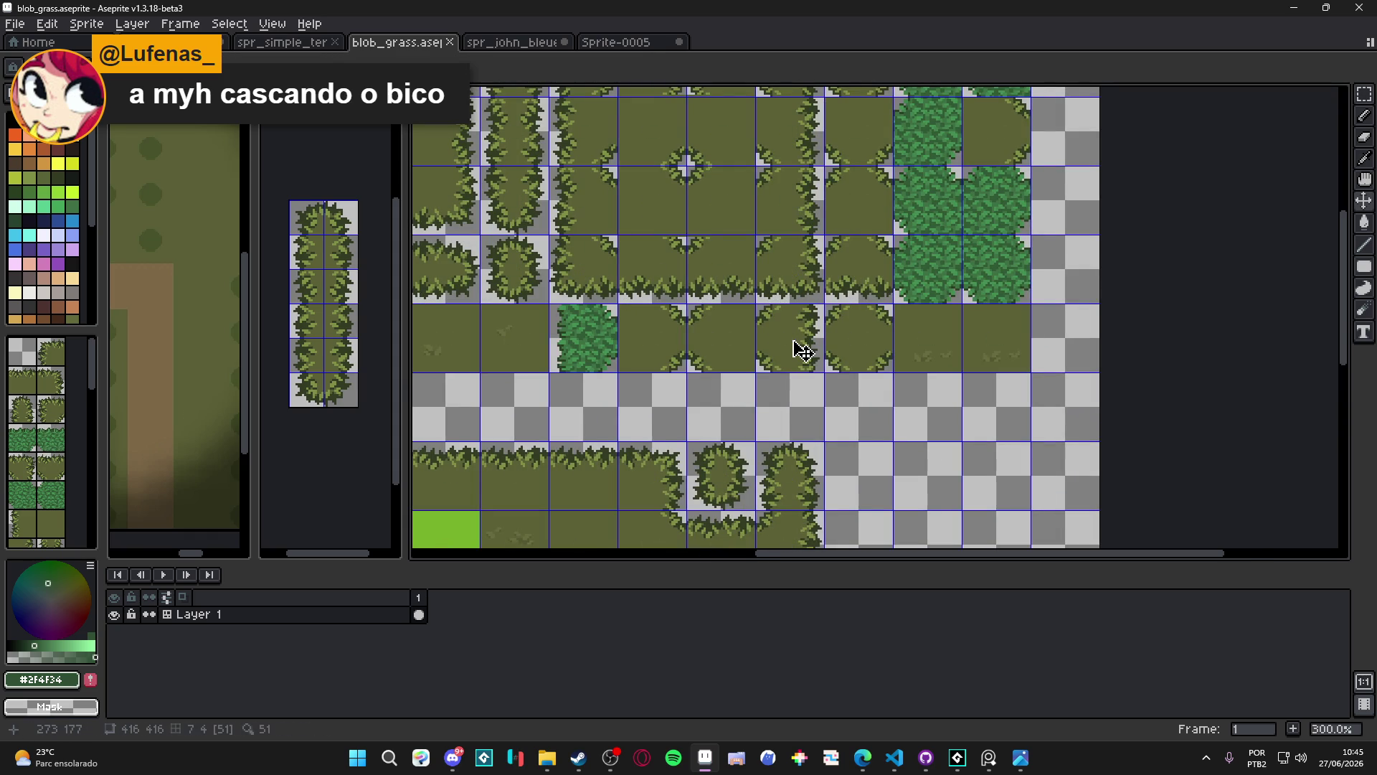
Stamp tile 51 into two empty cells of the upper block's bottom row and save blob_grass.aseprite
key("space+Tab")
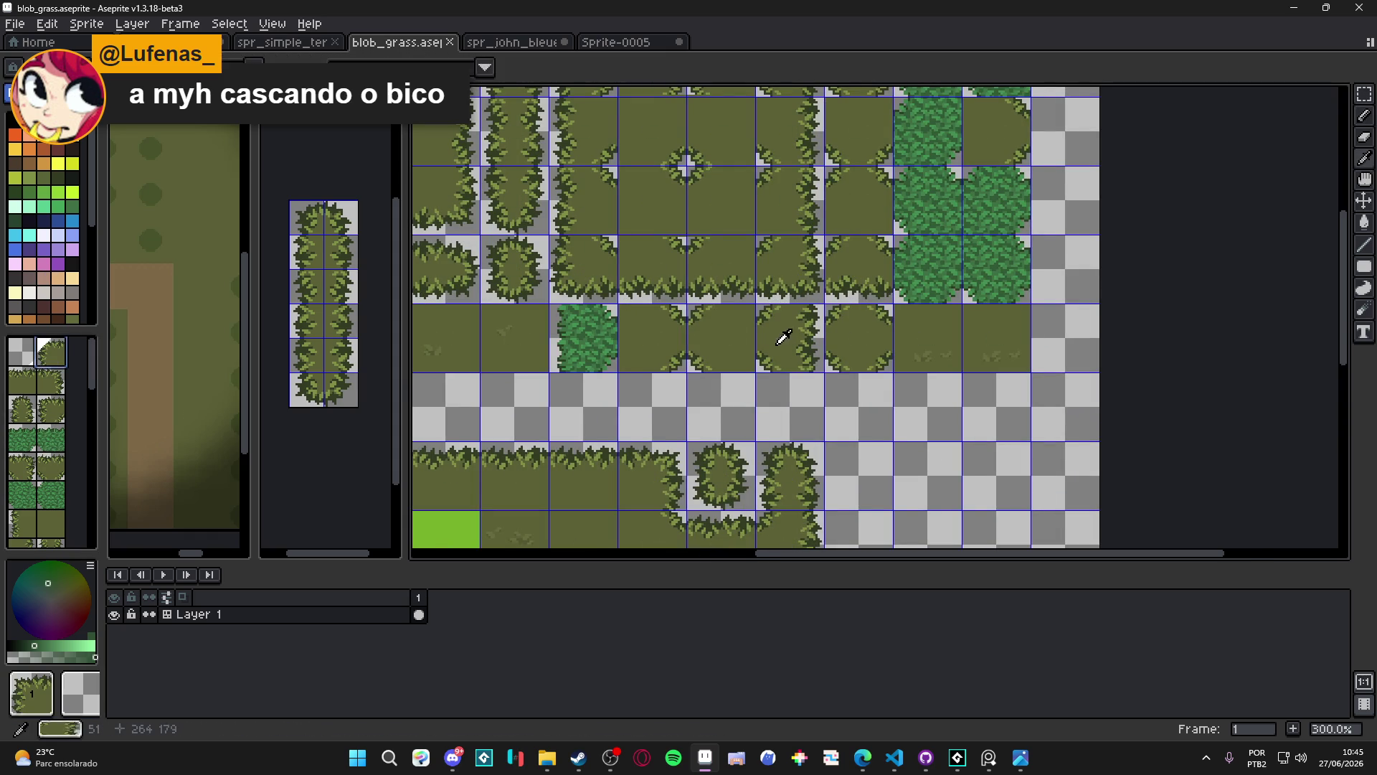
scroll(652, 351, "down", 1)
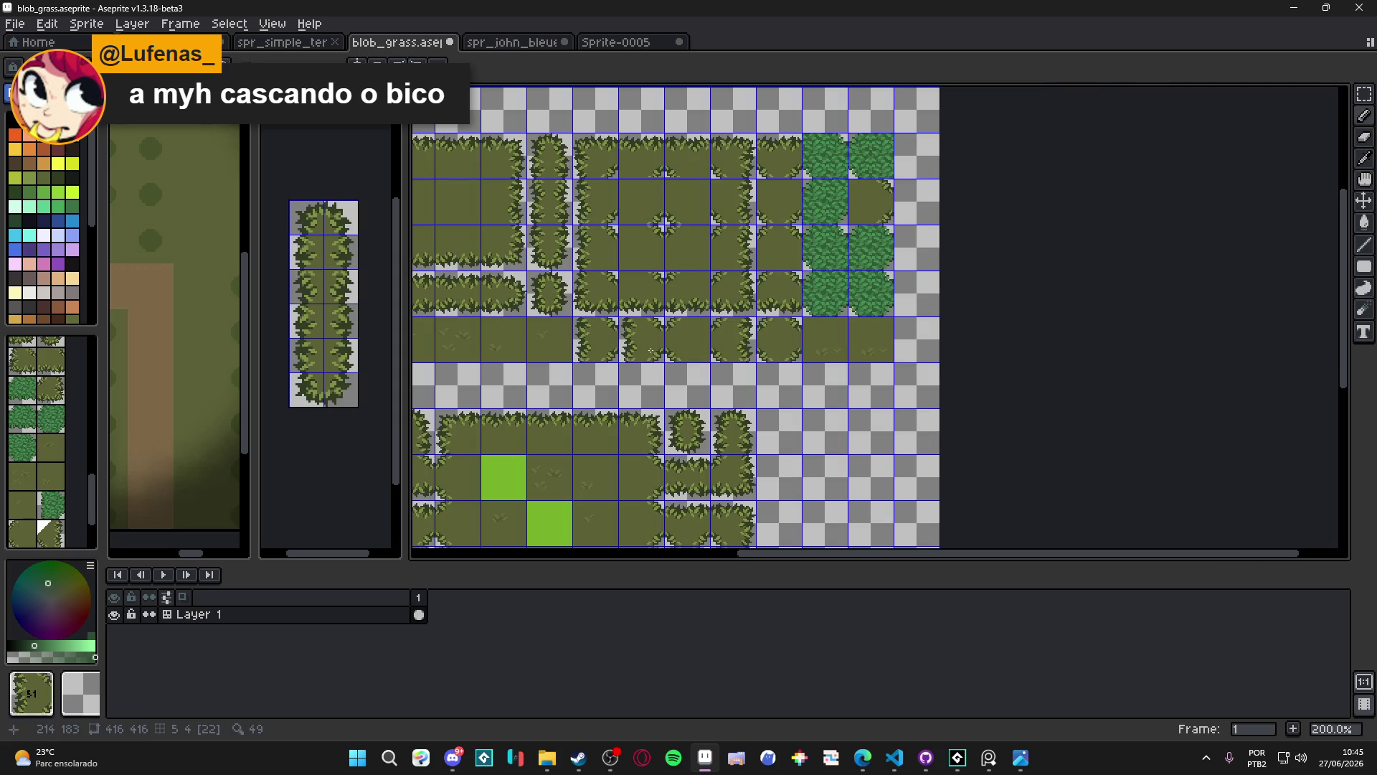
left_click(642, 337)
left_click(717, 322)
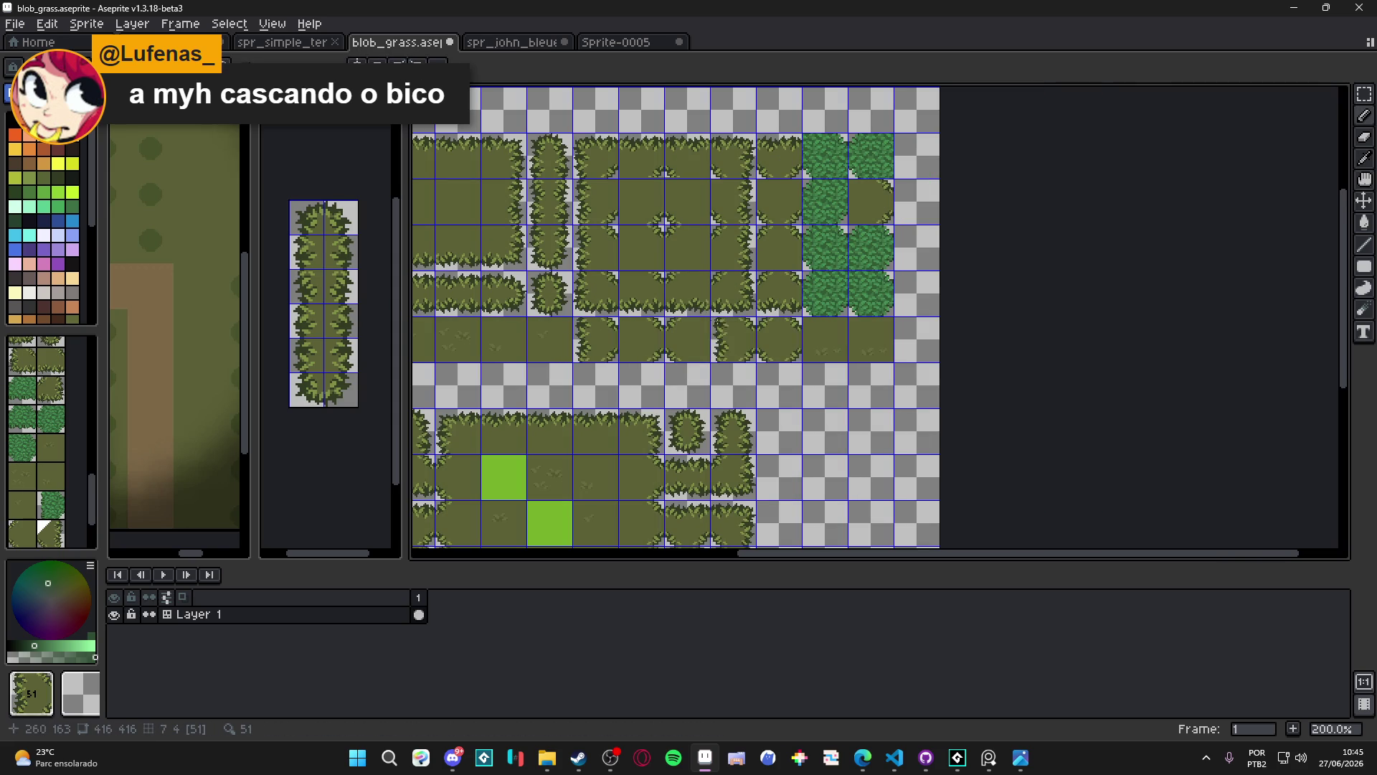
key("ctrl+s")
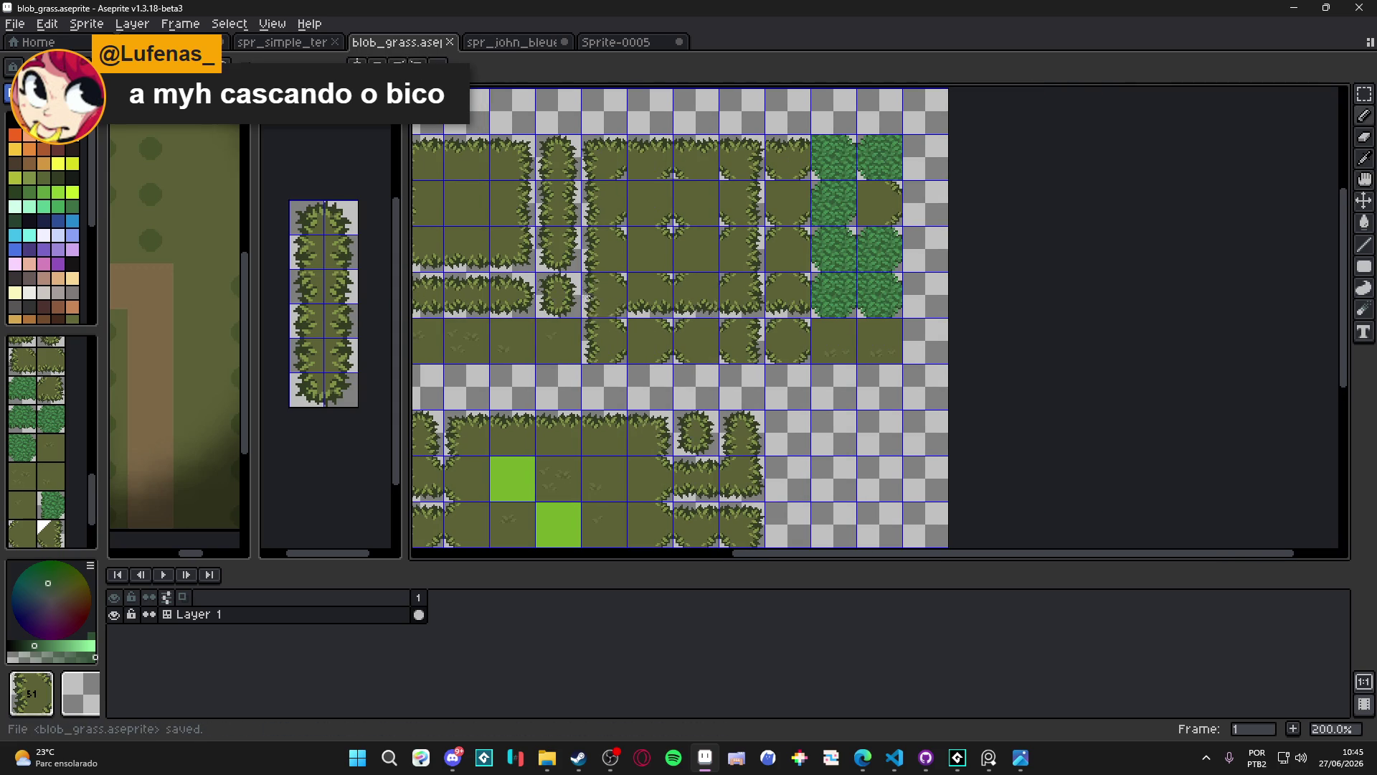
key("Tab")
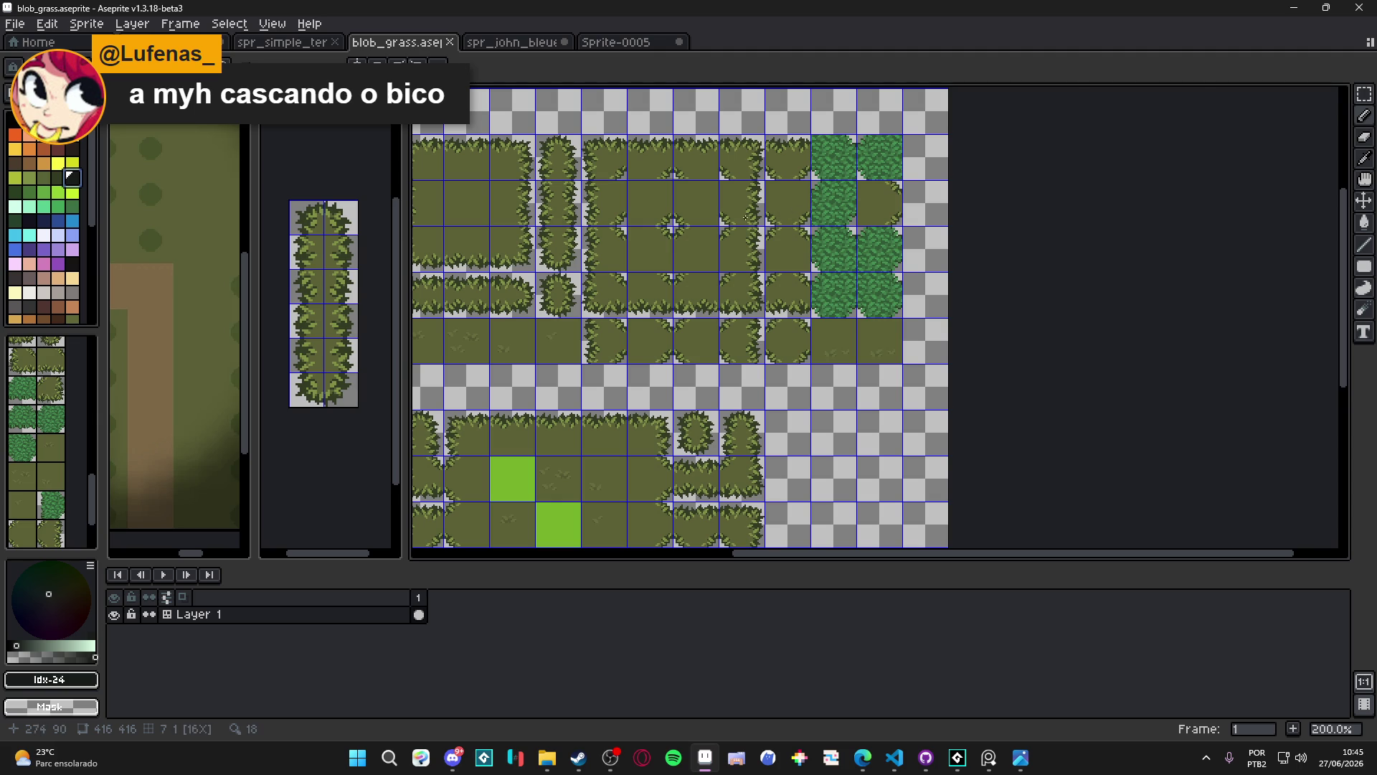
Move a plain olive tile into the cell beside the dark-green leaf block
scroll(697, 215, "up", 2)
scroll(685, 301, "down", 1)
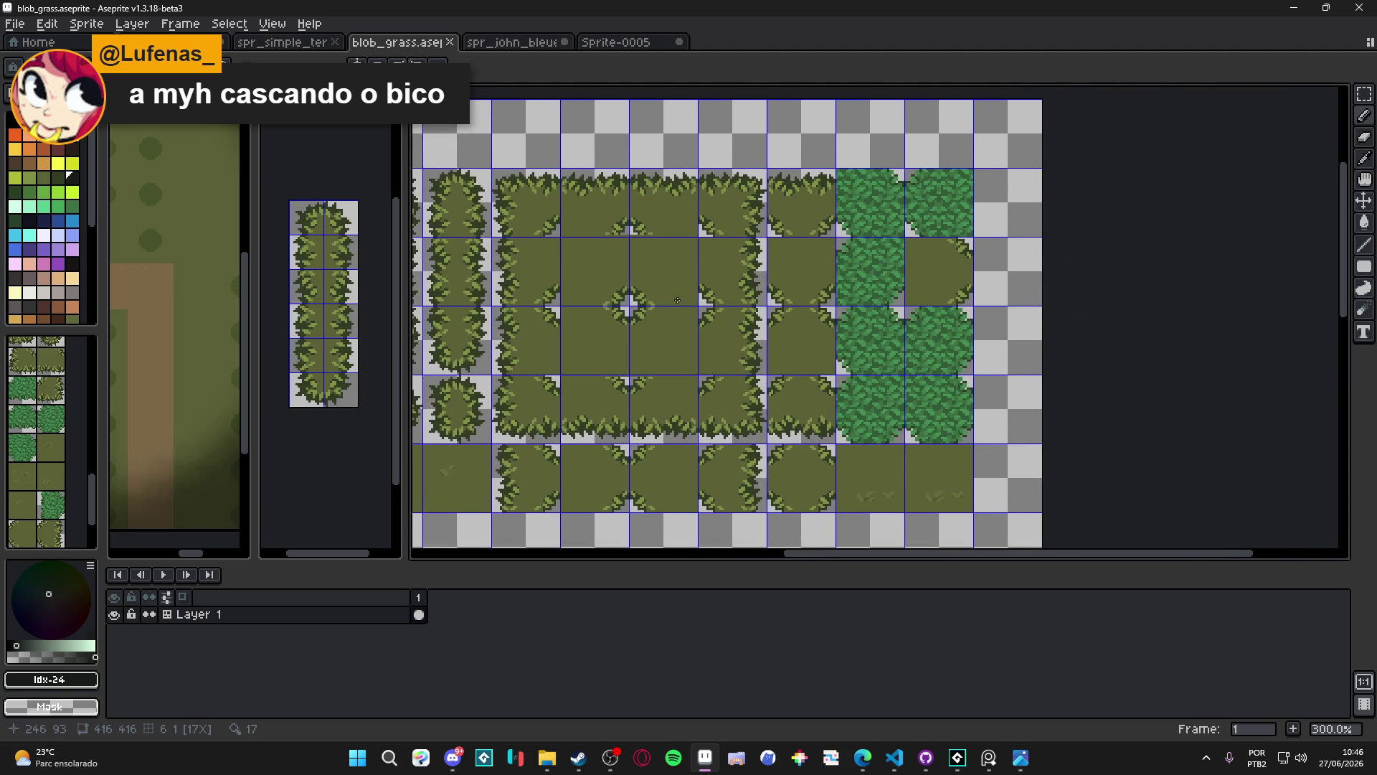
scroll(671, 287, "up", 2)
key("Tab")
mouse_move(655, 267)
left_mouse_down()
mouse_move(641, 316)
mouse_move(599, 341)
mouse_move(933, 249)
mouse_move(935, 234)
mouse_move(931, 320)
mouse_move(962, 400)
mouse_move(934, 240)
left_mouse_up()
key("Tab")
left_click(593, 357)
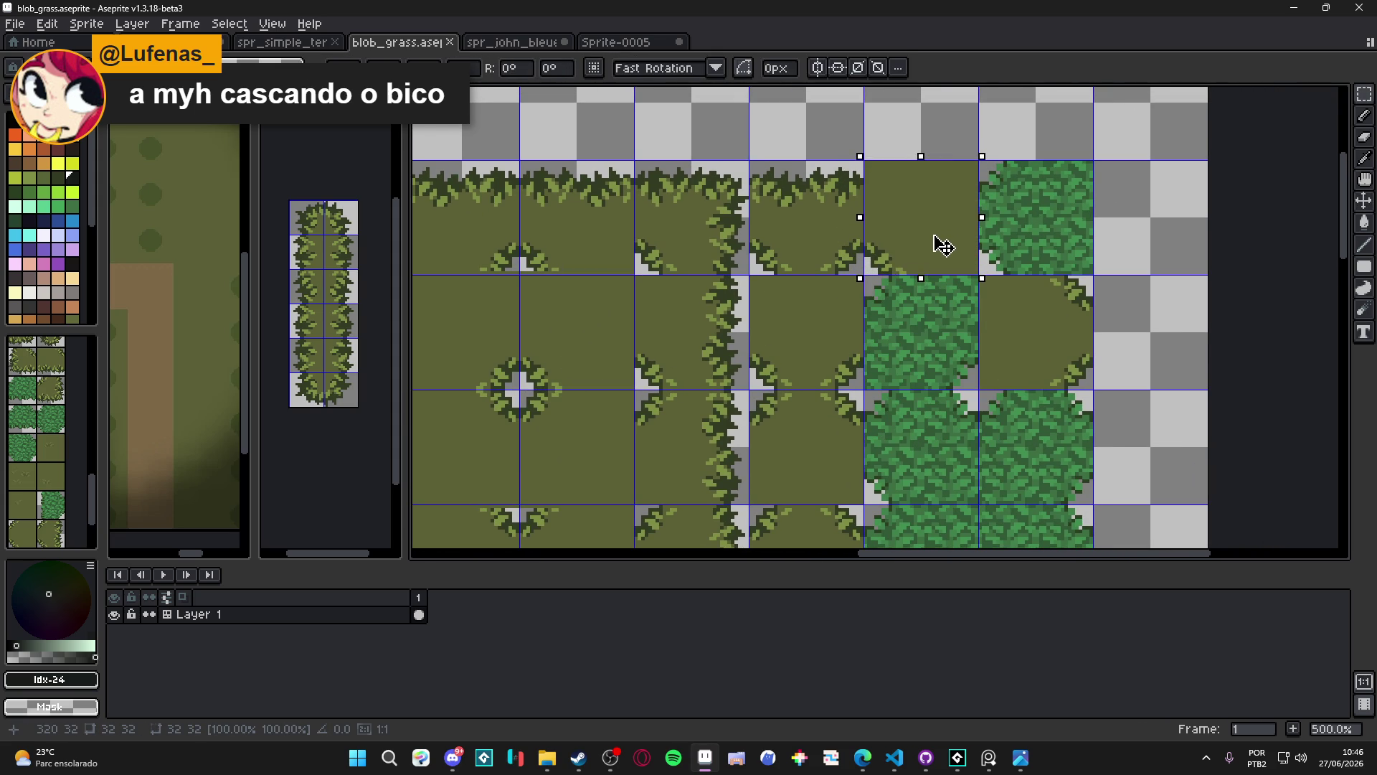
left_click(976, 158)
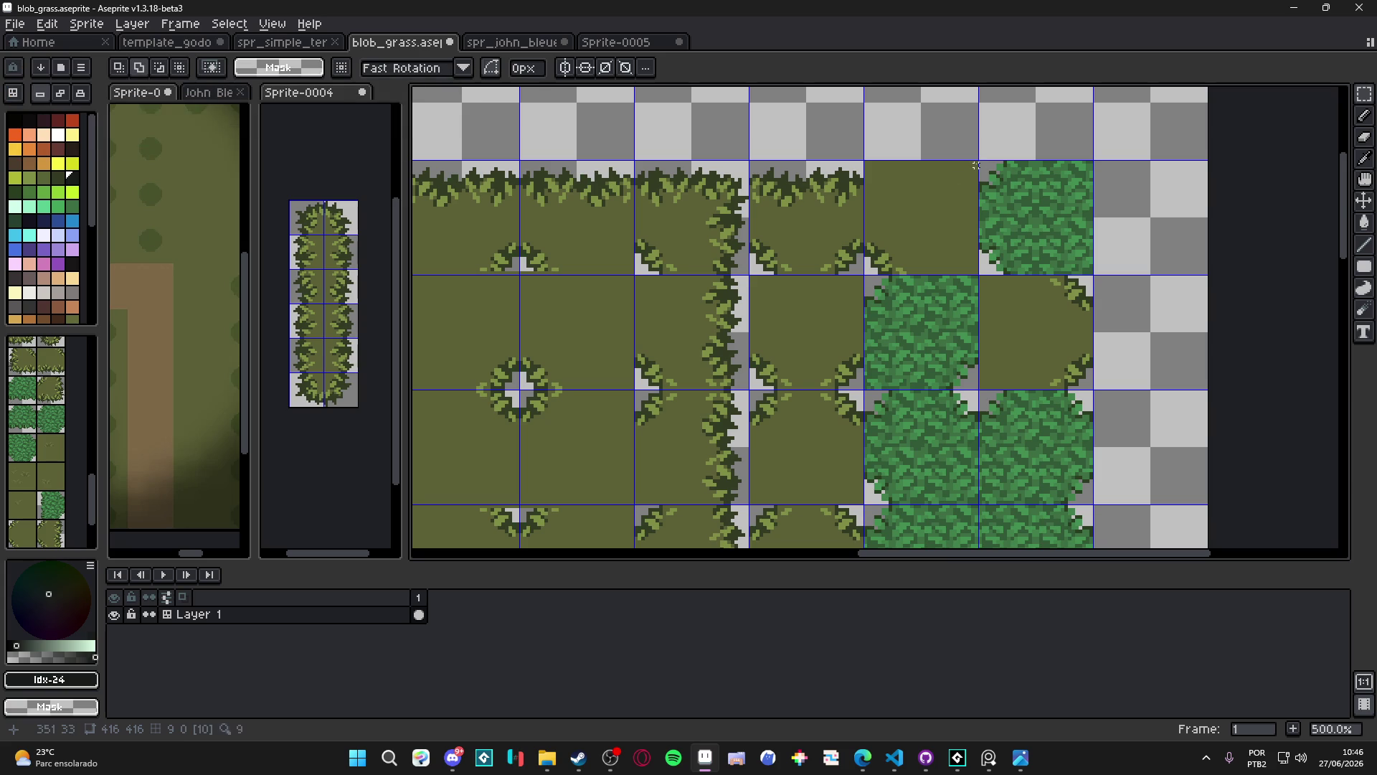
Delete the tile's top-right quarter and fill it with the horizontally flipped bottom-left leafy quarter
left_click_drag(977, 161, 920, 220)
key("Delete")
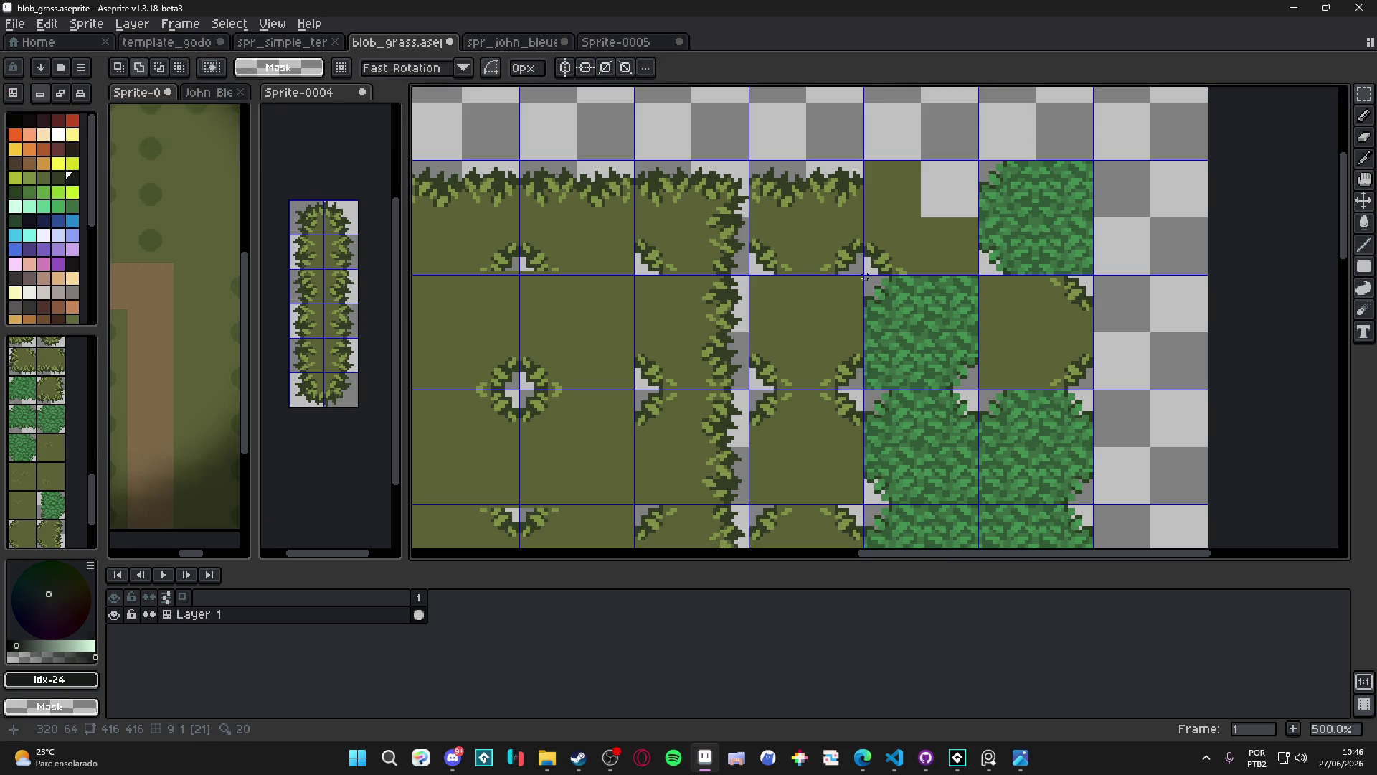
left_click_drag(866, 274, 923, 217)
key("shift+h")
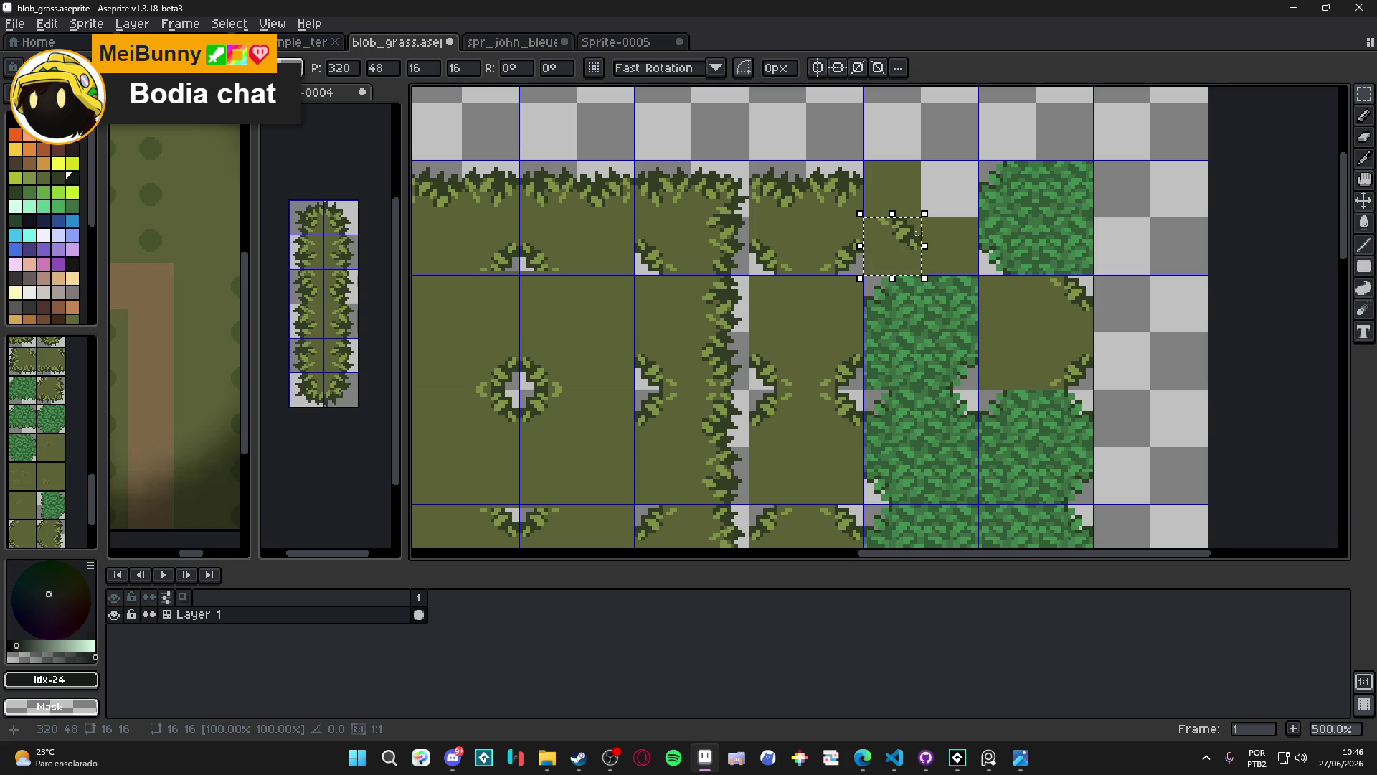
scroll(891, 261, "up", 2)
mouse_move(902, 267)
left_mouse_down()
mouse_move(963, 170)
mouse_move(988, 163)
left_mouse_up()
left_click_drag(997, 174, 994, 174)
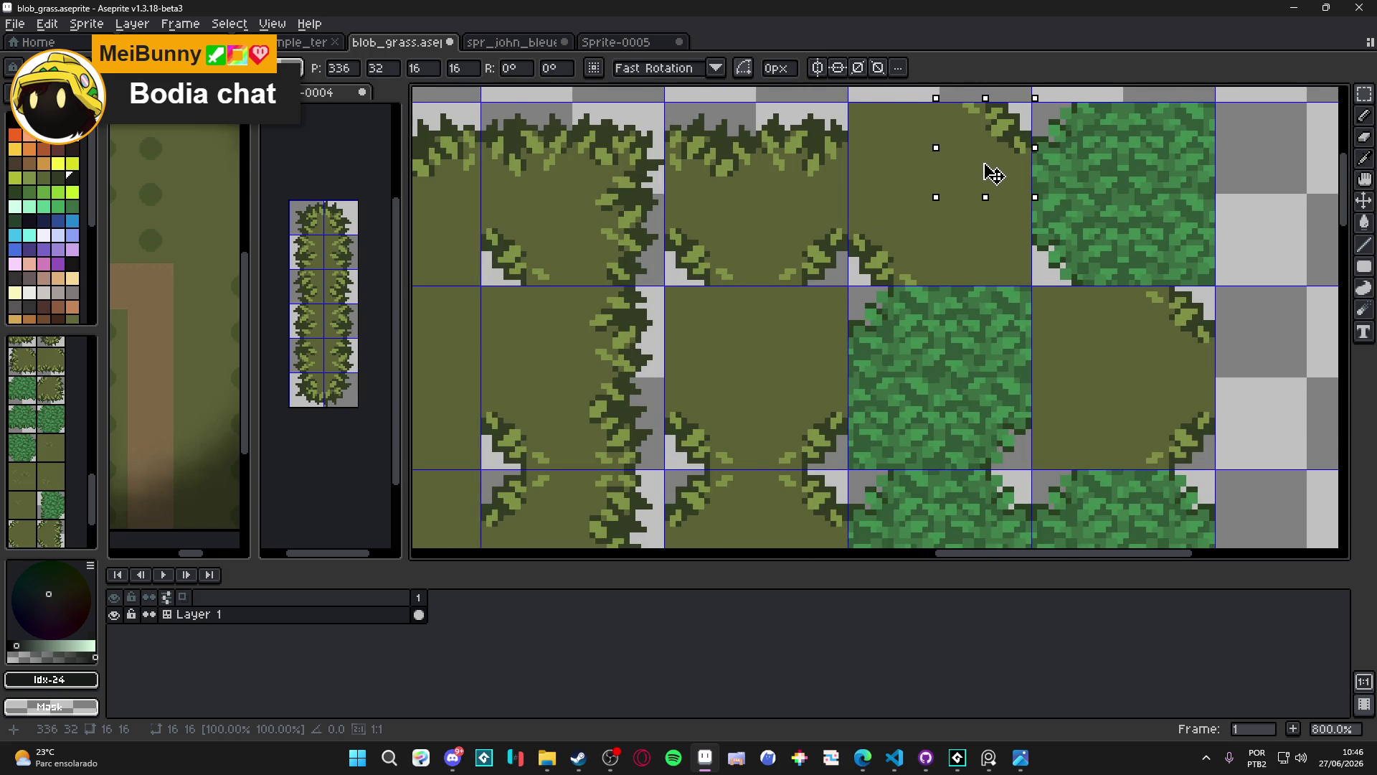
scroll(990, 175, "down", 4)
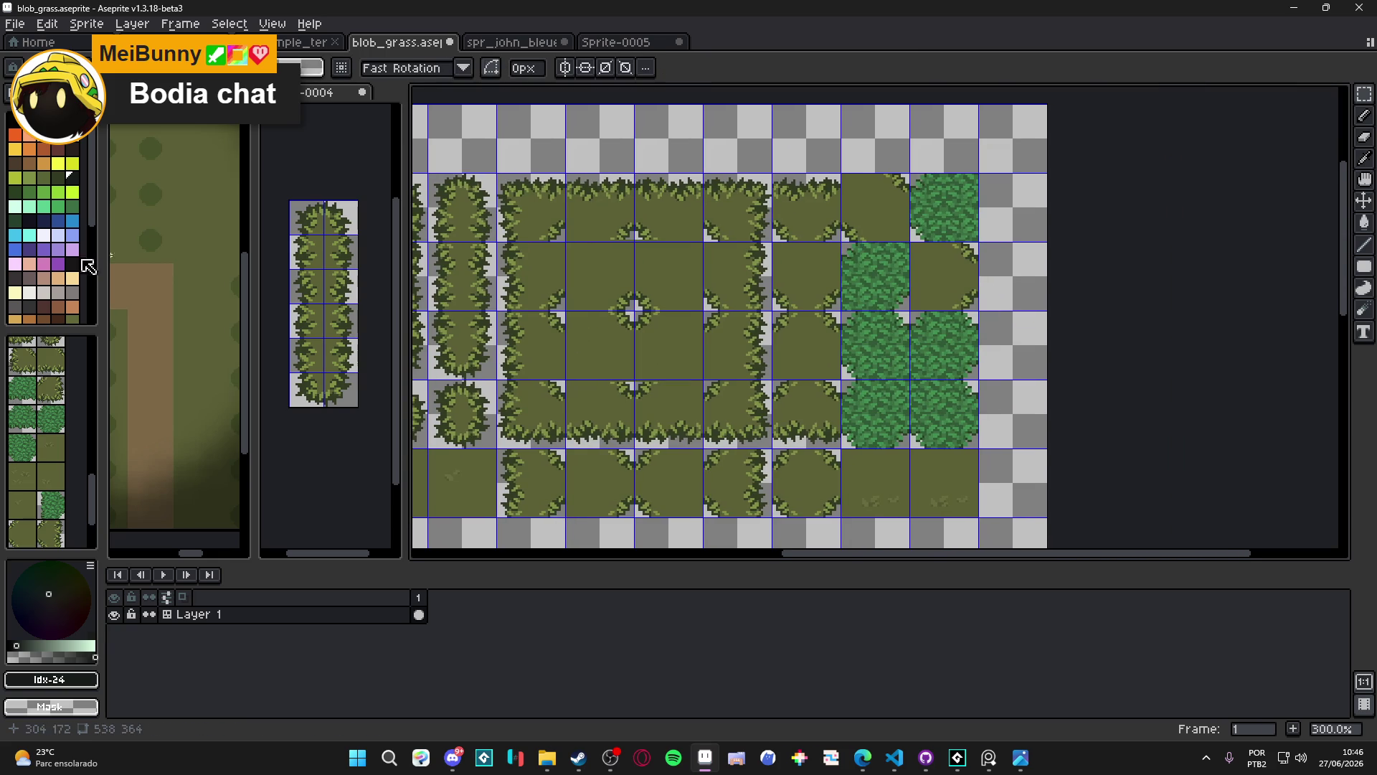
In tile mode, stamp tile 10 into the empty grid cell and enable horizontal flip
left_click(44, 264)
key("Tab")
left_click(988, 366)
key("ctrl+z")
mouse_move(804, 546)
left_mouse_down()
mouse_move(779, 453)
mouse_move(790, 489)
left_mouse_up()
left_click(791, 489)
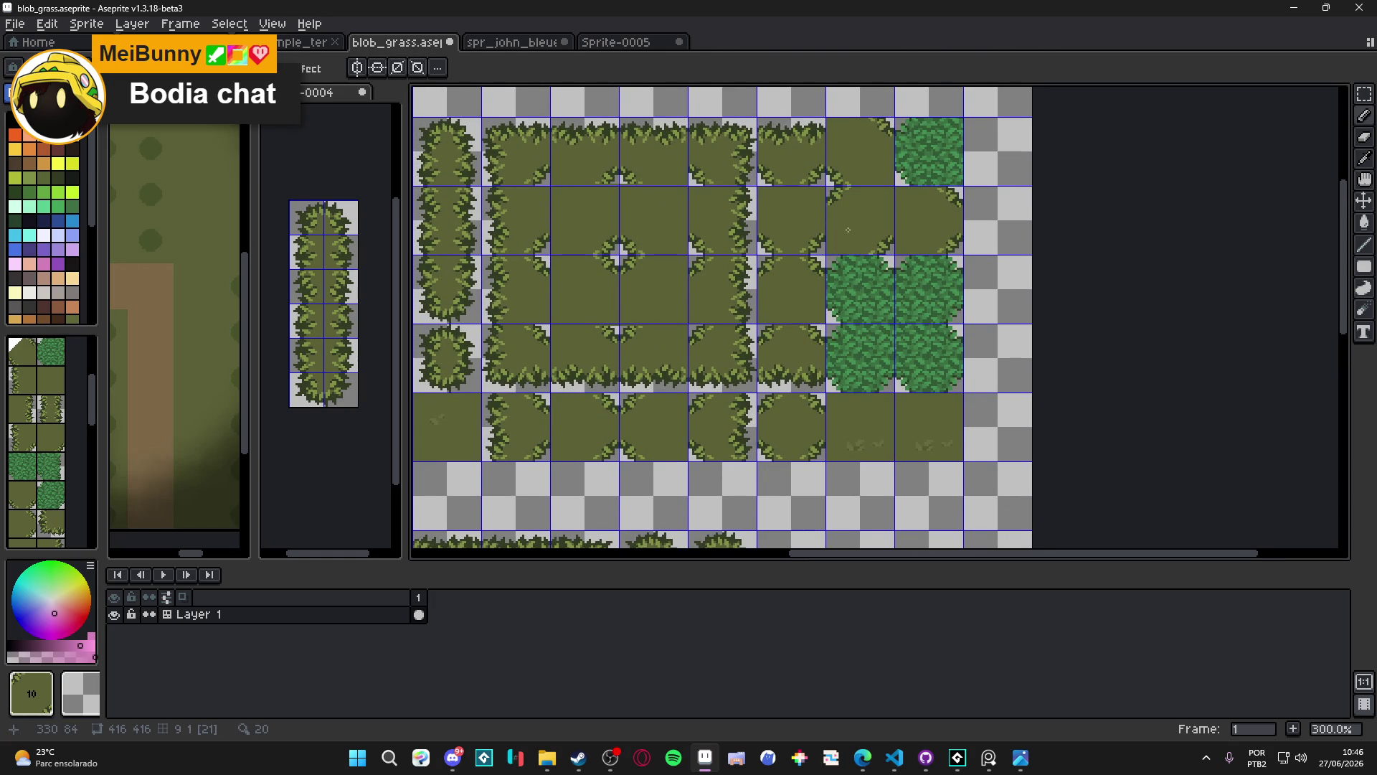
key("shift+h")
scroll(884, 226, "down", 5)
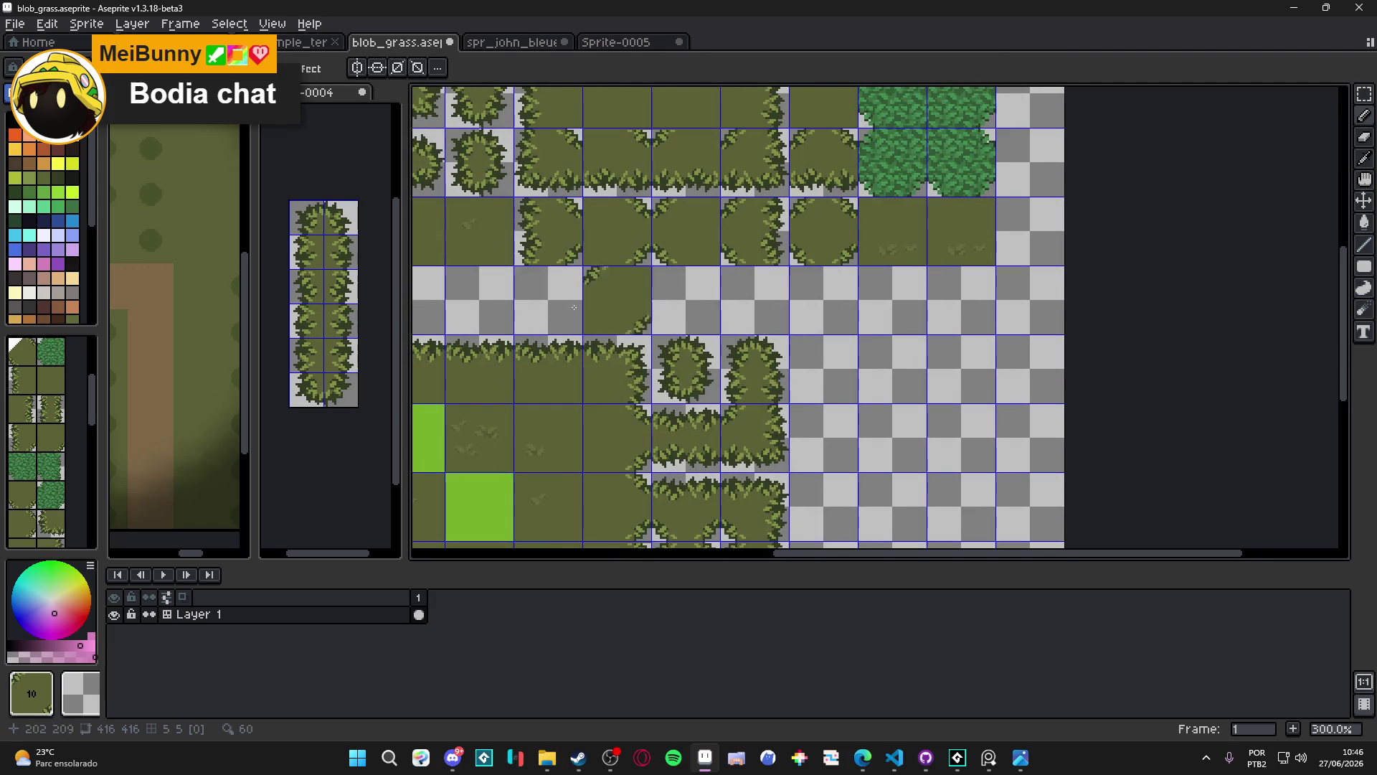
Clear the top-right tile of the upper grass block, leaving that cell empty
key("space+Tab")
mouse_move(605, 330)
left_mouse_down()
mouse_move(808, 485)
mouse_move(824, 537)
mouse_move(870, 261)
left_mouse_up()
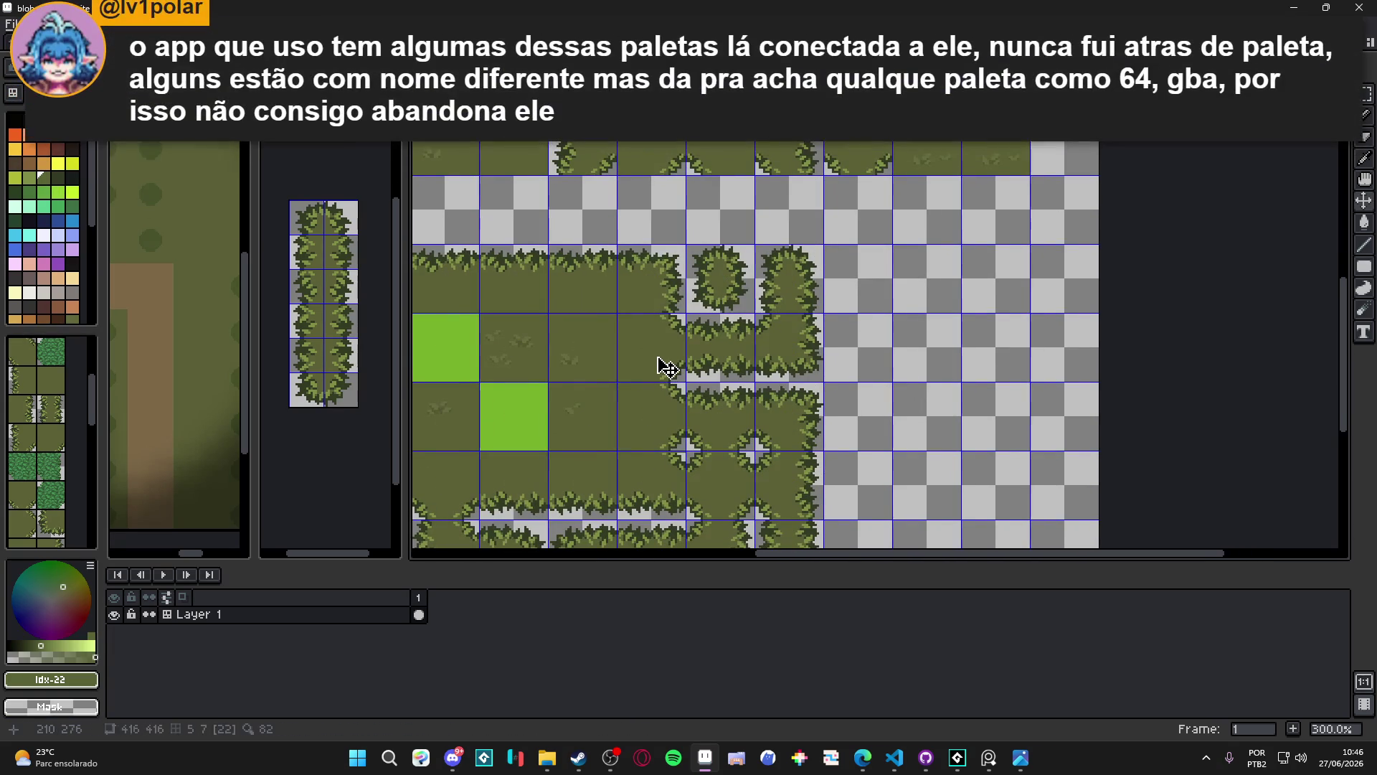
mouse_move(889, 258)
left_mouse_down()
mouse_move(845, 409)
mouse_move(753, 338)
mouse_move(885, 337)
mouse_move(809, 339)
mouse_move(840, 384)
mouse_move(849, 359)
left_mouse_up()
key("v")
scroll(797, 314, "up", 2)
scroll(809, 339, "up", 2)
scroll(843, 351, "down", 4)
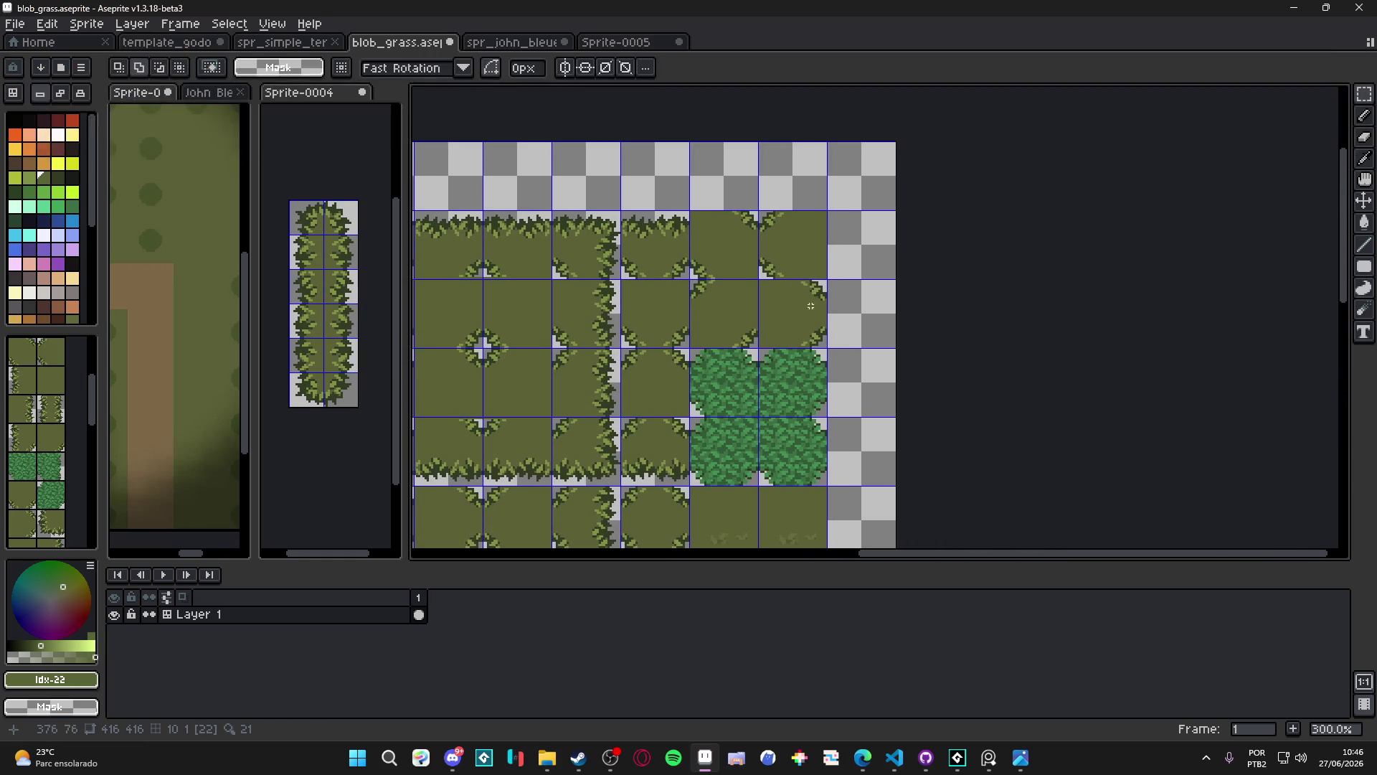
key("Delete")
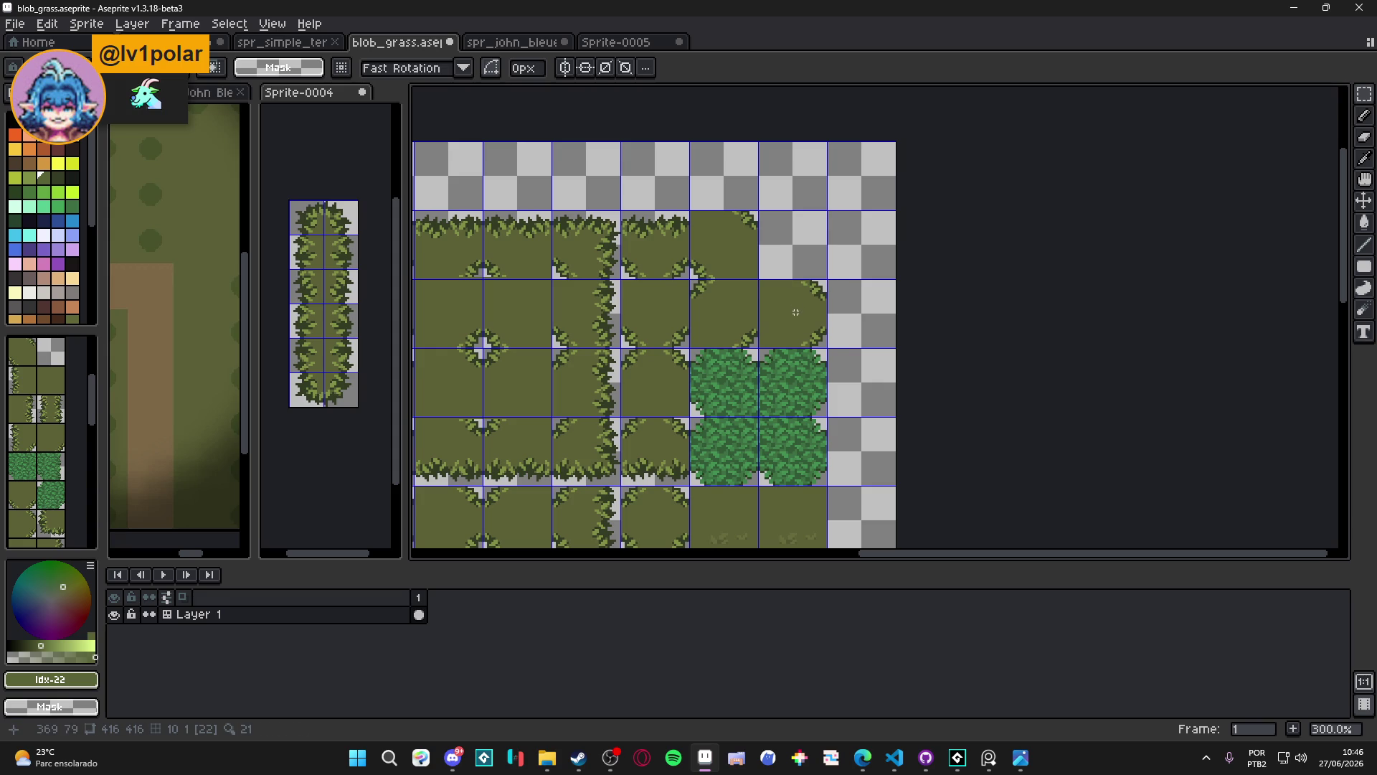
key("ctrl+d")
Place a horizontally mirrored corner tile in the top-right cell and save blob_grass.aseprite
left_click(22, 522)
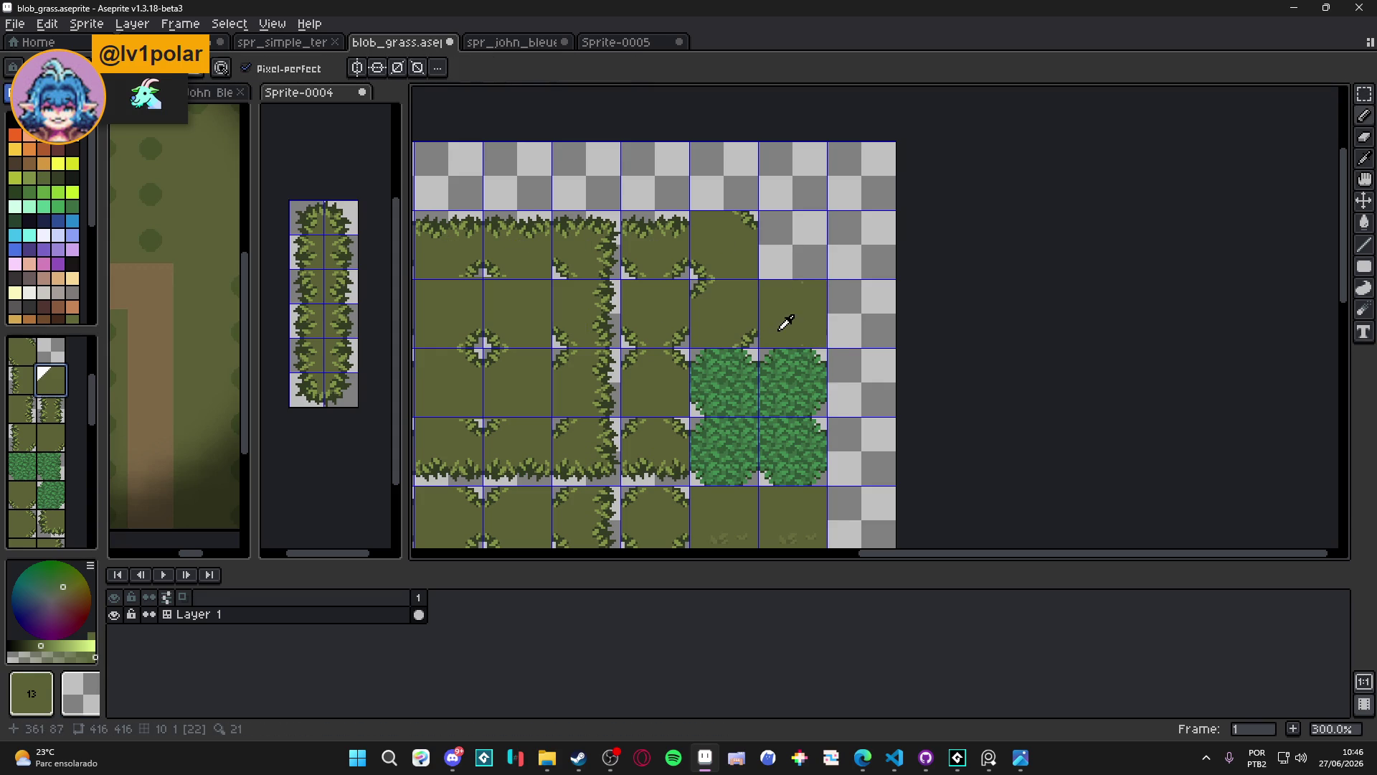
left_click(805, 236)
key("ctrl+z")
left_click(804, 241)
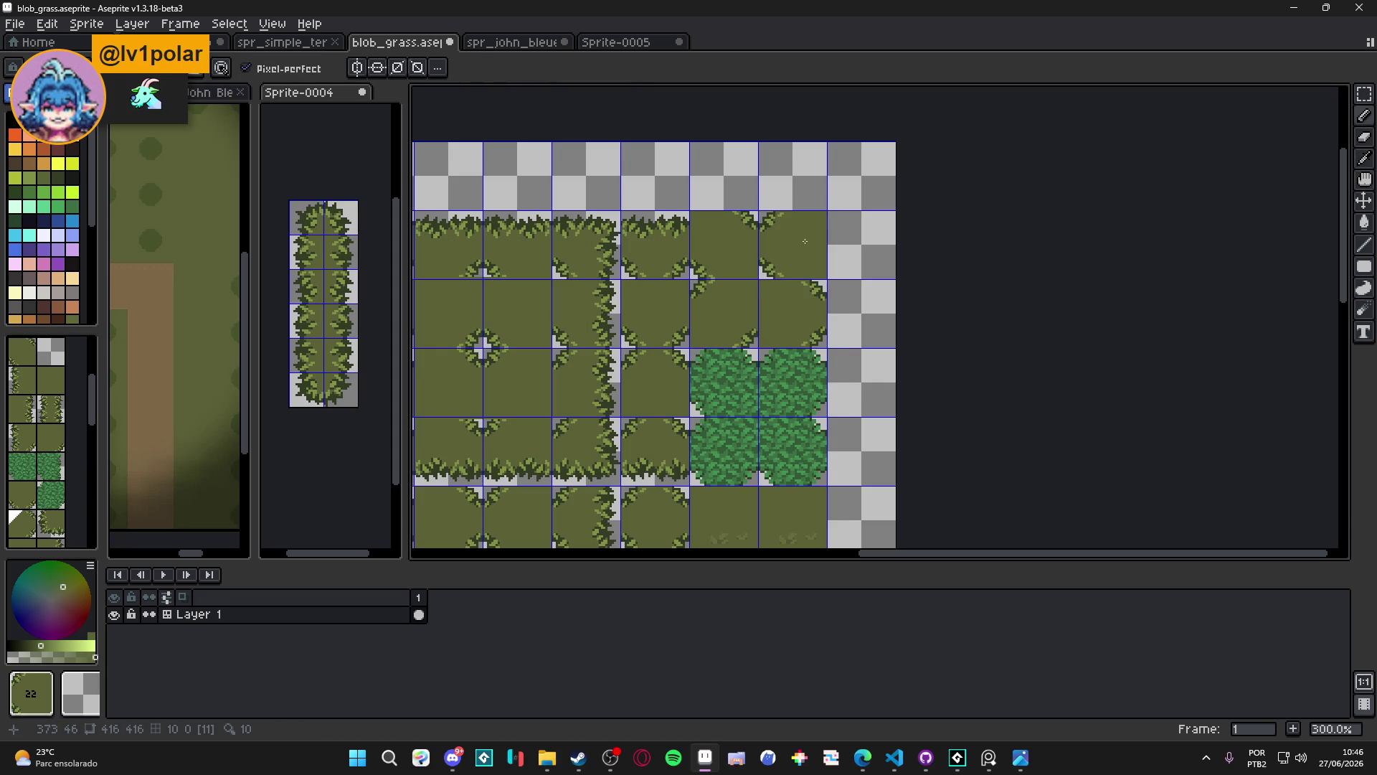
scroll(752, 429, "down", 1)
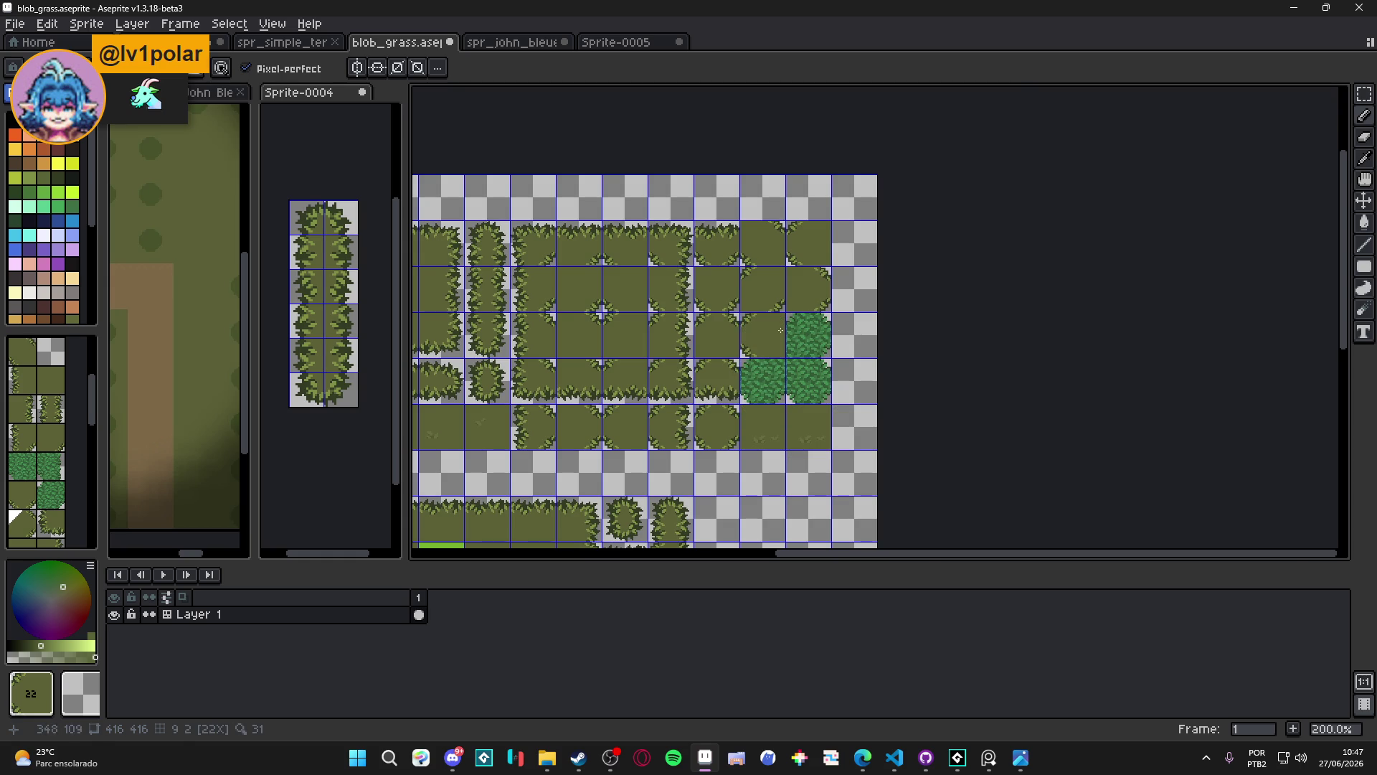
scroll(780, 330, "up", 5)
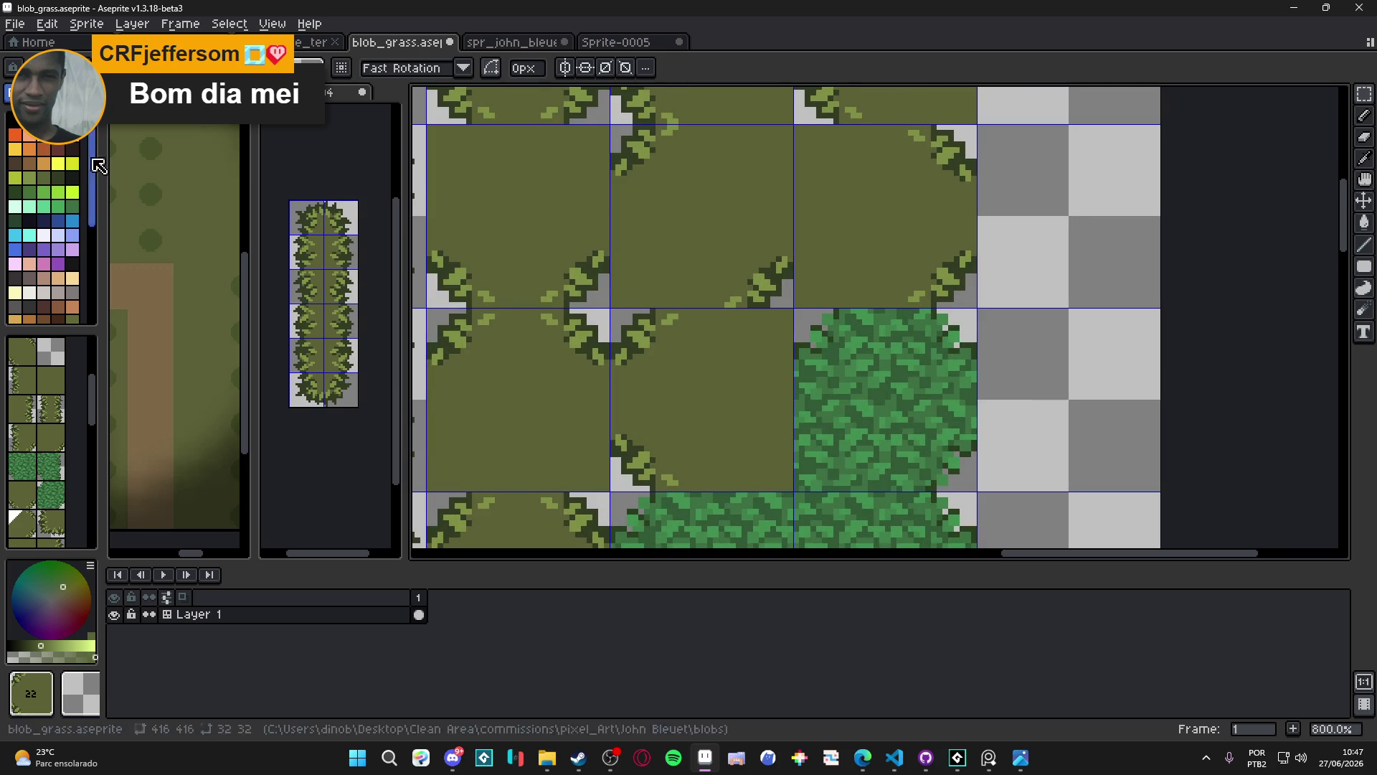
key("Tab")
key("ctrl+s")
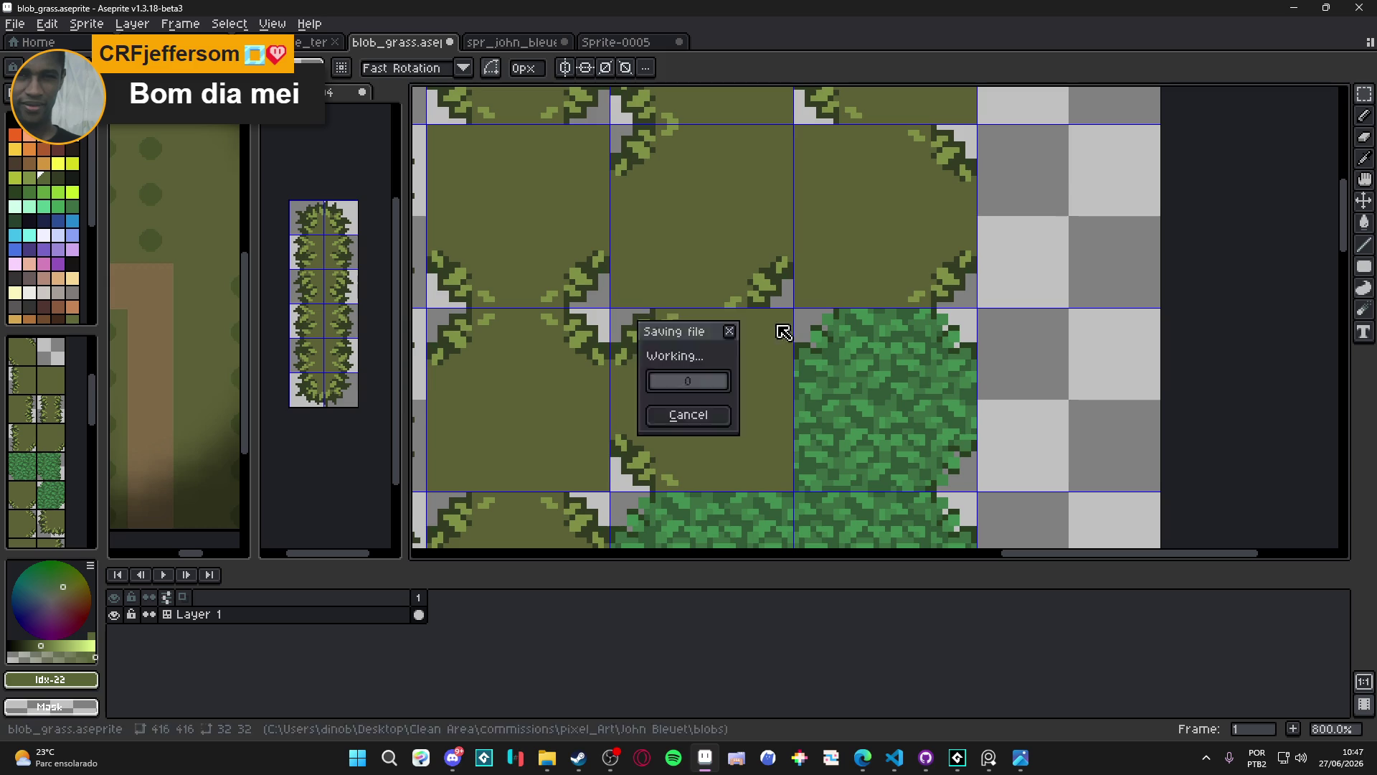
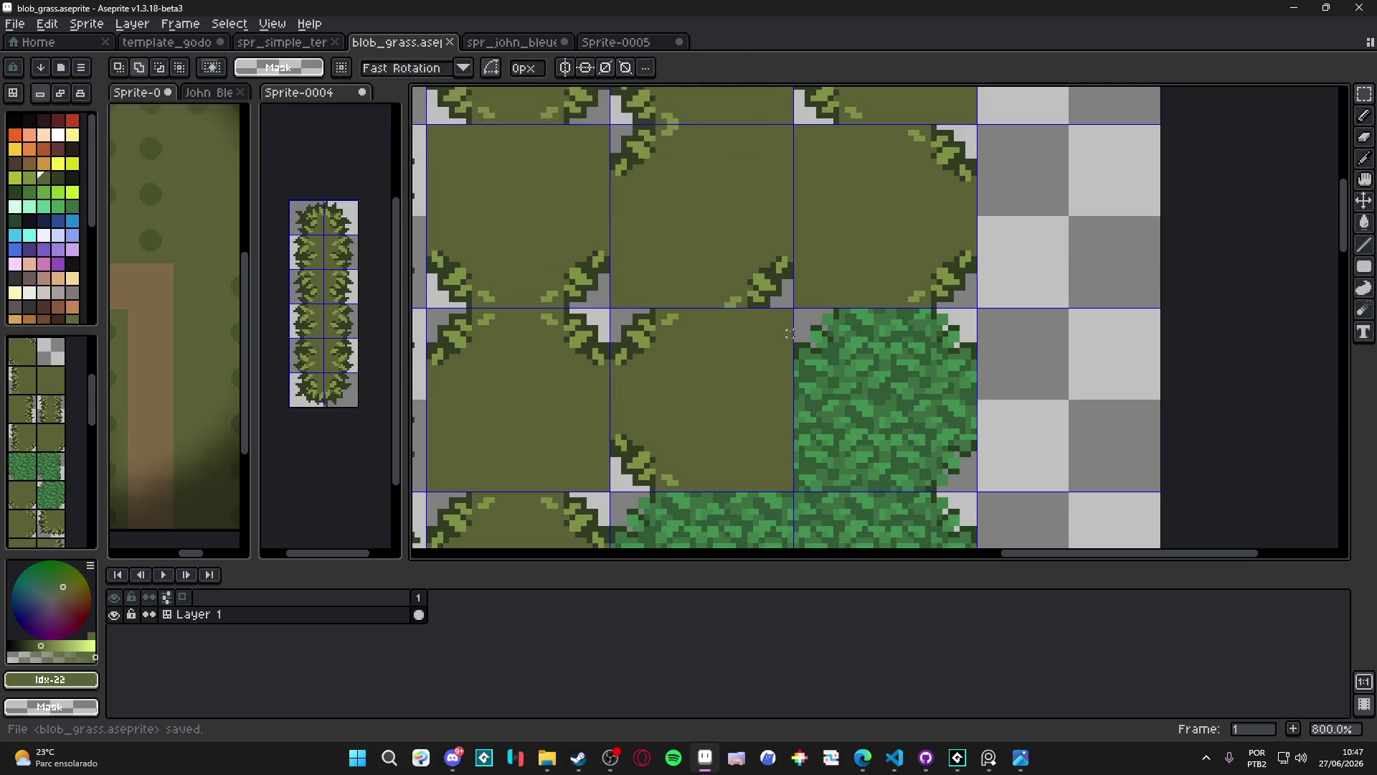
Clear the grass tile's corner area, test-paste an olive patch, then restore it with undo
scroll(789, 333, "up", 2)
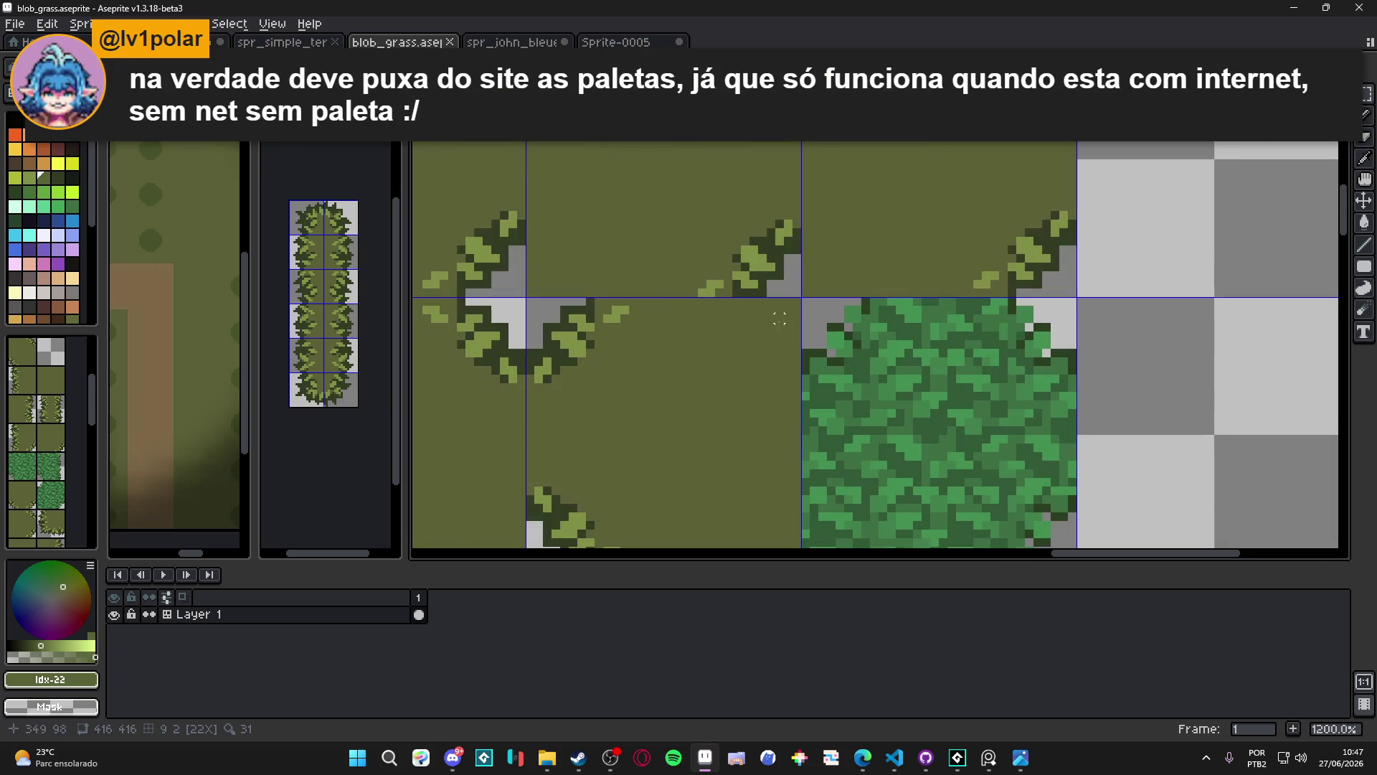
left_click_drag(795, 301, 663, 434)
scroll(663, 433, "down", 4)
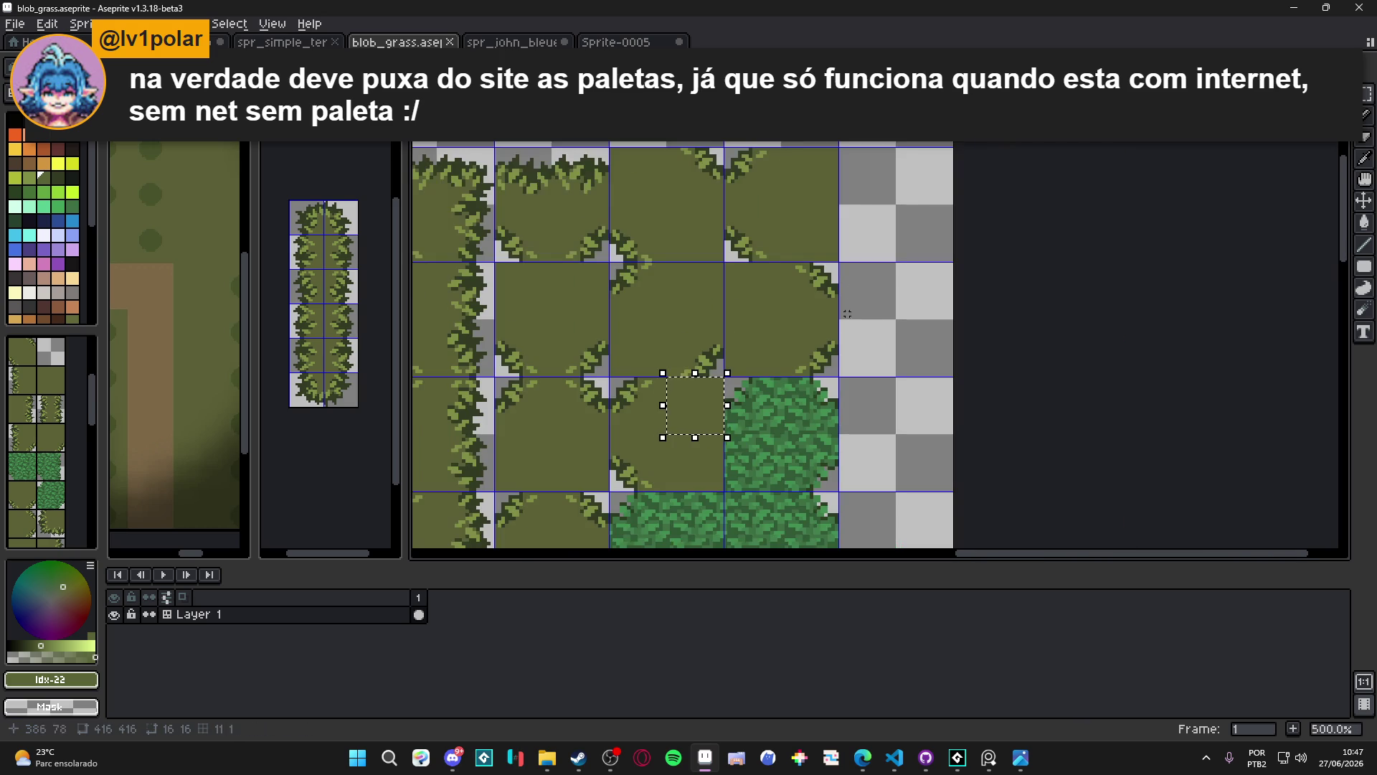
key("Delete")
scroll(832, 255, "up", 2)
scroll(831, 254, "down", 3)
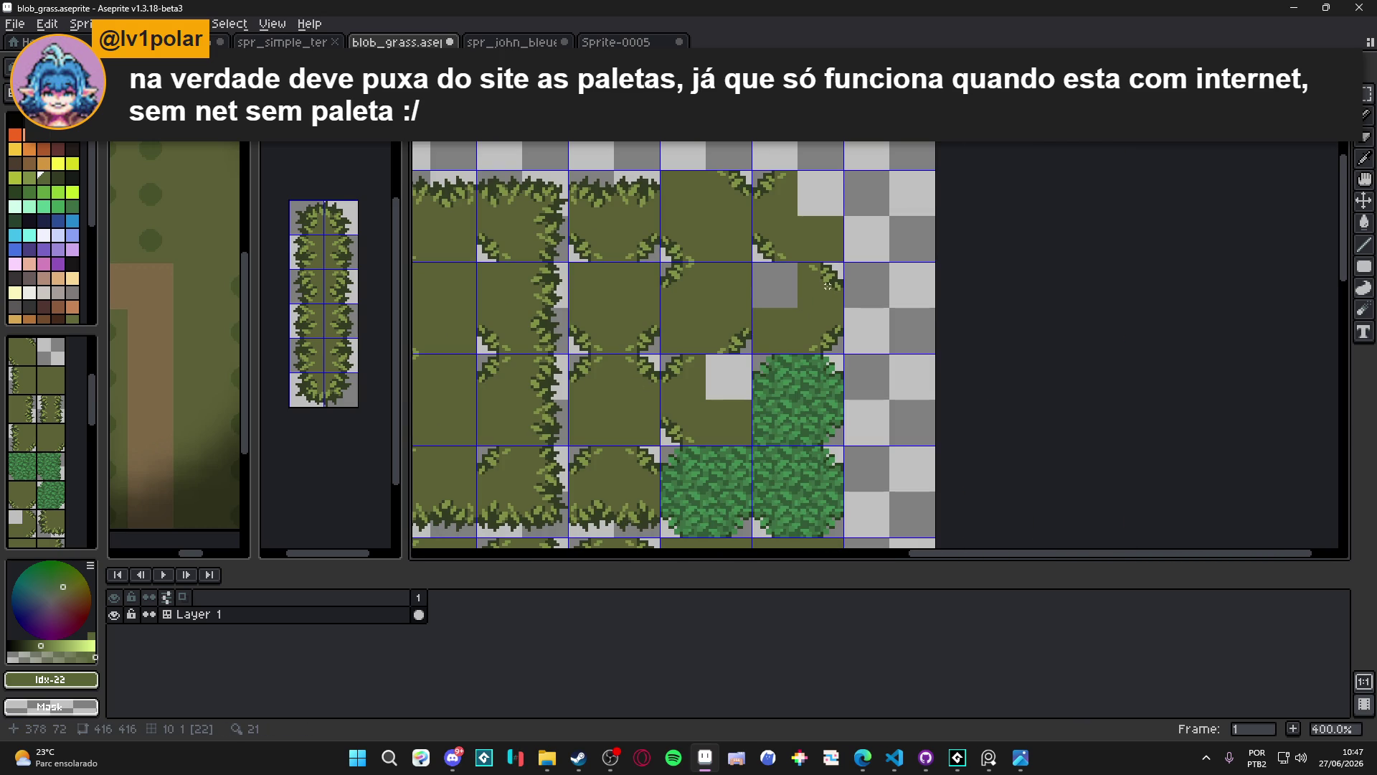
key("ctrl+v")
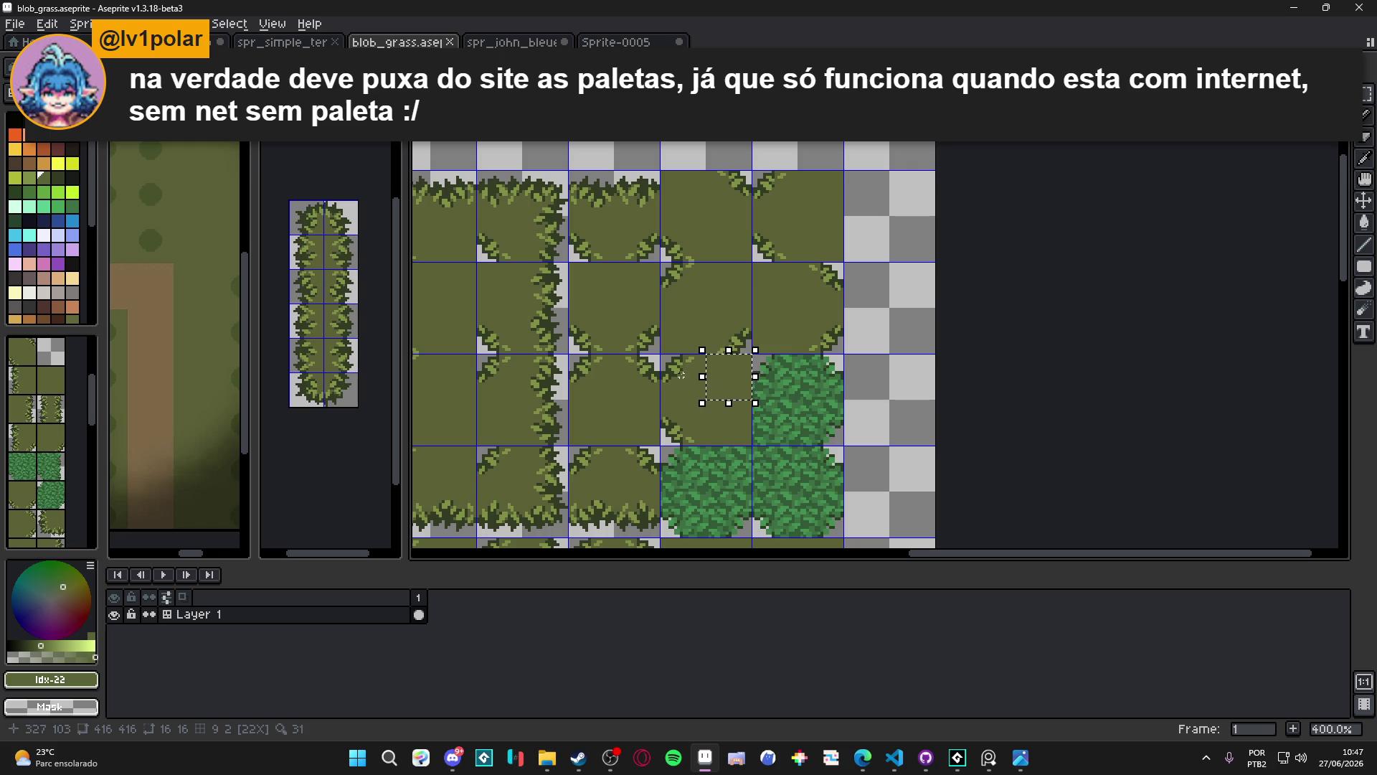
key("Delete")
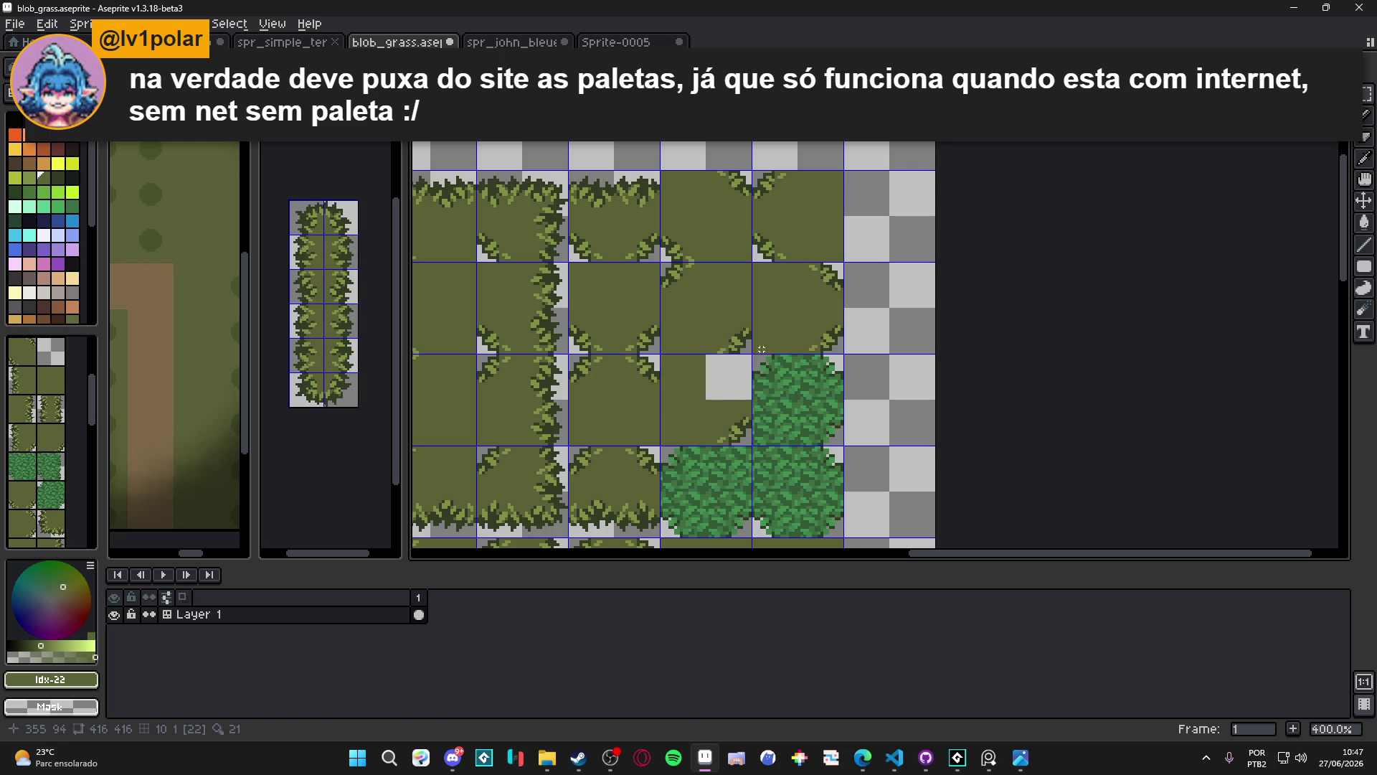
key("ctrl+z")
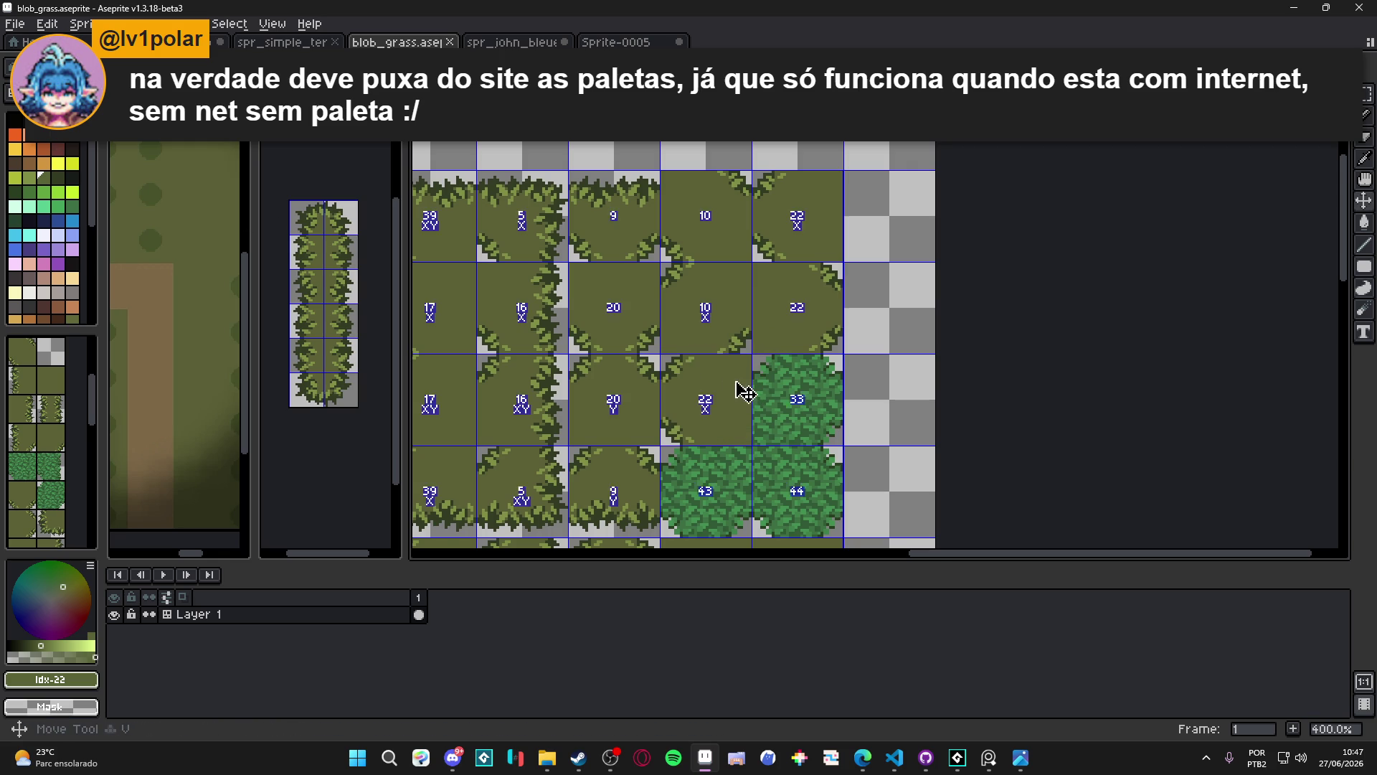
Clear the tile beside the bush, then undo and redo until it holds olive grass
scroll(737, 380, "up", 1)
key("m")
left_click_drag(735, 370, 741, 385)
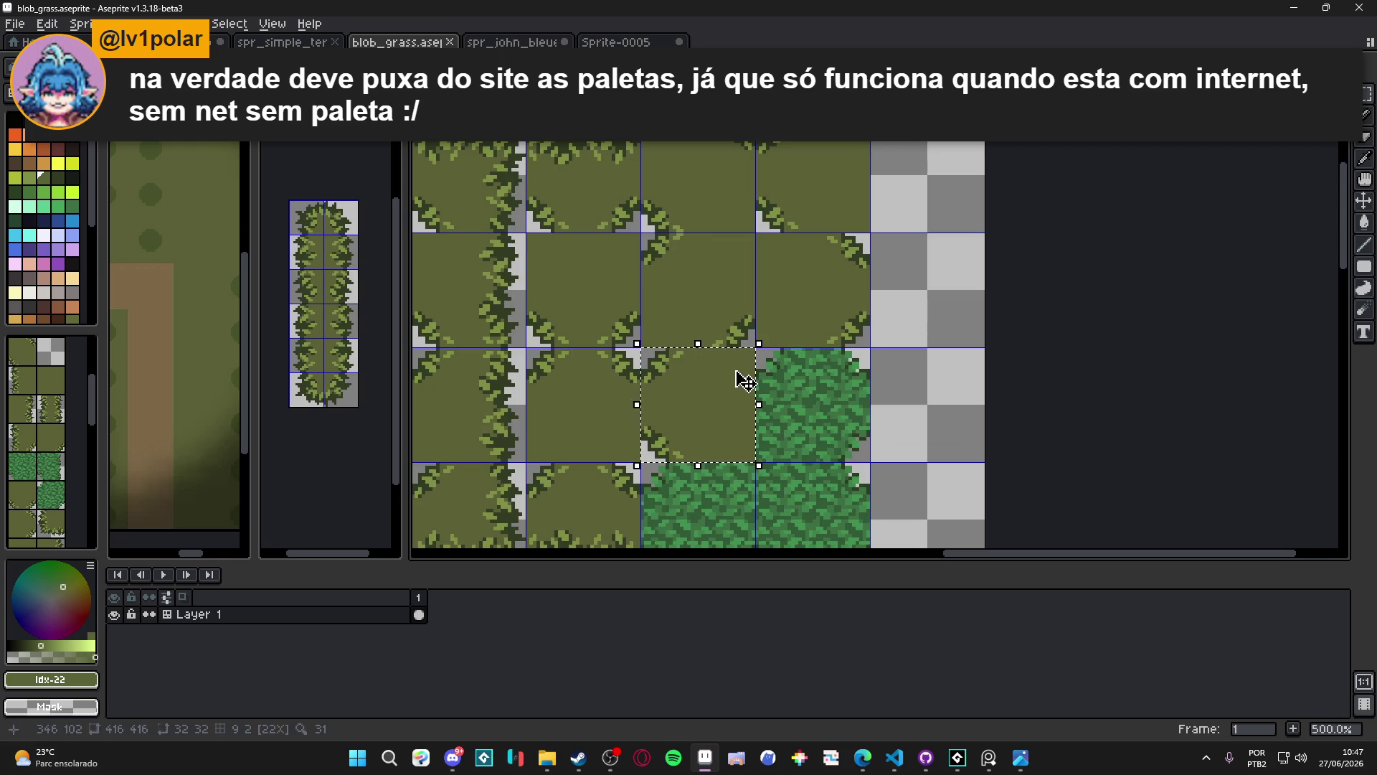
key("Delete")
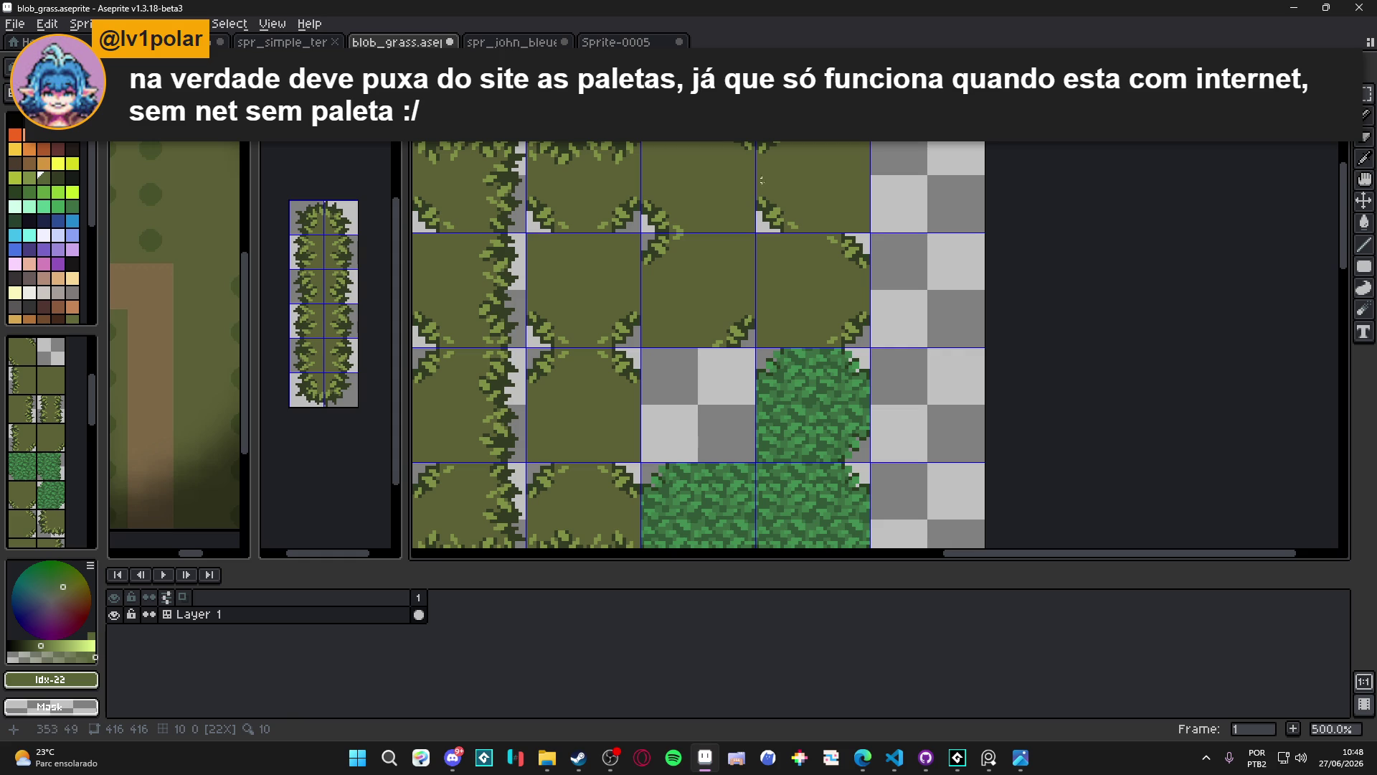
left_click_drag(782, 188, 799, 191)
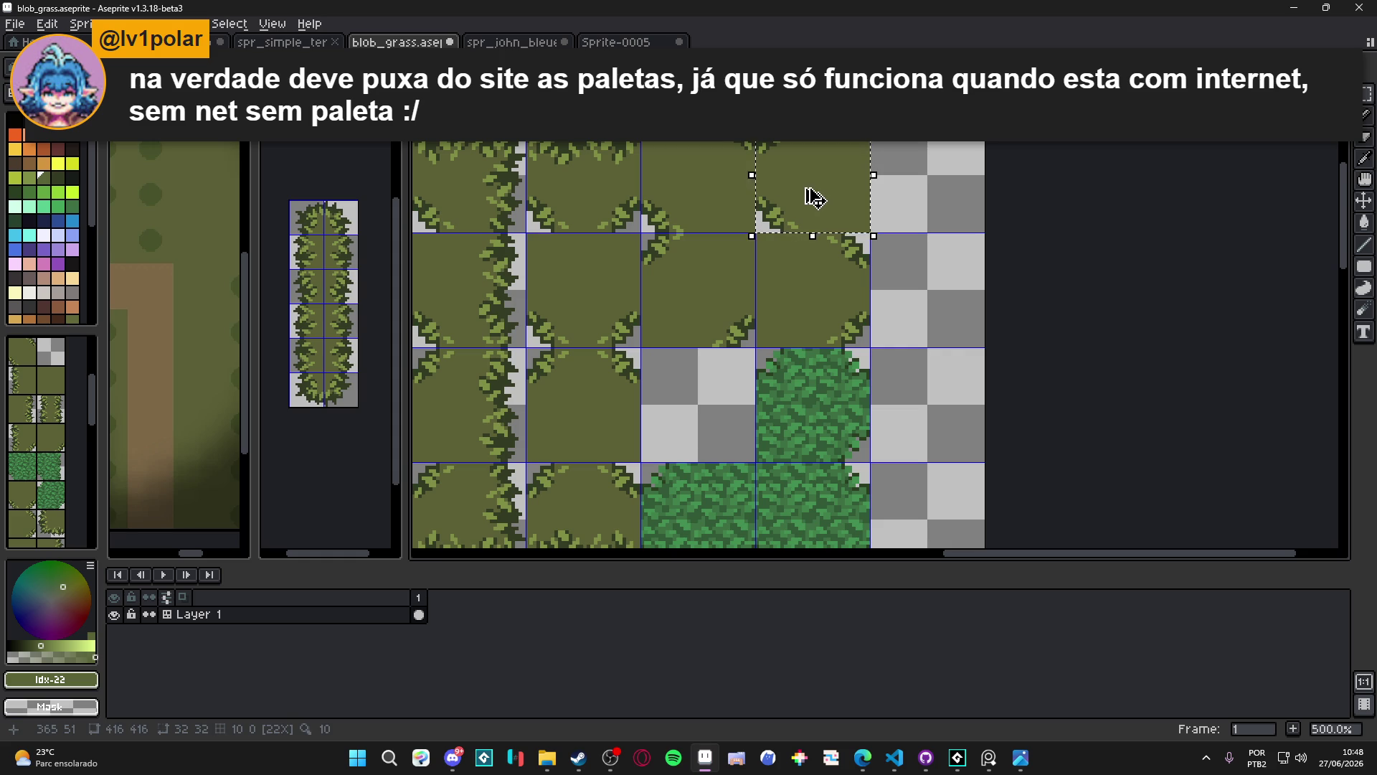
key("ctrl+z")
key("ctrl+z")
key("ctrl+z")
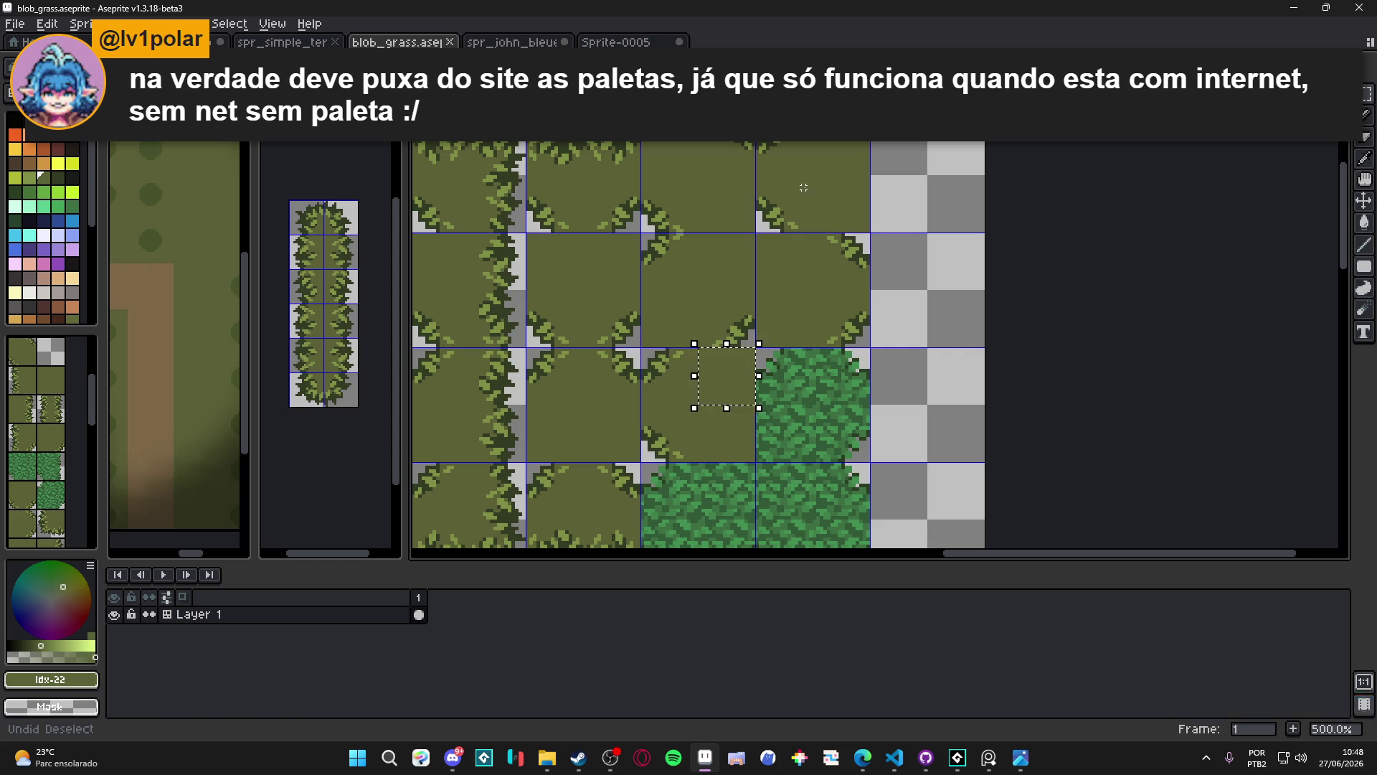
key("ctrl+z")
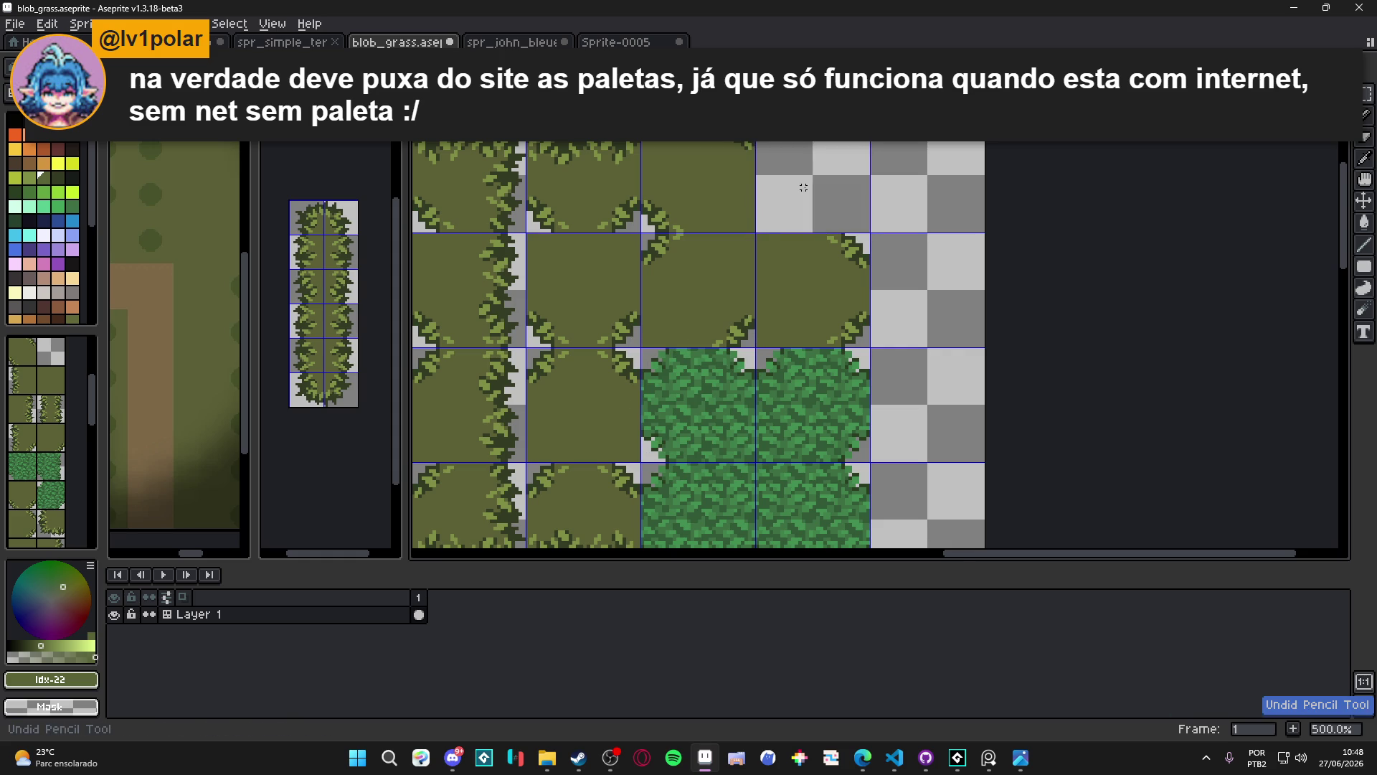
key("ctrl+u")
left_click(932, 600)
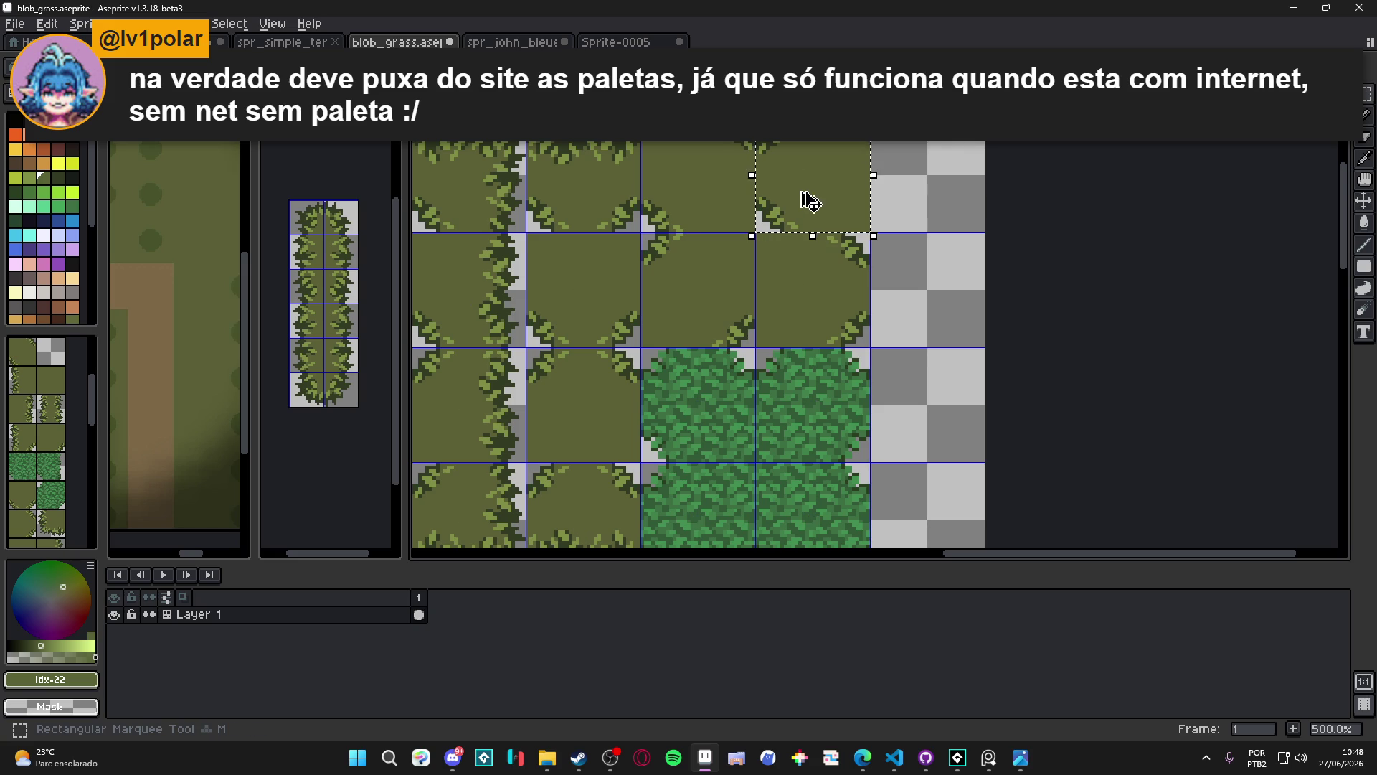
key("ctrl+y")
key("ctrl+y")
key("ctrl+y")
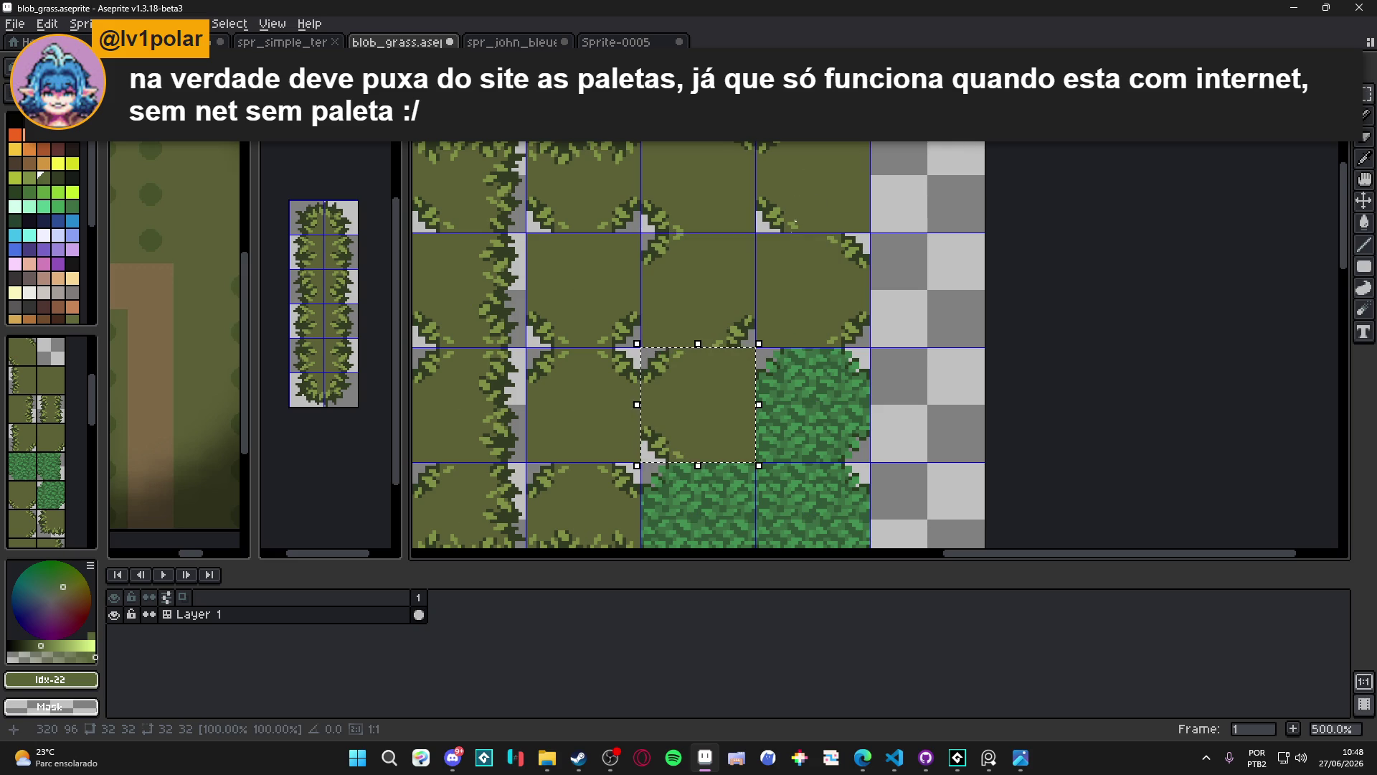
key("ctrl+y")
Clear a transparent square at the olive tile's top-right corner and select the corner leaf clump
scroll(748, 364, "up", 2)
scroll(748, 347, "up", 3)
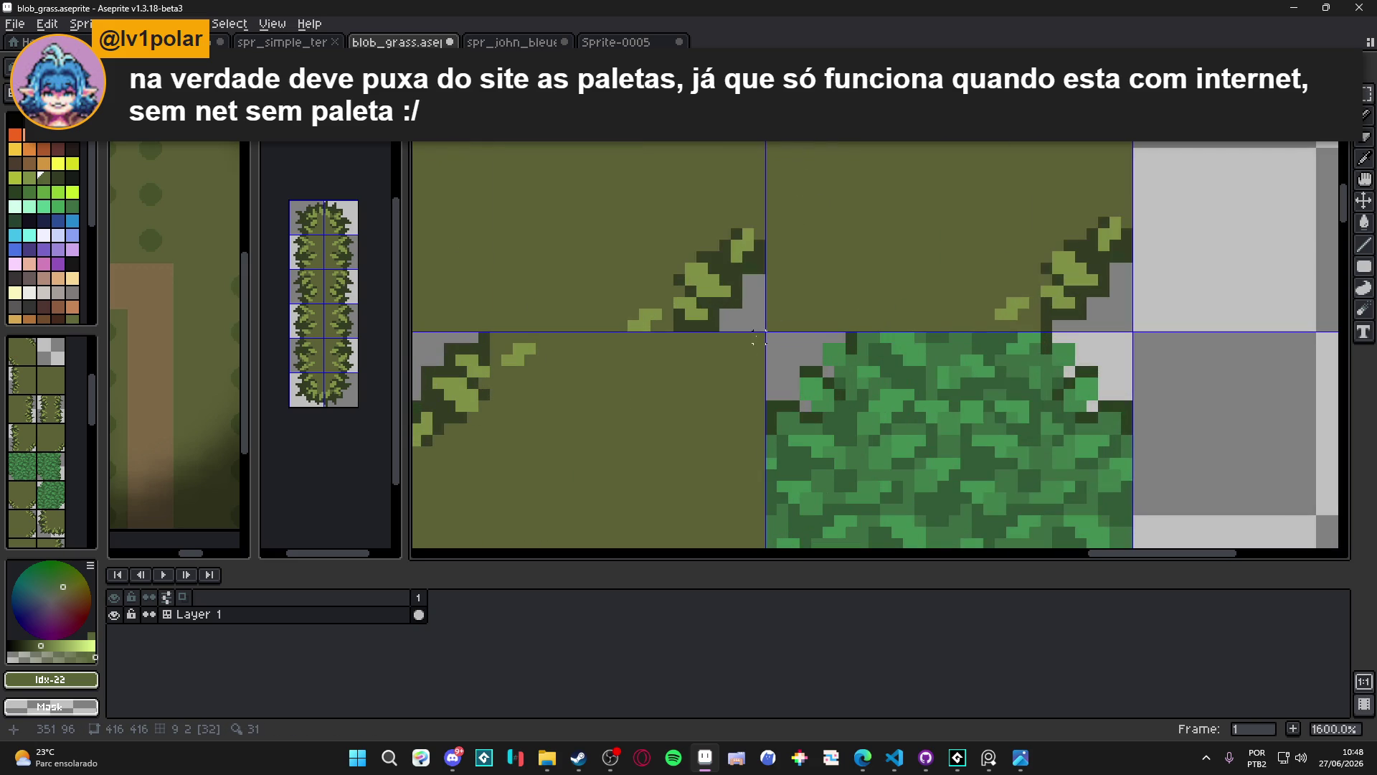
scroll(689, 433, "down", 3)
left_click_drag(689, 433, 686, 413)
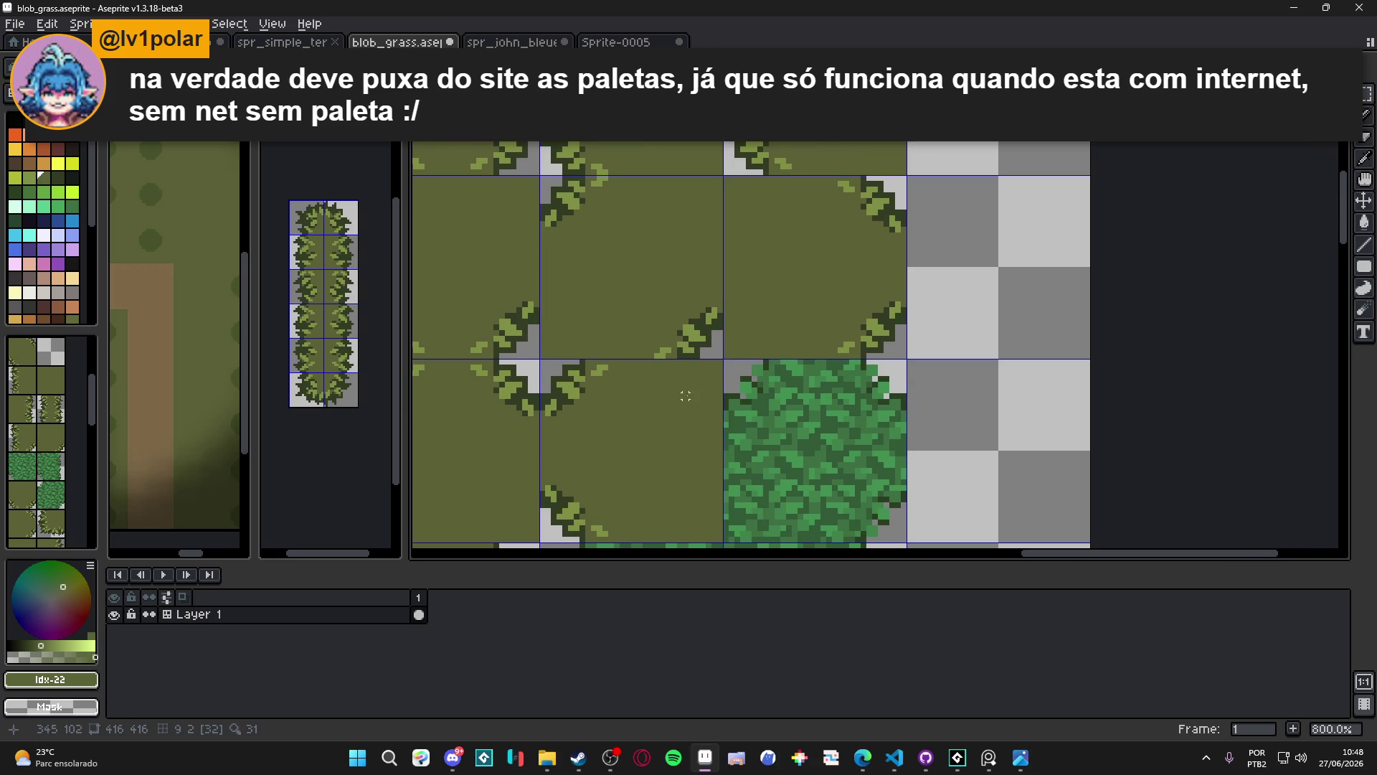
scroll(696, 372, "up", 2)
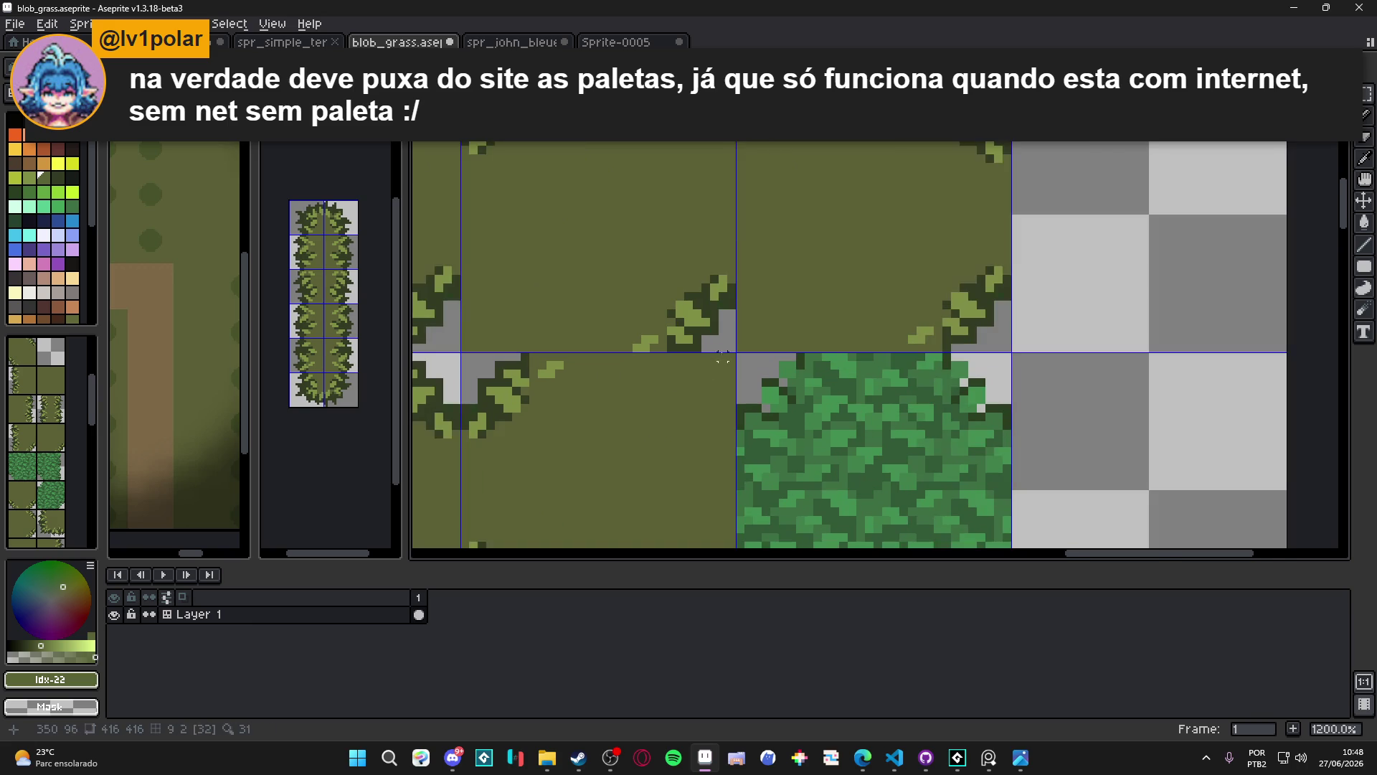
left_click_drag(735, 353, 623, 468)
key("Delete")
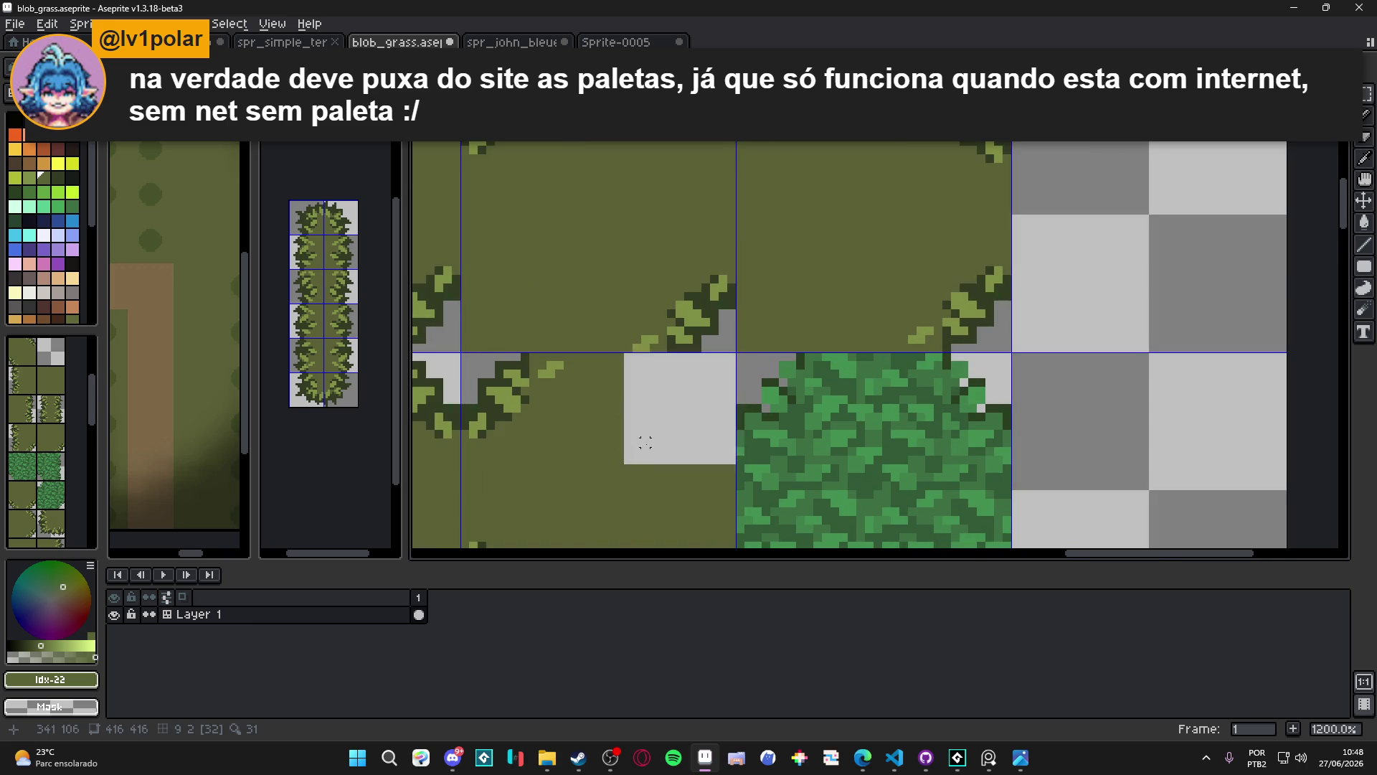
scroll(672, 408, "down", 2)
scroll(820, 262, "up", 1)
mouse_move(854, 215)
left_mouse_down()
mouse_move(632, 434)
mouse_move(642, 448)
left_mouse_up()
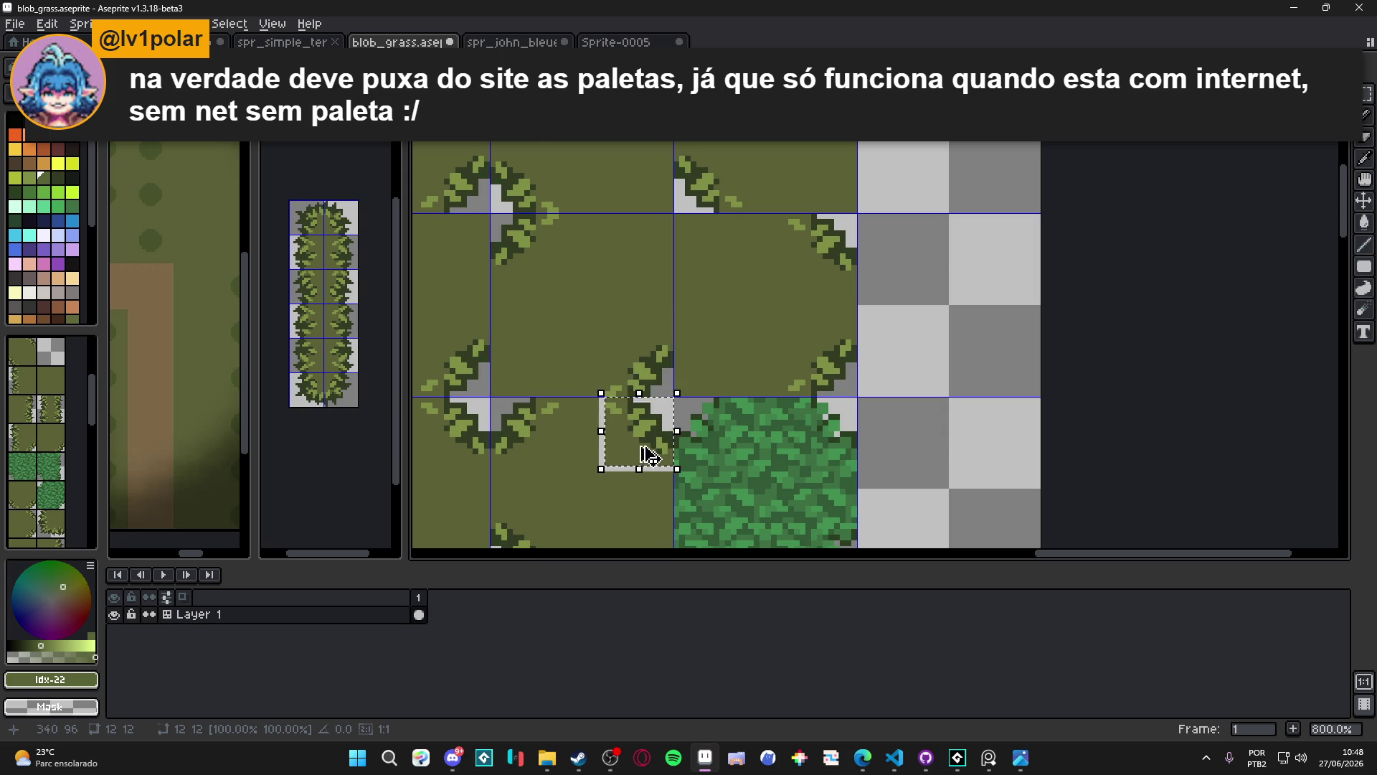
Paint over the stray white line in olive with the pencil and save blob_grass.aseprite
key("b")
scroll(653, 466, "up", 3)
mouse_move(690, 467)
left_mouse_down()
mouse_move(563, 466)
mouse_move(551, 326)
left_mouse_up()
scroll(619, 405, "down", 4)
key("ctrl+s")
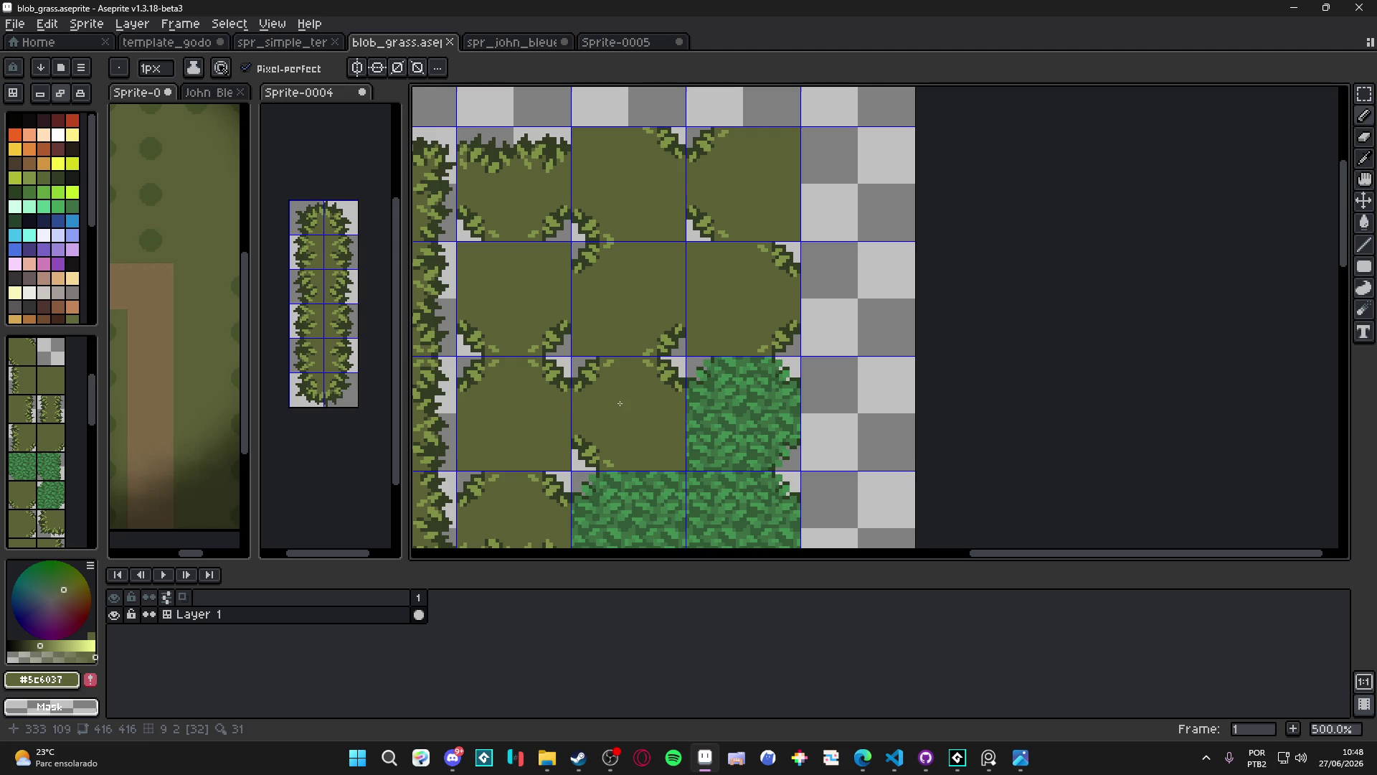
scroll(653, 413, "down", 1)
scroll(725, 389, "up", 2)
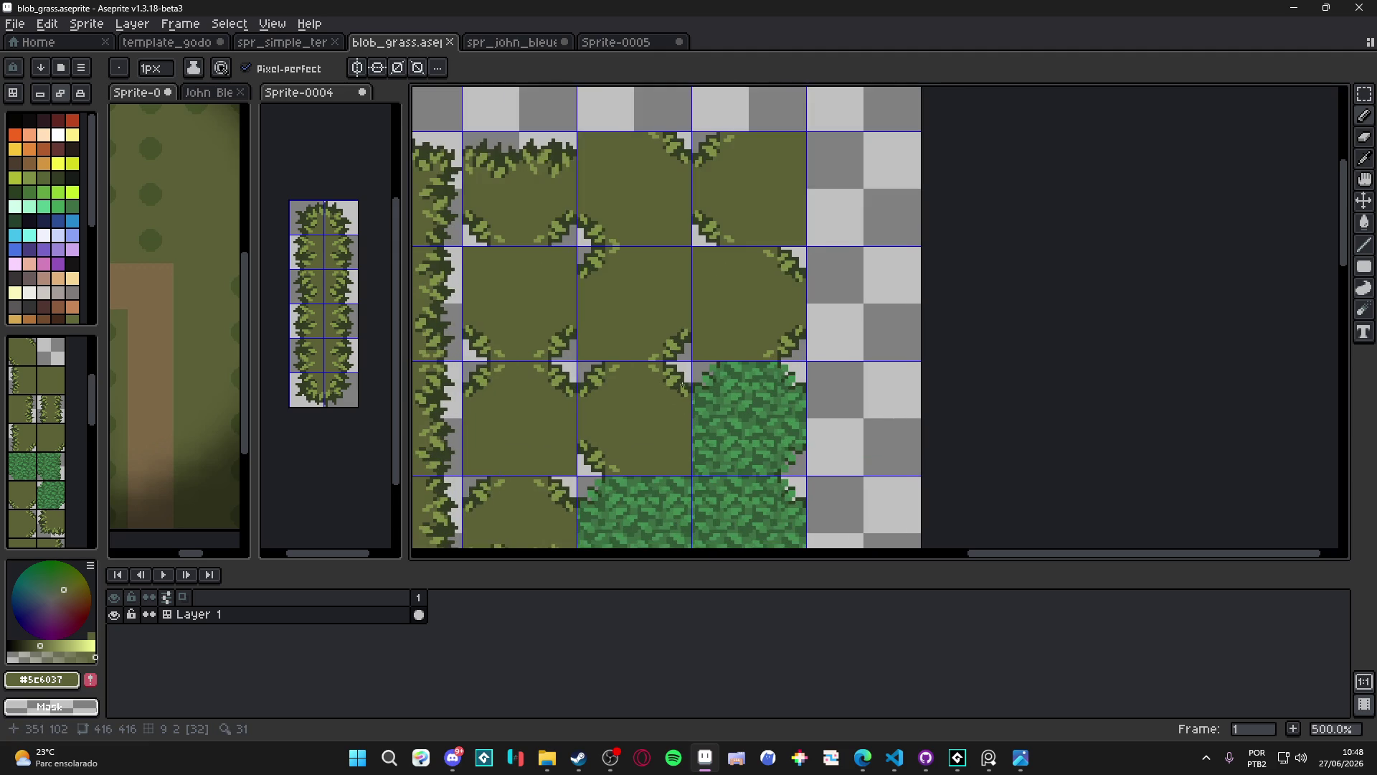
scroll(704, 376, "down", 2)
key("ctrl+s")
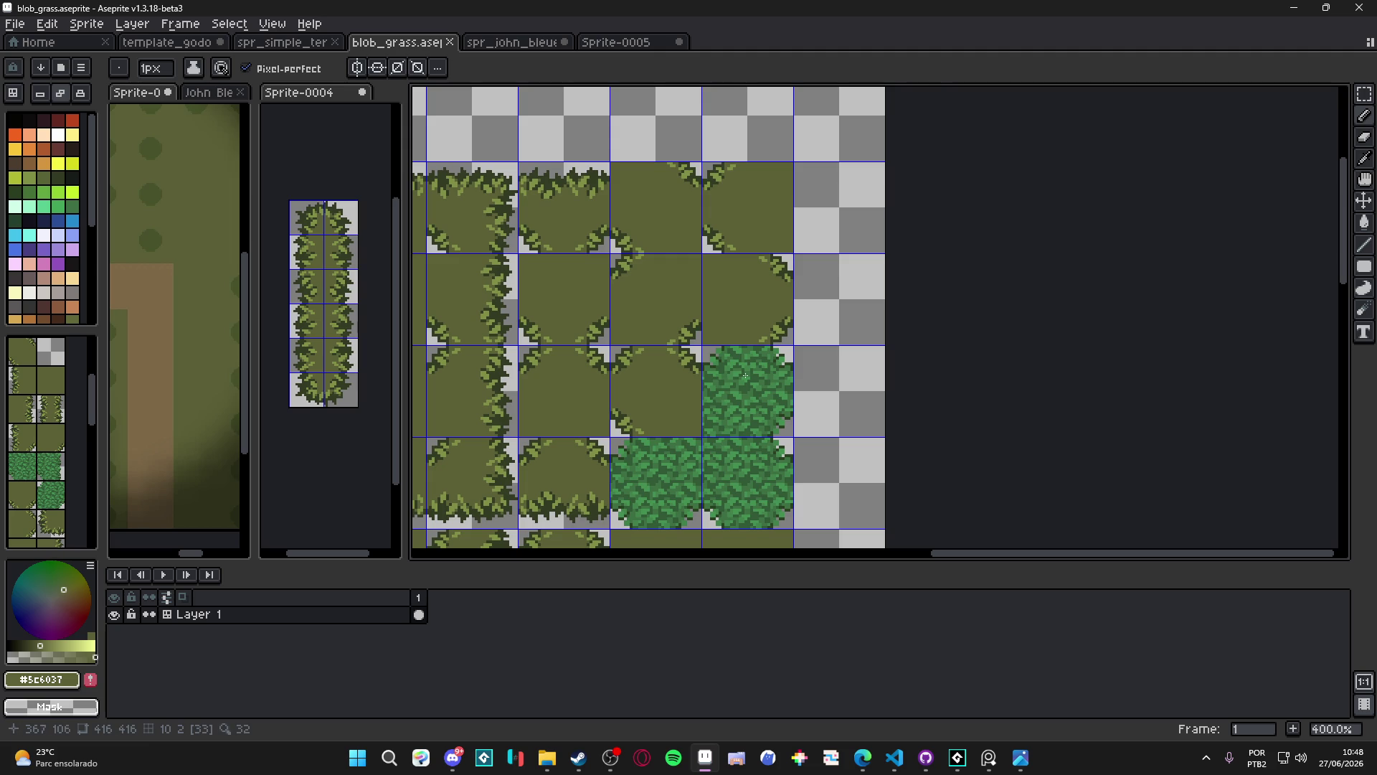
Pick the olive corner tile from the tileset panel
scroll(692, 362, "up", 2)
key("v")
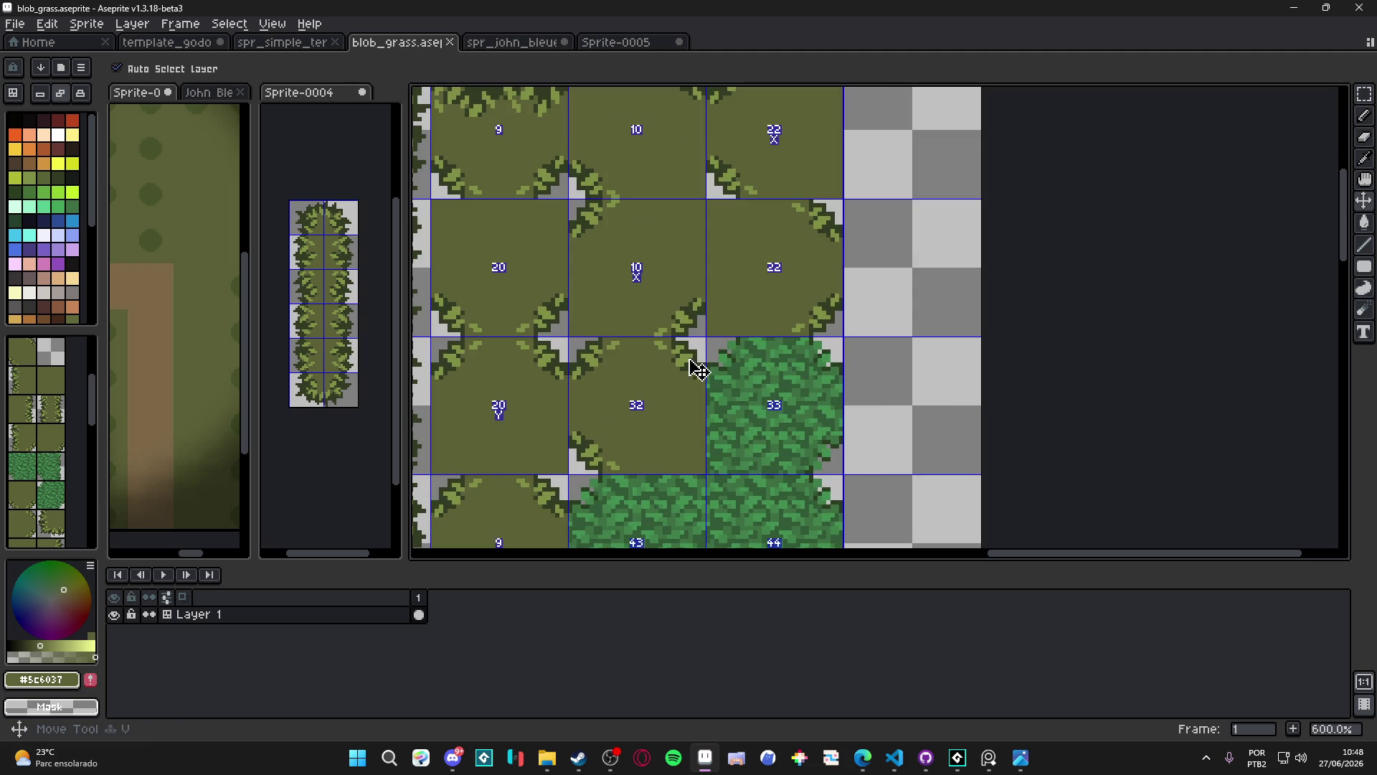
scroll(756, 387, "down", 2)
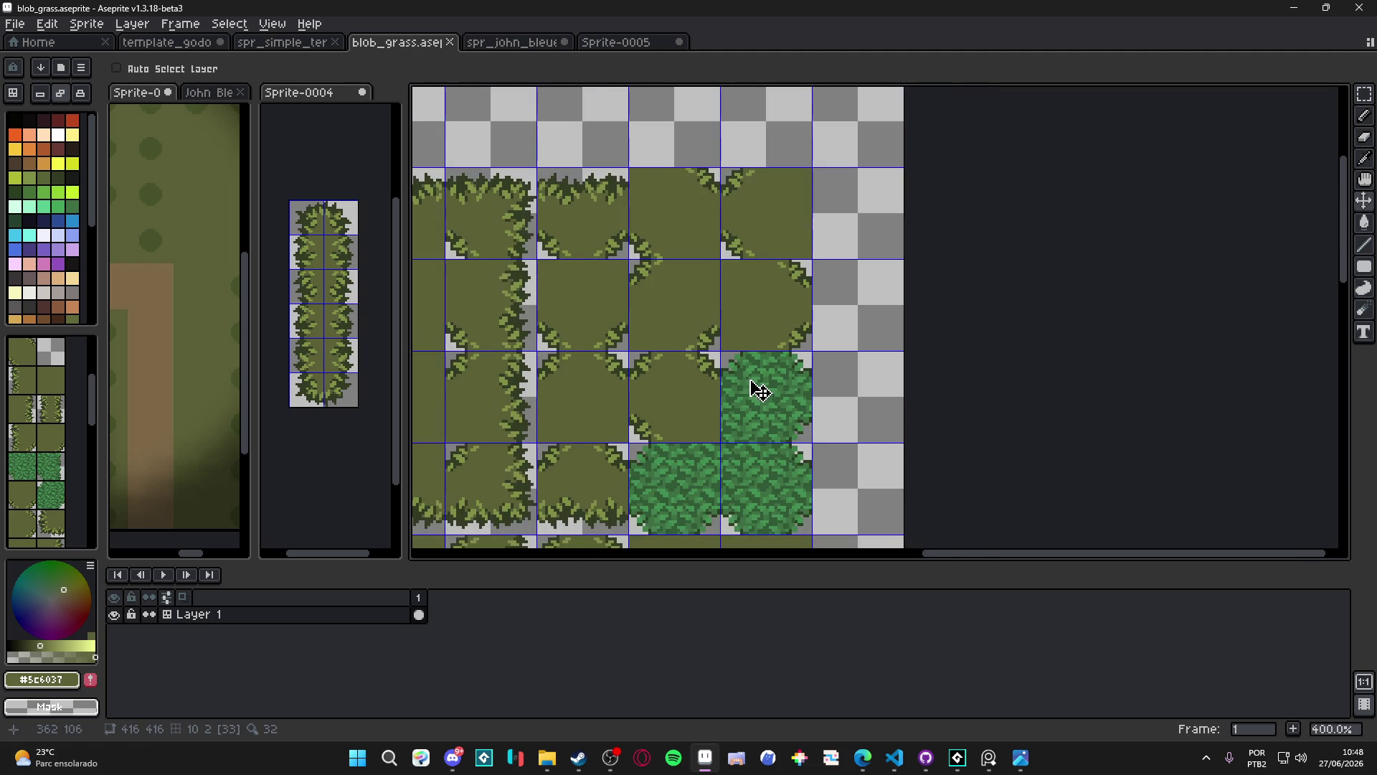
left_click(62, 415)
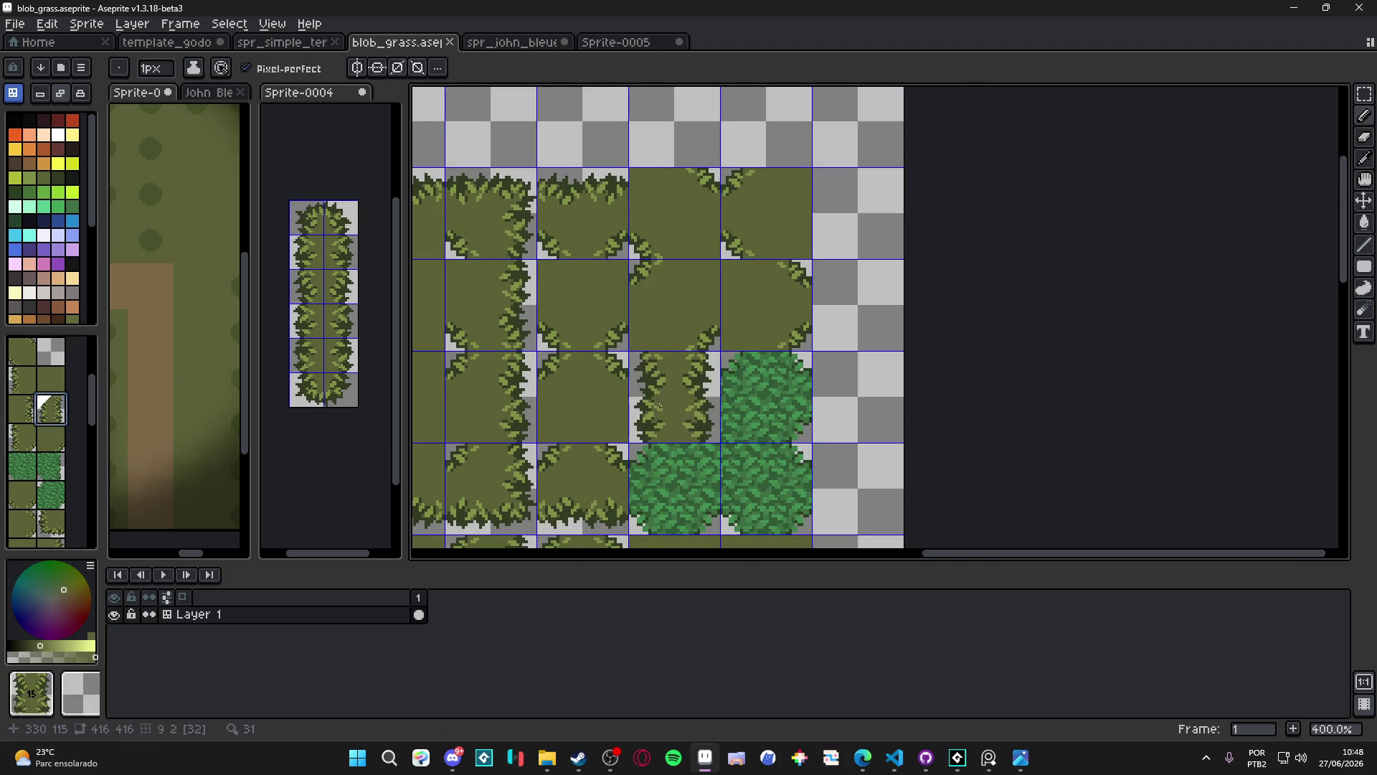
Stamp the olive corner tile over four bush tiles in the tilemap
left_click(726, 401)
left_click_drag(753, 400, 732, 361)
left_click(756, 424)
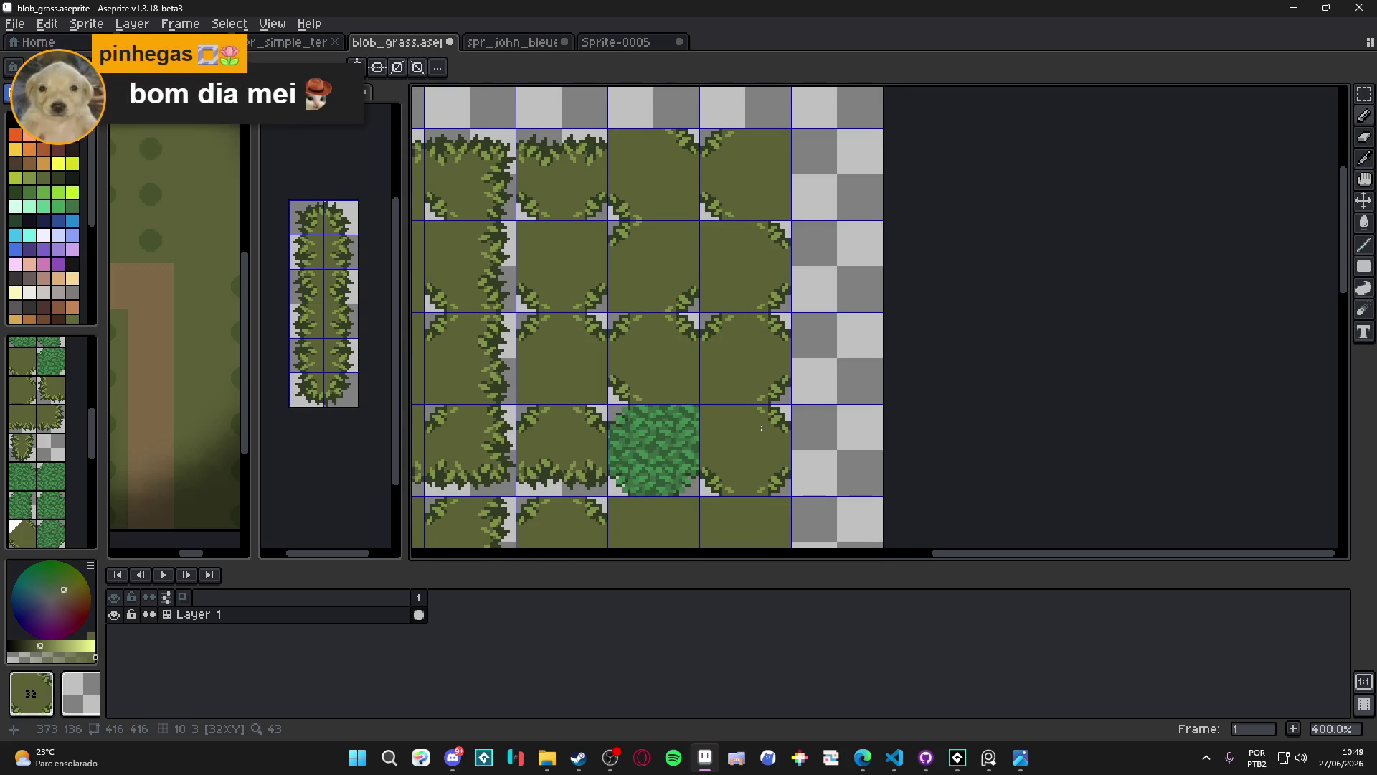
left_click(682, 441)
scroll(716, 439, "down", 4)
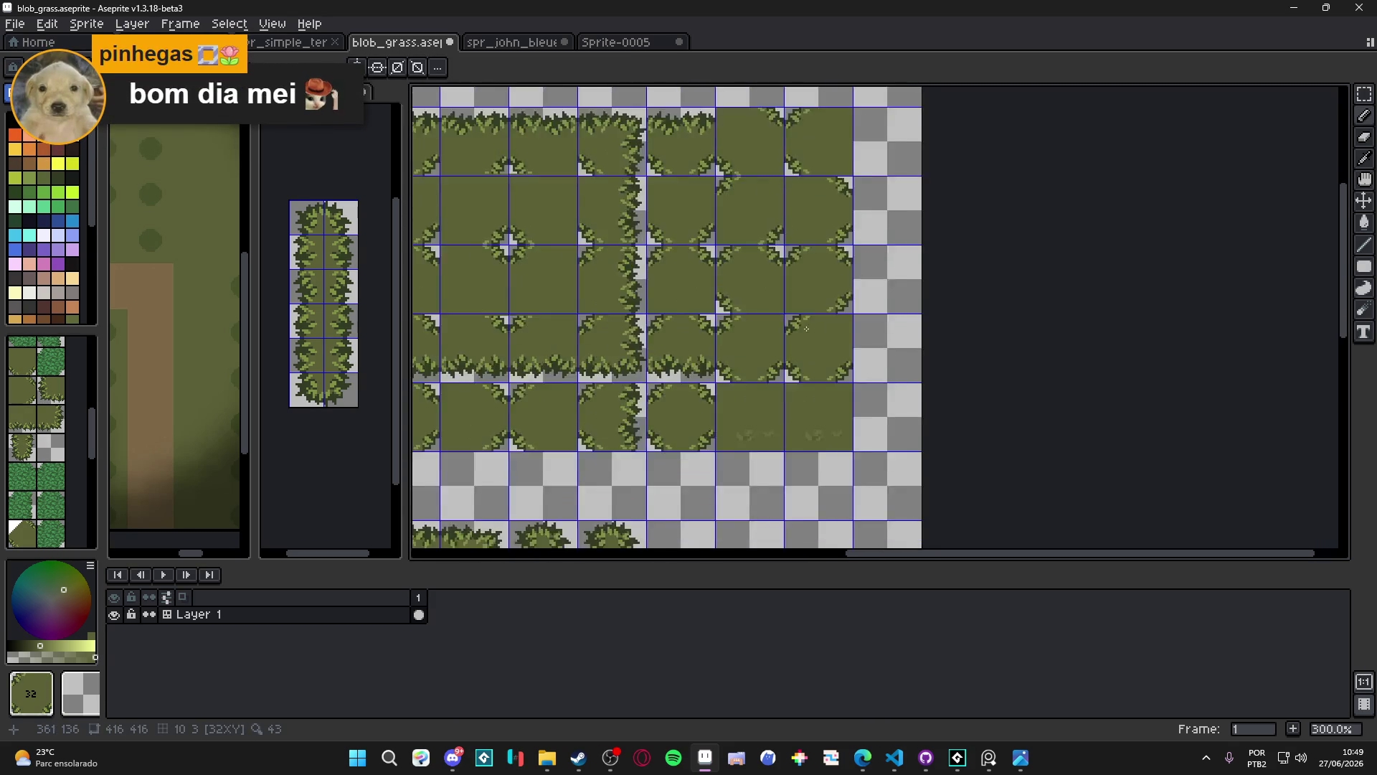
scroll(716, 439, "up", 2)
In pixel mode with red Idx-4, test mirrored leaf strokes and undo them
key("Tab")
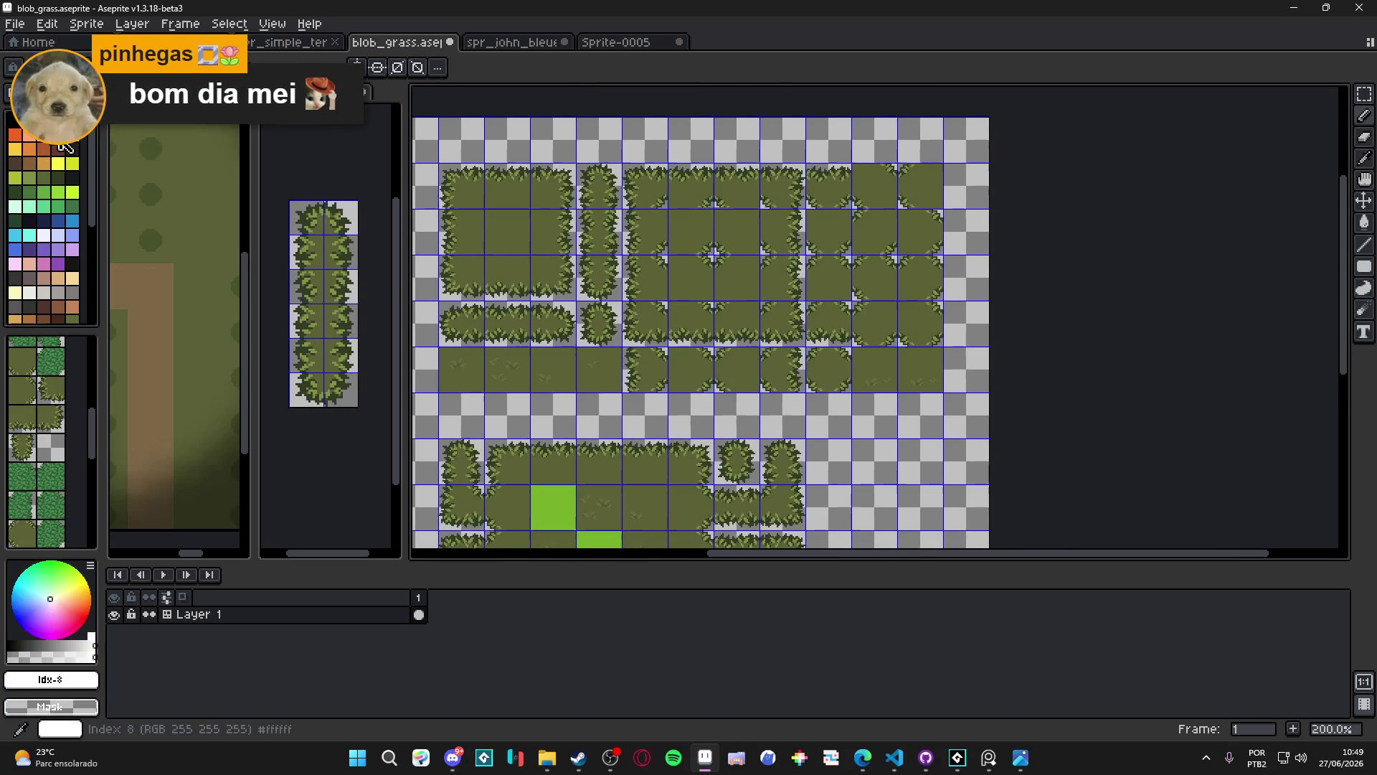
left_click(72, 135)
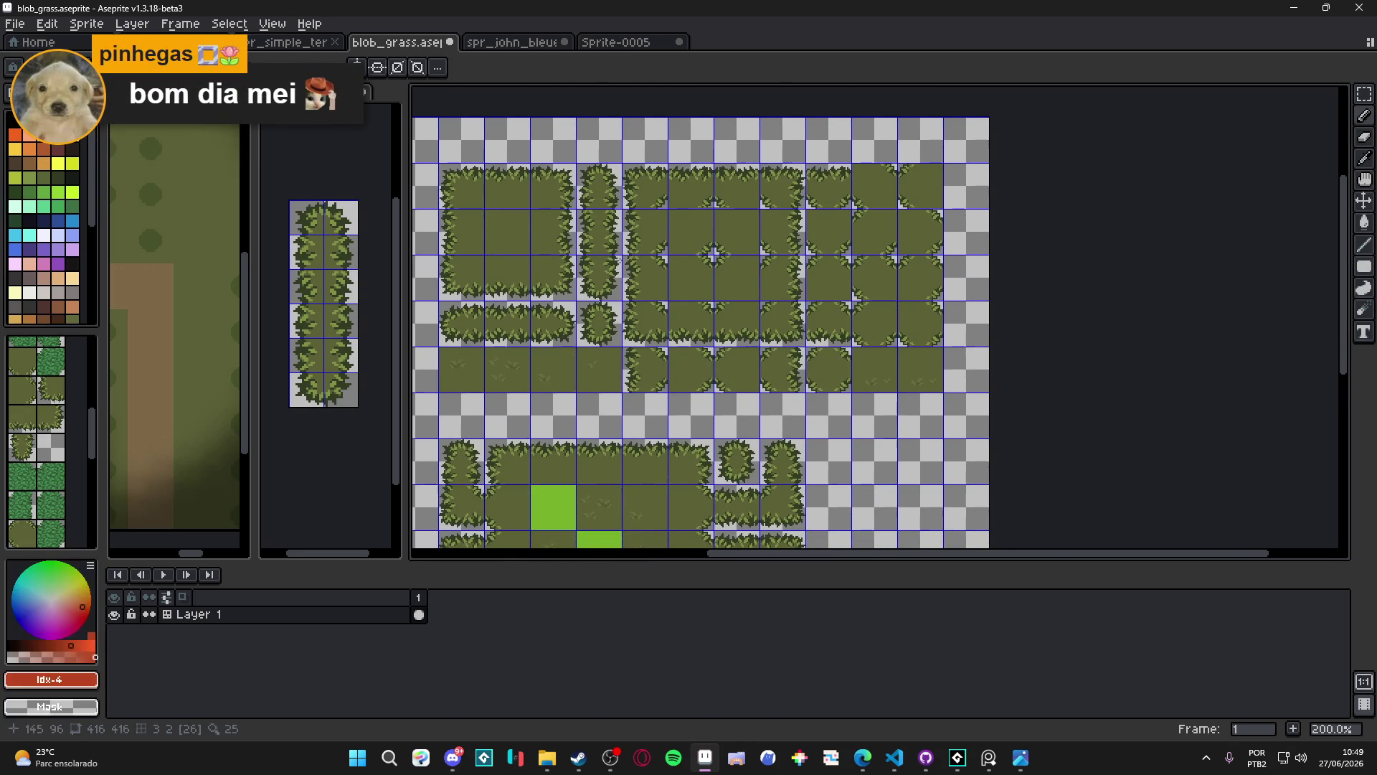
scroll(511, 241, "up", 2)
key("ctrl+z")
left_click_drag(614, 383, 612, 389)
key("ctrl+z")
Test red corner marks, dots and strokes on the tile edges, undoing each
left_click_drag(871, 386, 891, 402)
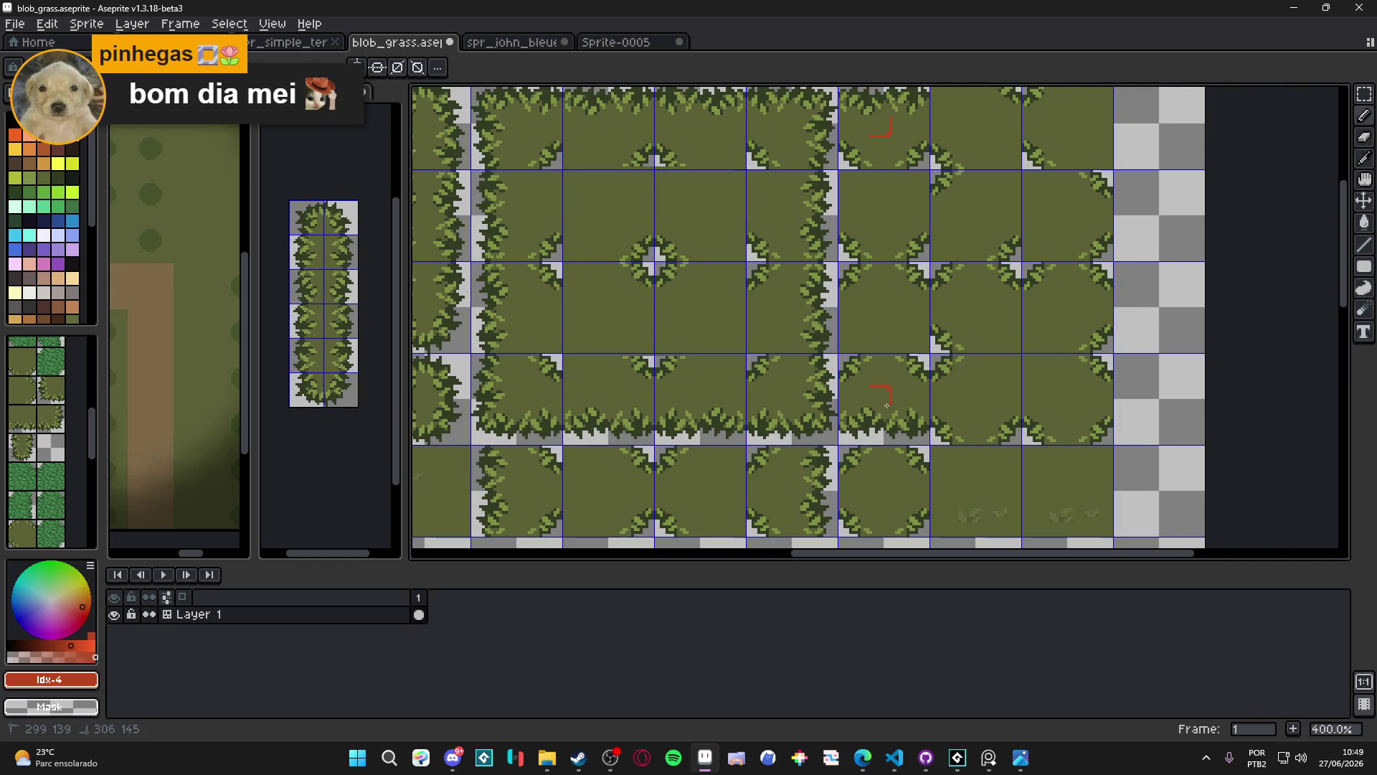
scroll(894, 373, "right", 3)
key("ctrl+z")
left_click(906, 400)
key("ctrl+z")
left_click_drag(839, 215, 846, 227)
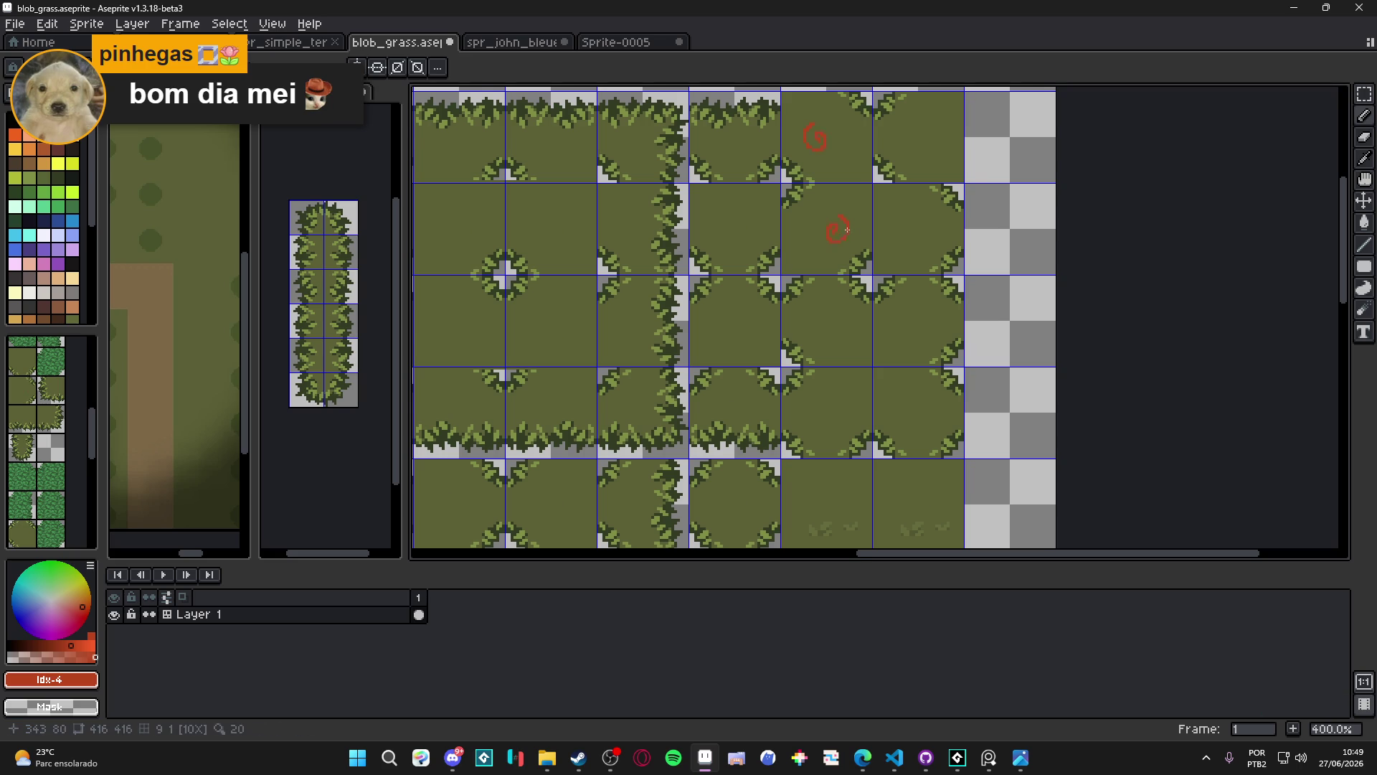
scroll(847, 229, "down", 2)
key("ctrl+z")
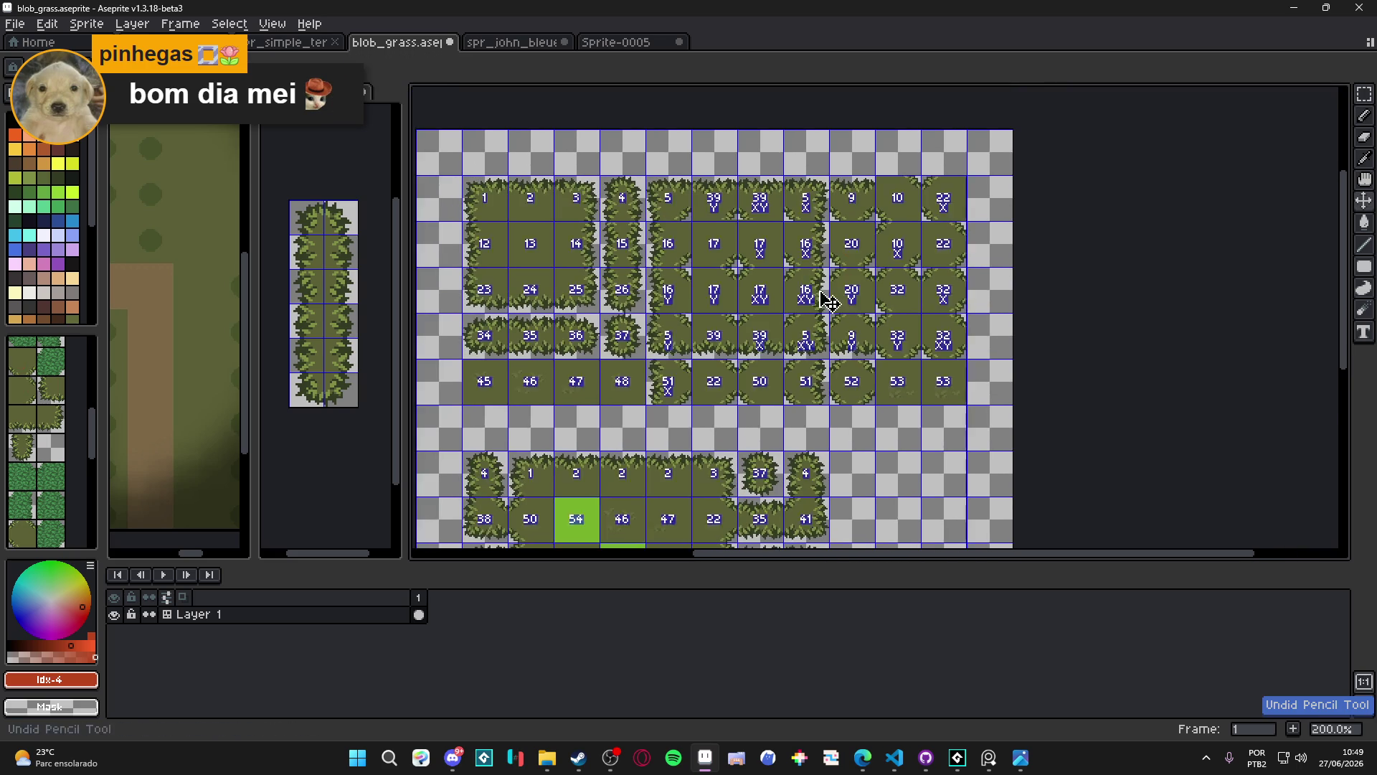
Back in tile mode, try mirrored red marks around the central tile cross and undo them
key("Tab")
scroll(828, 301, "down", 1)
scroll(695, 295, "up", 1)
scroll(604, 263, "up", 1)
scroll(613, 263, "down", 1)
key("ctrl+z")
left_click_drag(753, 318, 736, 316)
key("ctrl+z")
key("ctrl+z")
scroll(737, 317, "down", 1)
scroll(725, 325, "up", 1)
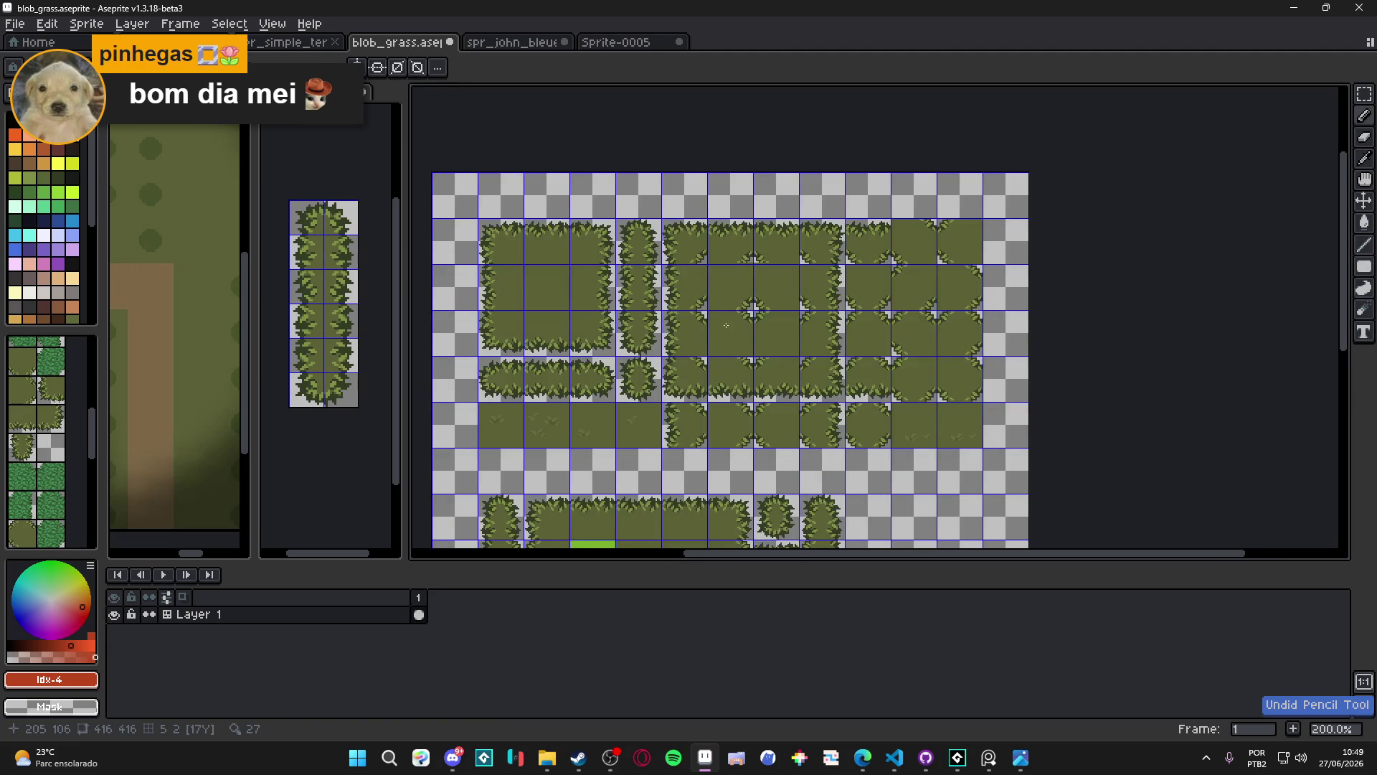
Show the tile index numbers and flip flags, and save blob_grass.aseprite
key("v")
scroll(743, 316, "down", 2)
scroll(744, 316, "up", 2)
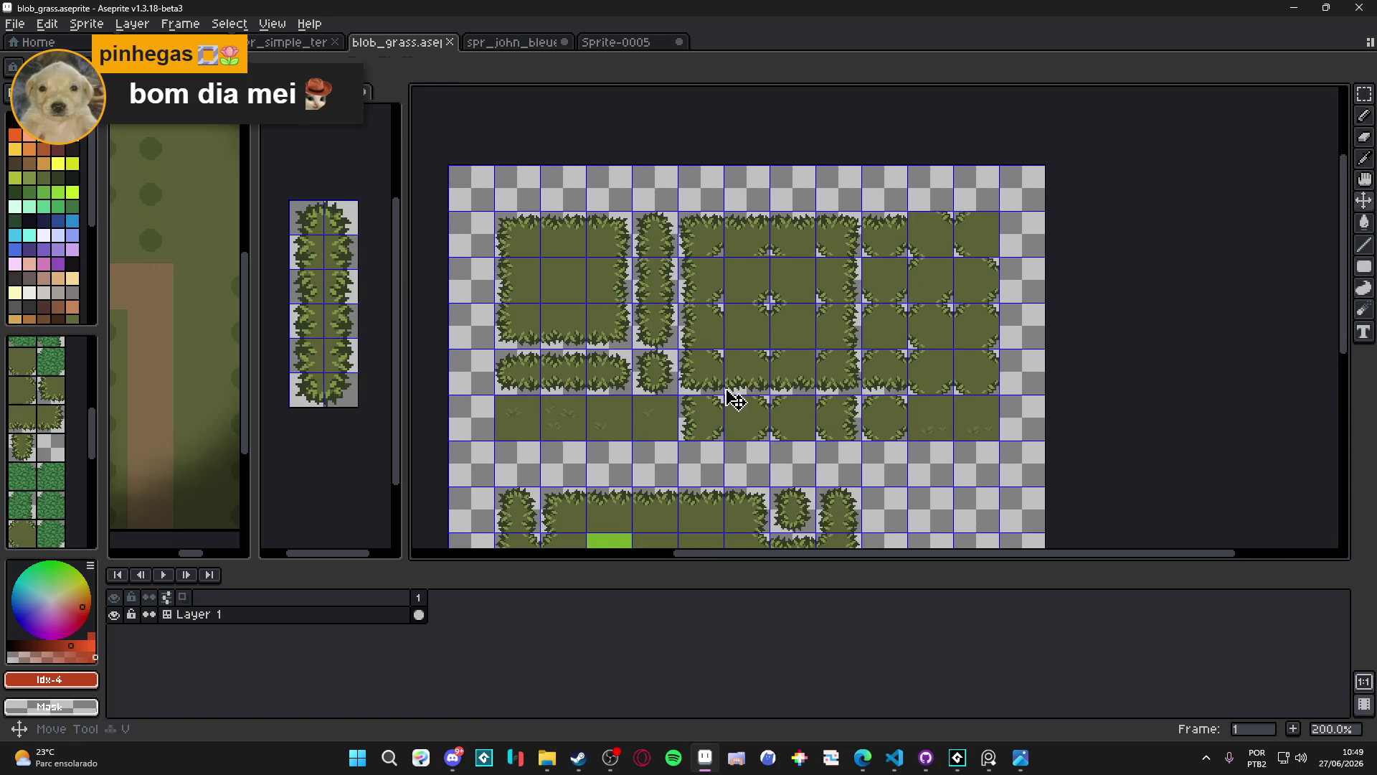
key("ctrl")
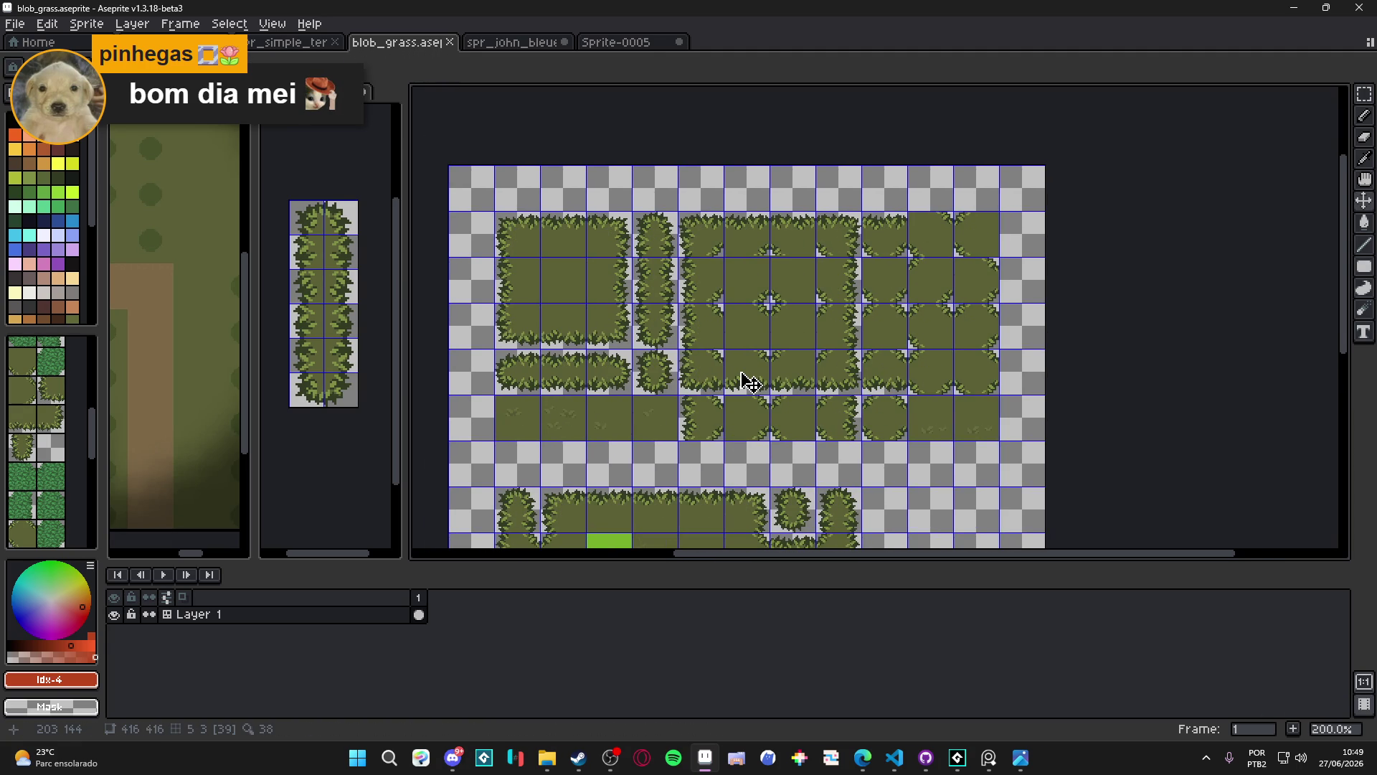
key("ctrl+s")
scroll(488, 235, "right", 1)
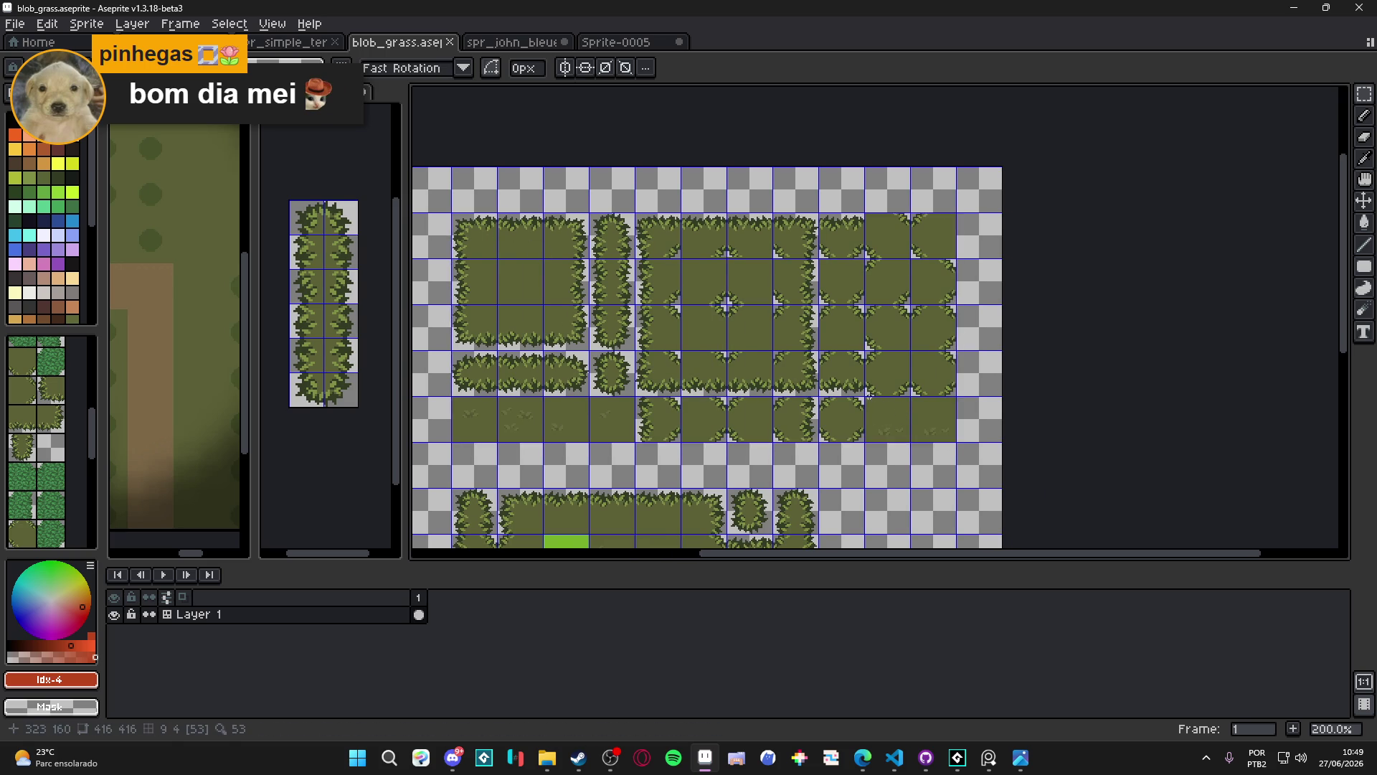
scroll(867, 393, "down", 1)
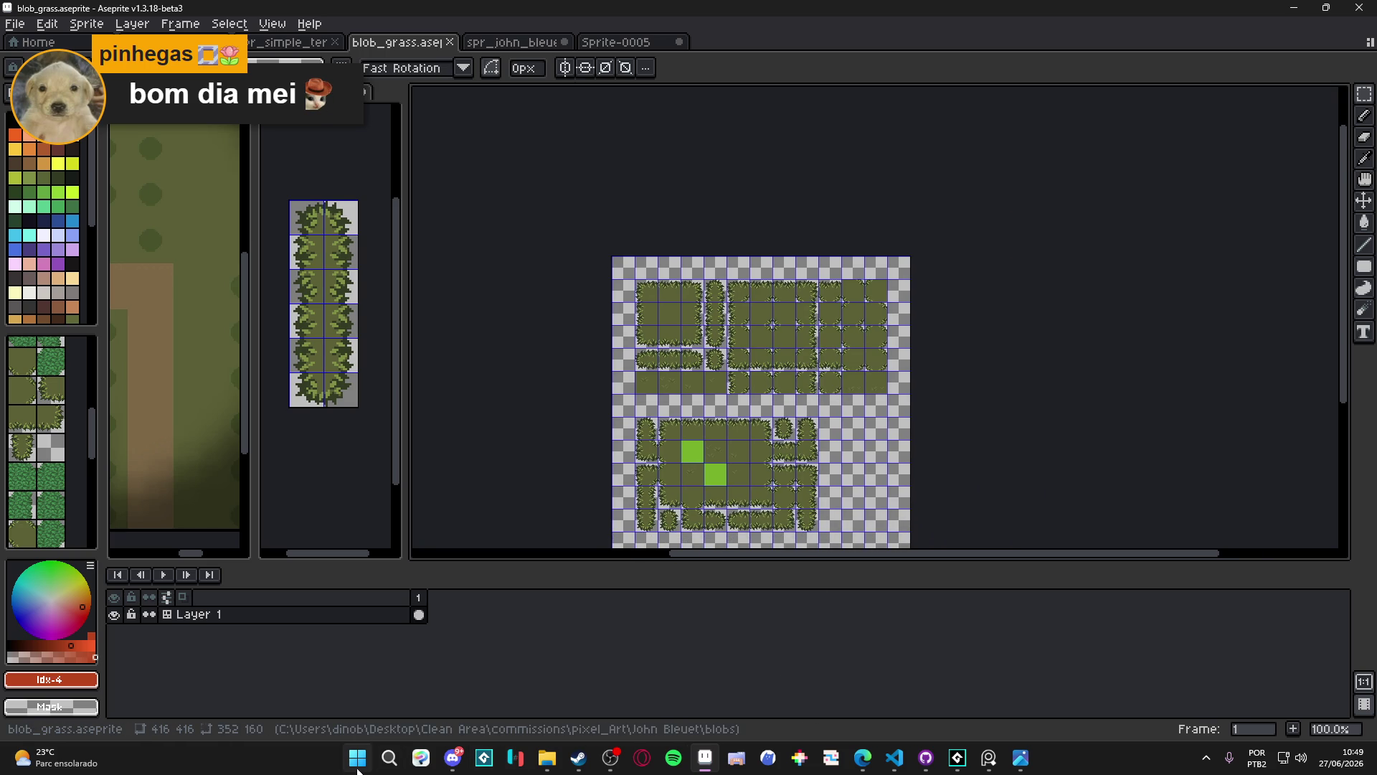
Close the two VS Code windows from their taskbar previews and dismiss the Start menu
left_click(358, 758)
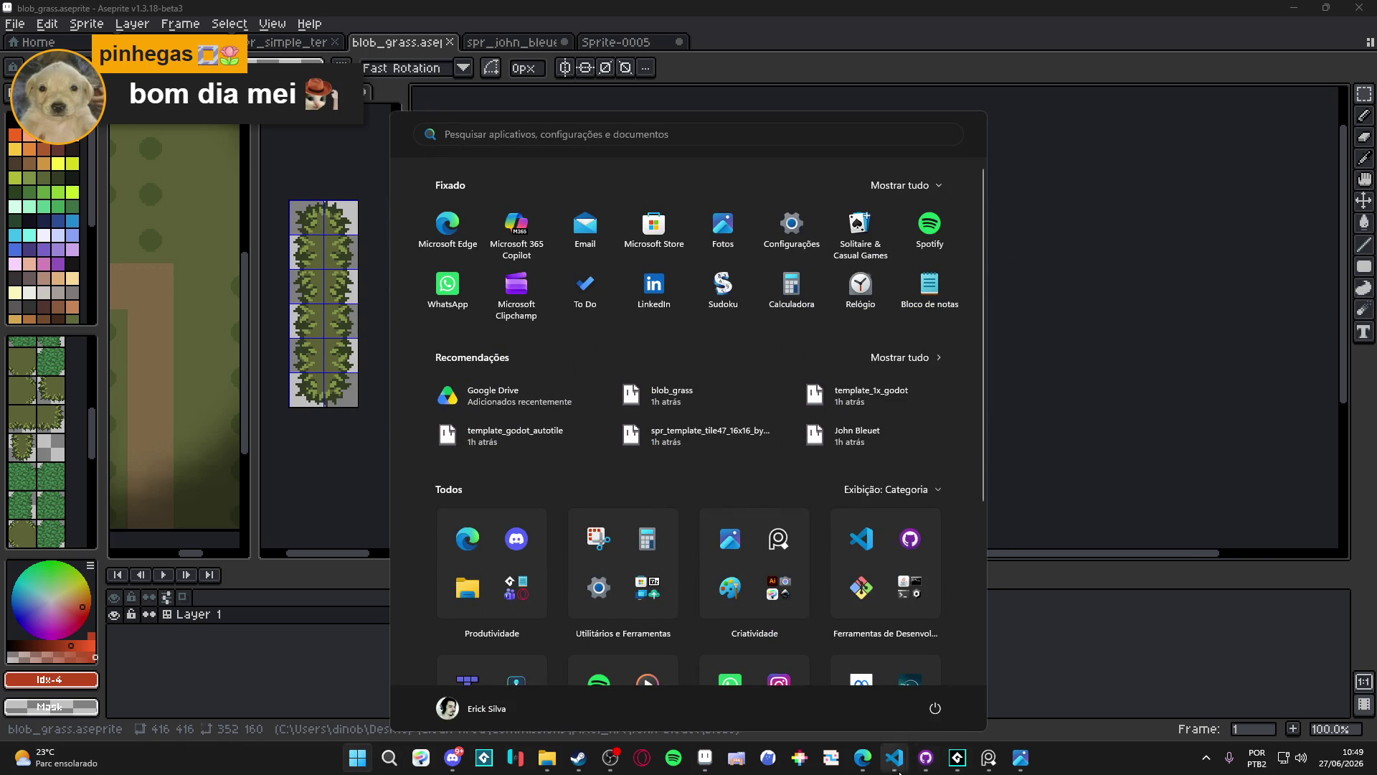
mouse_move(898, 768)
left_click(1021, 632)
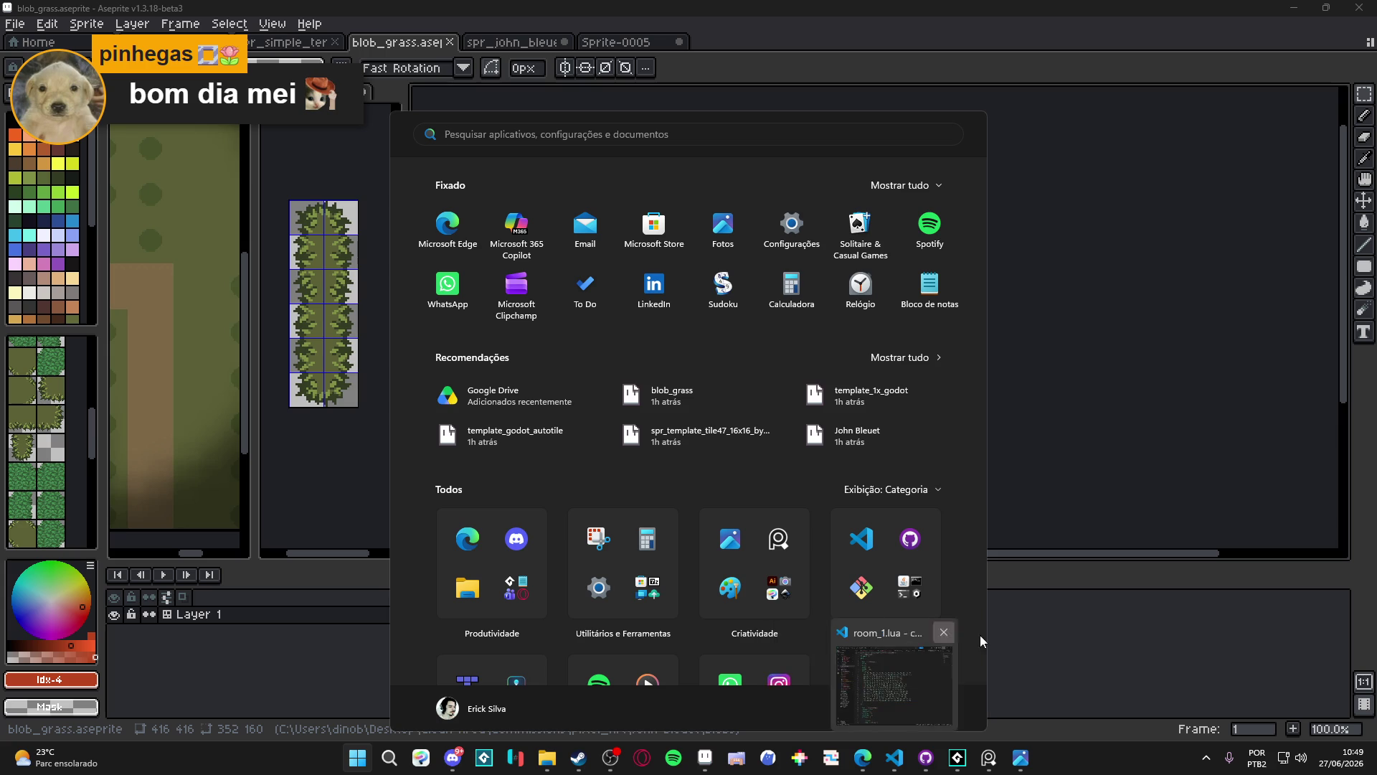
left_click(948, 632)
left_click(1079, 706)
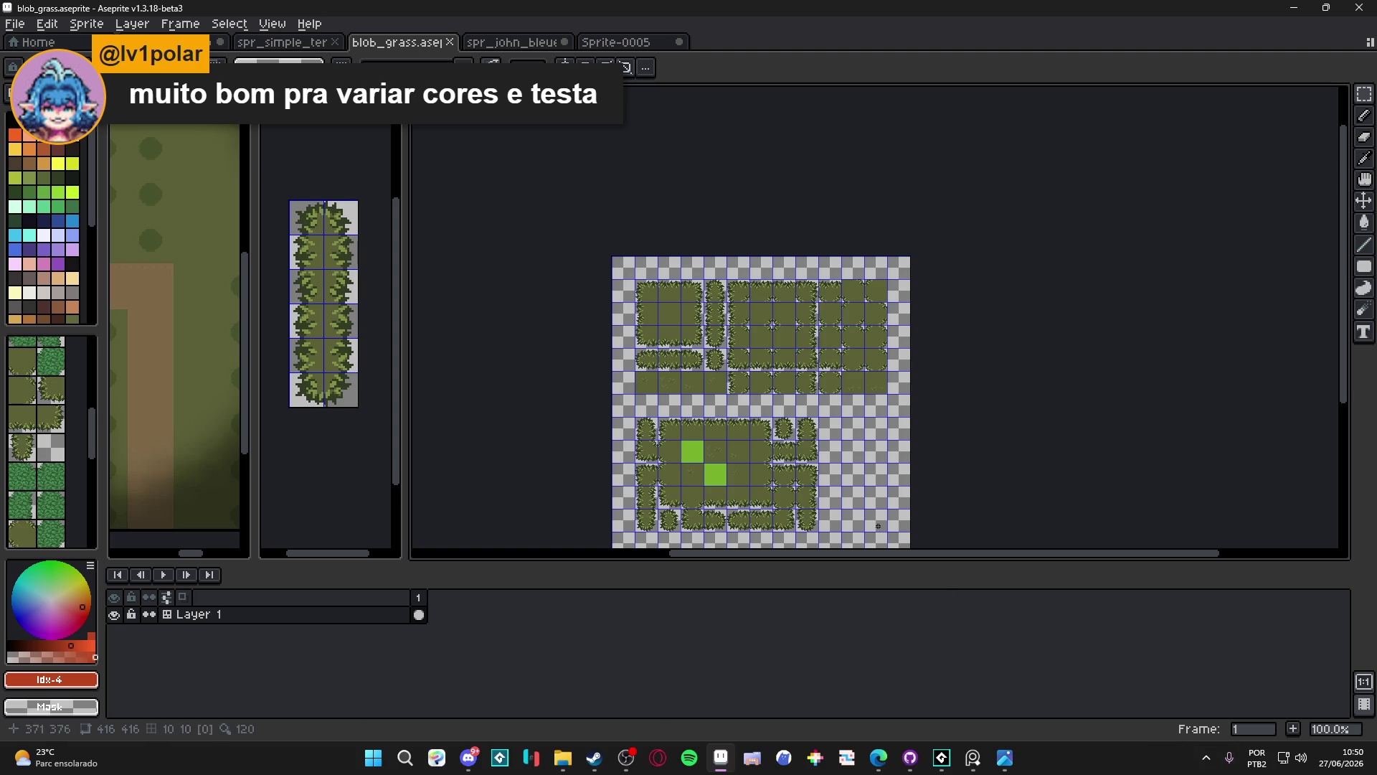
Hide the tile grid lines with Ctrl+' at 200% zoom, then switch to another taskbar program
scroll(787, 452, "down", 2)
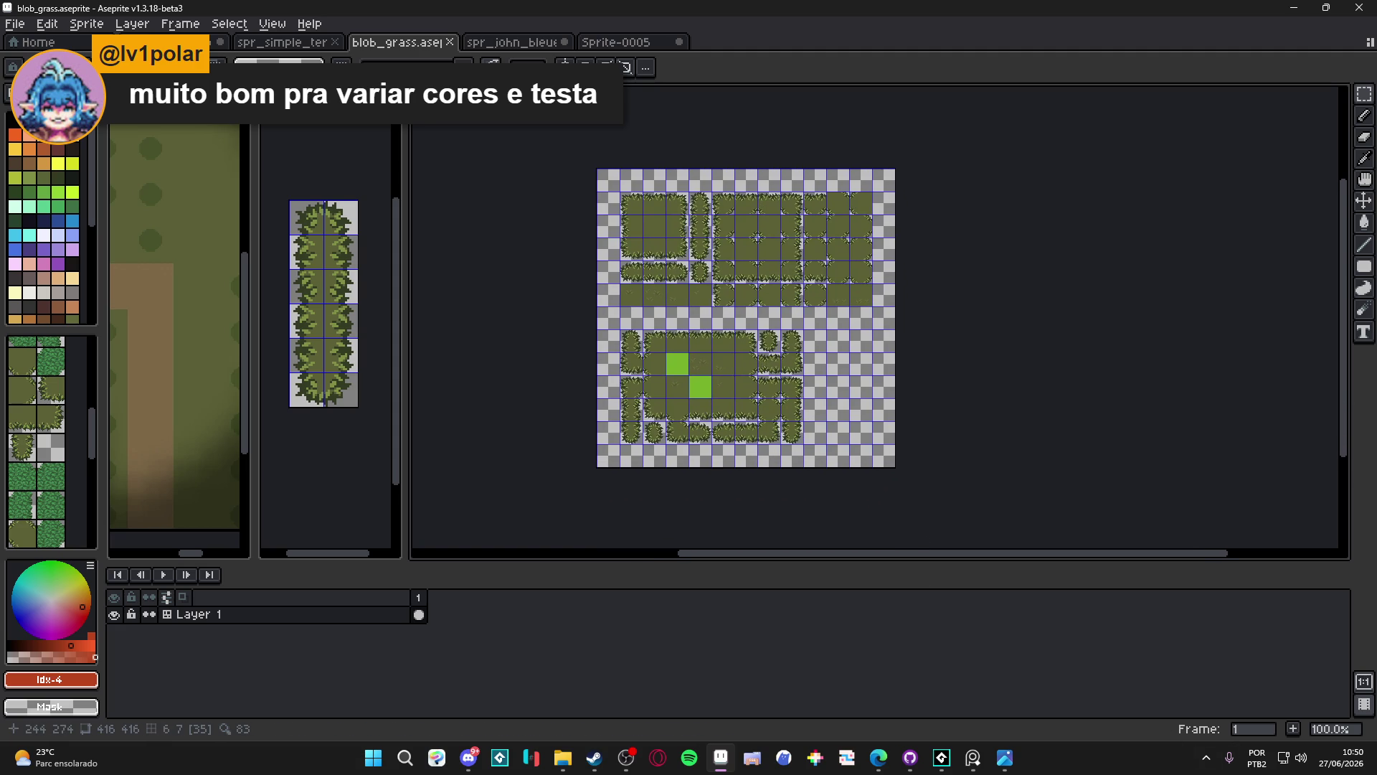
scroll(707, 289, "up", 1)
key("ctrl+'")
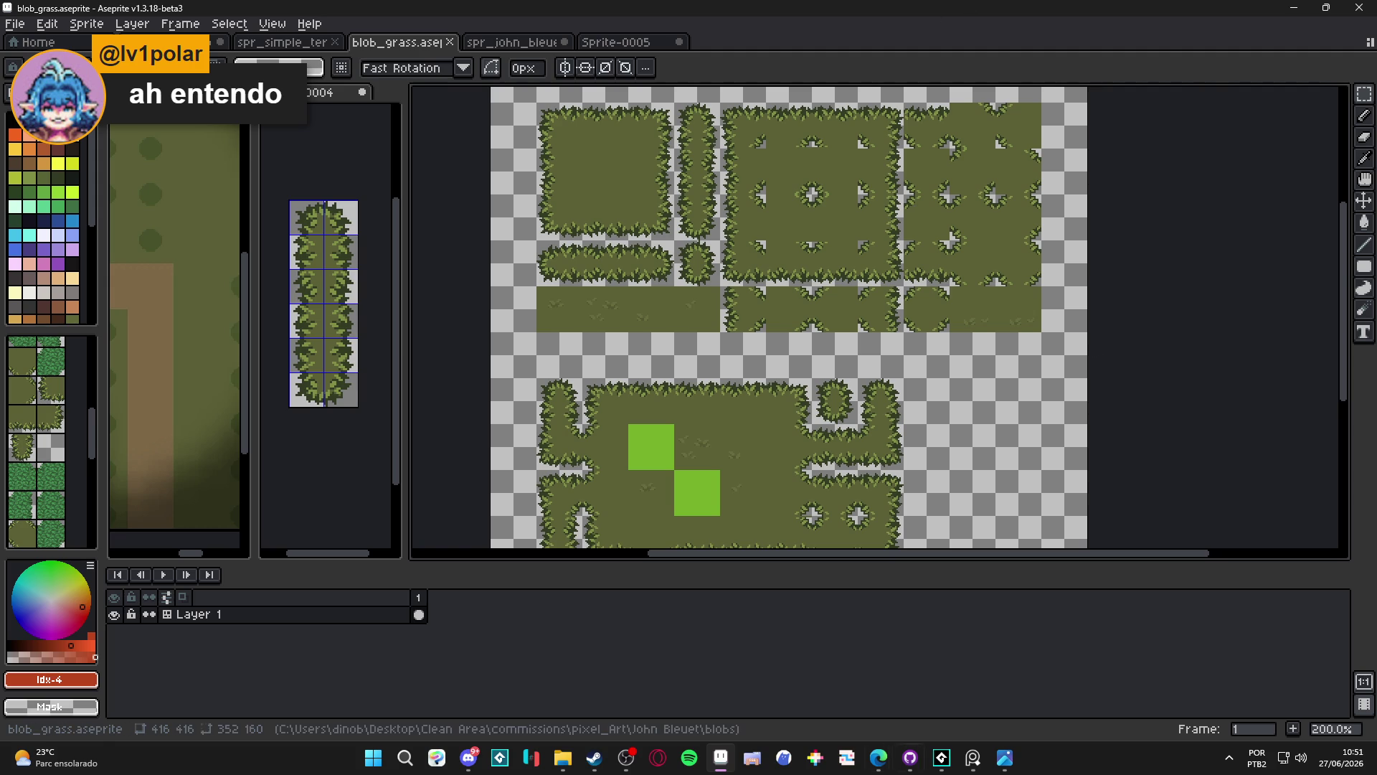
left_click(630, 766)
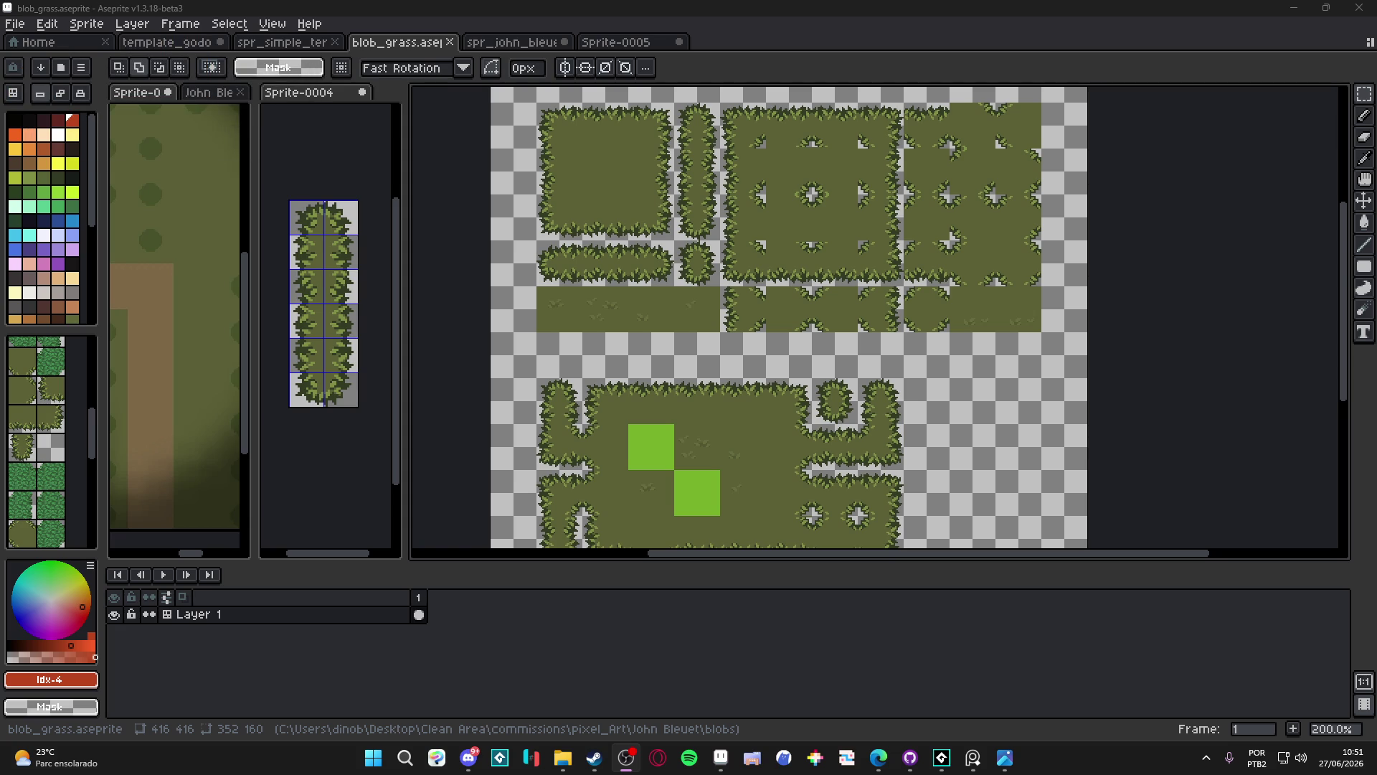
Return to Aseprite and save blob_grass.aseprite again
key("alt+Tab")
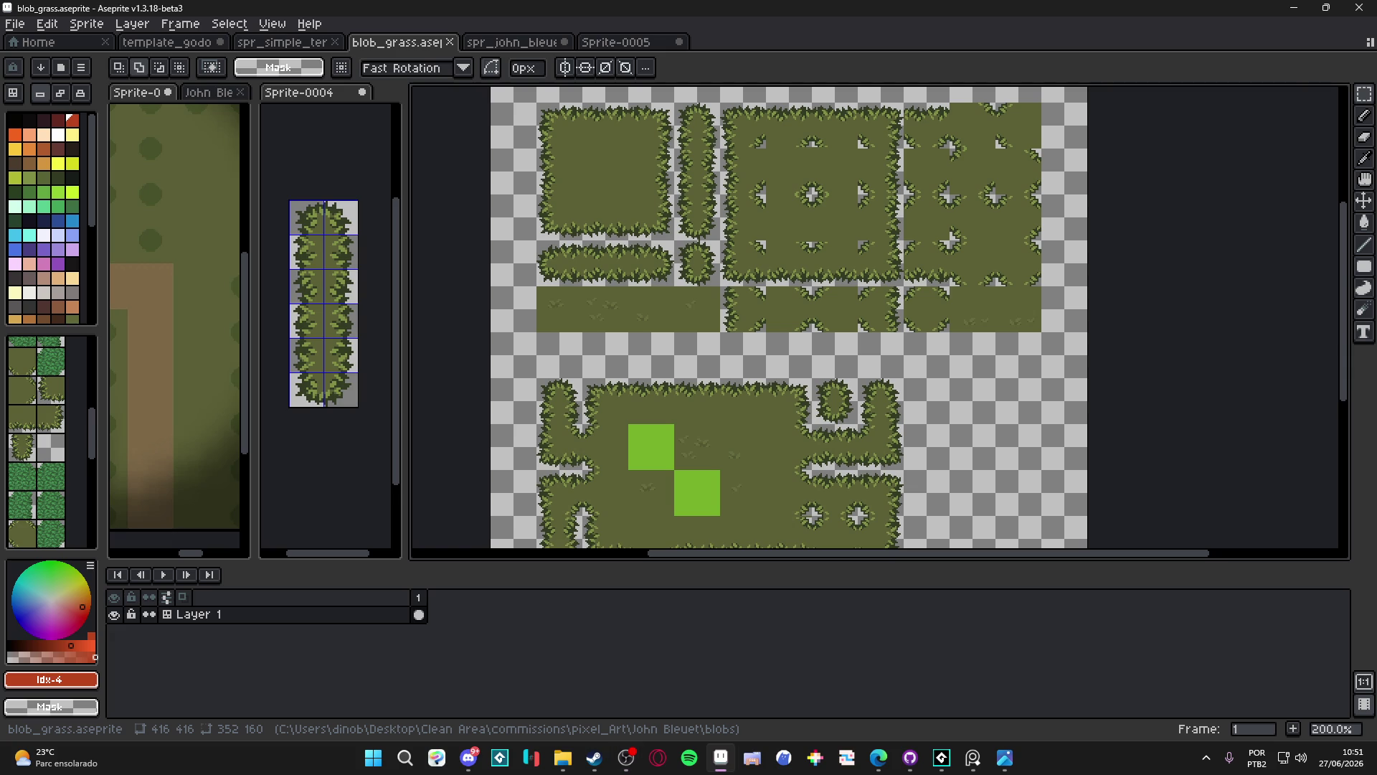
mouse_move(683, 349)
left_mouse_down()
mouse_move(621, 344)
mouse_move(665, 377)
mouse_move(742, 375)
left_mouse_up()
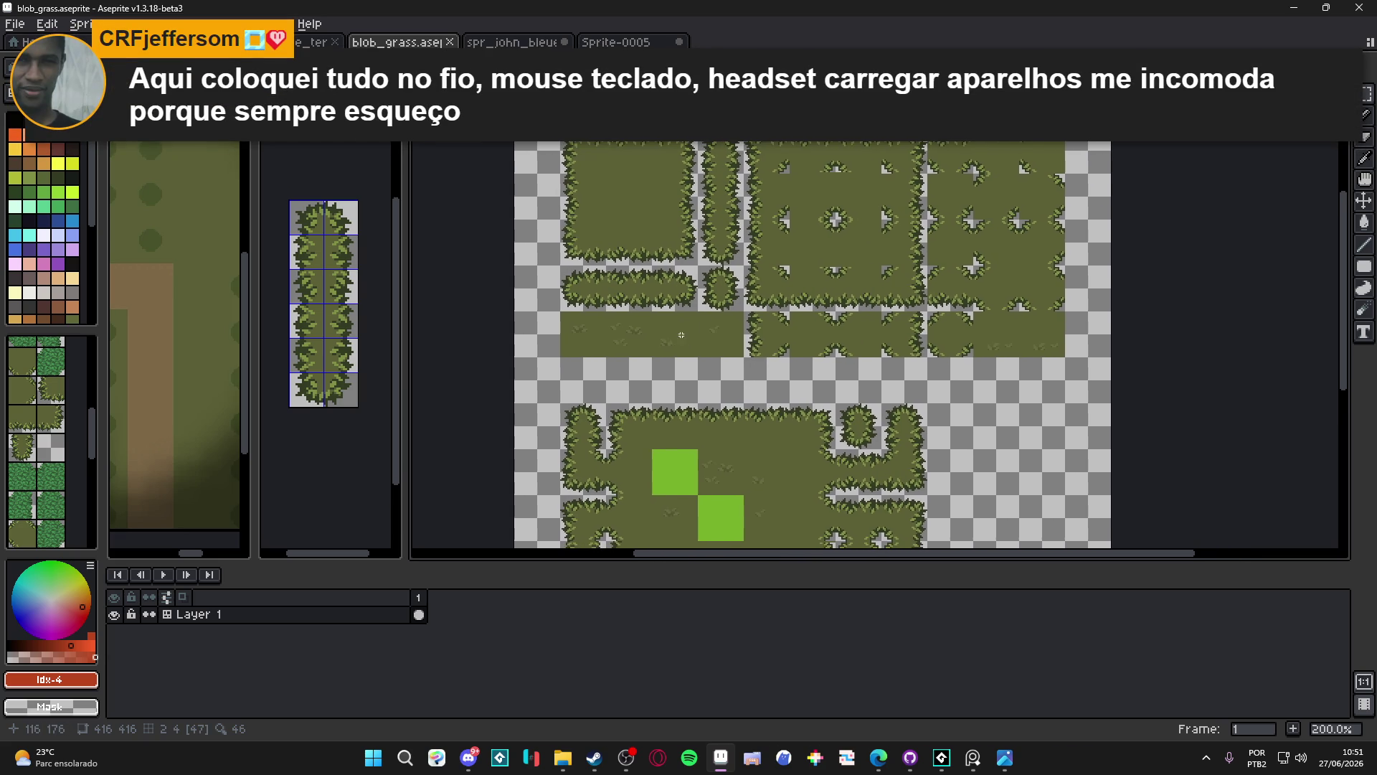
key("ctrl+s")
scroll(686, 345, "down", 1)
scroll(682, 371, "up", 1)
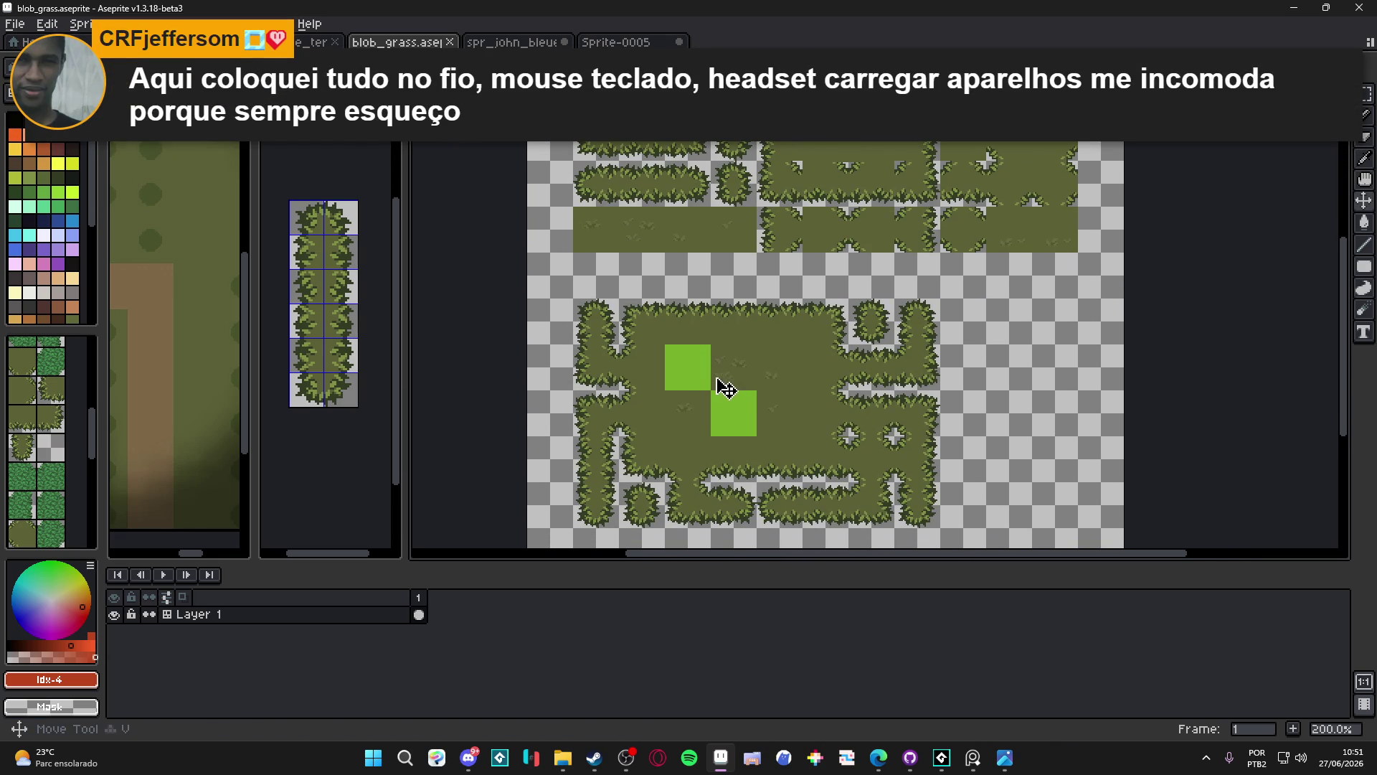
Toggle the tile index numbers on and off to preview them, leaving them hidden
key("Tab")
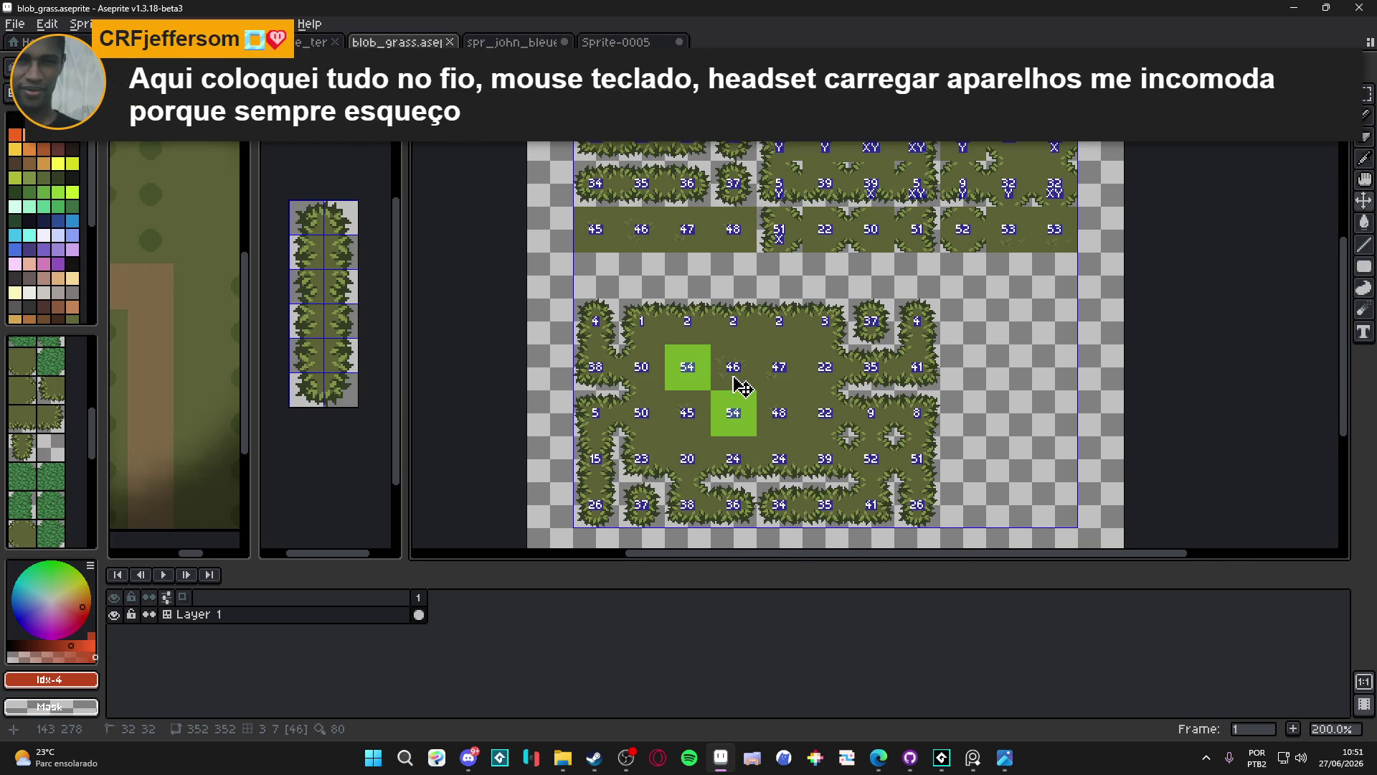
key("Tab")
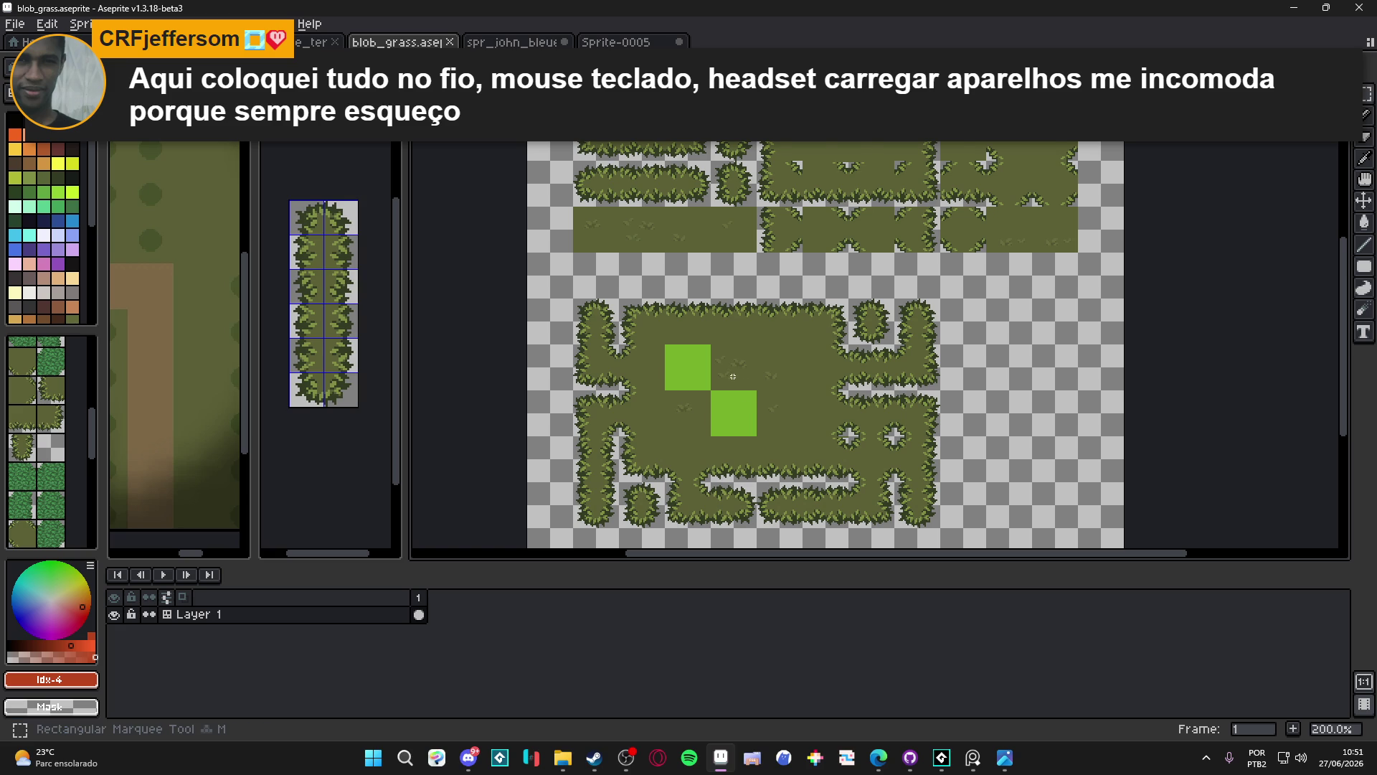
key("Tab")
key("Tab")
key("Tab")
key("Tab")
scroll(732, 376, "down", 1)
scroll(732, 376, "up", 1)
key("Tab")
key("Tab")
key("Tab")
key("Tab")
scroll(730, 378, "down", 1)
scroll(730, 377, "up", 1)
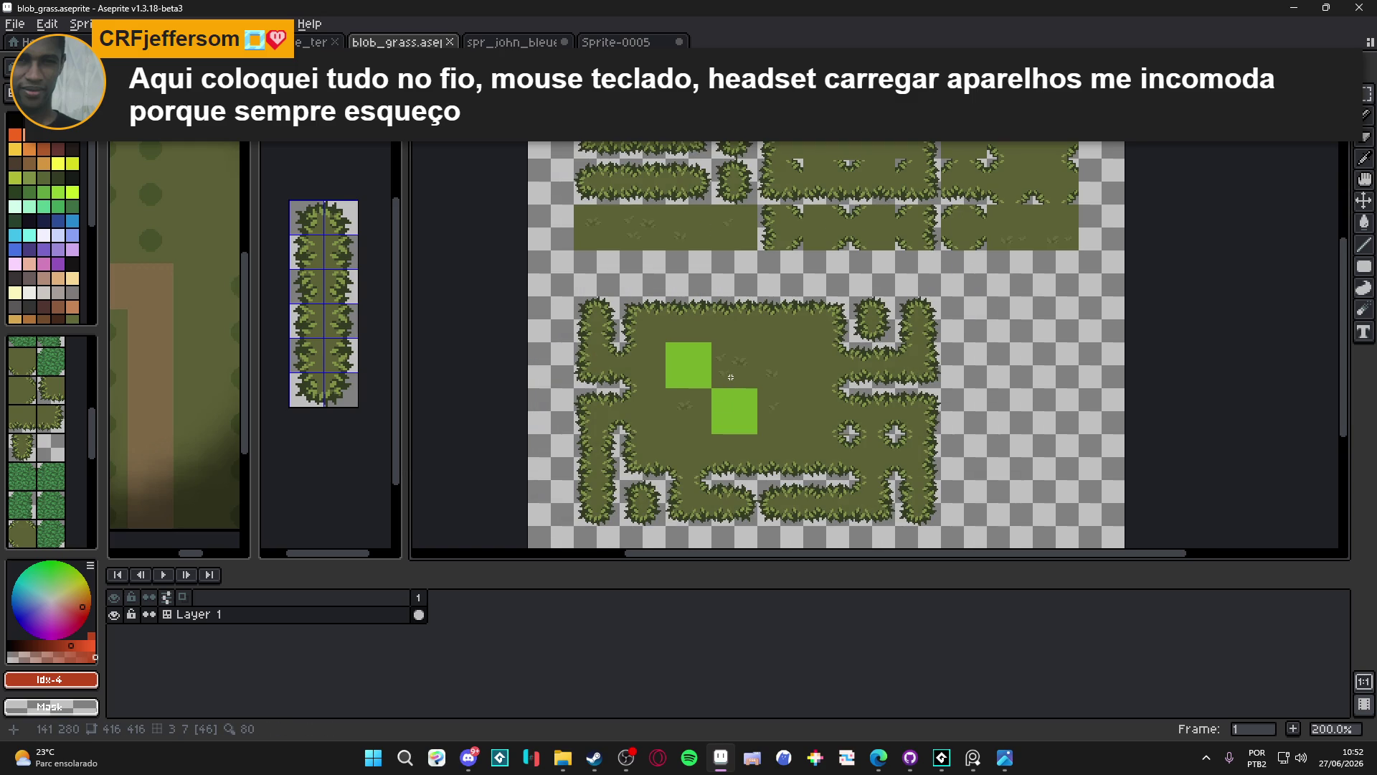
scroll(730, 377, "down", 1)
scroll(730, 377, "up", 1)
Pan up the tileset, peek at the tile numbers, and switch to the Rectangular Marquee
left_click_drag(823, 255, 809, 312)
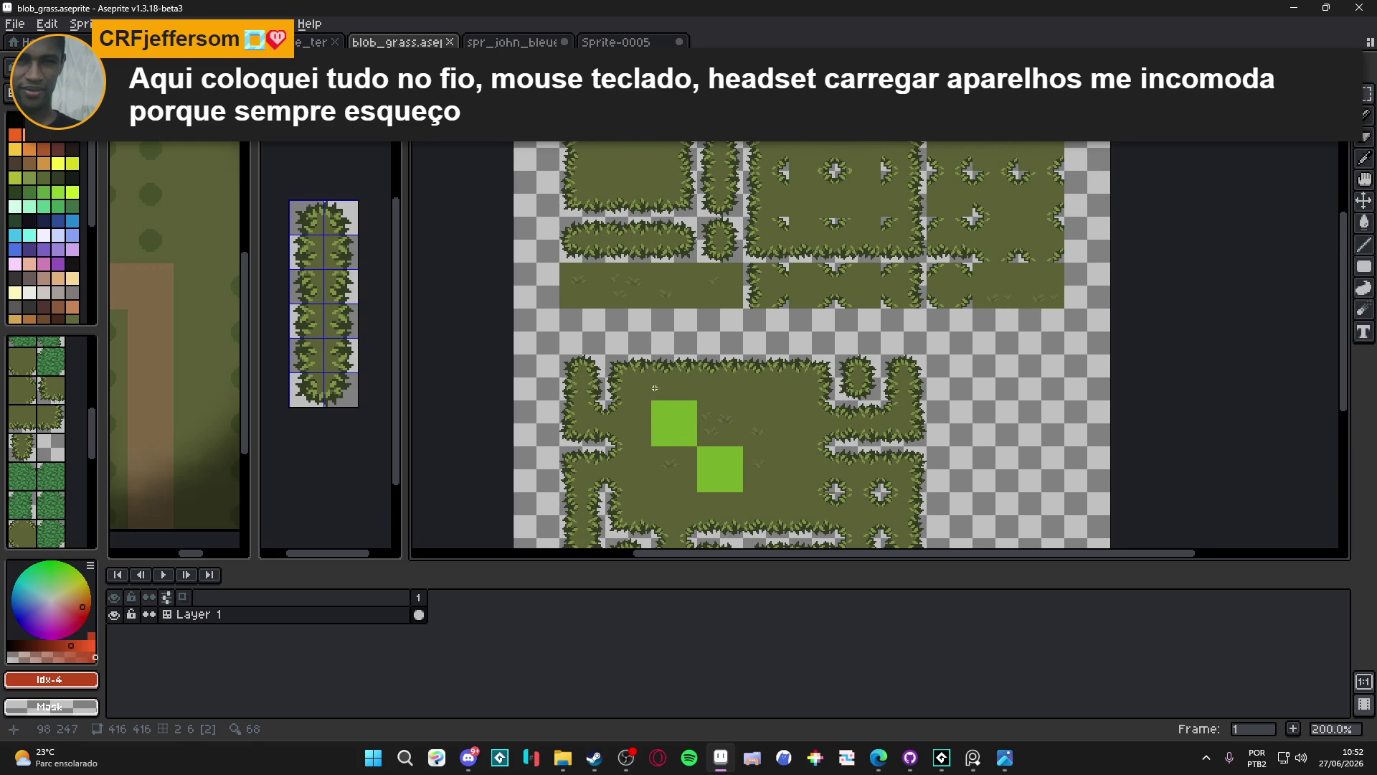
scroll(657, 379, "down", 1)
scroll(657, 379, "up", 1)
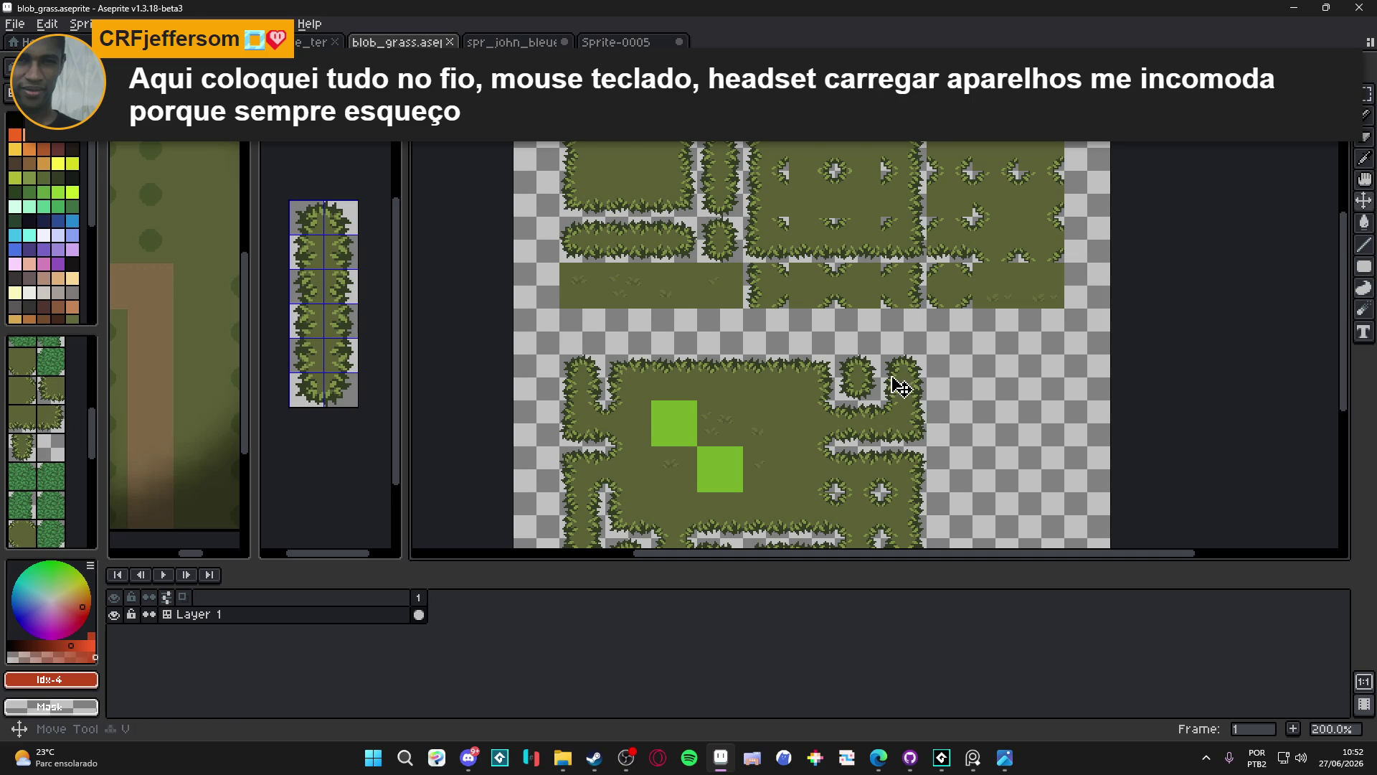
key("ctrl")
key("m")
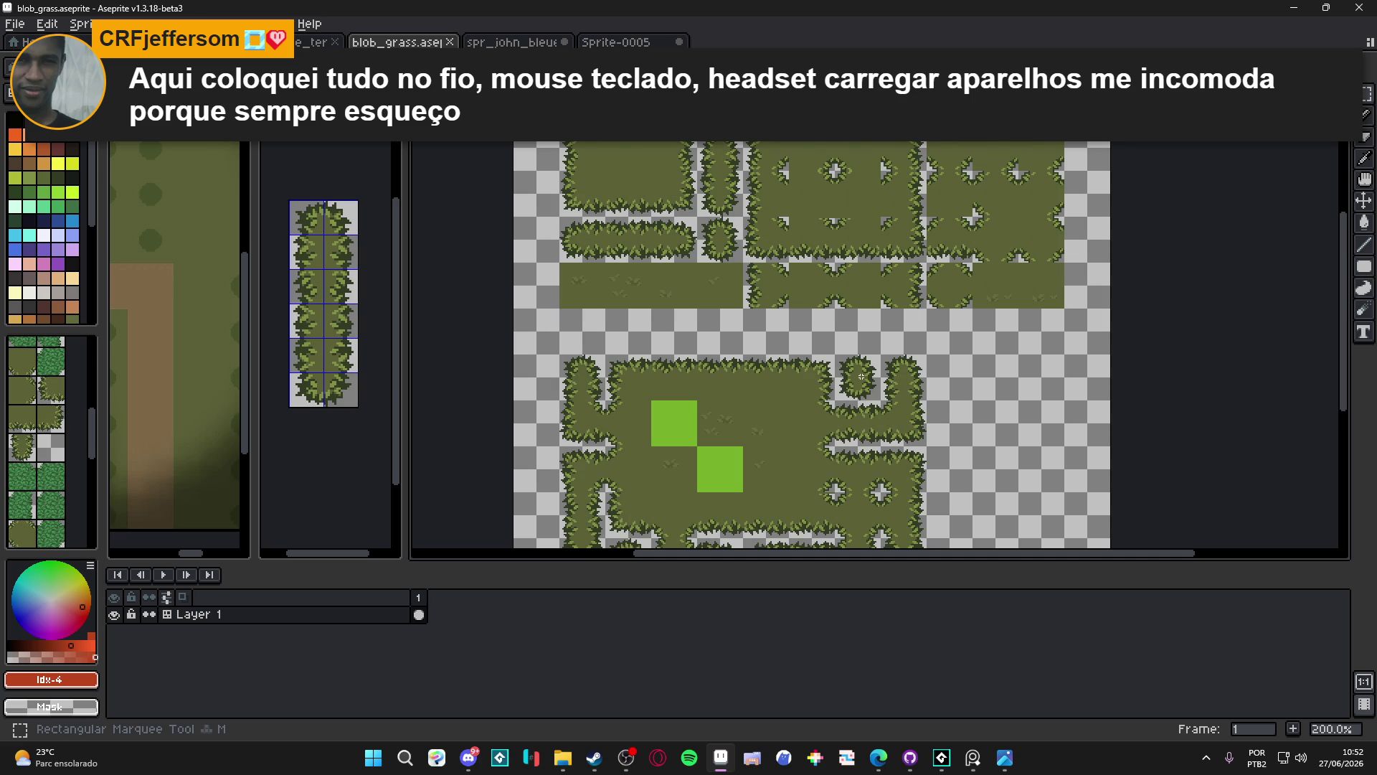
key("ctrl")
left_click_drag(801, 363, 817, 301)
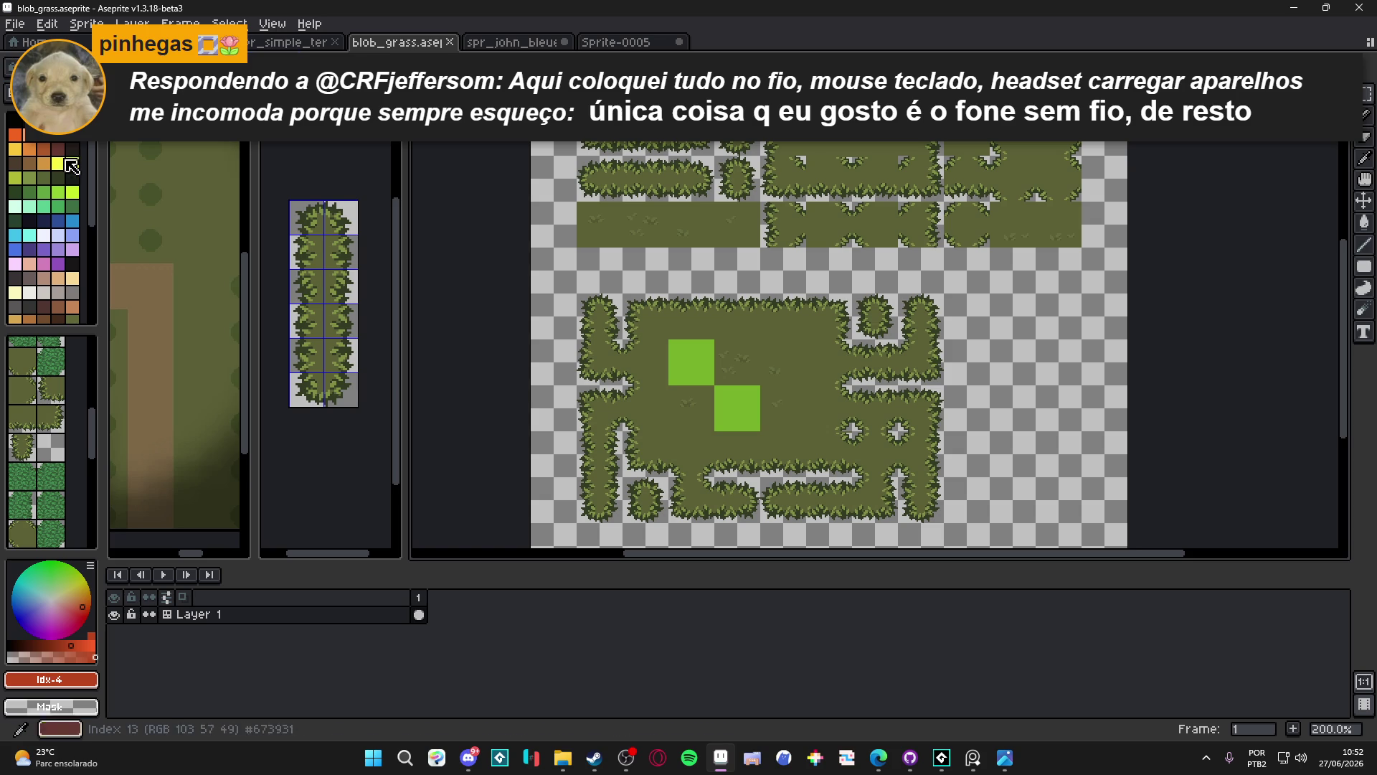
Eyedrop the dark grass green #525631 from the zoomed-in sheet, then zoom back out and pan
left_click_drag(598, 341, 590, 339)
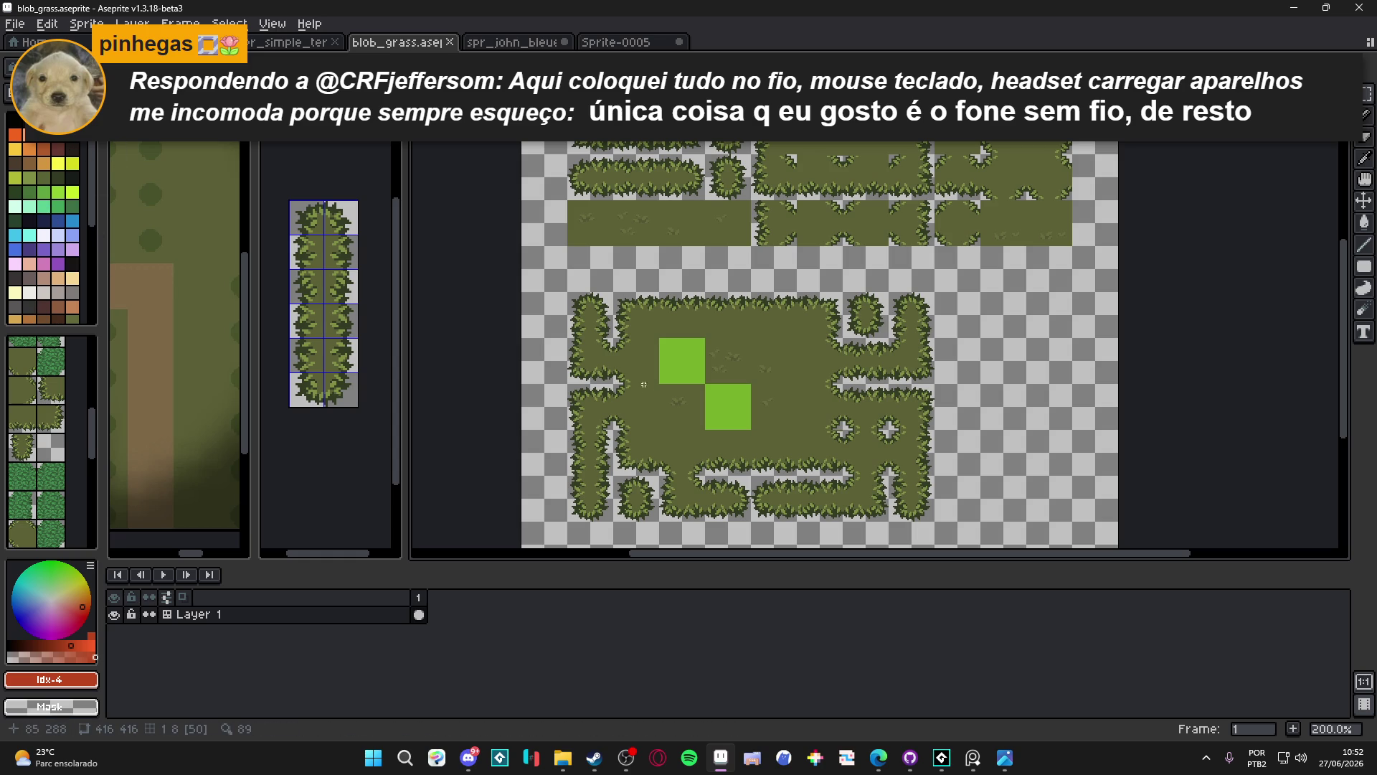
scroll(631, 402, "down", 1)
scroll(631, 401, "down", 1)
scroll(631, 402, "up", 1)
scroll(717, 332, "up", 8)
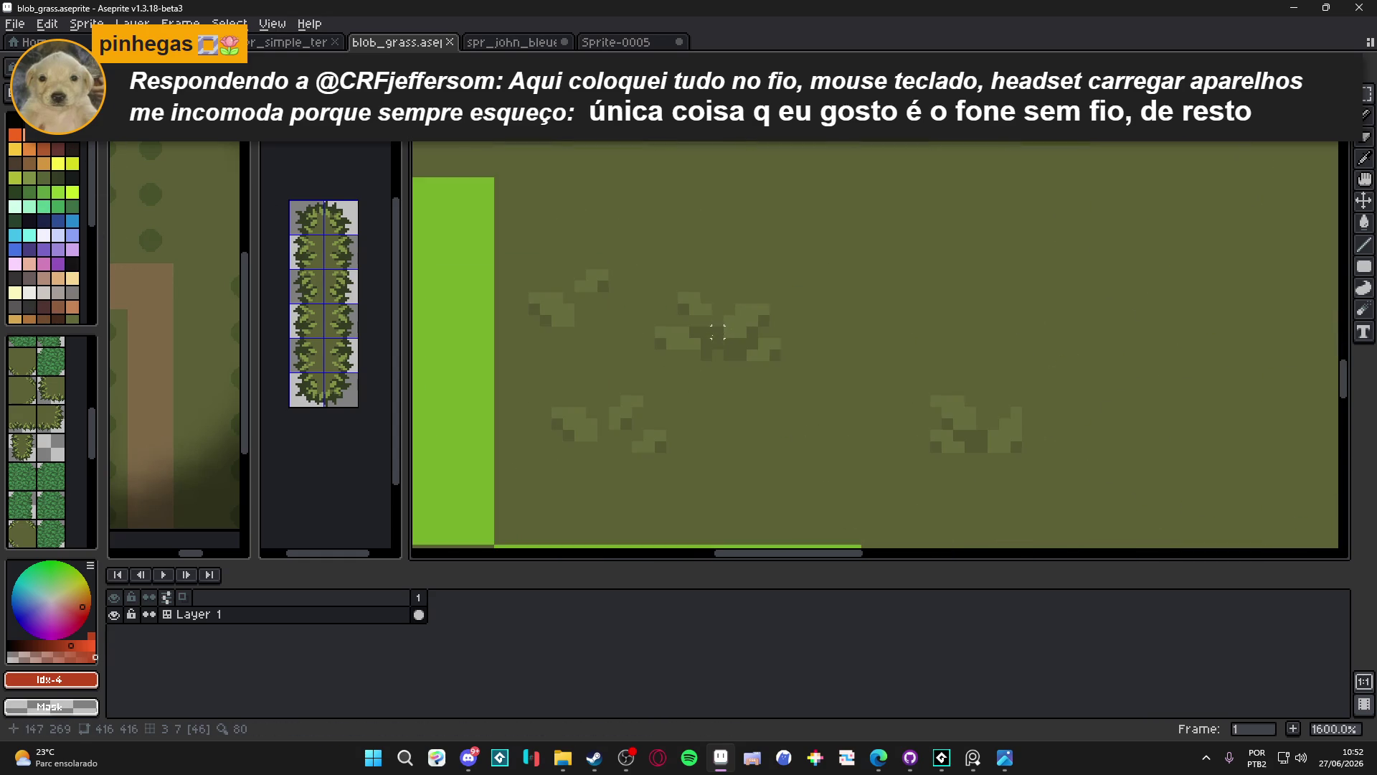
left_click(751, 305, "alt")
left_click(743, 288, "alt")
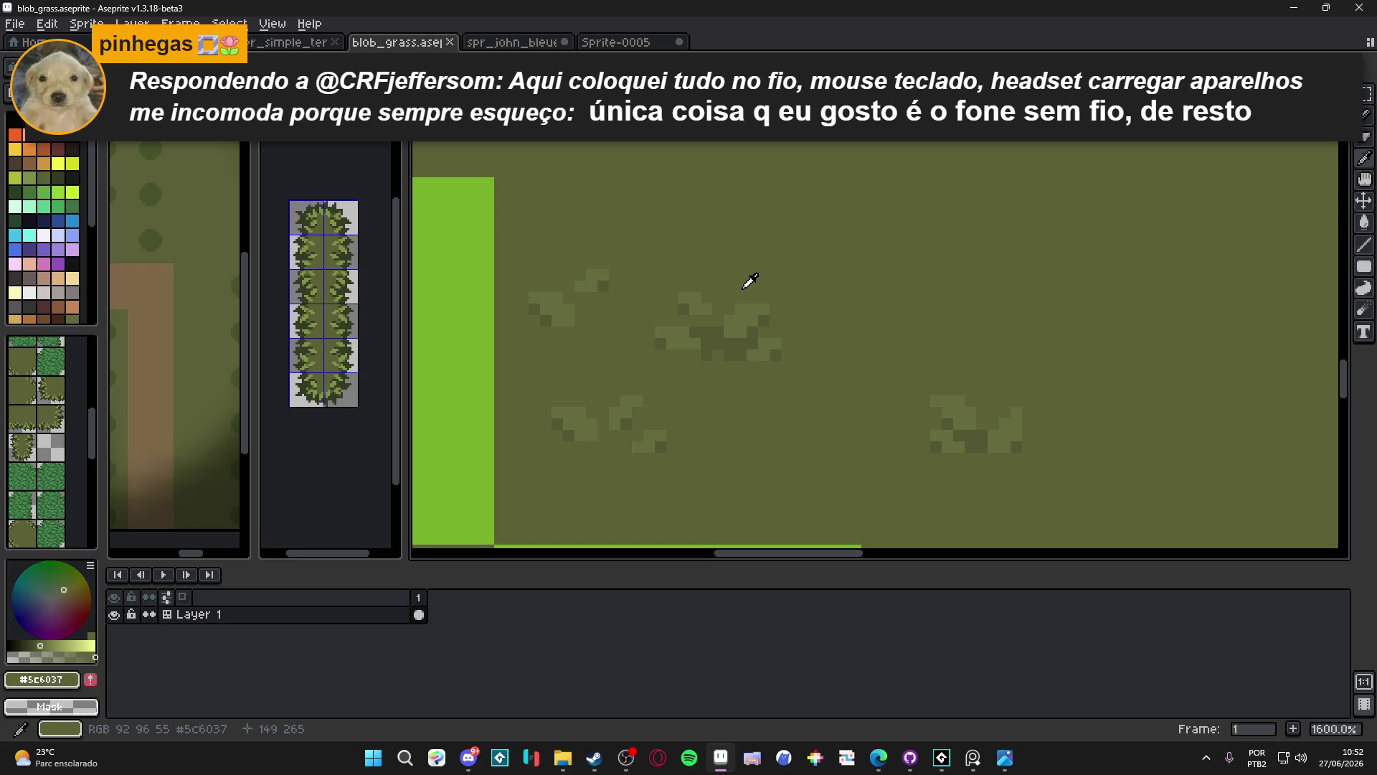
left_click(732, 337, "alt")
scroll(724, 344, "down", 4)
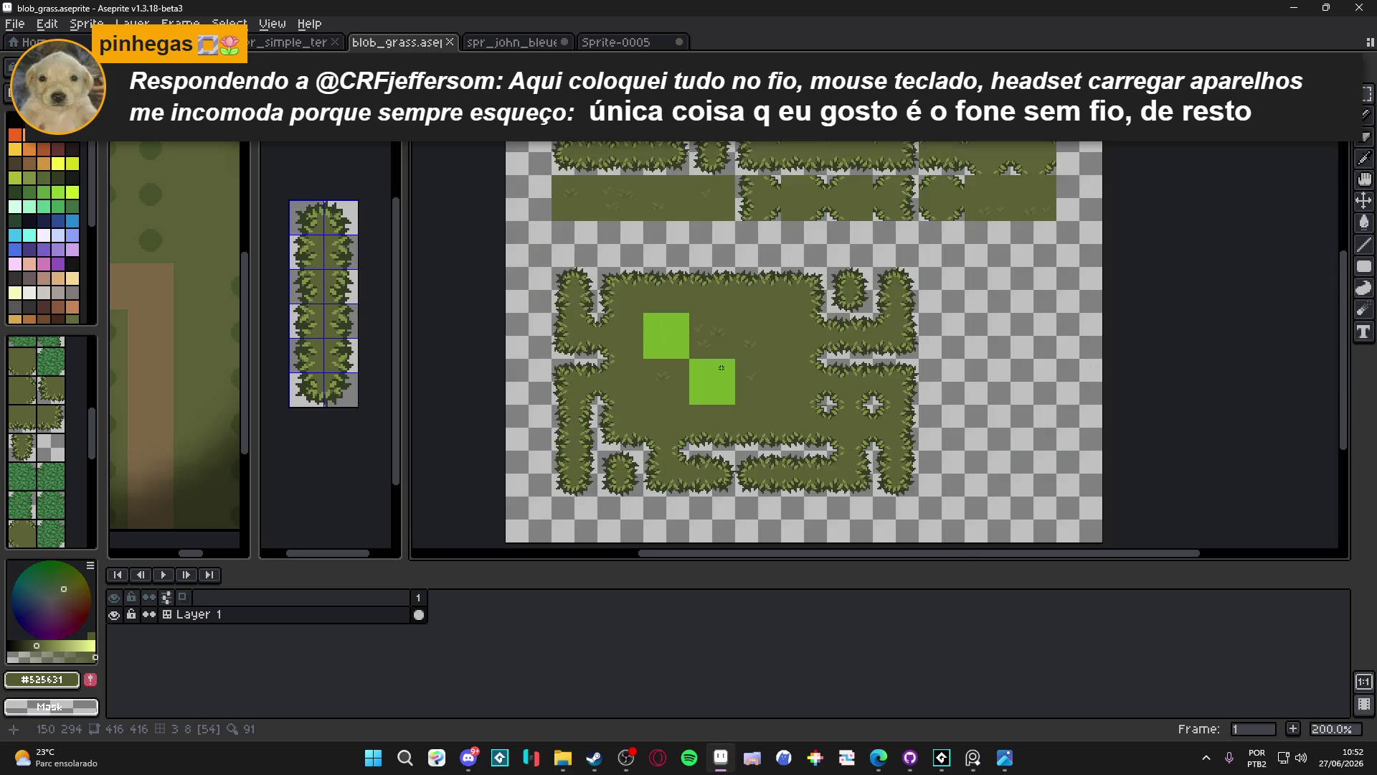
scroll(54, 220, "down", 3)
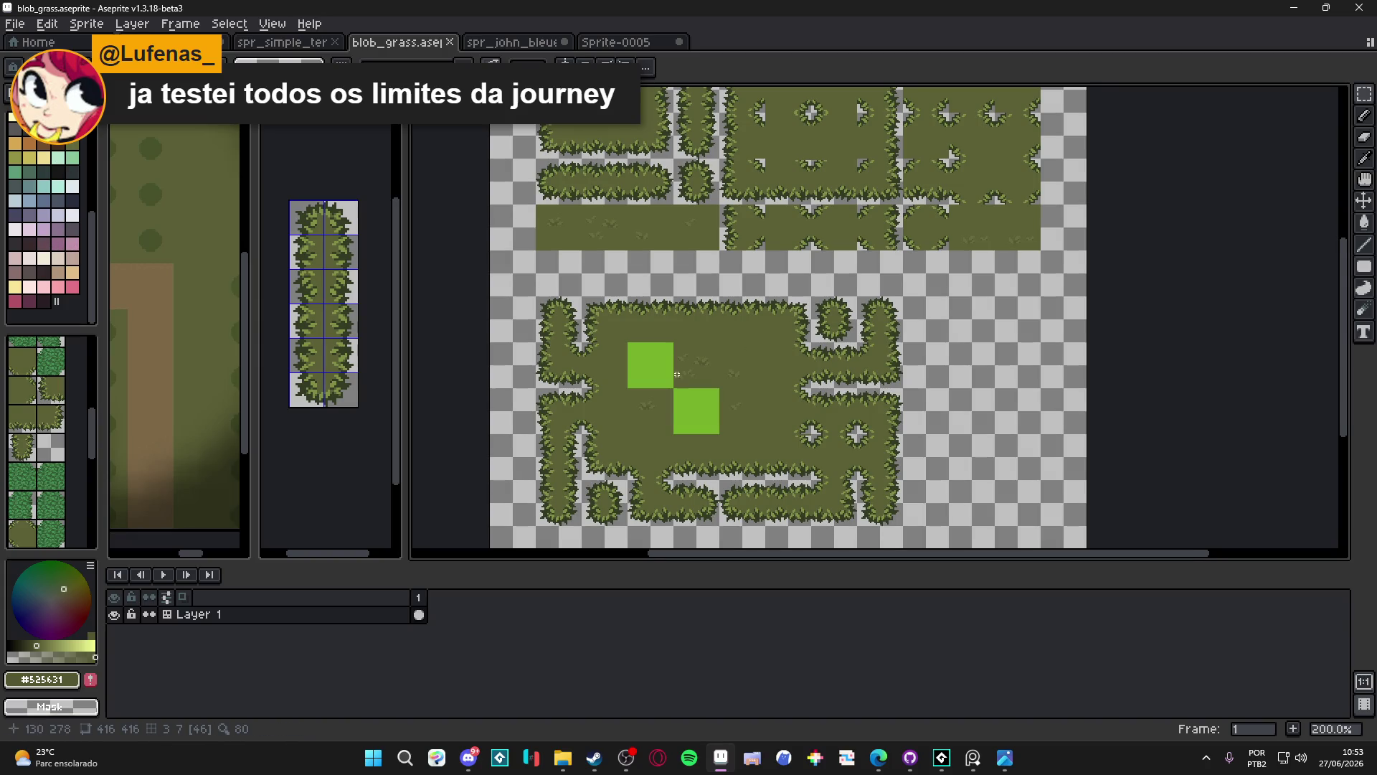
left_click_drag(679, 374, 695, 347)
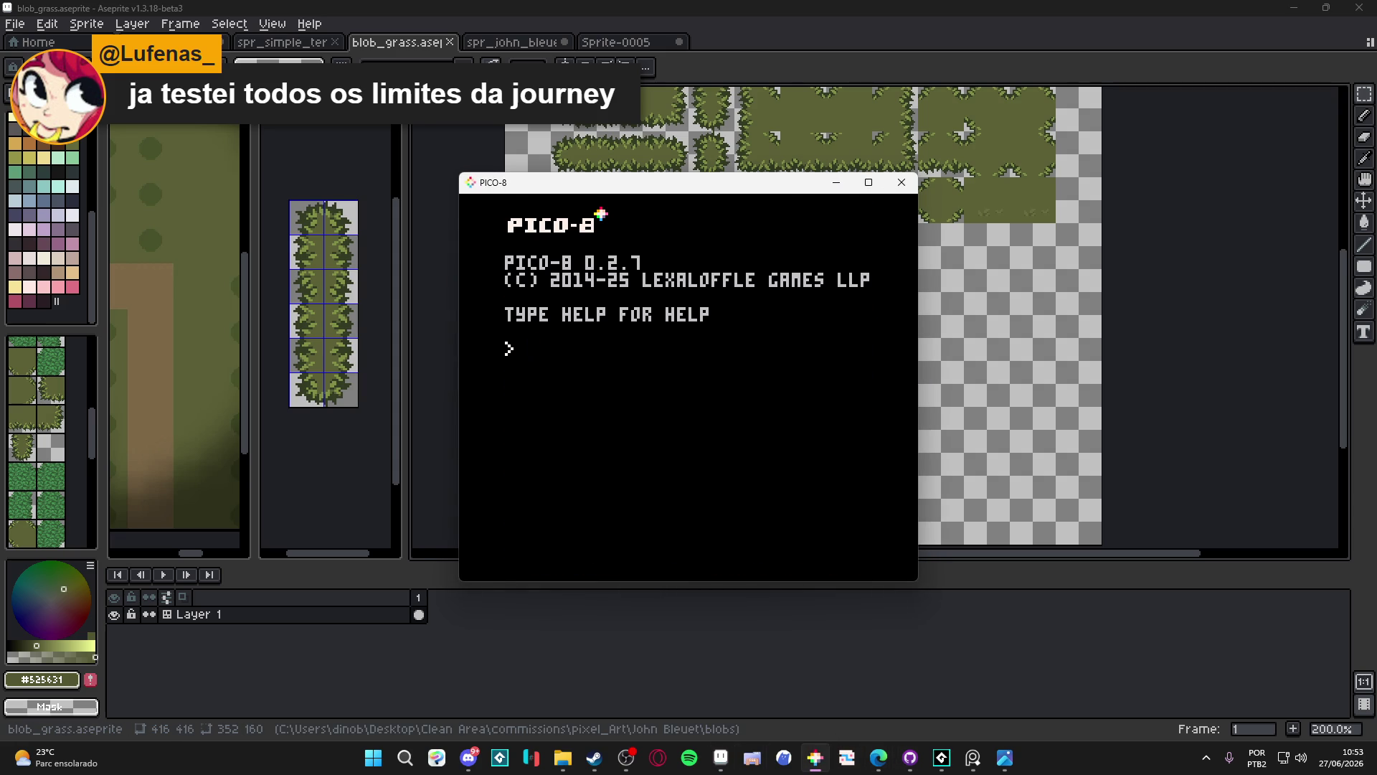
Load the cartridge with load base/base.p8 and view its code
type("load")
type(" base/bas")
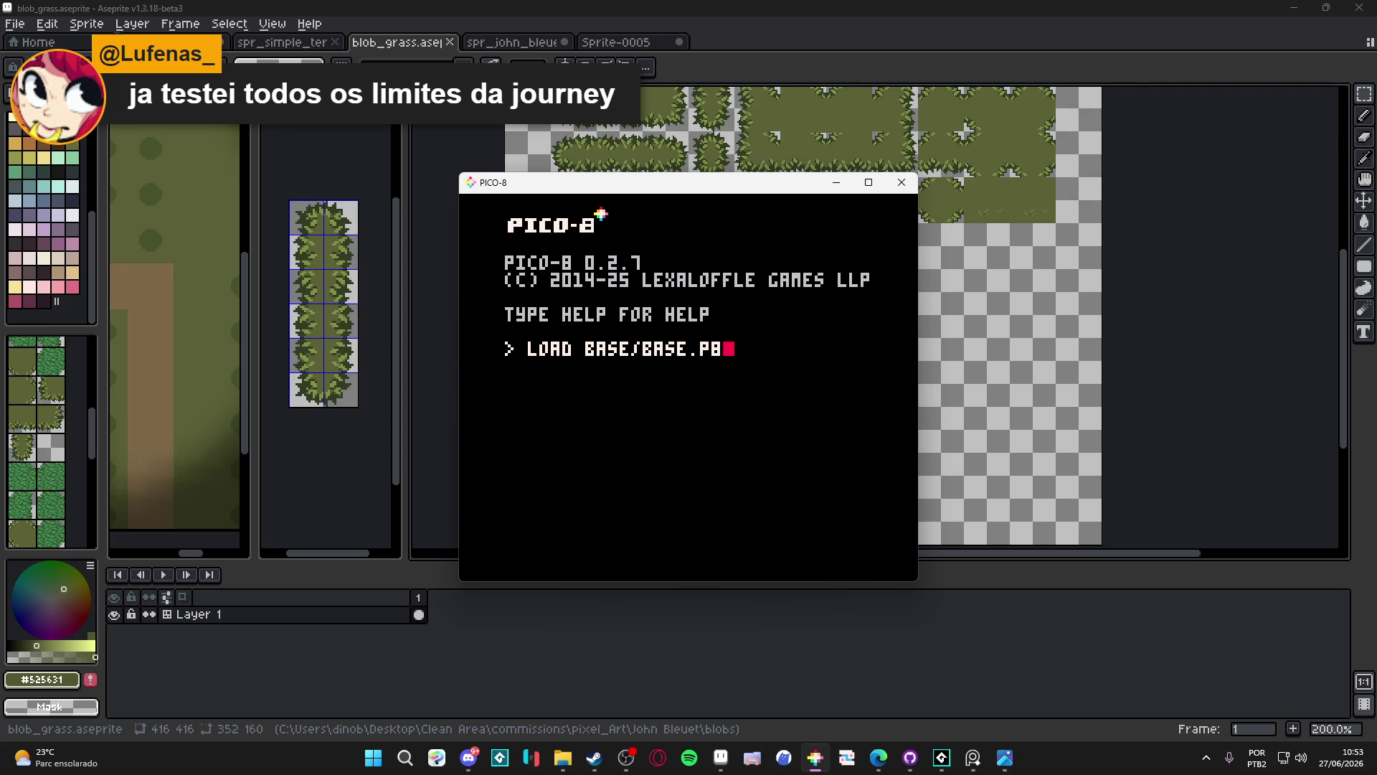
key("Return")
key("Escape")
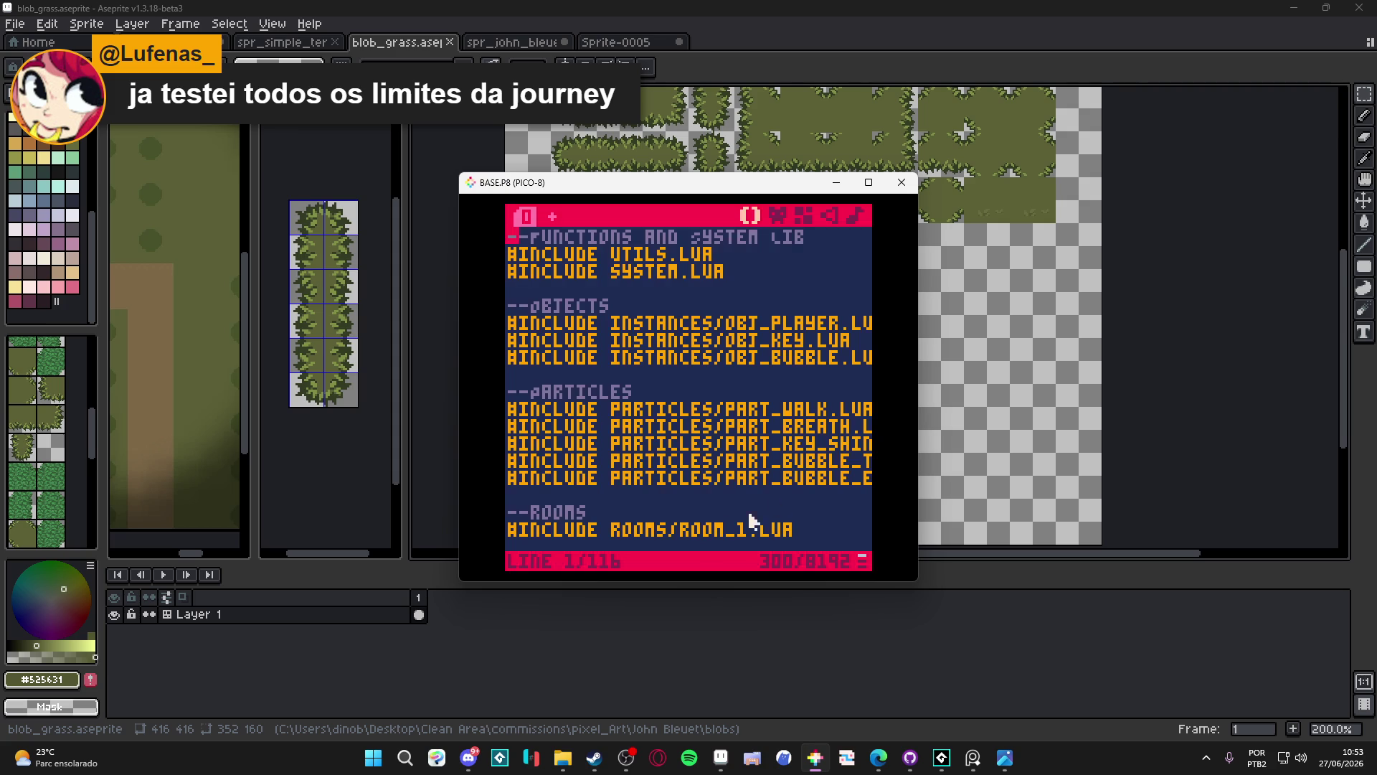
Inspect the cartridge's sprites, map and sound effects, then run the game with Ctrl+R
left_click(779, 215)
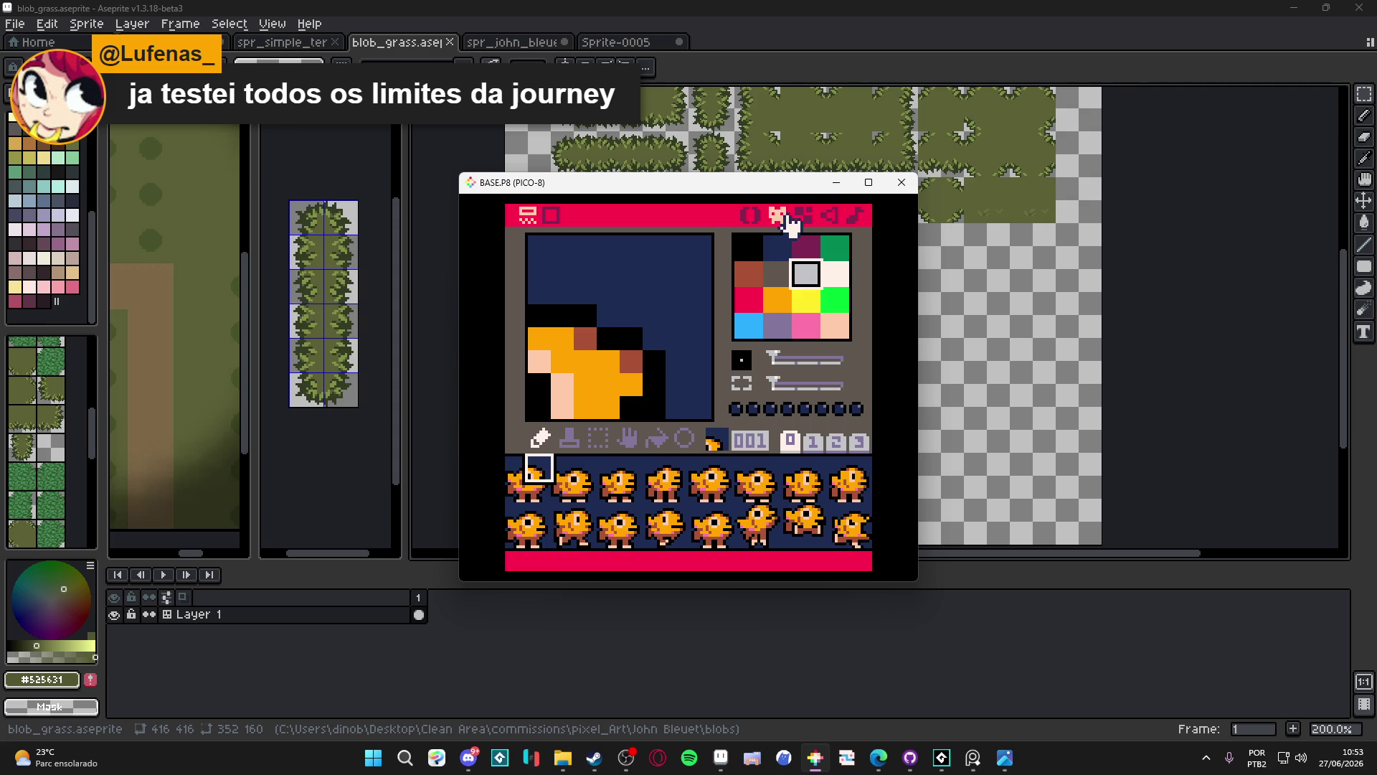
left_click(802, 215)
left_click(826, 215)
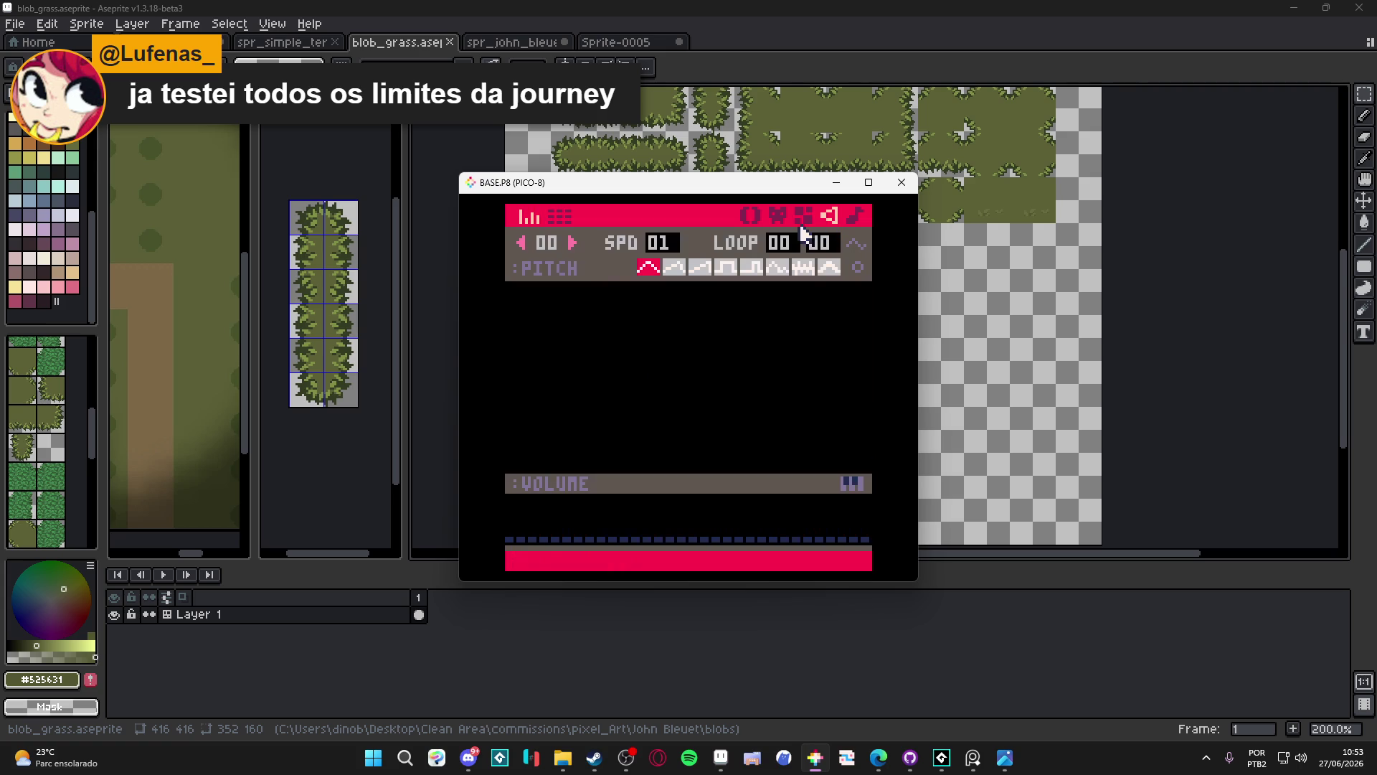
left_click(749, 216)
key("ctrl+r")
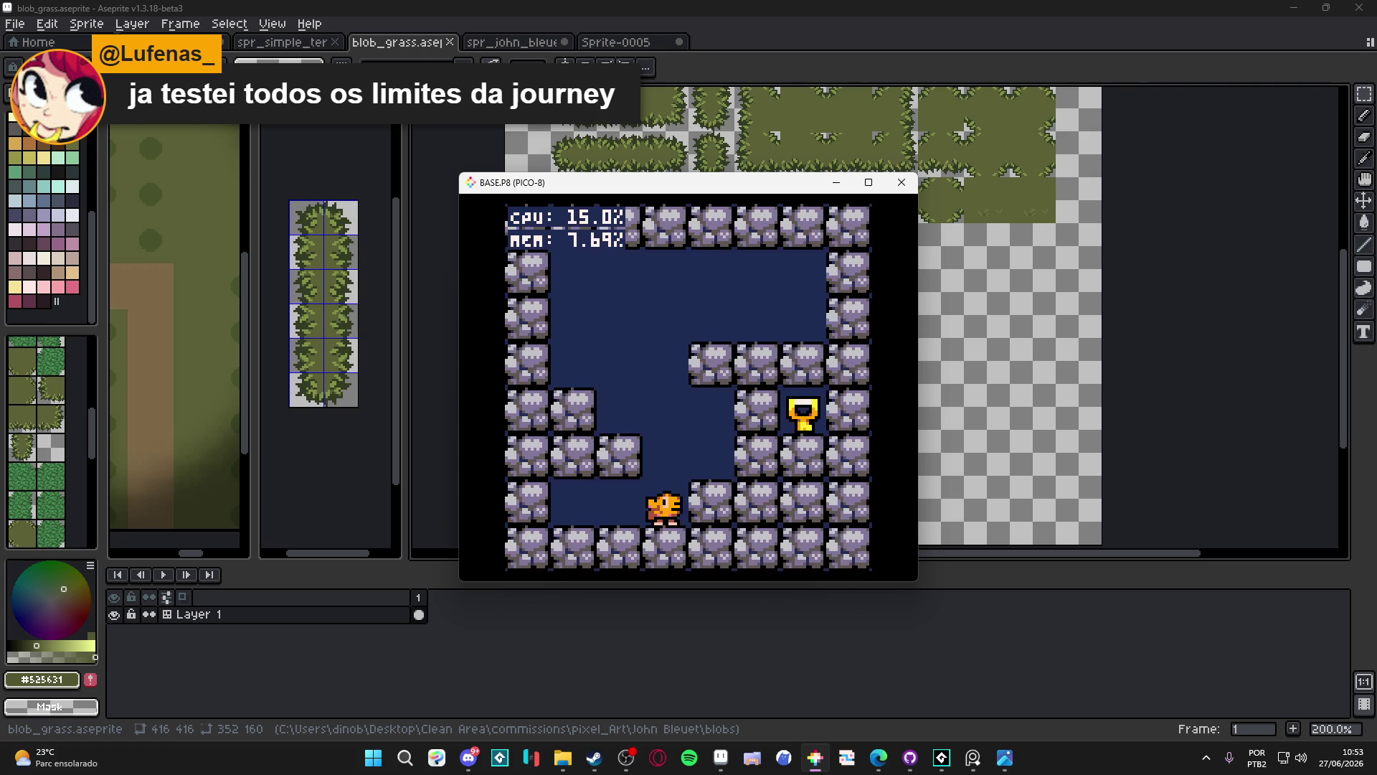
Jump and dash the character back and forth across the PICO-8 level's ledges
key("z")
key("Right")
key("Left")
key("z")
key("Left")
key("Right")
key("z")
key("Left")
key("z")
key("Left")
key("x")
key("Right")
key("x")
key("Left")
key("z")
key("x")
key("Right")
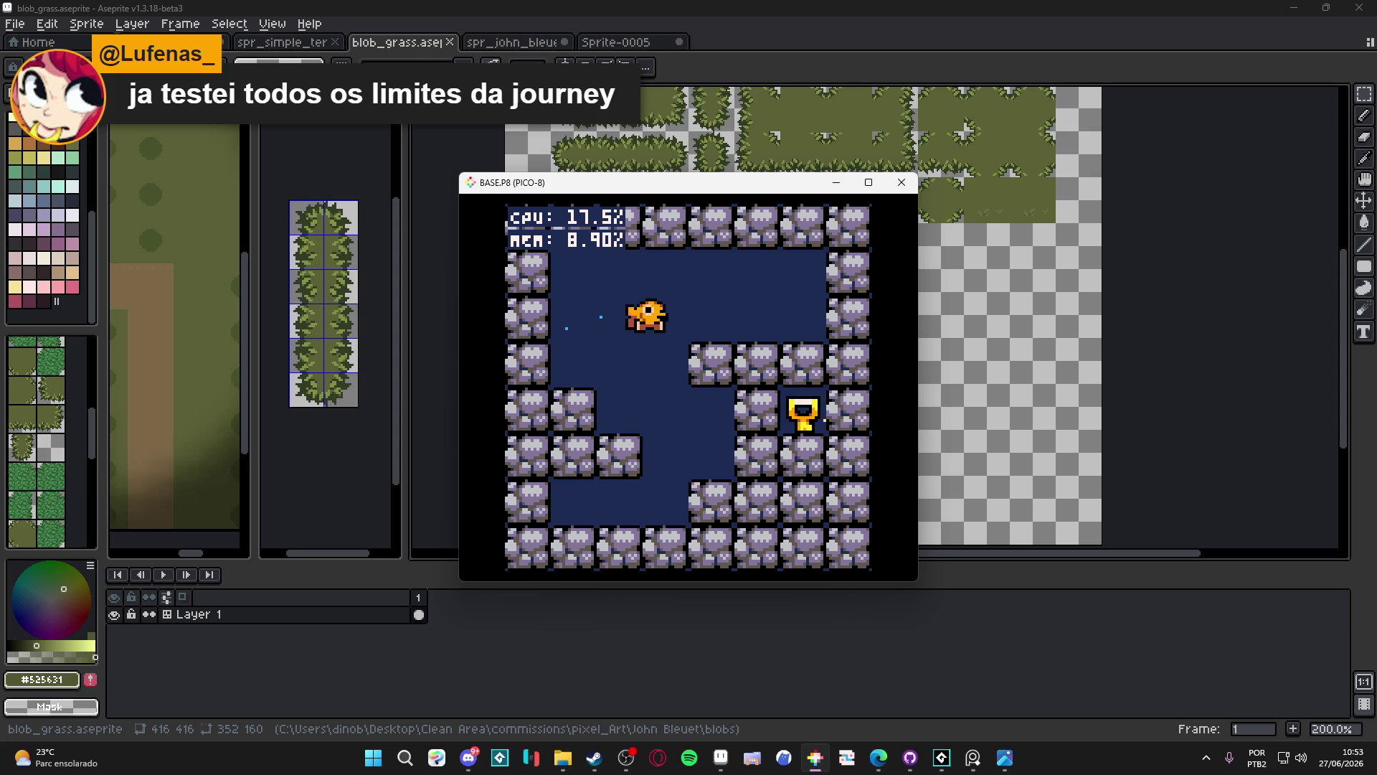
Swim the character up through the water and land beside the key
key("z")
key("Right")
key("z")
key("Right")
key("Left")
key("Left")
key("z")
key("Right")
key("Right")
key("Left")
Carry the key around the room, return to the start, and close the game window
key("z")
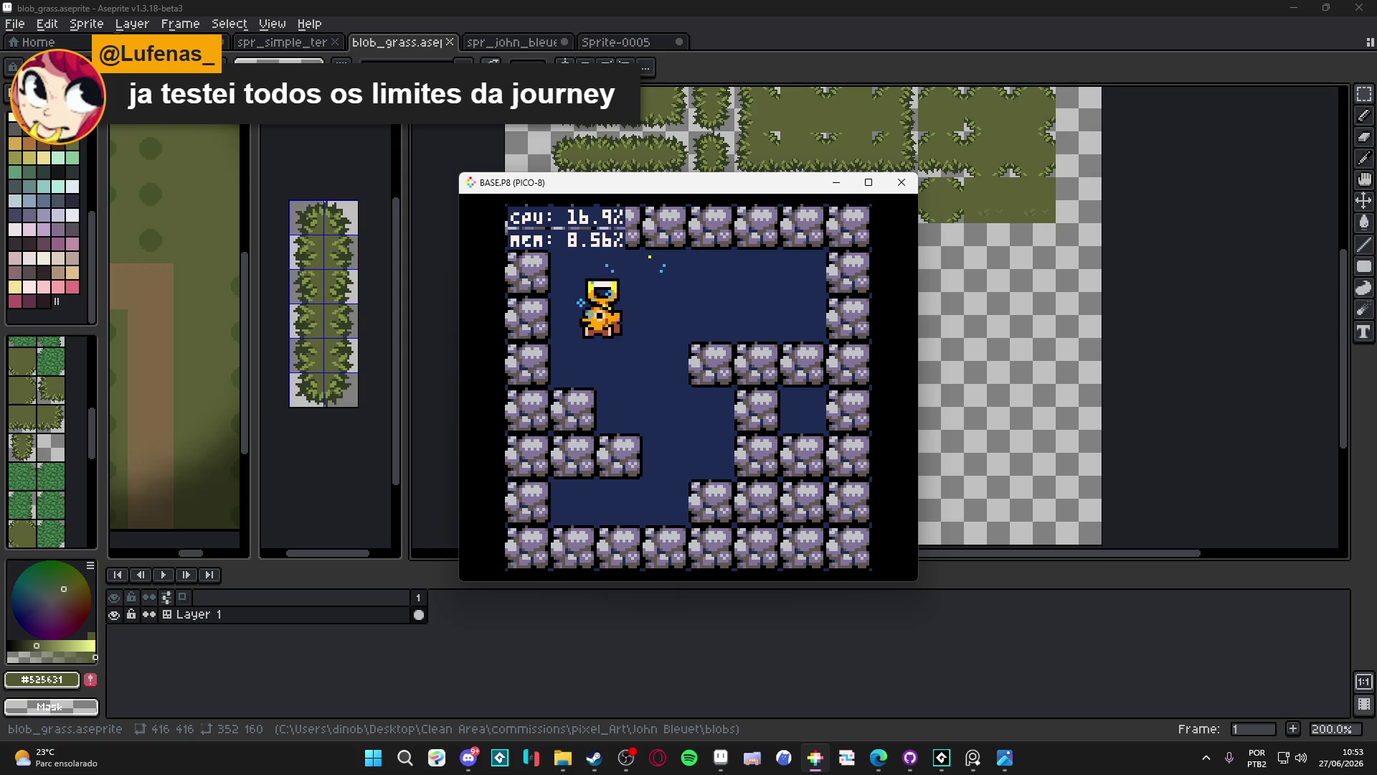
key("z")
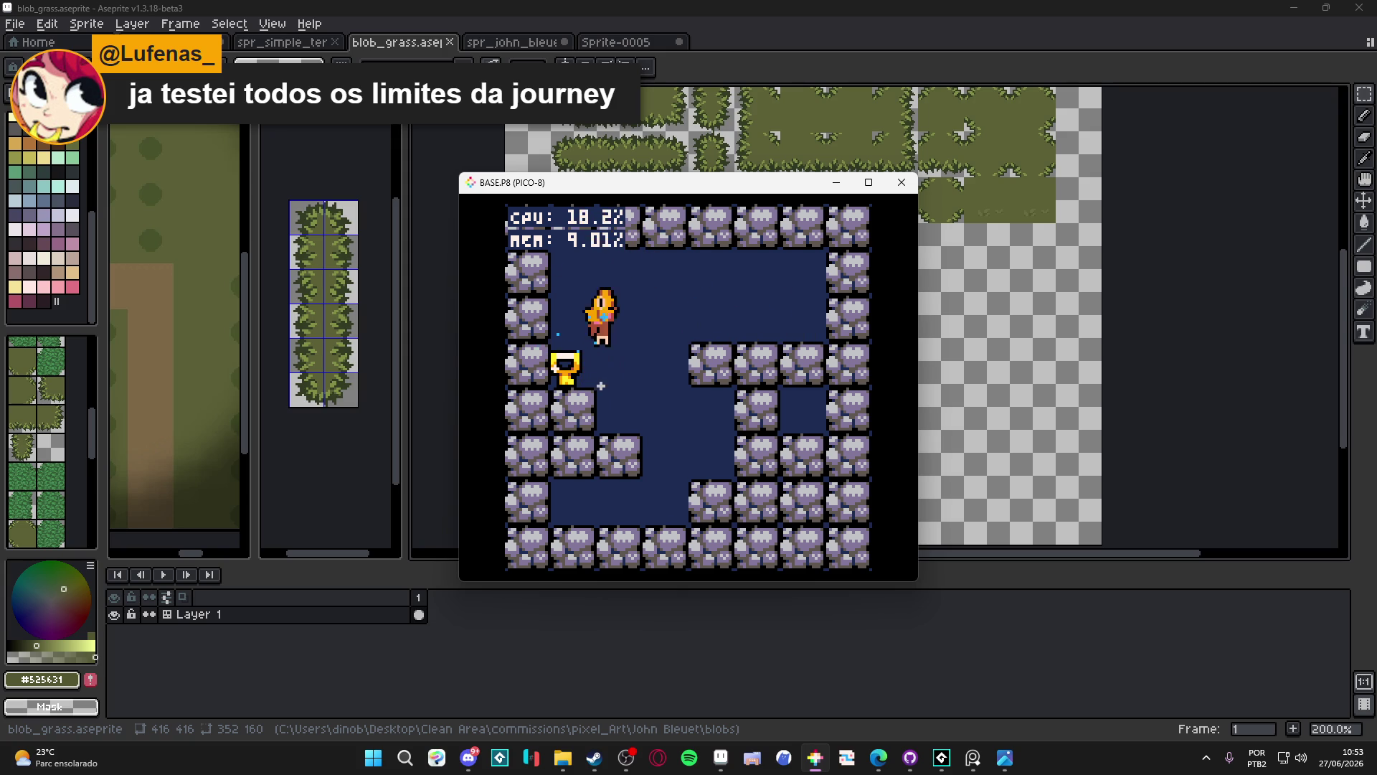
key("Left")
key("z")
key("Right")
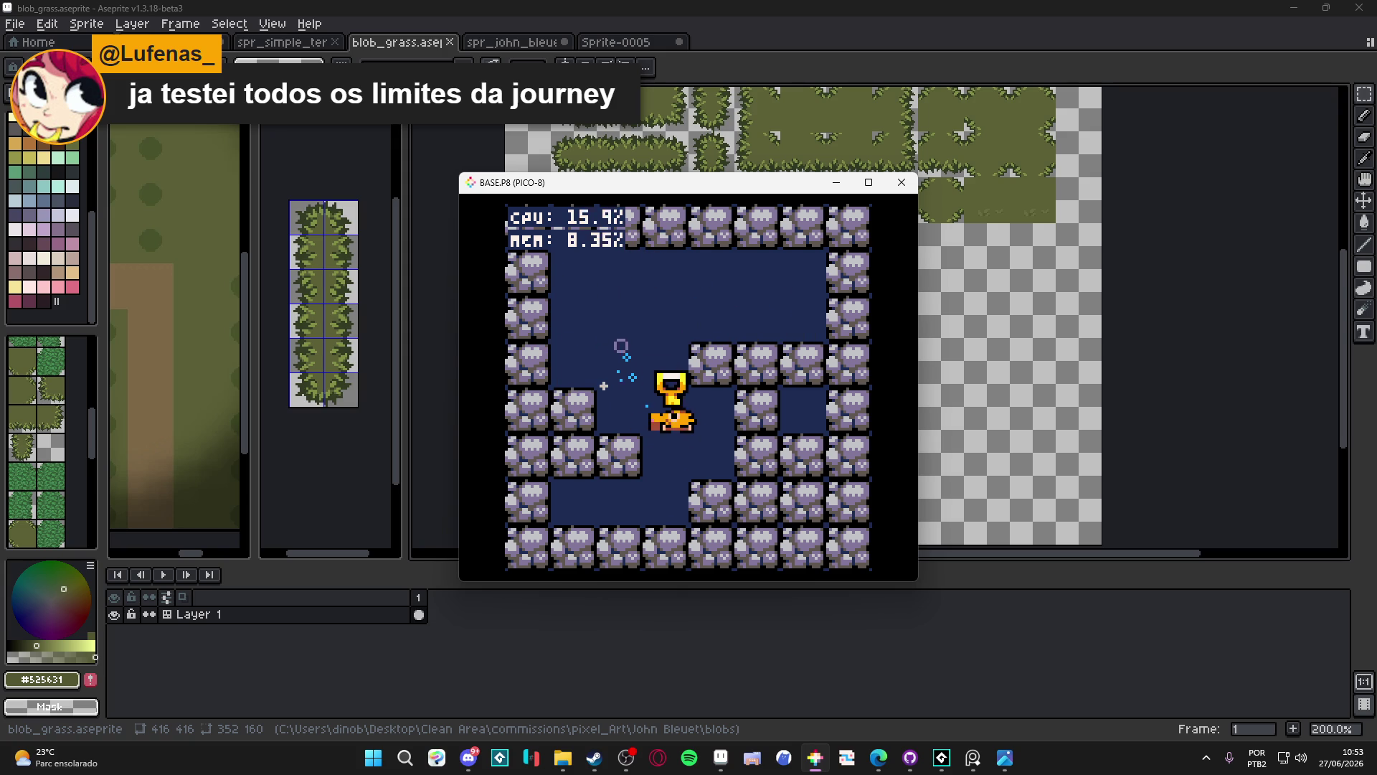
key("z")
key("Left")
key("Up")
key("Right")
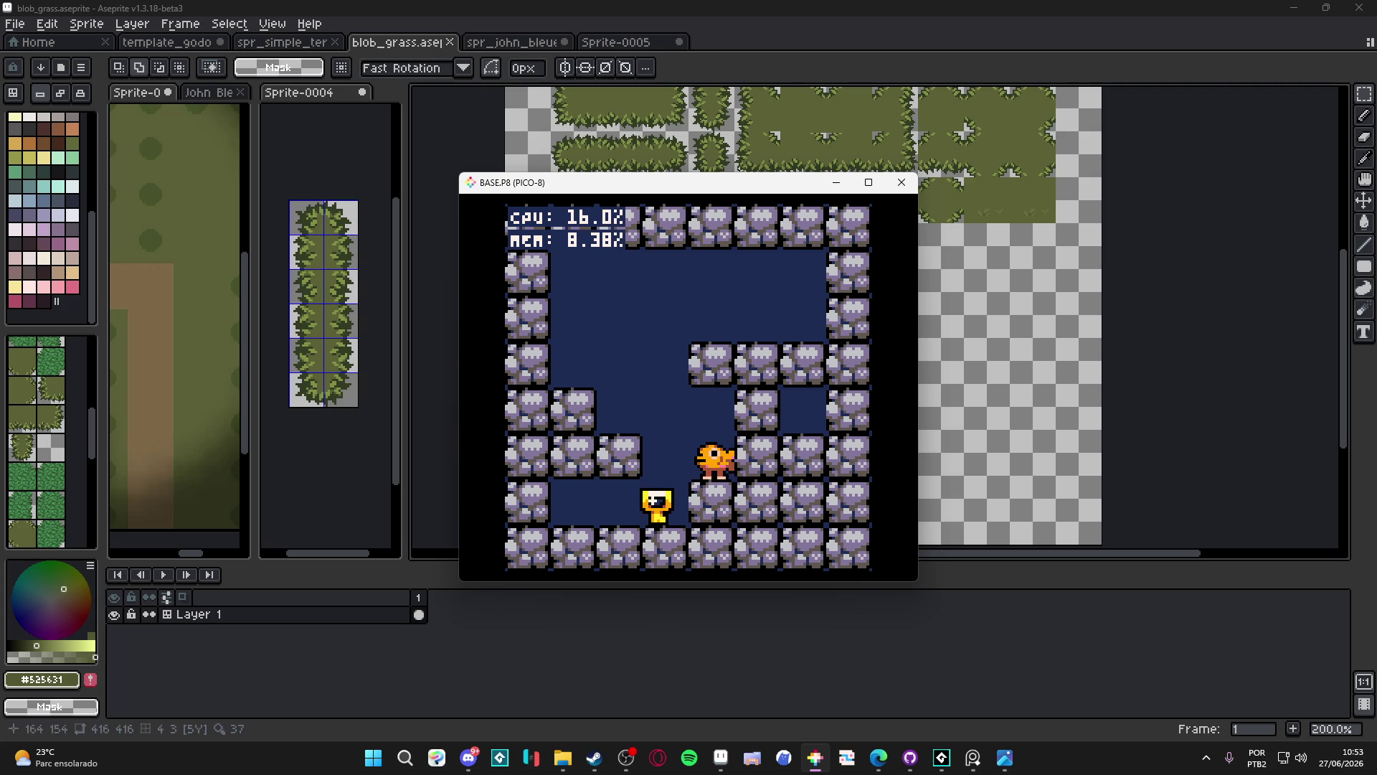
left_click(902, 182)
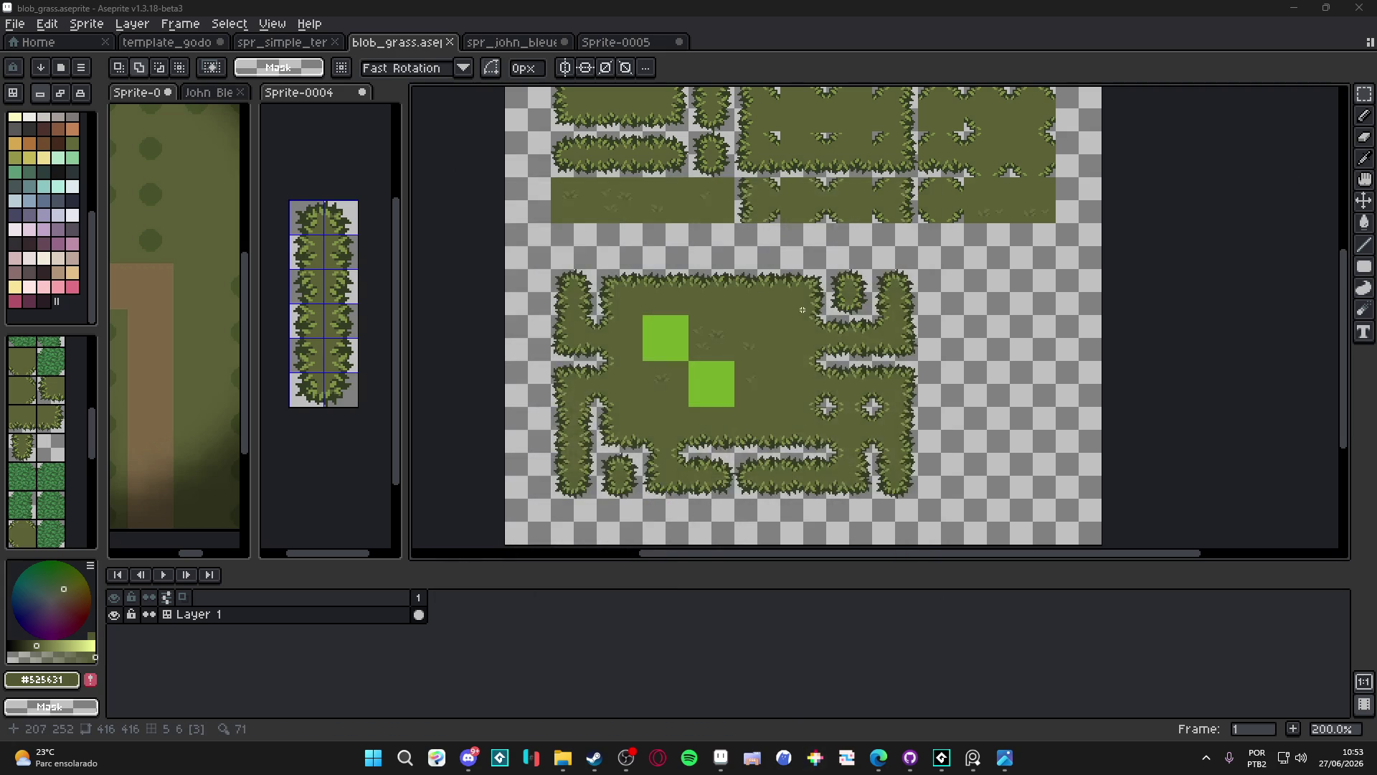
Launch Godot Engine by searching 'godot' from the Windows Start menu
mouse_move(712, 313)
left_mouse_down()
mouse_move(689, 340)
mouse_move(707, 362)
left_mouse_up()
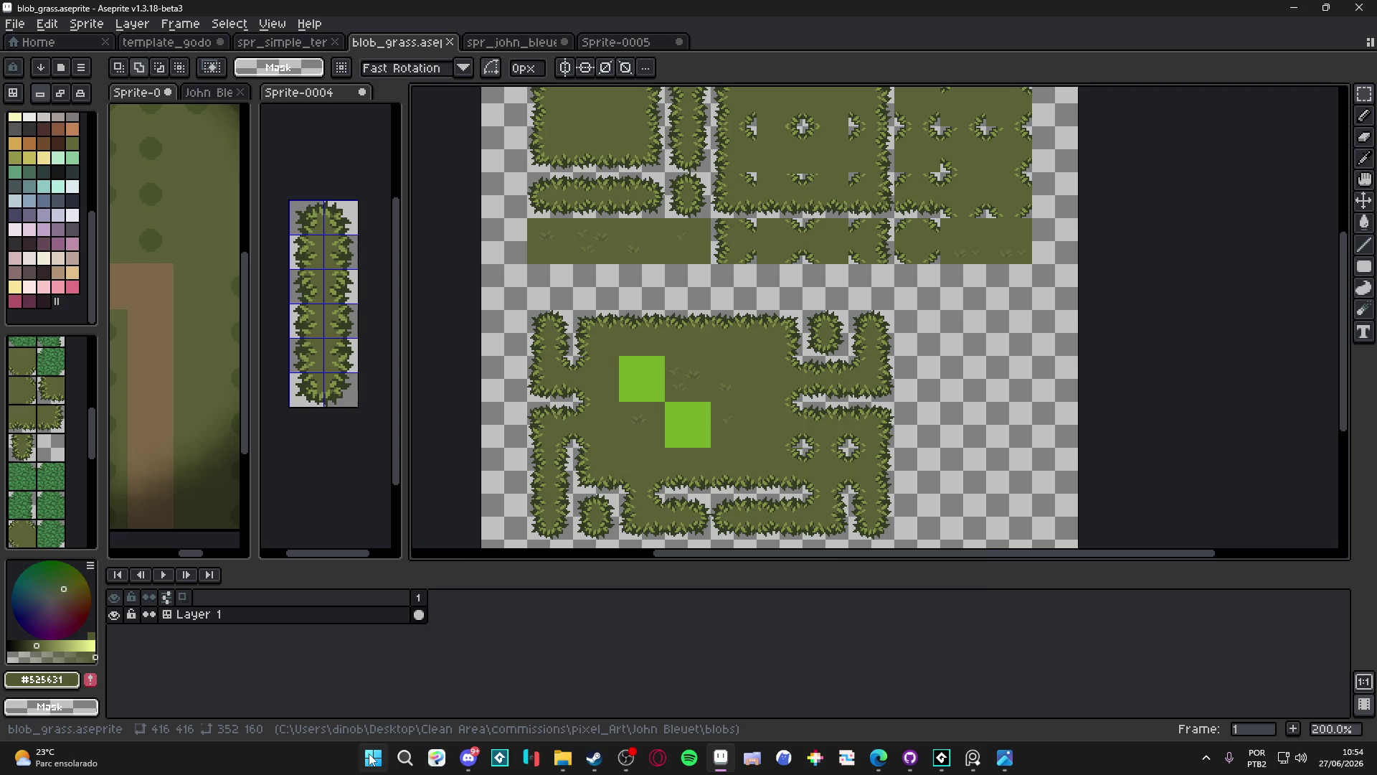
left_click(371, 758)
type("godot")
key("Return")
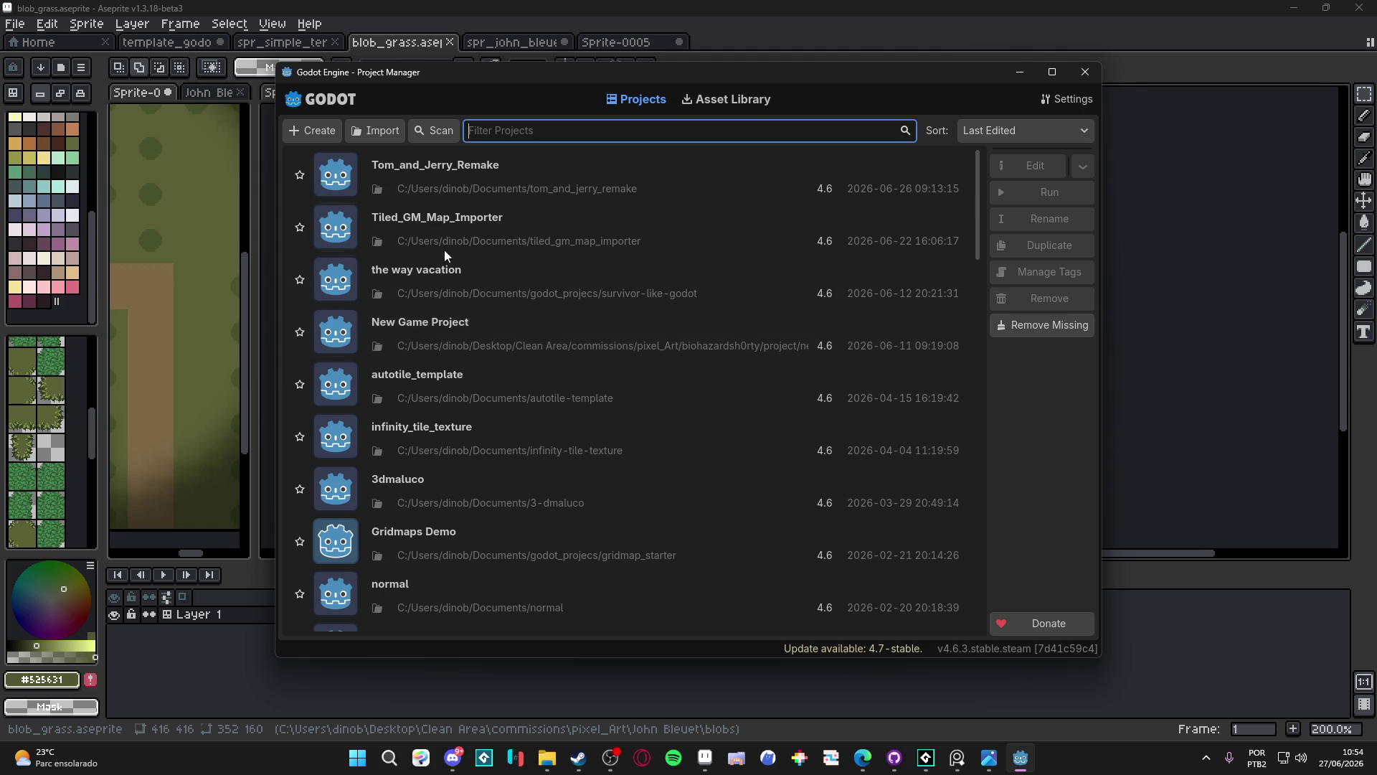
Open the autotile_template project from the Project Manager's recent list
double_click(455, 390)
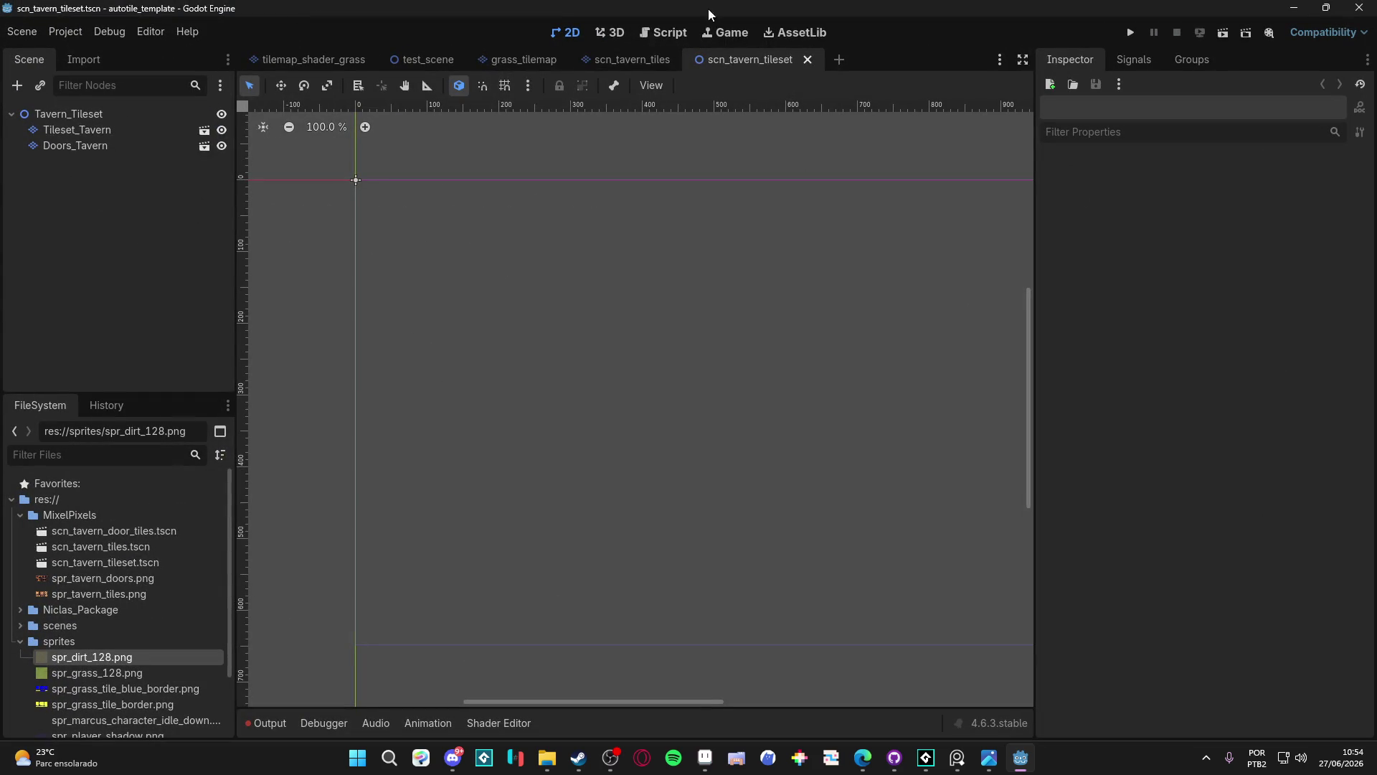
Browse the tilemap_shader_grass, test_scene and grass_tilemap scene tabs
left_click(314, 51)
left_click(437, 57)
left_click(497, 61)
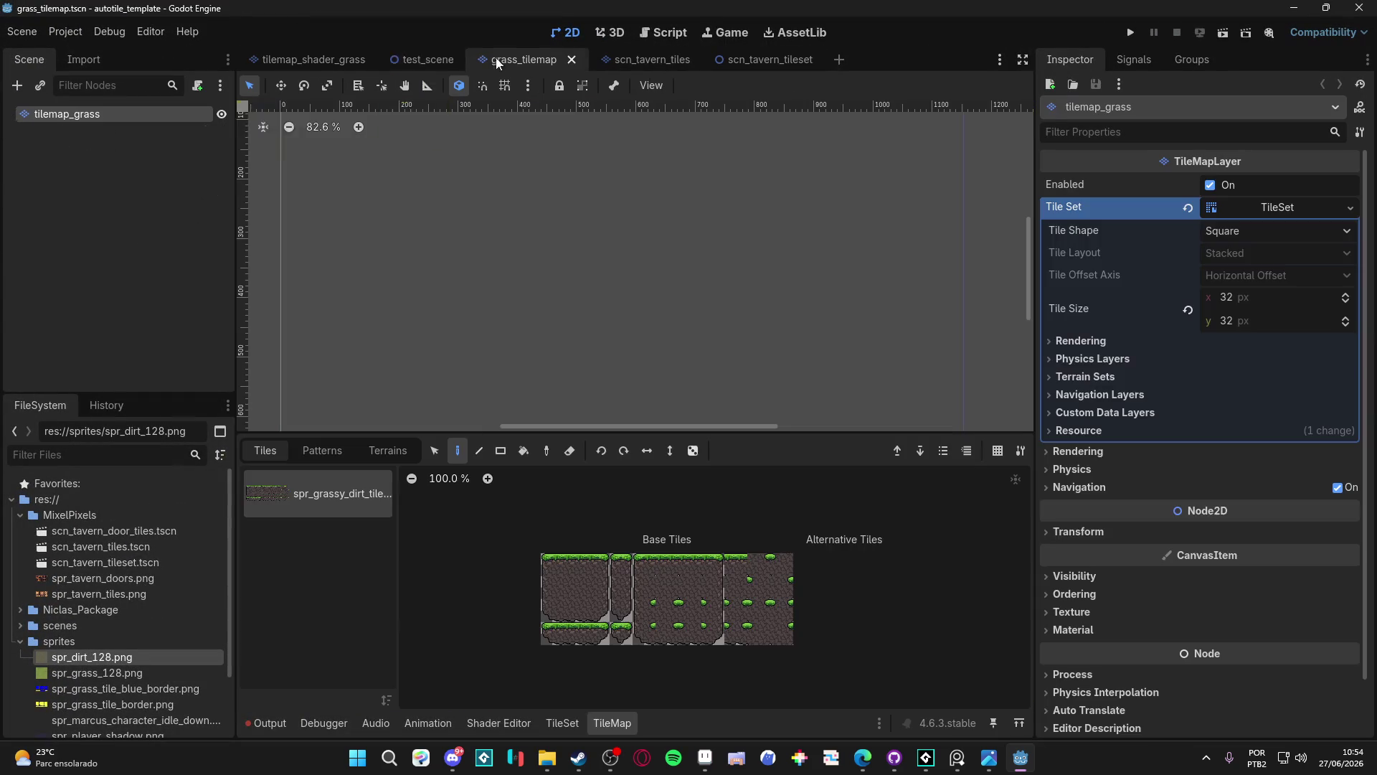
left_click(299, 63)
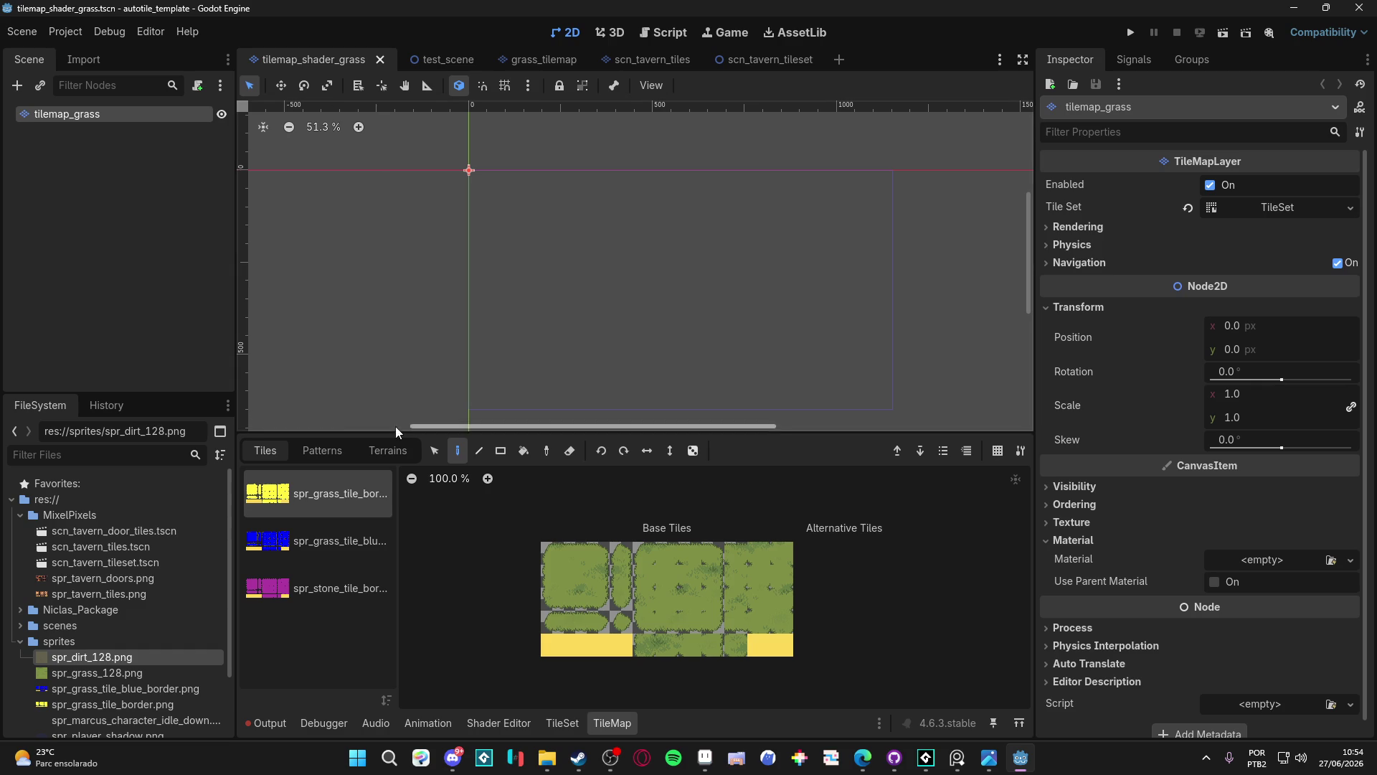
left_click(438, 60)
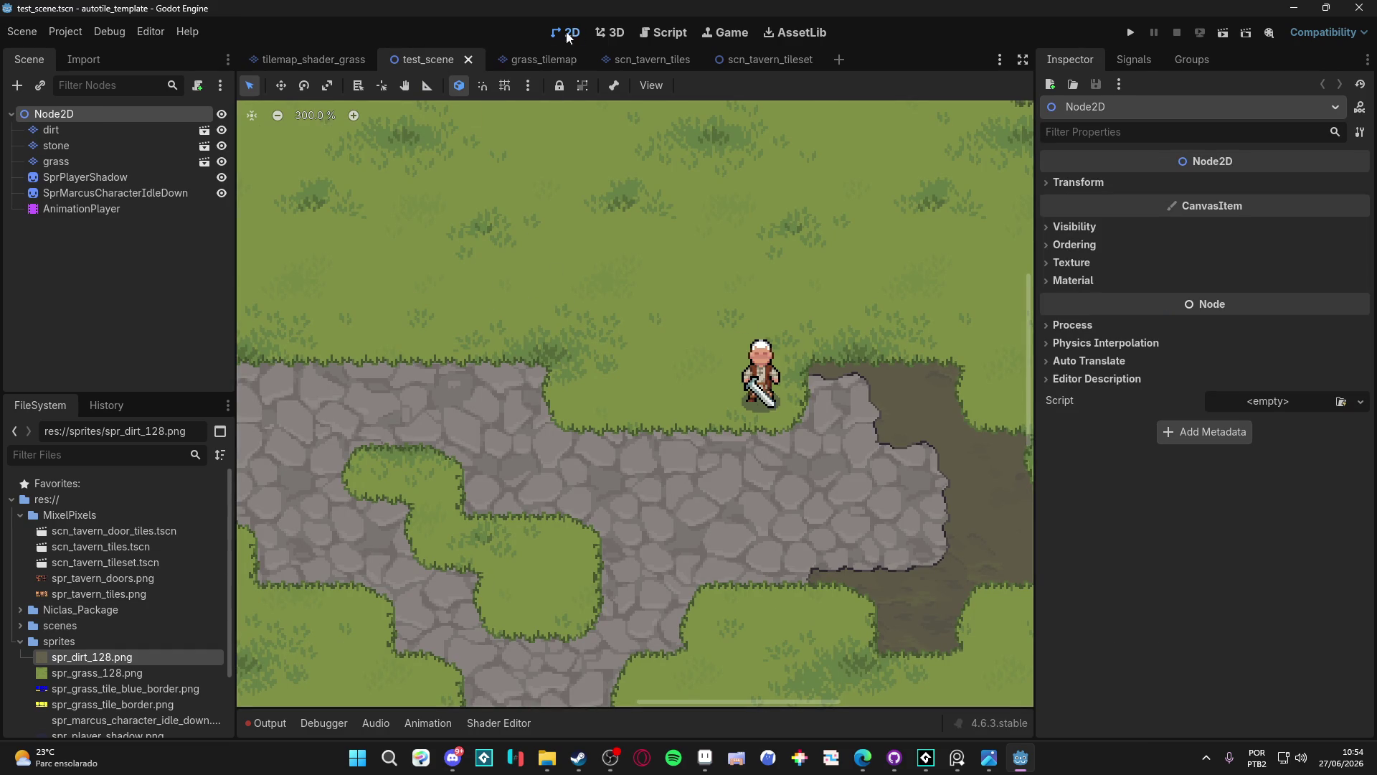
left_click(539, 61)
left_click(429, 60)
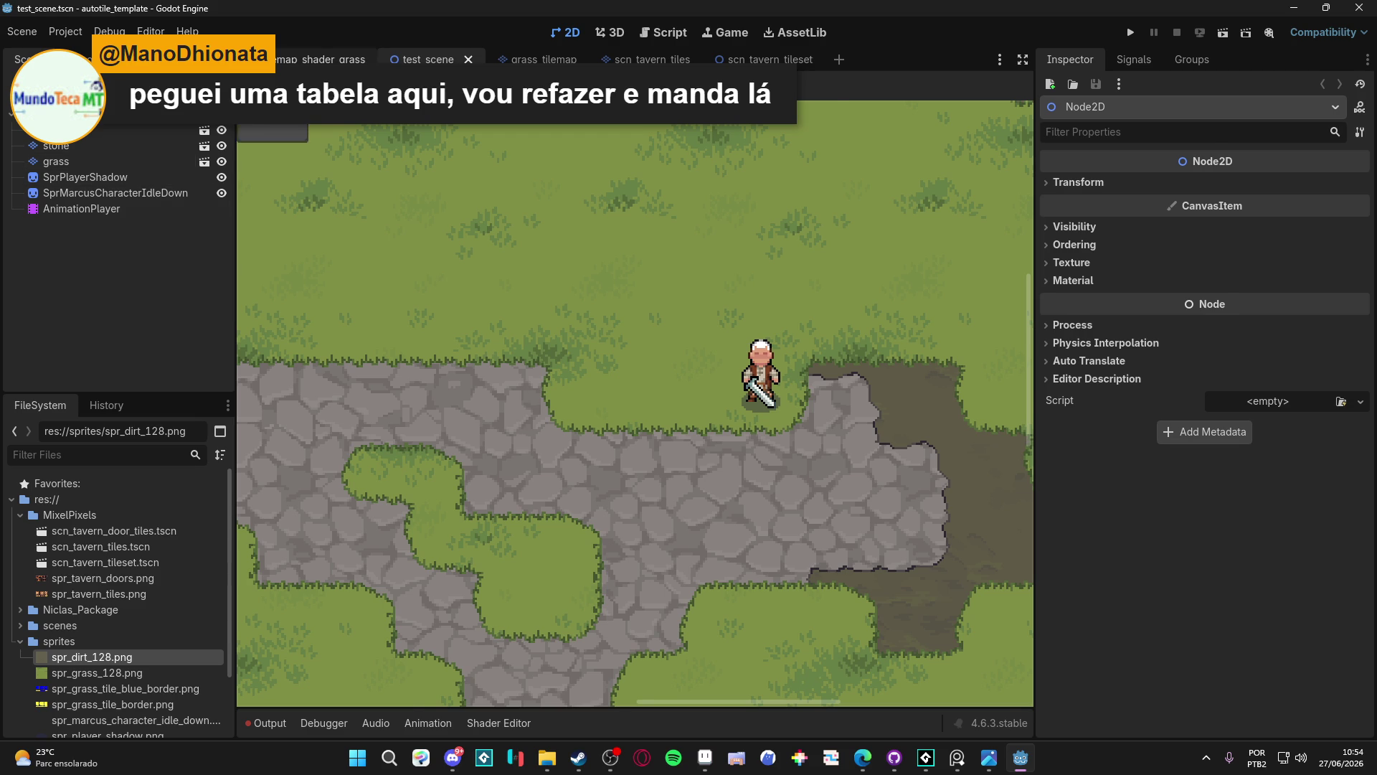
left_click(319, 58)
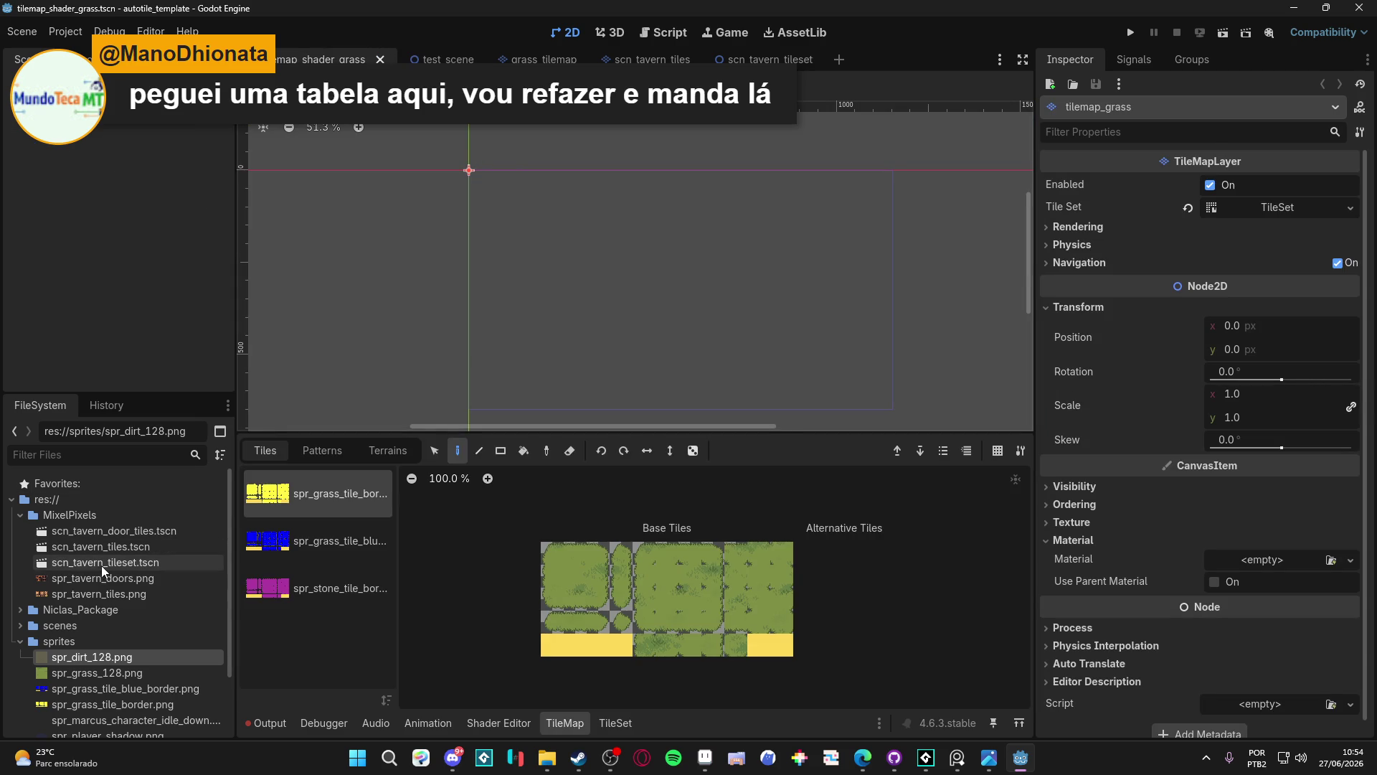
Collapse MixelPixels and sprites, then open grass_tilemap.tscn from Niclas_Package
left_click(20, 515)
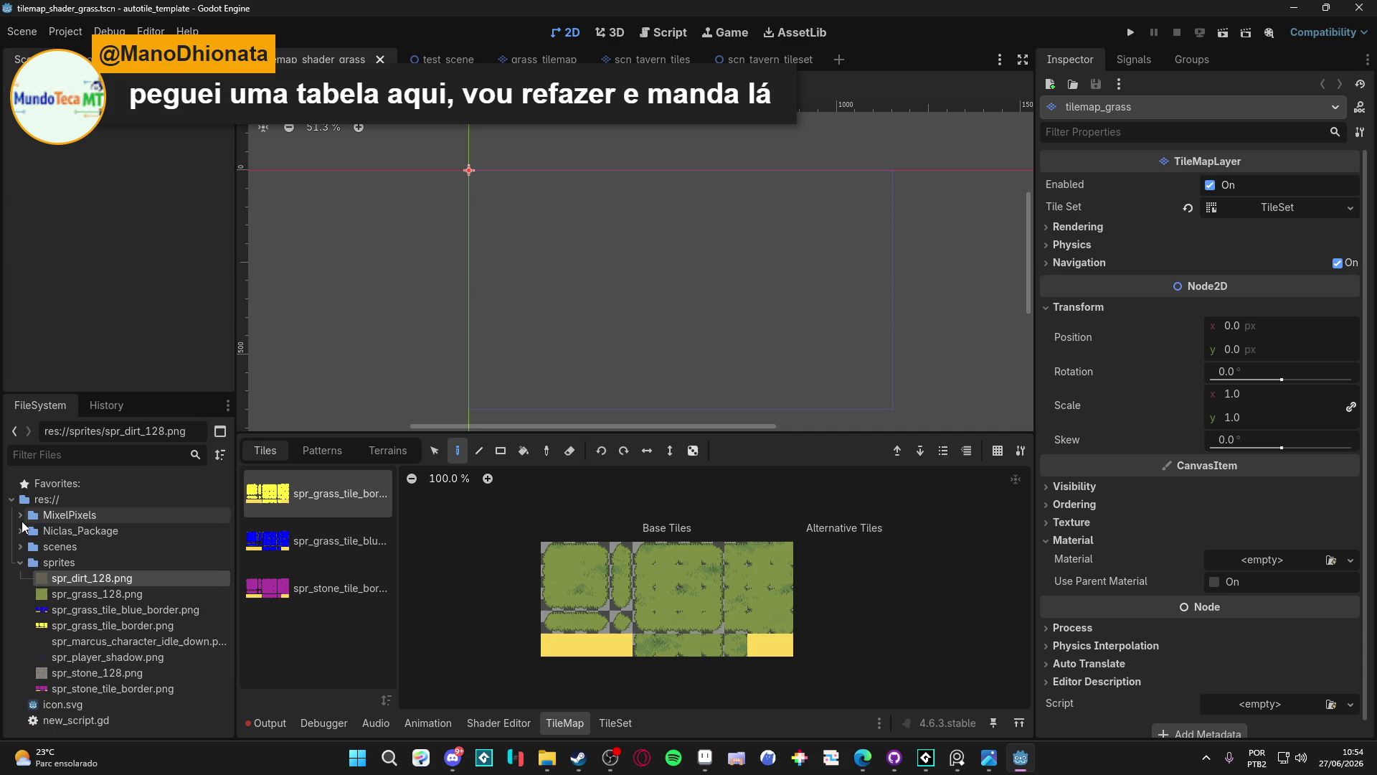
left_click(21, 563)
left_click(34, 535)
left_click(20, 532)
double_click(58, 547)
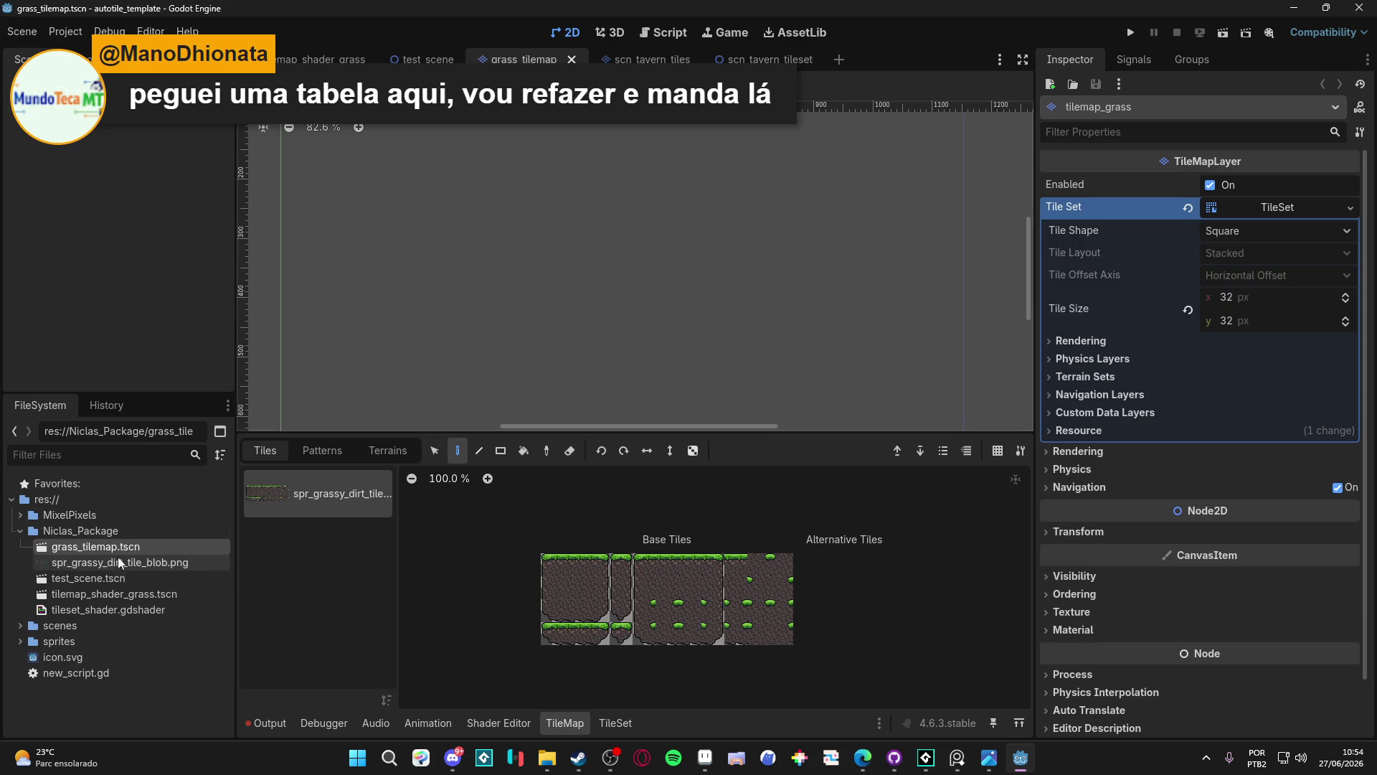
Put the TileSet editor in Paint mode, showing Probability then Terrains values on the atlas
left_click(326, 449)
left_click(281, 455)
left_click(618, 723)
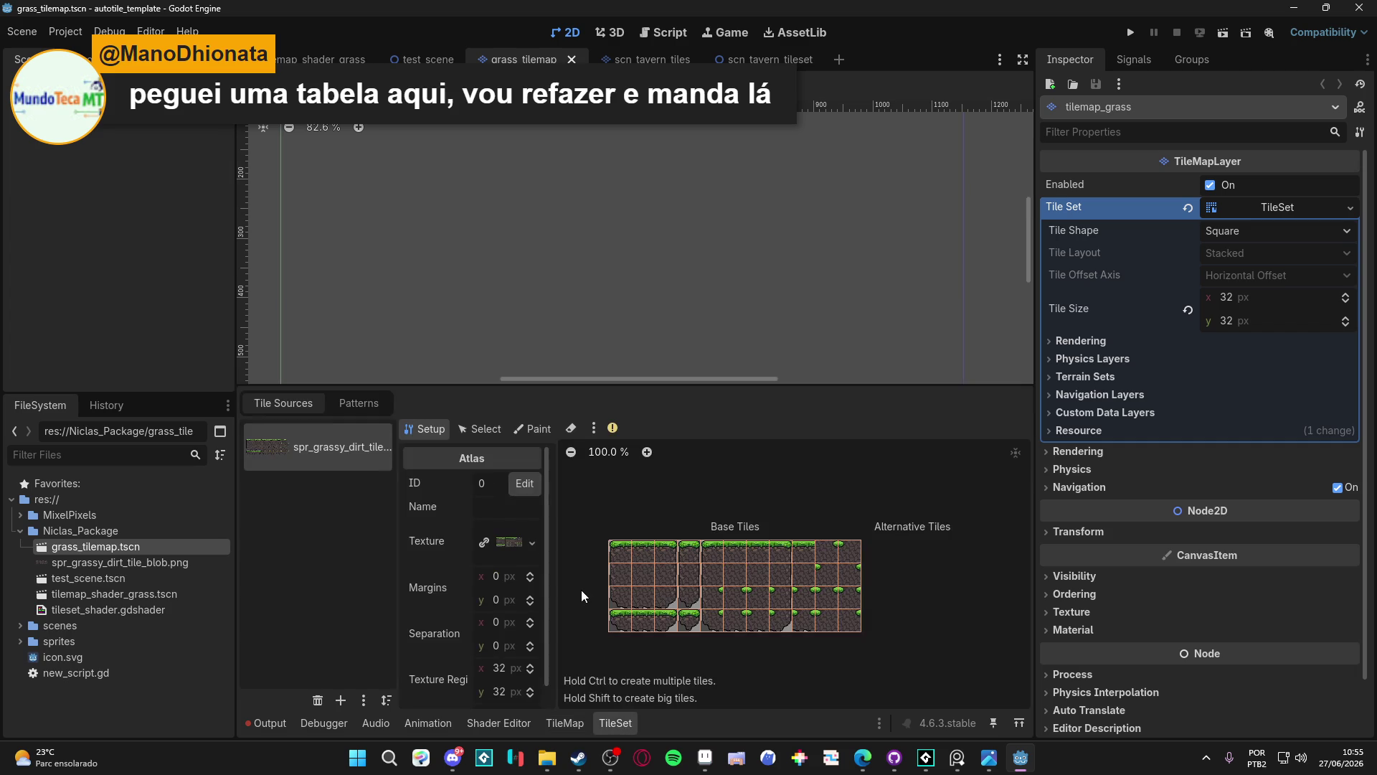
left_click(534, 429)
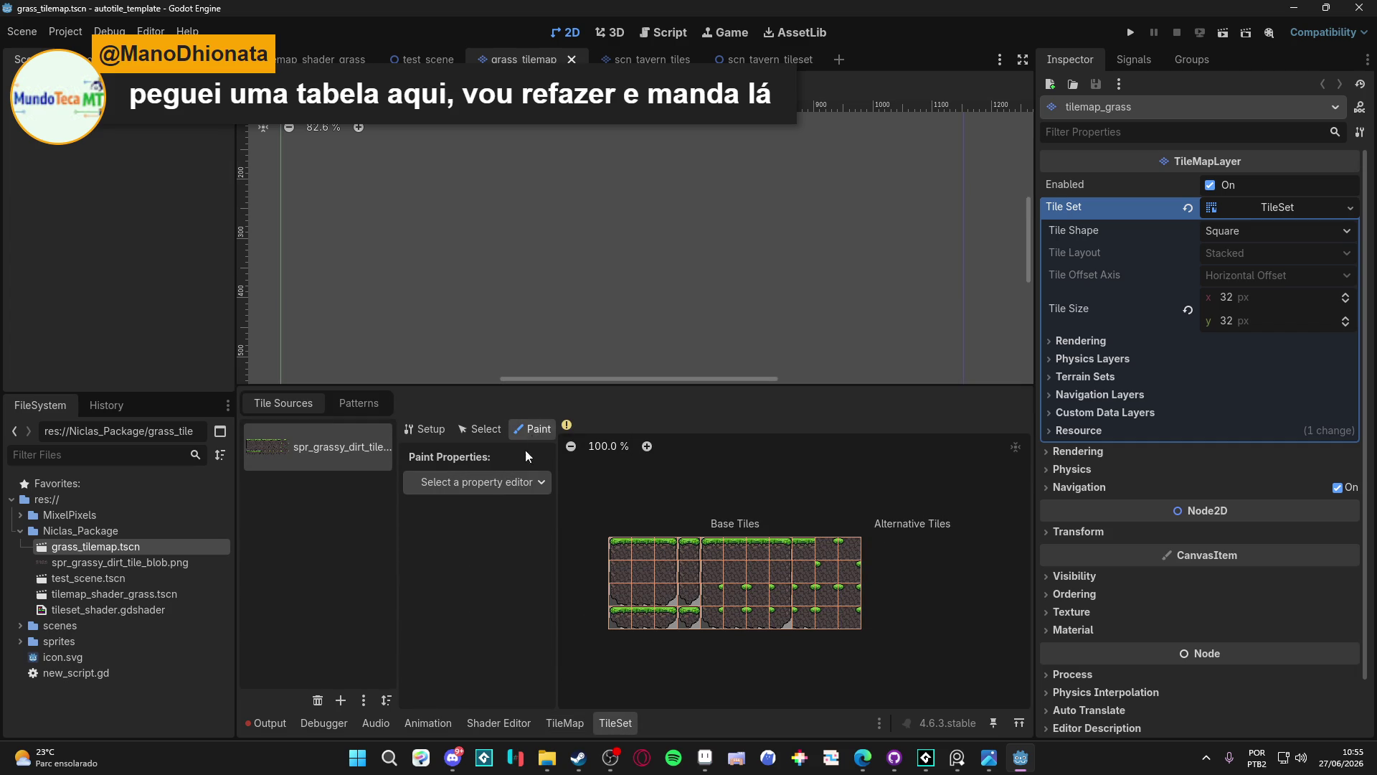
left_click(504, 484)
left_click(466, 613)
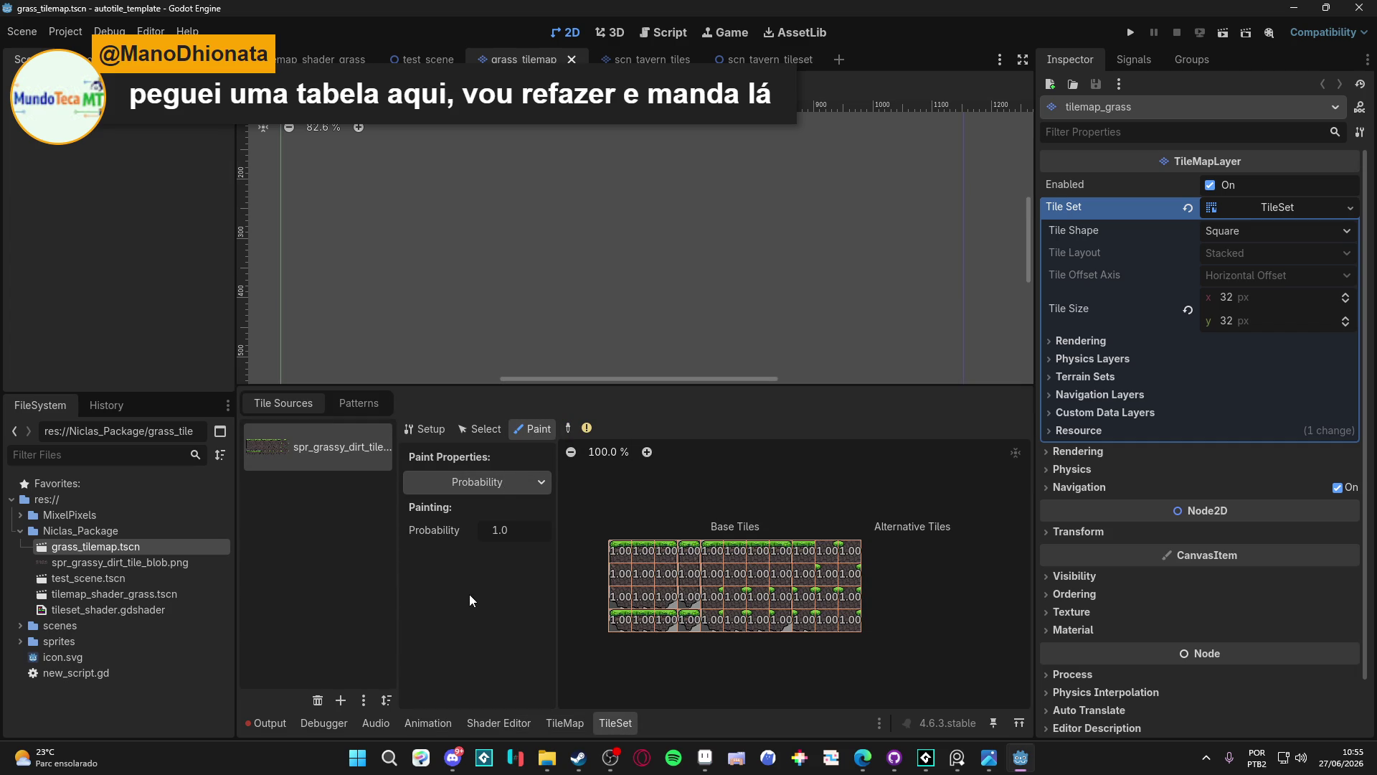
left_click(477, 481)
left_click(459, 595)
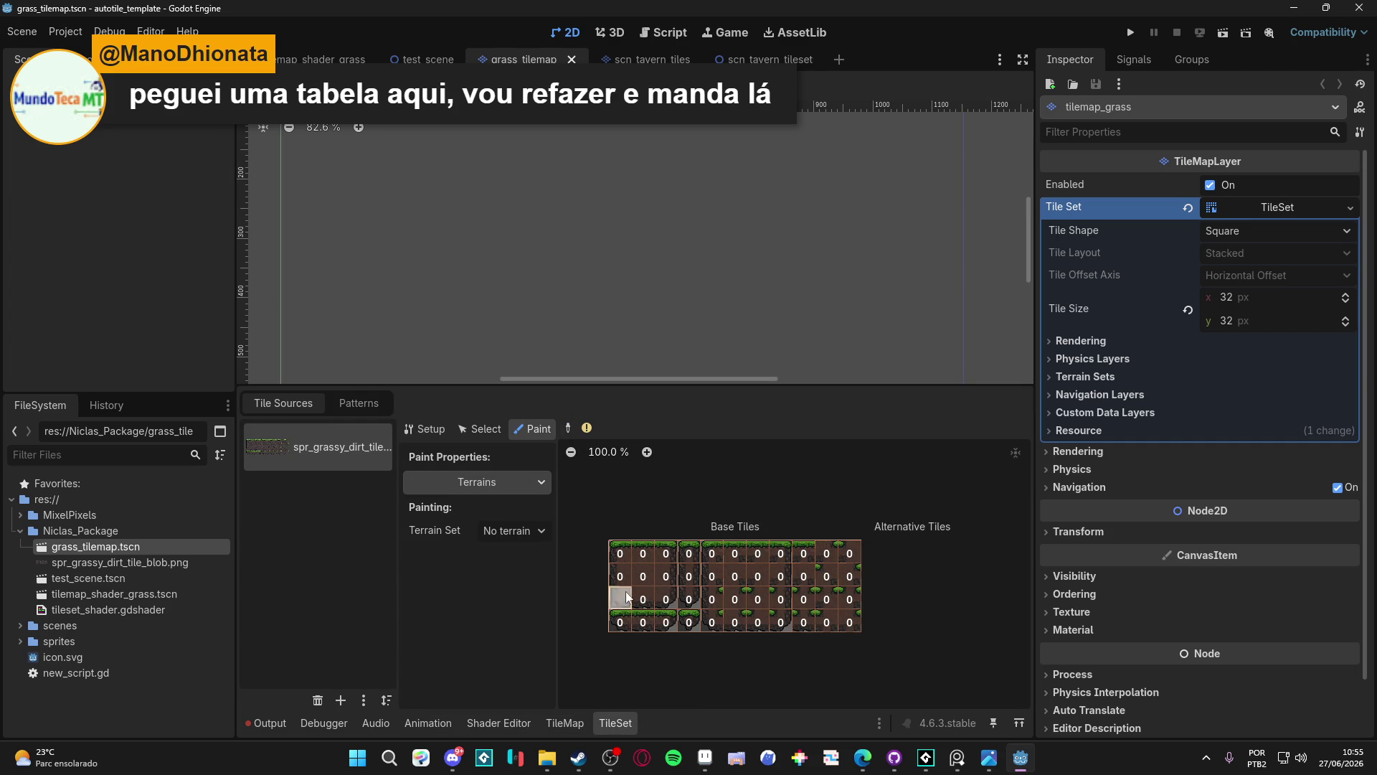
Tidy the FileSystem dock by collapsing the Niclas_Package folder
scroll(793, 649, "up", 2)
scroll(794, 648, "up", 2)
scroll(793, 648, "down", 3)
left_click(81, 564)
left_click(99, 547)
left_click(21, 530)
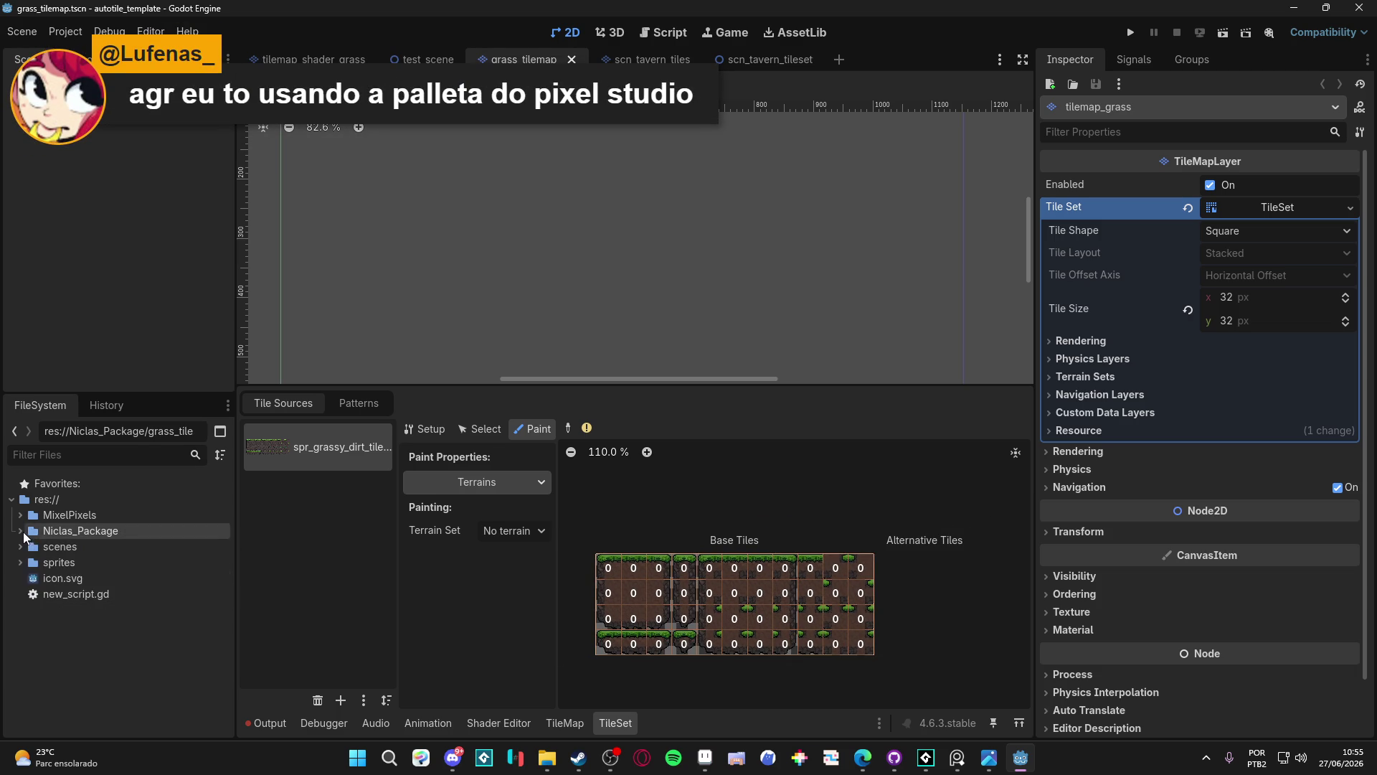
Create a new folder at res:// named after the user
right_click(55, 500)
mouse_move(187, 514)
left_click(327, 514)
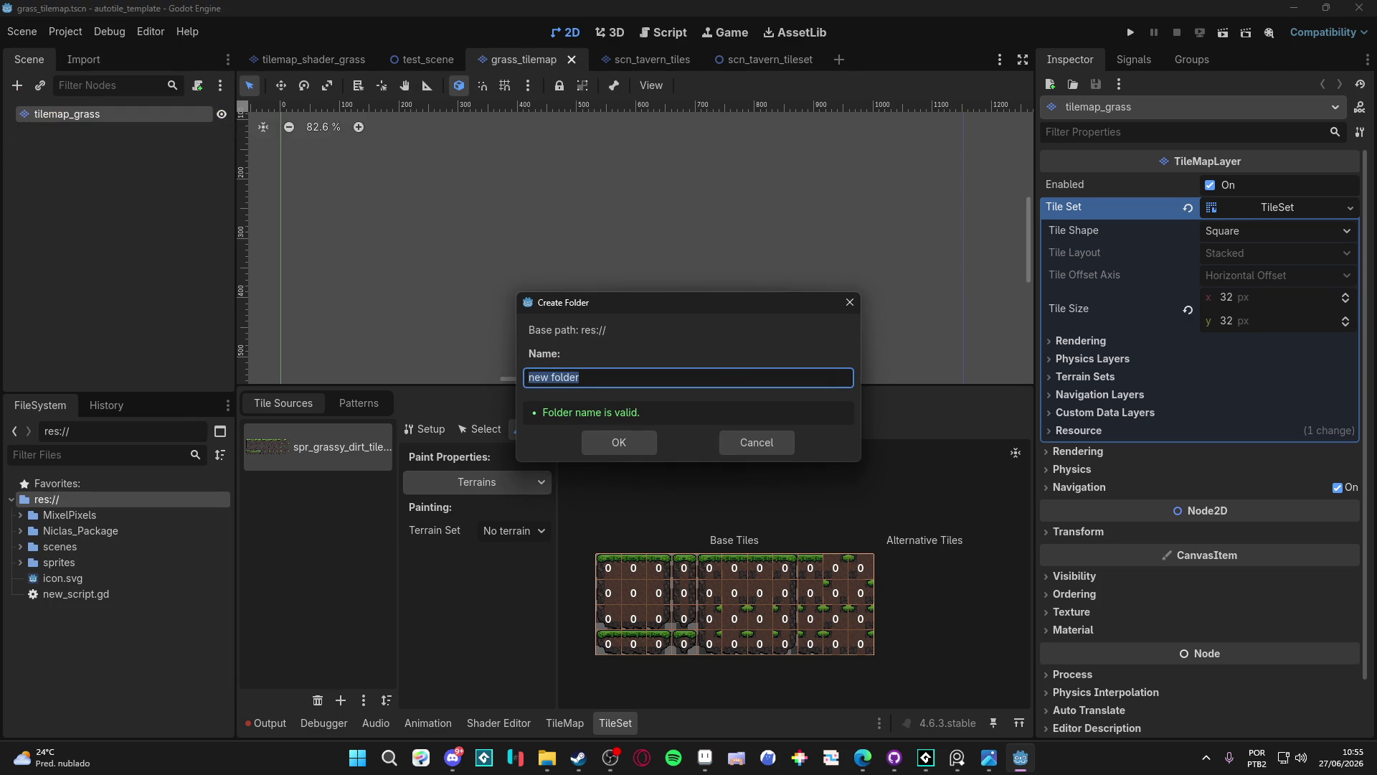
left_click(603, 368)
key("ctrl+a")
type("Joh")
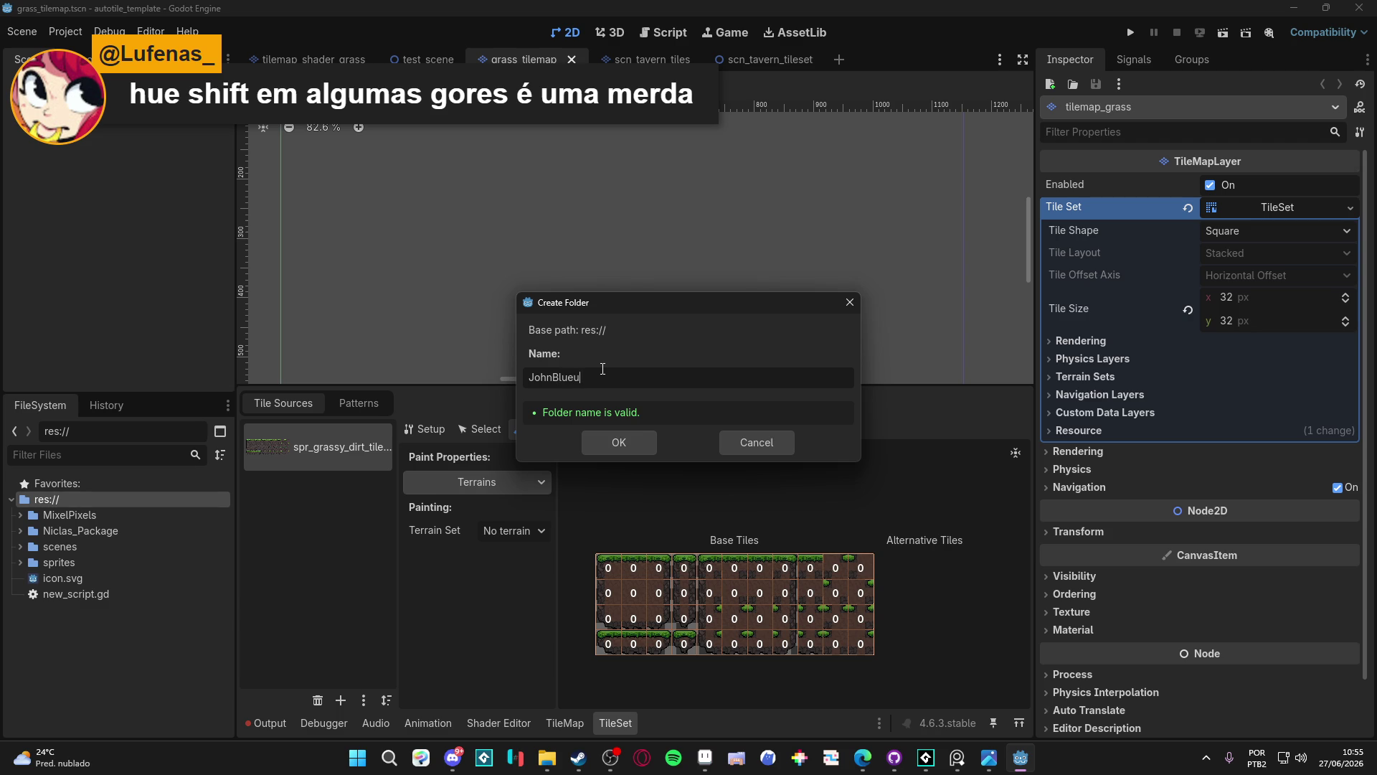
left_click(643, 437)
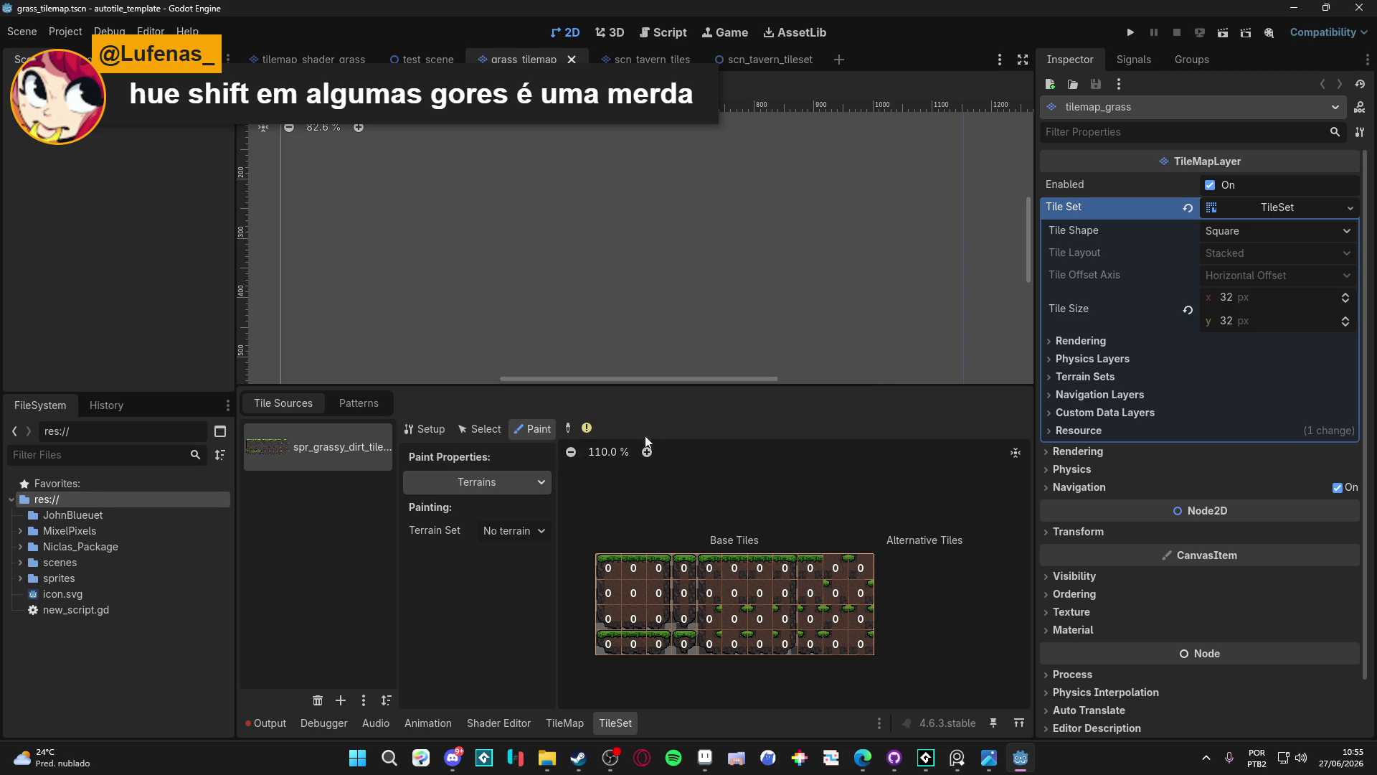
Open scn_tavern_door_tiles.tscn from the MixelPixels folder
left_click(20, 530)
double_click(77, 545)
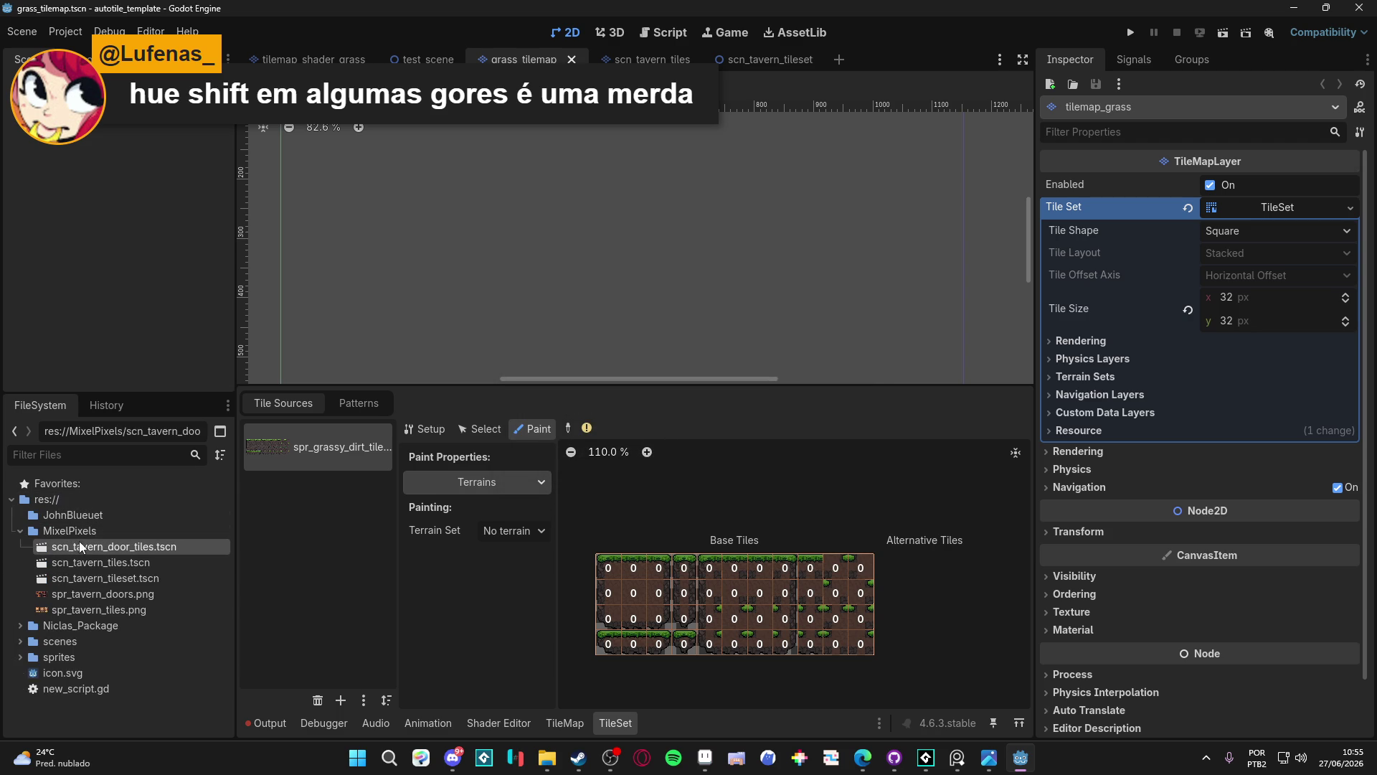
scroll(446, 399, "down", 2)
left_click(128, 564)
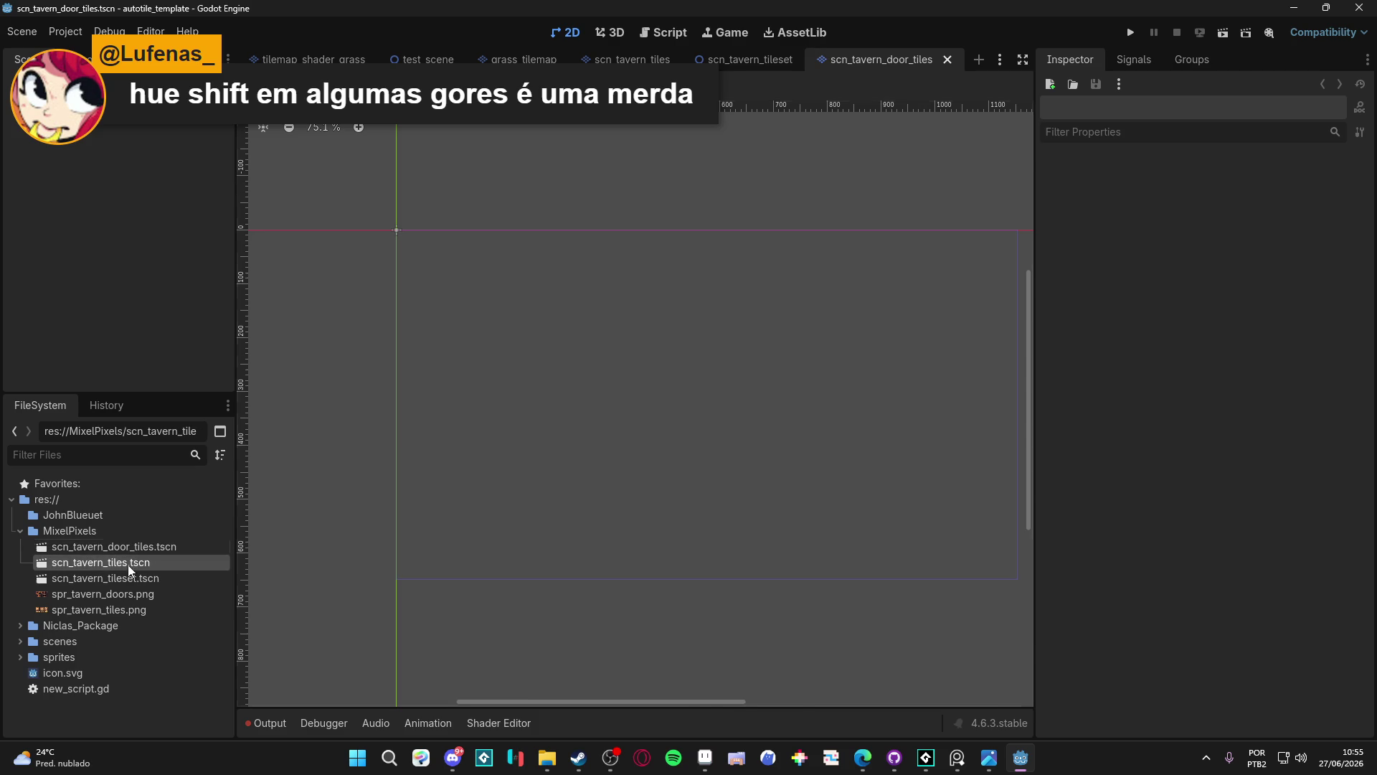
Open the scn_tavern_tiles and scn_tavern_tileset scenes and select the Tileset_Tavern node
double_click(128, 565)
left_click(145, 586)
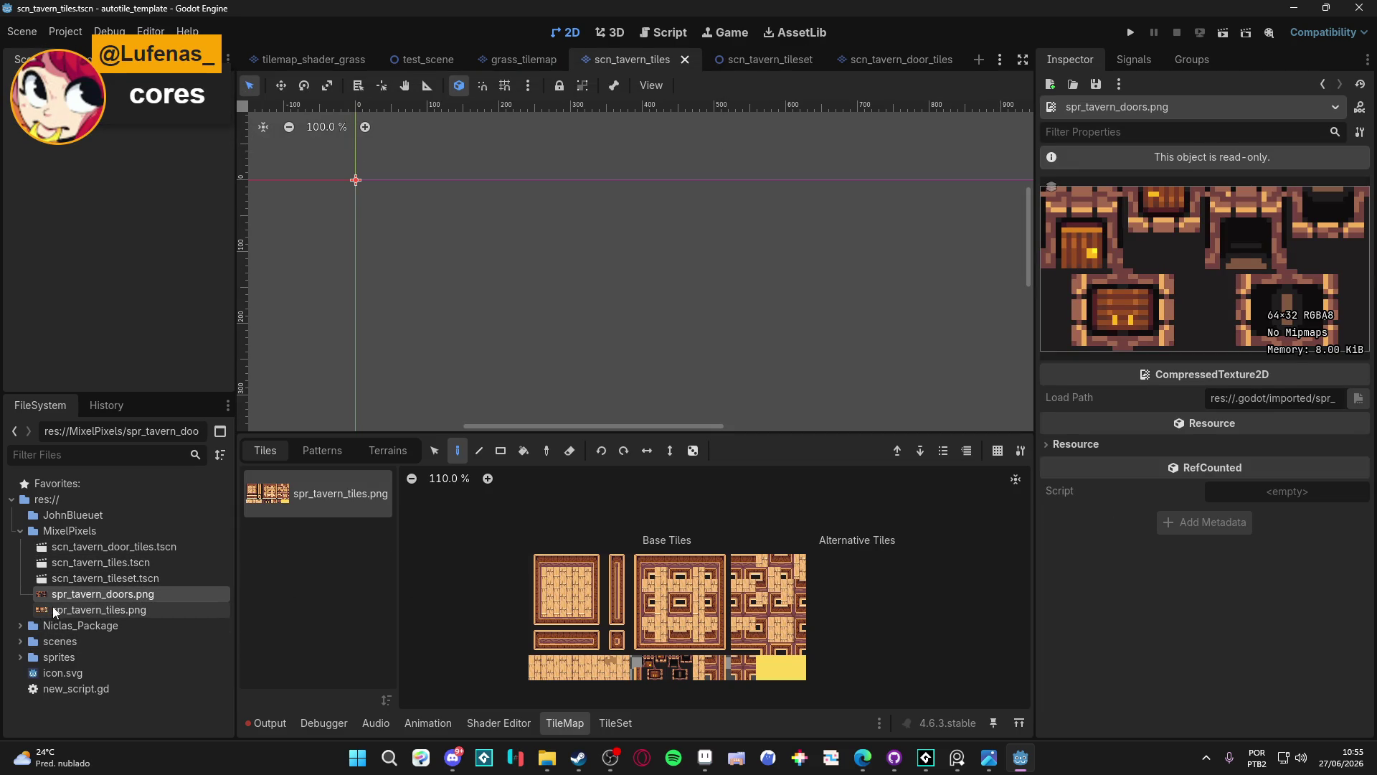
double_click(90, 575)
scroll(325, 391, "up", 2)
left_click(165, 129)
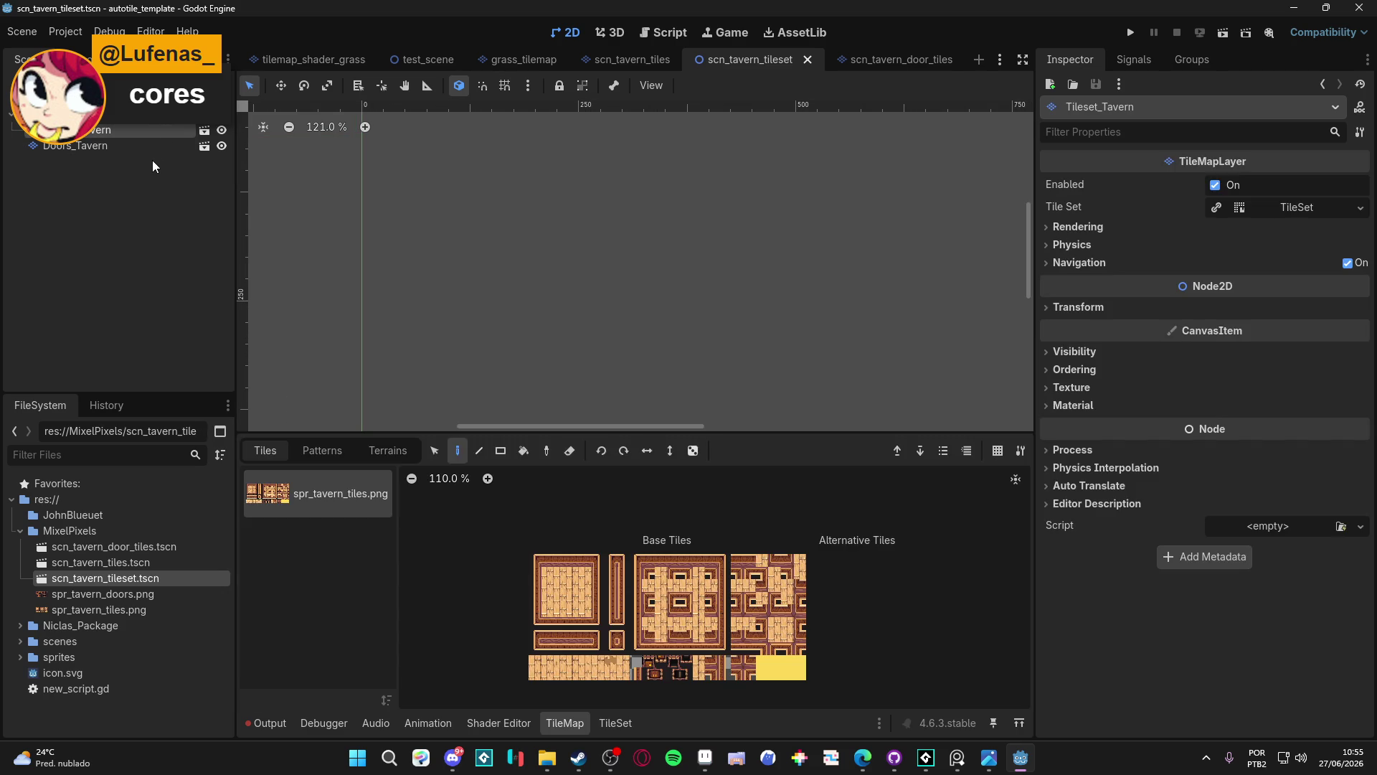
left_click(152, 161)
left_click(143, 130)
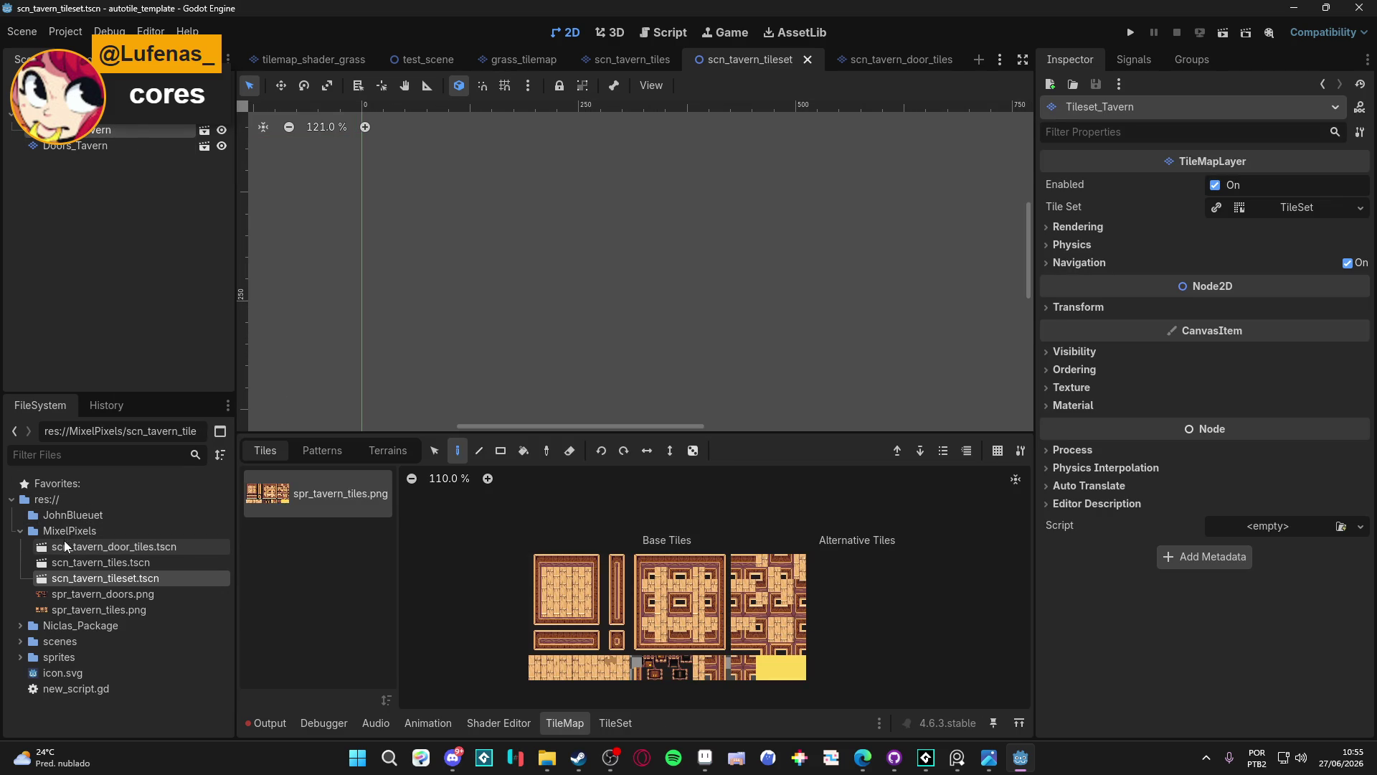
Reopen grass_tilemap.tscn from the Niclas_Package folder
left_click(26, 625)
left_click(78, 645)
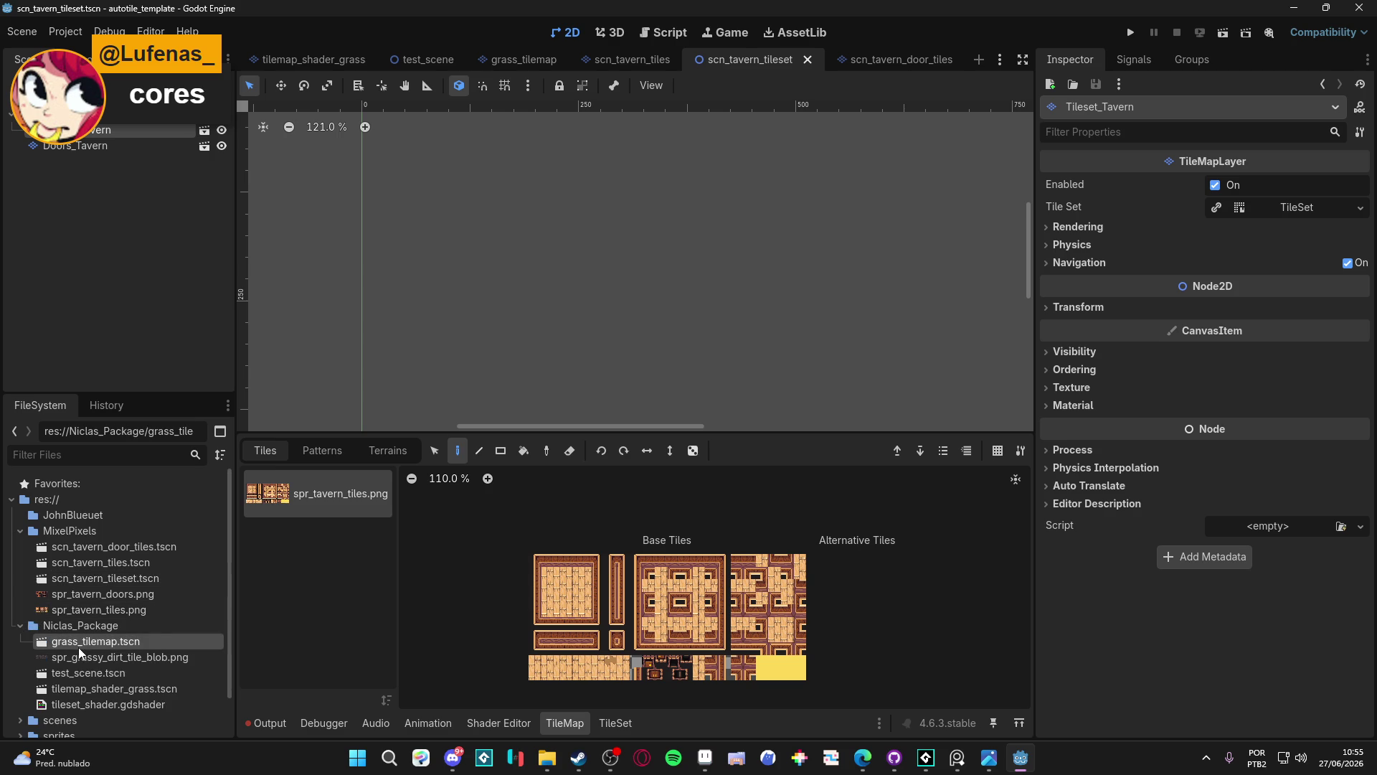
double_click(78, 647)
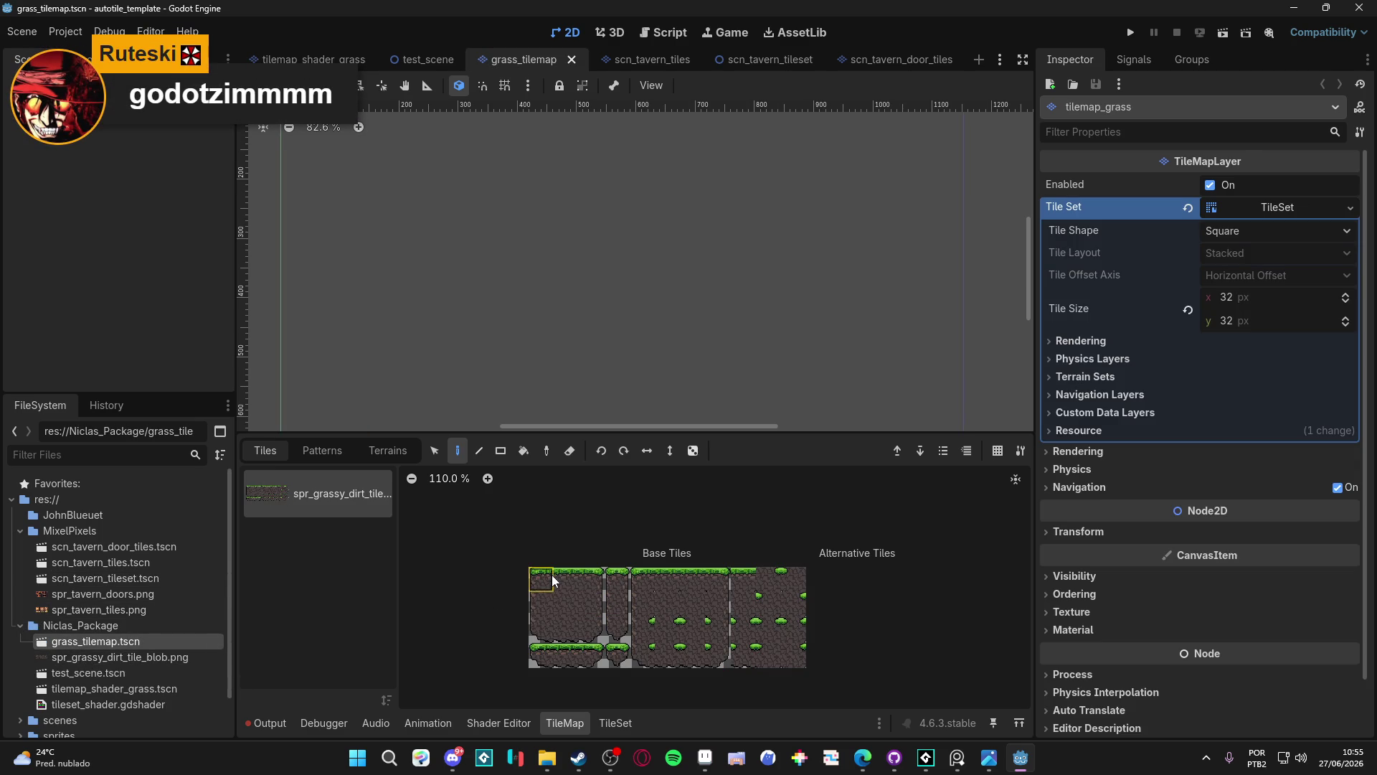
Duplicate grass_tilemap.tscn, naming the copy 'grass_' followed by the user's name
key("ctrl+d")
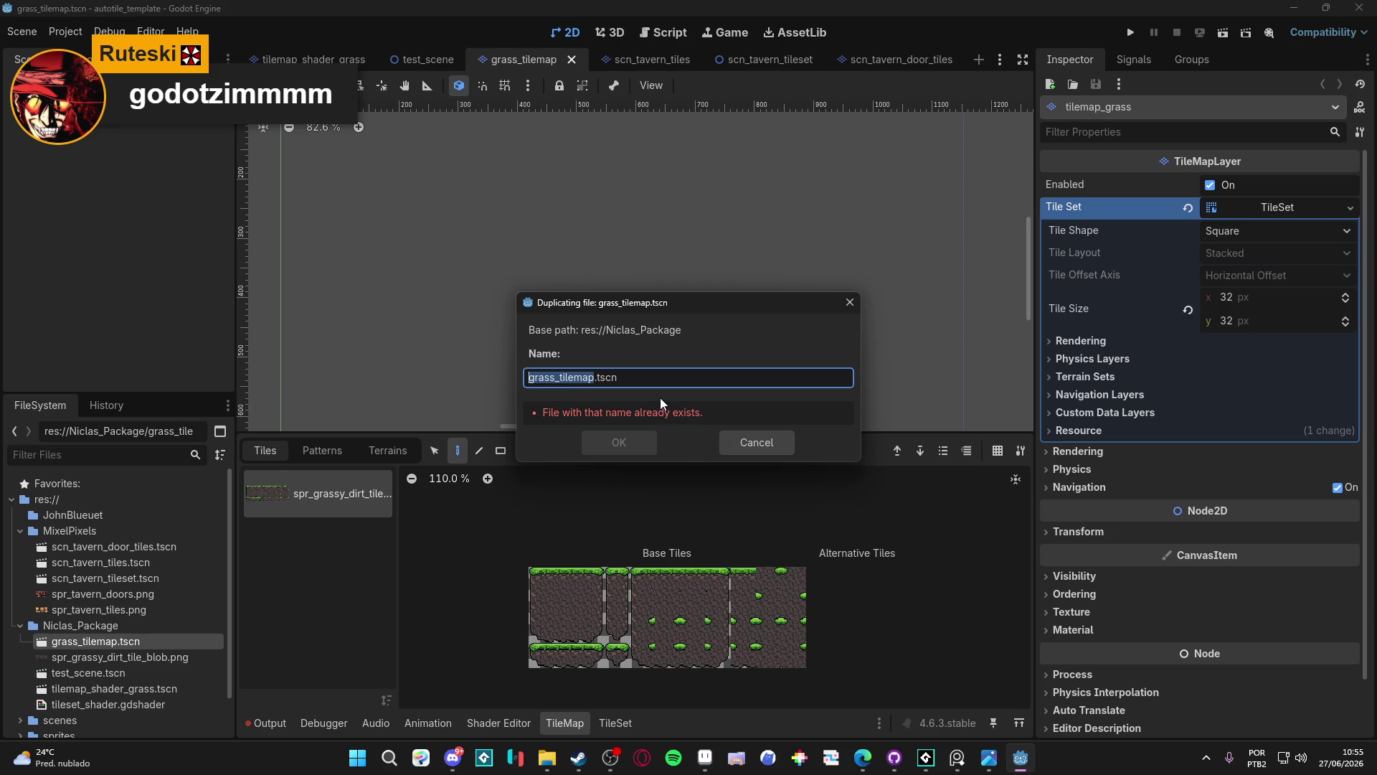
type("grass")
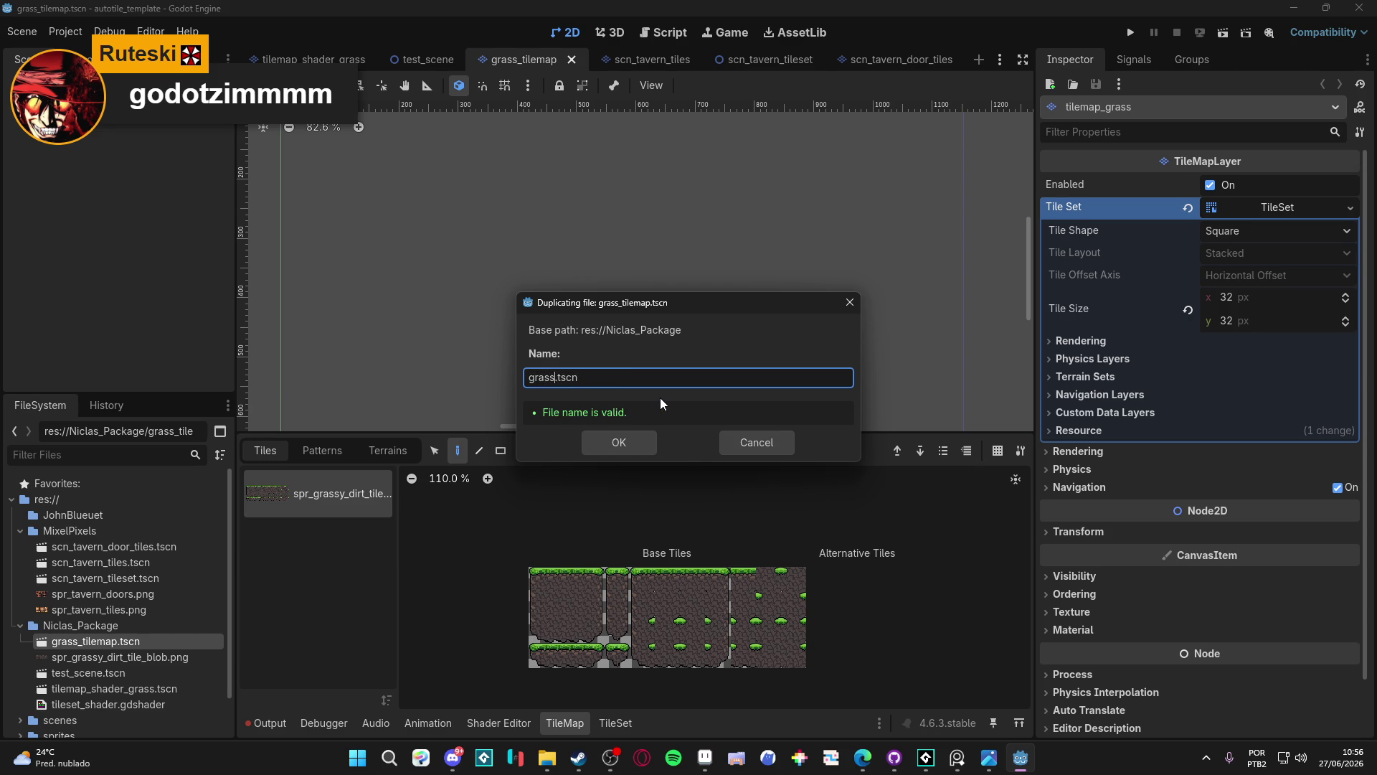
type("_")
type("john")
key("Return")
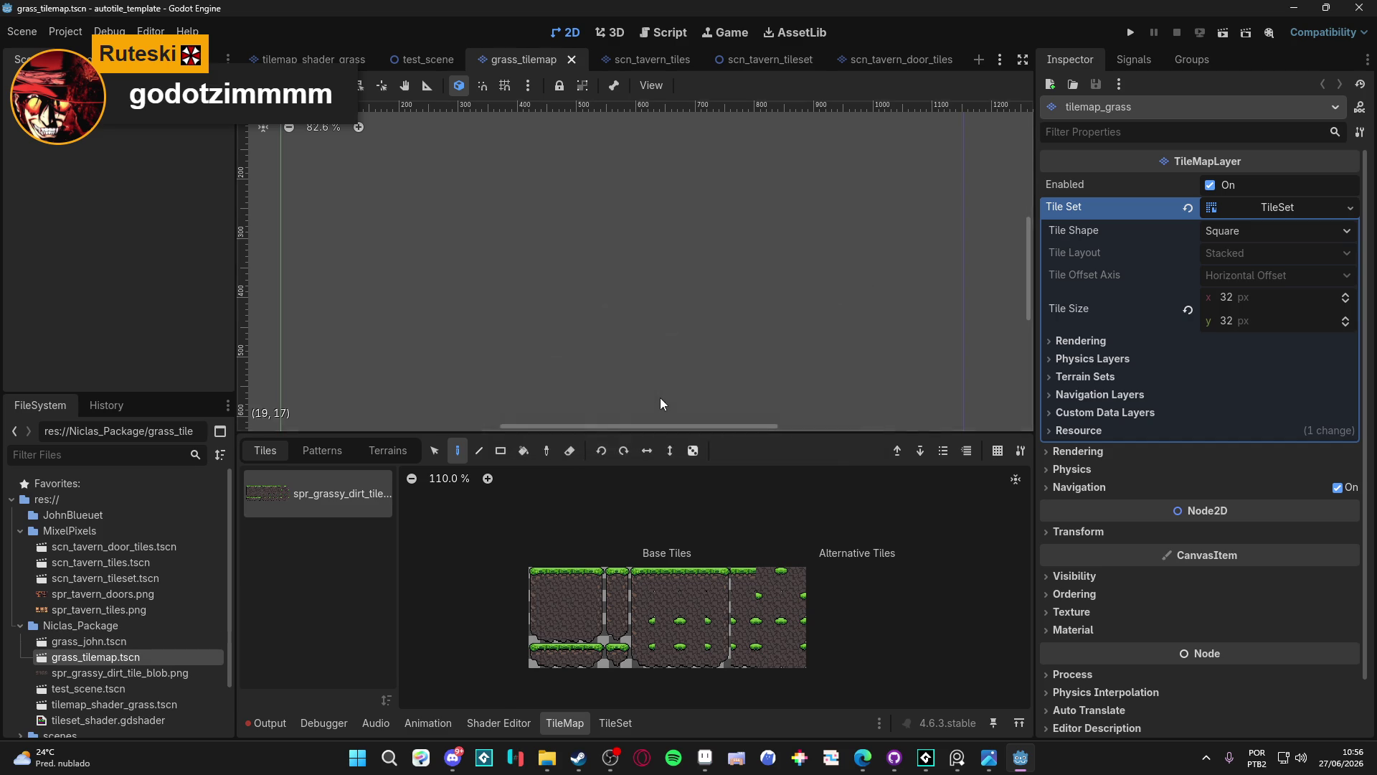
Move the original grass_tilemap.tscn into the new root folder
left_click_drag(85, 660, 101, 516)
left_click(615, 401)
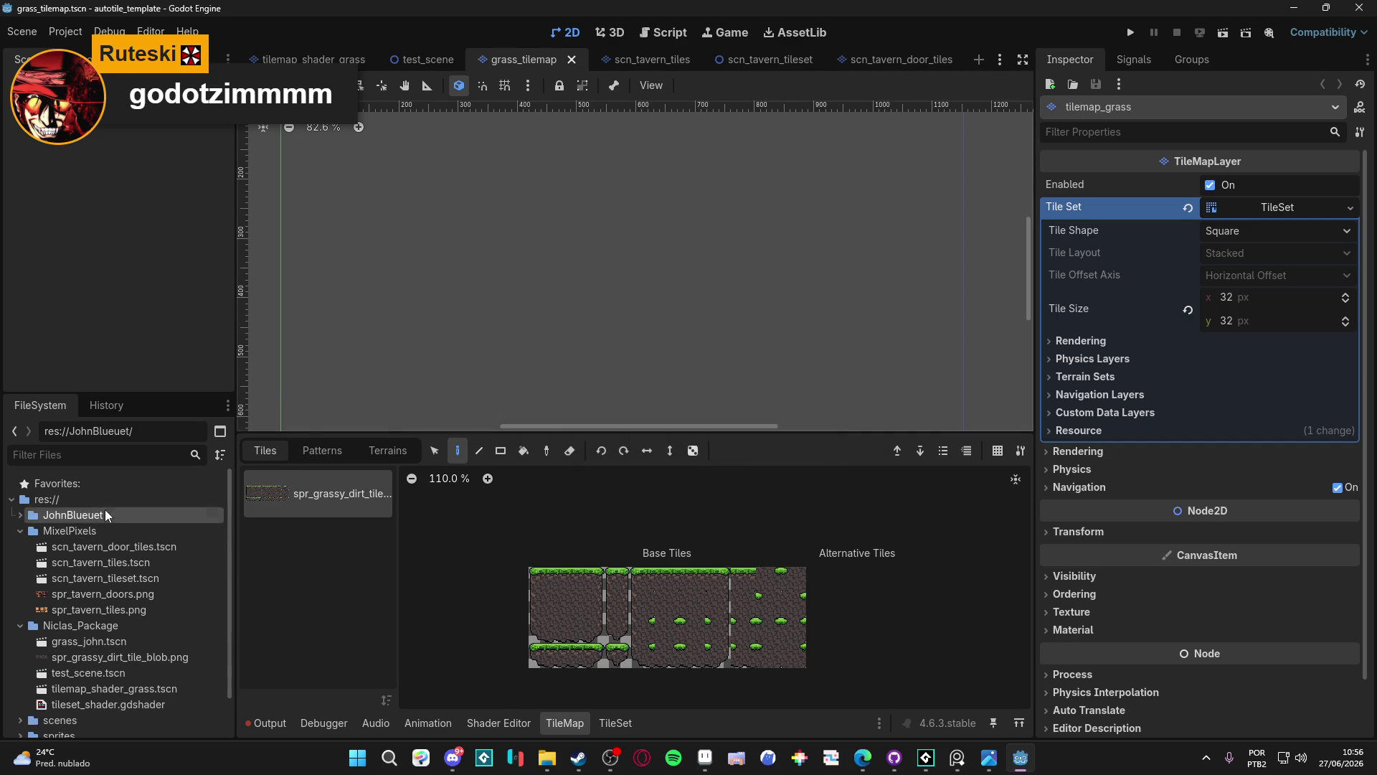
left_click(21, 516)
left_click(96, 531)
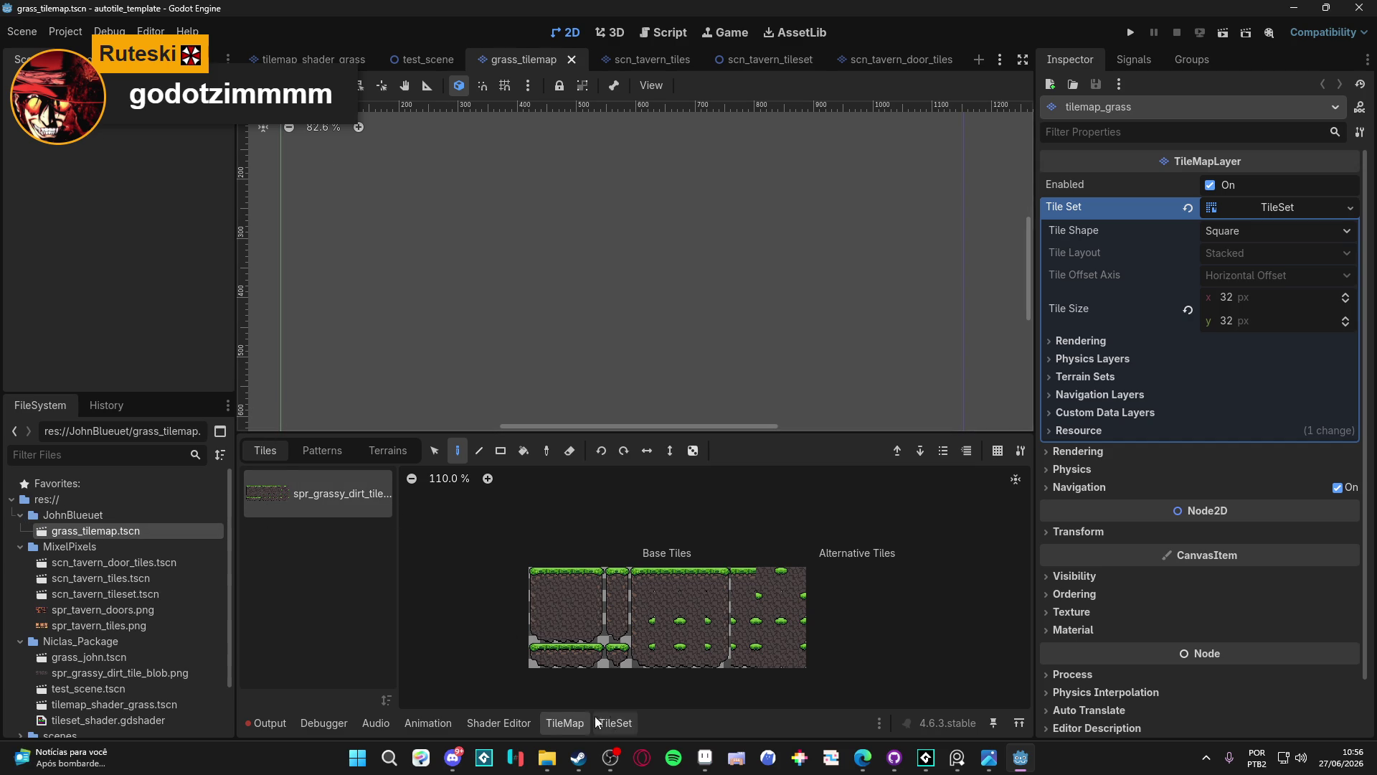
Check the Patterns and Terrains tabs, then reopen the Inspector's Tile Set resource options
left_click(1351, 209)
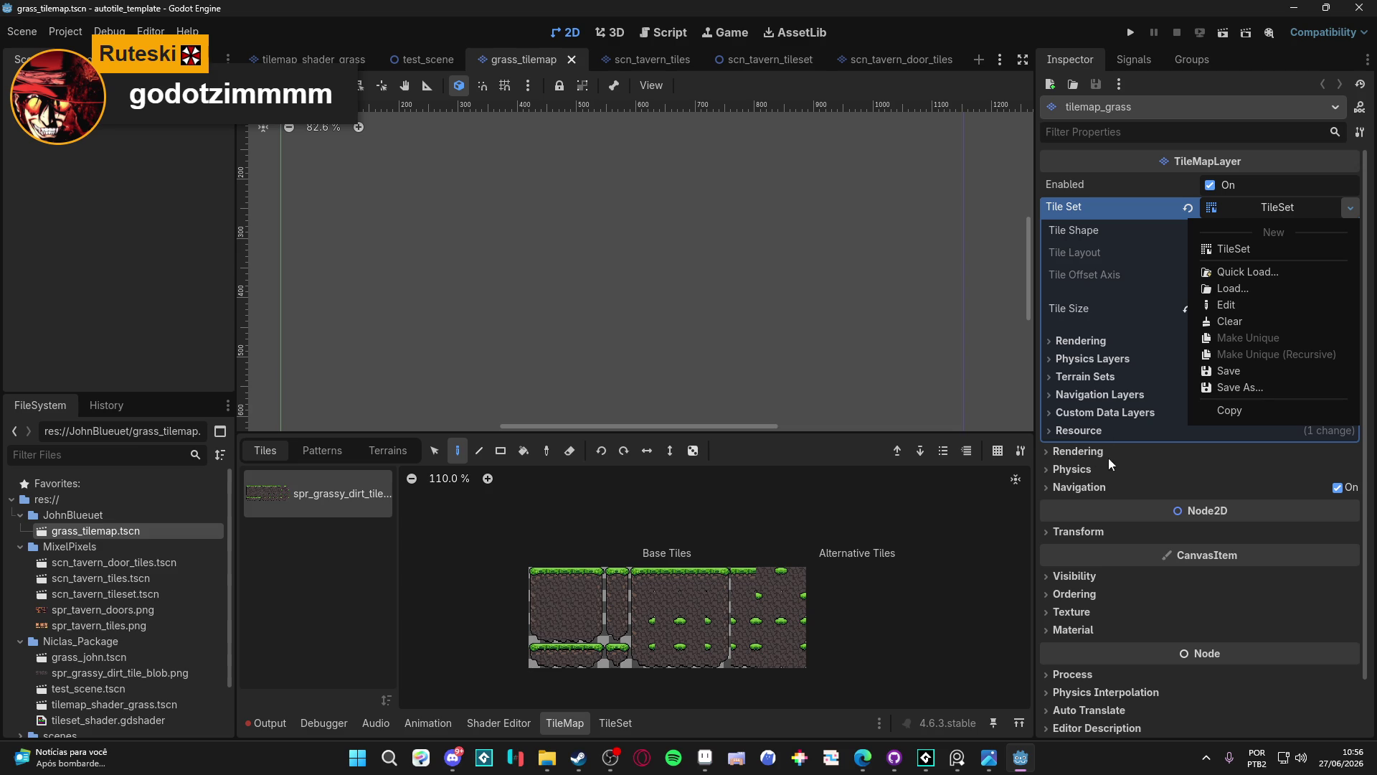
key("Escape")
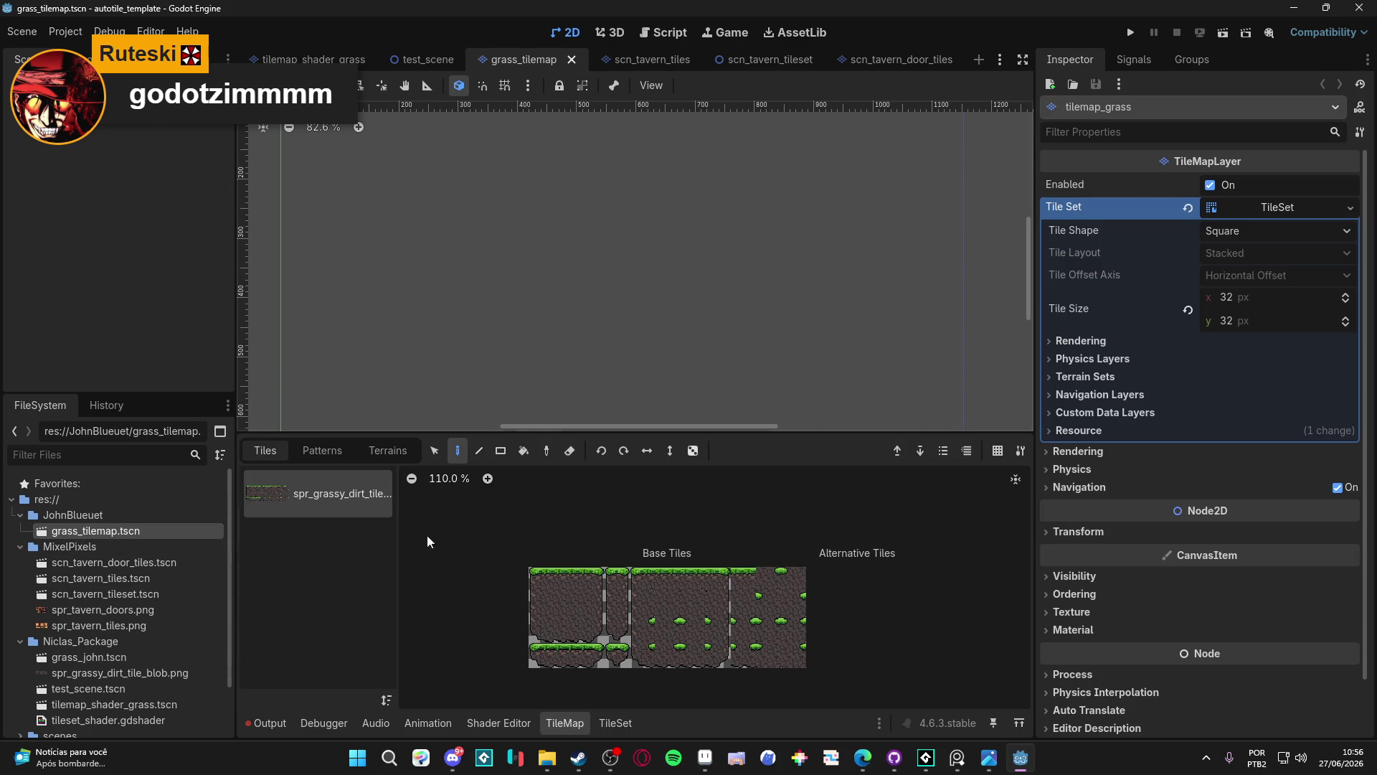
left_click(322, 450)
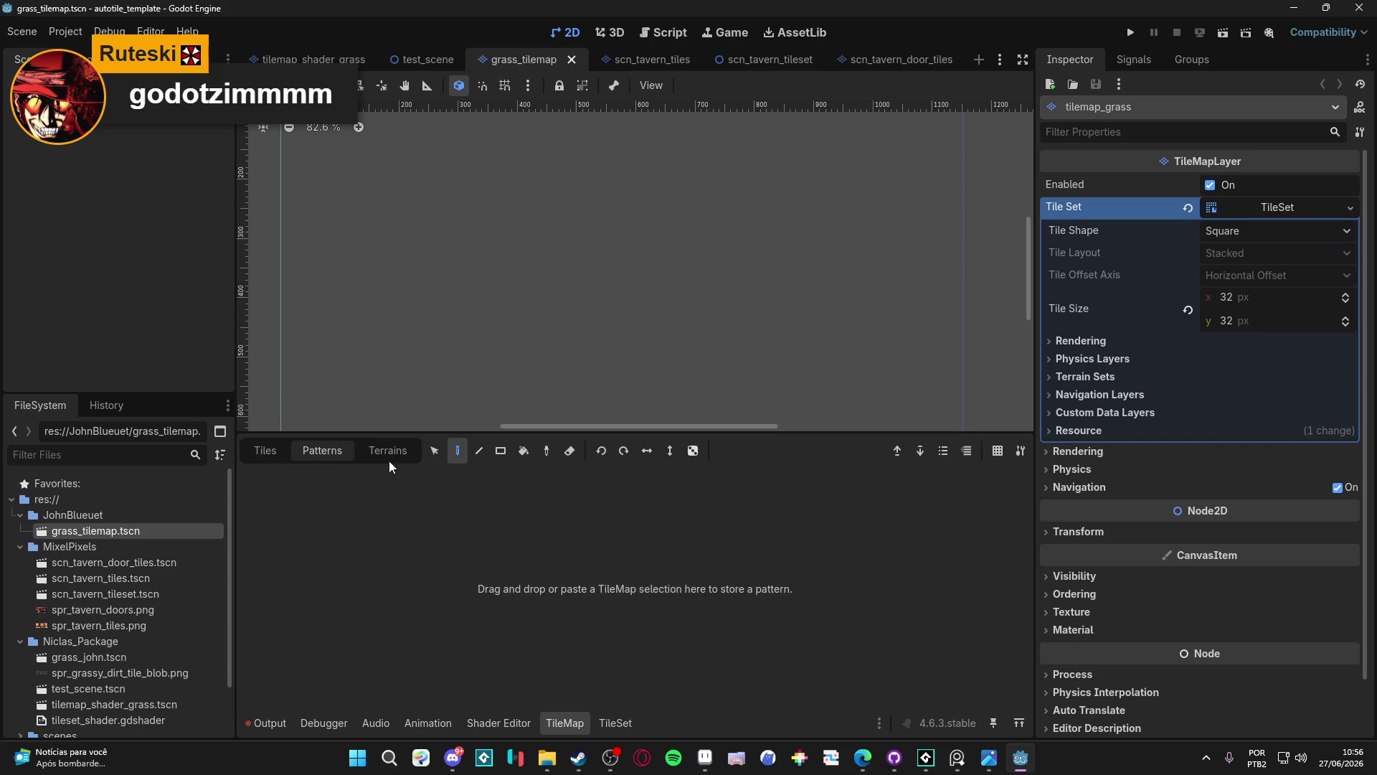
left_click(385, 450)
left_click(274, 451)
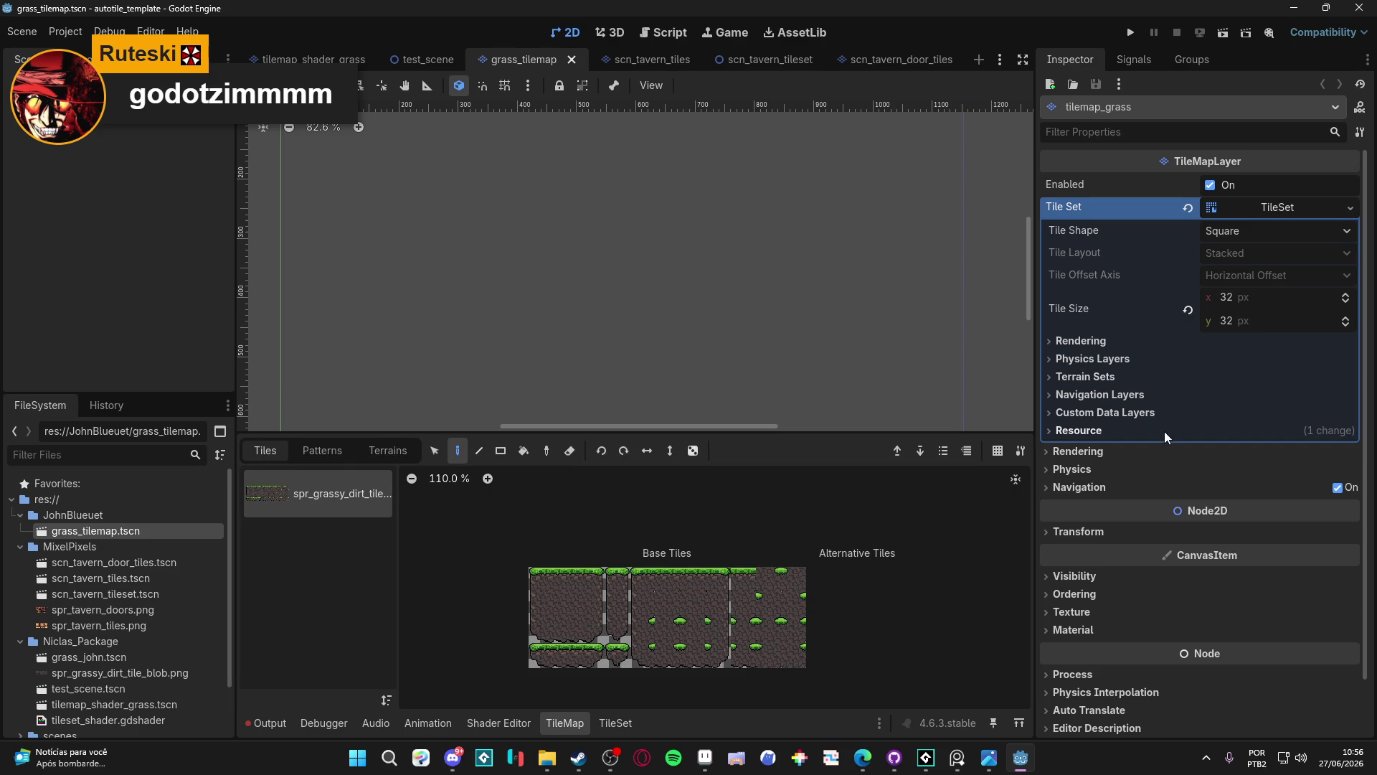
left_click(1350, 208)
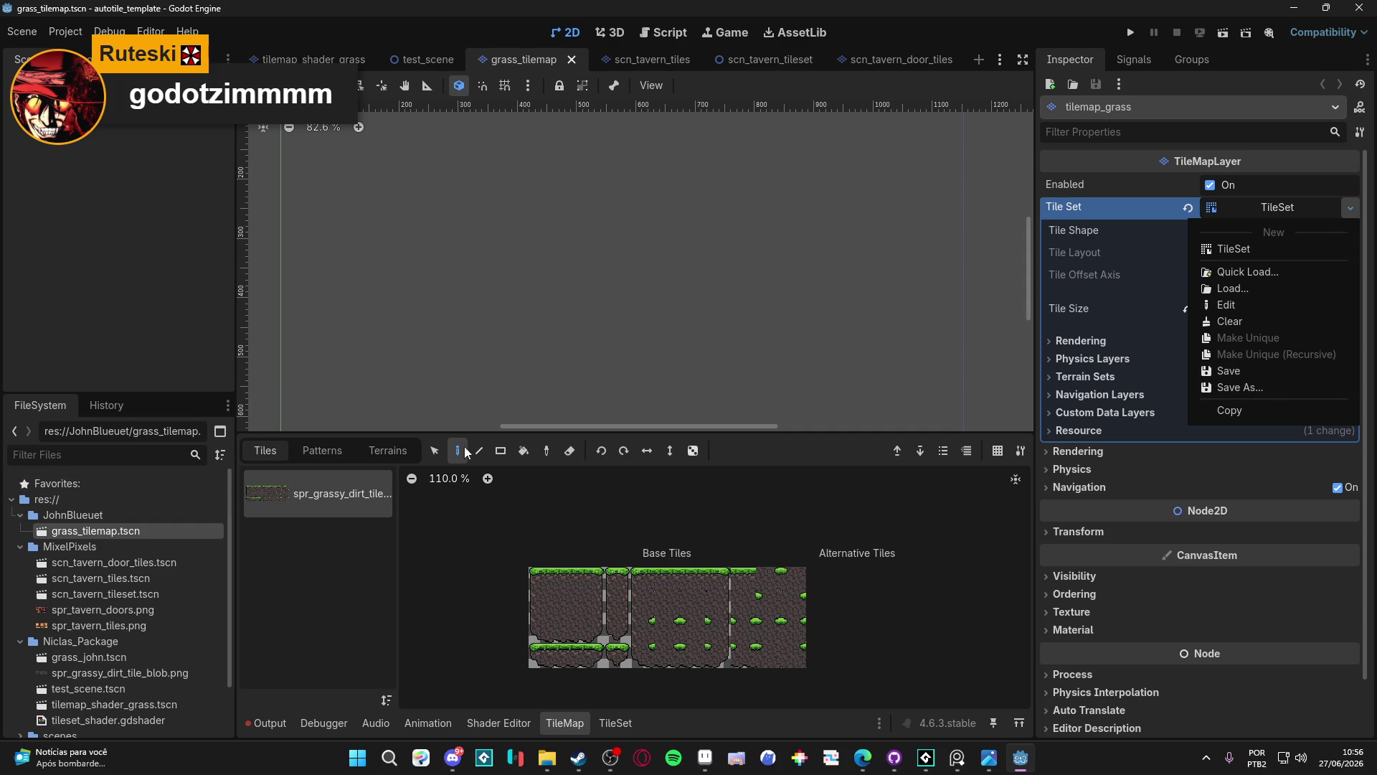
Save the tile set into Niclas_Package as the user's name plus '_grass_tileset.tres'
left_click(1277, 389)
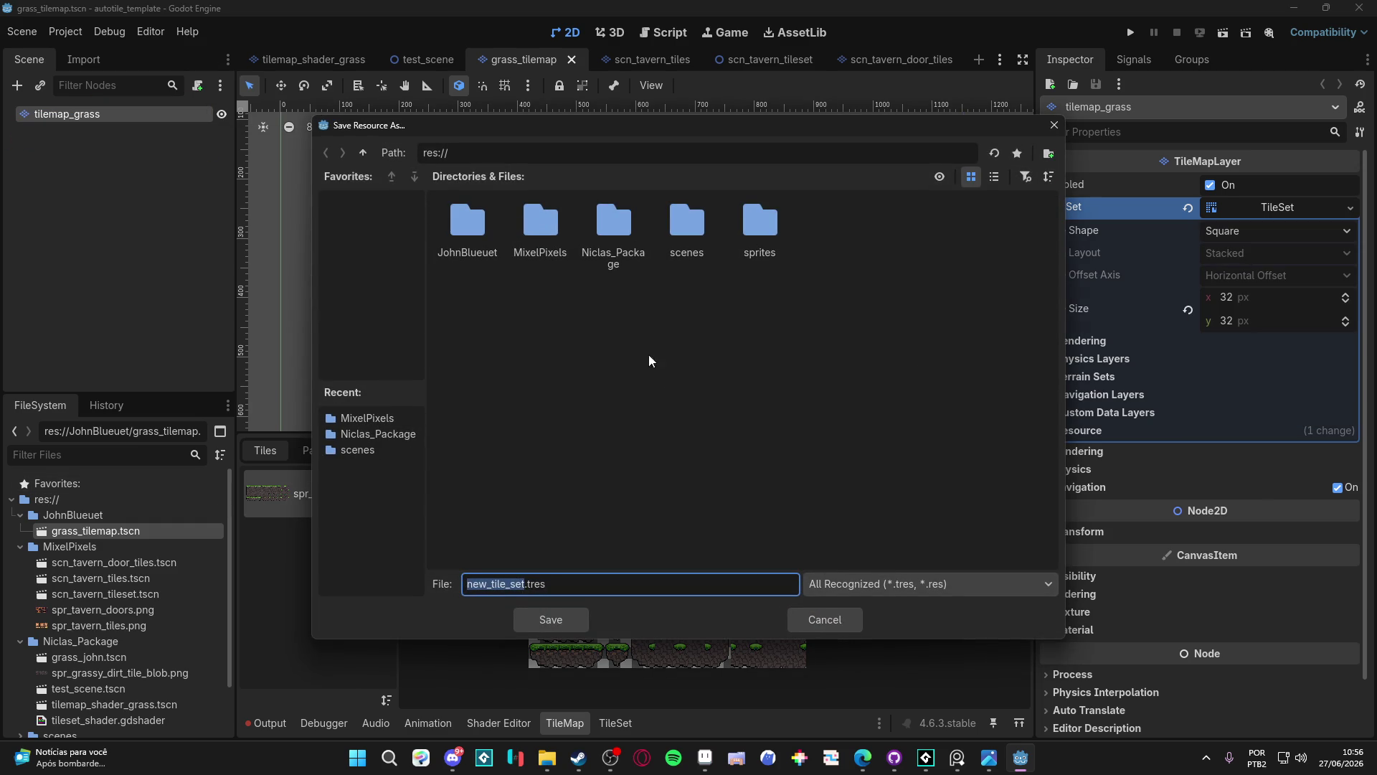
double_click(613, 228)
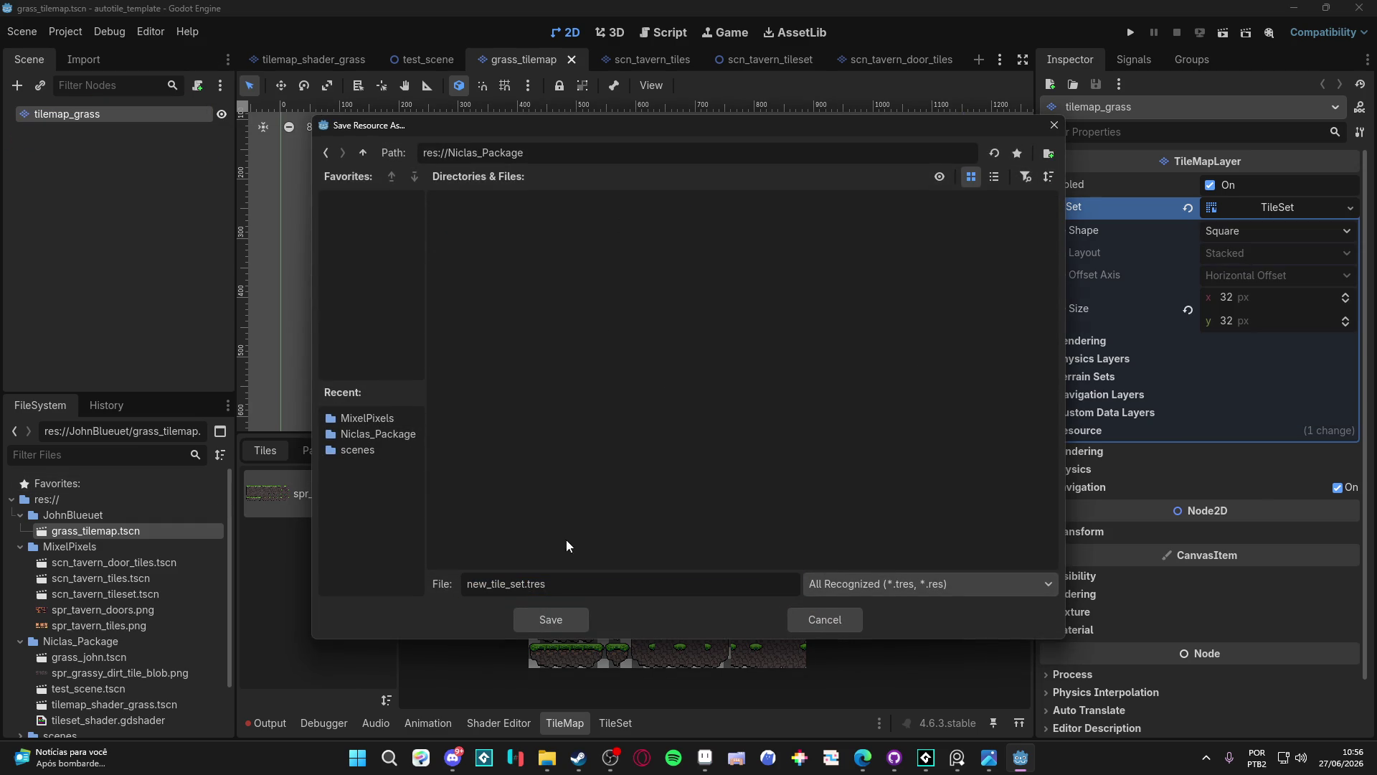
double_click(517, 584)
type("johnblue")
key("BackSpace")
key("BackSpace")
type("euet_grass_tileset")
key("Return")
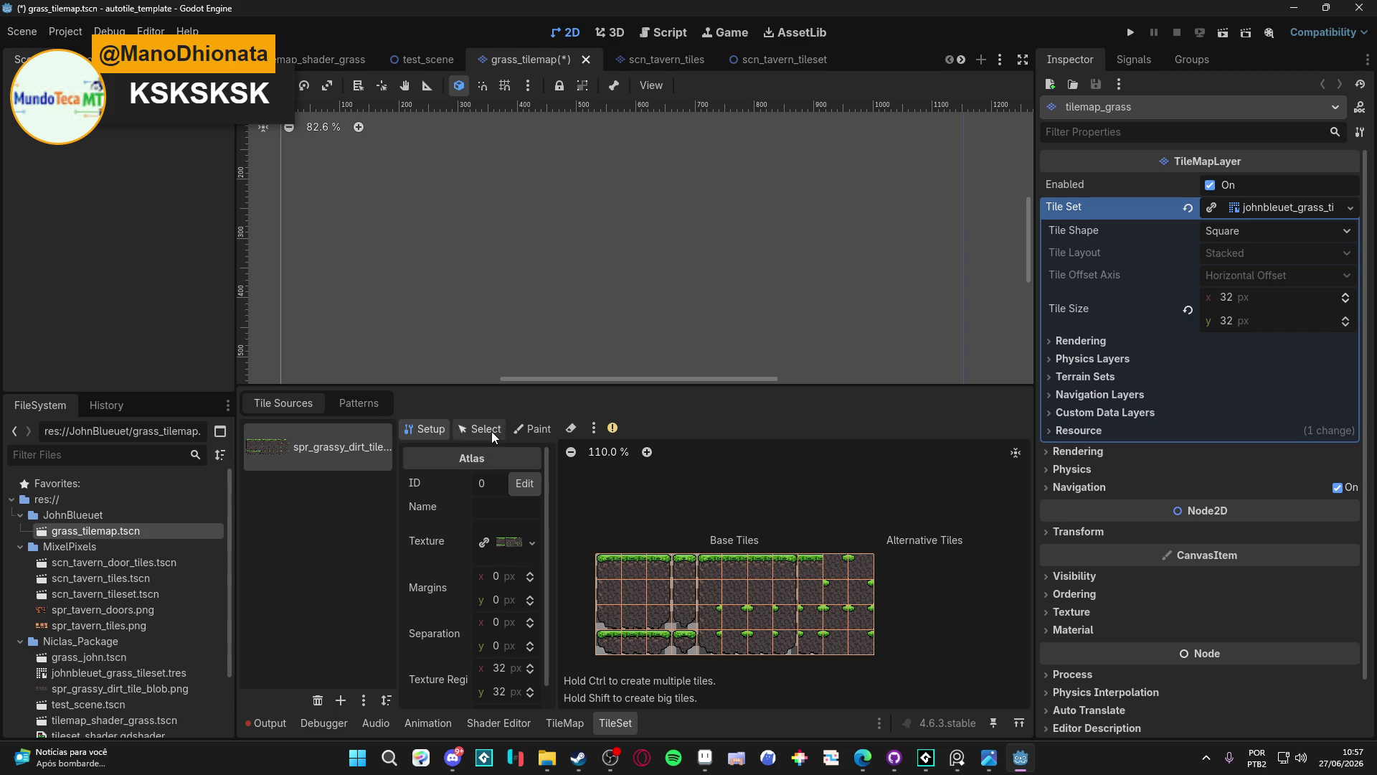
Open the atlas texture's Quick Load picker, then close it without changing the grassy dirt texture
left_click(535, 543)
left_click(298, 541)
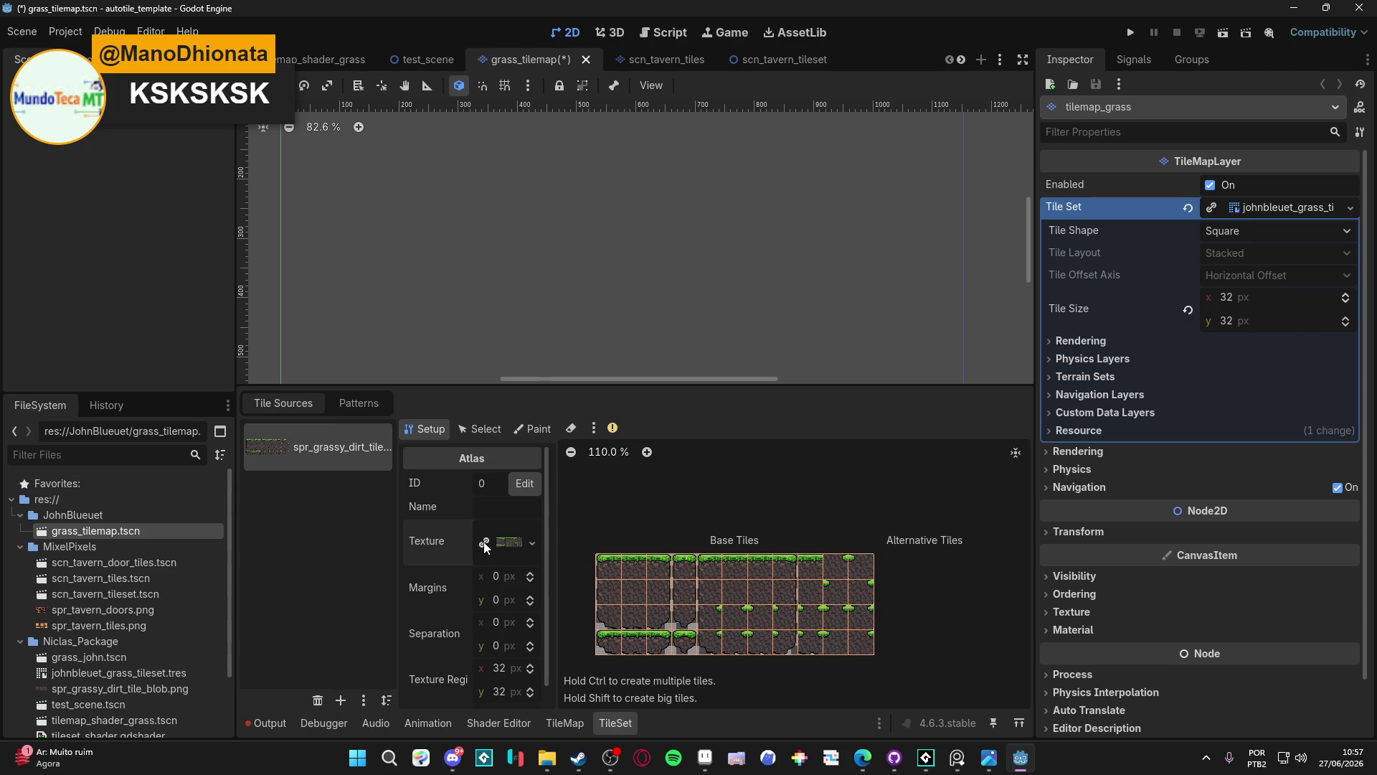
left_click(530, 542)
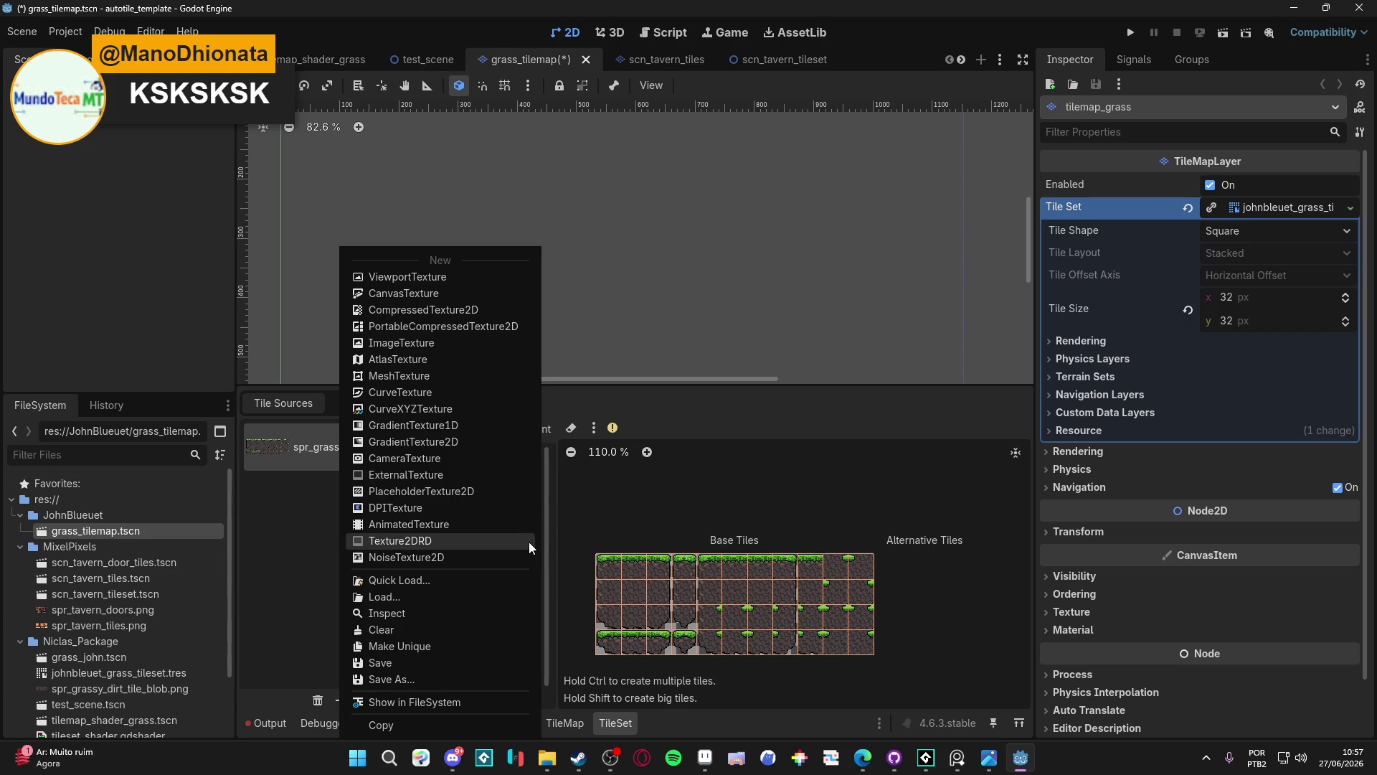
left_click(438, 581)
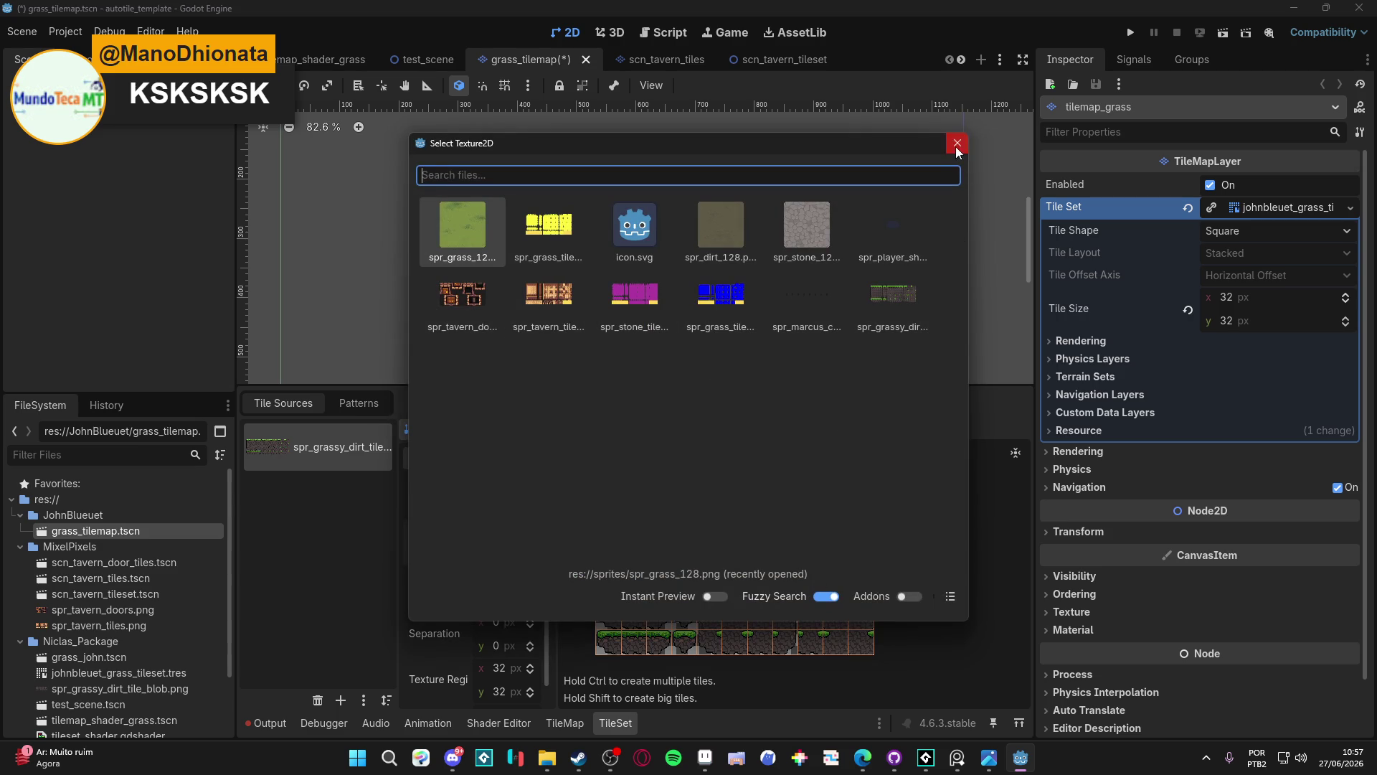
left_click(955, 147)
left_click(745, 406)
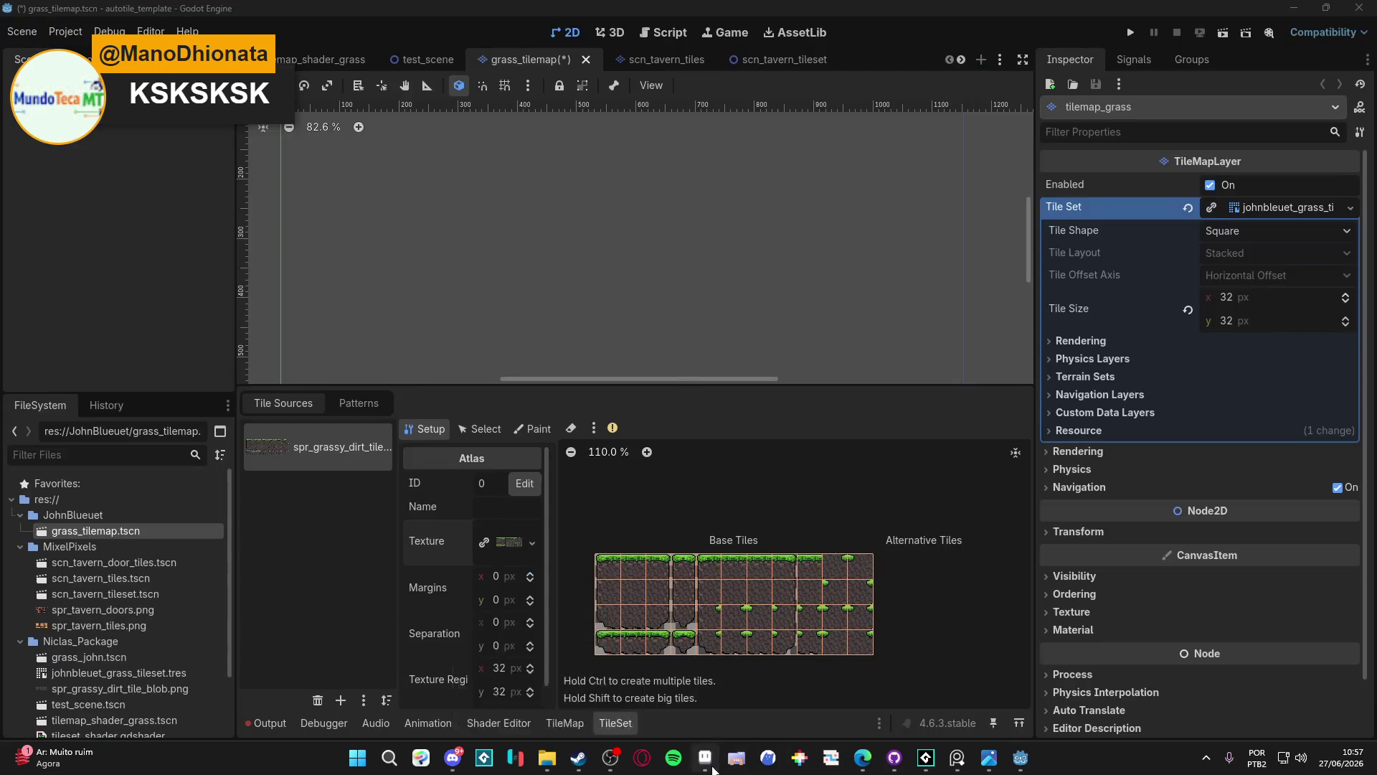
Switch to Aseprite showing the blob_grass tile sheet
left_click(712, 767)
scroll(624, 273, "down", 2)
scroll(617, 271, "up", 2)
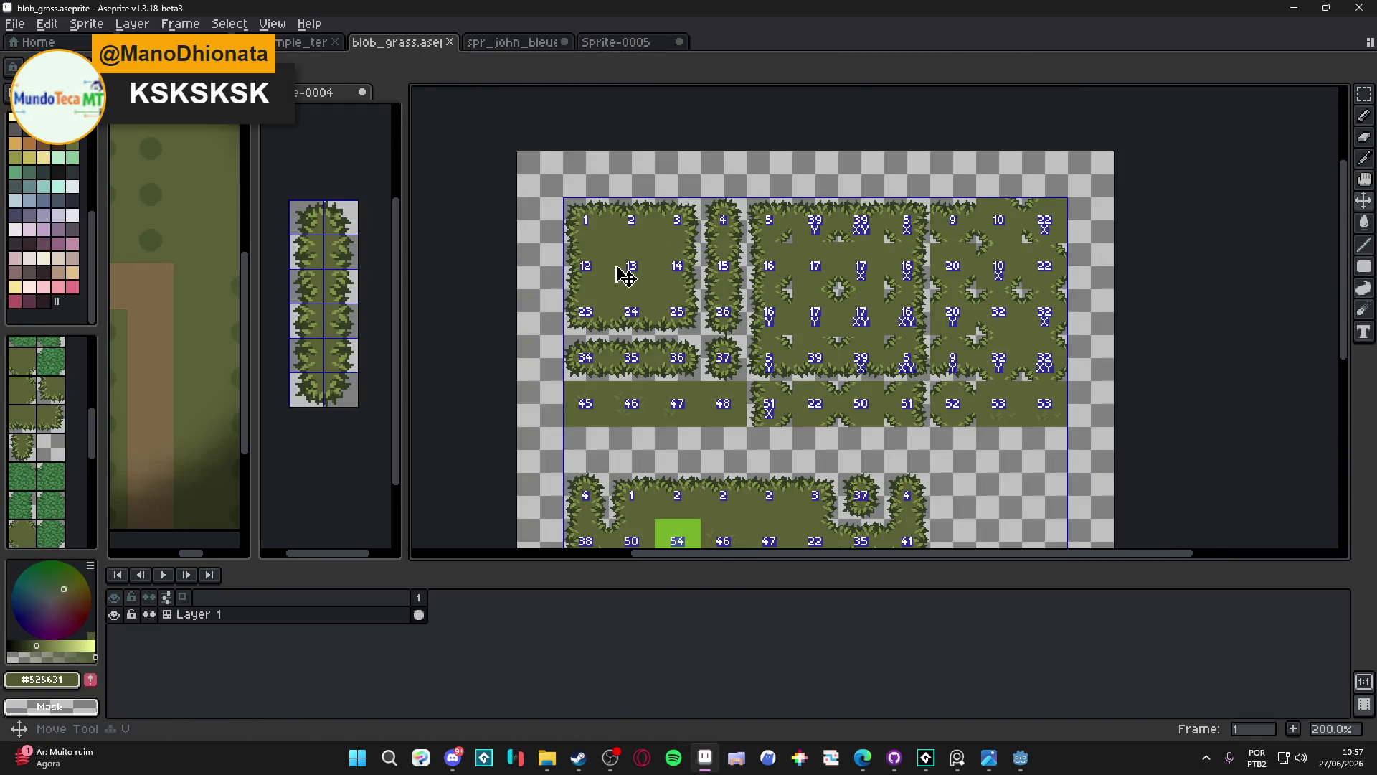
Hide the tile numbers and paste the blob grass tile block into a new 352×160 sprite
key("m")
left_click_drag(579, 208, 999, 389)
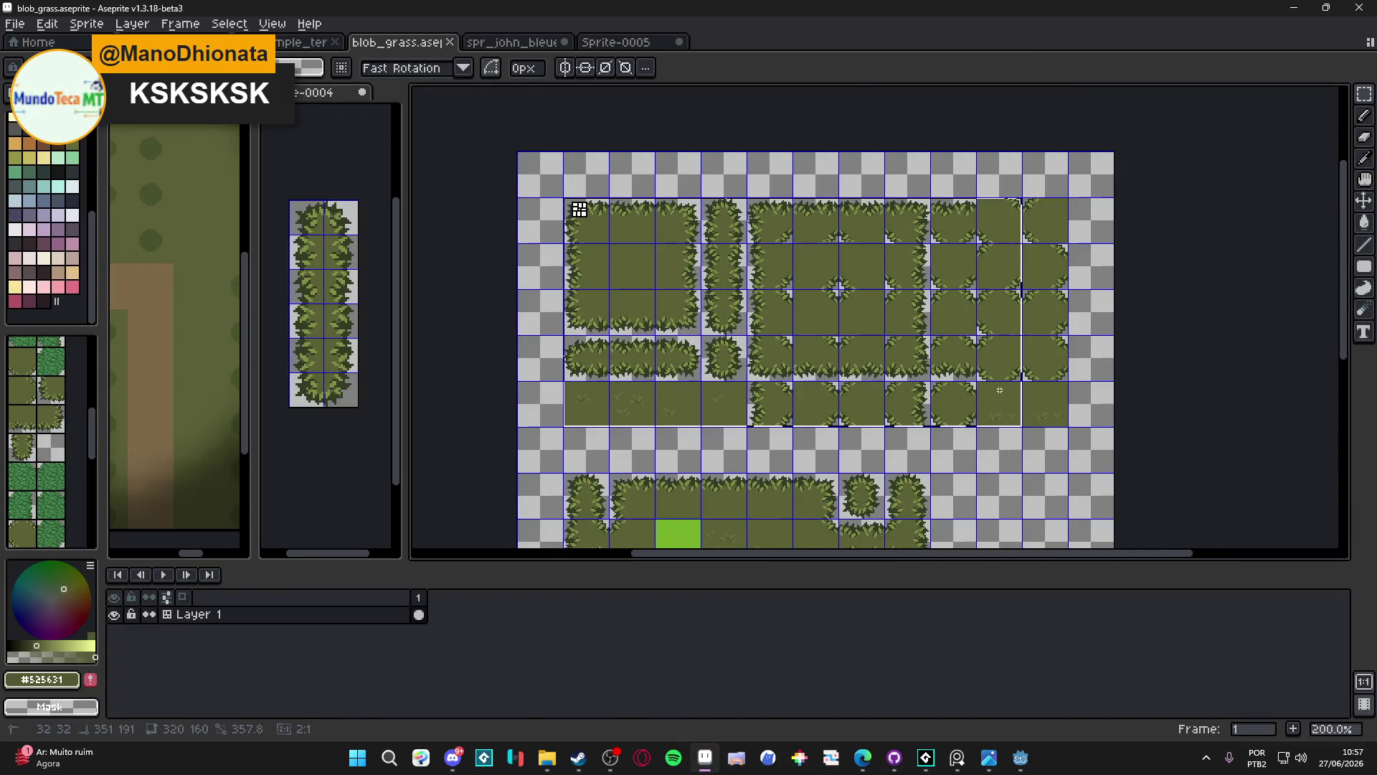
key("alt+f")
key("n")
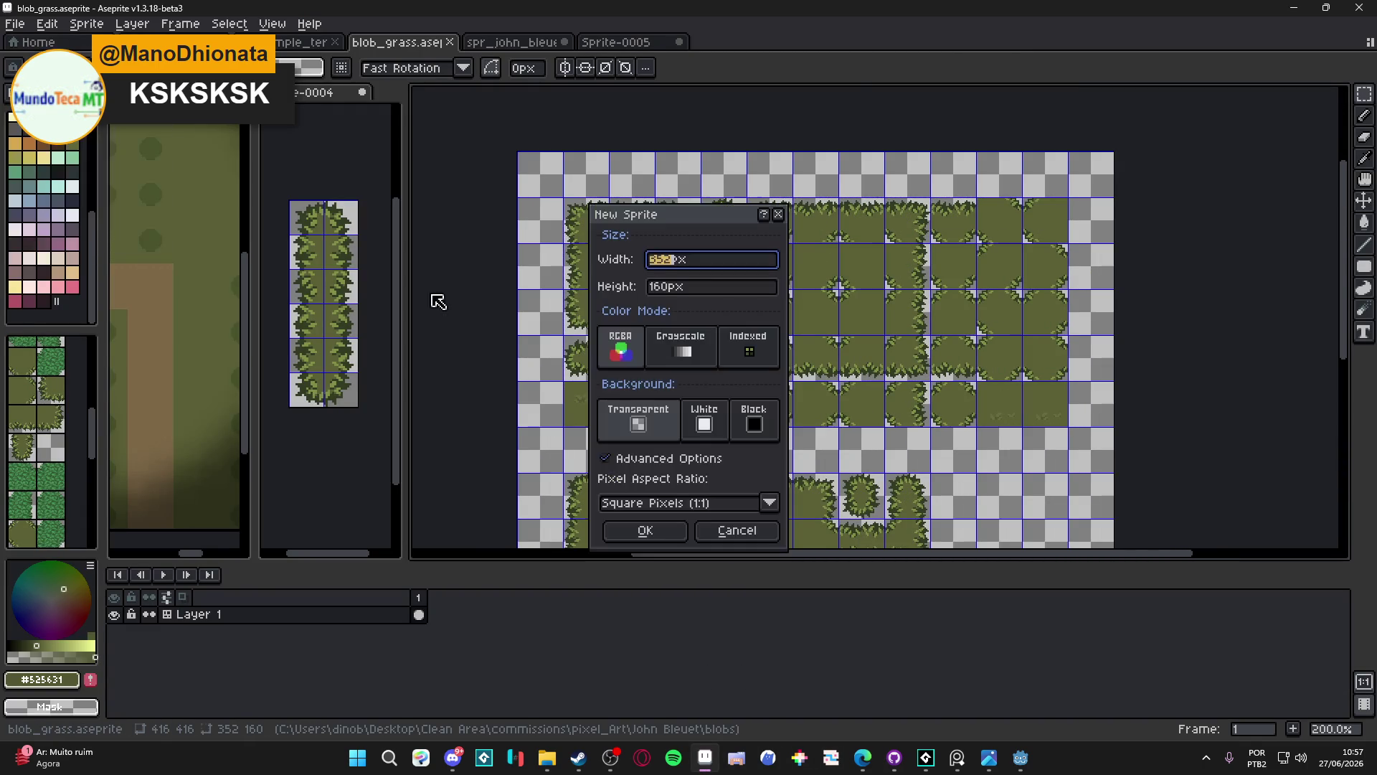
left_click(646, 530)
key("ctrl+v")
scroll(845, 338, "up", 2)
key("Return")
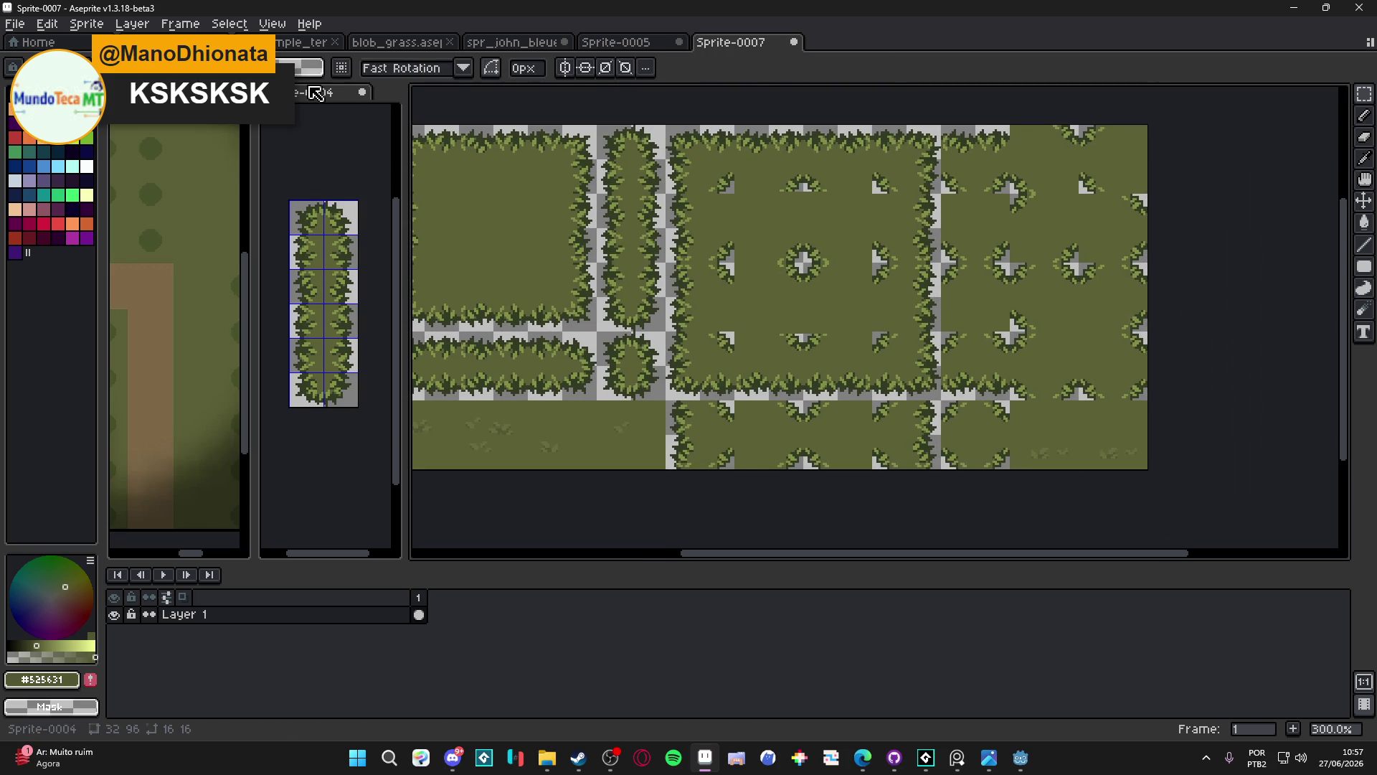
left_click(33, 41)
left_click(732, 42)
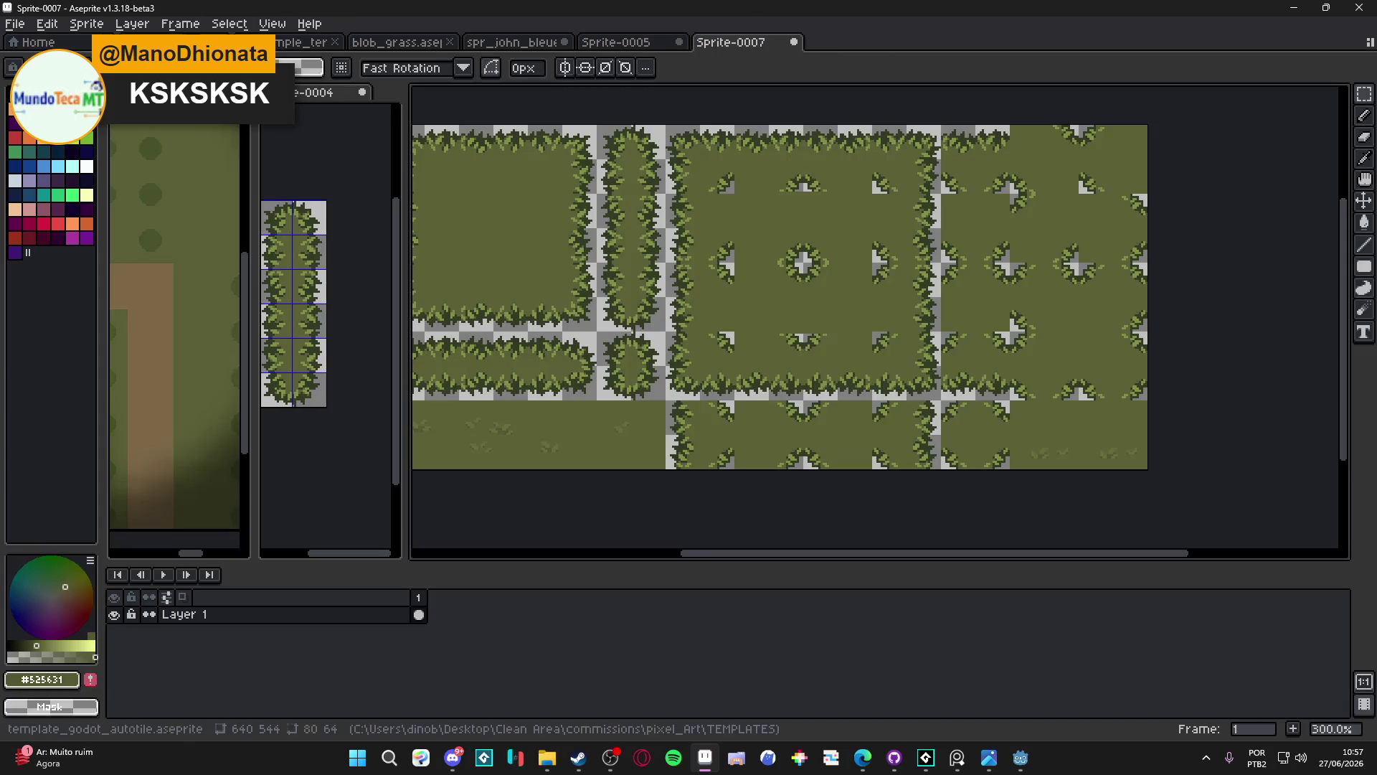
key("alt+f")
key("Escape")
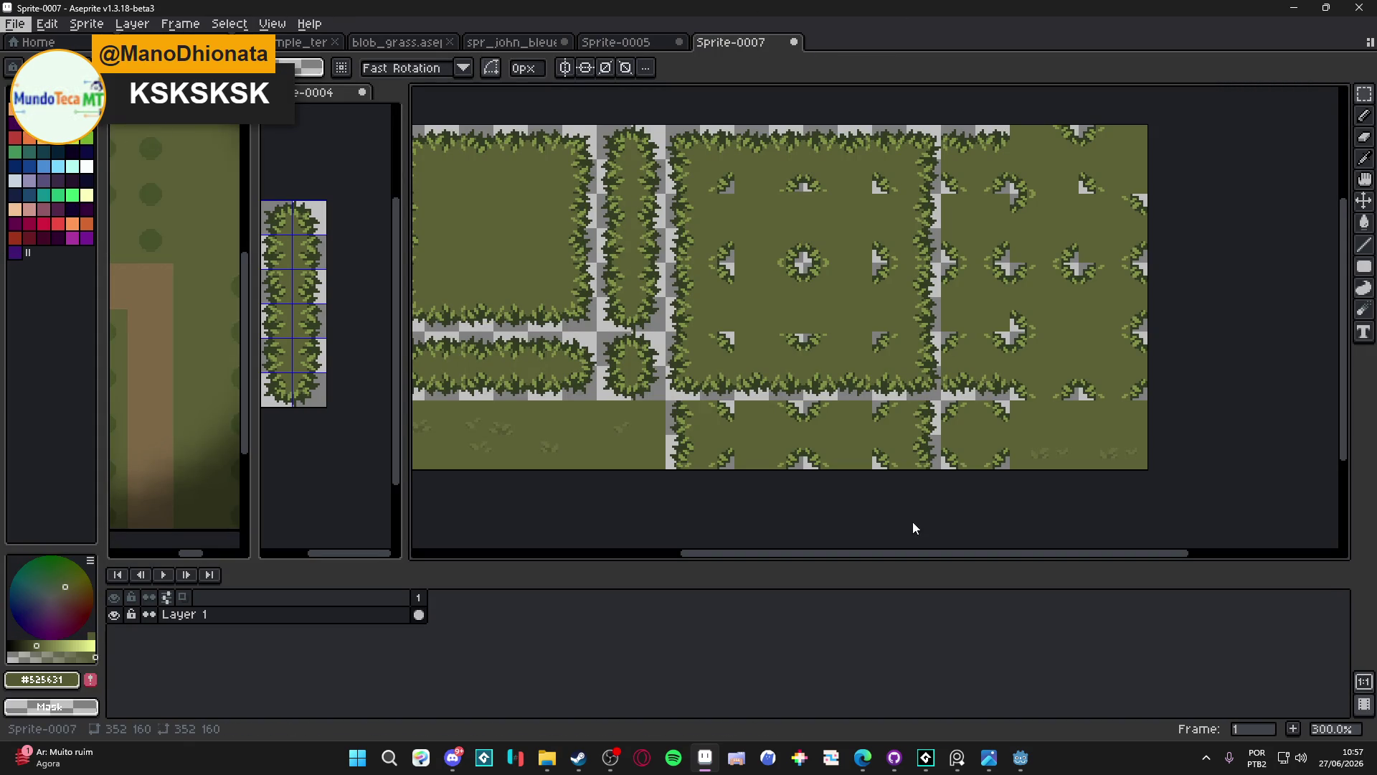
Save the new sprite as a PNG named spr_blob_grass
key("ctrl+shift+s")
left_click(193, 656)
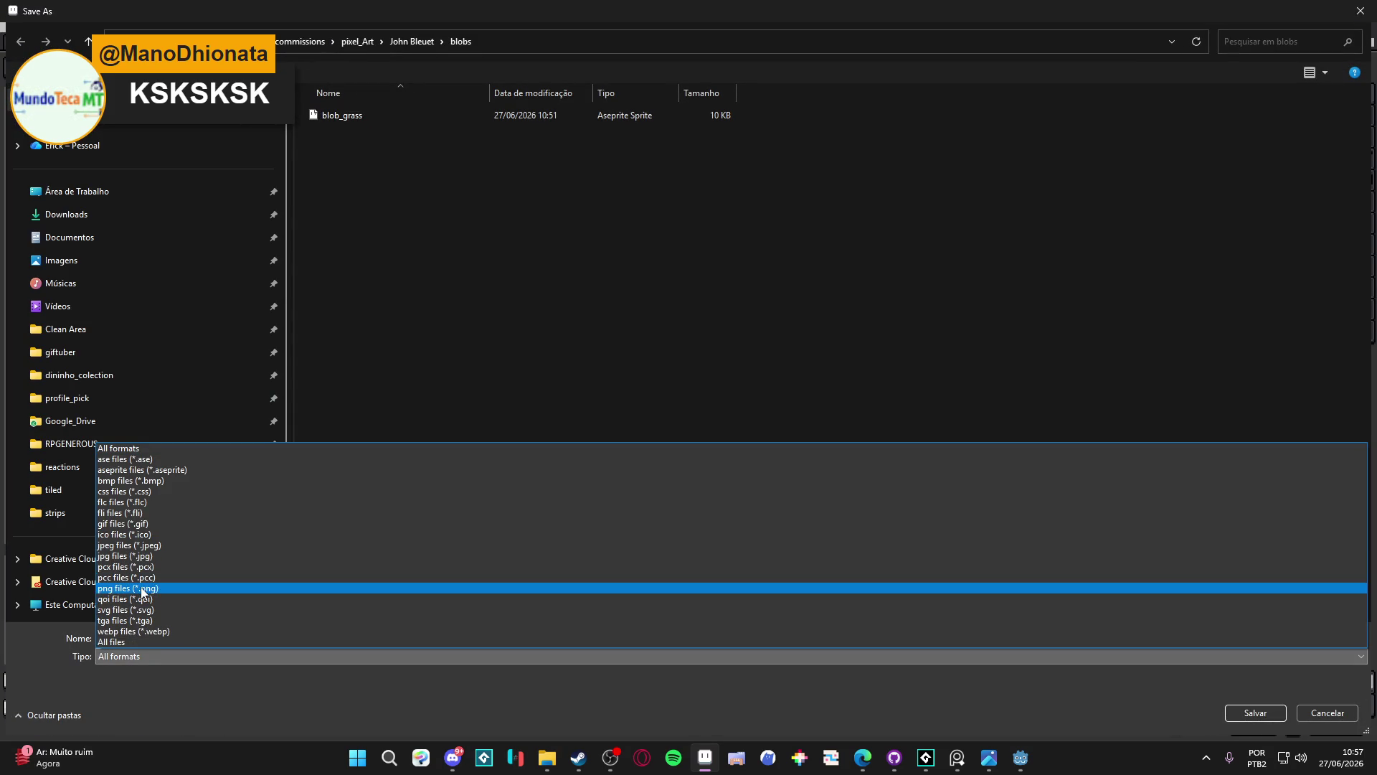
left_click(142, 588)
triple_click(143, 638)
type("spr_blob_")
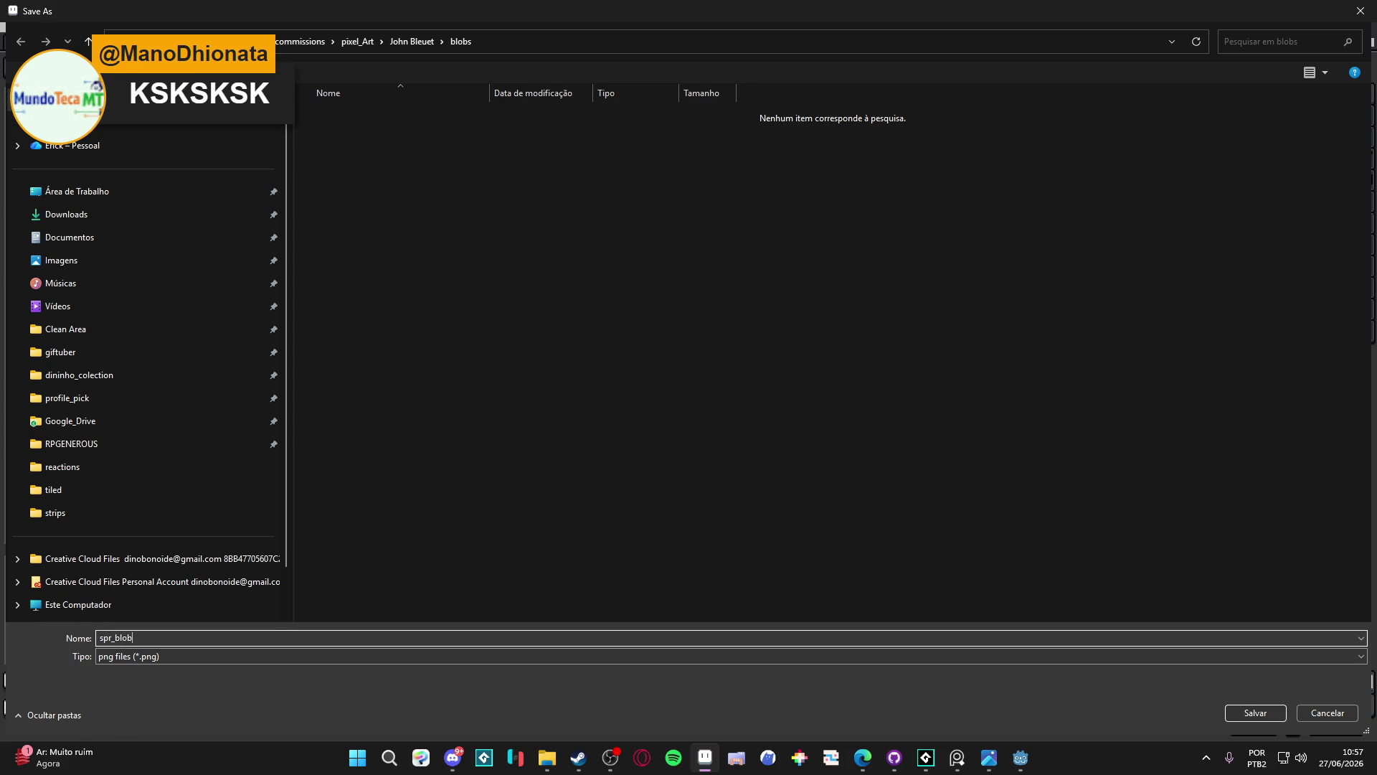
type("grass")
key("Return")
left_click(1286, 5)
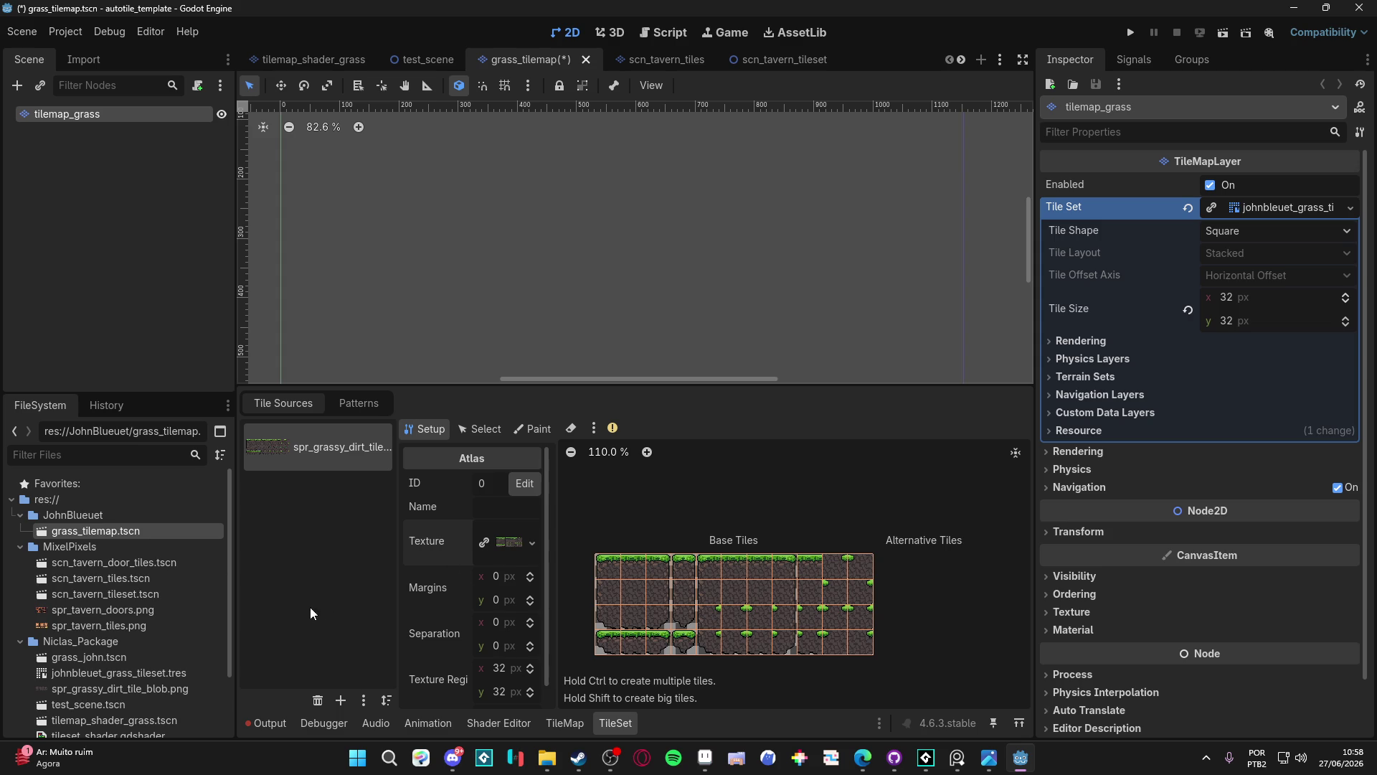
Drag spr_blob_grass.png from Explorer's blobs folder into Godot's JohnBlueuet folder
mouse_move(547, 758)
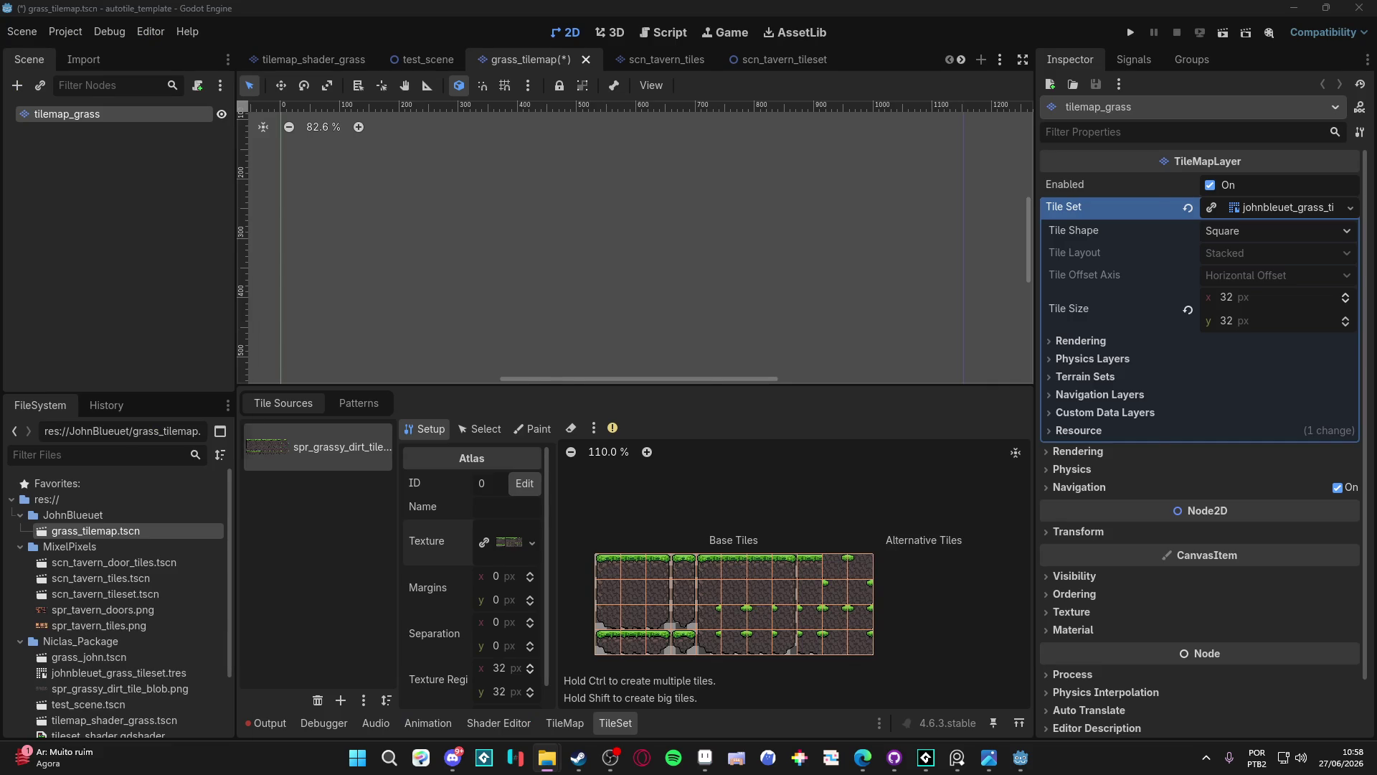
left_click(610, 94)
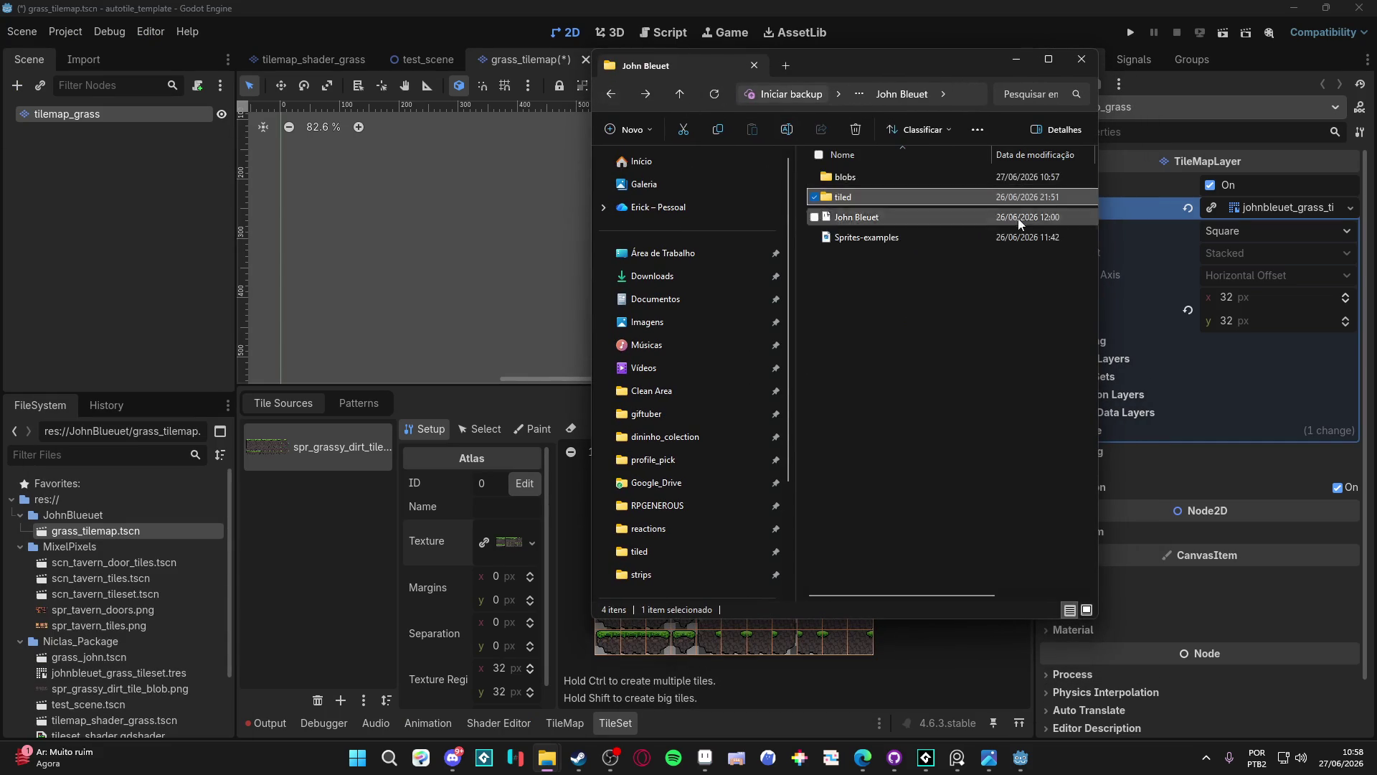
double_click(894, 177)
left_click(916, 203)
mouse_move(918, 203)
left_mouse_down()
mouse_move(940, 202)
mouse_move(66, 514)
mouse_move(128, 505)
mouse_move(96, 529)
left_mouse_up()
left_click(105, 539)
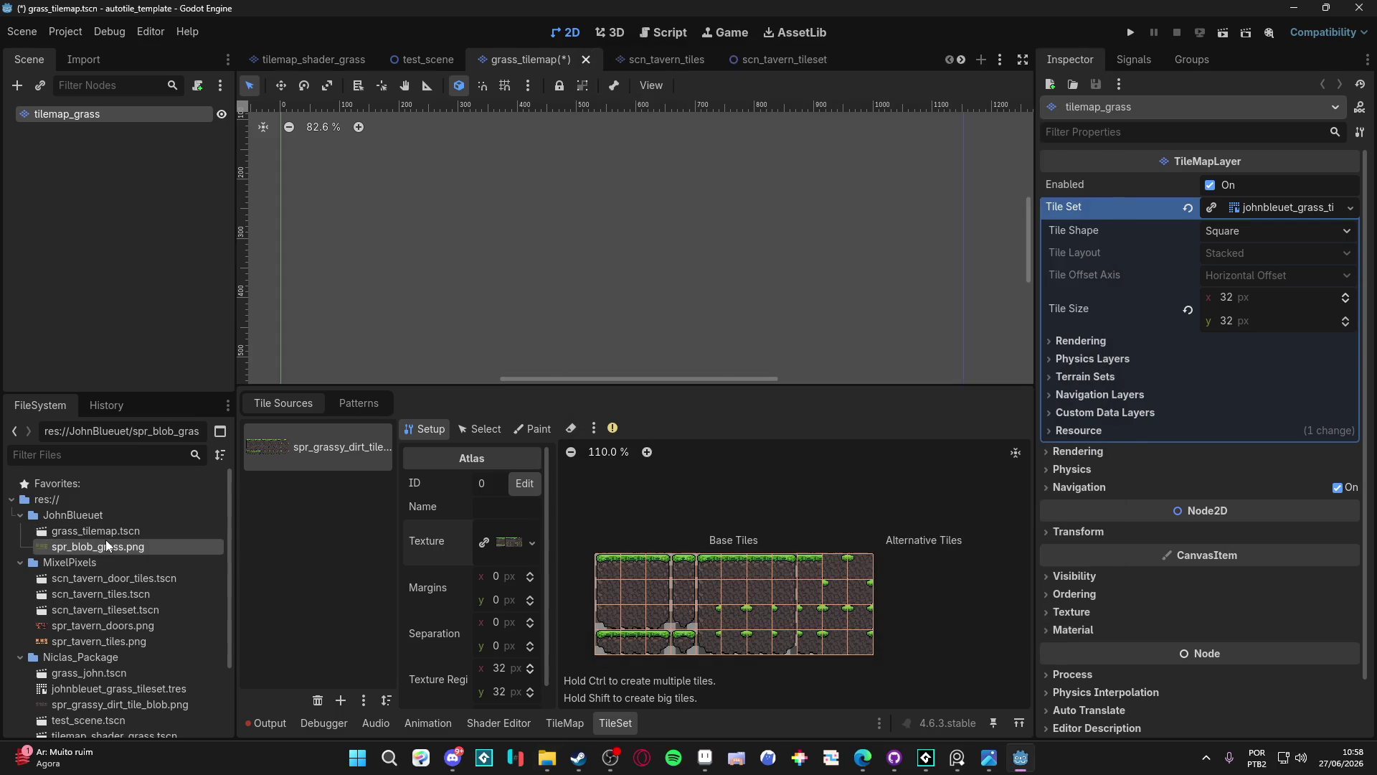
Set the grass atlas texture to spr_blob_grass.png via Quick Load and auto-create its tiles
left_click(113, 532)
left_click(524, 537)
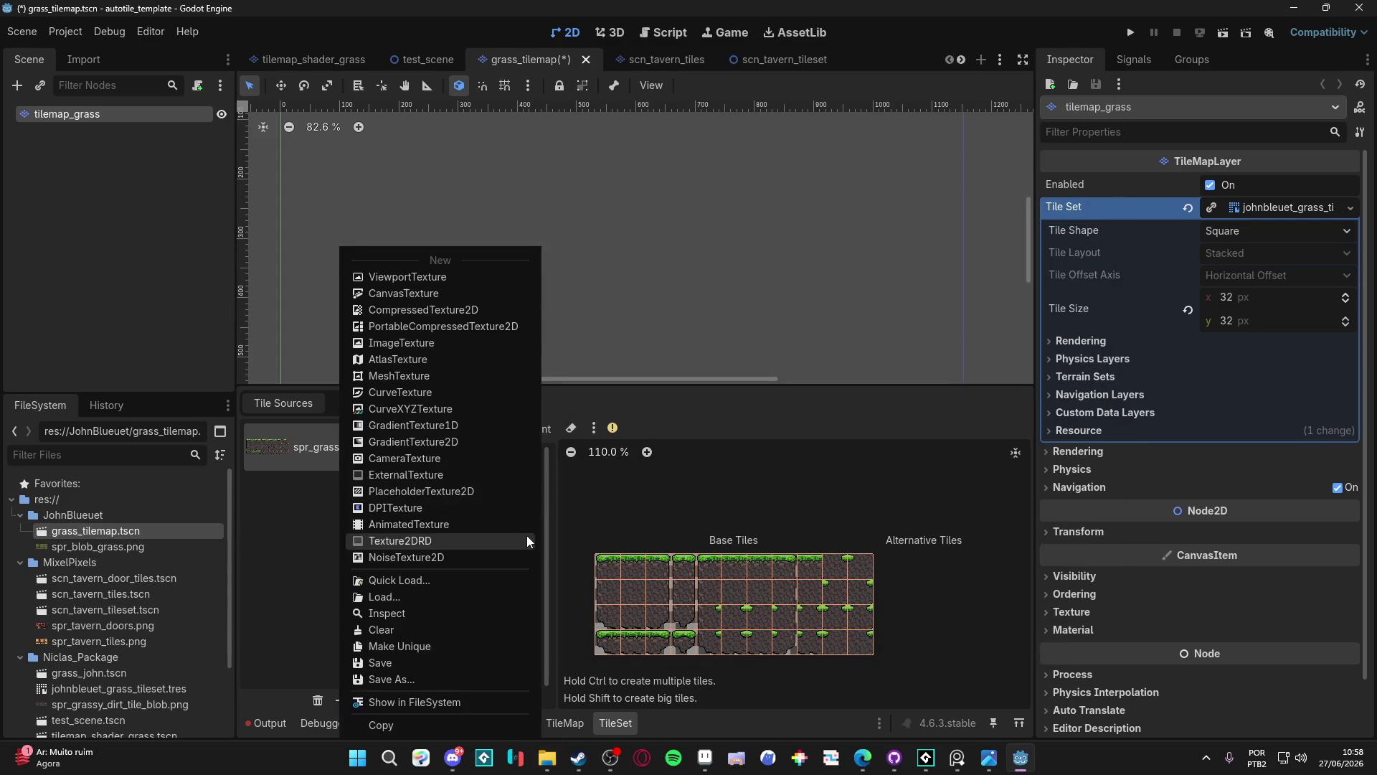
left_click(441, 582)
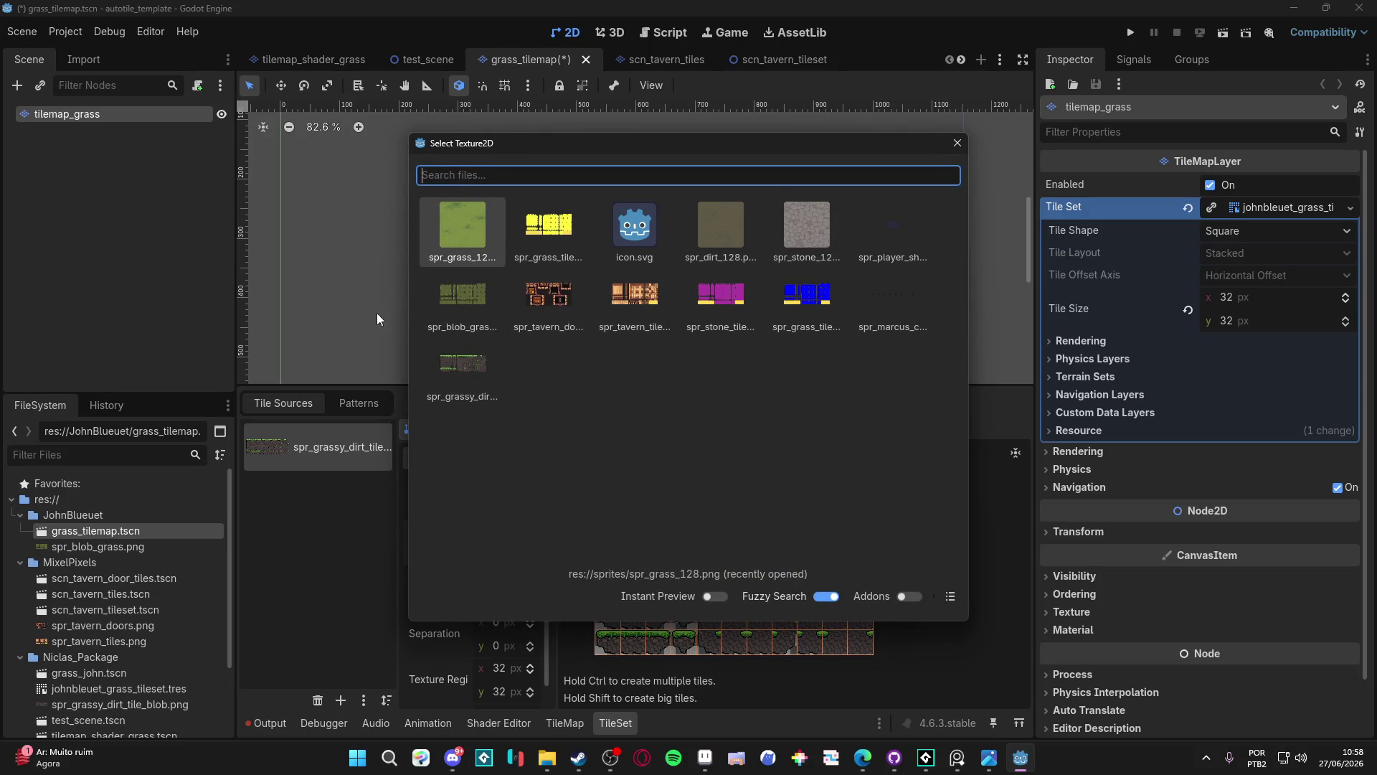
left_click(464, 294)
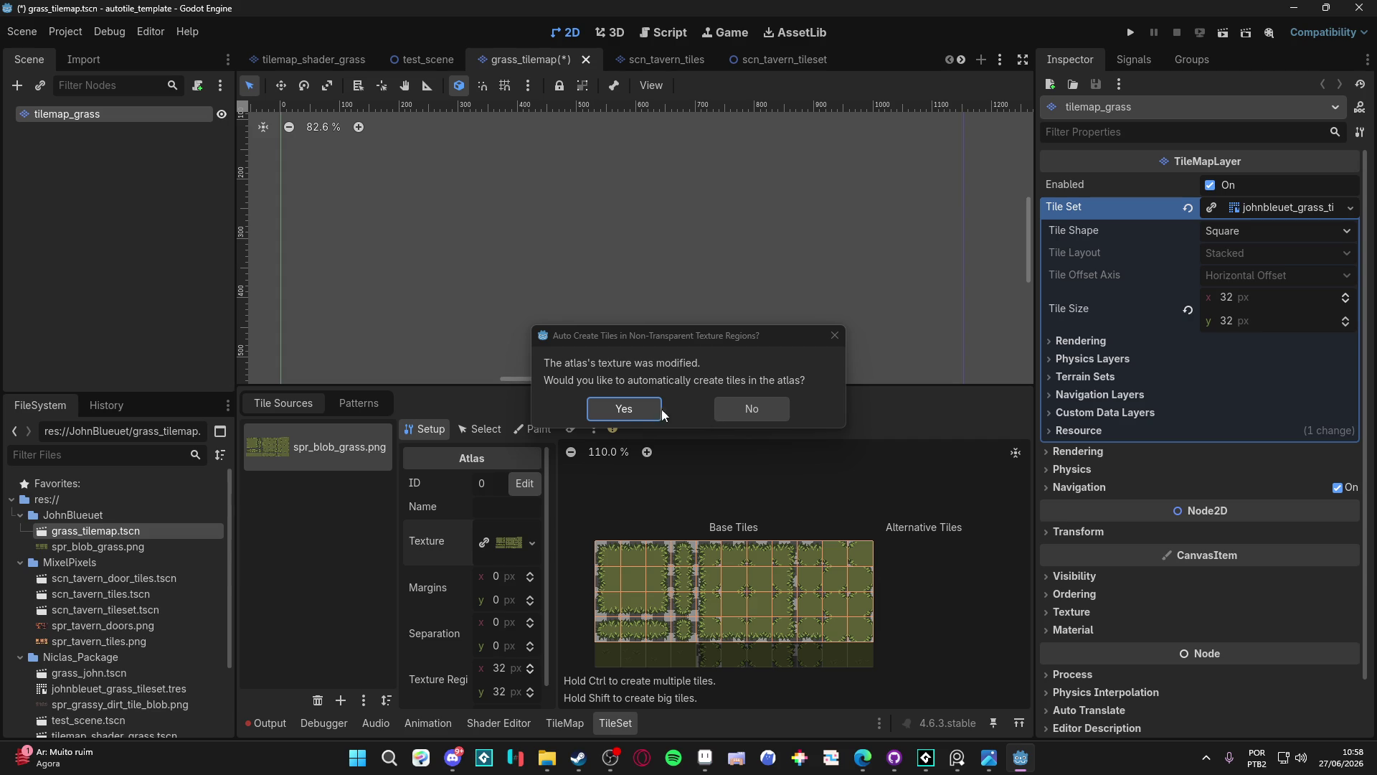
left_click(621, 407)
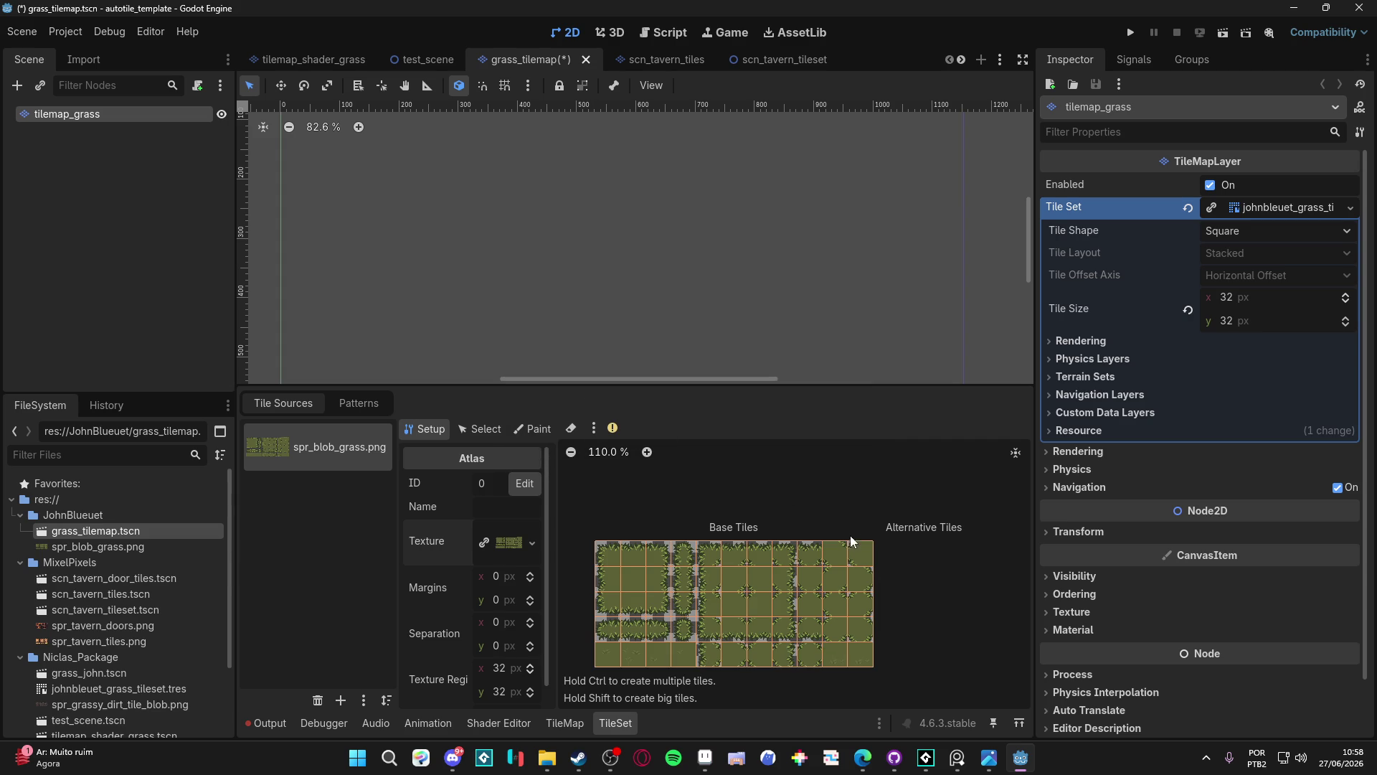
left_click(529, 429)
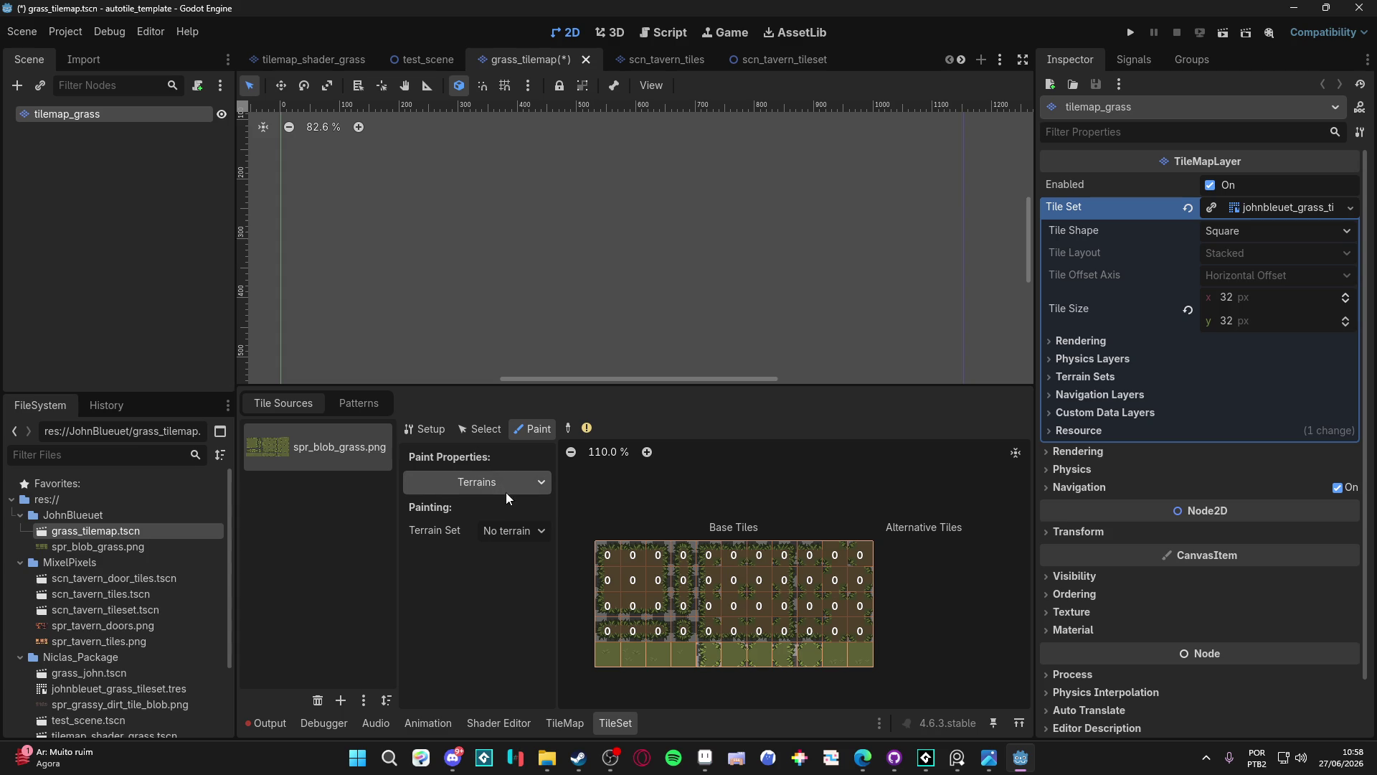
Assign Terrain Set 0 to the bottom-row blob grass tiles
left_click(514, 530)
left_click(520, 572)
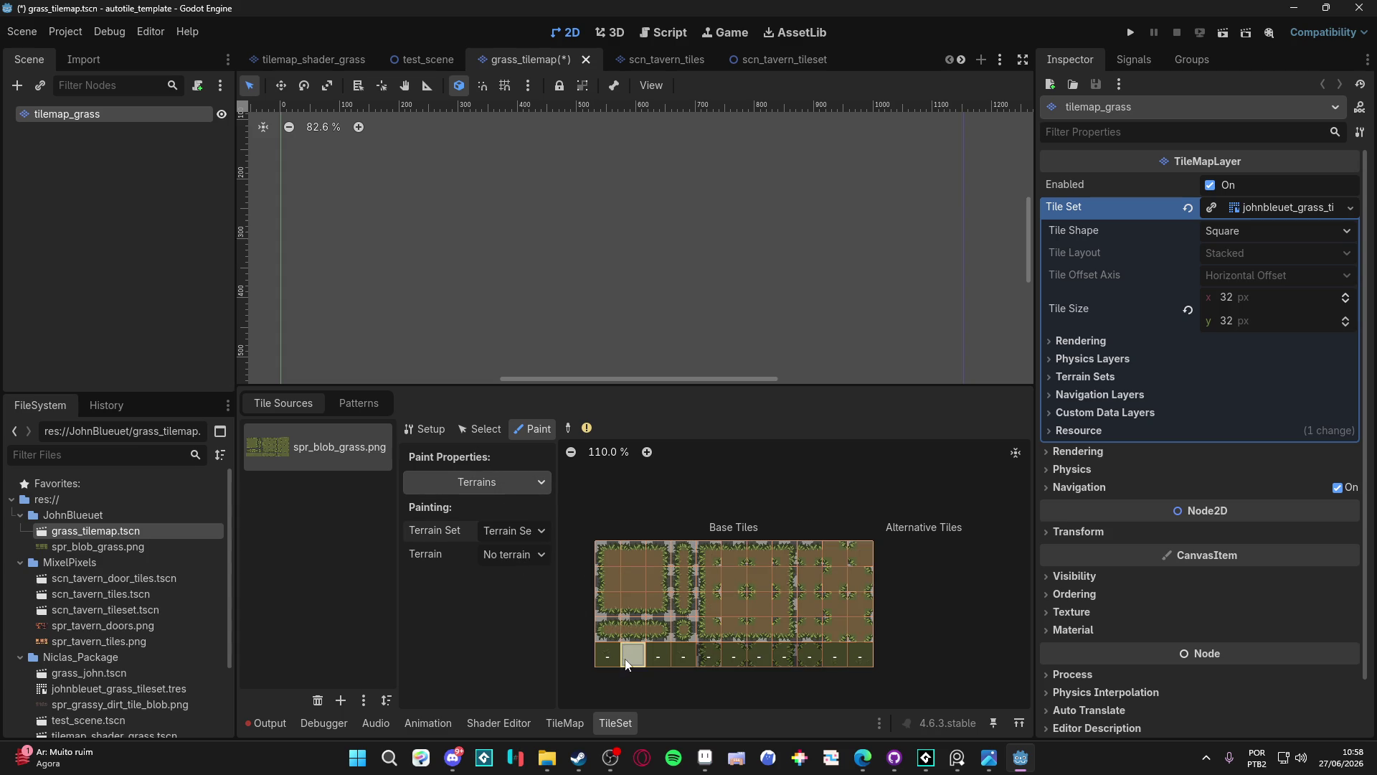
left_click_drag(629, 659, 661, 660)
left_click(689, 651)
left_click(837, 655)
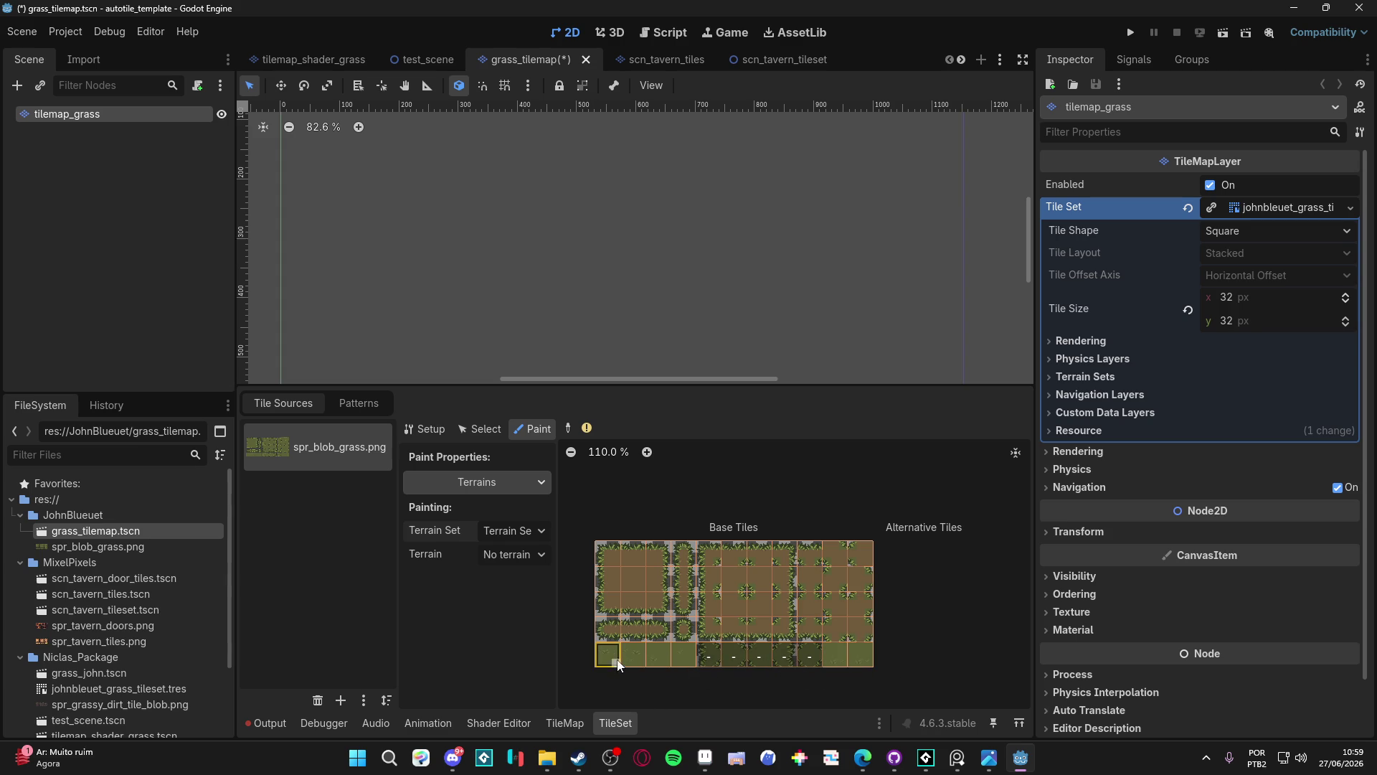
scroll(616, 657, "up", 2)
scroll(621, 664, "down", 2)
scroll(625, 669, "up", 2)
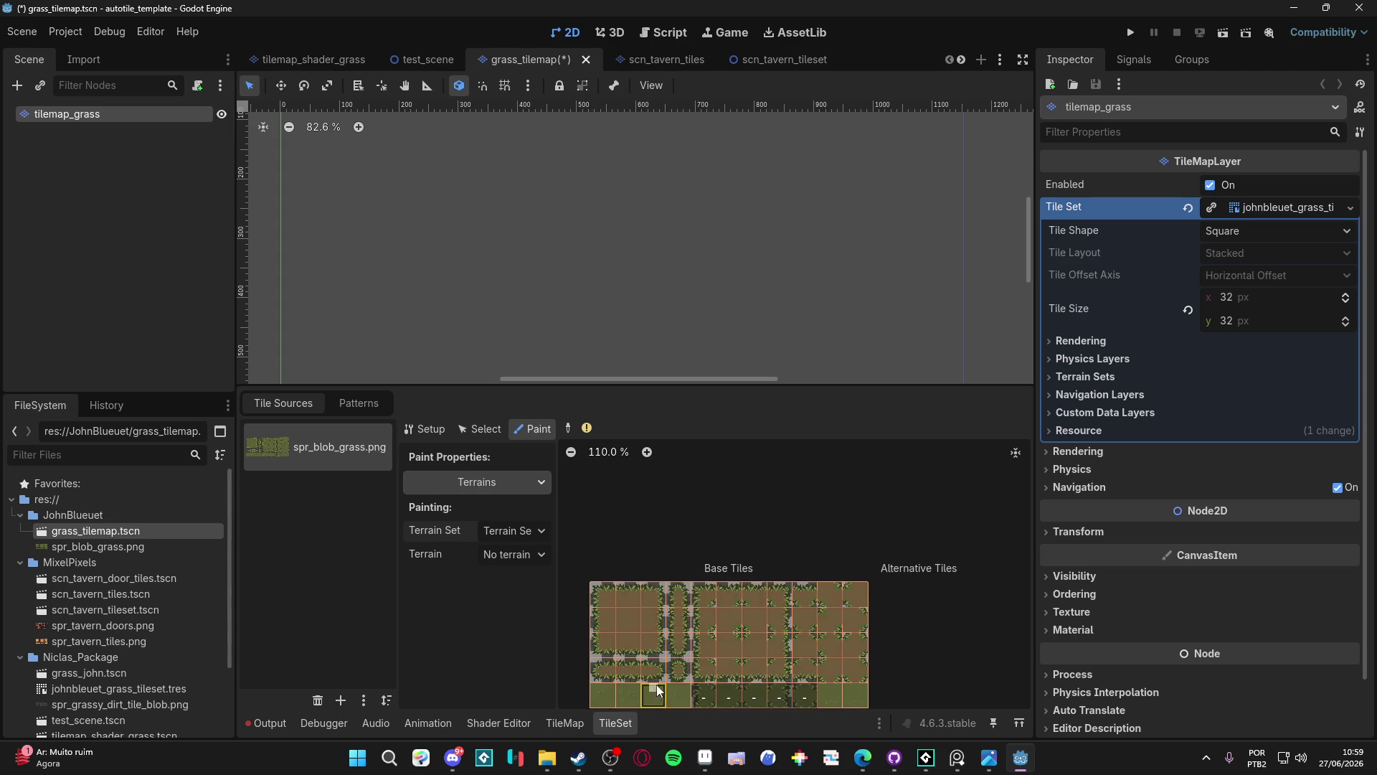
scroll(645, 565, "up", 3)
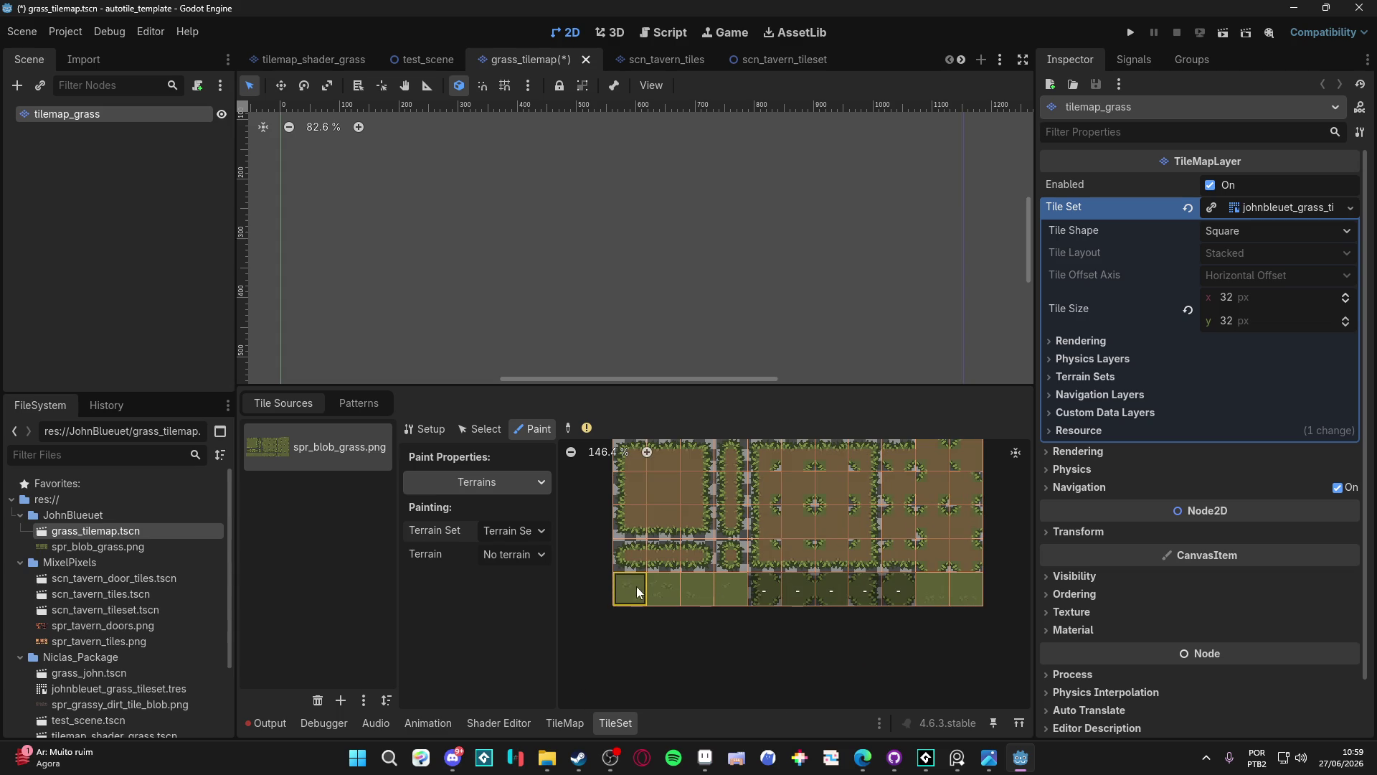
Paint the first bottom-row tile as Terrain 0
left_click(545, 553)
left_click(545, 596)
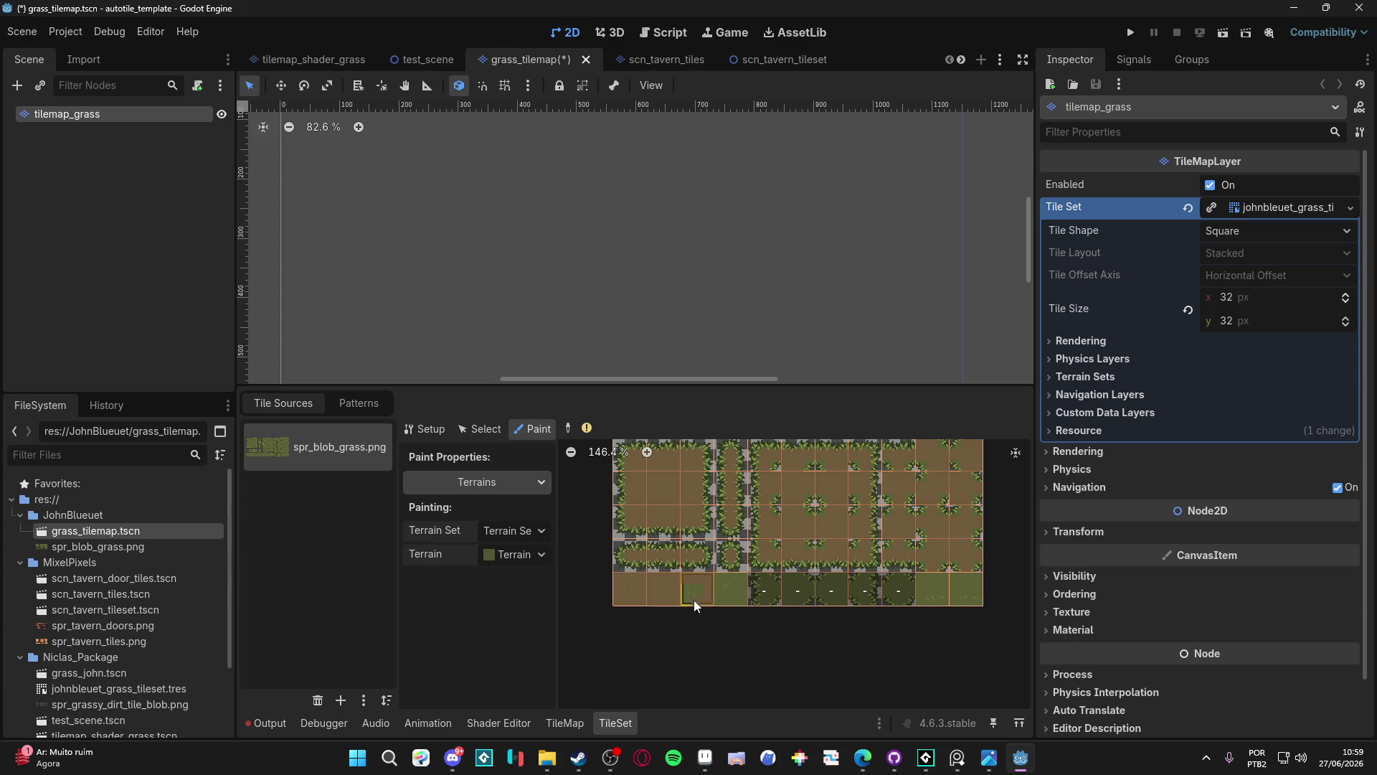
left_click(721, 582)
left_click(527, 479)
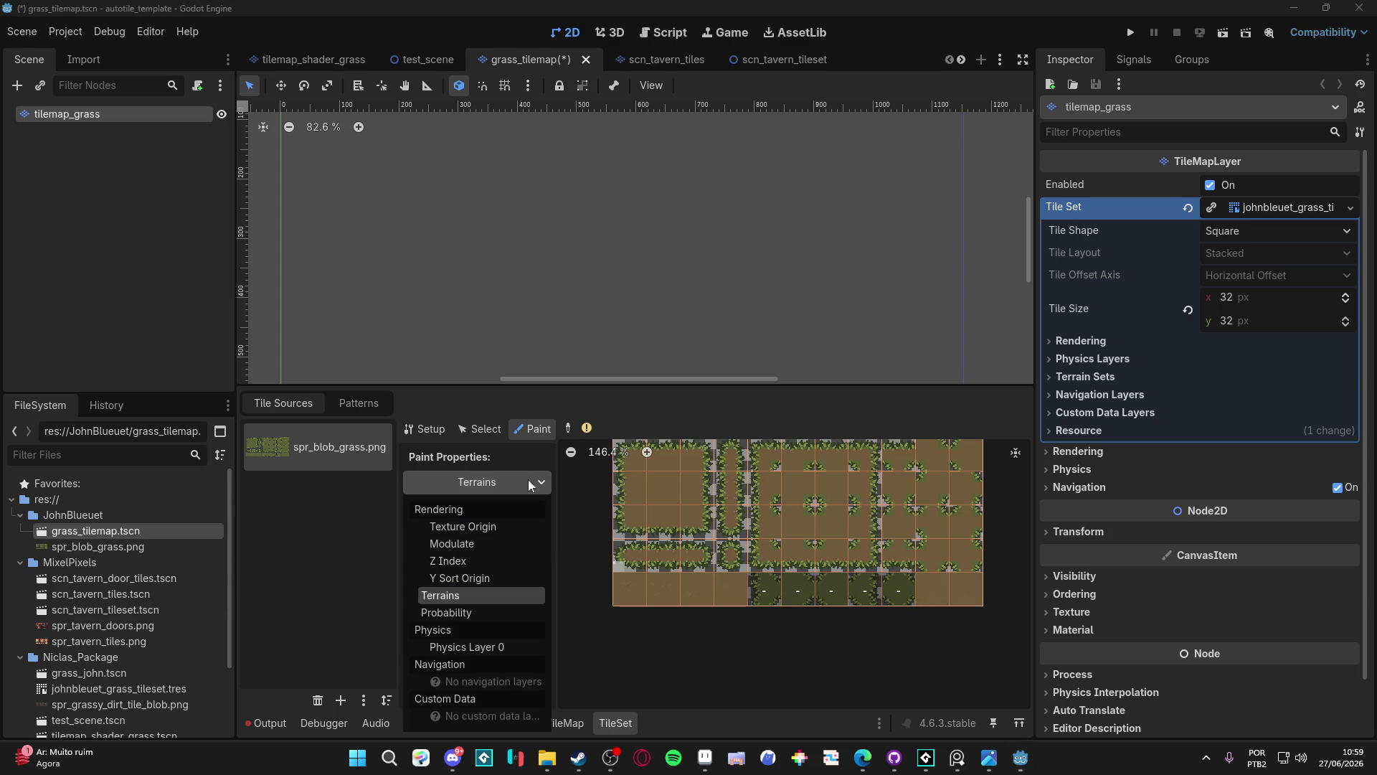
Give four bottom-row grass tiles a probability of 0.1
left_click(459, 612)
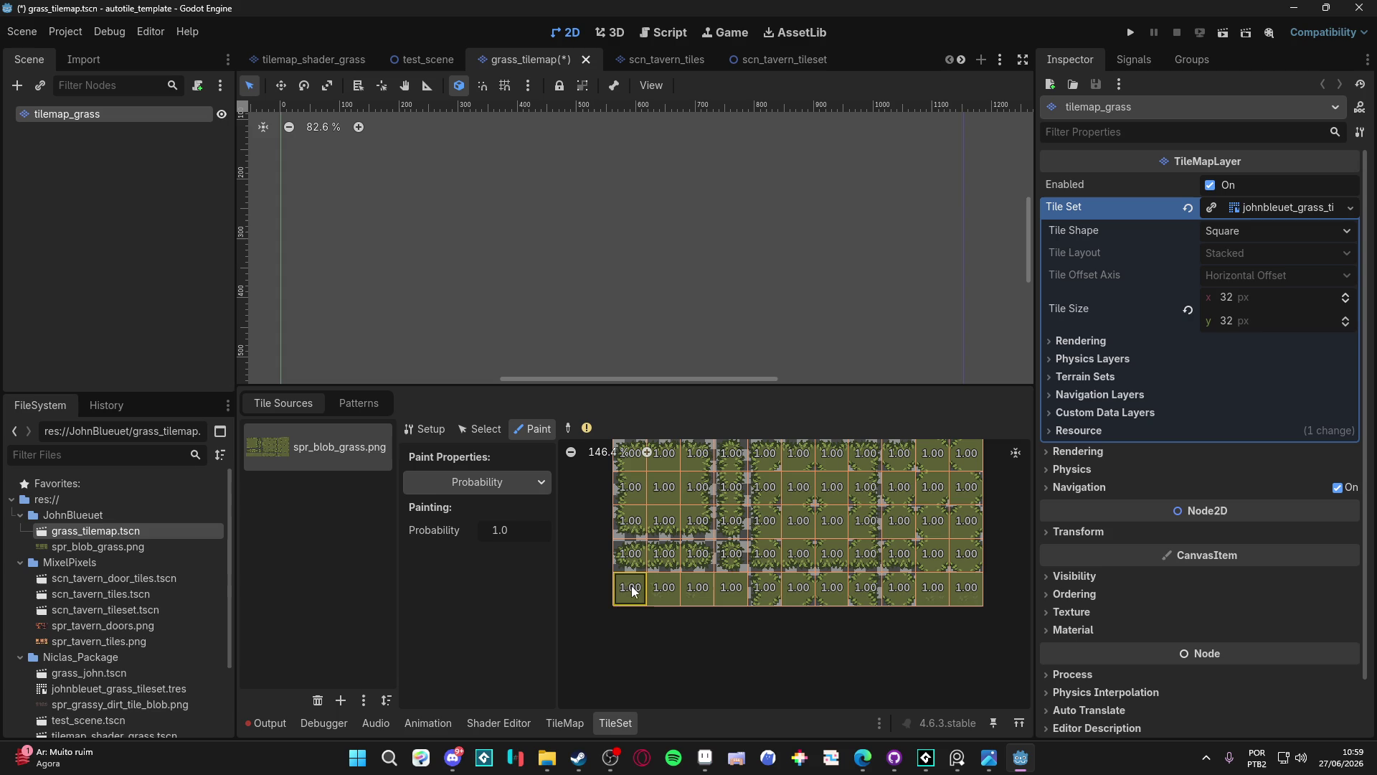
left_click(531, 528)
type("0.1")
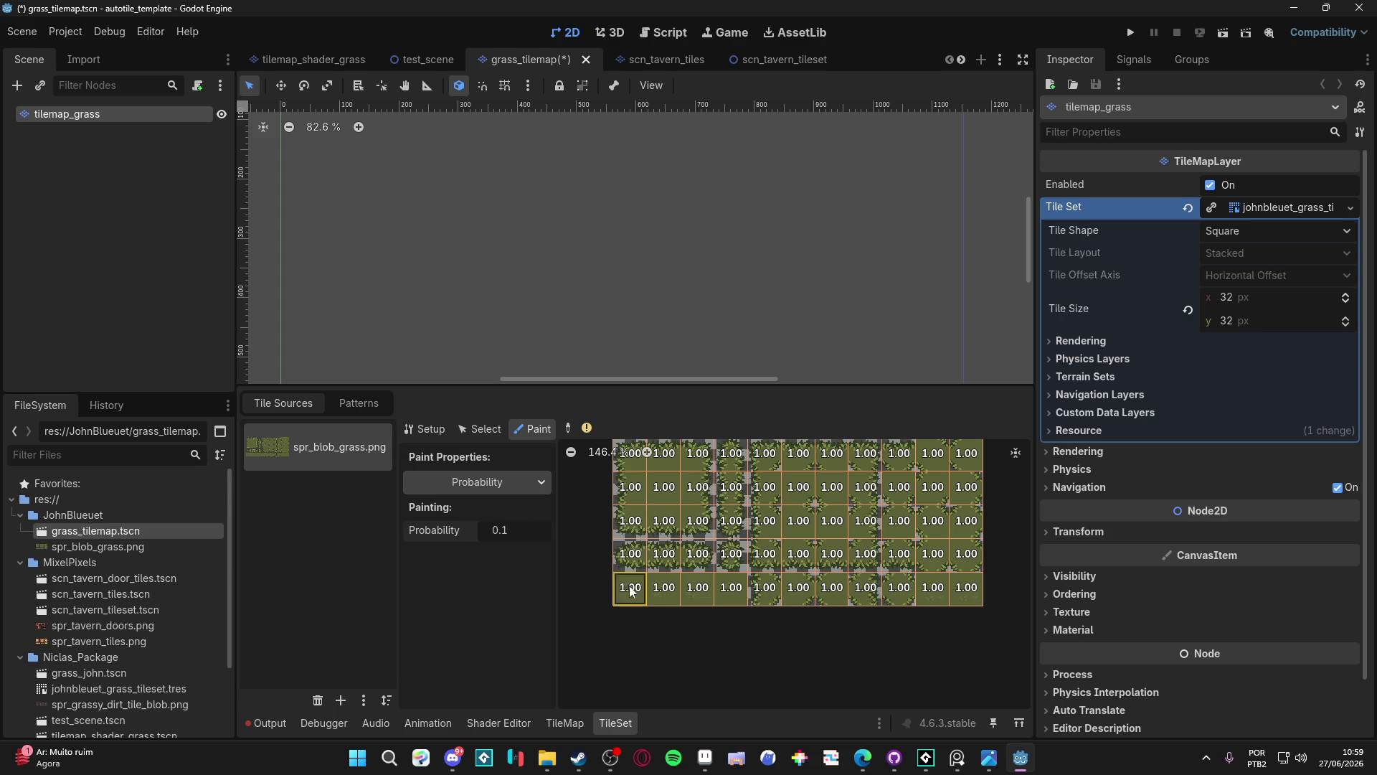
left_click(698, 588)
left_click(731, 588)
left_click(929, 592)
left_click(968, 592)
Save the scene and return to the atlas Setup view
key("ctrl+s")
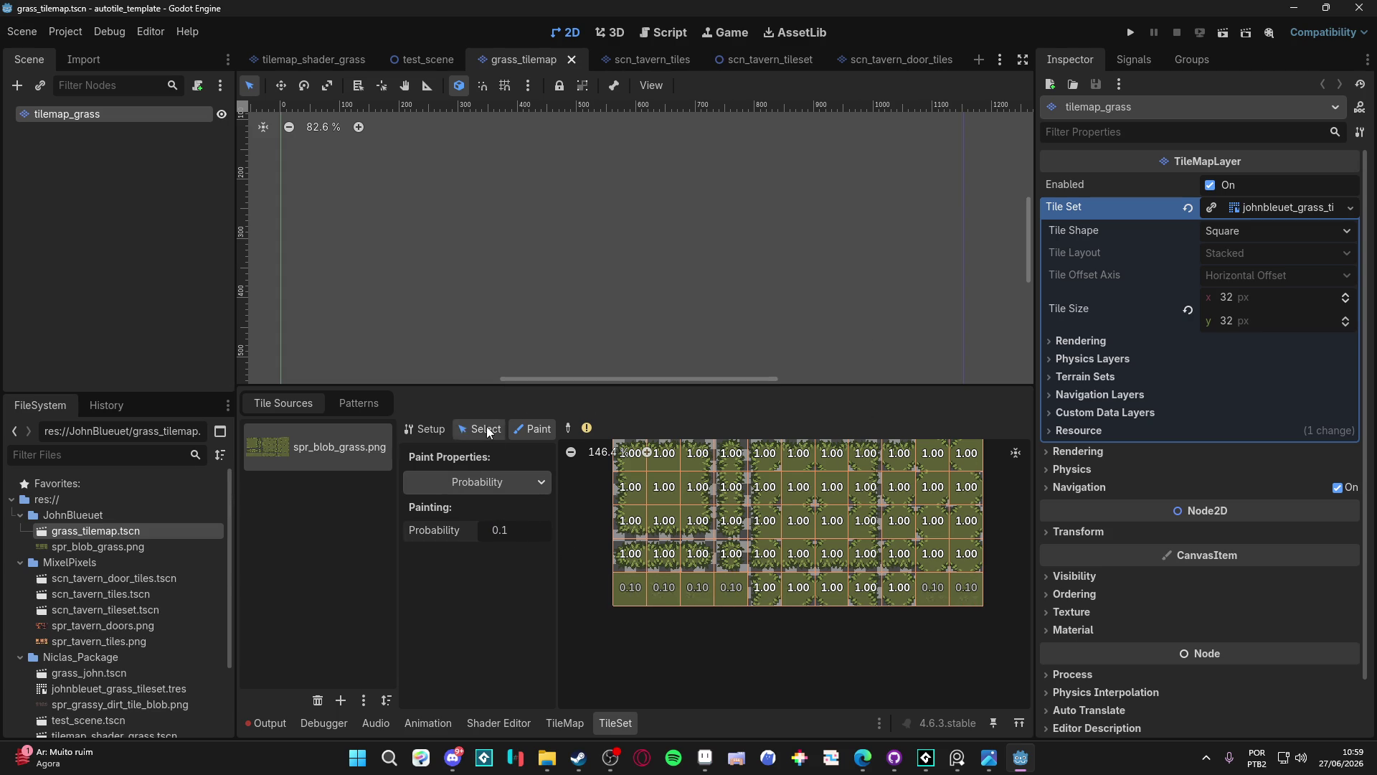
left_click(479, 429)
left_click(426, 429)
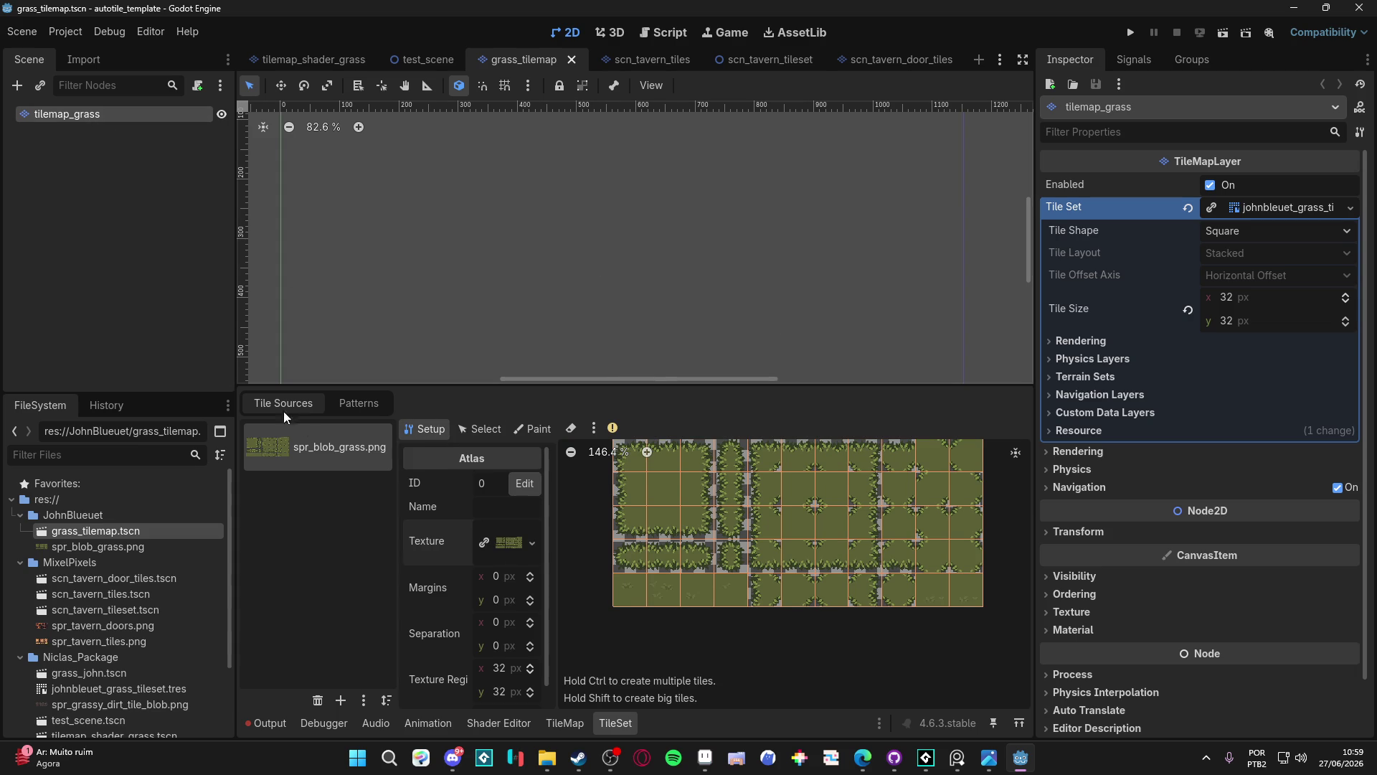
Select Terrain 0 with the Rectangle tool and paint a first grass rectangle on the tilemap
left_click(564, 722)
left_click(382, 439)
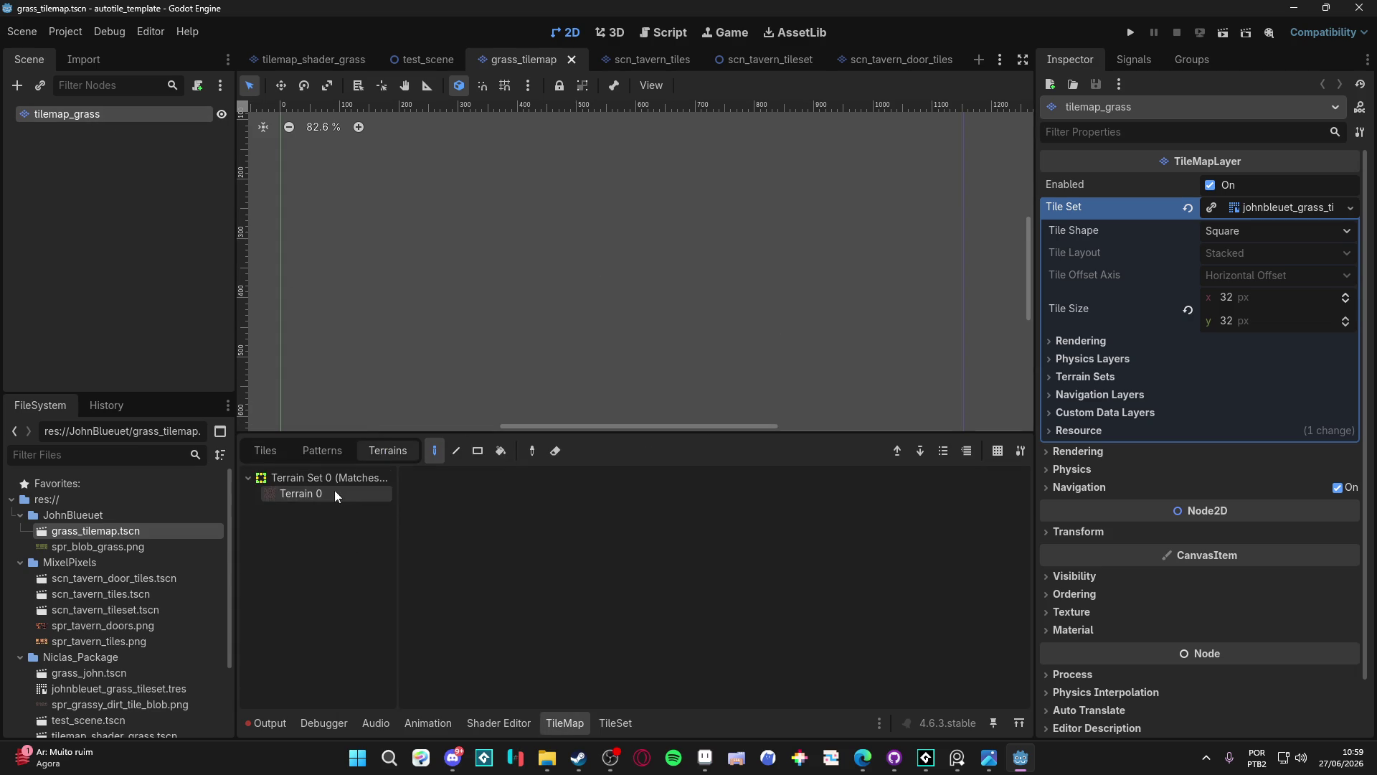
left_click(335, 495)
scroll(618, 359, "up", 1)
left_click(477, 451)
mouse_move(502, 203)
left_mouse_down()
mouse_move(715, 337)
mouse_move(692, 355)
left_mouse_up()
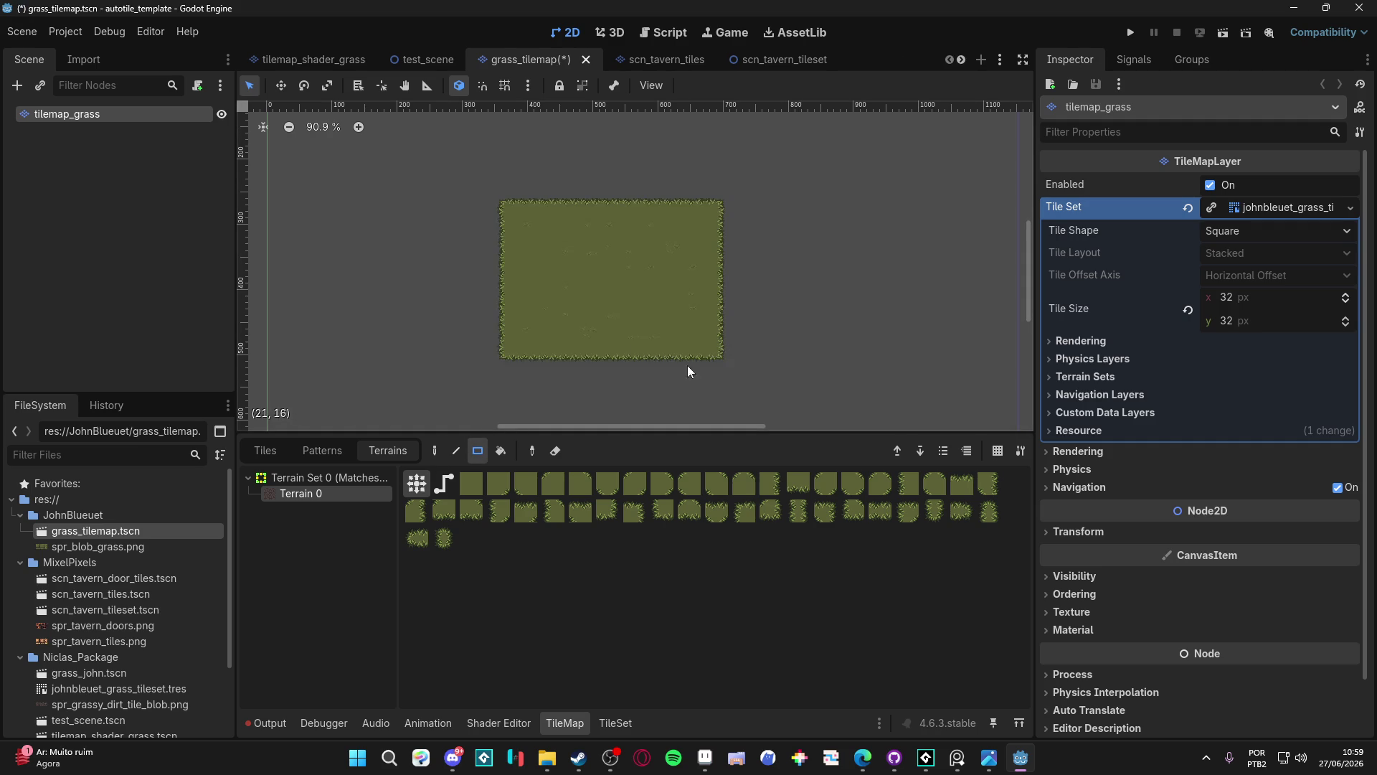
Extend the grass with rectangles to the right, below, and at left, filling the grey notch
scroll(603, 337, "up", 6)
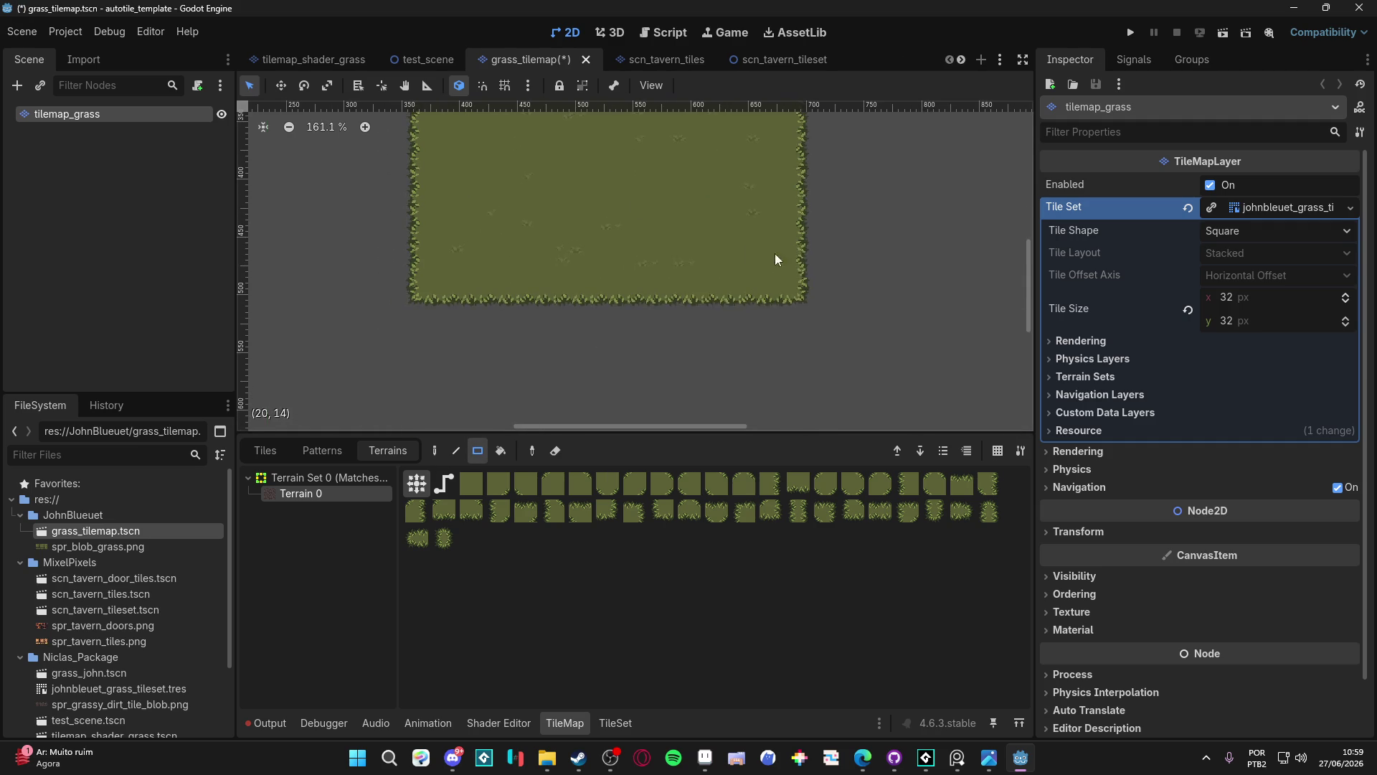
left_click_drag(871, 209, 786, 298)
mouse_move(732, 338)
left_mouse_down()
mouse_move(695, 294)
mouse_move(610, 366)
mouse_move(491, 301)
left_mouse_up()
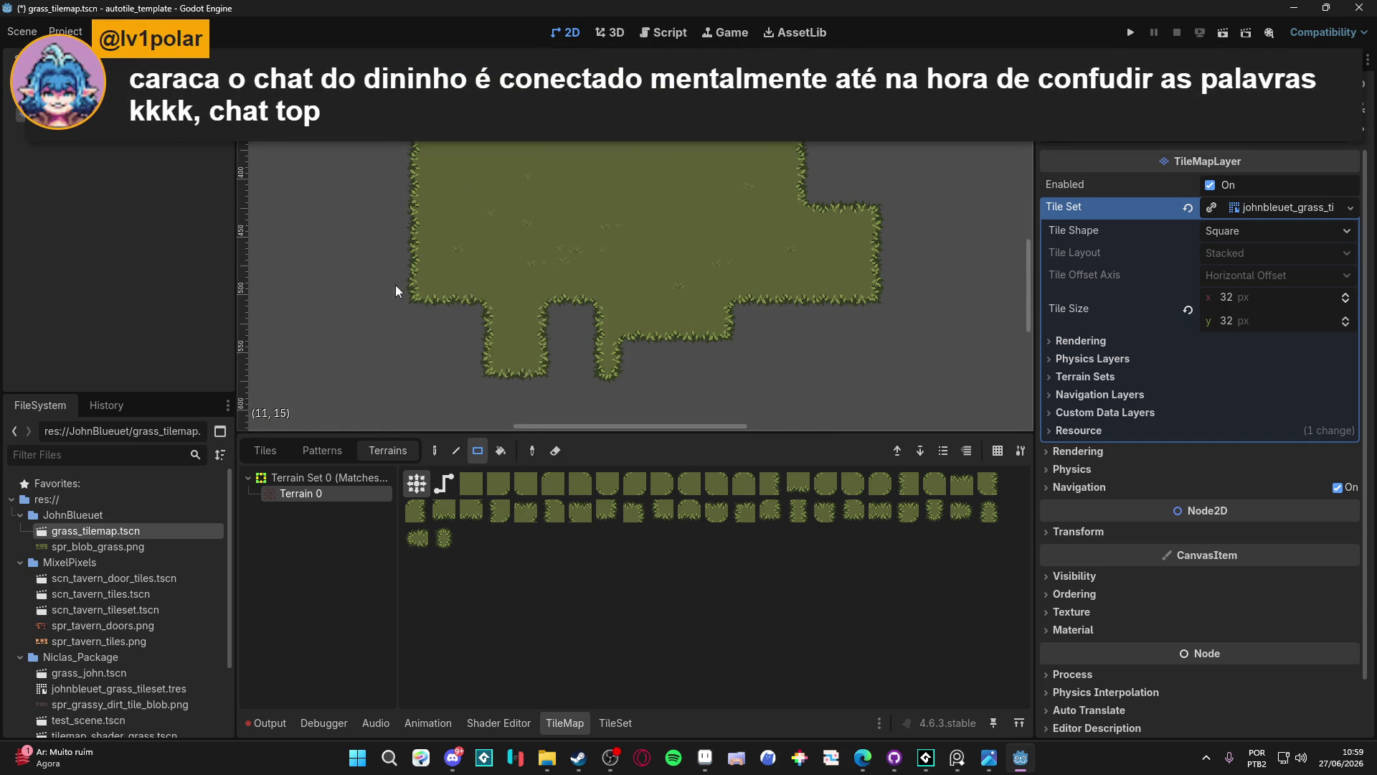
left_click_drag(396, 290, 345, 208)
left_click_drag(491, 330, 380, 369)
scroll(537, 283, "up", 4)
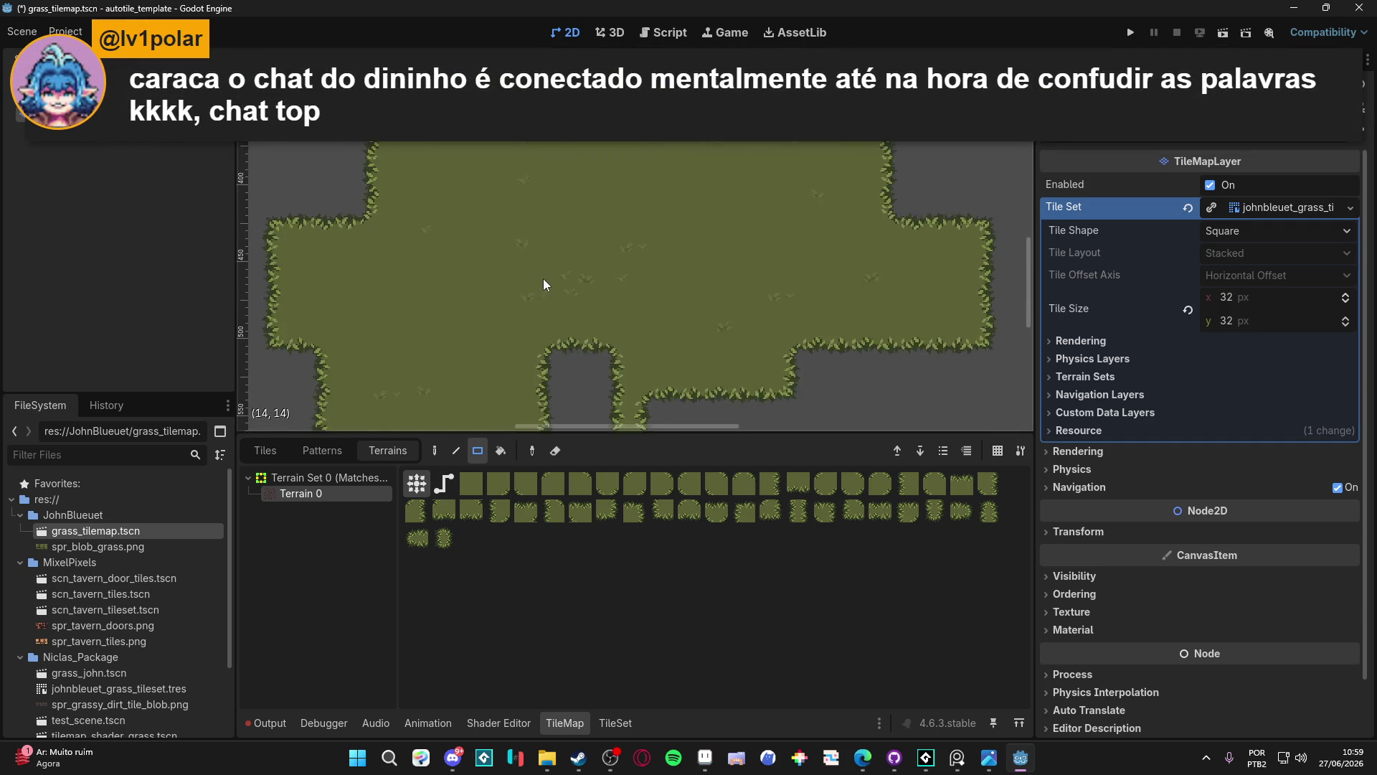
scroll(539, 243, "down", 1)
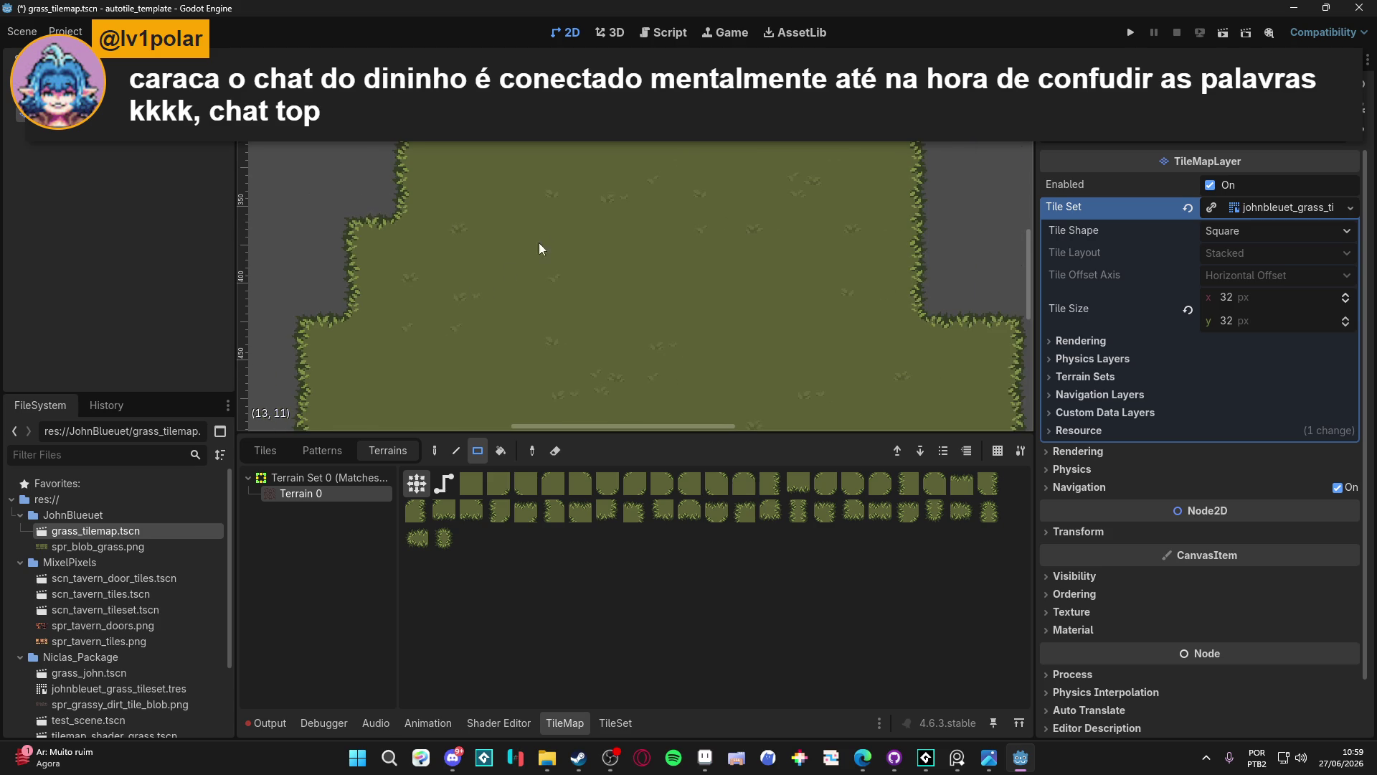
scroll(479, 274, "down", 1)
mouse_move(448, 229)
left_mouse_down()
mouse_move(381, 290)
mouse_move(355, 290)
left_mouse_up()
scroll(434, 251, "down", 2)
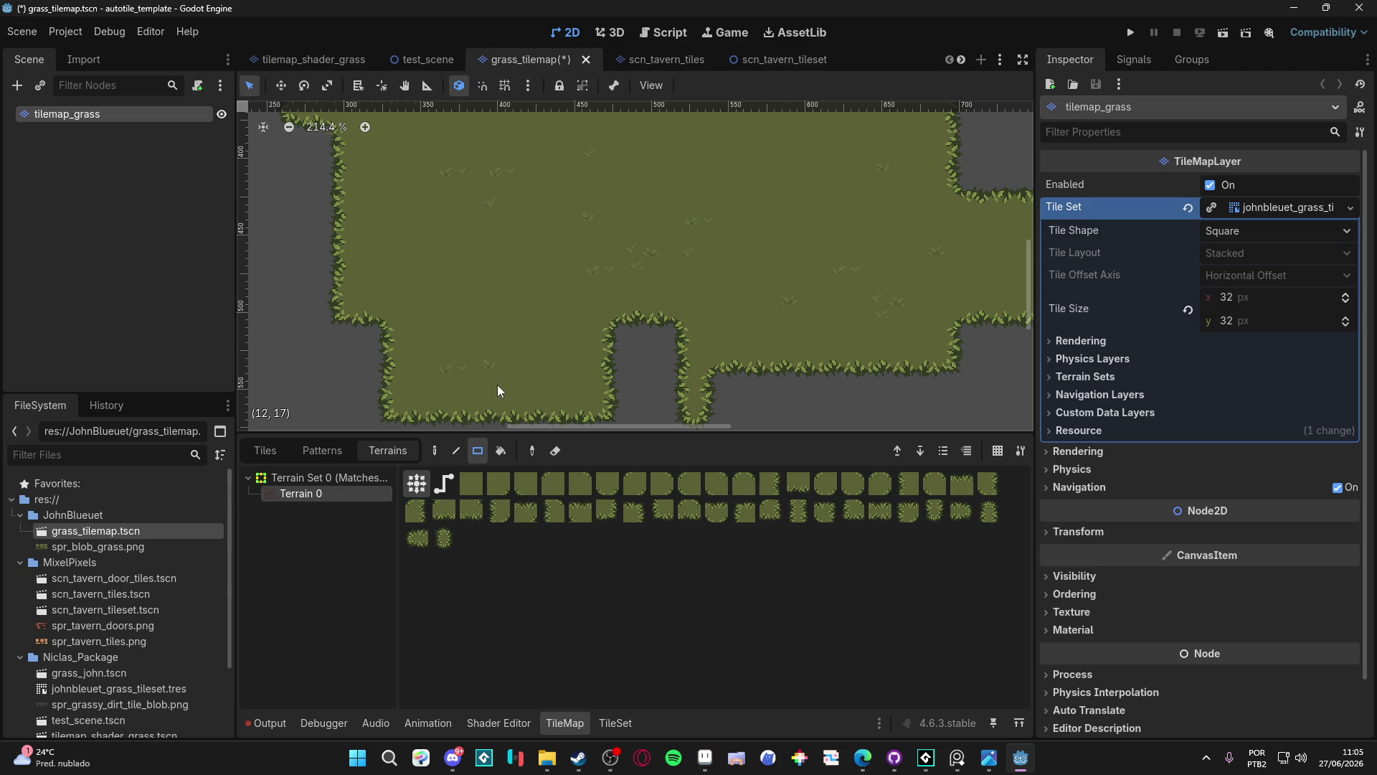
Scroll the tilemap canvas down to view the lobed grass region
scroll(561, 365, "down", 5)
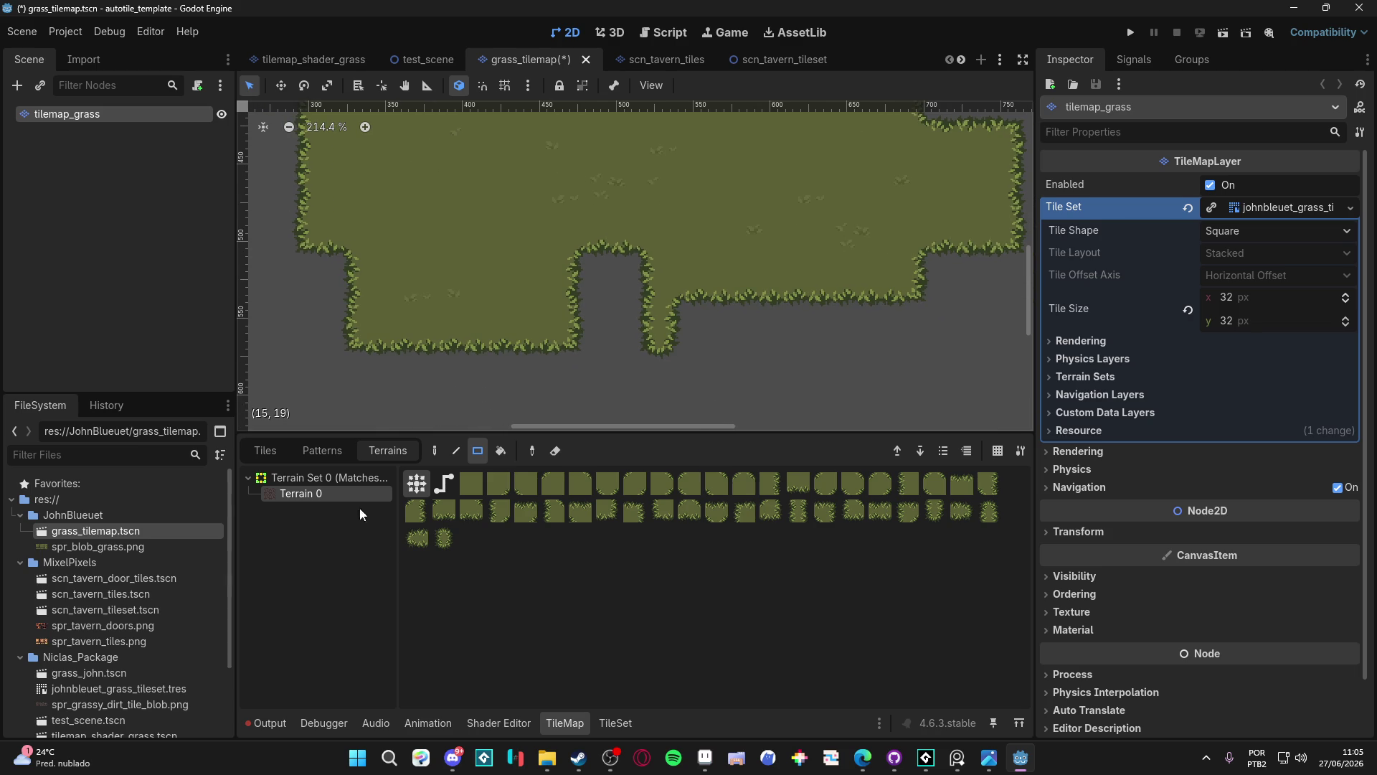
Paint a few more grass blocks and a single cell, then recenter the tilemap view
left_click_drag(760, 323, 816, 366)
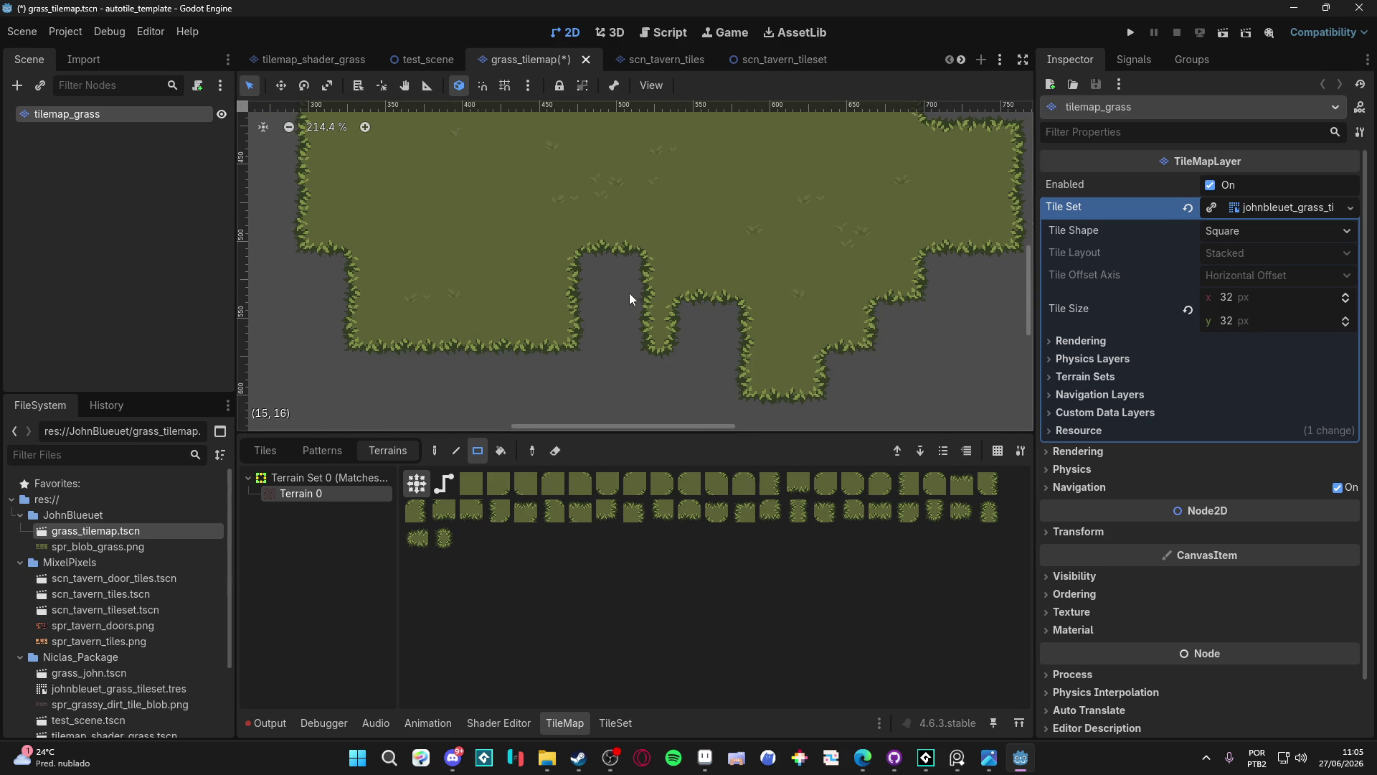
scroll(390, 233, "up", 2)
scroll(390, 233, "left", 5)
left_click_drag(341, 204, 415, 293)
left_click_drag(418, 339, 495, 287)
scroll(545, 369, "down", 2)
scroll(578, 398, "right", 2)
left_click(534, 359)
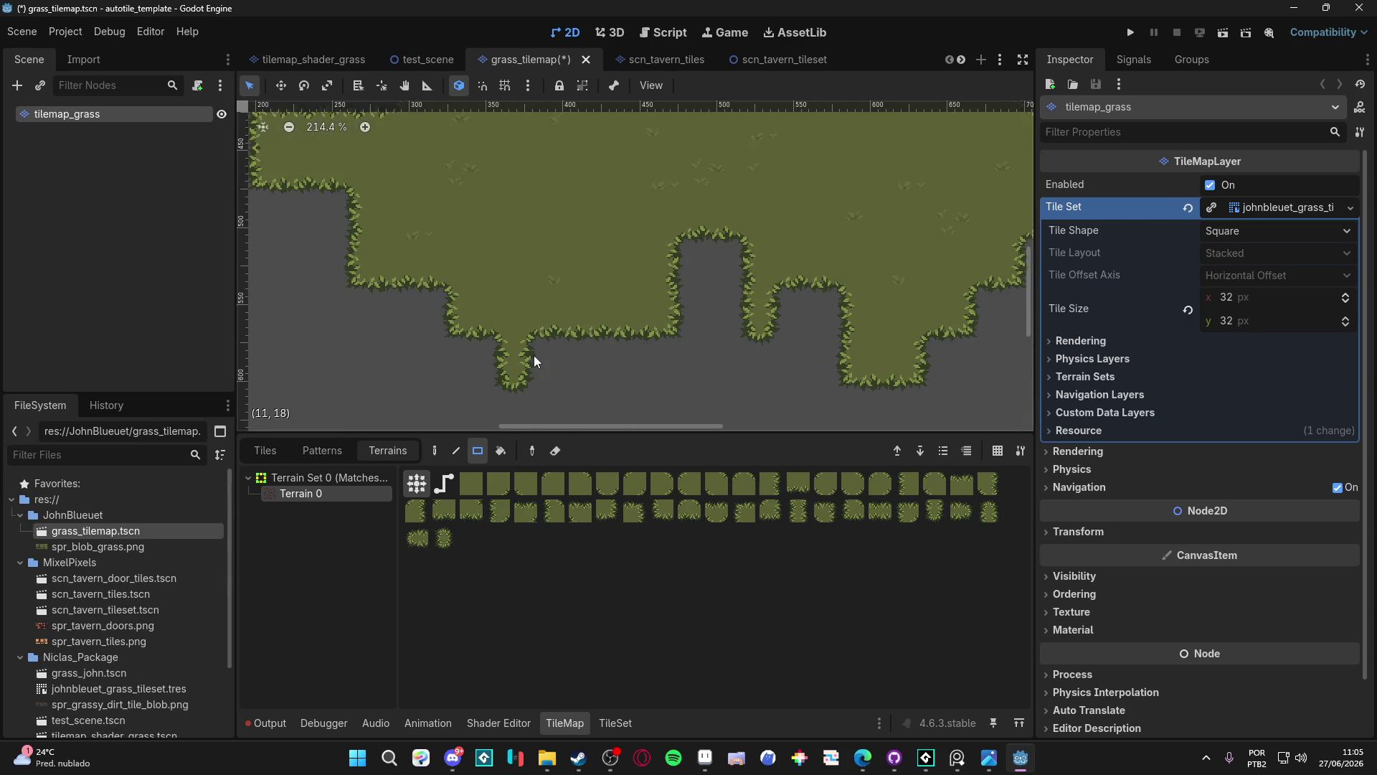
scroll(564, 346, "down", 2)
scroll(563, 346, "down", 4)
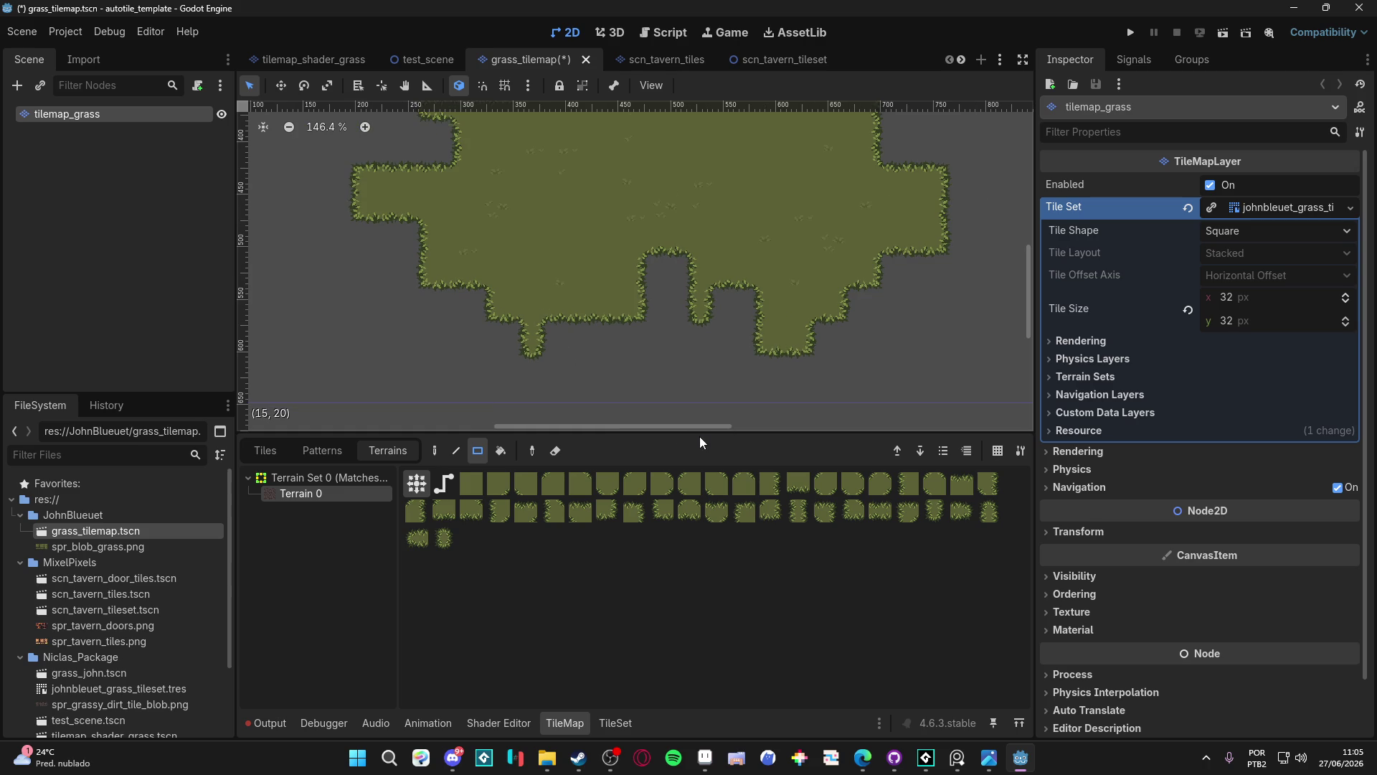
left_click_drag(700, 435, 700, 558)
left_click_drag(676, 277, 680, 456)
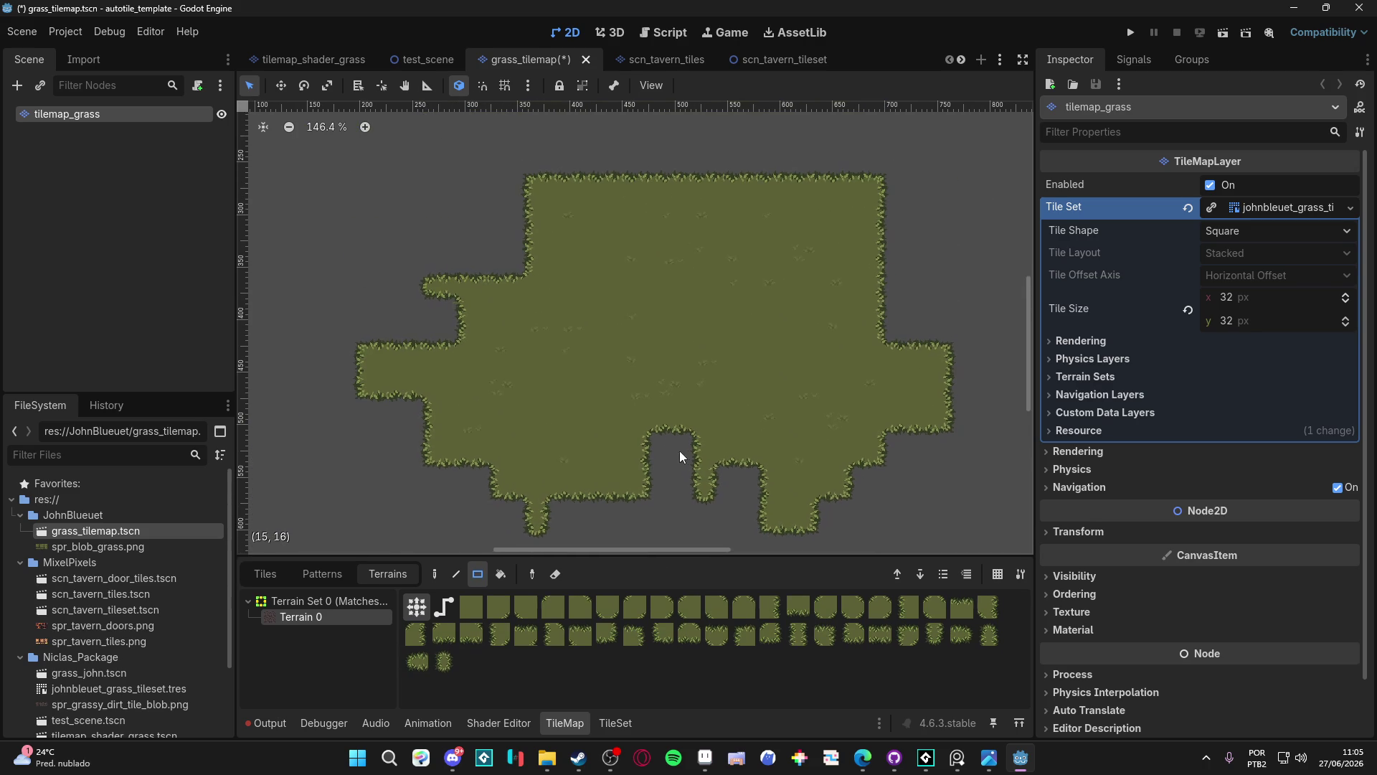
Cancel the root-node deletion and erase all grass with a terrain-eraser rectangle
key("Delete")
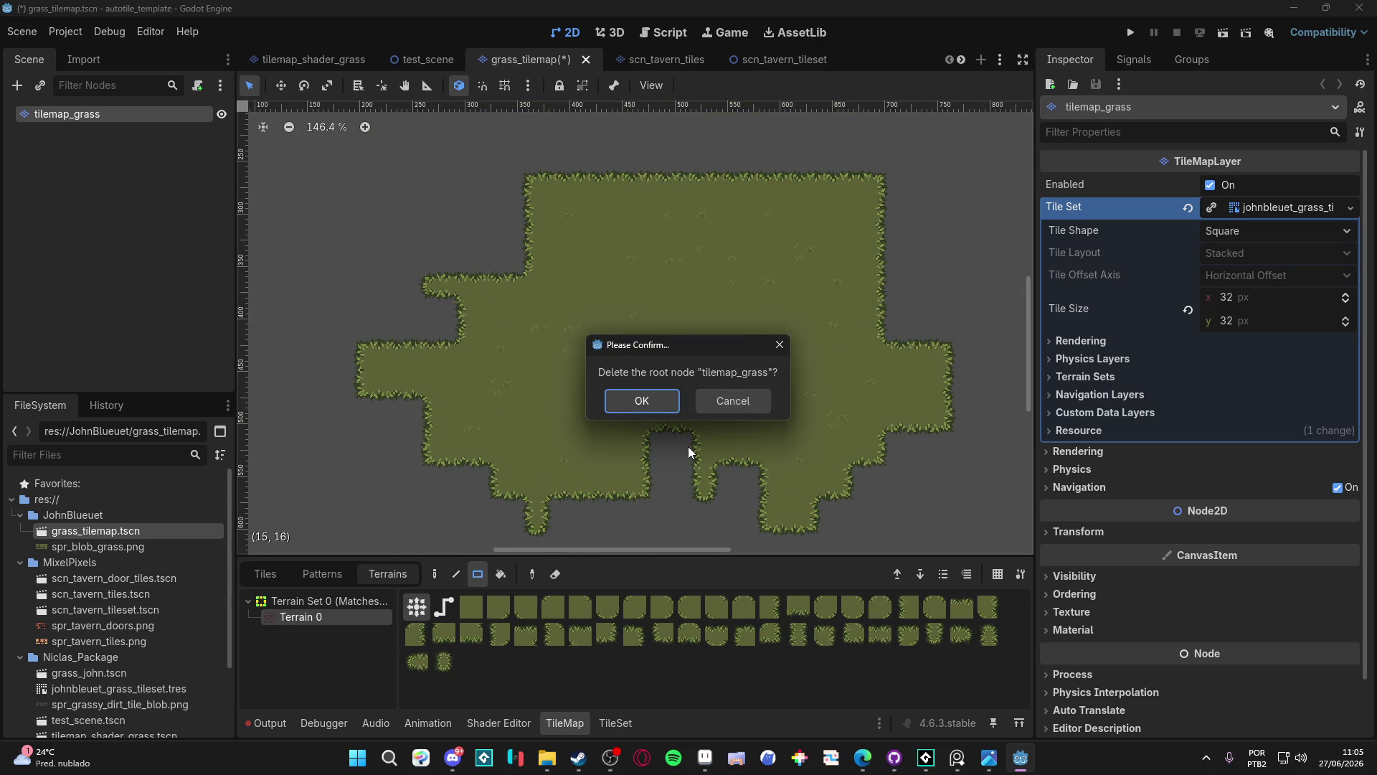
left_click(753, 399)
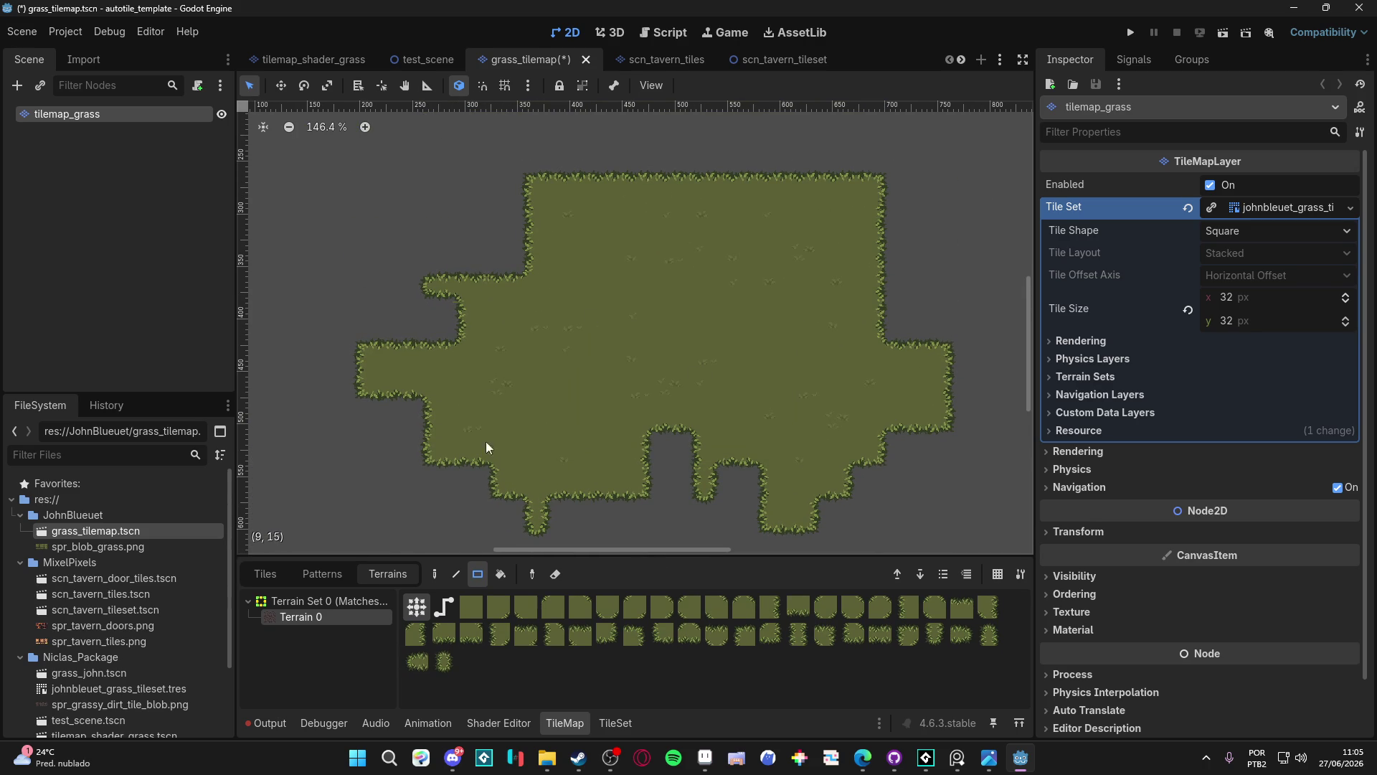
left_click(551, 581)
mouse_move(319, 133)
left_mouse_down()
mouse_move(725, 413)
mouse_move(989, 546)
left_mouse_up()
left_click(362, 764)
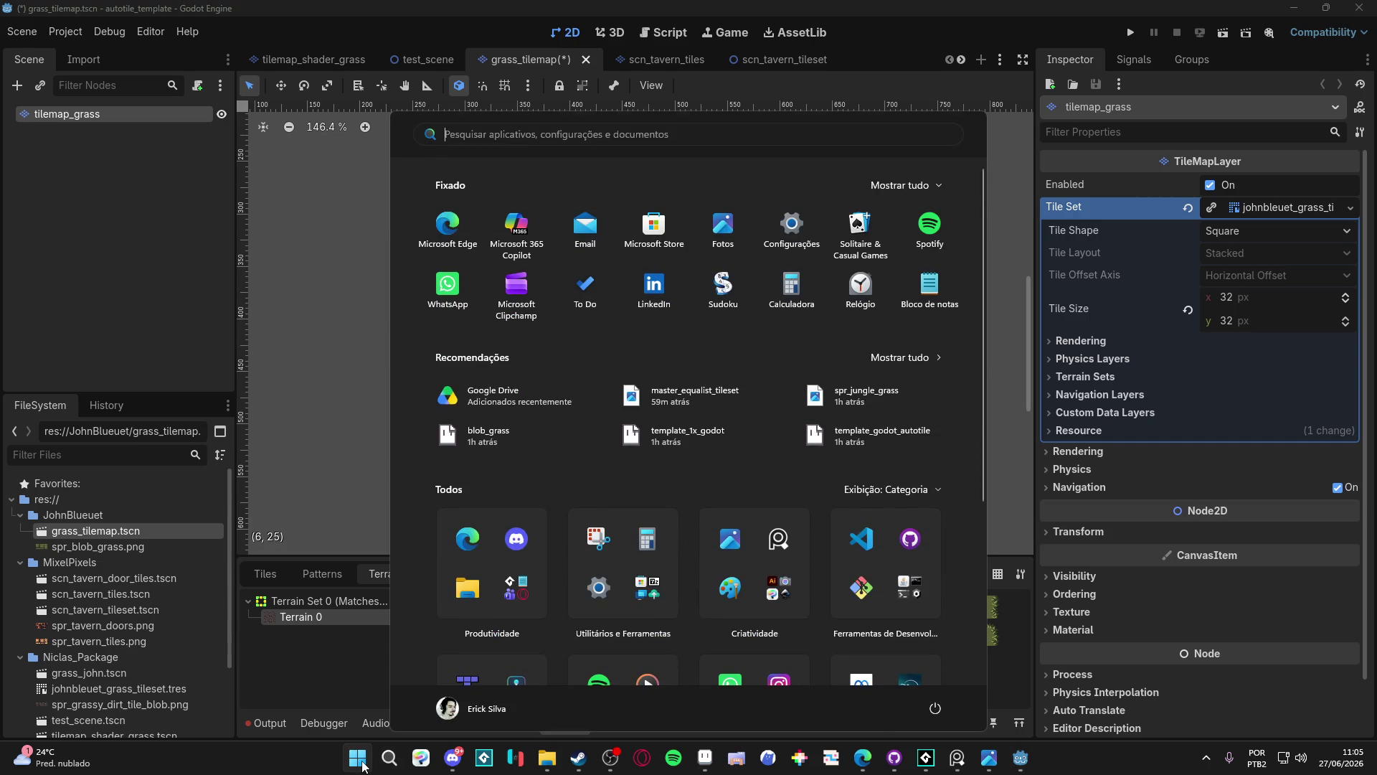
Launch LICEcap and start recording a GIF named grass_work
type("licecap")
key("Return")
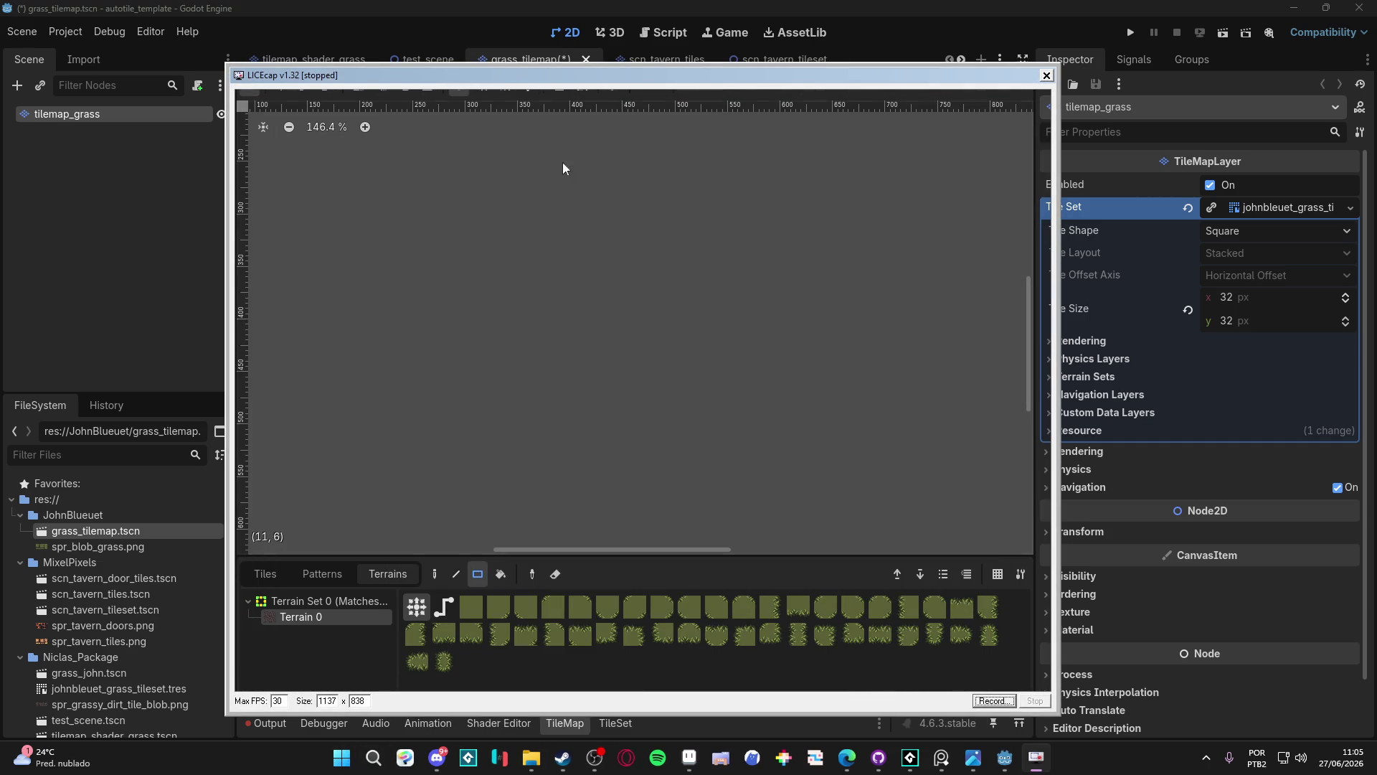
left_click(993, 700)
type("grass_work")
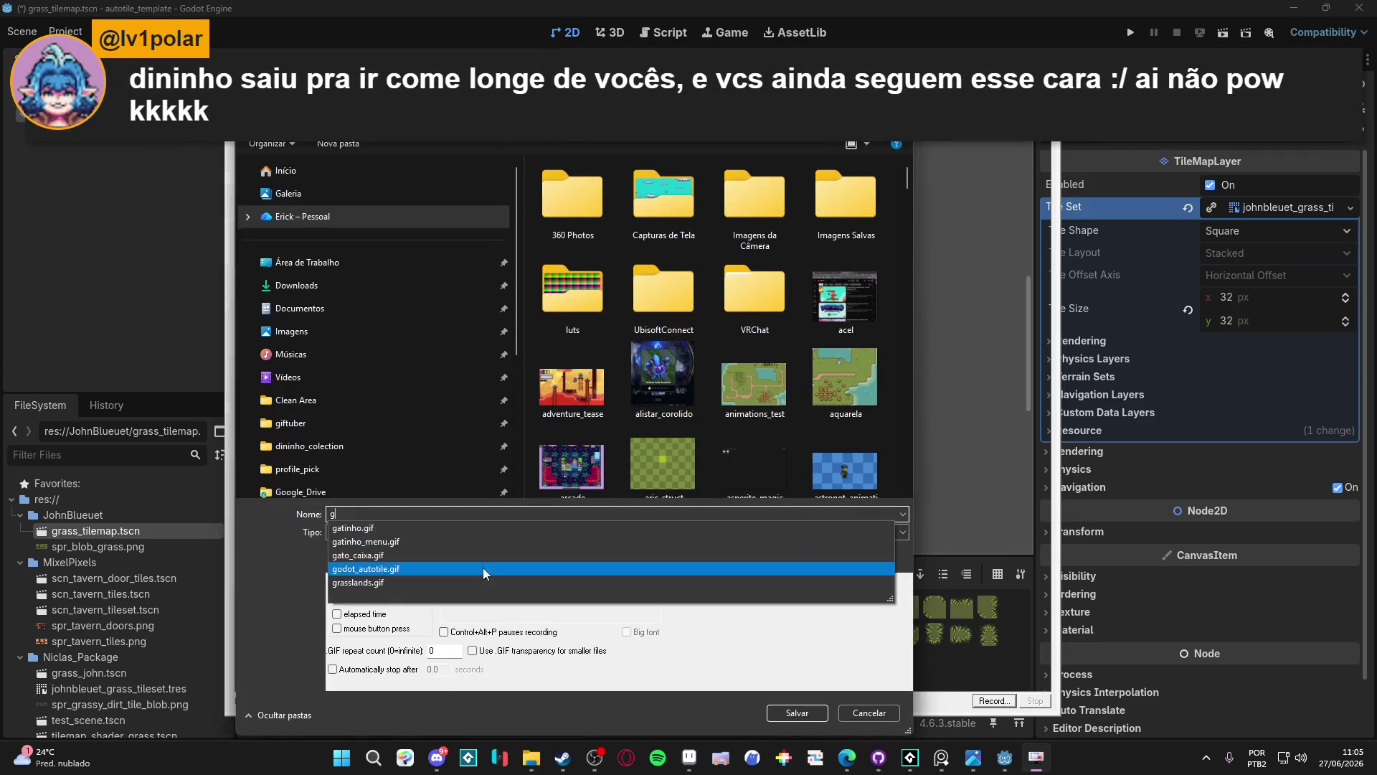
key("Return")
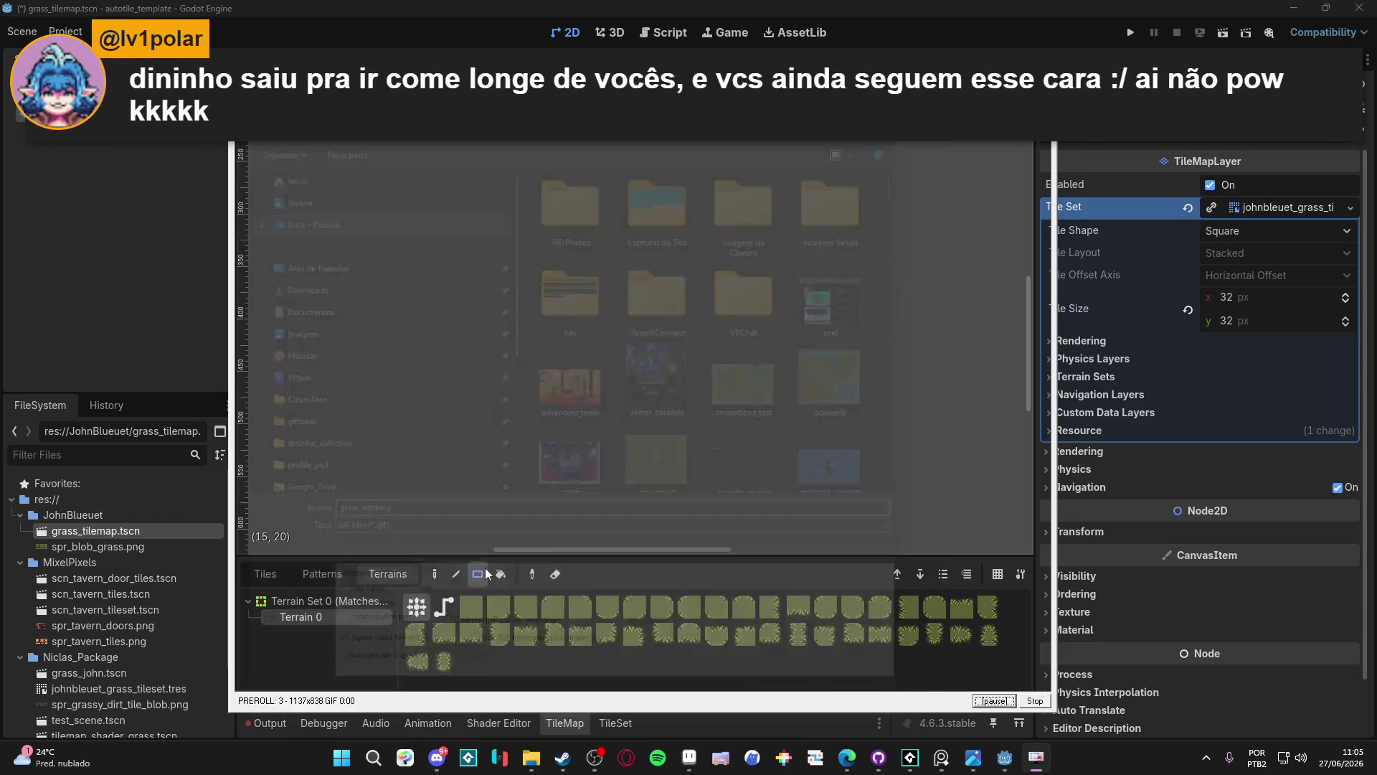
left_click(483, 573)
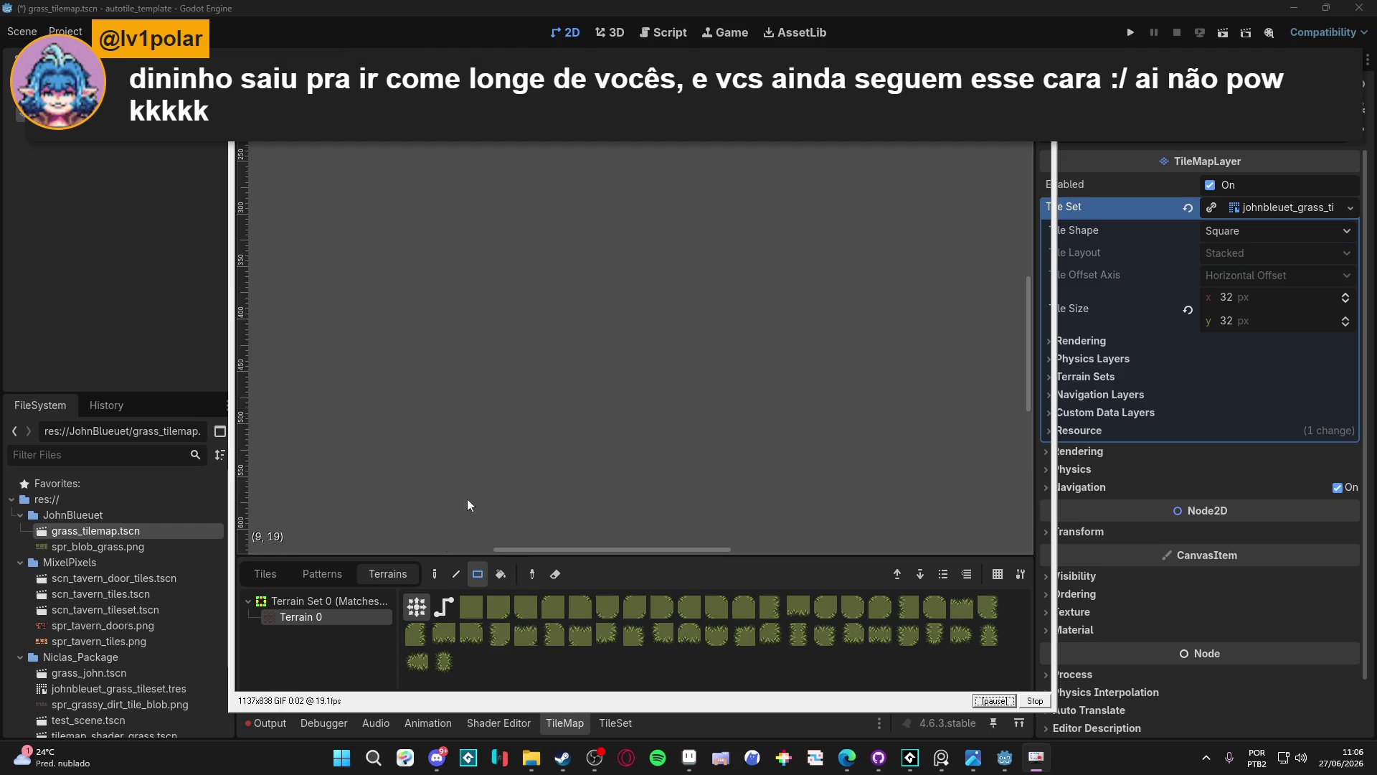
Draw terrain grass rectangles: a 7x5 block, blocks top, right, bottom-right, left, a 1x2 strip and one cell
left_click_drag(501, 256, 695, 389)
mouse_move(571, 215)
left_mouse_down()
mouse_move(593, 218)
mouse_move(642, 183)
left_mouse_up()
left_click_drag(732, 287, 771, 319)
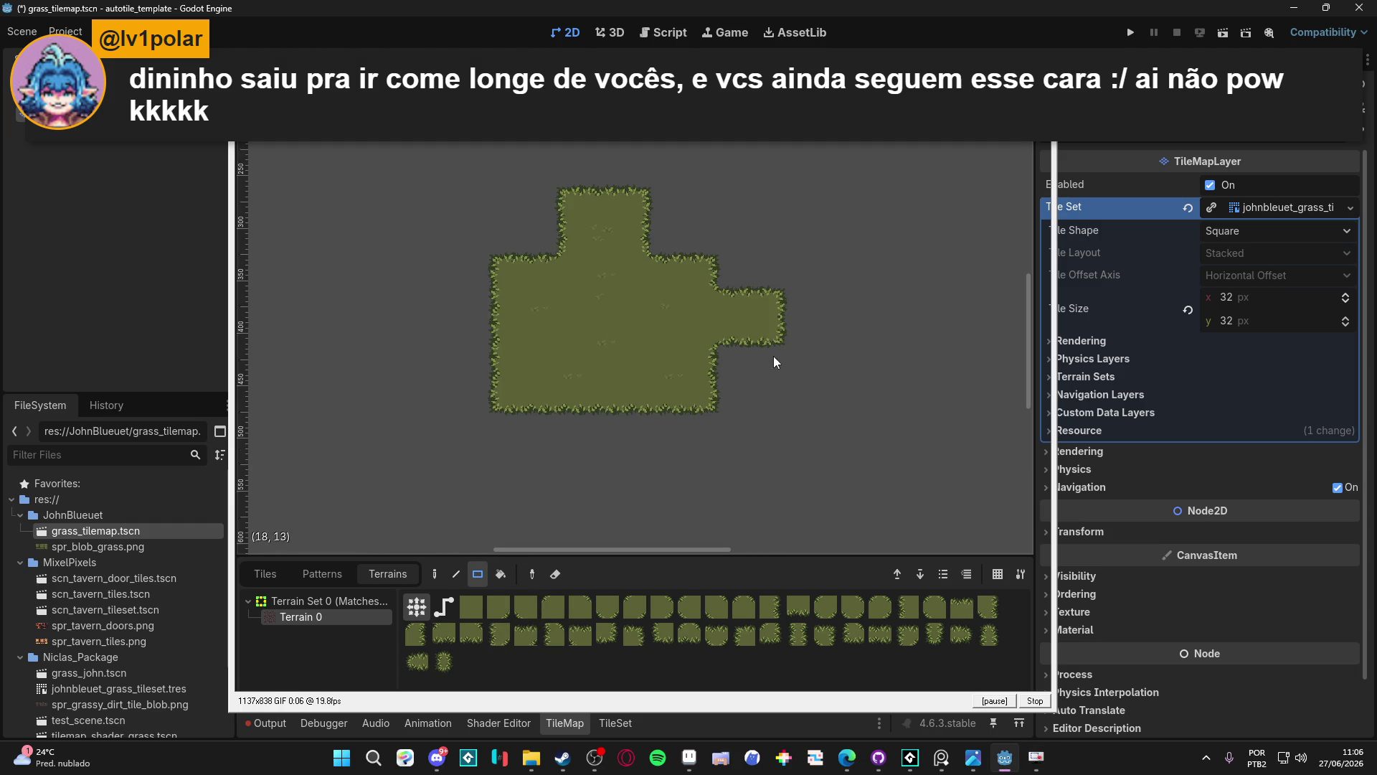
scroll(773, 355, "up", 1)
scroll(773, 375, "up", 1)
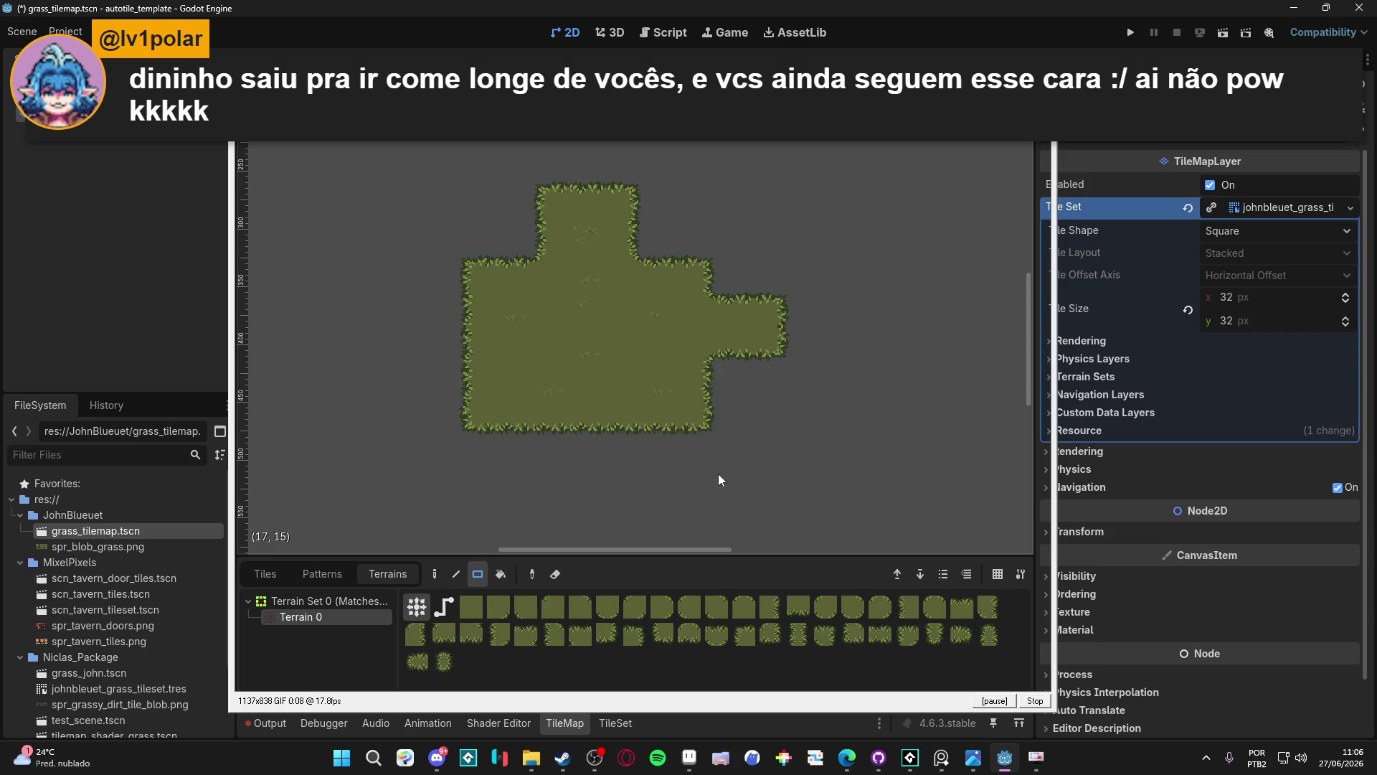
left_click_drag(714, 459, 624, 452)
left_click_drag(359, 373, 484, 410)
mouse_move(477, 502)
left_mouse_down()
mouse_move(487, 468)
mouse_move(573, 478)
left_mouse_up()
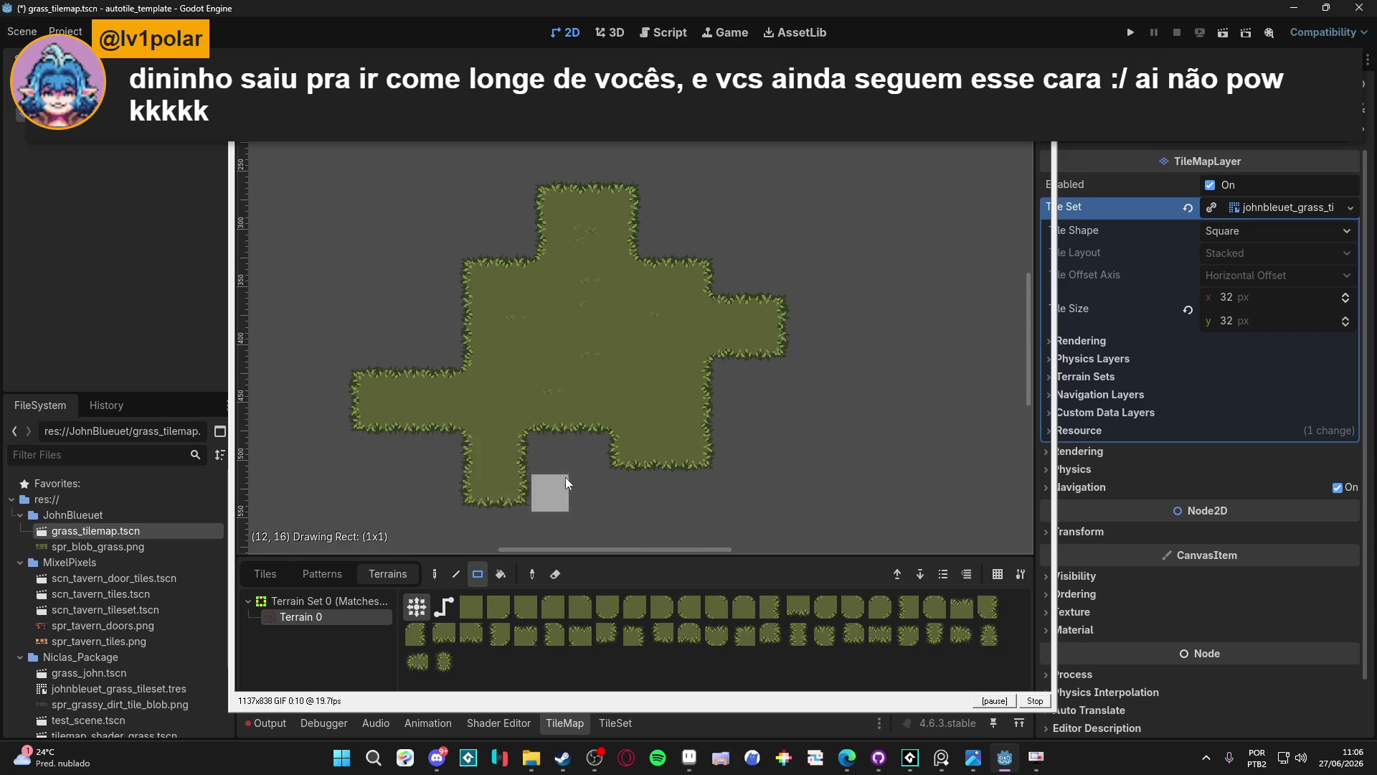
left_click(666, 484)
Freehand-paint grass around the holes across the top, then stop the LICEcap GIF recording
left_click(435, 574)
mouse_move(468, 336)
left_mouse_down()
mouse_move(390, 230)
mouse_move(691, 235)
mouse_move(860, 428)
mouse_move(858, 471)
mouse_move(752, 207)
mouse_move(681, 486)
mouse_move(386, 492)
mouse_move(574, 271)
left_mouse_up()
left_click(1035, 701)
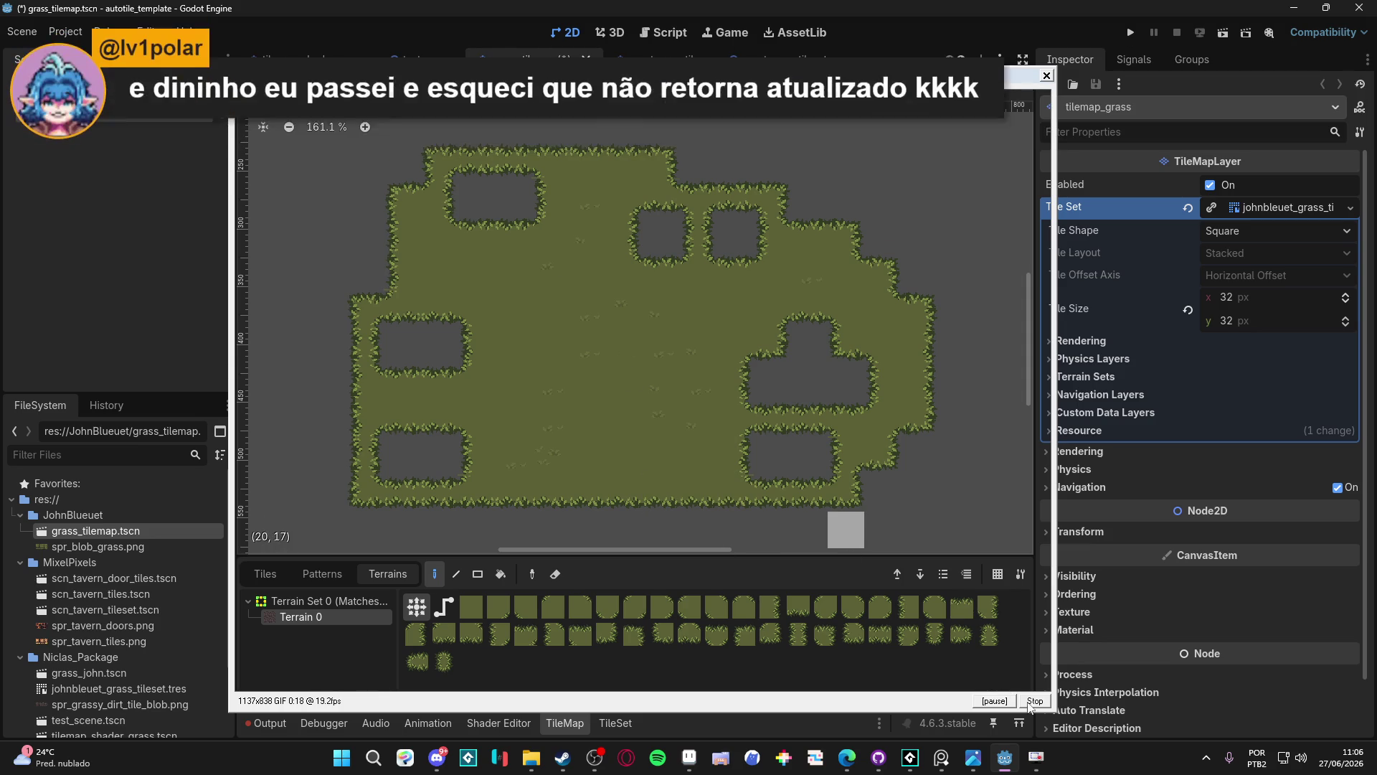